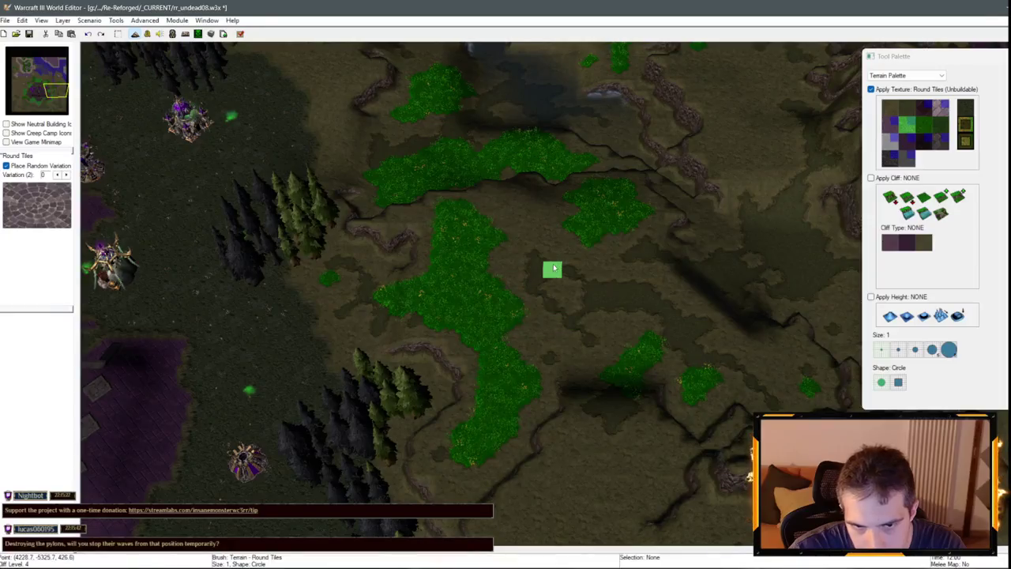
Paint a small diamond of Round Tiles beside the grass, undoing the misplaced strokes.
{"action": "left_click_drag", "start_coordinate": [549, 263], "coordinate": [572, 285]}
{"action": "key", "text": "ctrl+z"}
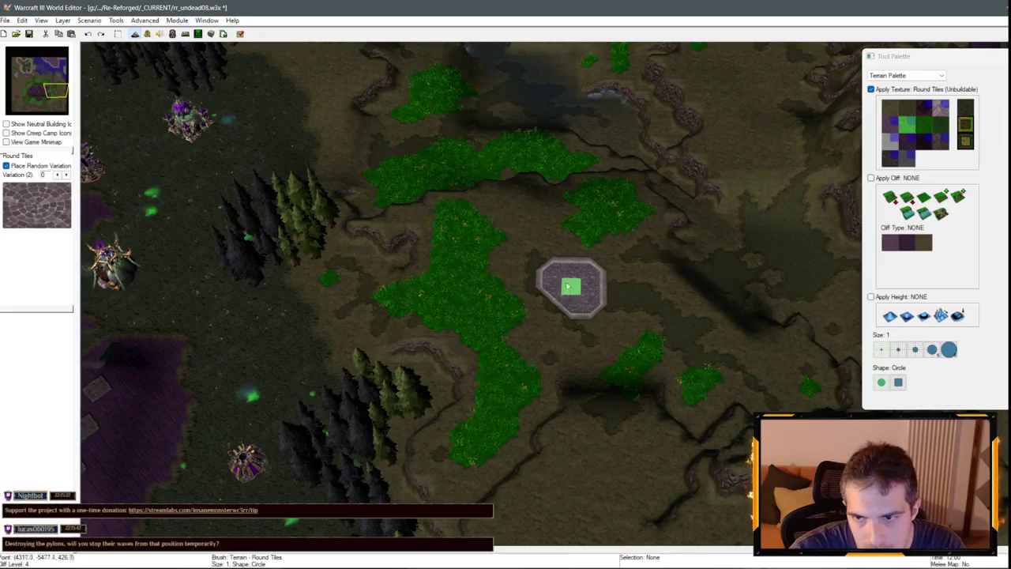
{"action": "key", "text": "ctrl+z"}
{"action": "left_click_drag", "start_coordinate": [540, 281], "coordinate": [543, 303]}
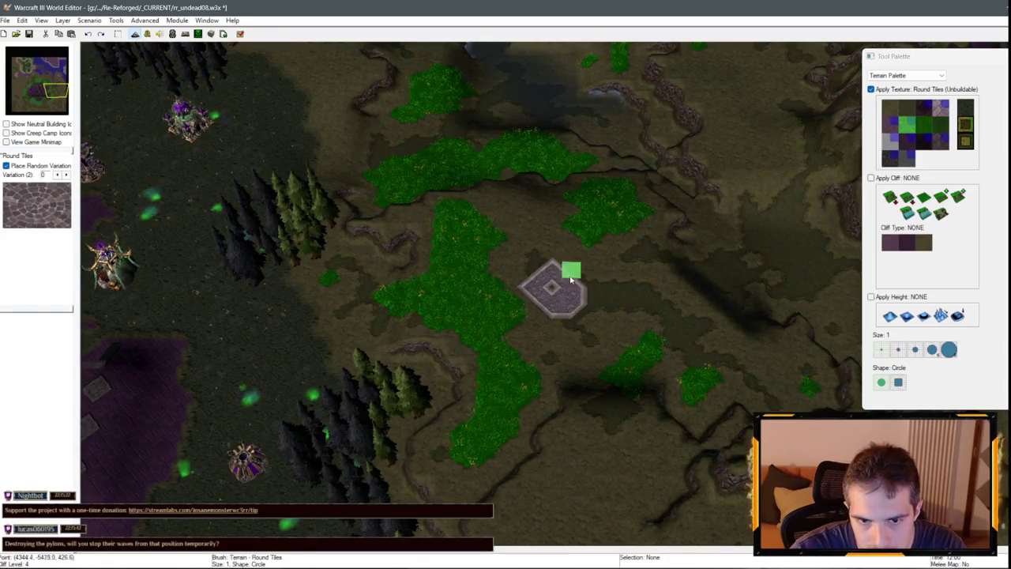
{"action": "key", "text": "ctrl+z"}
{"action": "key", "text": "ctrl+z"}
{"action": "left_click", "coordinate": [538, 286]}
{"action": "left_click", "coordinate": [537, 270]}
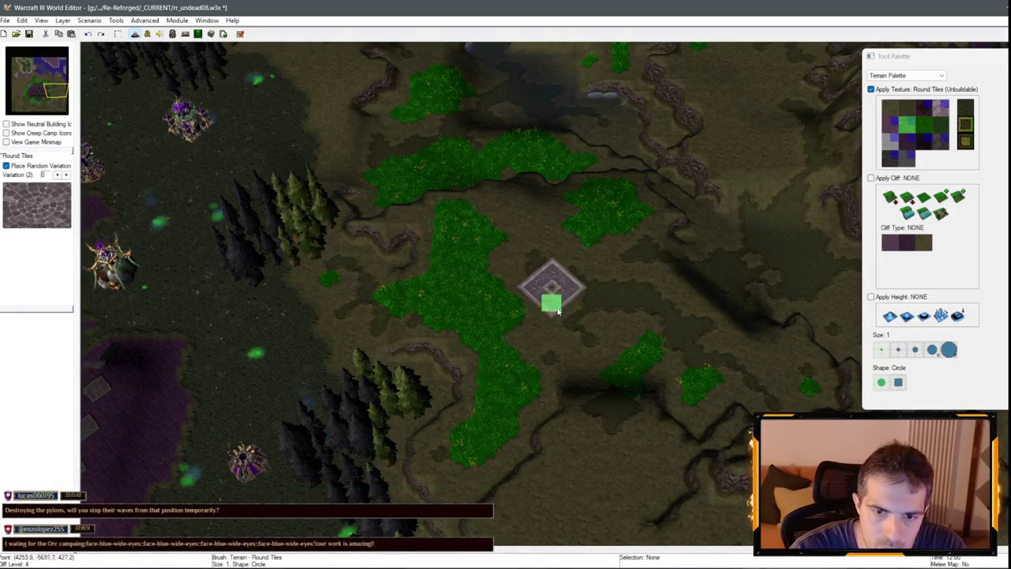
Make Dirt the paint texture, leaving Tiled Walls cliff painting switched off.
{"action": "scroll", "coordinate": [664, 338], "scroll_direction": "down", "scroll_amount": 4}
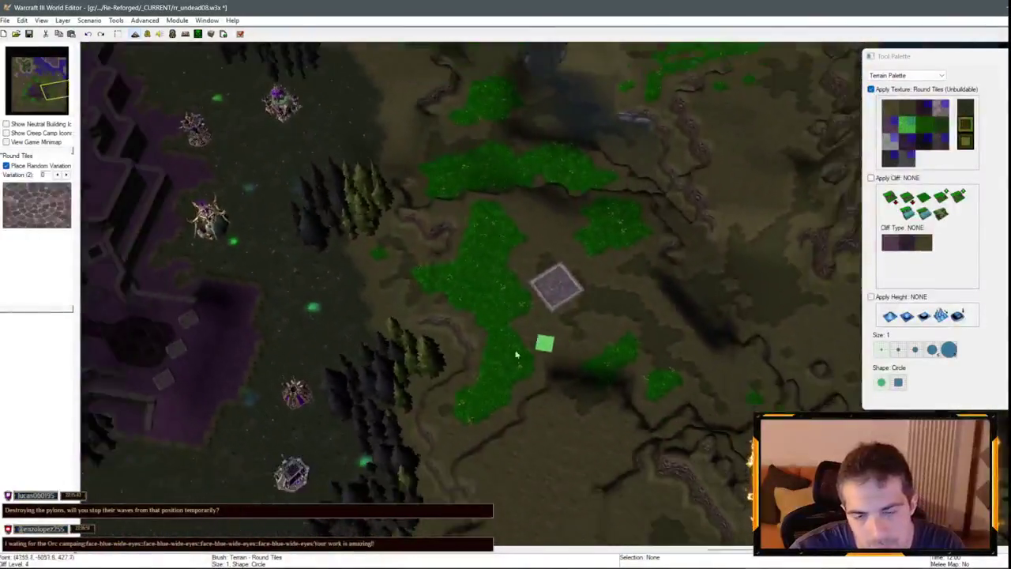
{"action": "scroll", "coordinate": [443, 261], "scroll_direction": "up", "scroll_amount": 4}
{"action": "scroll", "coordinate": [443, 261], "scroll_direction": "down", "scroll_amount": 3}
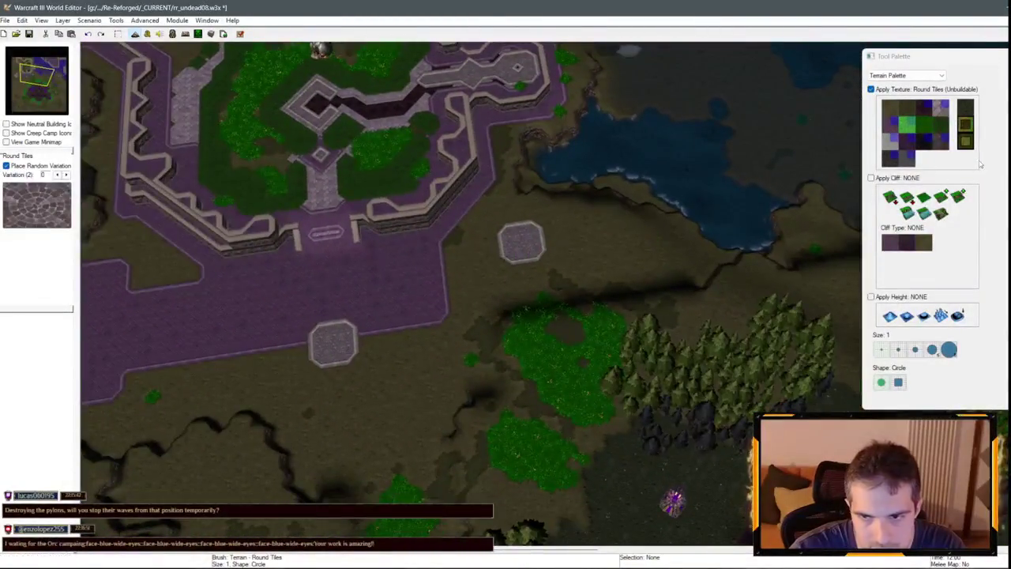
{"action": "left_click", "coordinate": [913, 192]}
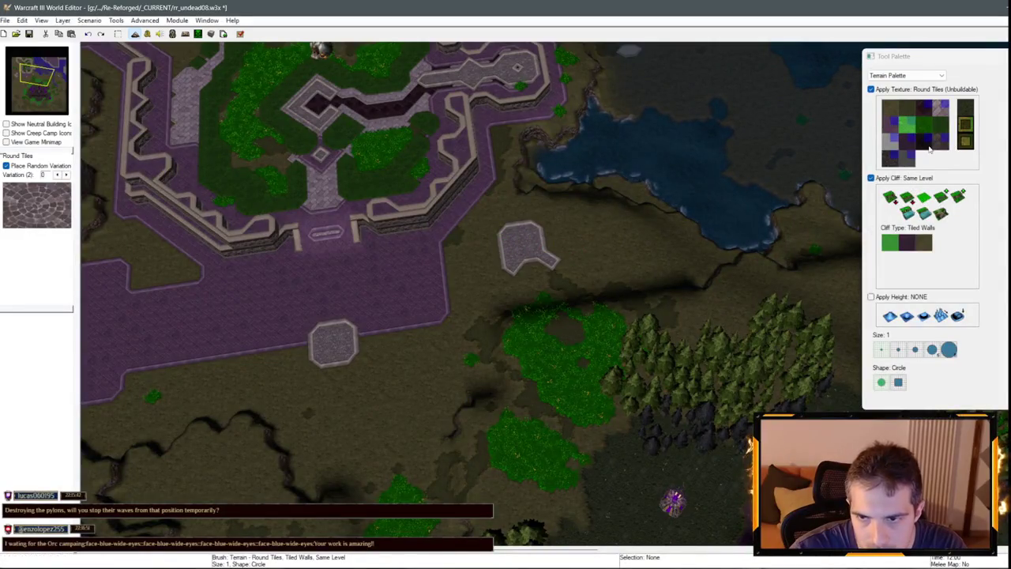
{"action": "left_click", "coordinate": [890, 108]}
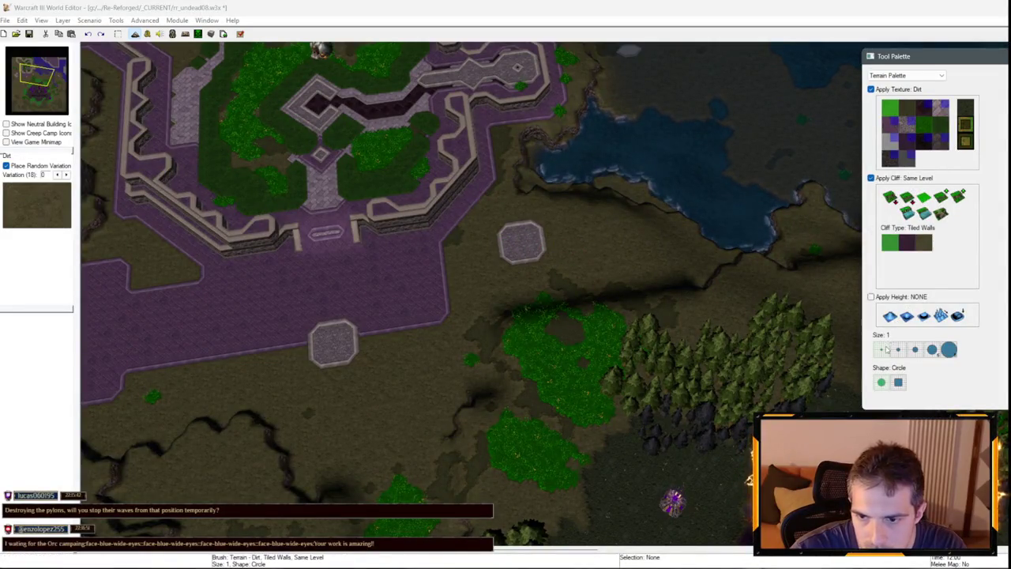
{"action": "left_click", "coordinate": [904, 180]}
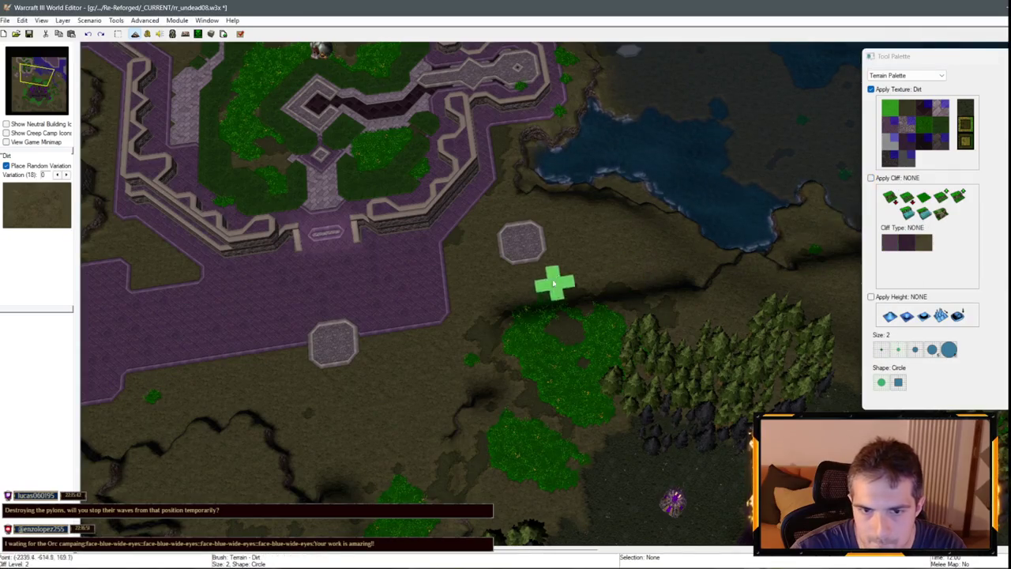
Cover both hexagonal stone plazas with dirt.
{"action": "left_click", "coordinate": [528, 237]}
{"action": "left_click", "coordinate": [324, 348]}
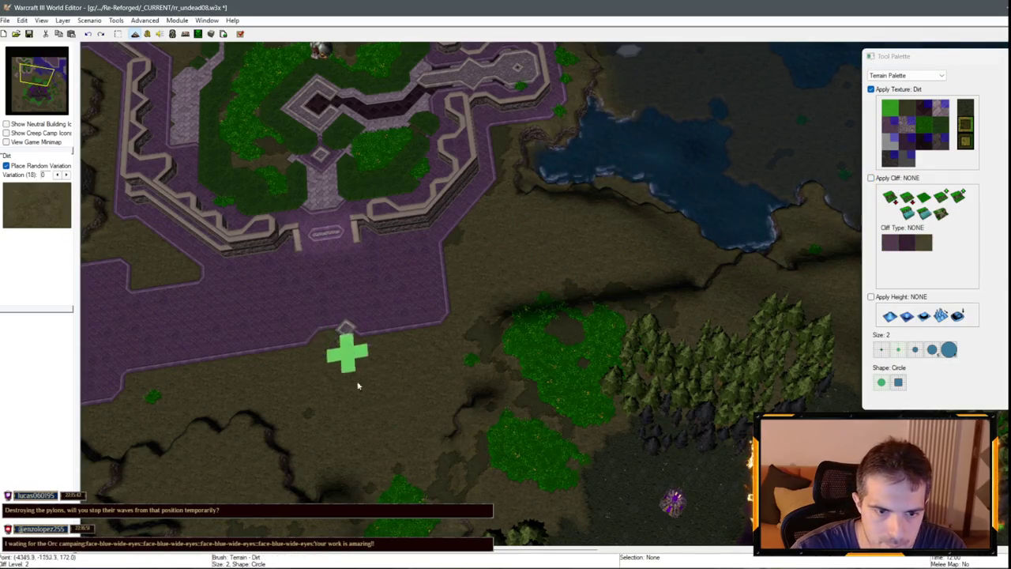
{"action": "key", "text": "Down"}
{"action": "key", "text": "Down"}
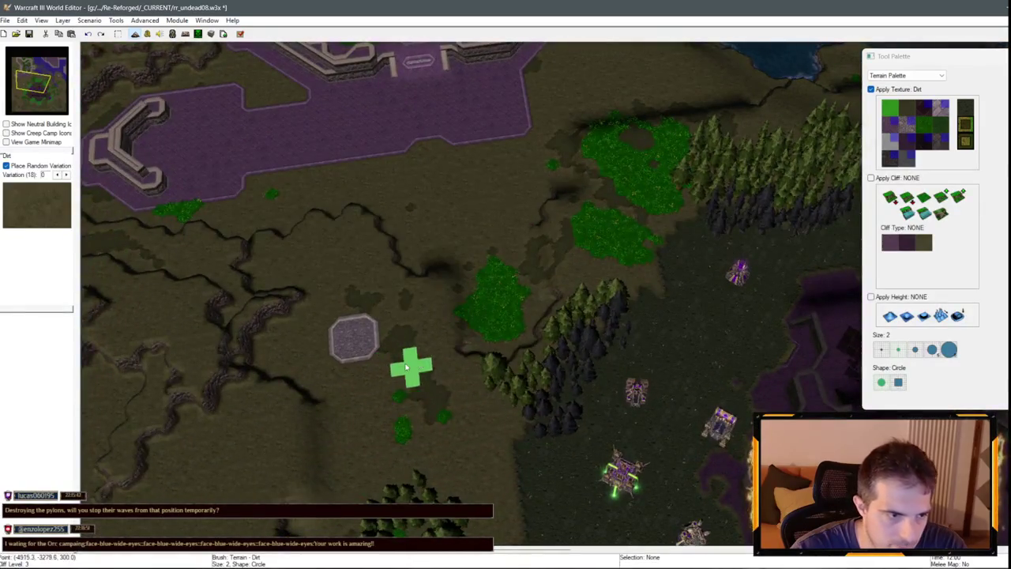
{"action": "scroll", "coordinate": [406, 366], "scroll_direction": "up", "scroll_amount": 5}
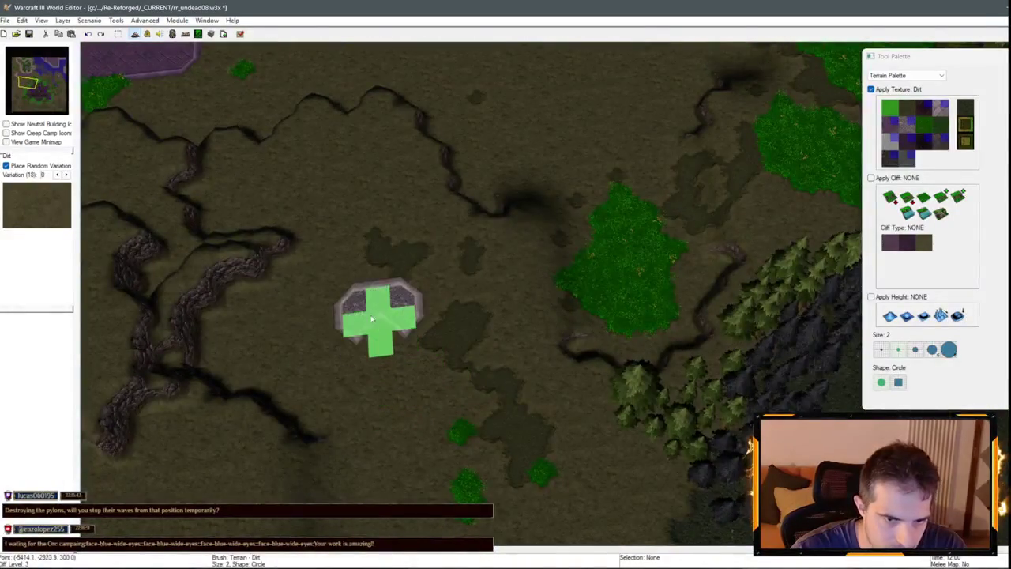
{"action": "left_click", "coordinate": [371, 319]}
{"action": "mouse_move", "coordinate": [492, 282]}
{"action": "left_mouse_down"}
{"action": "mouse_move", "coordinate": [430, 316]}
{"action": "mouse_move", "coordinate": [231, 154]}
{"action": "mouse_move", "coordinate": [287, 229]}
{"action": "mouse_move", "coordinate": [535, 161]}
{"action": "mouse_move", "coordinate": [324, 352]}
{"action": "mouse_move", "coordinate": [797, 401]}
{"action": "mouse_move", "coordinate": [443, 226]}
{"action": "mouse_move", "coordinate": [795, 311]}
{"action": "mouse_move", "coordinate": [858, 198]}
{"action": "left_mouse_up"}
{"action": "left_click", "coordinate": [907, 124]}
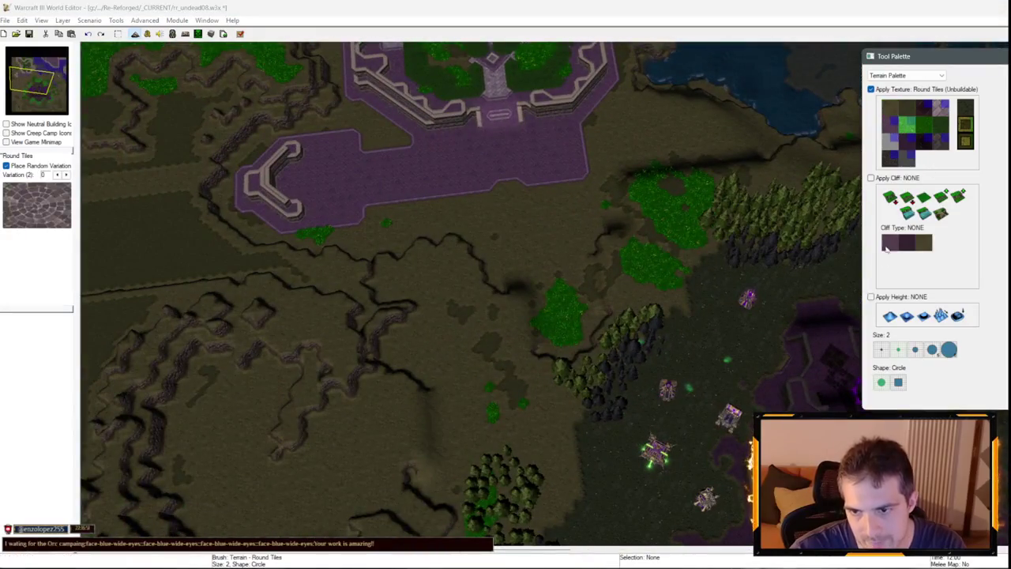
Set a square brush and survey the plaza spots around the undead base and lake.
{"action": "left_click", "coordinate": [898, 383]}
{"action": "scroll", "coordinate": [564, 293], "scroll_direction": "up", "scroll_amount": 5}
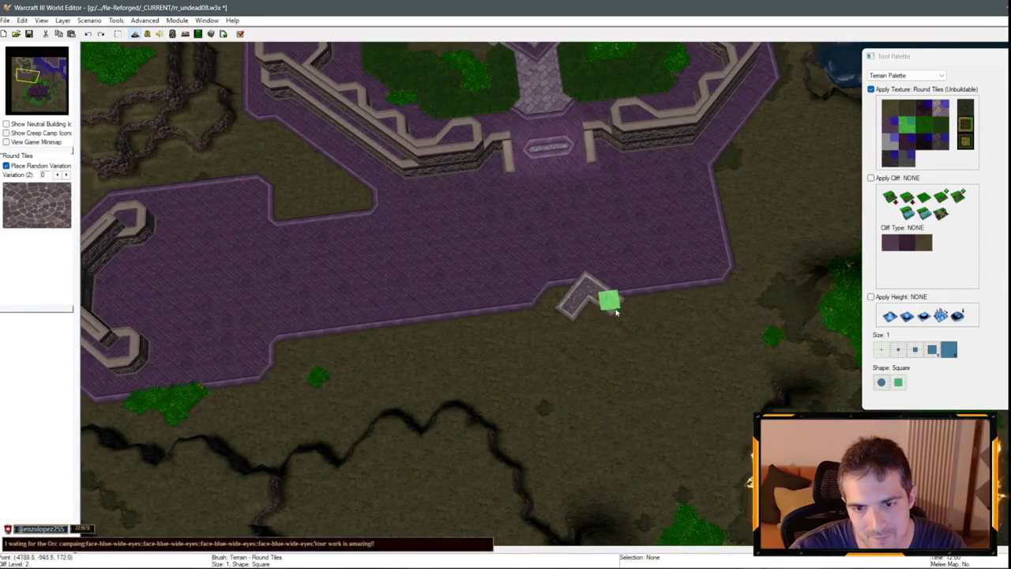
{"action": "key", "text": "Right"}
{"action": "key", "text": "Up"}
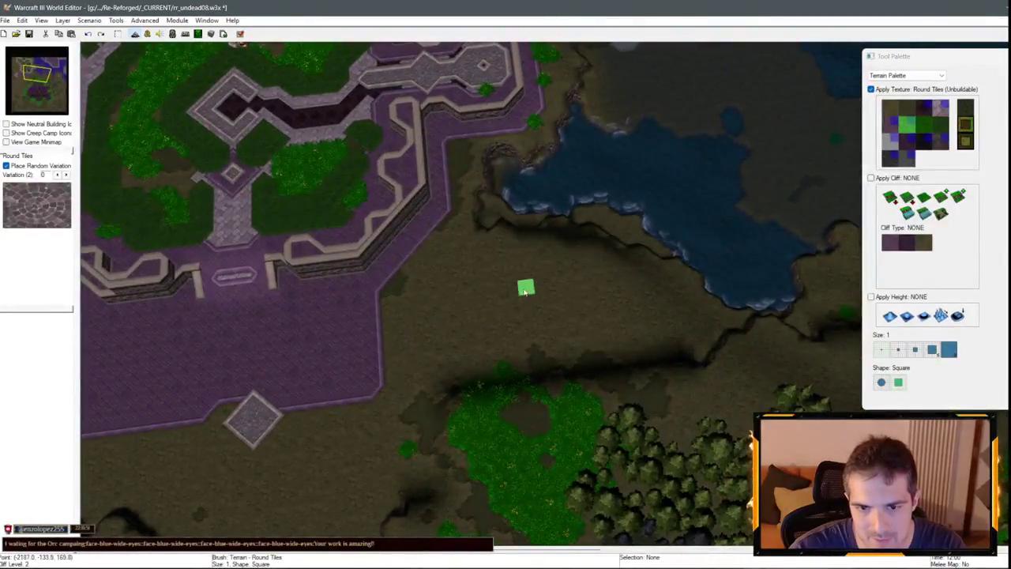
{"action": "scroll", "coordinate": [522, 288], "scroll_direction": "up", "scroll_amount": 3}
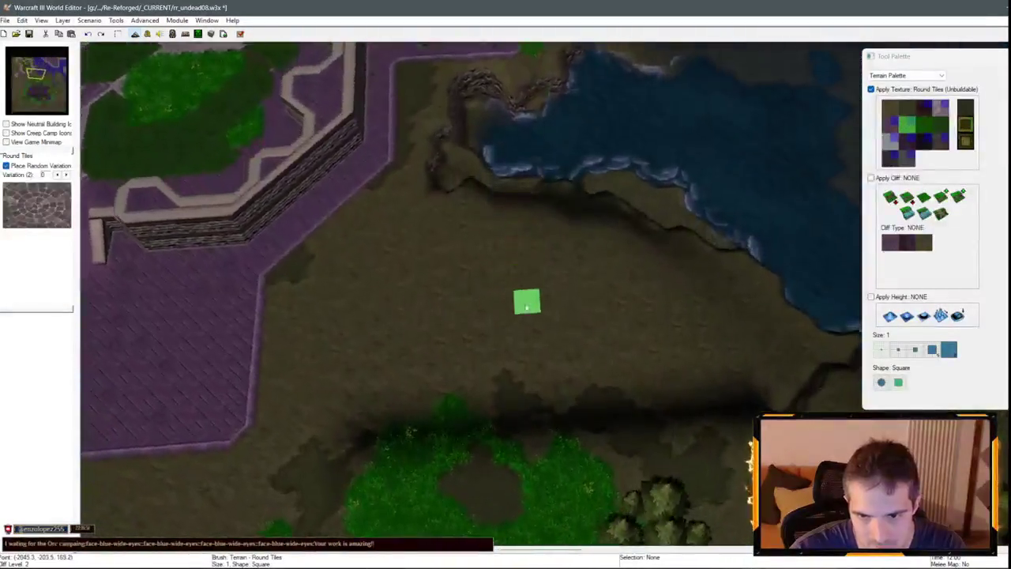
{"action": "key", "text": "Up"}
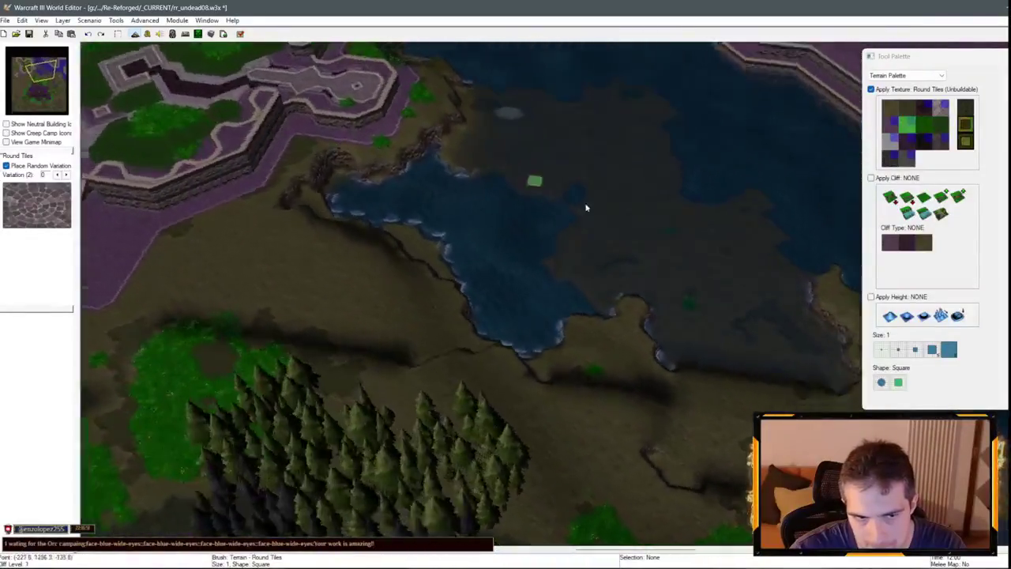
{"action": "key", "text": "Down"}
{"action": "key", "text": "Left"}
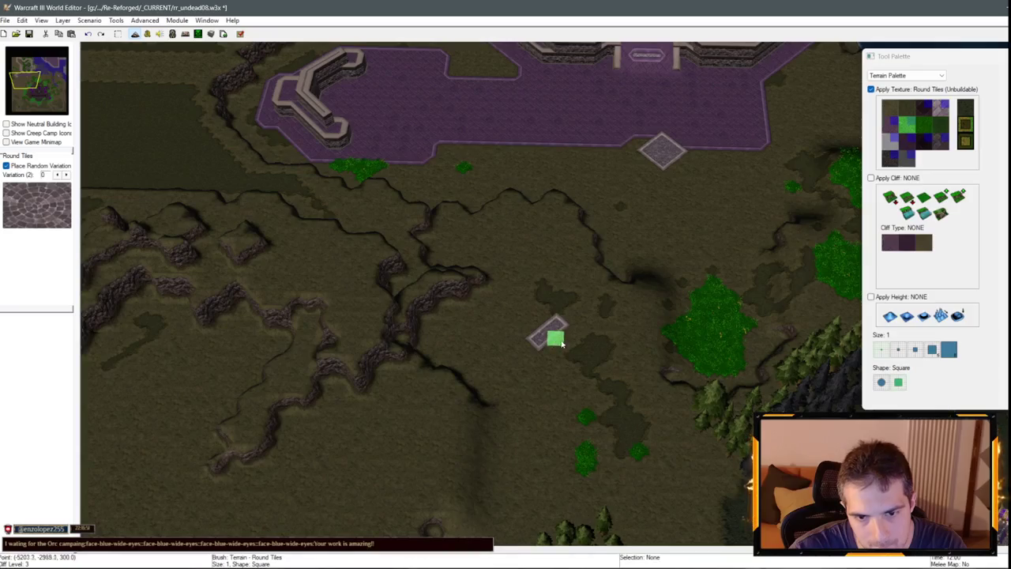
{"action": "key", "text": "Down"}
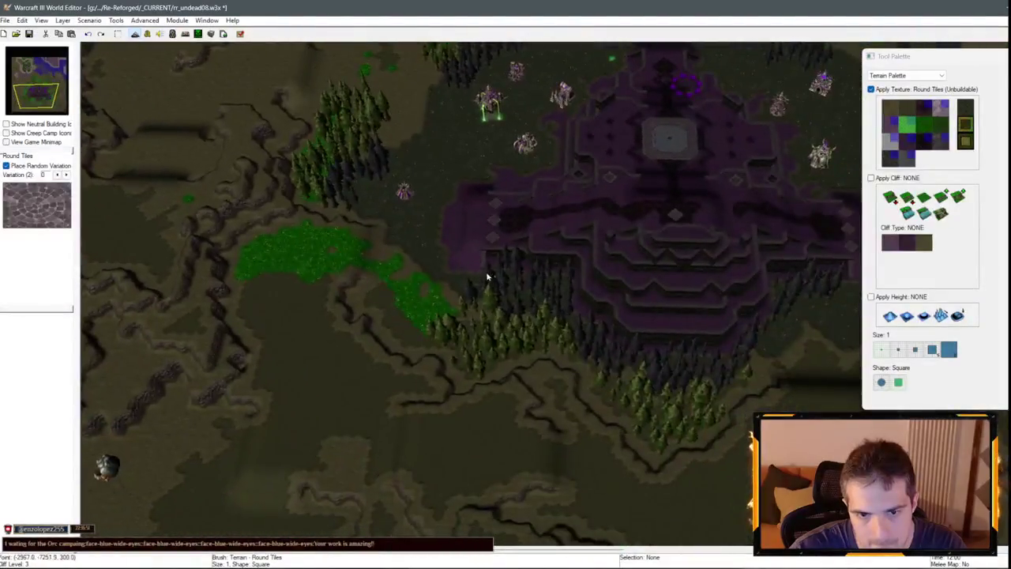
{"action": "scroll", "coordinate": [587, 274], "scroll_direction": "up", "scroll_amount": 3}
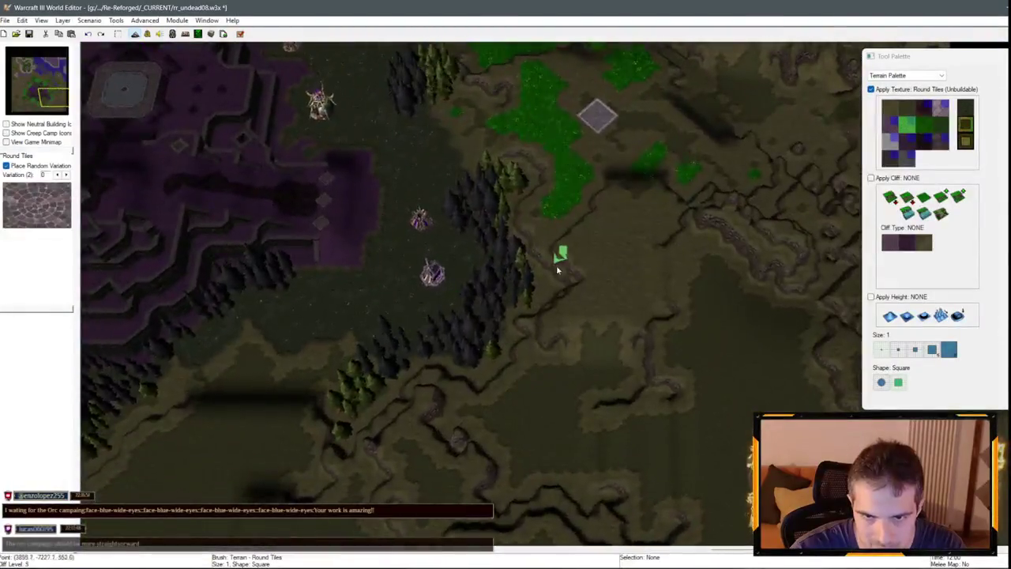
Survey the purple base and lake, then enable same-level Tiled Walls cliff painting.
{"action": "key", "text": "Up"}
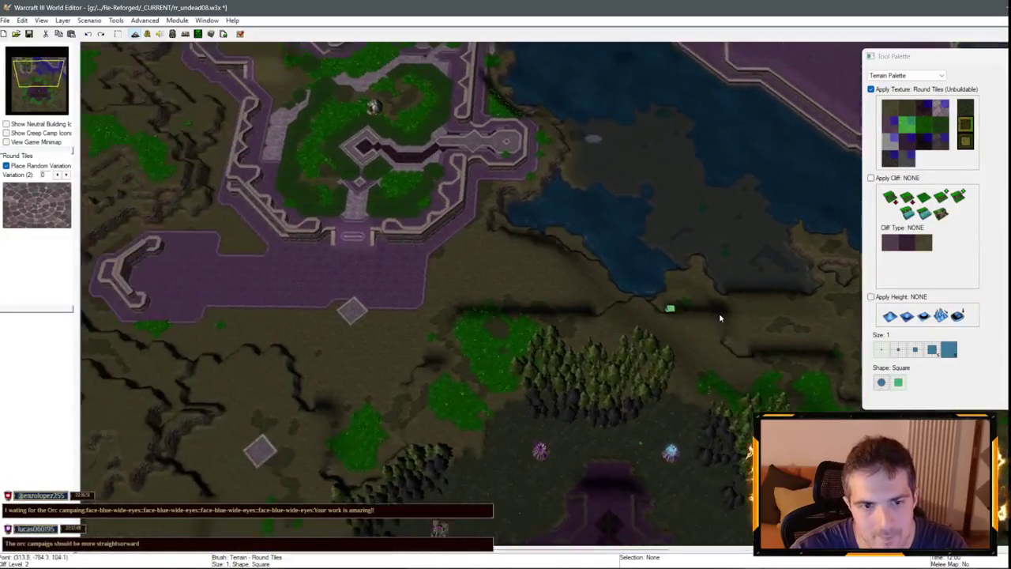
{"action": "key", "text": "Down"}
{"action": "key", "text": "Right"}
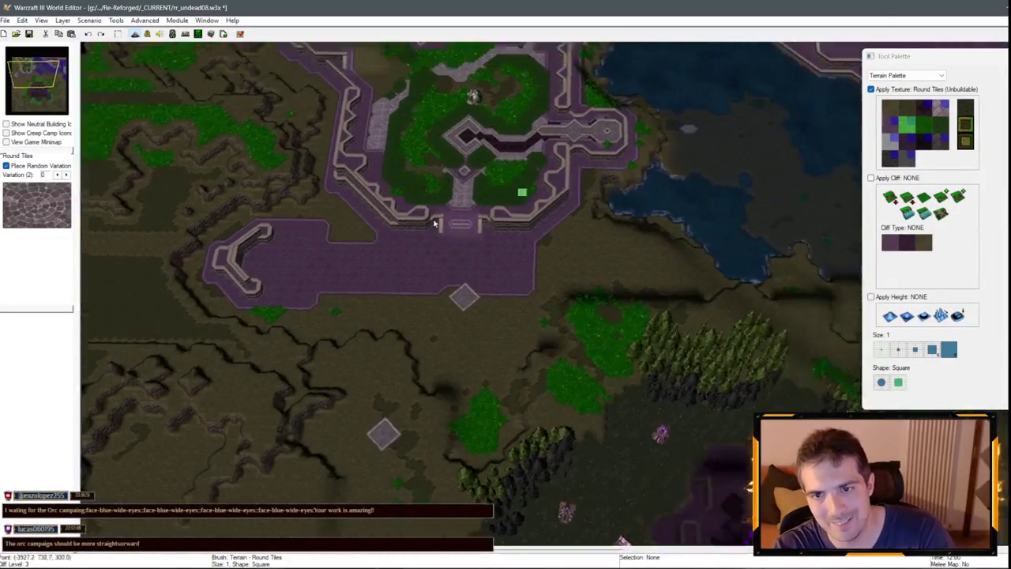
{"action": "key", "text": "Right"}
{"action": "key", "text": "Down"}
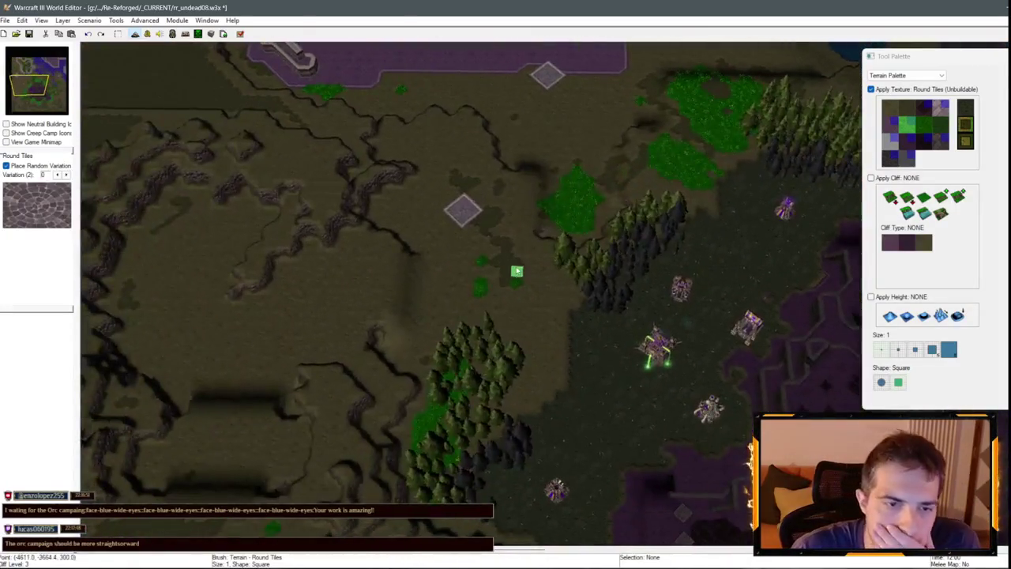
{"action": "key", "text": "Down"}
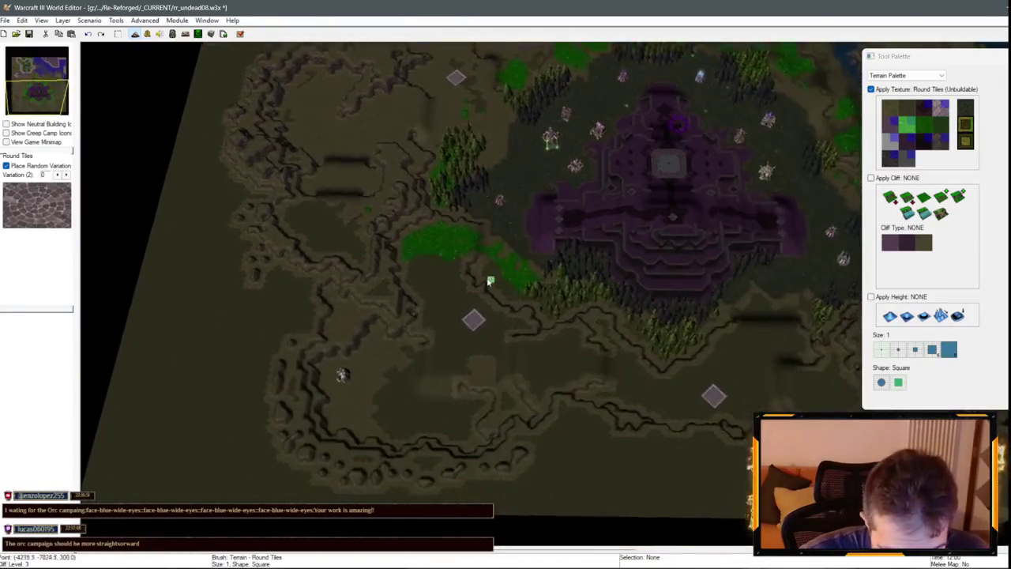
{"action": "key", "text": "Up"}
{"action": "key", "text": "Right"}
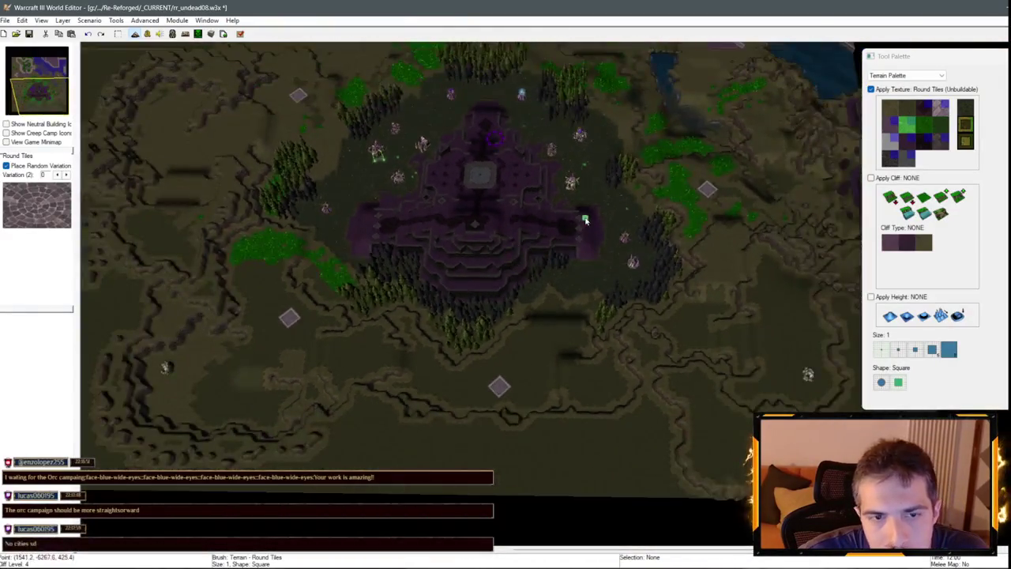
{"action": "key", "text": "Up"}
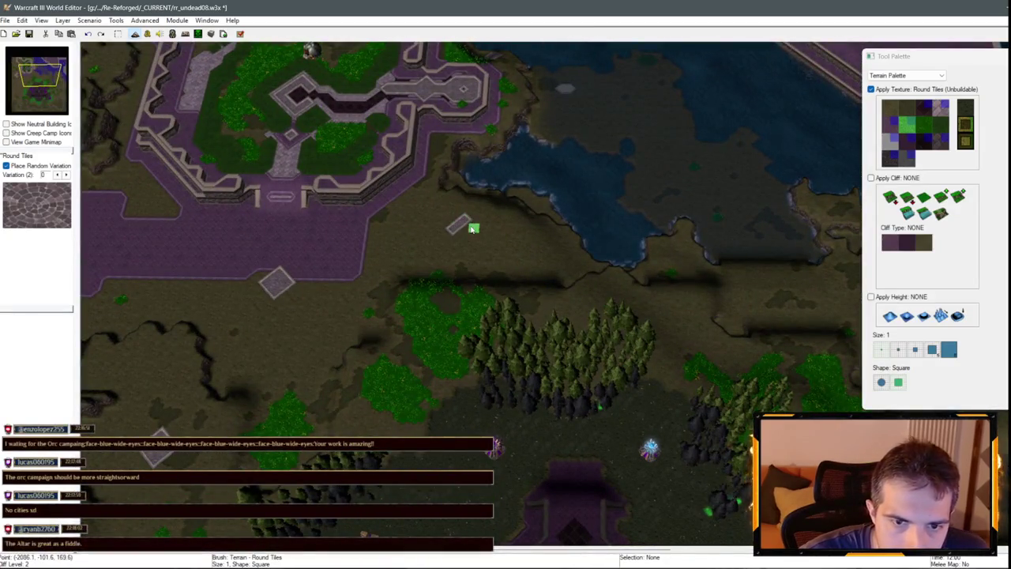
{"action": "key", "text": "Down"}
{"action": "key", "text": "Right"}
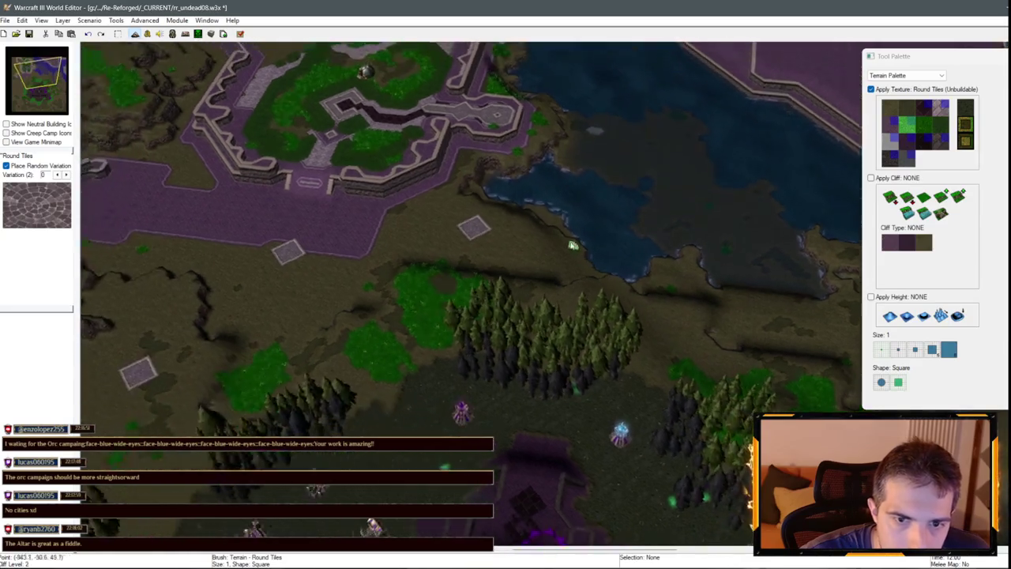
{"action": "key", "text": "Up"}
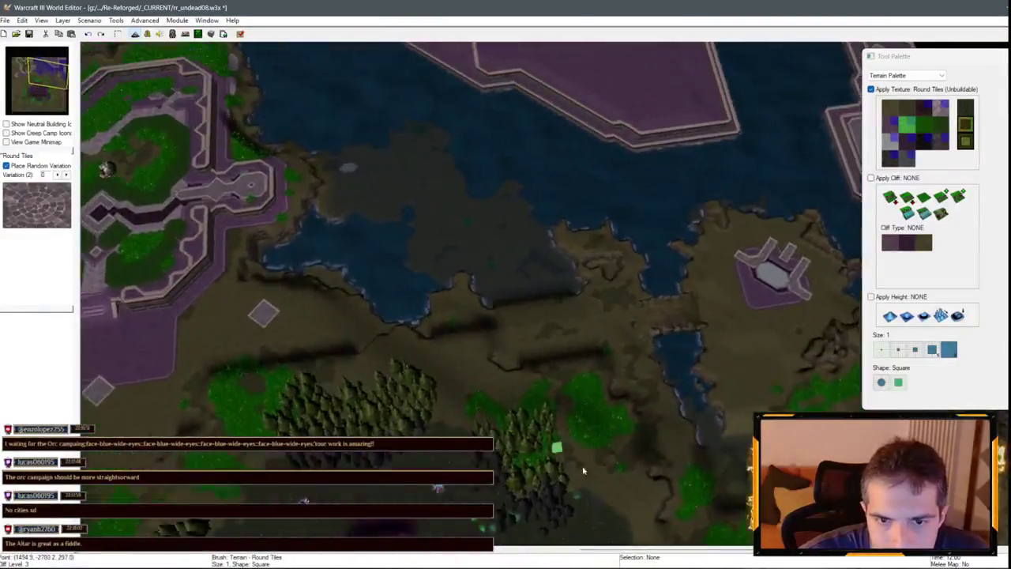
{"action": "scroll", "coordinate": [559, 384], "scroll_direction": "up", "scroll_amount": 3}
{"action": "left_click", "coordinate": [923, 204]}
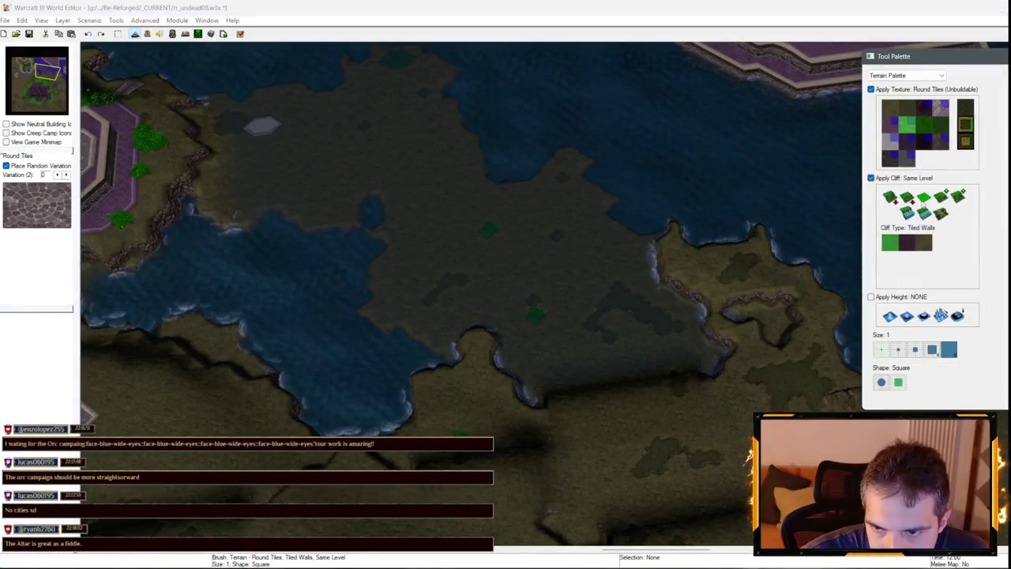
Raise the low ground by the water to plateau level using a size-3, cliff-only brush.
{"action": "left_click", "coordinate": [915, 351]}
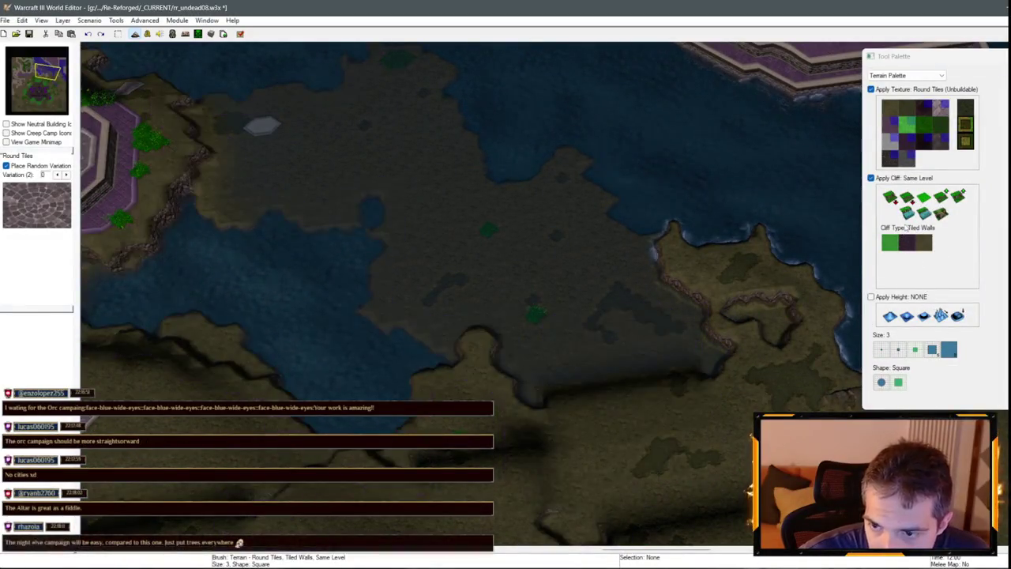
{"action": "left_click", "coordinate": [871, 89]}
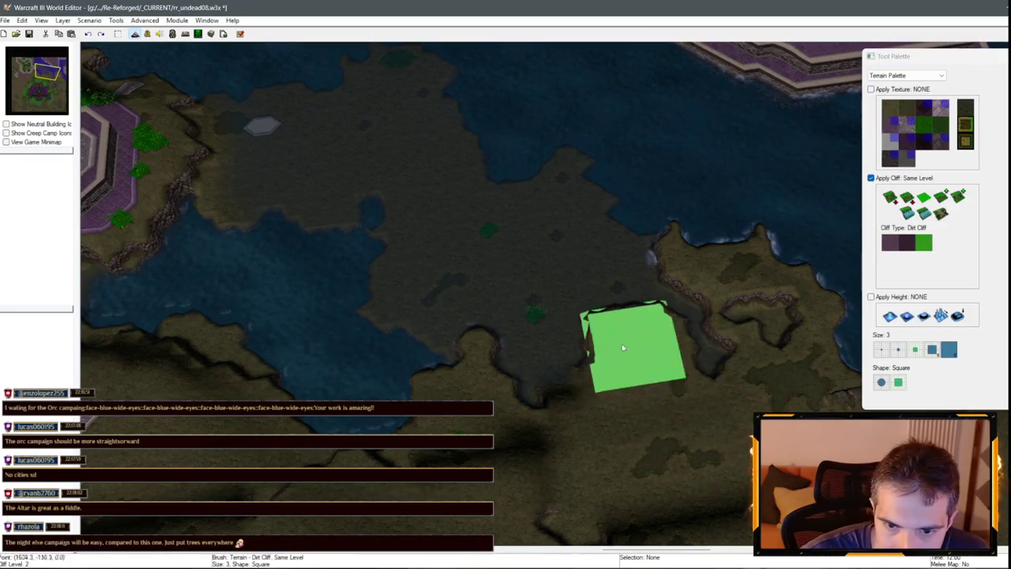
{"action": "mouse_move", "coordinate": [711, 334]}
{"action": "left_mouse_down"}
{"action": "mouse_move", "coordinate": [517, 340]}
{"action": "mouse_move", "coordinate": [581, 301]}
{"action": "mouse_move", "coordinate": [759, 407]}
{"action": "left_mouse_up"}
{"action": "key", "text": "Down"}
{"action": "key", "text": "Right"}
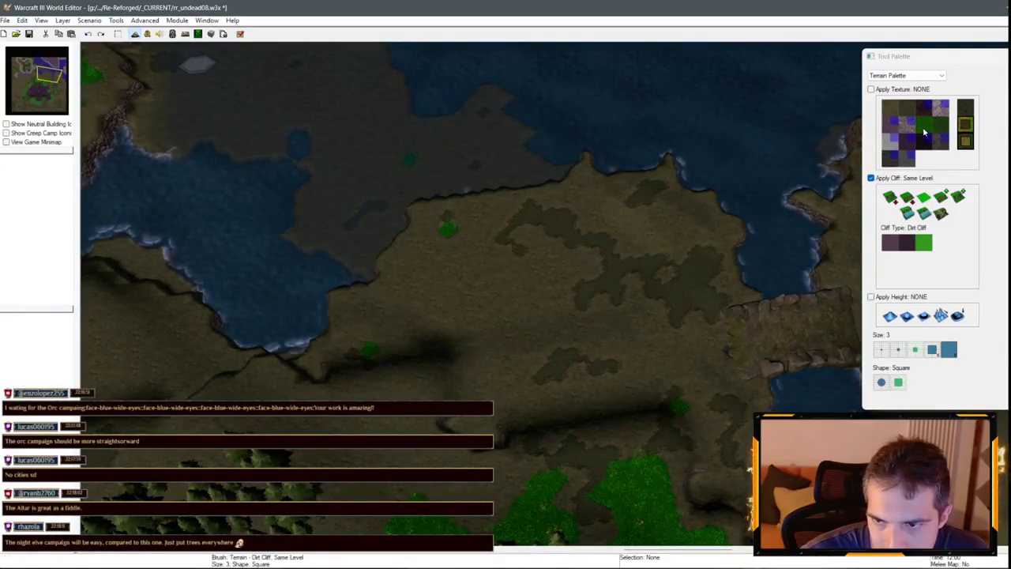
{"action": "left_click", "coordinate": [907, 125]}
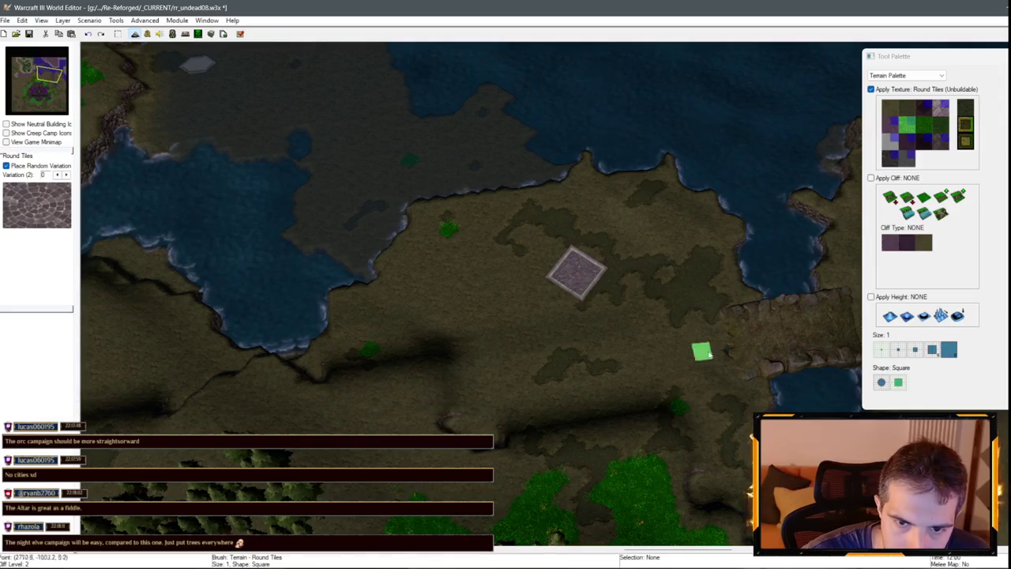
Select Brick (Unbuildable) as the terrain paint texture.
{"action": "key", "text": "Right"}
{"action": "scroll", "coordinate": [558, 318], "scroll_direction": "up", "scroll_amount": 2}
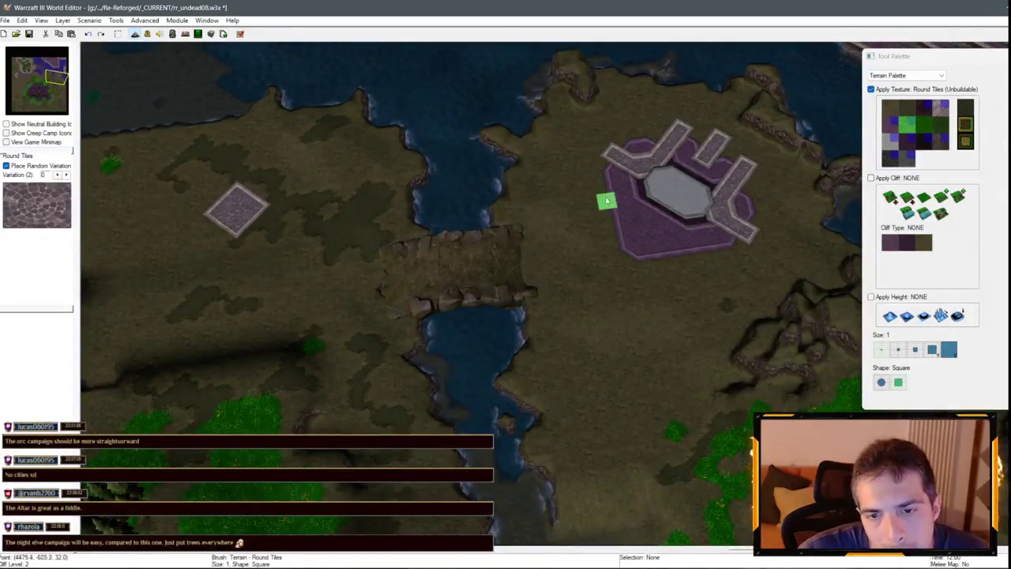
{"action": "left_click", "coordinate": [940, 110]}
{"action": "scroll", "coordinate": [255, 316], "scroll_direction": "down", "scroll_amount": 2}
Look over the paved squares across the southern part of the map.
{"action": "key", "text": "Down"}
{"action": "key", "text": "Down"}
{"action": "key", "text": "Down"}
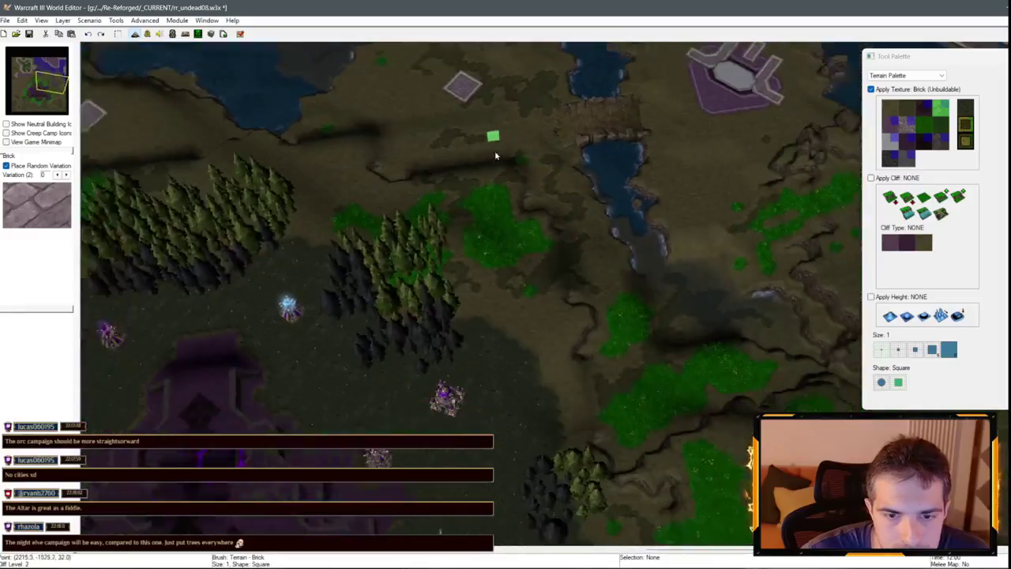
{"action": "key", "text": "Right"}
{"action": "key", "text": "Up"}
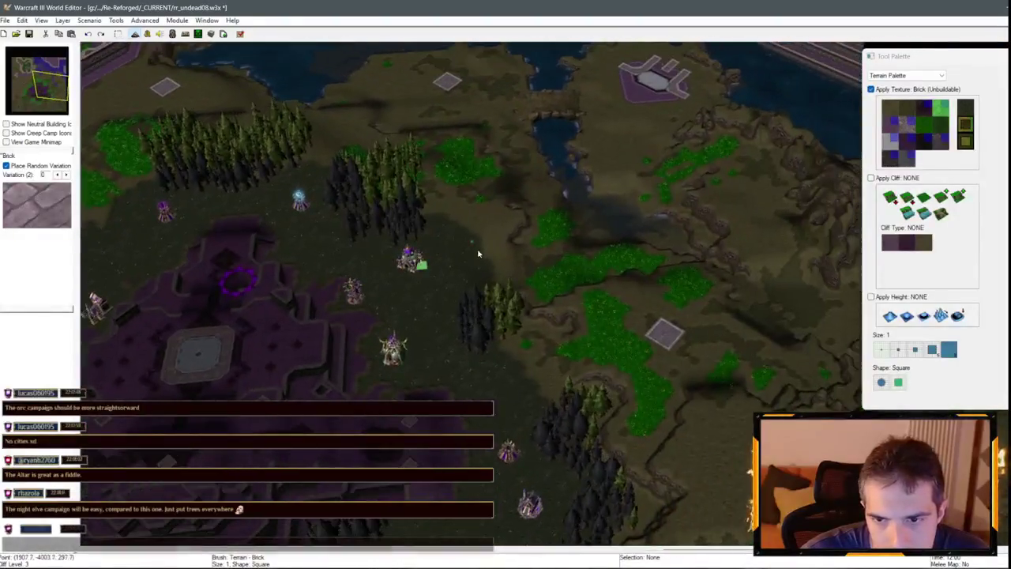
{"action": "key", "text": "Right"}
{"action": "key", "text": "Down"}
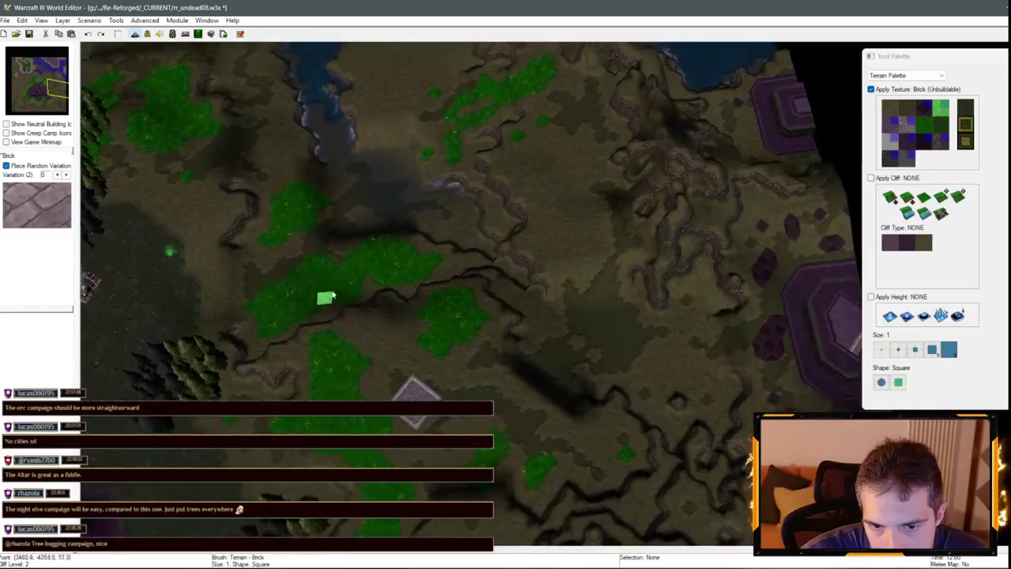
{"action": "key", "text": "Down"}
{"action": "key", "text": "Left"}
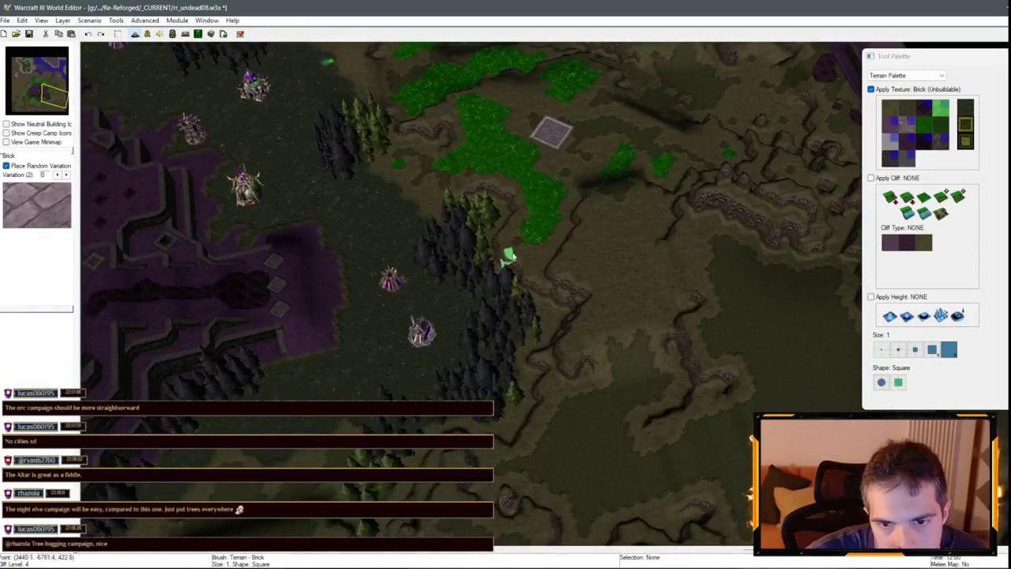
{"action": "key", "text": "Right"}
{"action": "key", "text": "Down"}
{"action": "key", "text": "Left"}
{"action": "key", "text": "Up"}
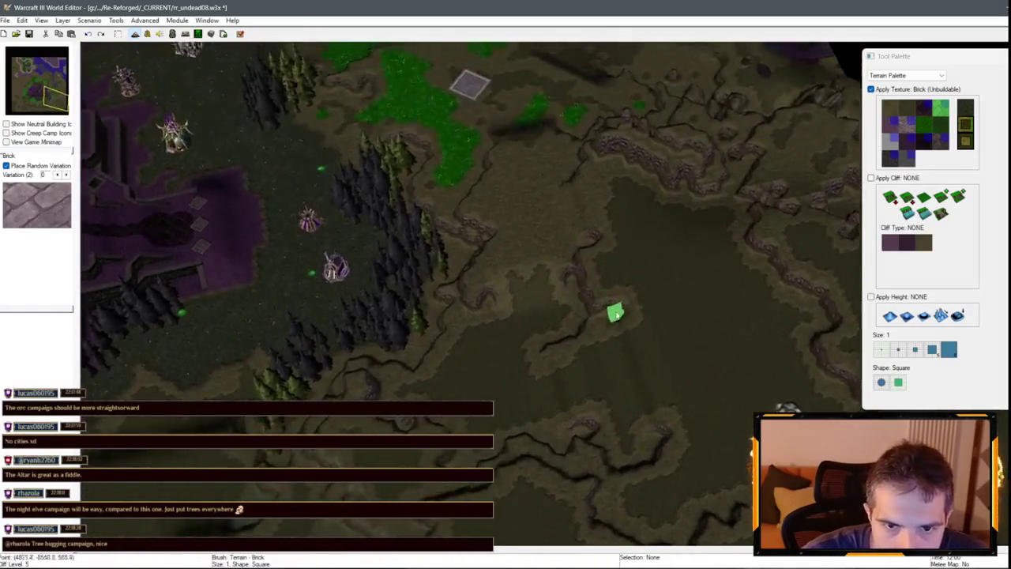
{"action": "key", "text": "Down"}
{"action": "key", "text": "Left"}
{"action": "key", "text": "Left"}
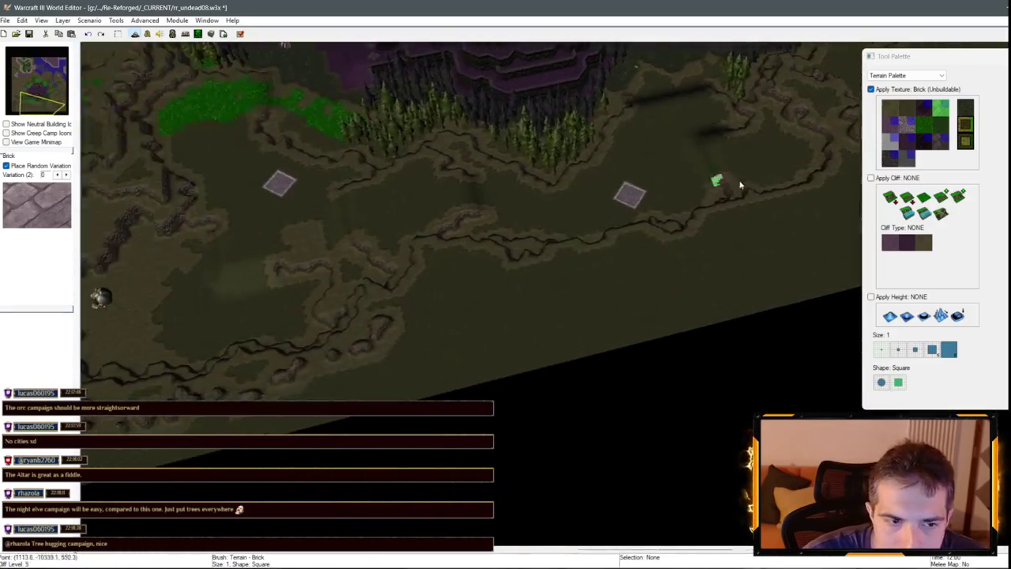
{"action": "key", "text": "Up"}
{"action": "key", "text": "Right"}
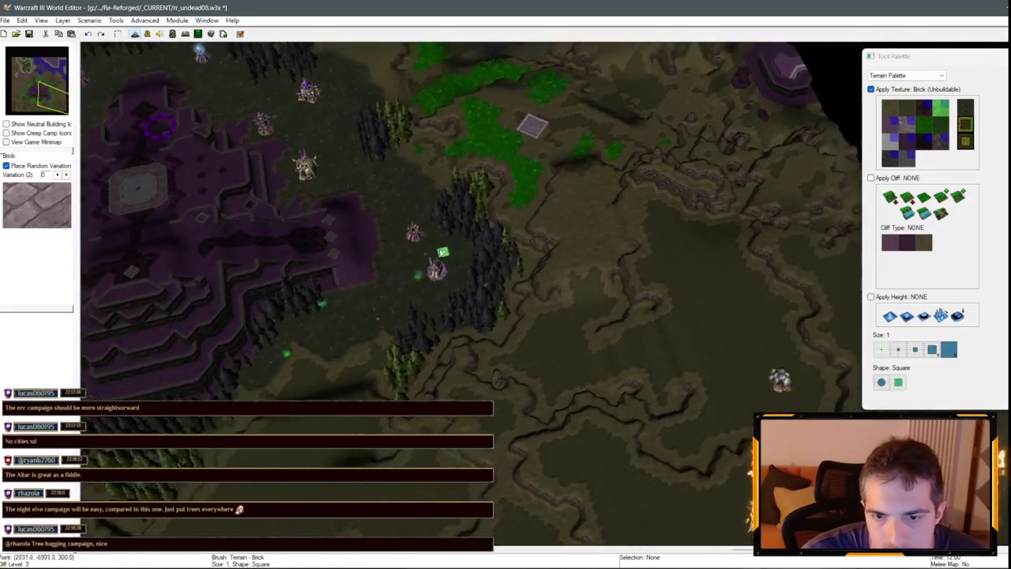
{"action": "key", "text": "Up"}
{"action": "key", "text": "Right"}
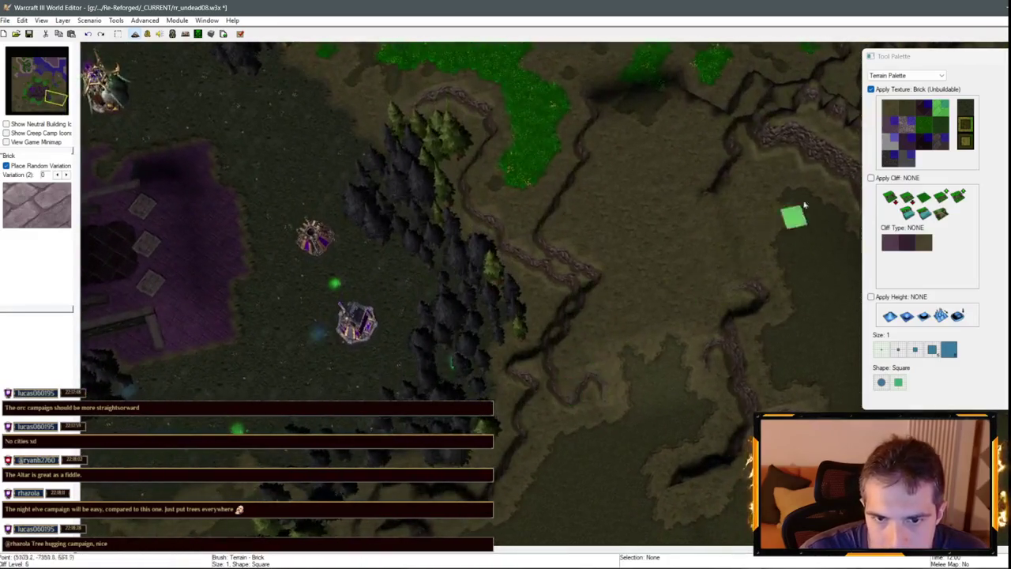
{"action": "left_click", "coordinate": [919, 207]}
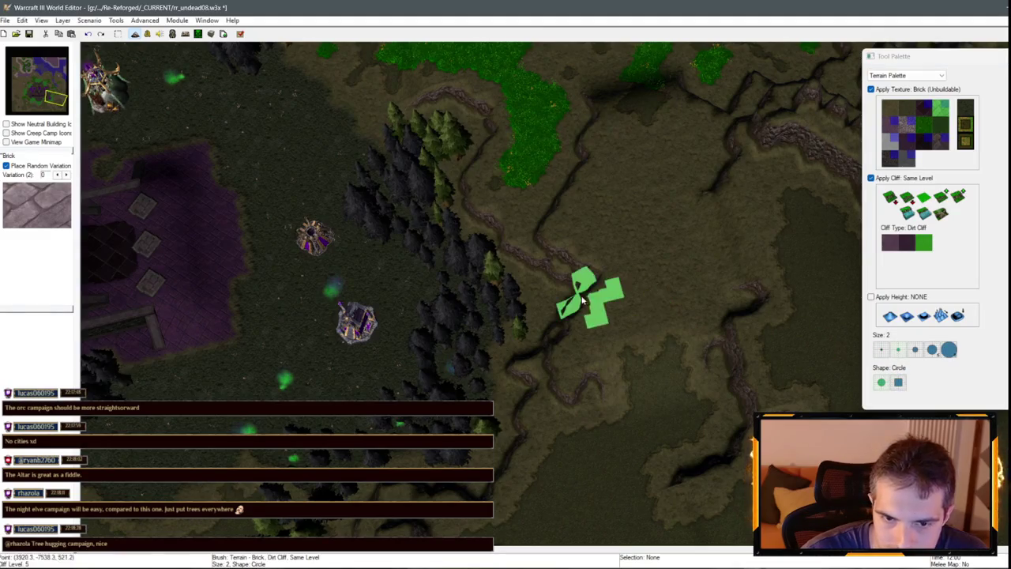
Reshape the dirt cliff edge beside the pine forest with texture application turned off.
{"action": "left_click", "coordinate": [871, 89]}
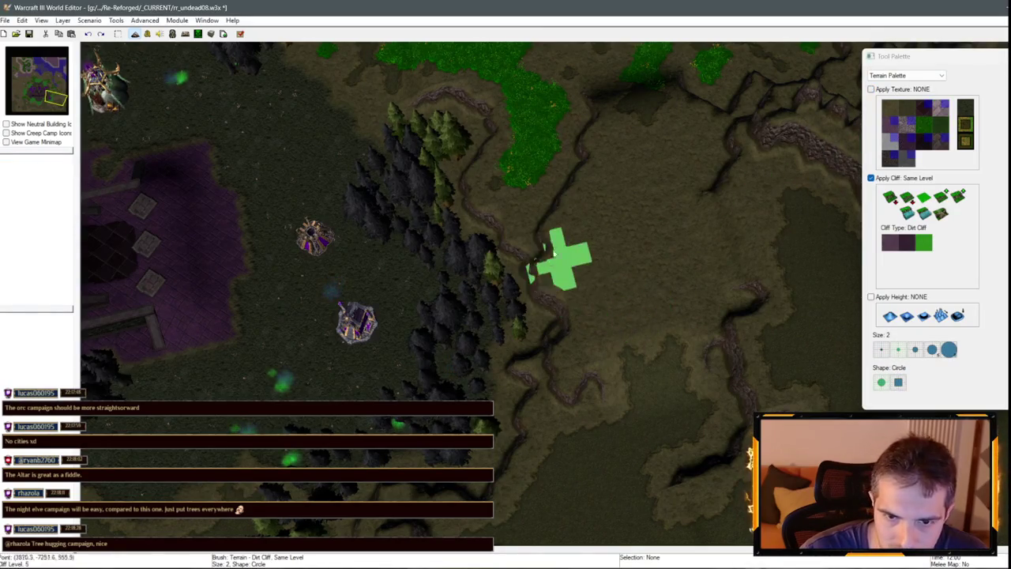
{"action": "left_click", "coordinate": [557, 237]}
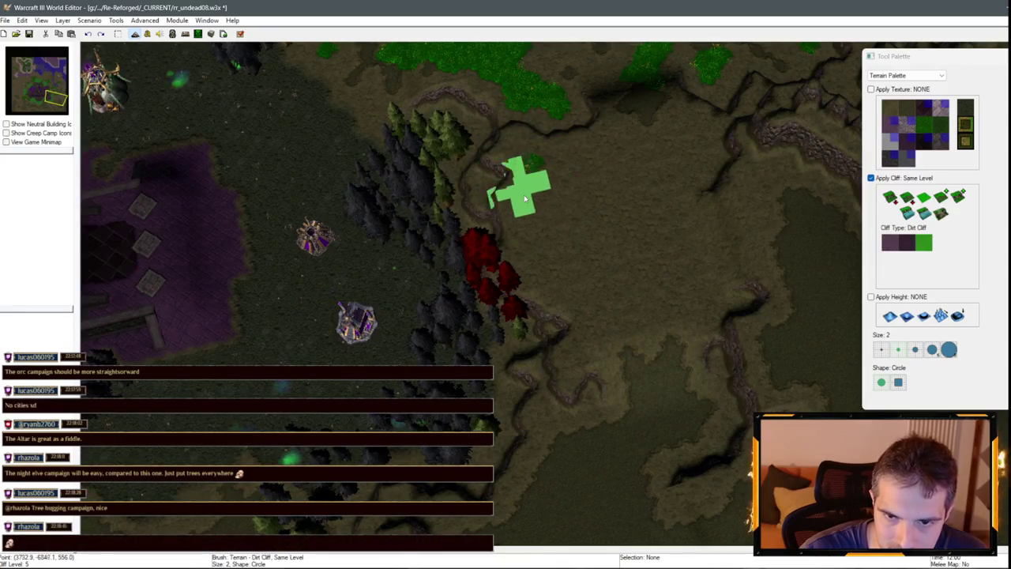
{"action": "key", "text": "Delete"}
{"action": "scroll", "coordinate": [587, 208], "scroll_direction": "down", "scroll_amount": 2}
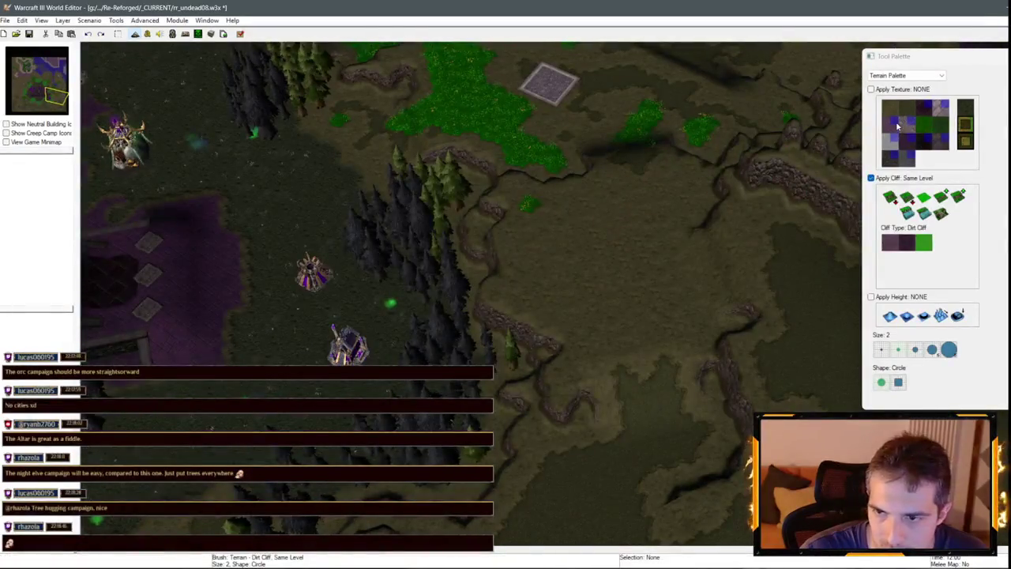
Select Round Tiles (Unbuildable) as the texture with cliff painting turned off.
{"action": "left_click", "coordinate": [938, 117]}
{"action": "left_click", "coordinate": [907, 126]}
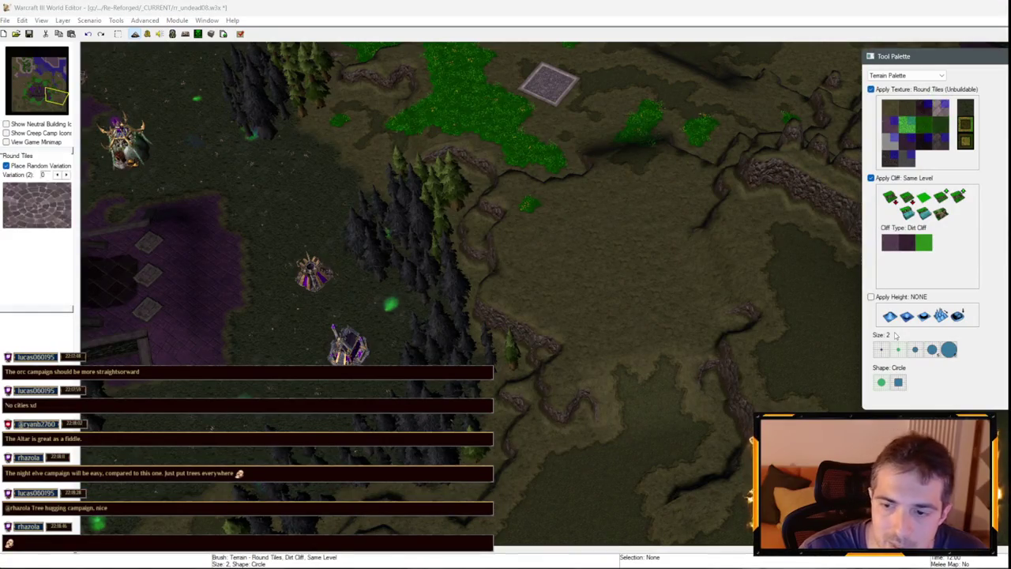
{"action": "left_click", "coordinate": [887, 177]}
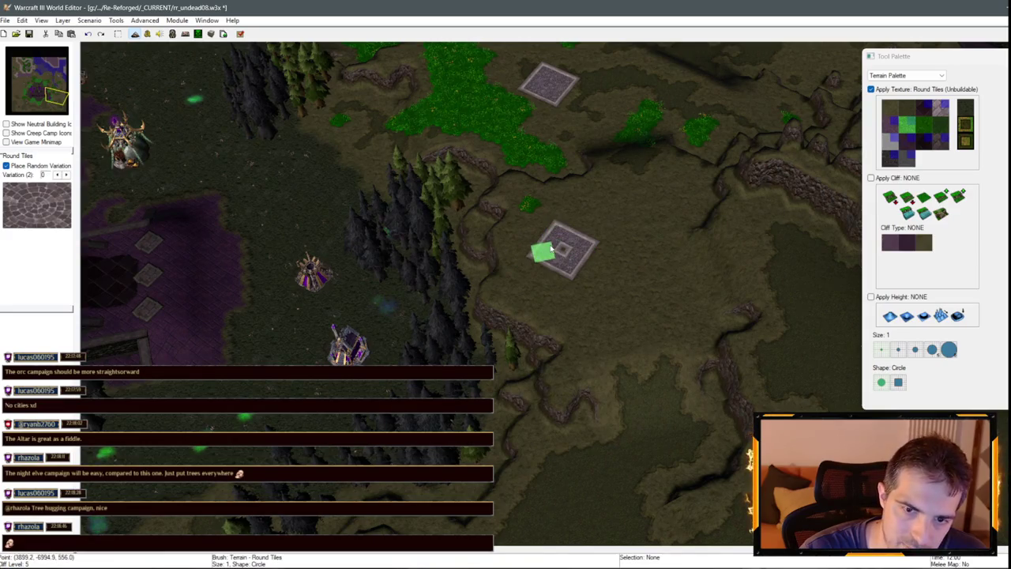
{"action": "key", "text": "Down"}
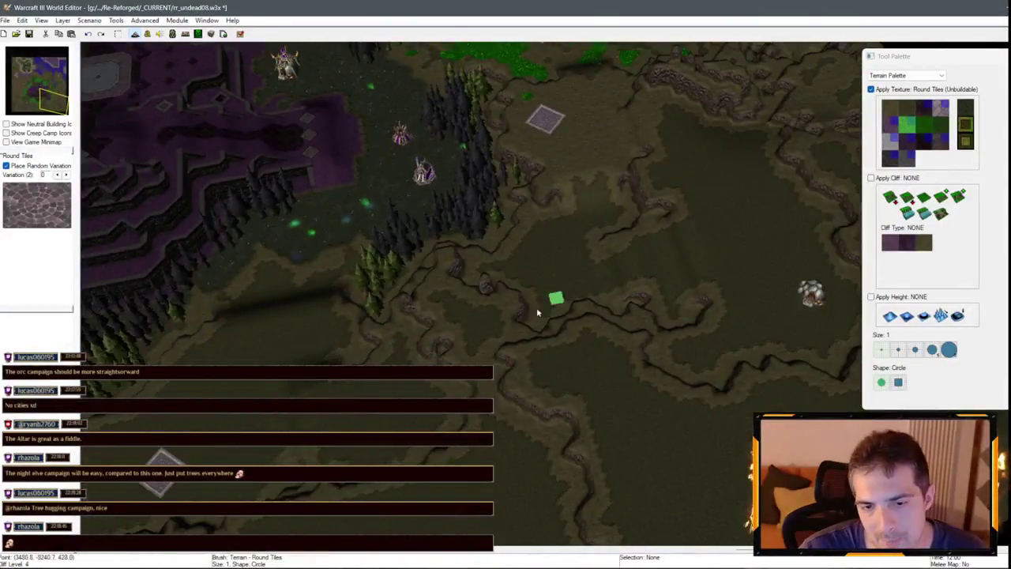
{"action": "key", "text": "Left"}
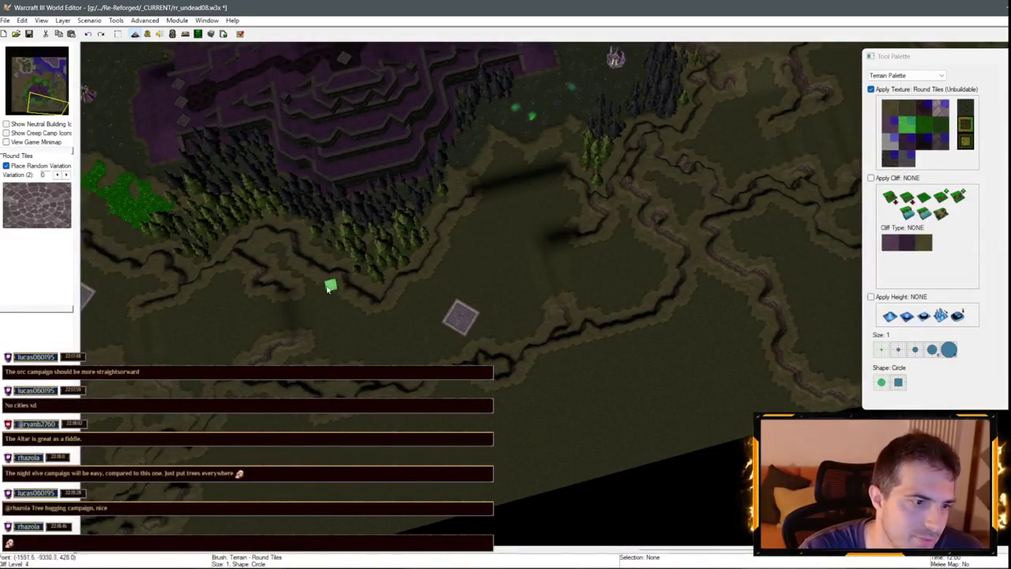
Review the tiled squares near the purple plateau and over toward the water.
{"action": "key", "text": "Up"}
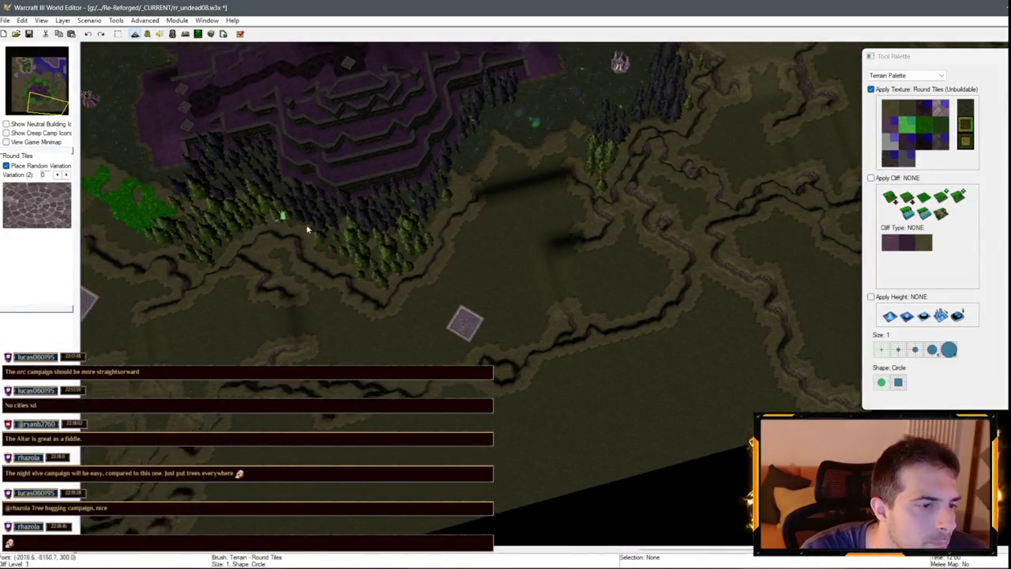
{"action": "key", "text": "Left"}
{"action": "key", "text": "Left"}
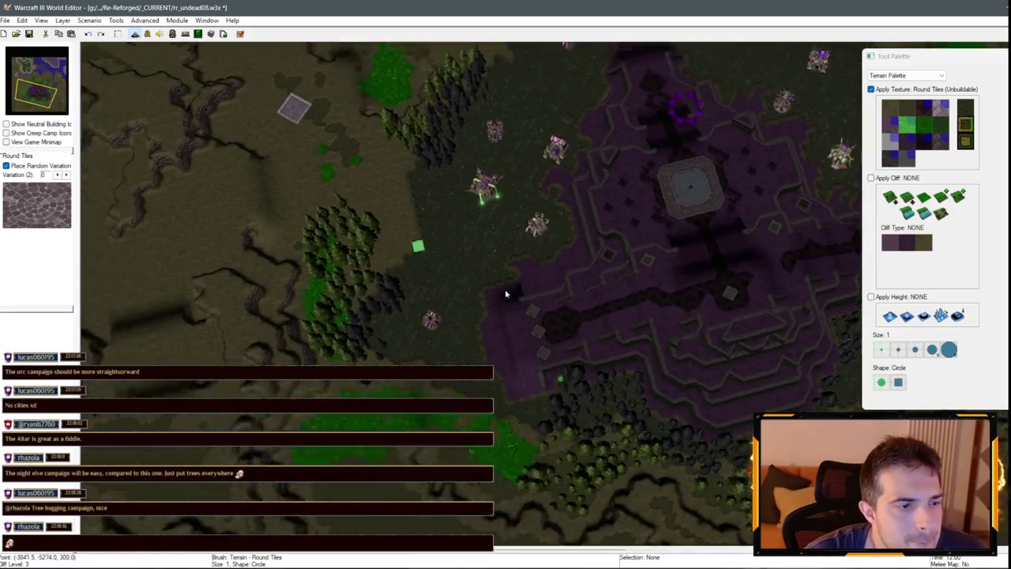
{"action": "key", "text": "Up"}
{"action": "key", "text": "Down"}
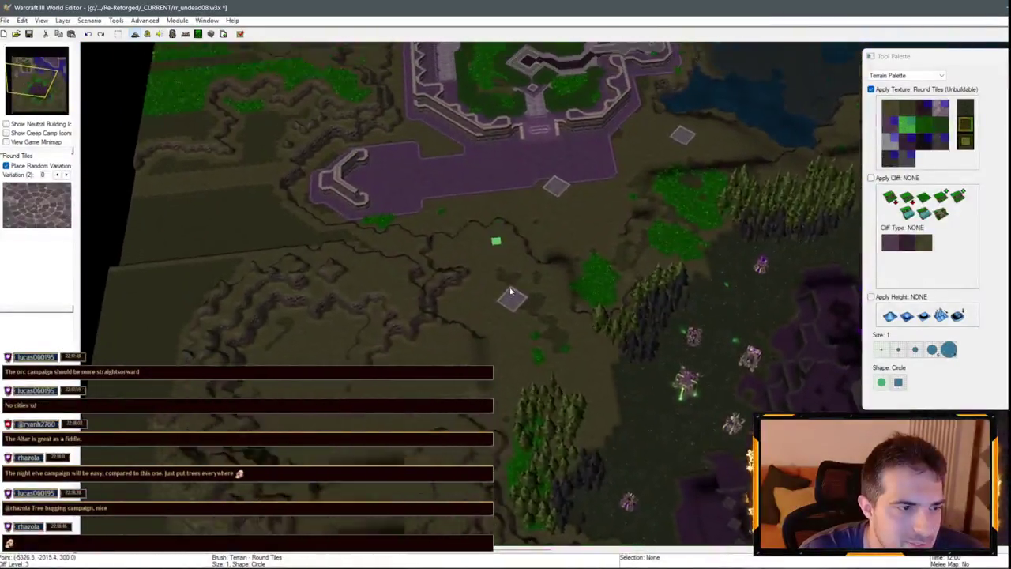
{"action": "key", "text": "Up"}
{"action": "key", "text": "Down"}
{"action": "key", "text": "Right"}
{"action": "key", "text": "Down"}
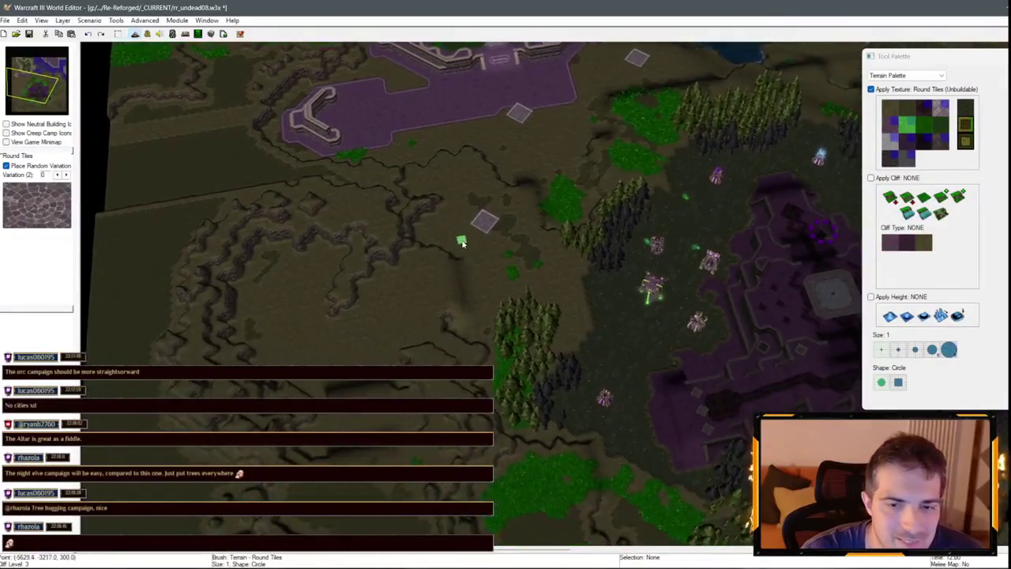
{"action": "key", "text": "Up"}
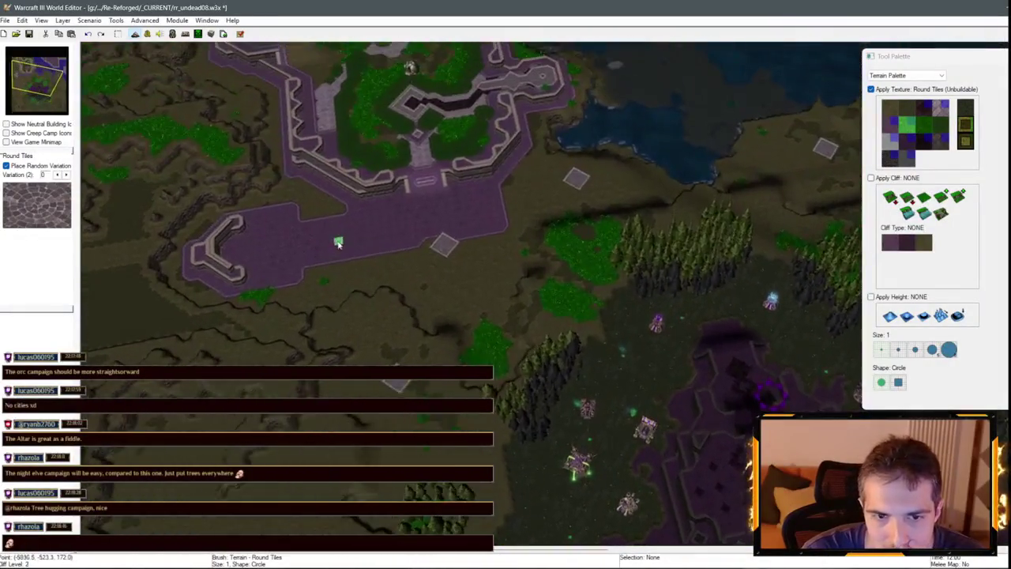
{"action": "key", "text": "Up"}
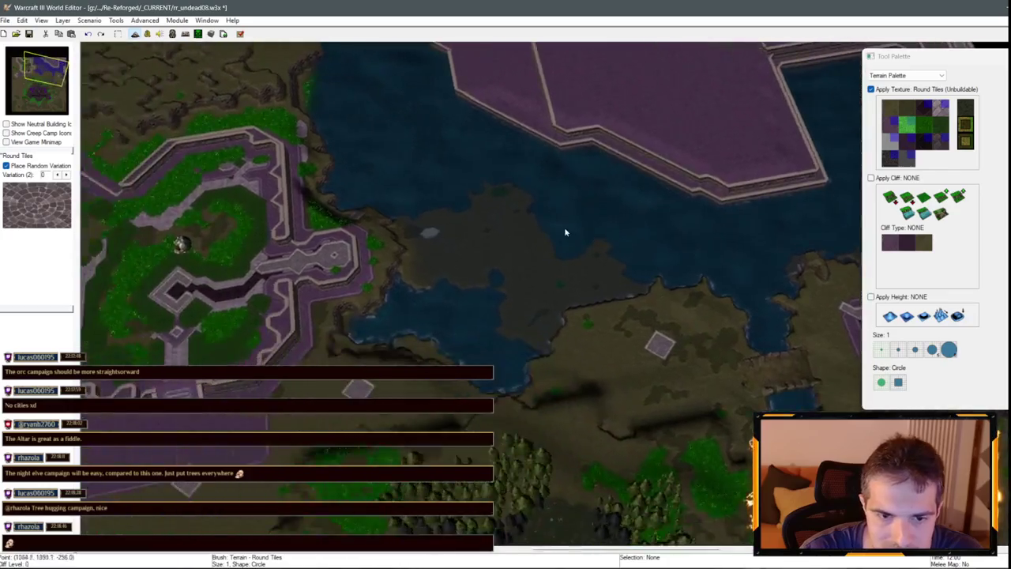
{"action": "left_click", "coordinate": [939, 214]}
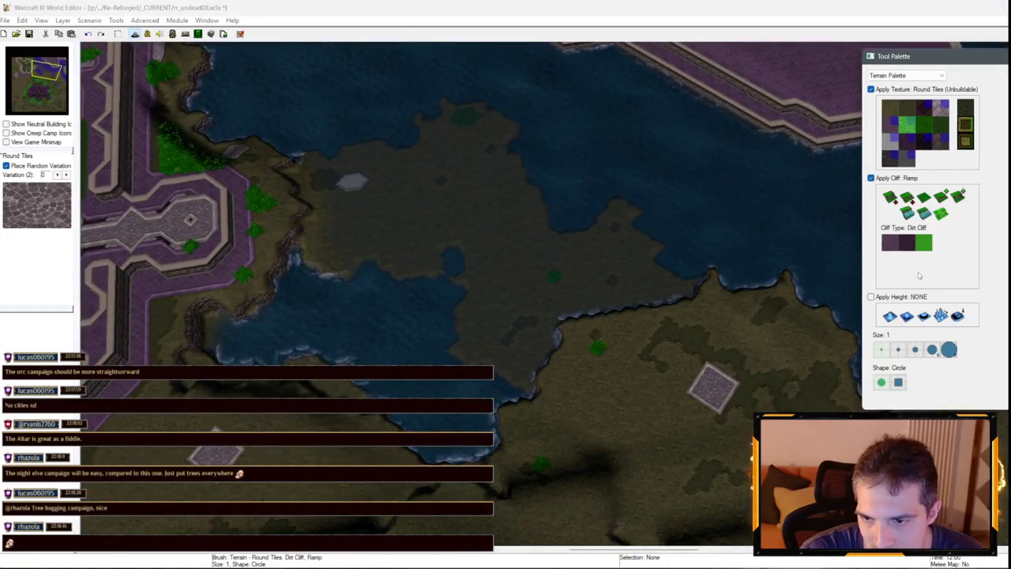
Cut a Dirt Cliff ramp into the ridge below the water, without applying texture.
{"action": "left_click", "coordinate": [906, 90]}
{"action": "key", "text": "Down"}
{"action": "key", "text": "Right"}
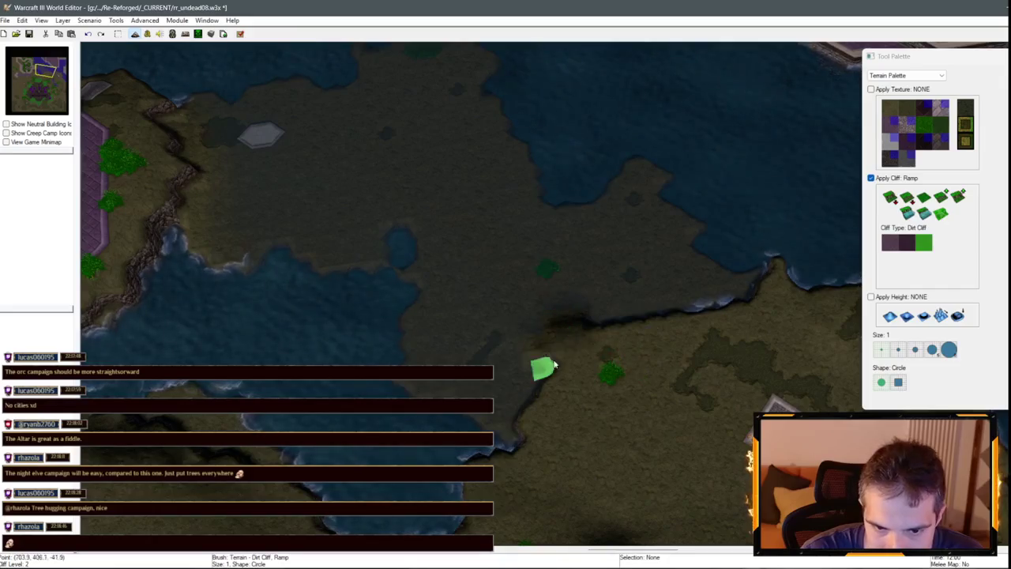
{"action": "left_click", "coordinate": [957, 192]}
{"action": "left_click", "coordinate": [551, 368]}
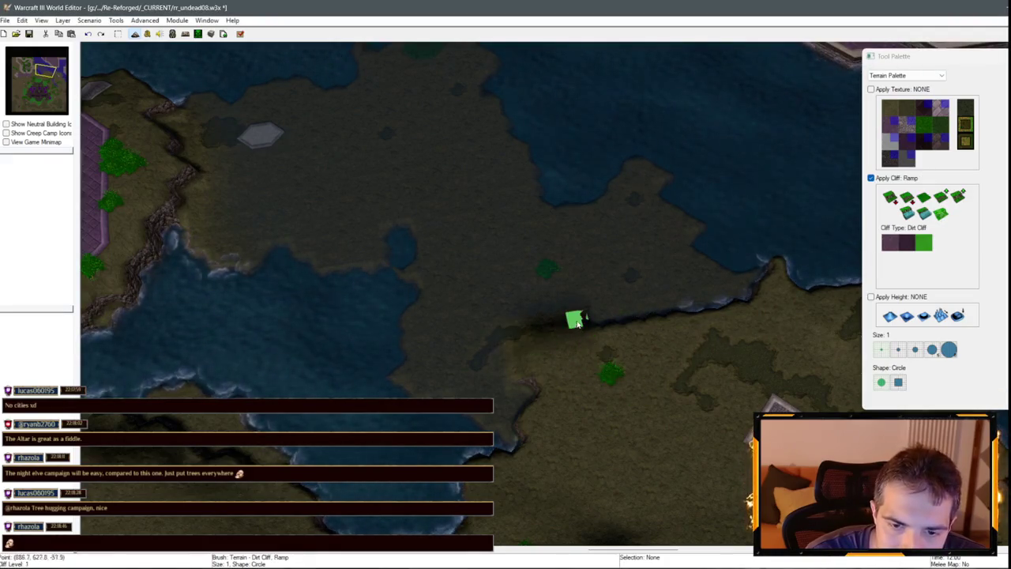
{"action": "left_click", "coordinate": [945, 197]}
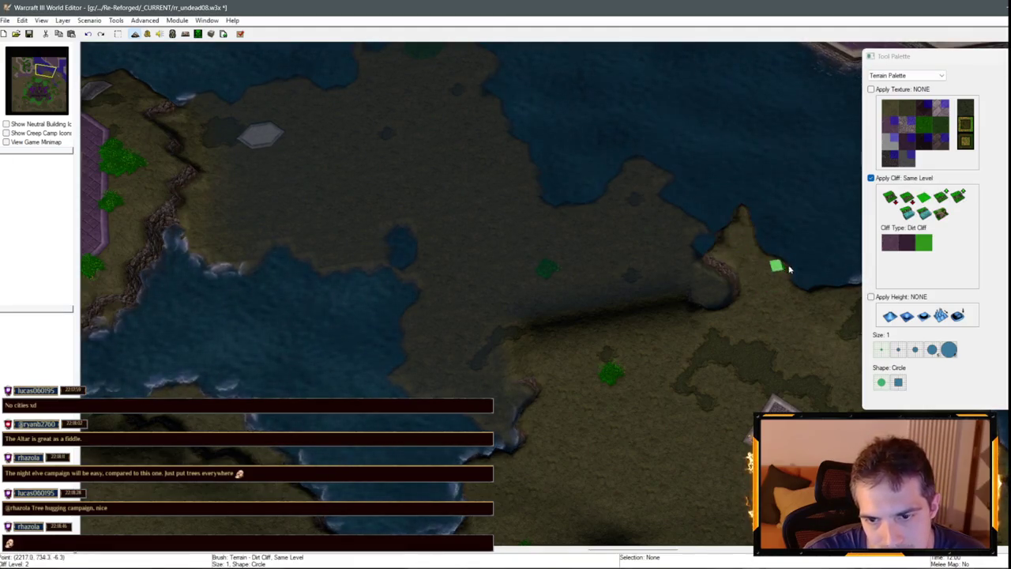
Pan east across the dirt plateau, past the purple base, to the walled undead base.
{"action": "key", "text": "Down"}
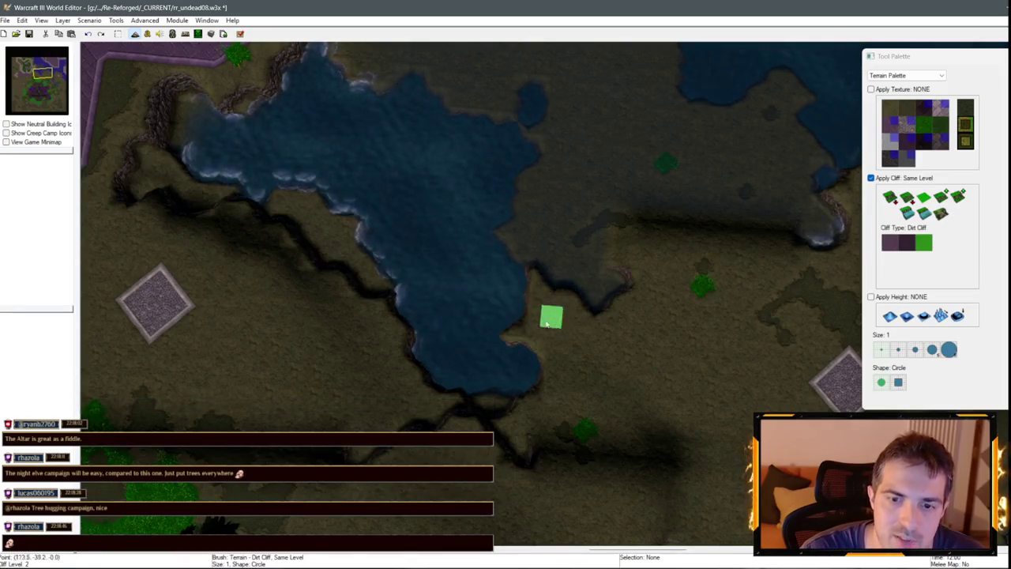
{"action": "scroll", "coordinate": [553, 300], "scroll_direction": "down", "scroll_amount": 2}
{"action": "scroll", "coordinate": [555, 157], "scroll_direction": "down", "scroll_amount": 2}
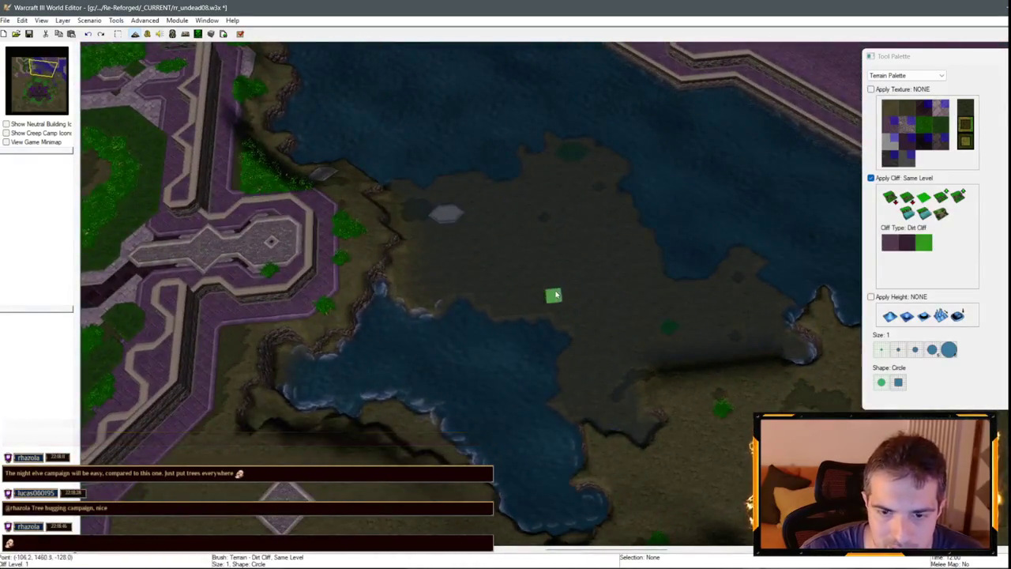
{"action": "scroll", "coordinate": [190, 227], "scroll_direction": "up", "scroll_amount": 2}
{"action": "key", "text": "Right"}
{"action": "key", "text": "Right"}
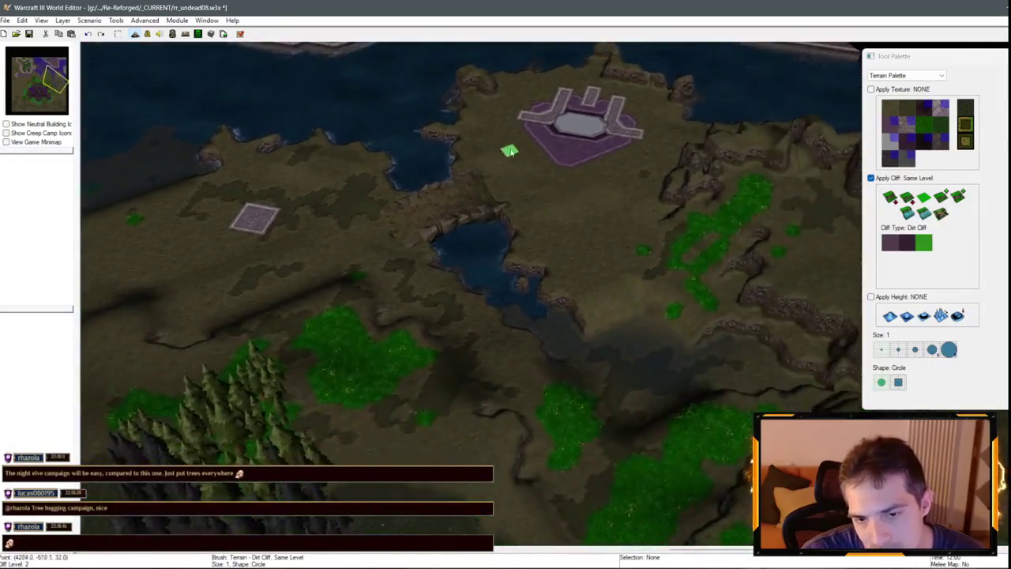
{"action": "scroll", "coordinate": [545, 293], "scroll_direction": "down", "scroll_amount": 2}
{"action": "key", "text": "Up"}
{"action": "key", "text": "Up"}
{"action": "scroll", "coordinate": [486, 293], "scroll_direction": "up", "scroll_amount": 3}
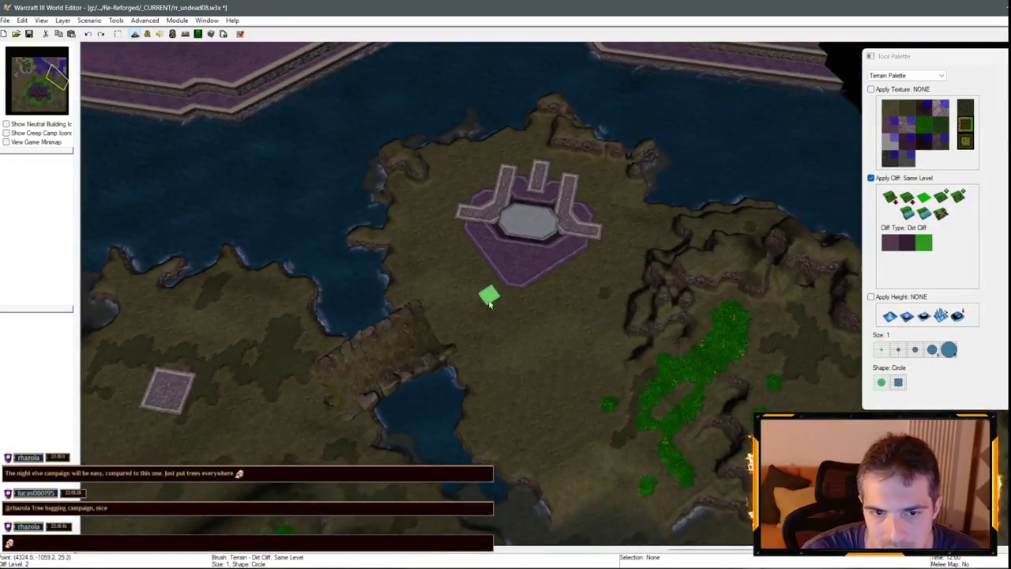
{"action": "key", "text": "Up"}
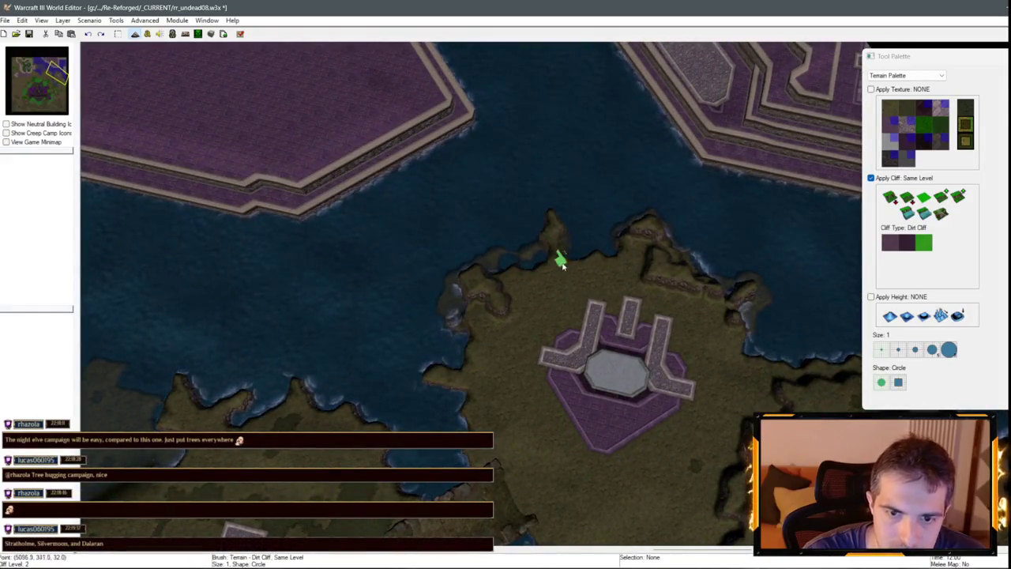
{"action": "scroll", "coordinate": [566, 243], "scroll_direction": "down", "scroll_amount": 3}
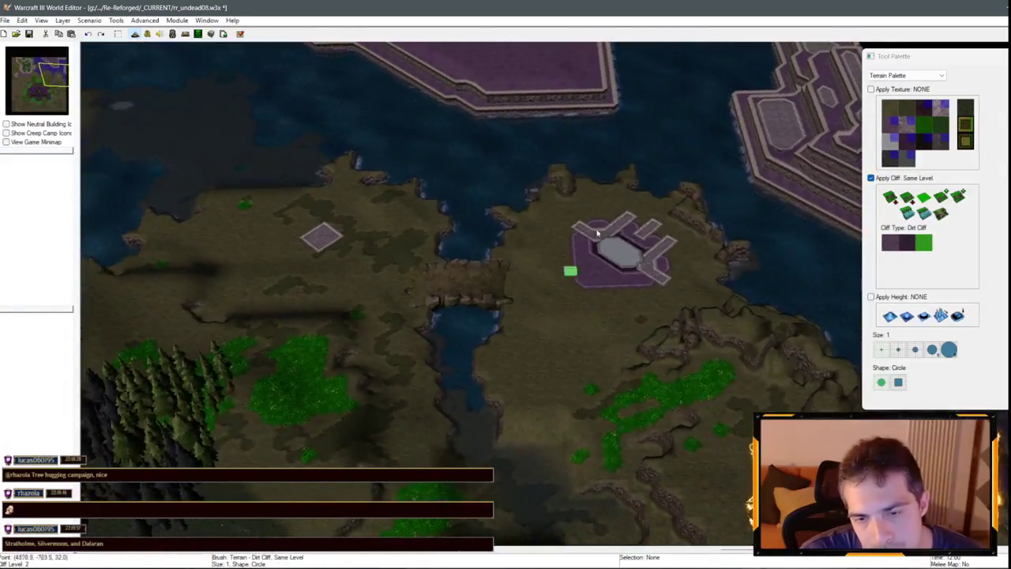
{"action": "scroll", "coordinate": [688, 282], "scroll_direction": "down", "scroll_amount": 1}
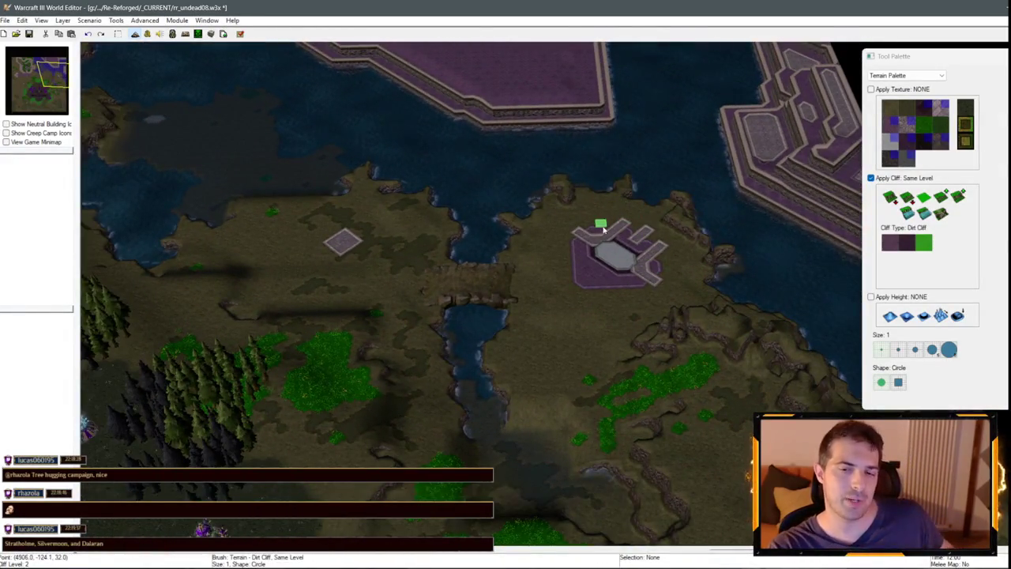
{"action": "key", "text": "Up"}
{"action": "key", "text": "Left"}
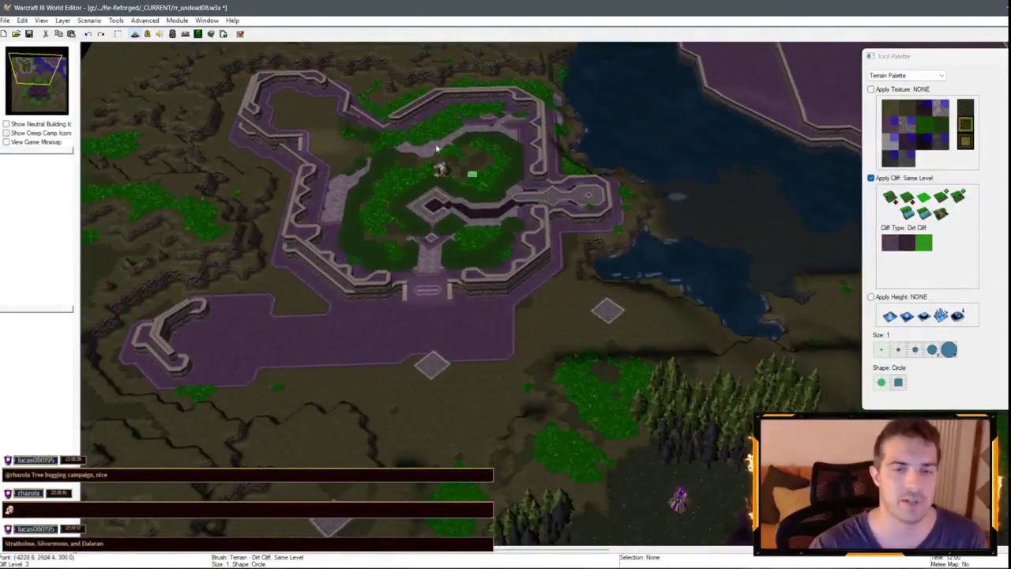
Tilt the camera over the walled base and head south toward the Necropolis base.
{"action": "scroll", "coordinate": [604, 296], "scroll_direction": "up", "scroll_amount": 2}
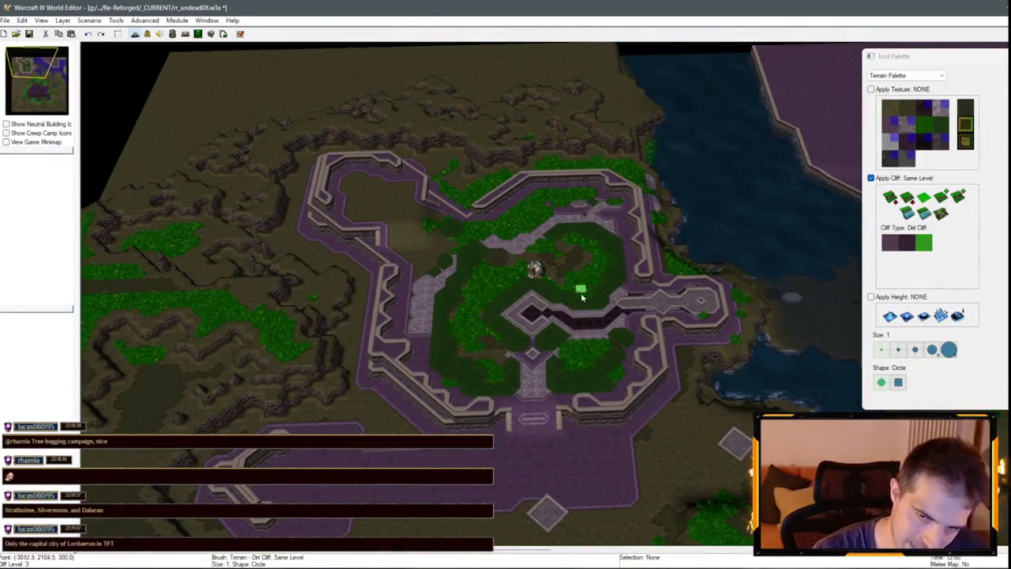
{"action": "scroll", "coordinate": [772, 183], "scroll_direction": "down", "scroll_amount": 2}
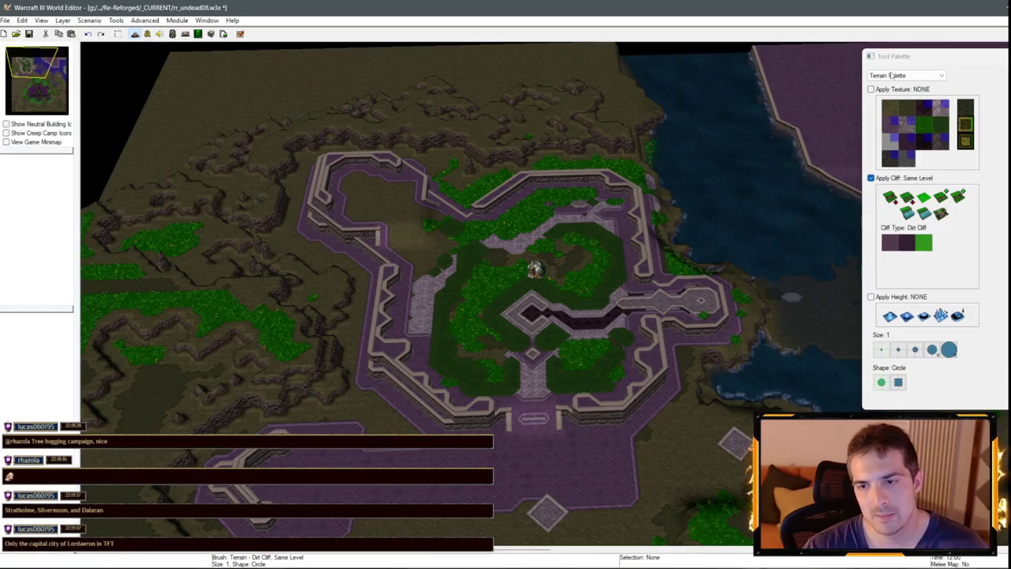
{"action": "key", "text": "Down"}
{"action": "mouse_move", "coordinate": [417, 359]}
{"action": "left_mouse_down"}
{"action": "mouse_move", "coordinate": [484, 333]}
{"action": "mouse_move", "coordinate": [674, 325]}
{"action": "mouse_move", "coordinate": [384, 296]}
{"action": "mouse_move", "coordinate": [536, 380]}
{"action": "left_mouse_up"}
{"action": "key", "text": "Up"}
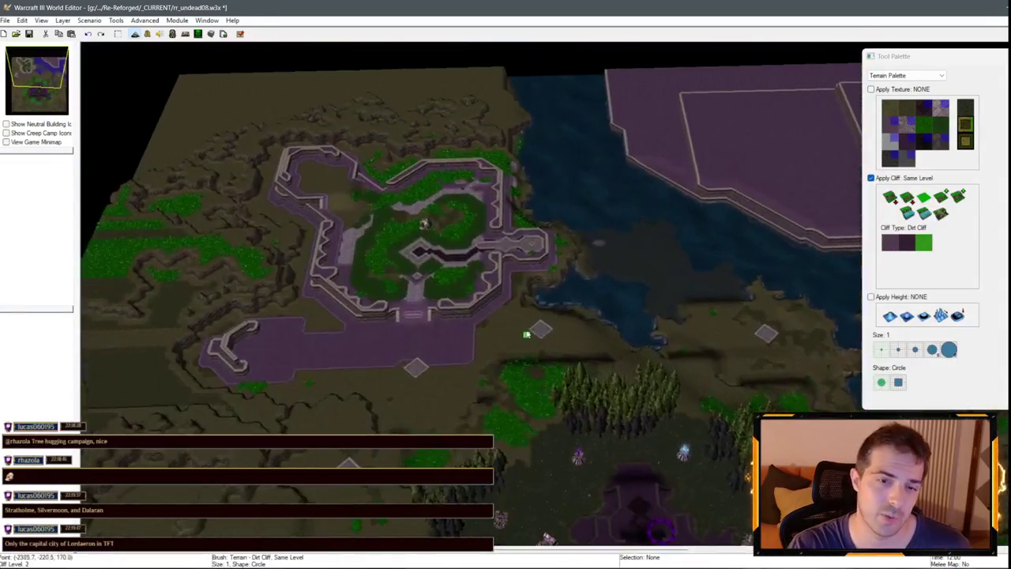
{"action": "scroll", "coordinate": [428, 282], "scroll_direction": "up", "scroll_amount": 2}
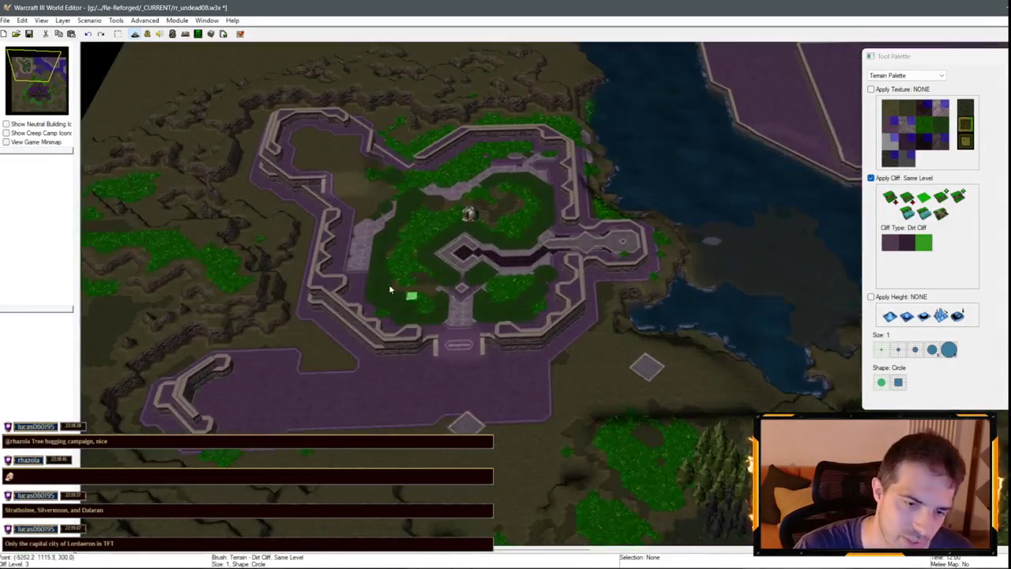
{"action": "key", "text": "Down"}
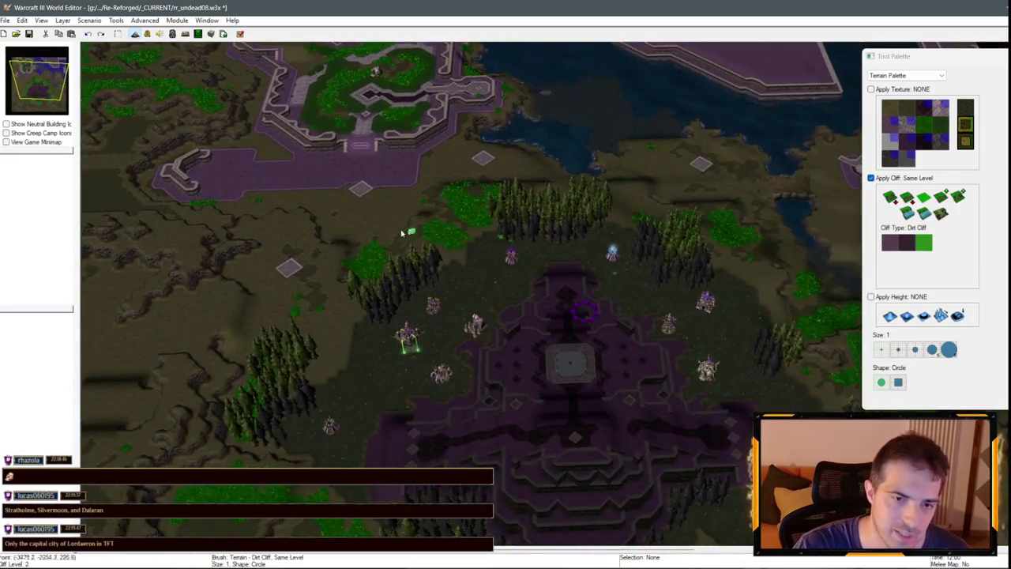
Zoom in on the Necropolis base, then return to the dirt shoreline by the lake.
{"action": "scroll", "coordinate": [701, 288], "scroll_direction": "down", "scroll_amount": 2}
{"action": "scroll", "coordinate": [700, 288], "scroll_direction": "down", "scroll_amount": 3}
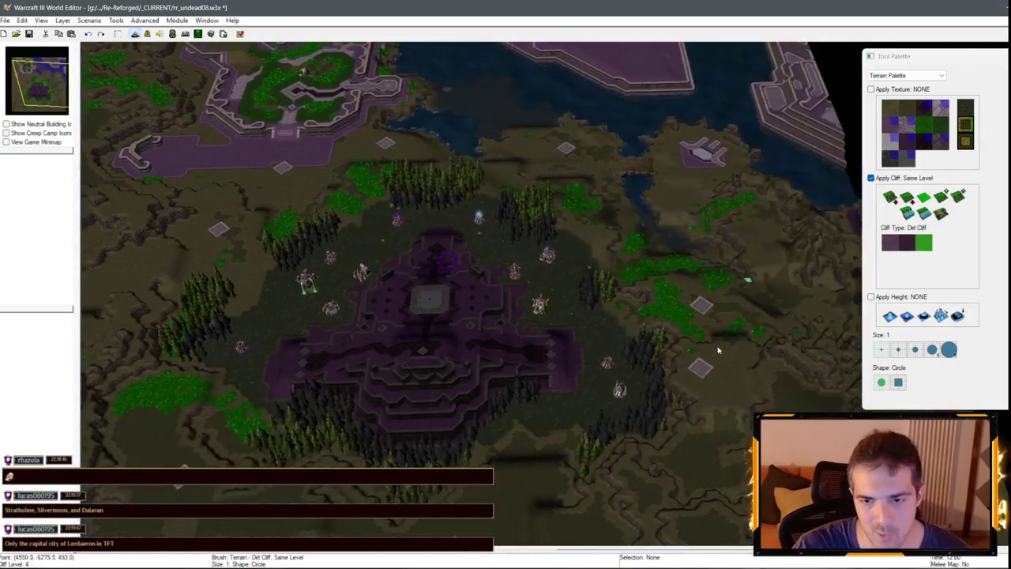
{"action": "scroll", "coordinate": [603, 253], "scroll_direction": "up", "scroll_amount": 2}
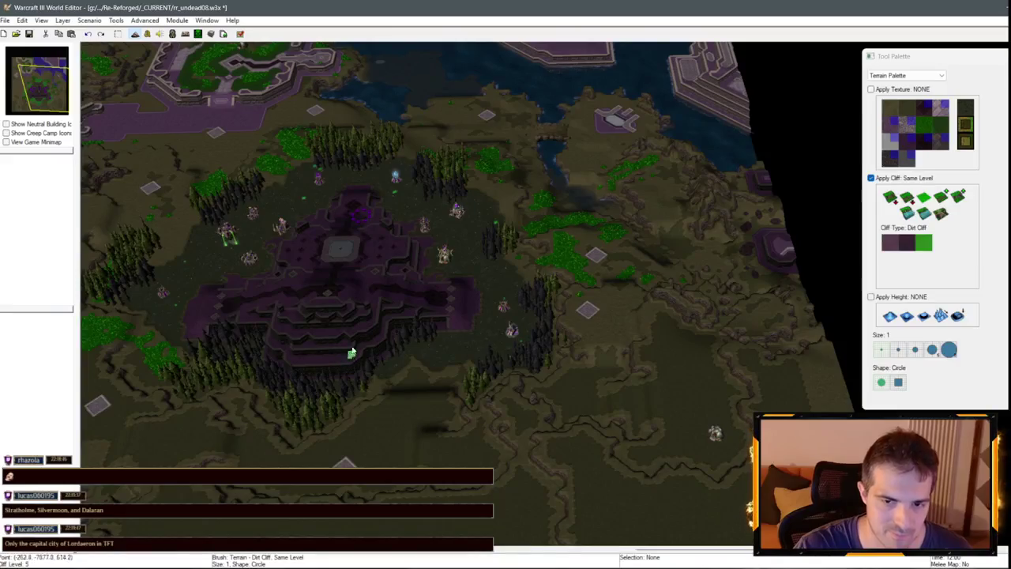
{"action": "scroll", "coordinate": [352, 353], "scroll_direction": "up", "scroll_amount": 2}
{"action": "scroll", "coordinate": [301, 321], "scroll_direction": "up", "scroll_amount": 2}
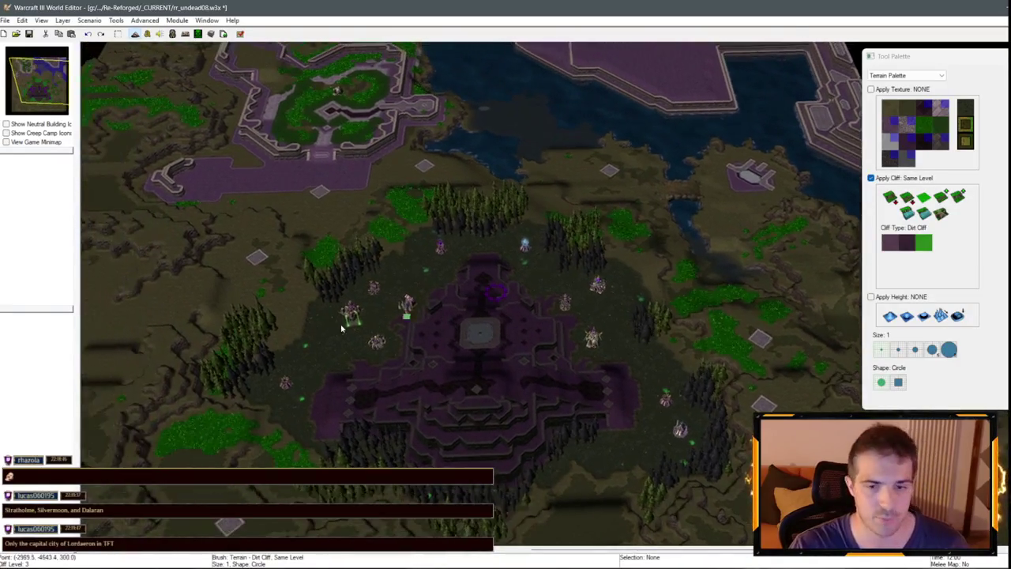
{"action": "scroll", "coordinate": [490, 261], "scroll_direction": "up", "scroll_amount": 2}
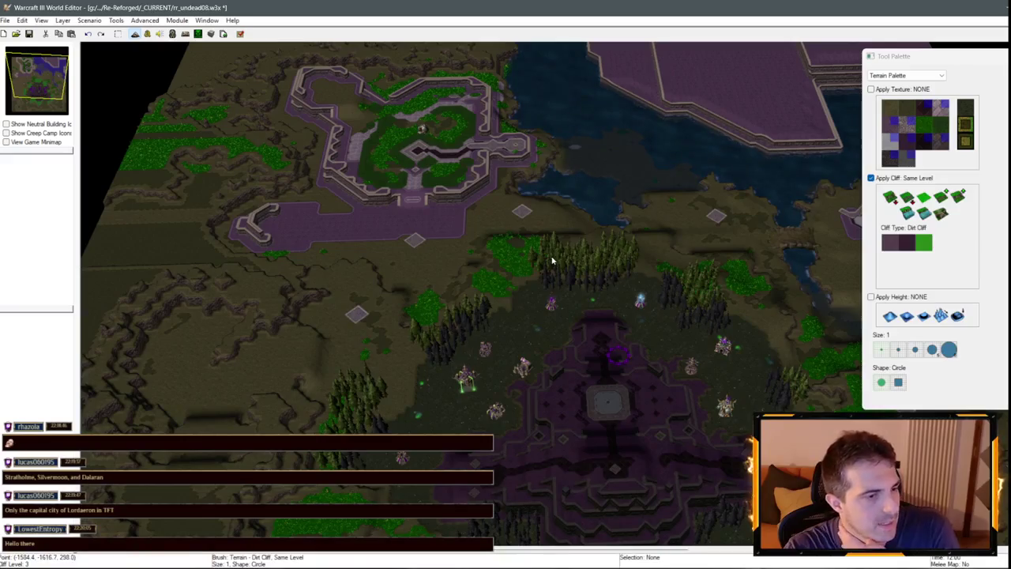
{"action": "scroll", "coordinate": [371, 178], "scroll_direction": "up", "scroll_amount": 4}
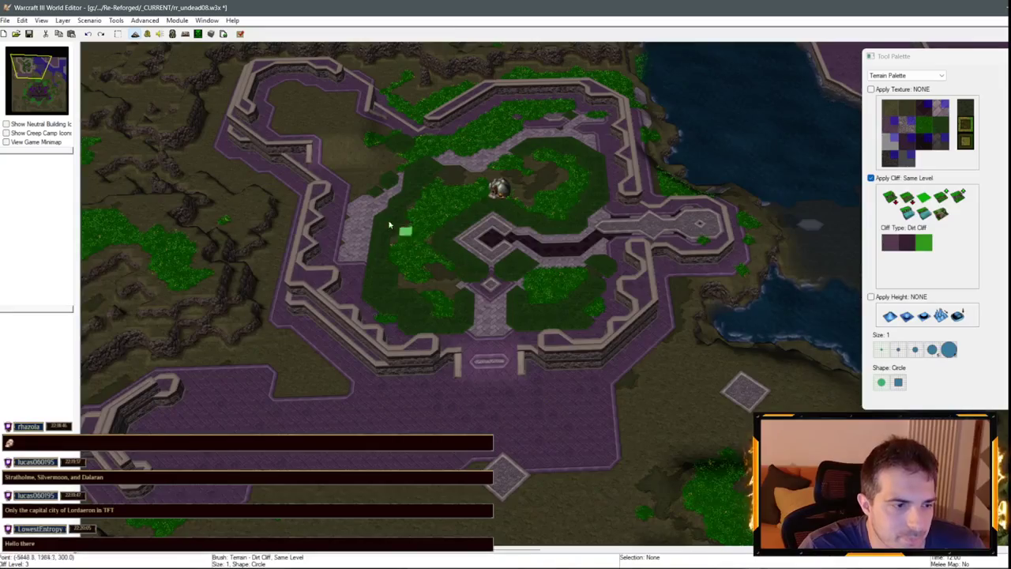
{"action": "scroll", "coordinate": [389, 225], "scroll_direction": "up", "scroll_amount": 3}
{"action": "scroll", "coordinate": [514, 175], "scroll_direction": "down", "scroll_amount": 2}
{"action": "scroll", "coordinate": [573, 273], "scroll_direction": "up", "scroll_amount": 3}
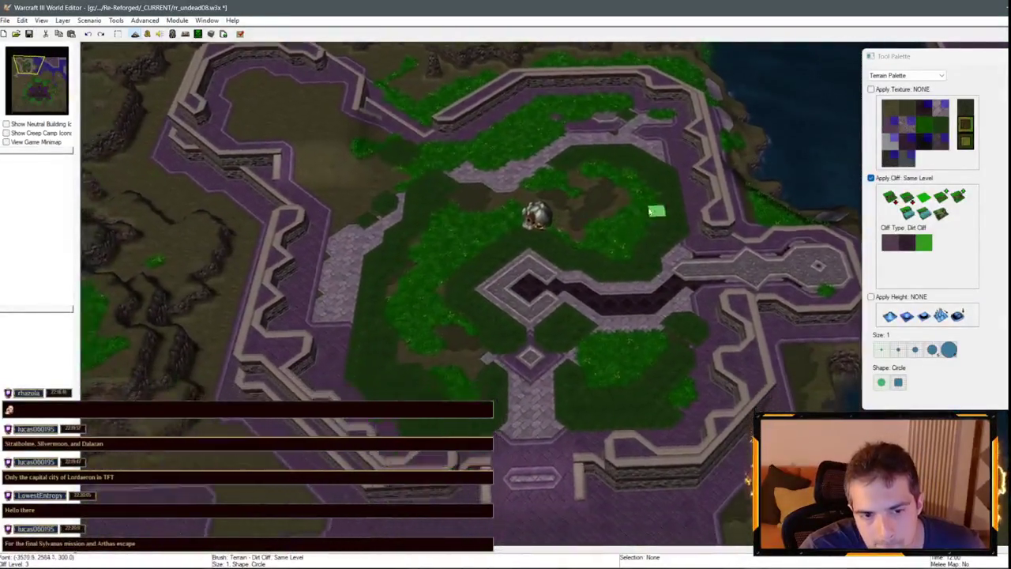
{"action": "key", "text": "Down"}
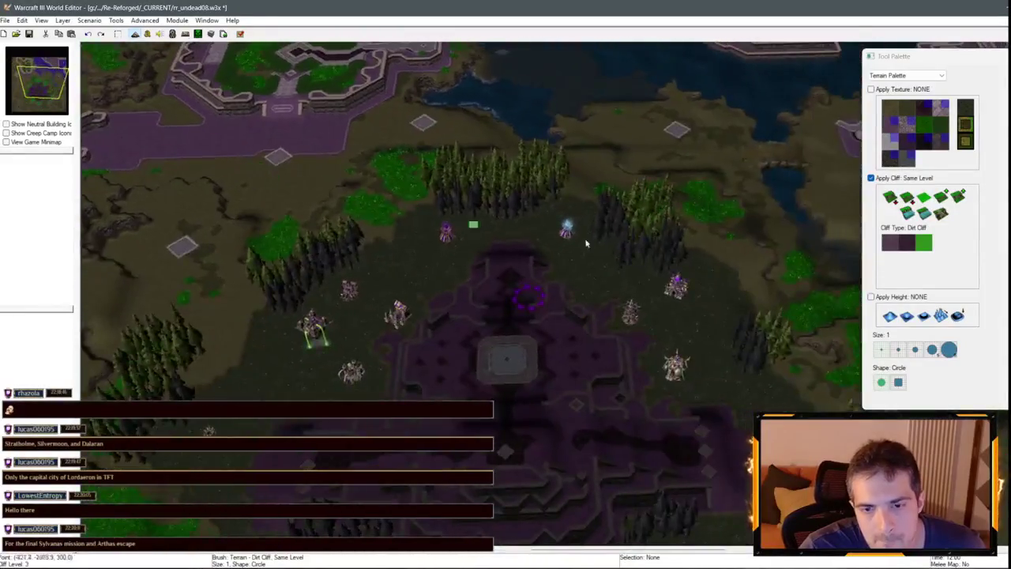
{"action": "key", "text": "Right"}
{"action": "key", "text": "Up"}
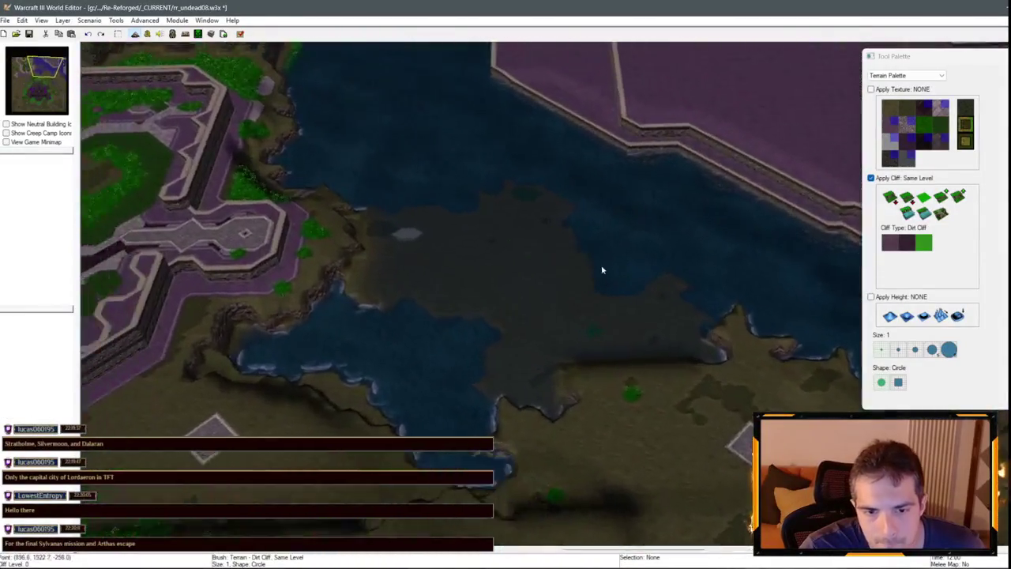
{"action": "key", "text": "Right"}
{"action": "key", "text": "Down"}
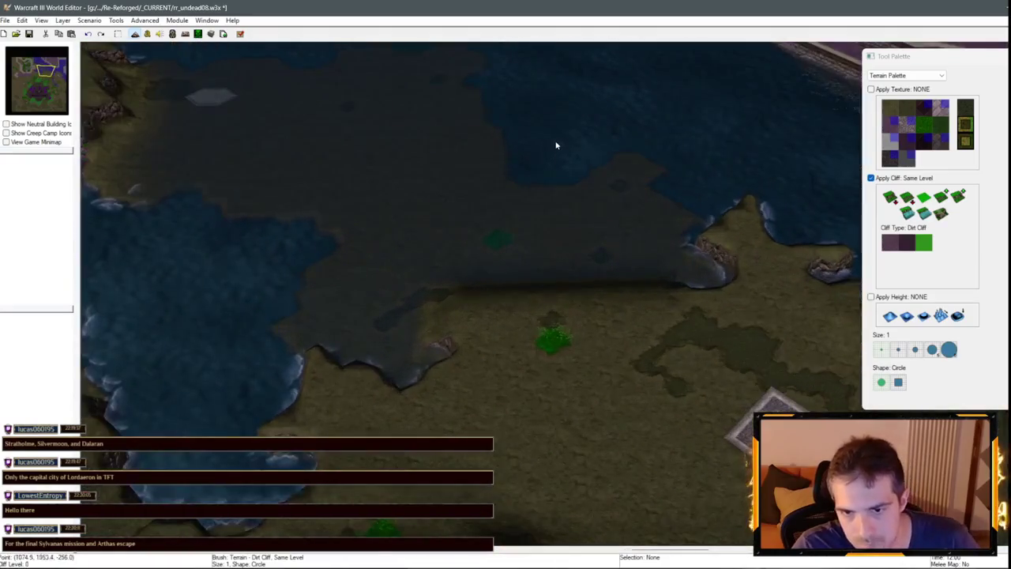
{"action": "scroll", "coordinate": [547, 312], "scroll_direction": "up", "scroll_amount": 2}
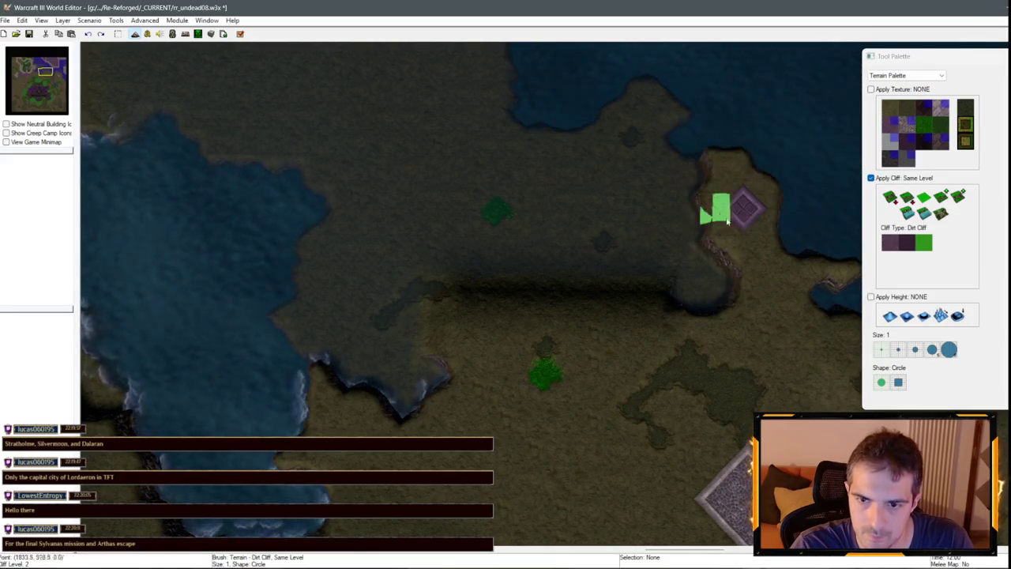
Pan over the water and coast to bring the undead base into view.
{"action": "key", "text": "Up"}
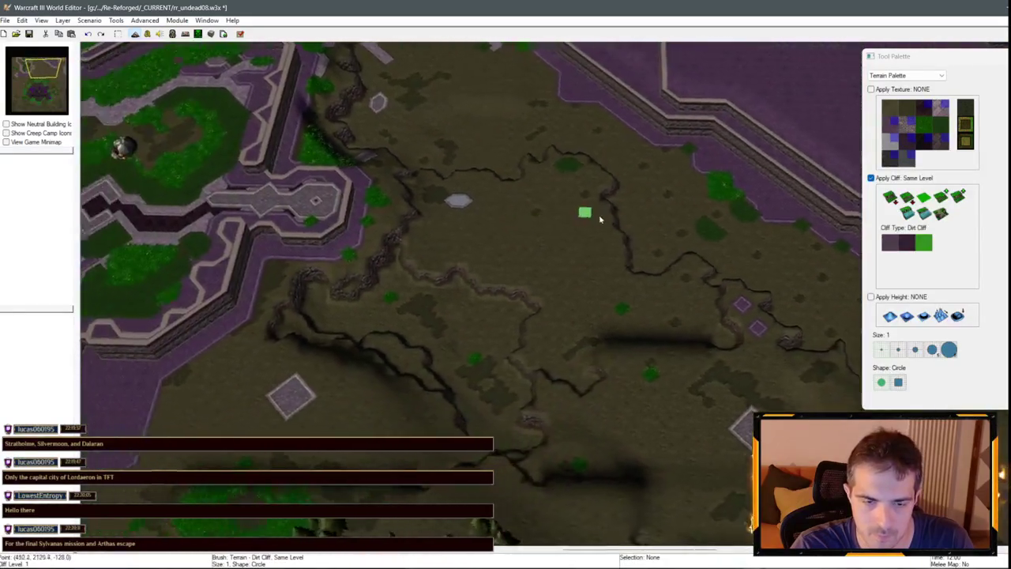
{"action": "key", "text": "Down"}
{"action": "key", "text": "Left"}
{"action": "scroll", "coordinate": [591, 327], "scroll_direction": "up", "scroll_amount": 2}
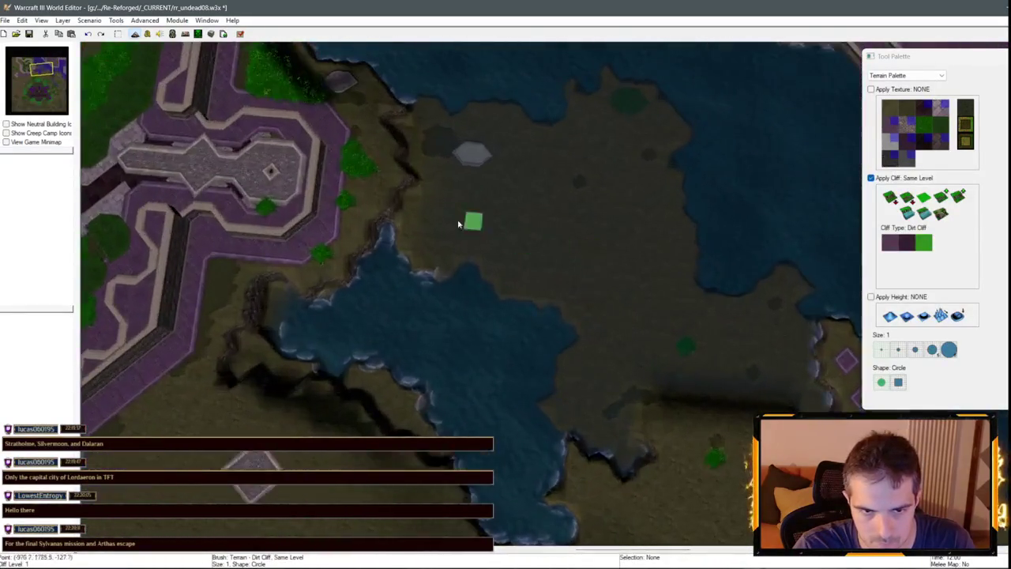
{"action": "key", "text": "Up"}
{"action": "key", "text": "Right"}
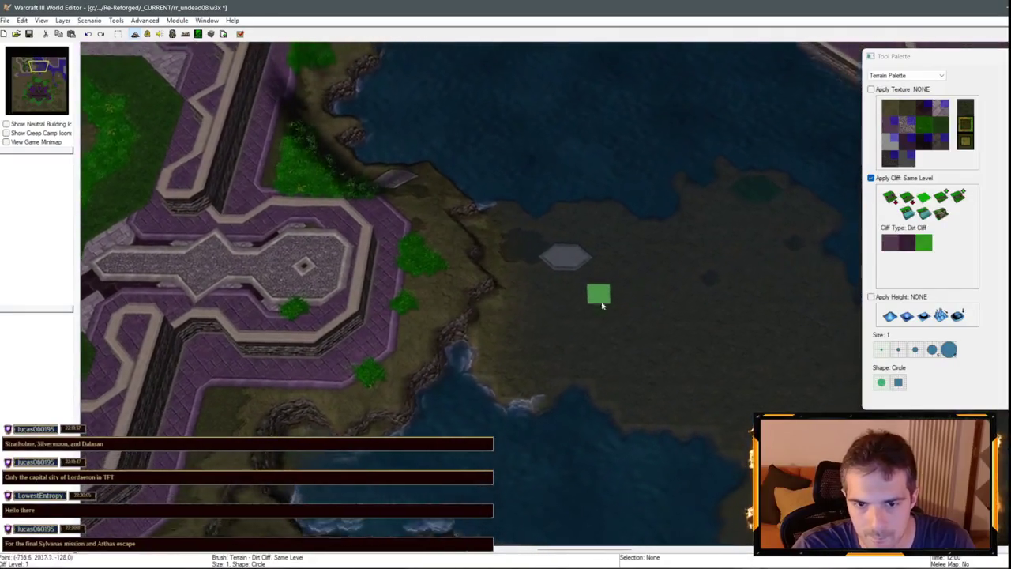
{"action": "scroll", "coordinate": [577, 353], "scroll_direction": "down", "scroll_amount": 3}
{"action": "key", "text": "Up"}
{"action": "scroll", "coordinate": [576, 181], "scroll_direction": "up", "scroll_amount": 3}
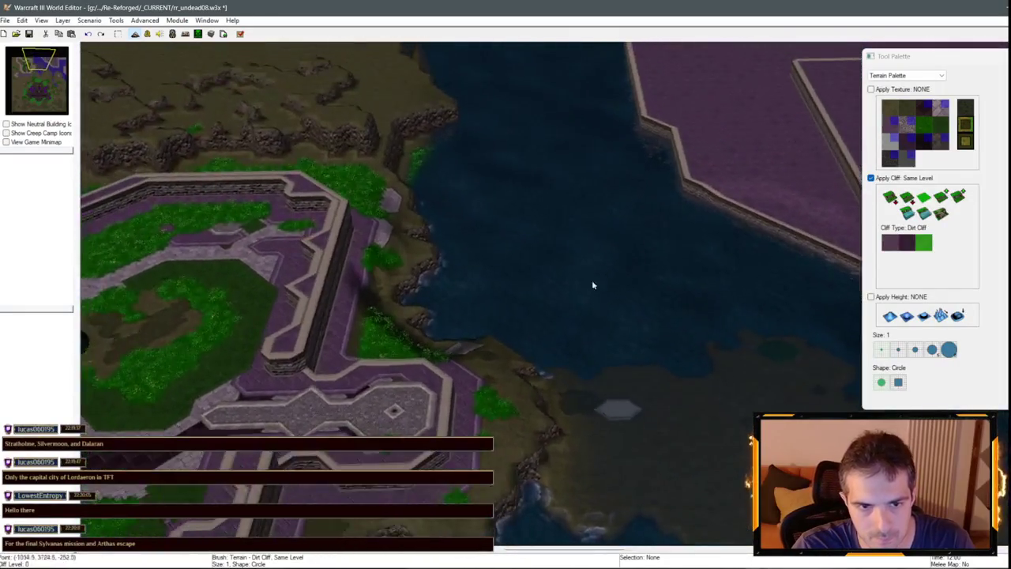
{"action": "scroll", "coordinate": [454, 253], "scroll_direction": "down", "scroll_amount": 4}
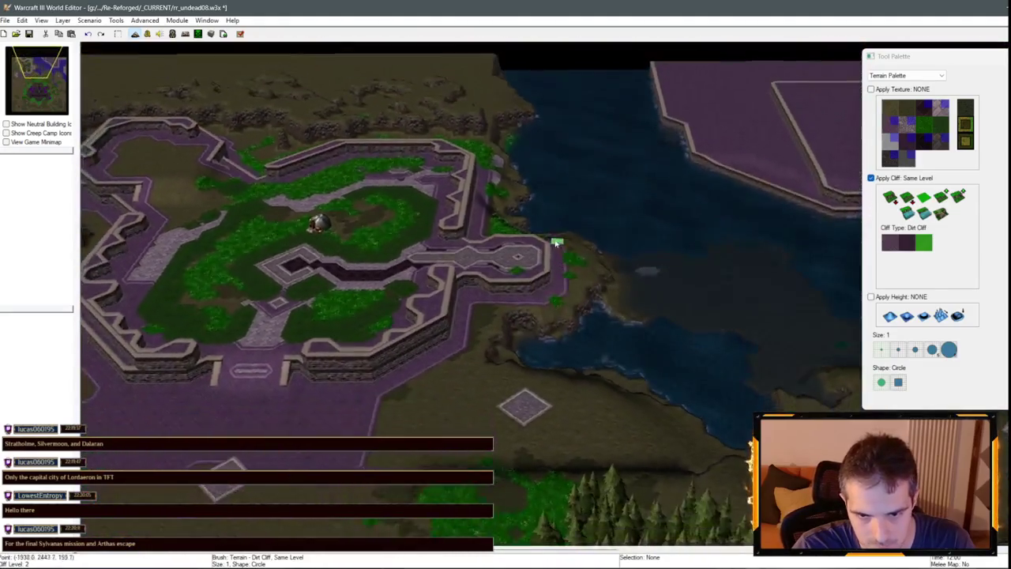
{"action": "key", "text": "Down"}
{"action": "key", "text": "Right"}
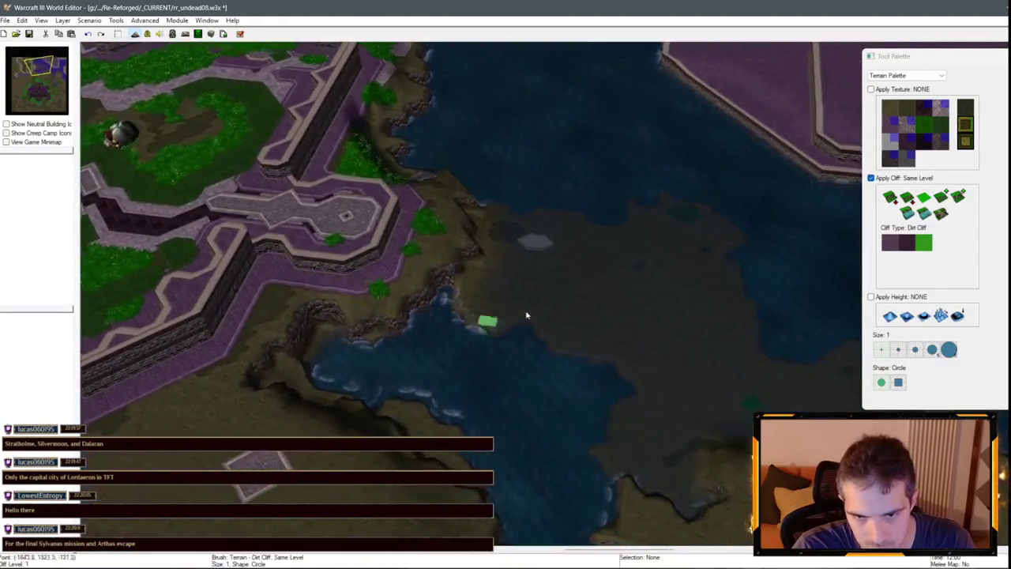
{"action": "scroll", "coordinate": [536, 414], "scroll_direction": "up", "scroll_amount": 3}
{"action": "scroll", "coordinate": [576, 192], "scroll_direction": "down", "scroll_amount": 2}
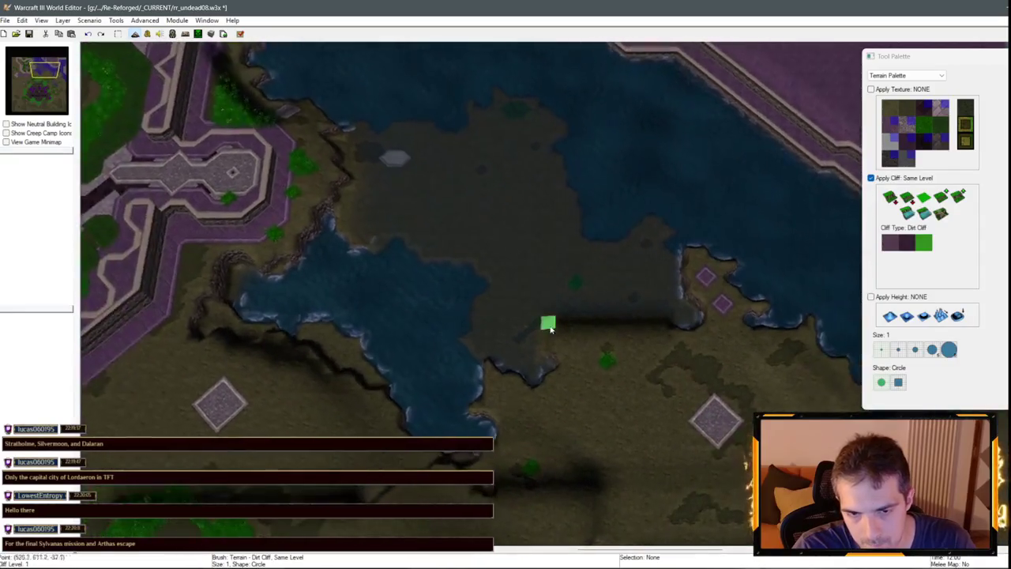
{"action": "scroll", "coordinate": [576, 282], "scroll_direction": "up", "scroll_amount": 3}
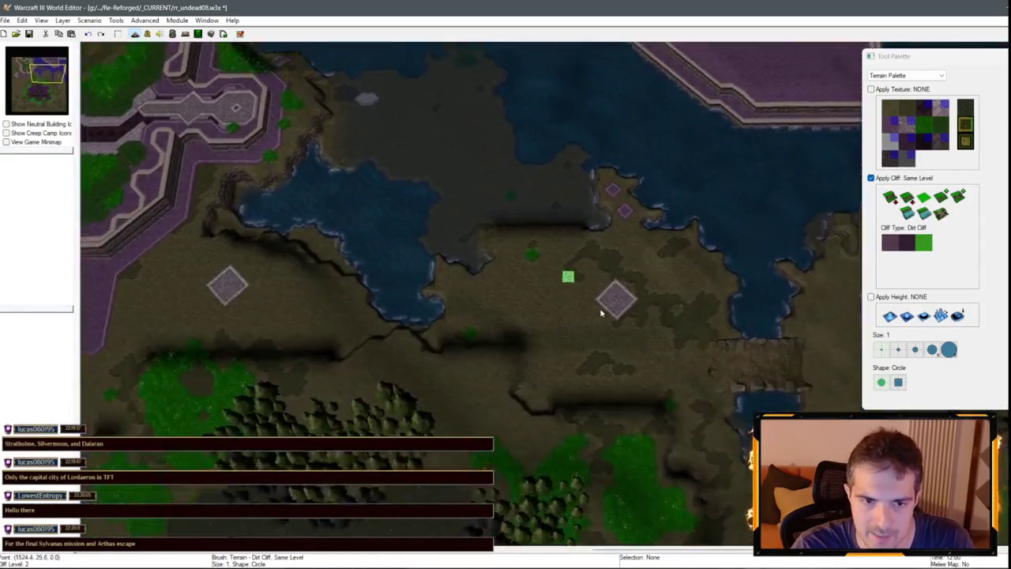
{"action": "key", "text": "Down"}
{"action": "key", "text": "Down"}
{"action": "key", "text": "Down"}
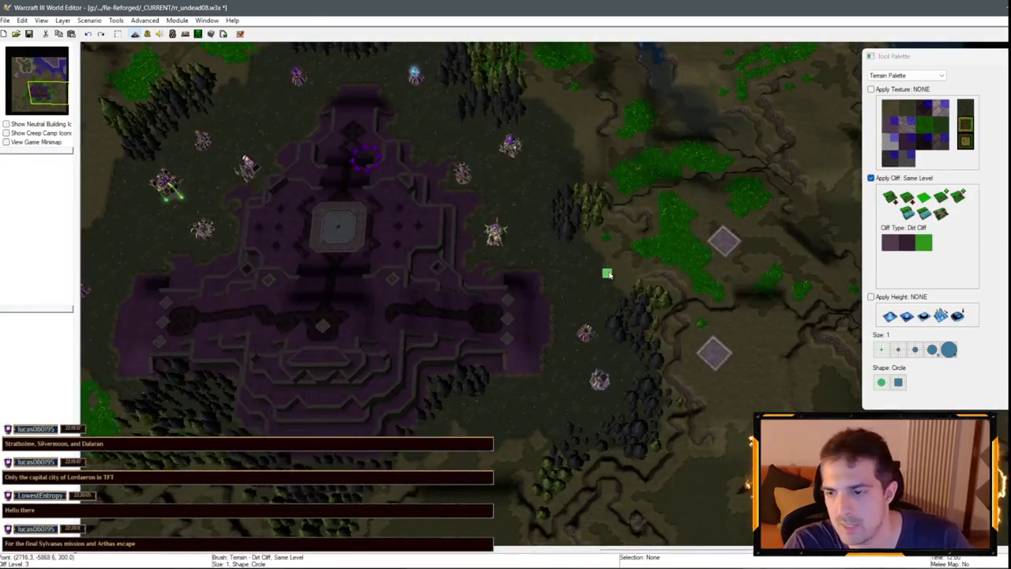
Save the map with Ctrl+S and zoom in on the purple-tiled octagonal platform.
{"action": "key", "text": "ctrl+s"}
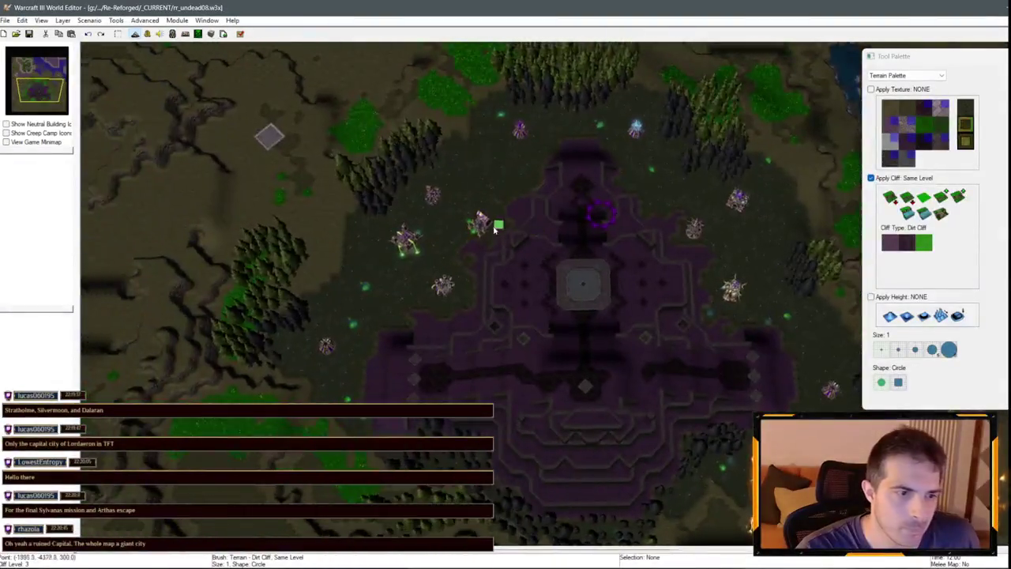
{"action": "scroll", "coordinate": [490, 233], "scroll_direction": "up", "scroll_amount": 3}
{"action": "scroll", "coordinate": [447, 345], "scroll_direction": "down", "scroll_amount": 3}
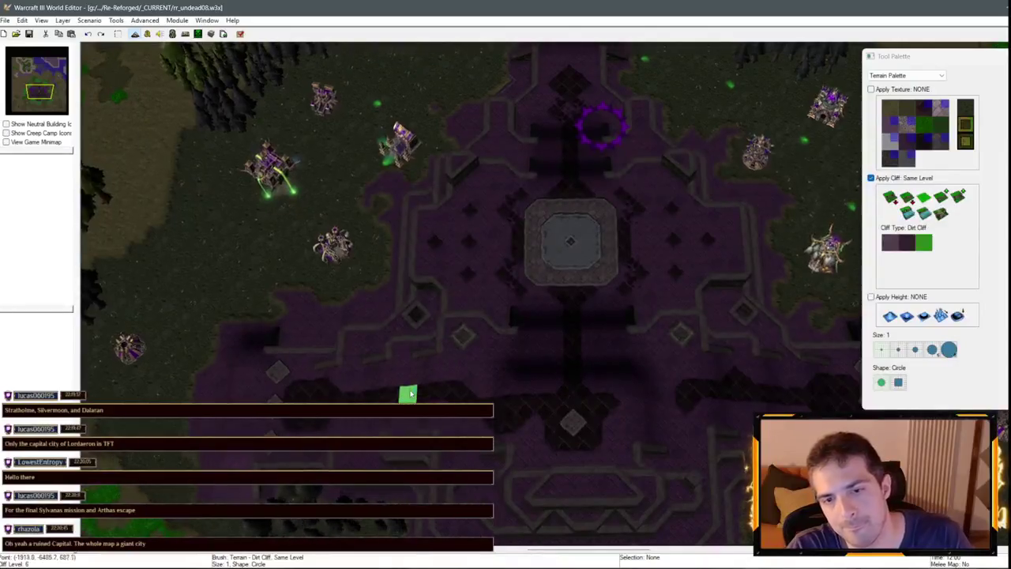
{"action": "scroll", "coordinate": [408, 392], "scroll_direction": "down", "scroll_amount": 5}
{"action": "scroll", "coordinate": [555, 342], "scroll_direction": "up", "scroll_amount": 5}
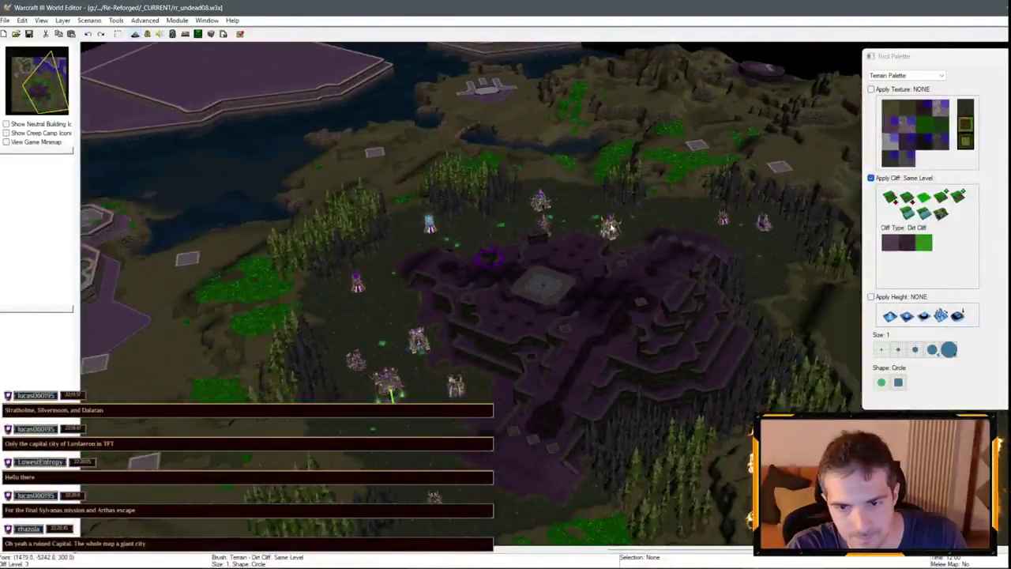
{"action": "scroll", "coordinate": [555, 342], "scroll_direction": "down", "scroll_amount": 5}
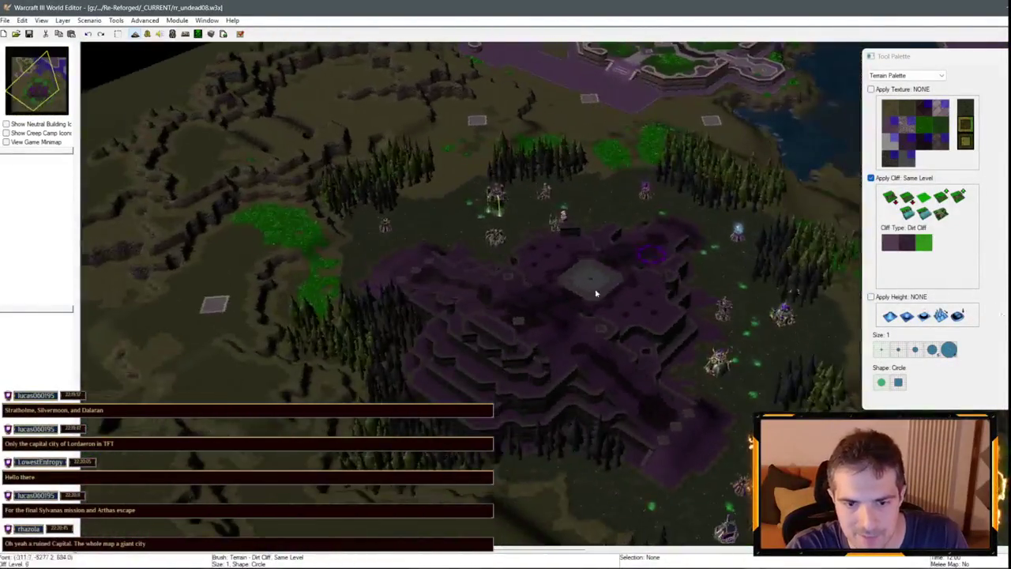
{"action": "scroll", "coordinate": [363, 336], "scroll_direction": "down", "scroll_amount": 5}
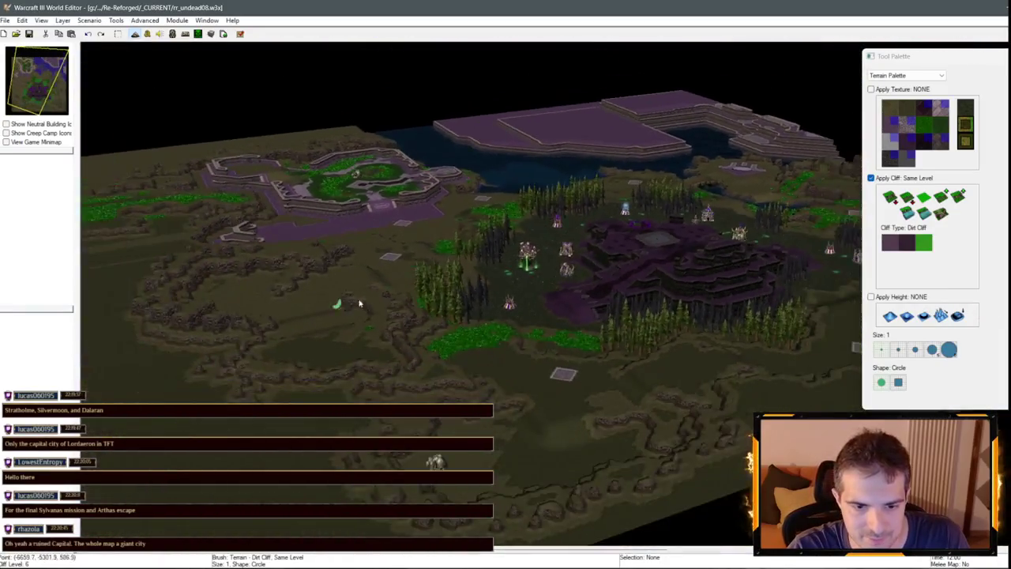
{"action": "scroll", "coordinate": [340, 300], "scroll_direction": "up", "scroll_amount": 5}
{"action": "scroll", "coordinate": [375, 424], "scroll_direction": "up", "scroll_amount": 3}
{"action": "key", "text": "Right"}
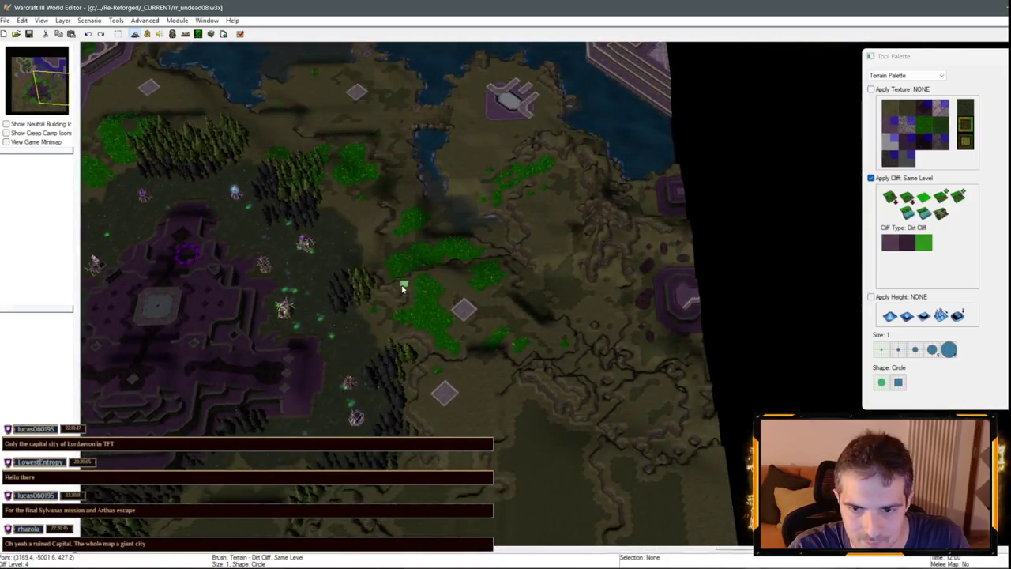
{"action": "scroll", "coordinate": [401, 289], "scroll_direction": "up", "scroll_amount": 5}
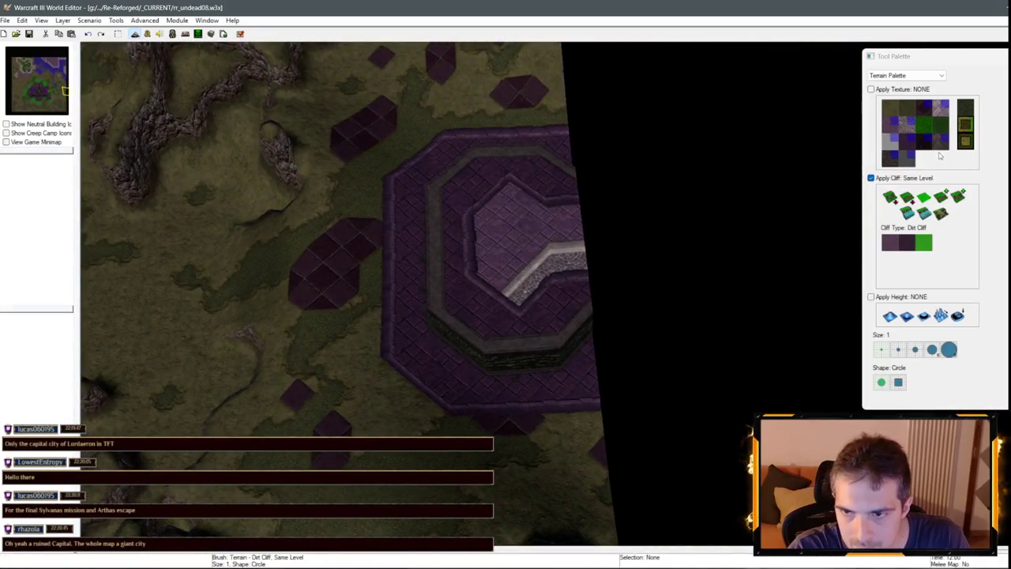
Test-paint Round Tiles on the platform with Apply Cliff turned off, undoing both strokes.
{"action": "left_click", "coordinate": [890, 158]}
{"action": "left_click", "coordinate": [516, 272]}
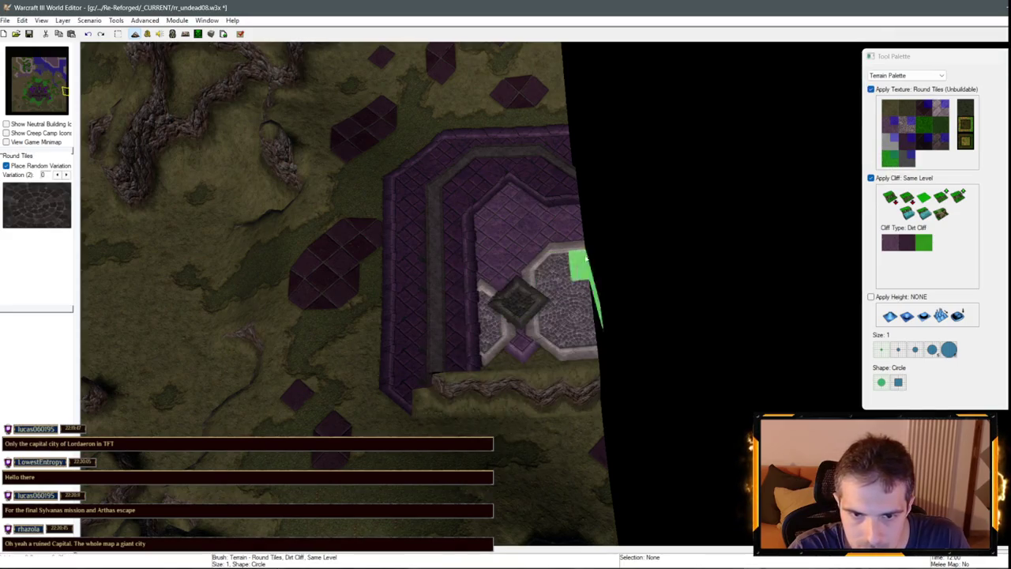
{"action": "key", "text": "ctrl+z"}
{"action": "left_click", "coordinate": [940, 151]}
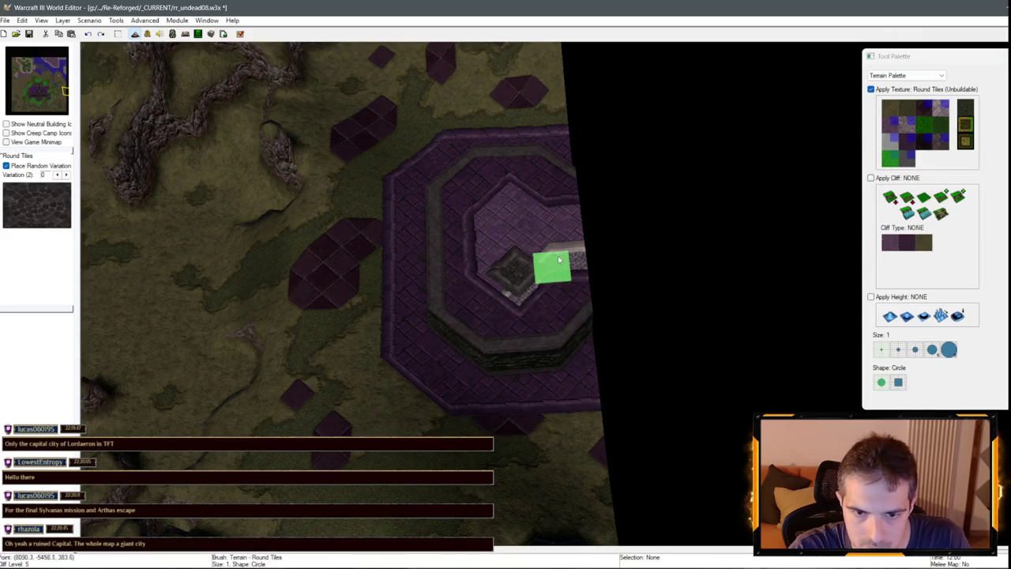
{"action": "mouse_move", "coordinate": [582, 264]}
{"action": "left_mouse_down"}
{"action": "mouse_move", "coordinate": [549, 266]}
{"action": "mouse_move", "coordinate": [566, 298]}
{"action": "left_mouse_up"}
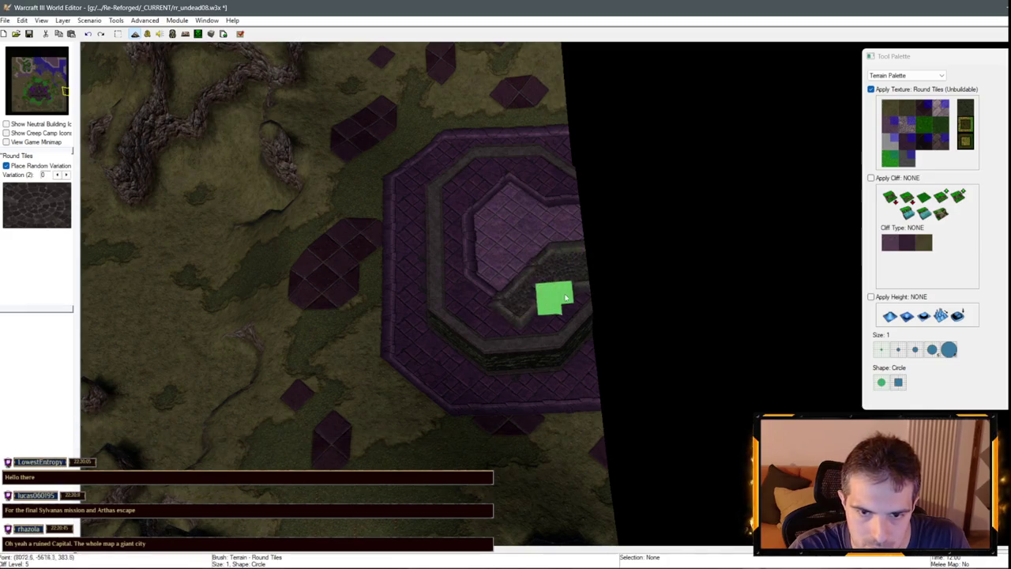
{"action": "scroll", "coordinate": [669, 266], "scroll_direction": "down", "scroll_amount": 2}
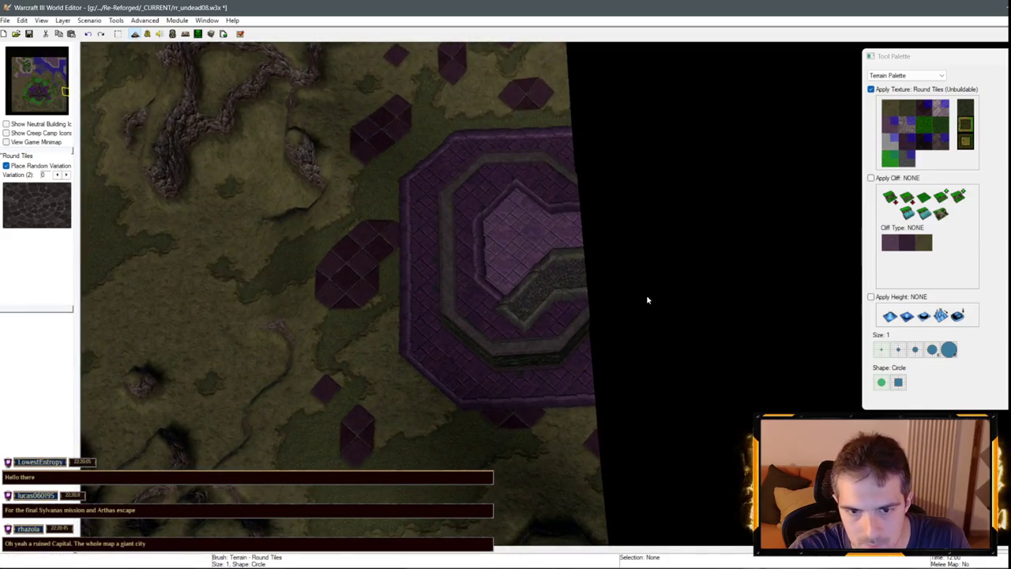
{"action": "key", "text": "ctrl+z"}
{"action": "key", "text": "ctrl+z"}
{"action": "key", "text": "ctrl+z"}
Open Advanced > Modify Tileset and select Brick as the paint texture.
{"action": "scroll", "coordinate": [534, 291], "scroll_direction": "down", "scroll_amount": 1}
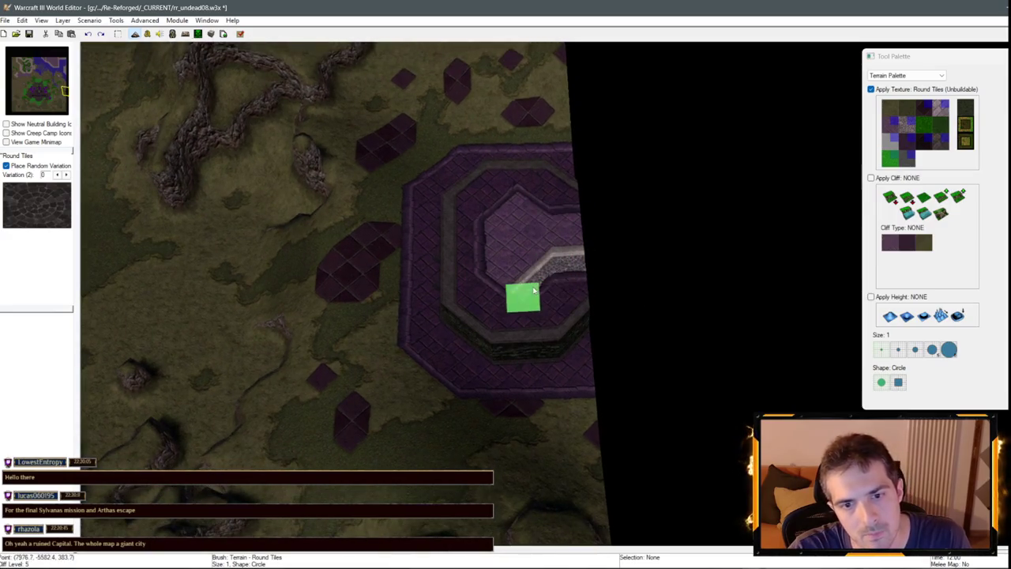
{"action": "scroll", "coordinate": [414, 331], "scroll_direction": "down", "scroll_amount": 3}
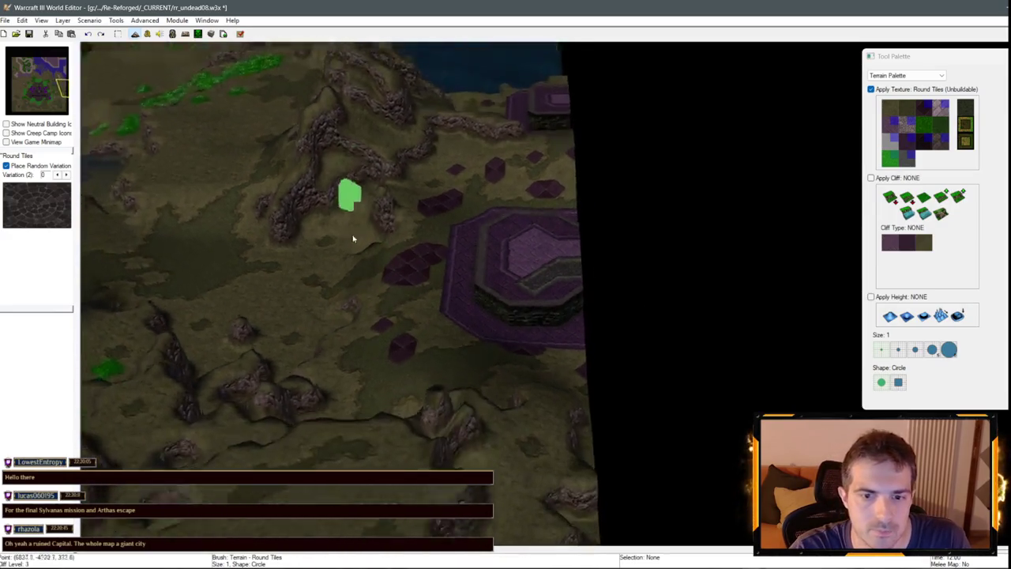
{"action": "scroll", "coordinate": [384, 323], "scroll_direction": "down", "scroll_amount": 2}
{"action": "left_click", "coordinate": [145, 20]}
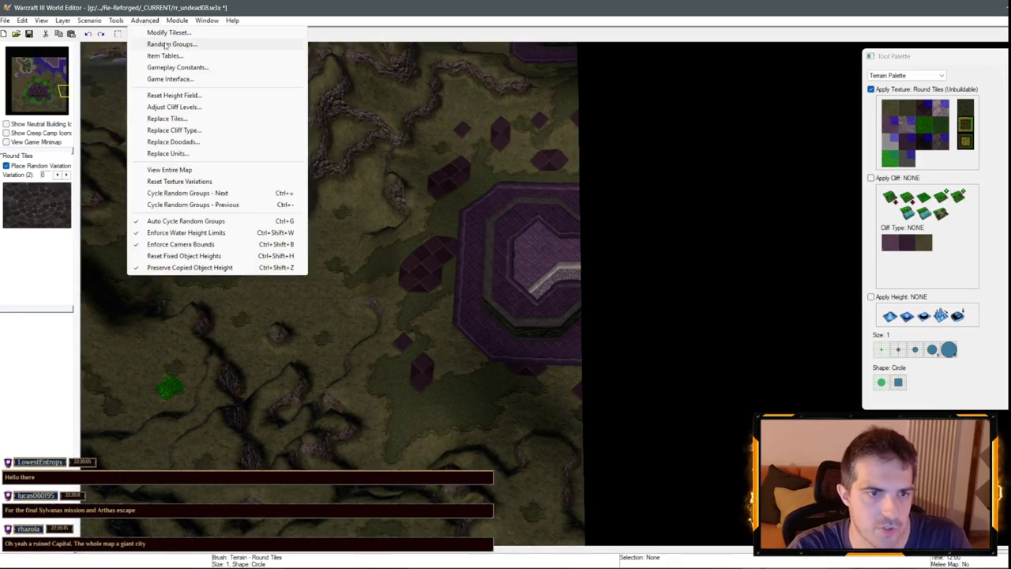
{"action": "left_click", "coordinate": [237, 34]}
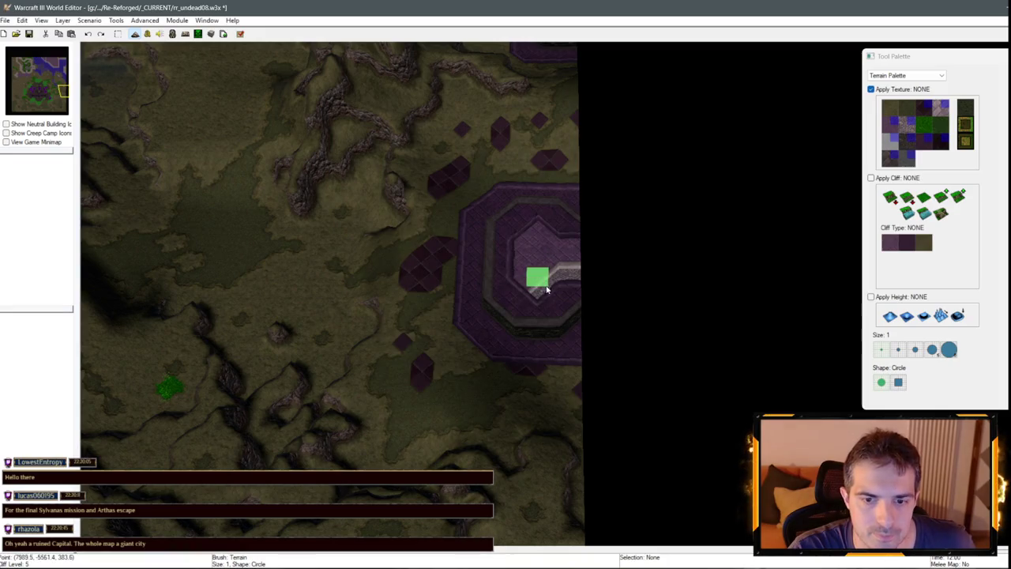
{"action": "left_click", "coordinate": [907, 141]}
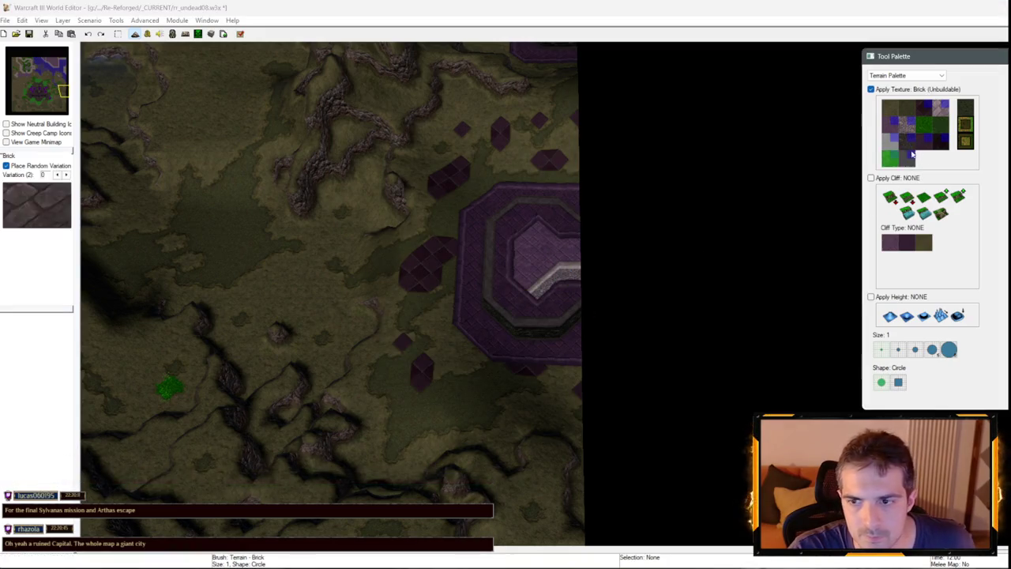
Paint Round Tiles into the inner plaza and the small plaza nearby.
{"action": "left_click_drag", "start_coordinate": [558, 287], "coordinate": [579, 280]}
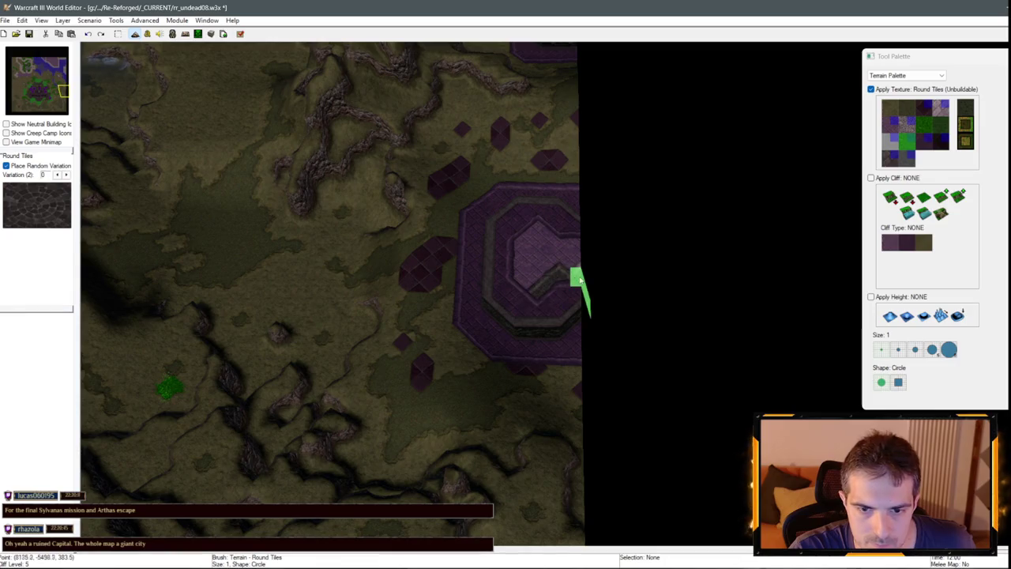
{"action": "key", "text": "Up"}
{"action": "key", "text": "Left"}
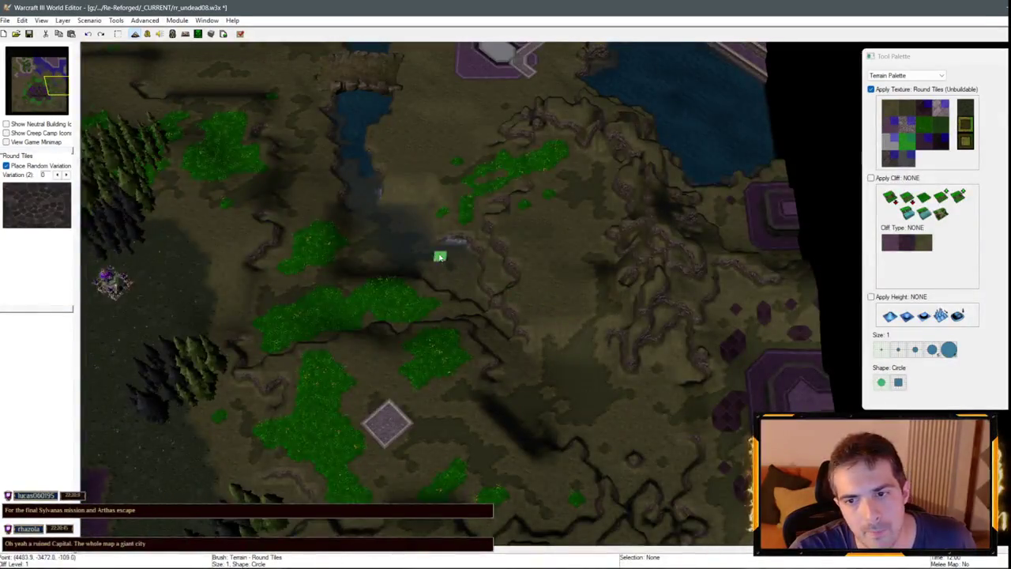
{"action": "key", "text": "Left"}
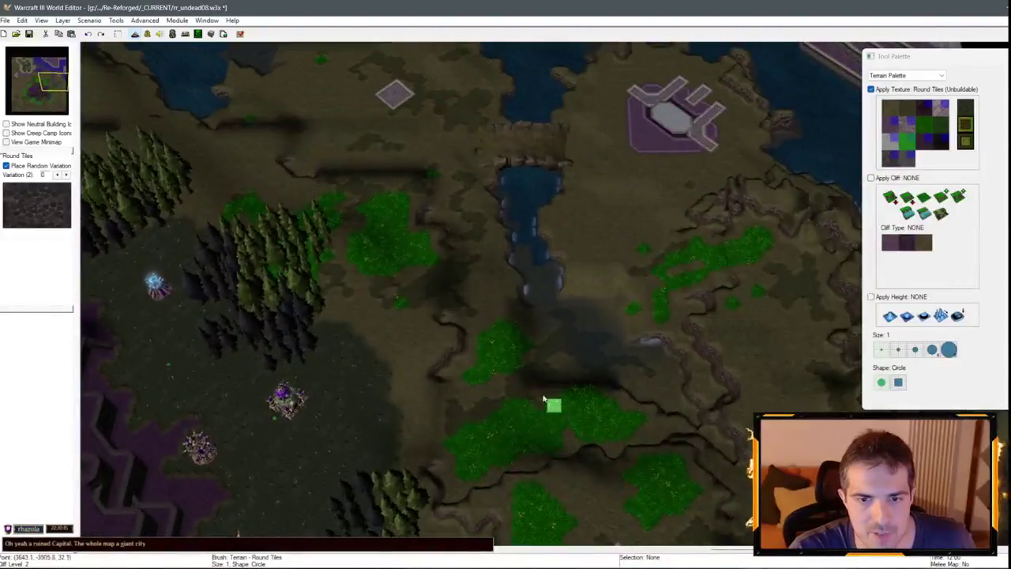
{"action": "key", "text": "Right"}
{"action": "scroll", "coordinate": [542, 276], "scroll_direction": "up", "scroll_amount": 3}
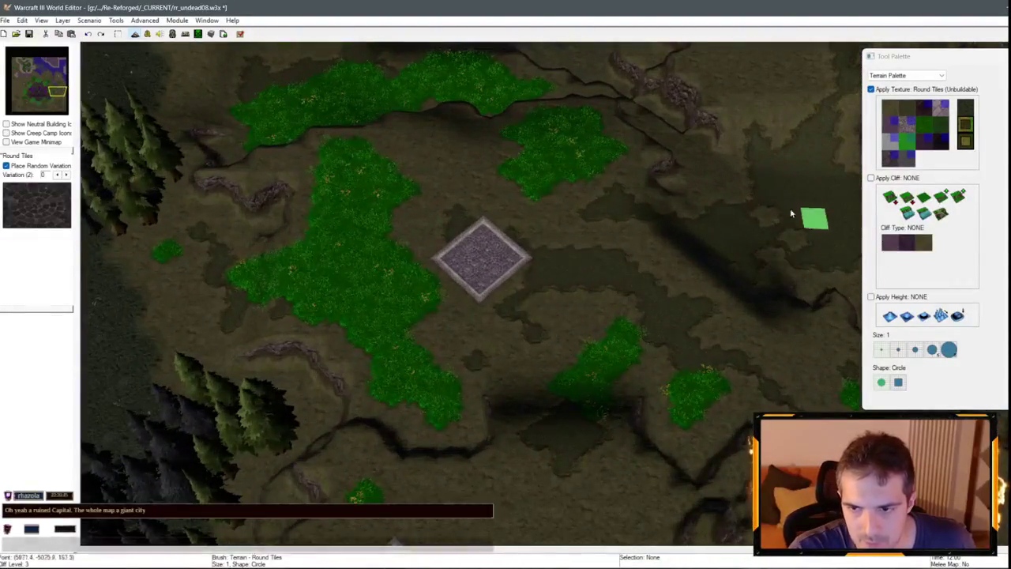
{"action": "mouse_move", "coordinate": [464, 261]}
{"action": "left_mouse_down"}
{"action": "mouse_move", "coordinate": [492, 282]}
{"action": "mouse_move", "coordinate": [493, 234]}
{"action": "mouse_move", "coordinate": [494, 257]}
{"action": "left_mouse_up"}
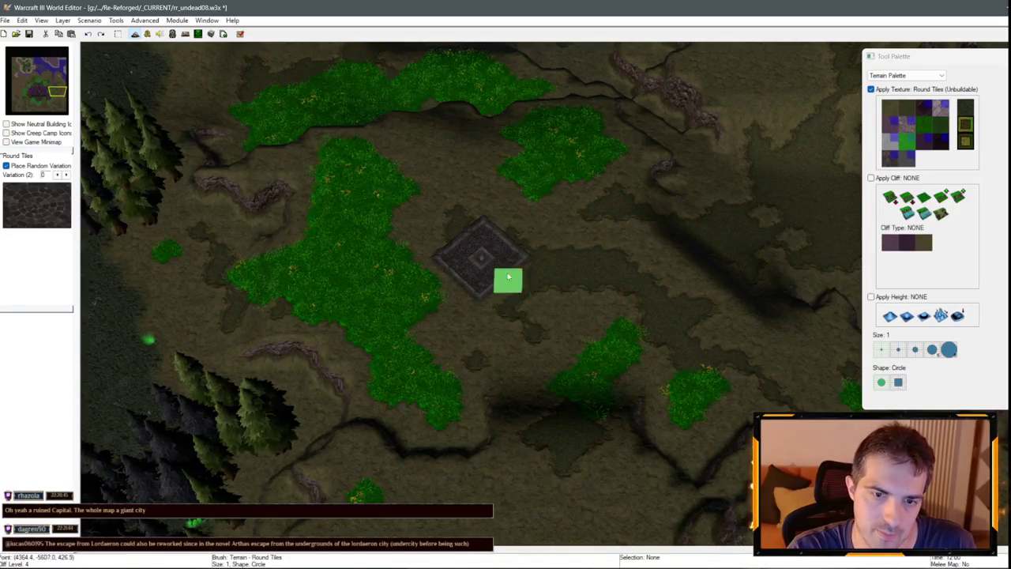
{"action": "scroll", "coordinate": [564, 356], "scroll_direction": "down", "scroll_amount": 3}
Pan past the terraces, water and forest to the purple plaza south of the undead base.
{"action": "key", "text": "Down"}
{"action": "key", "text": "Left"}
{"action": "scroll", "coordinate": [411, 431], "scroll_direction": "up", "scroll_amount": 2}
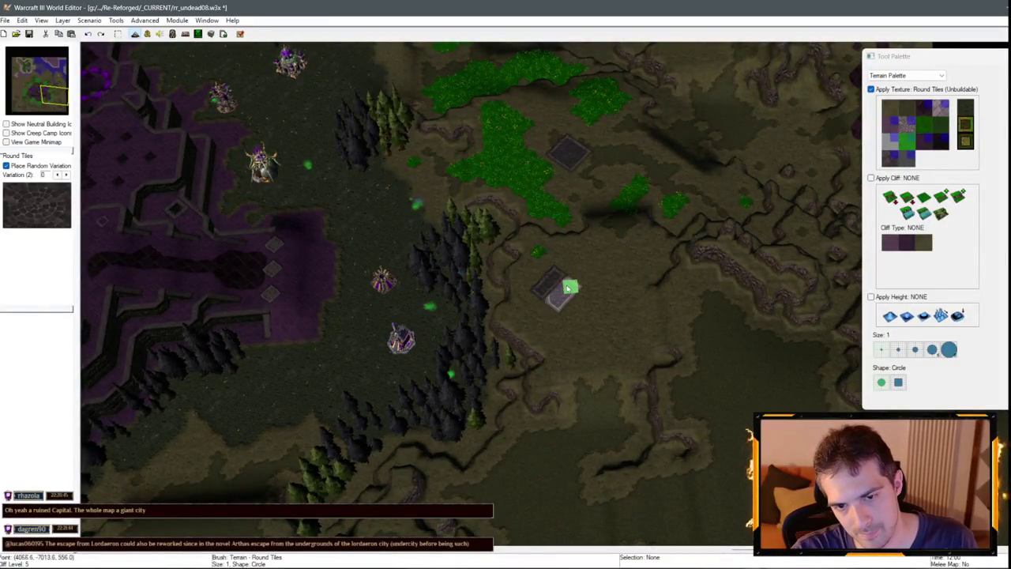
{"action": "scroll", "coordinate": [558, 290], "scroll_direction": "down", "scroll_amount": 3}
{"action": "scroll", "coordinate": [366, 356], "scroll_direction": "up", "scroll_amount": 3}
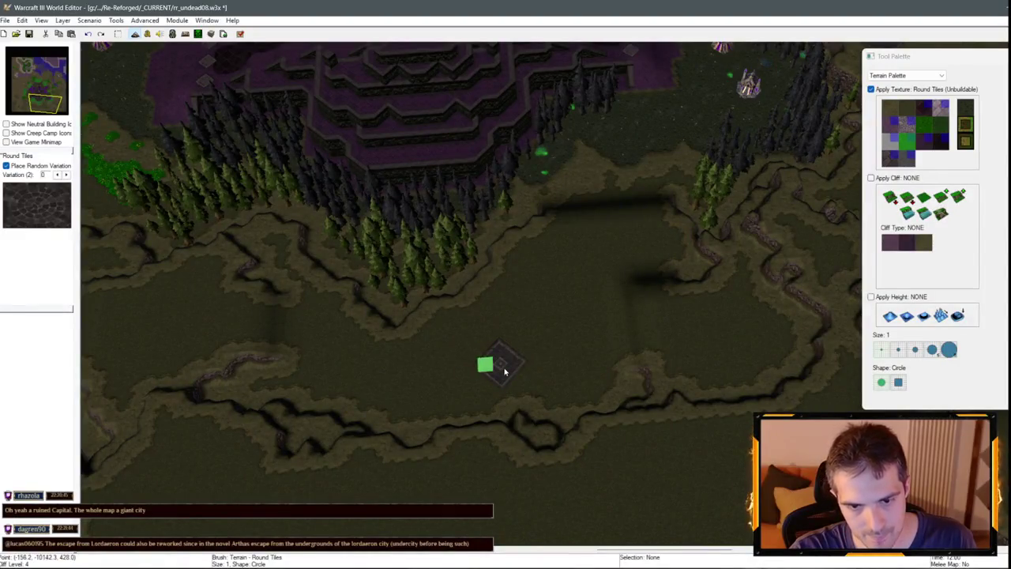
{"action": "key", "text": "Up"}
{"action": "key", "text": "Left"}
{"action": "scroll", "coordinate": [522, 372], "scroll_direction": "up", "scroll_amount": 2}
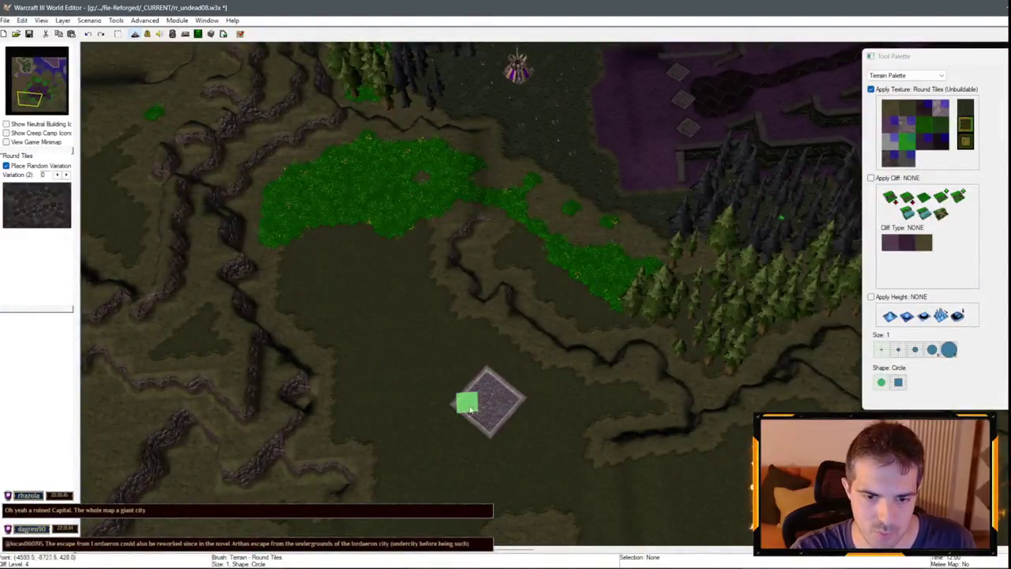
{"action": "key", "text": "Up"}
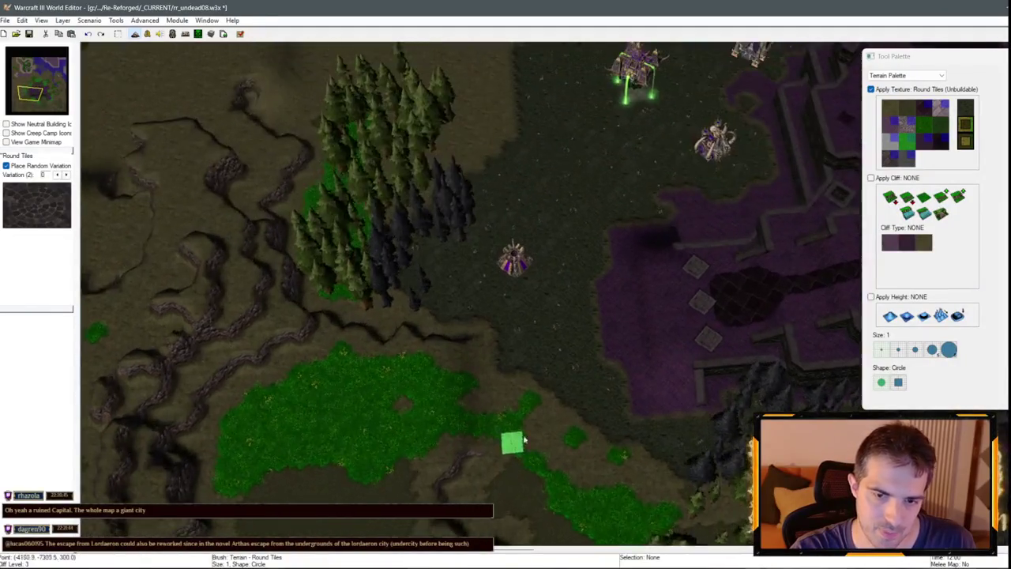
{"action": "key", "text": "Right"}
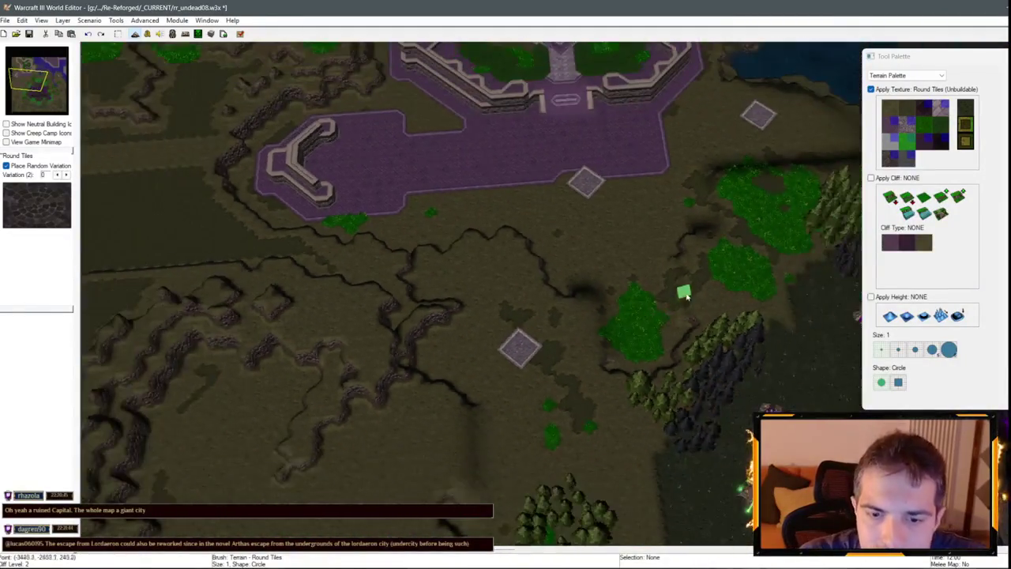
{"action": "key", "text": "Down"}
{"action": "key", "text": "Left"}
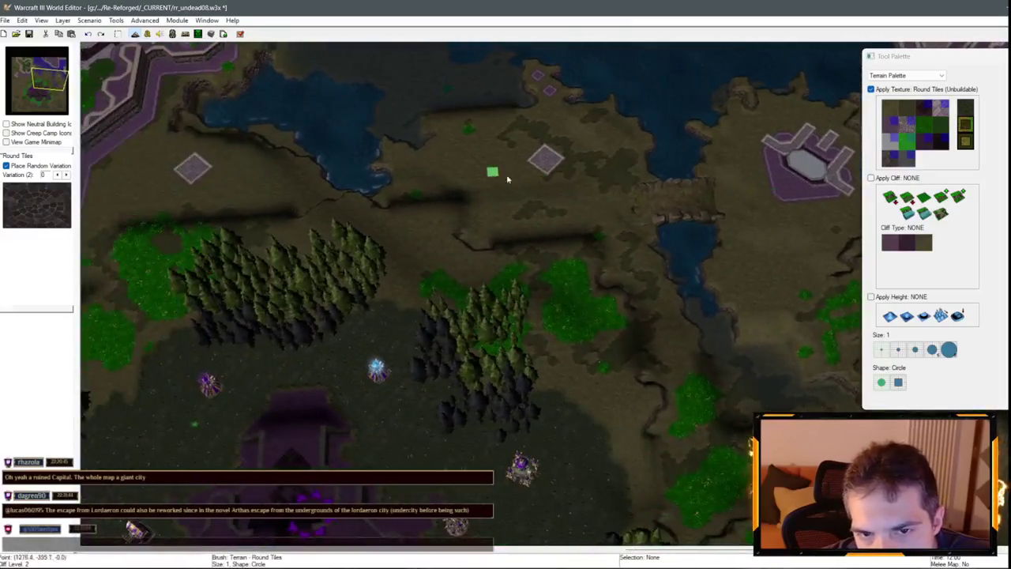
{"action": "scroll", "coordinate": [473, 200], "scroll_direction": "up", "scroll_amount": 2}
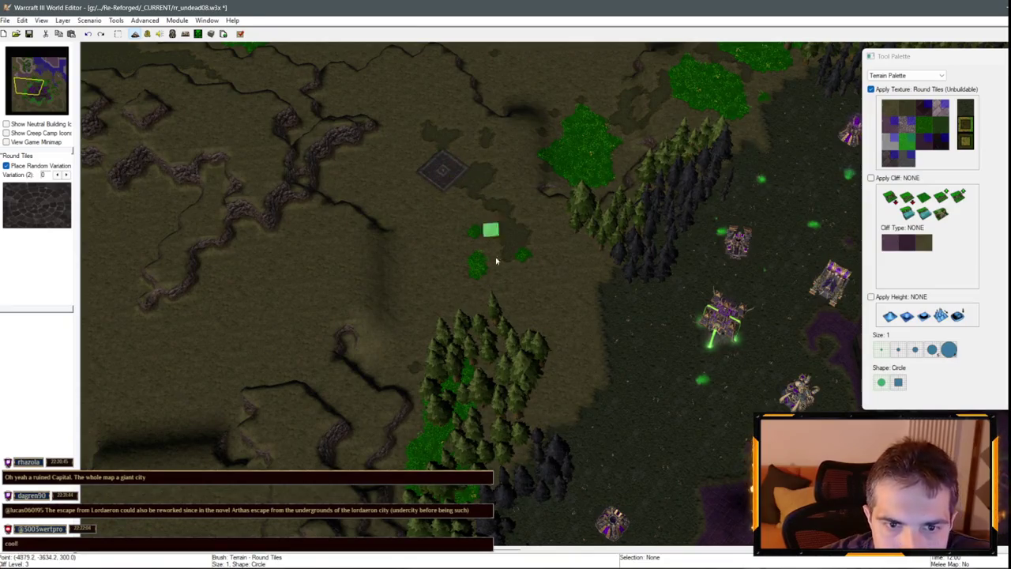
{"action": "key", "text": "Down"}
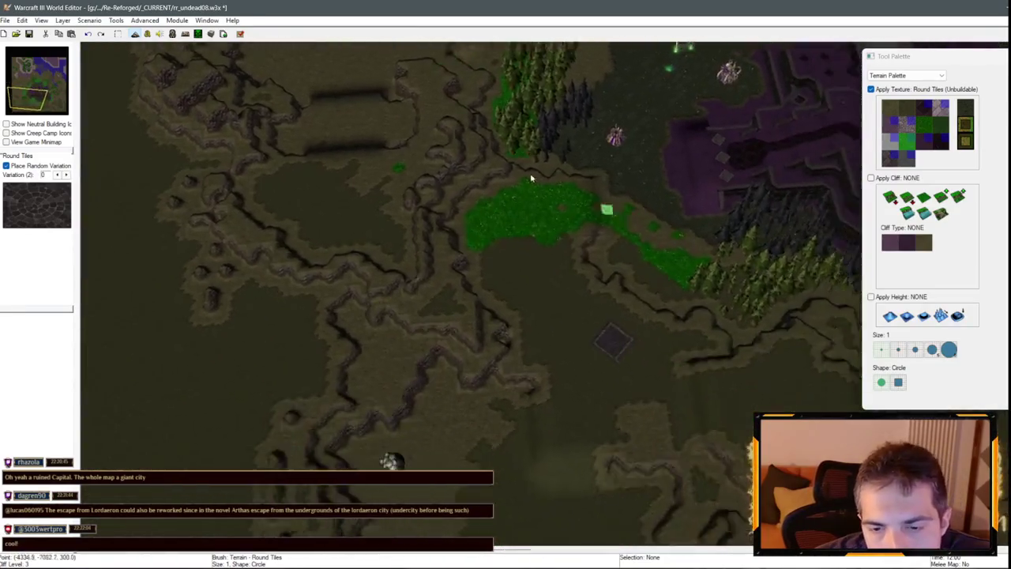
{"action": "key", "text": "Up"}
{"action": "key", "text": "Right"}
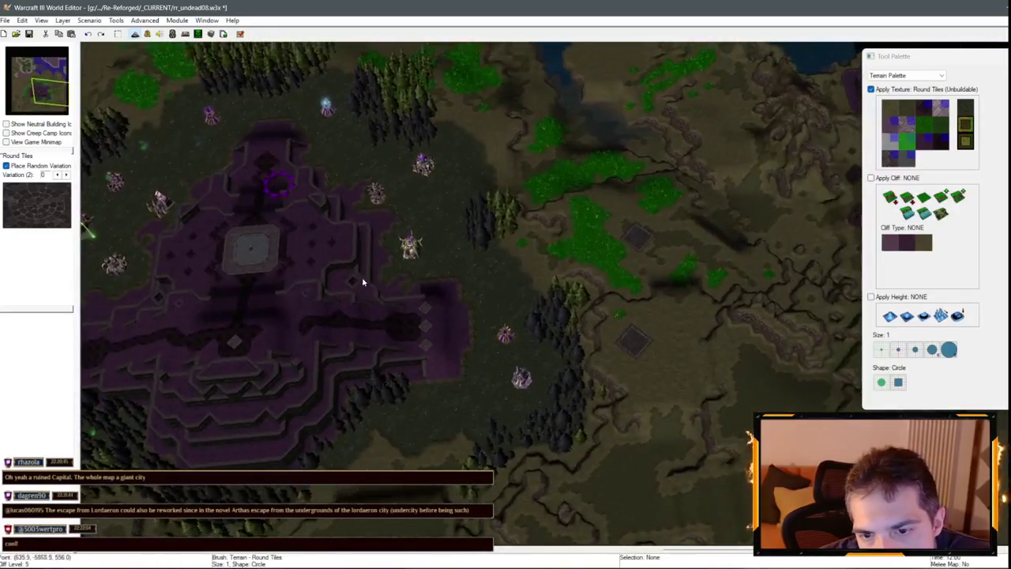
{"action": "key", "text": "Up"}
{"action": "key", "text": "Left"}
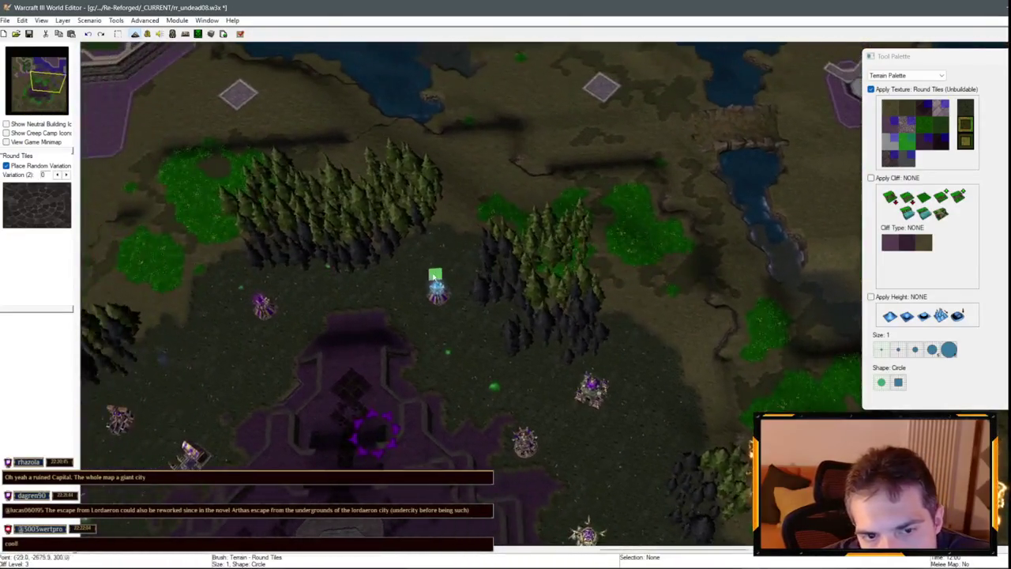
{"action": "key", "text": "Left"}
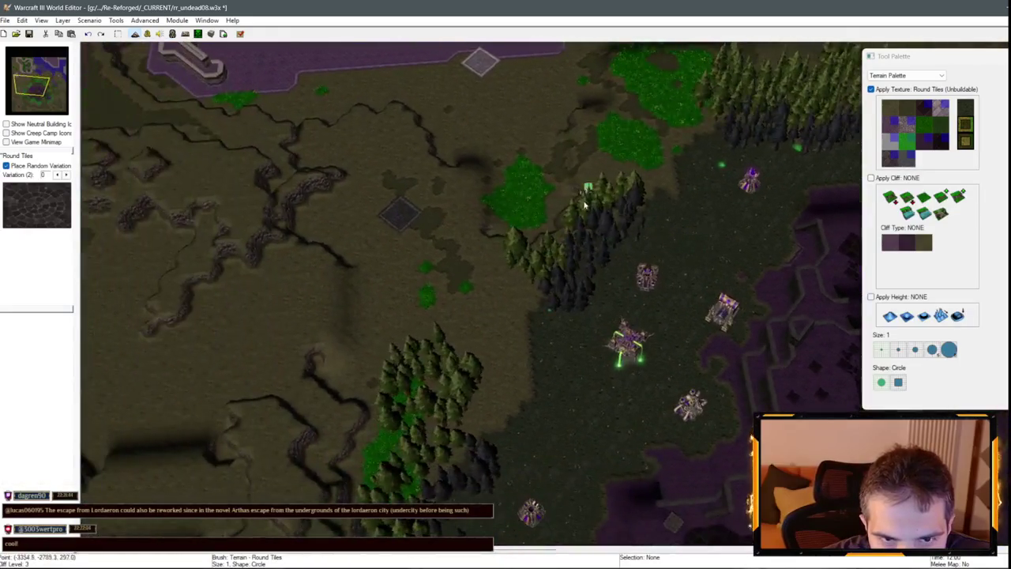
{"action": "key", "text": "Up"}
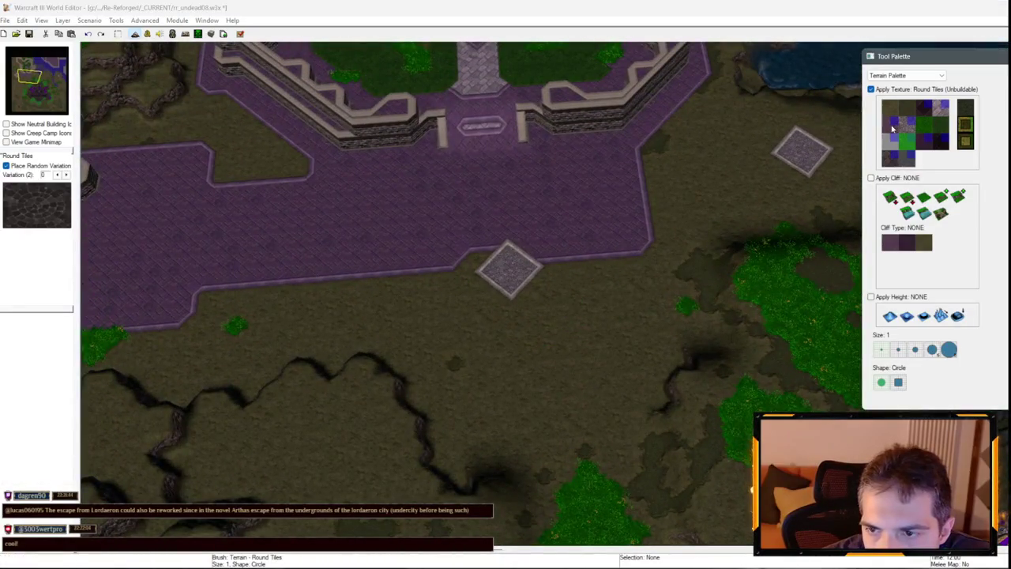
Paint a straight Brick walkway from the gate down into the plaza with a size-1 square brush.
{"action": "left_click", "coordinate": [899, 125]}
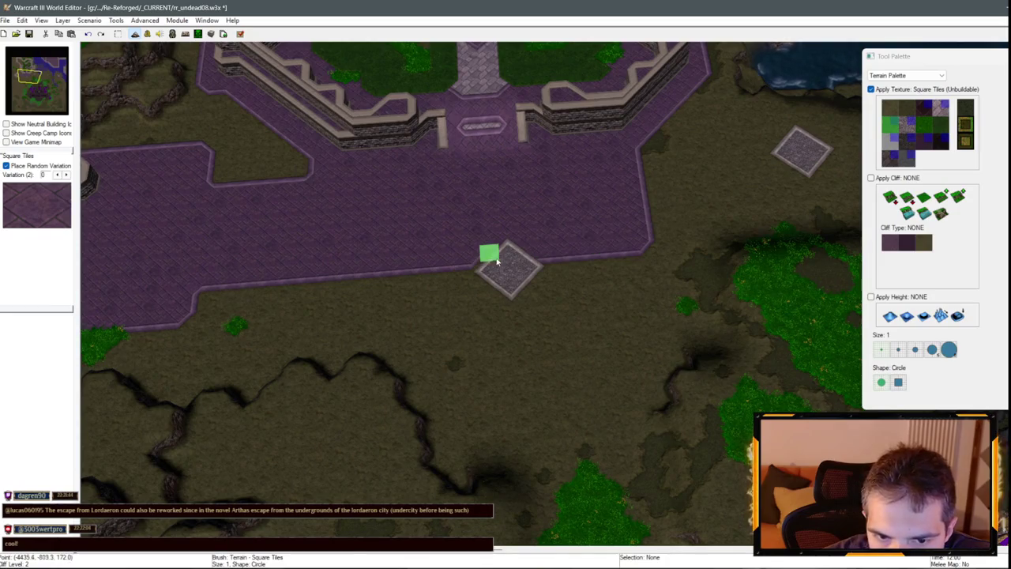
{"action": "scroll", "coordinate": [566, 229], "scroll_direction": "up", "scroll_amount": 3}
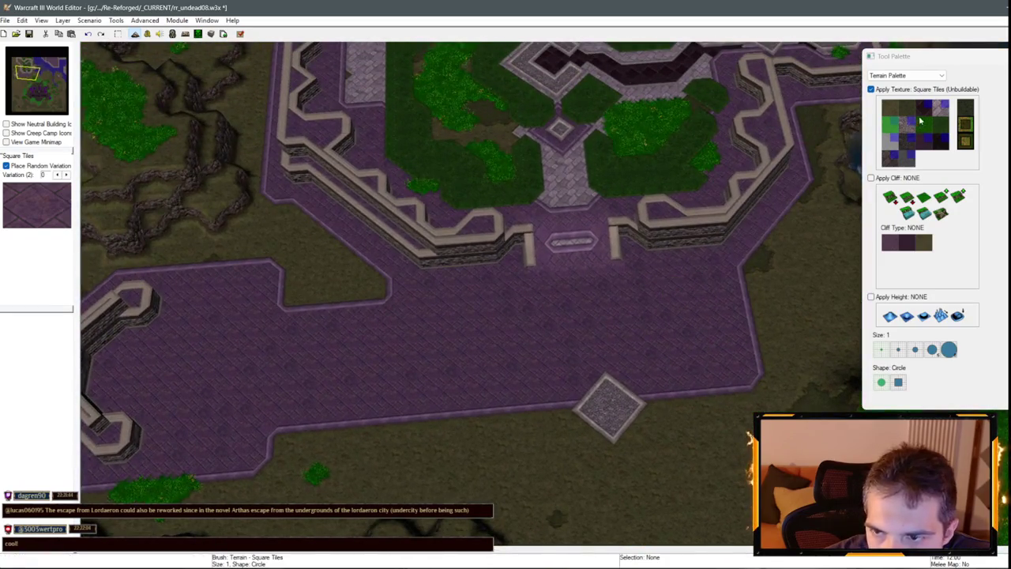
{"action": "left_click", "coordinate": [940, 108]}
{"action": "left_click", "coordinate": [898, 349]}
{"action": "left_click_drag", "start_coordinate": [605, 255], "coordinate": [564, 219]}
{"action": "left_click", "coordinate": [899, 383]}
{"action": "left_click", "coordinate": [883, 350]}
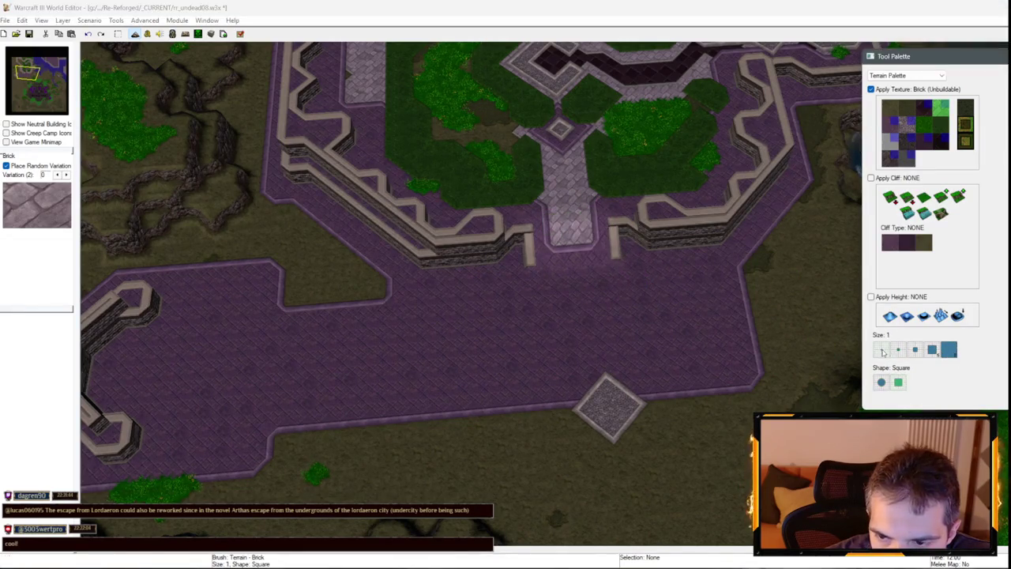
{"action": "left_click_drag", "start_coordinate": [572, 237], "coordinate": [573, 262]}
{"action": "mouse_move", "coordinate": [584, 309]}
{"action": "left_mouse_down"}
{"action": "mouse_move", "coordinate": [577, 294]}
{"action": "mouse_move", "coordinate": [561, 312]}
{"action": "mouse_move", "coordinate": [588, 296]}
{"action": "left_mouse_up"}
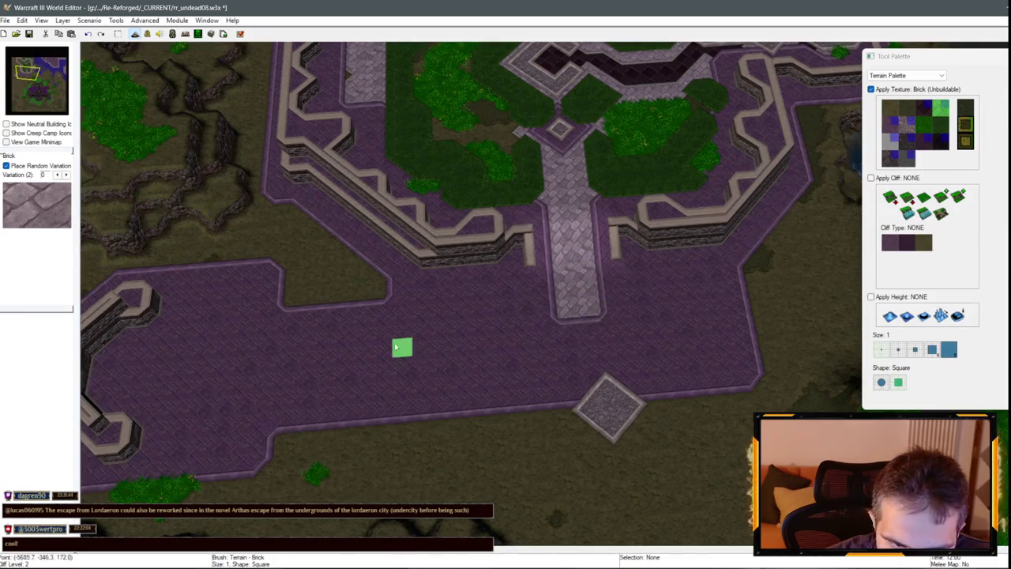
{"action": "key", "text": "Left"}
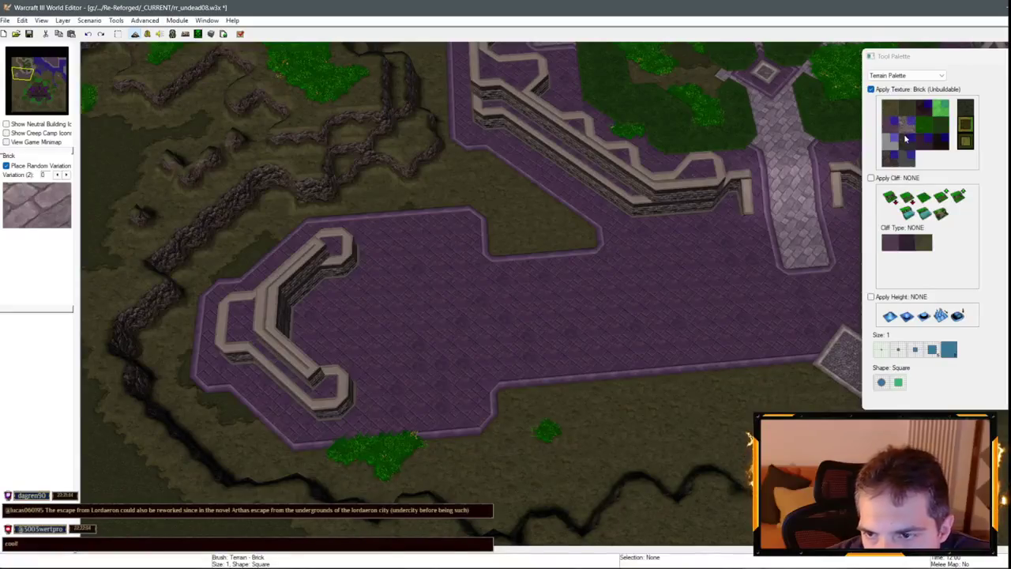
Paint a White Marble octagonal pad on the west wing floor, filling its sides and notch.
{"action": "left_click", "coordinate": [890, 141]}
{"action": "mouse_move", "coordinate": [377, 312]}
{"action": "left_mouse_down"}
{"action": "mouse_move", "coordinate": [359, 324]}
{"action": "mouse_move", "coordinate": [404, 320]}
{"action": "mouse_move", "coordinate": [381, 357]}
{"action": "left_mouse_up"}
{"action": "key", "text": "Right"}
{"action": "left_click_drag", "start_coordinate": [301, 325], "coordinate": [306, 354]}
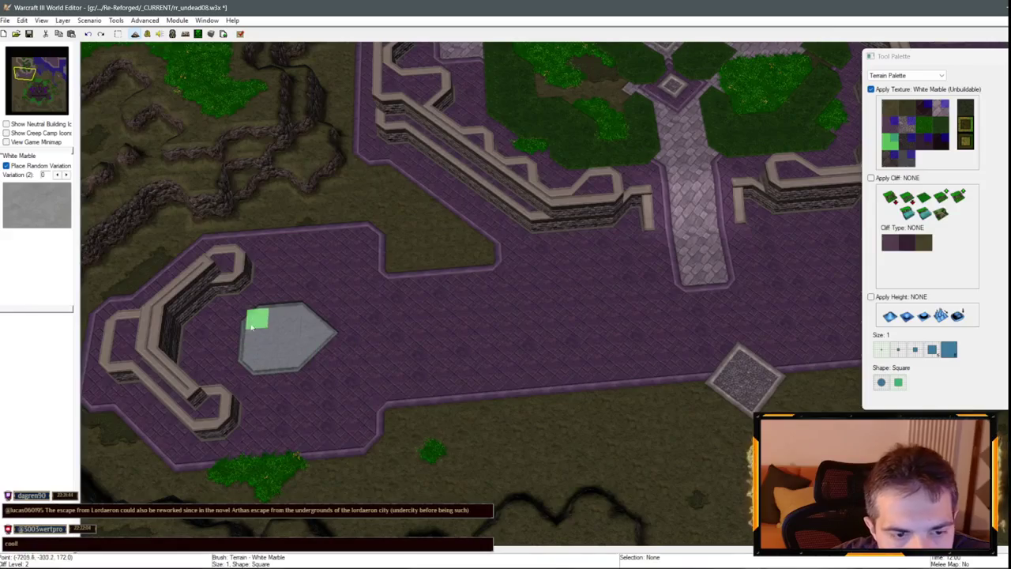
{"action": "mouse_move", "coordinate": [240, 317]}
{"action": "left_mouse_down"}
{"action": "mouse_move", "coordinate": [252, 357]}
{"action": "mouse_move", "coordinate": [309, 360]}
{"action": "left_mouse_up"}
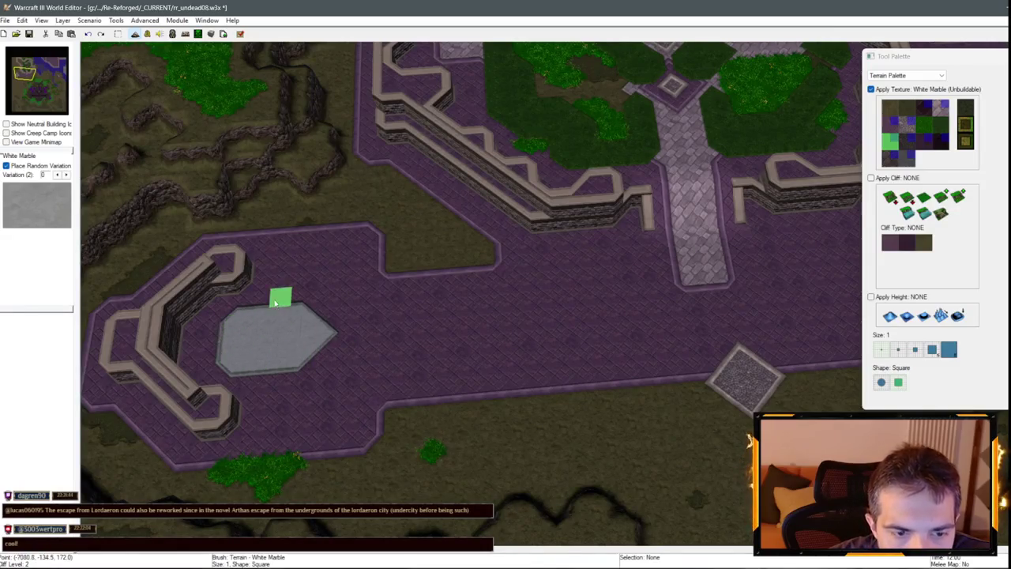
{"action": "scroll", "coordinate": [397, 351], "scroll_direction": "down", "scroll_amount": 3}
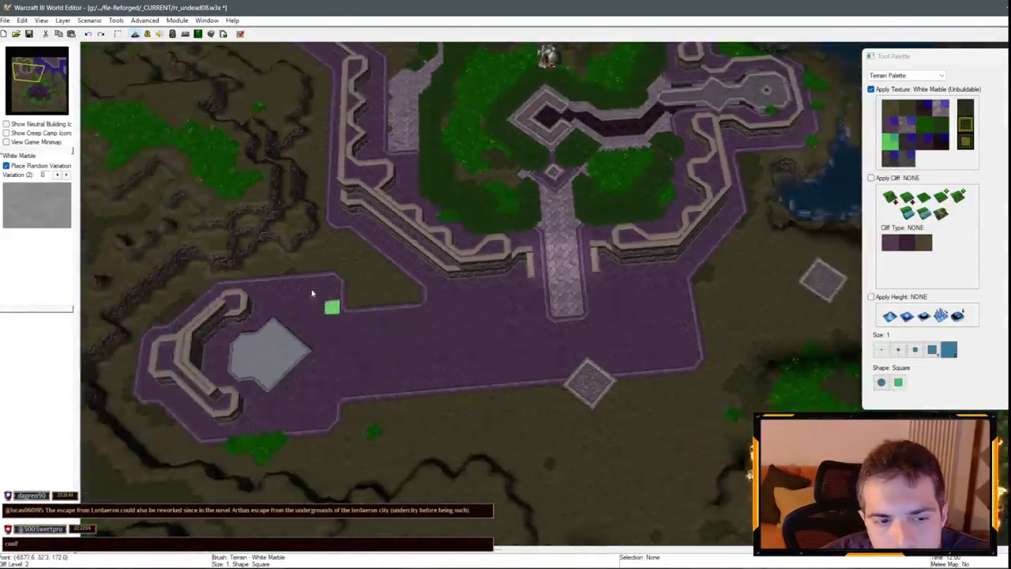
{"action": "scroll", "coordinate": [358, 225], "scroll_direction": "up", "scroll_amount": 3}
{"action": "key", "text": "Down"}
{"action": "key", "text": "Down"}
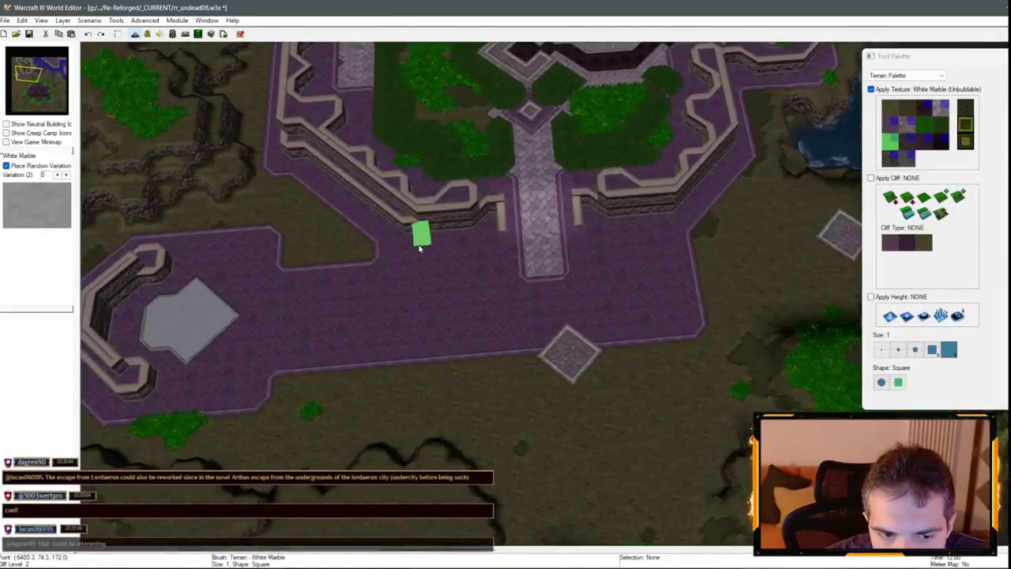
{"action": "left_click", "coordinate": [936, 111]}
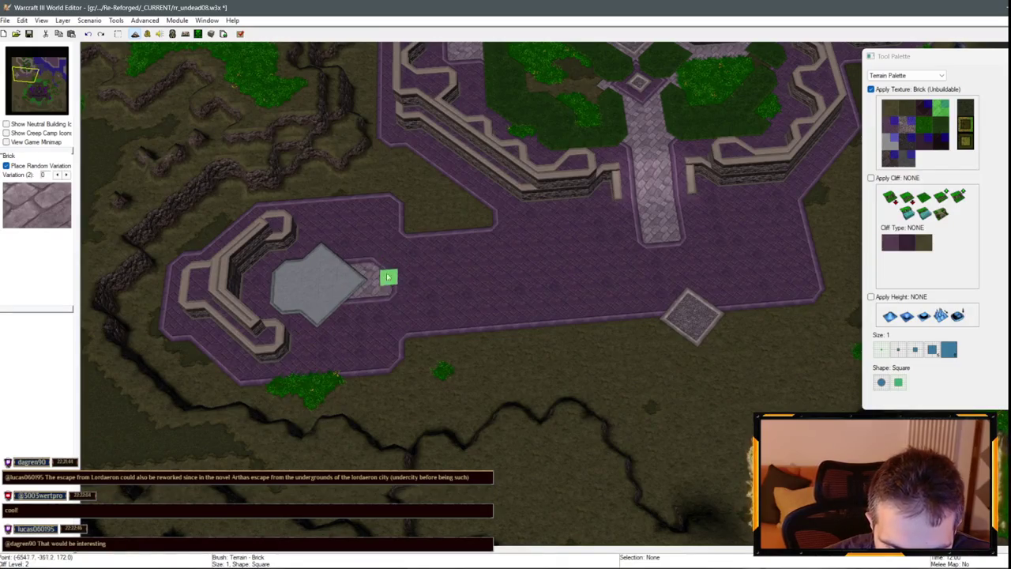
Paint a Brick strip from the octagon to the walkway and line both edges with Black Marble.
{"action": "mouse_move", "coordinate": [411, 283]}
{"action": "left_mouse_down"}
{"action": "mouse_move", "coordinate": [661, 261]}
{"action": "mouse_move", "coordinate": [425, 292]}
{"action": "mouse_move", "coordinate": [440, 257]}
{"action": "mouse_move", "coordinate": [594, 244]}
{"action": "mouse_move", "coordinate": [516, 267]}
{"action": "left_mouse_up"}
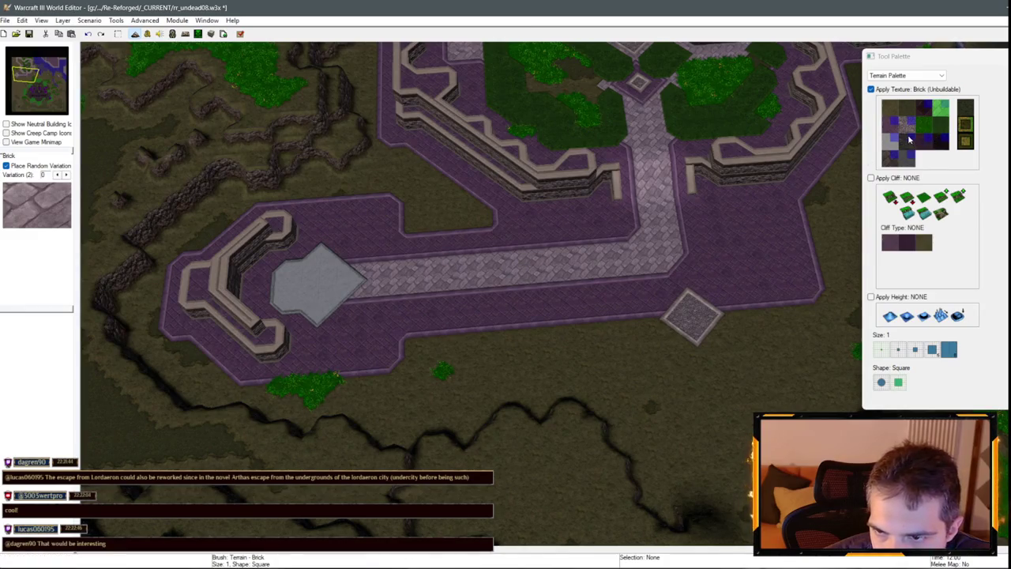
{"action": "left_click", "coordinate": [936, 120]}
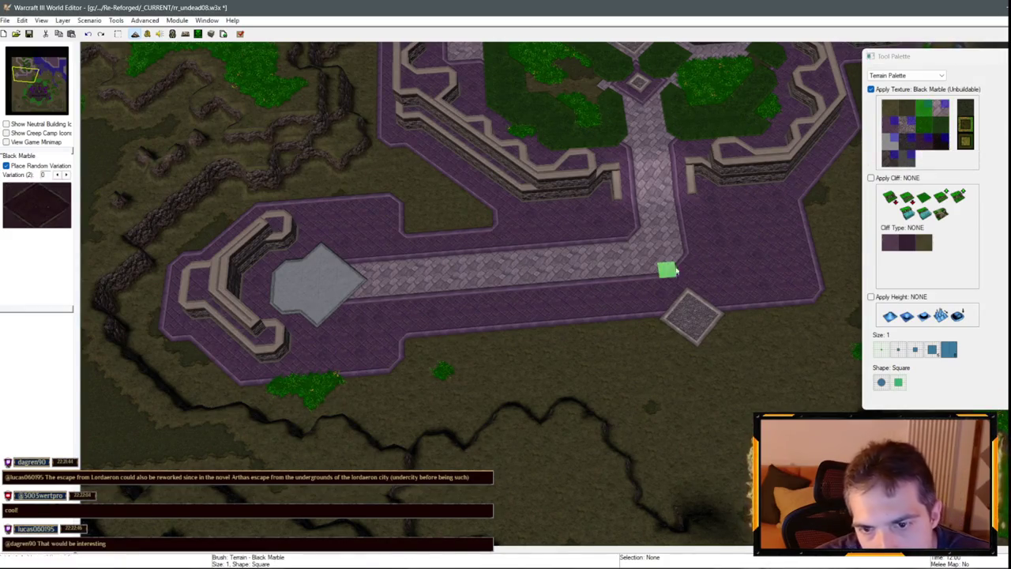
{"action": "key", "text": "Up"}
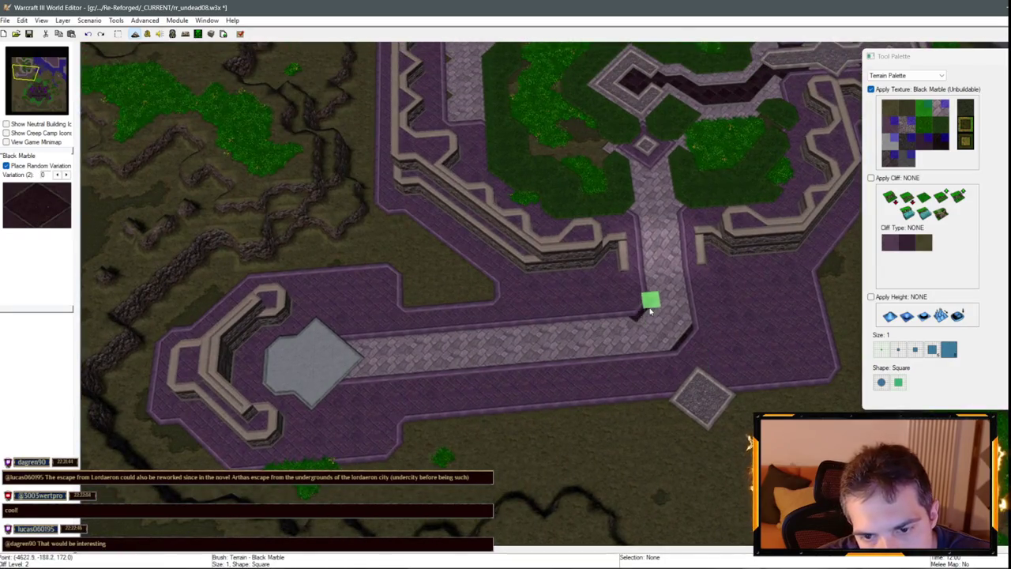
{"action": "left_click_drag", "start_coordinate": [533, 325], "coordinate": [416, 335]}
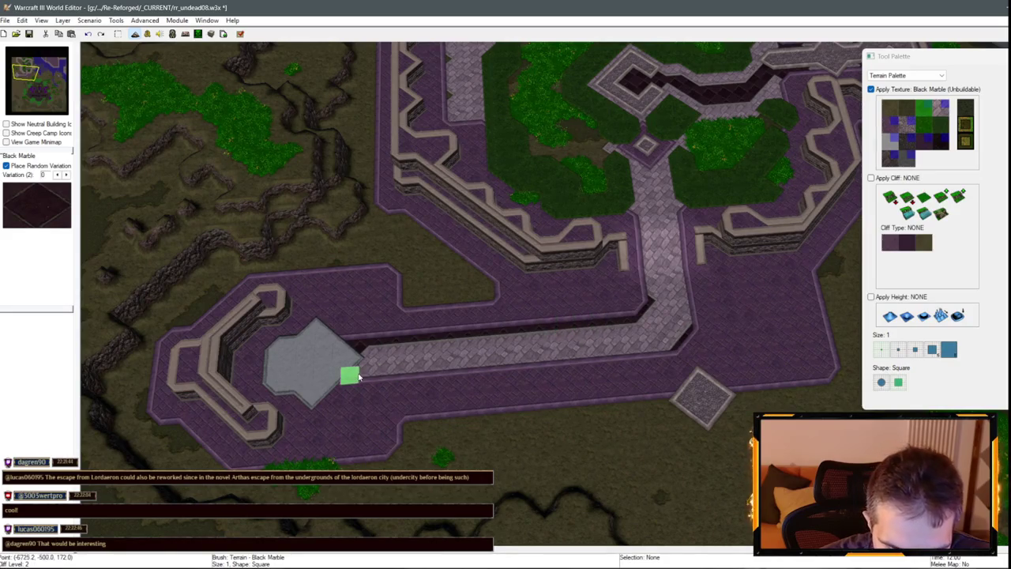
{"action": "left_click_drag", "start_coordinate": [390, 376], "coordinate": [527, 378]}
{"action": "mouse_move", "coordinate": [450, 382]}
{"action": "left_mouse_down"}
{"action": "mouse_move", "coordinate": [365, 373]}
{"action": "mouse_move", "coordinate": [424, 374]}
{"action": "left_mouse_up"}
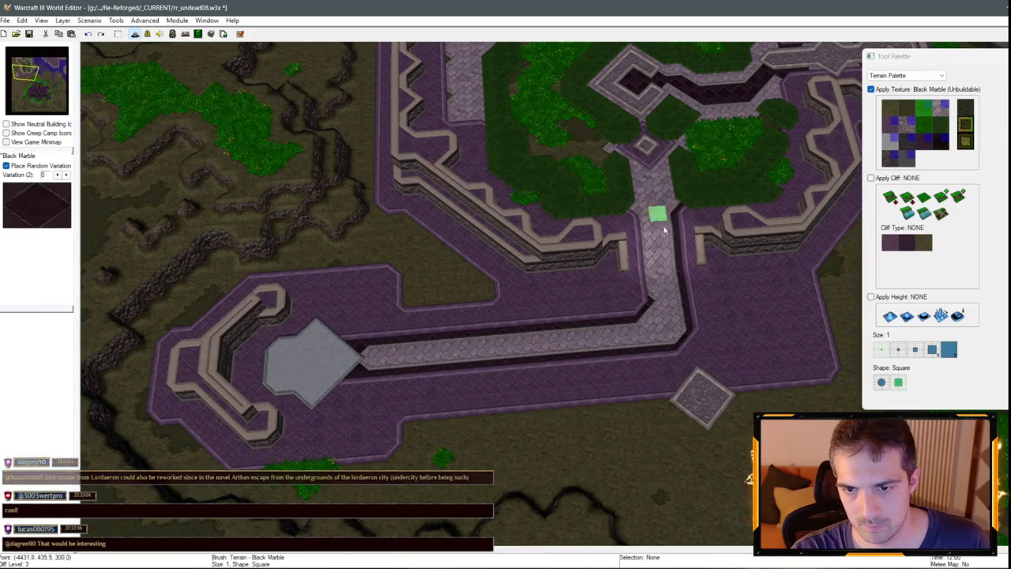
Move the view north to the grass courtyard and the walled area beside it.
{"action": "mouse_move", "coordinate": [640, 215]}
{"action": "left_mouse_down"}
{"action": "mouse_move", "coordinate": [619, 229]}
{"action": "mouse_move", "coordinate": [598, 305]}
{"action": "mouse_move", "coordinate": [609, 361]}
{"action": "mouse_move", "coordinate": [628, 367]}
{"action": "left_mouse_up"}
{"action": "key", "text": "Right"}
{"action": "key", "text": "Up"}
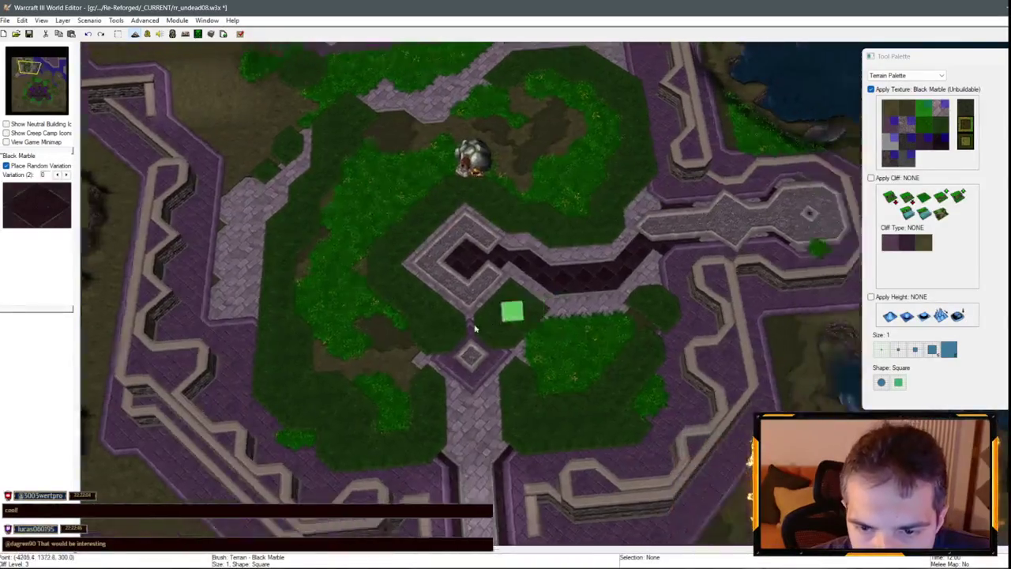
{"action": "scroll", "coordinate": [685, 316], "scroll_direction": "down", "scroll_amount": 5}
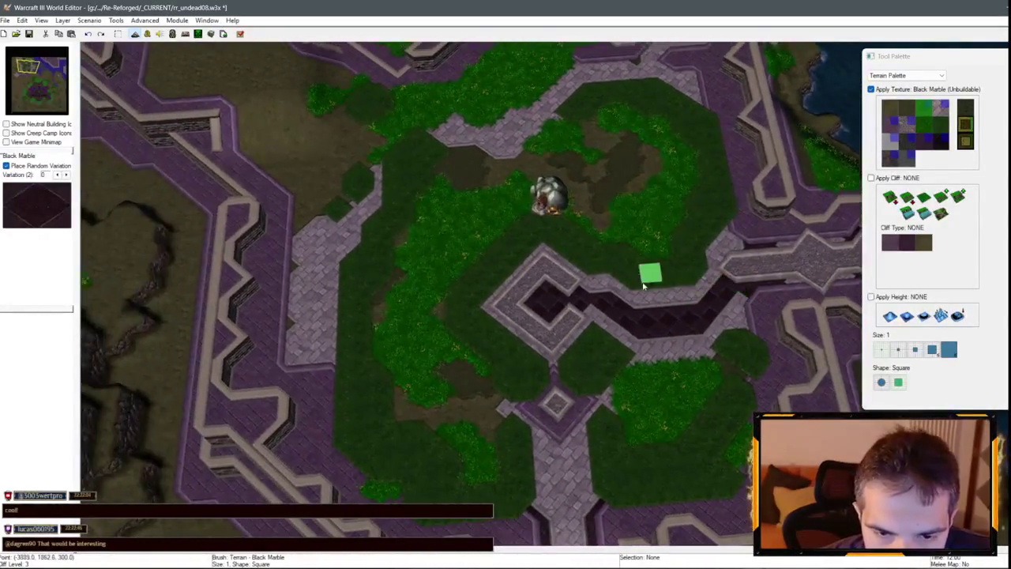
{"action": "scroll", "coordinate": [579, 286], "scroll_direction": "up", "scroll_amount": 2}
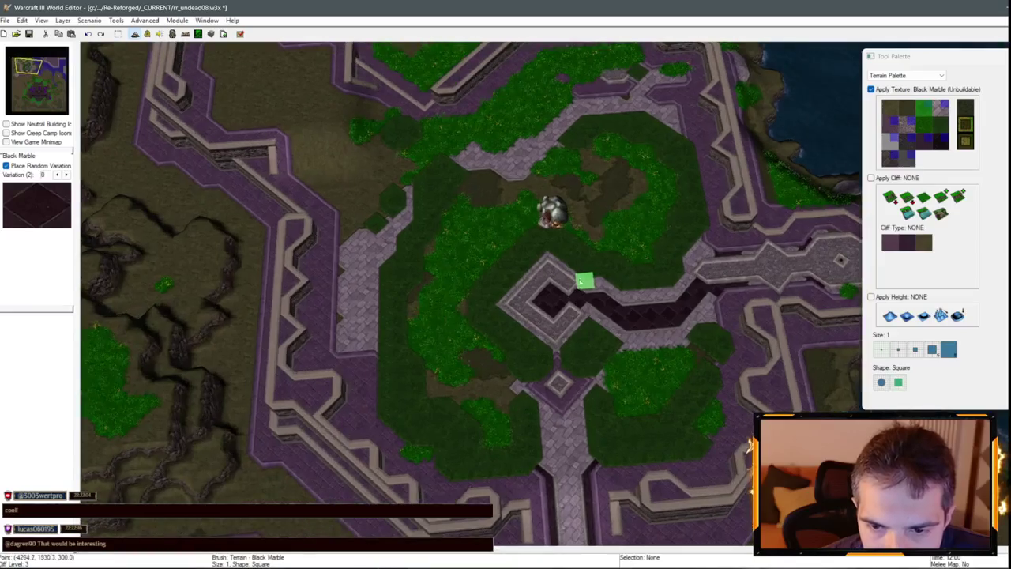
{"action": "mouse_move", "coordinate": [637, 292]}
{"action": "left_mouse_down"}
{"action": "mouse_move", "coordinate": [609, 323]}
{"action": "mouse_move", "coordinate": [672, 215]}
{"action": "left_mouse_up"}
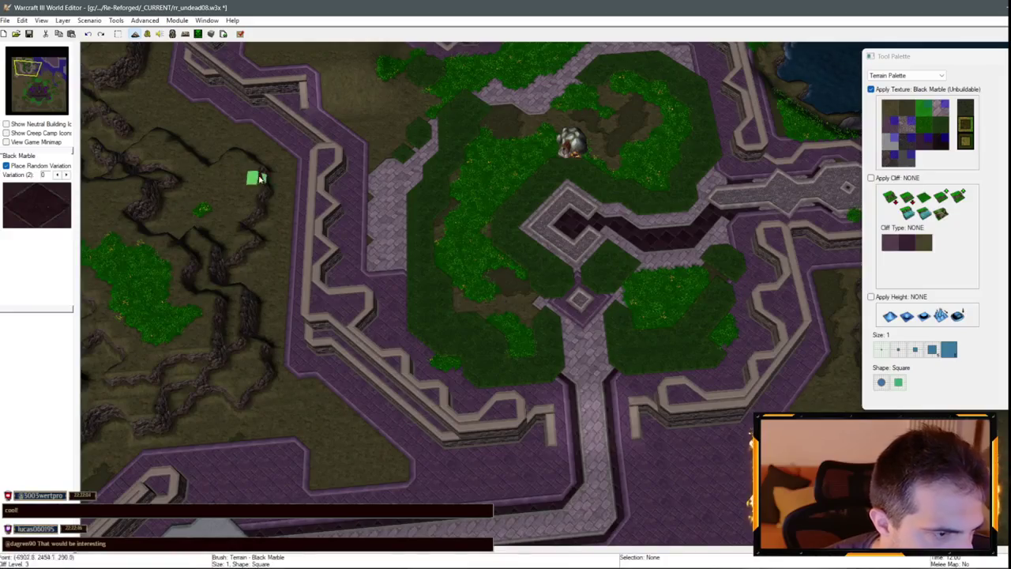
{"action": "scroll", "coordinate": [378, 209], "scroll_direction": "up", "scroll_amount": 1}
{"action": "left_click_drag", "start_coordinate": [382, 192], "coordinate": [274, 306]}
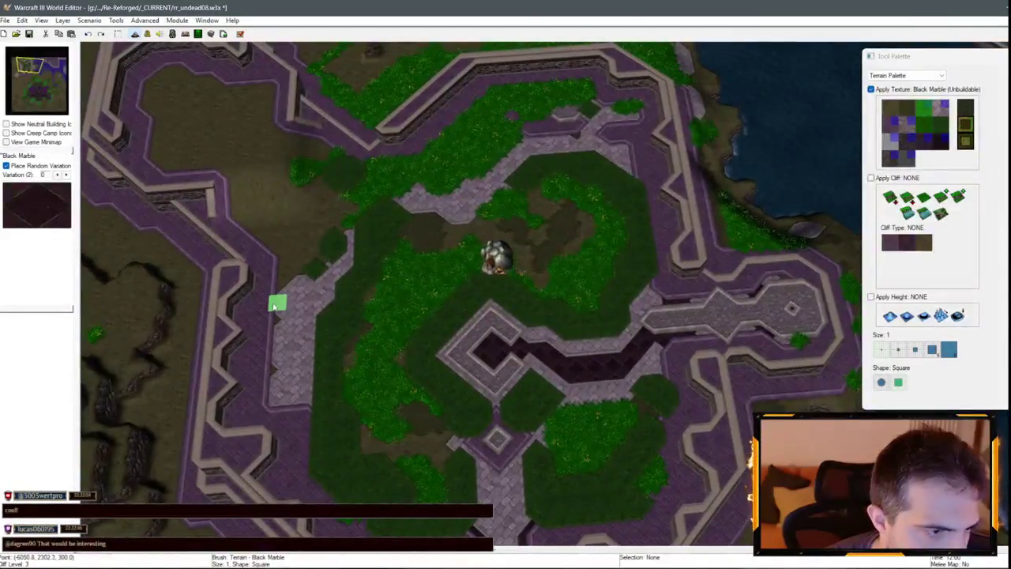
{"action": "mouse_move", "coordinate": [211, 316]}
{"action": "left_mouse_down"}
{"action": "mouse_move", "coordinate": [350, 177]}
{"action": "mouse_move", "coordinate": [330, 124]}
{"action": "mouse_move", "coordinate": [556, 312]}
{"action": "left_mouse_up"}
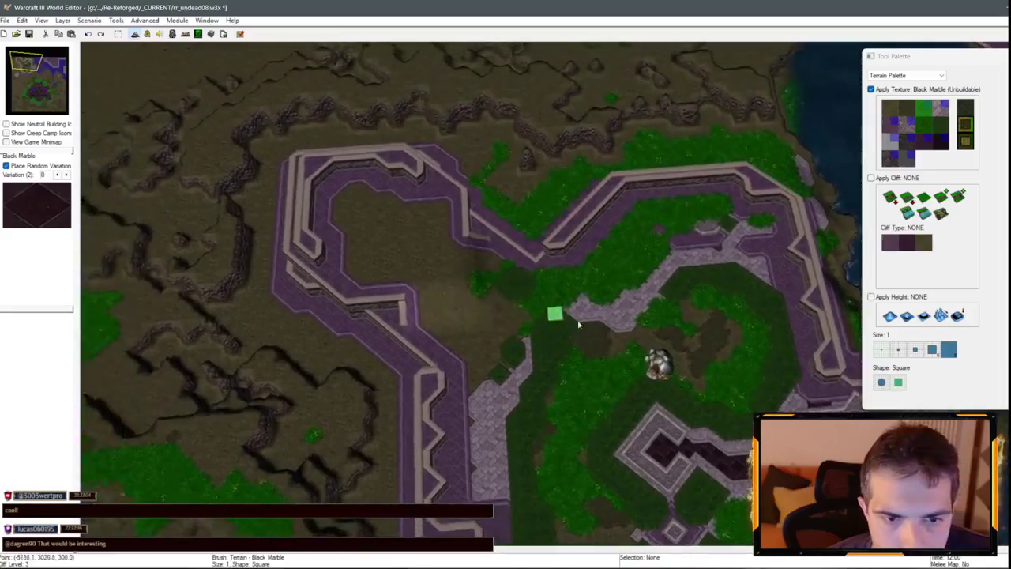
{"action": "left_click", "coordinate": [893, 124]}
Cover the walled interior and grass beside the walkway with Square Tiles at brush sizes 2 and 1.
{"action": "left_click_drag", "start_coordinate": [436, 238], "coordinate": [364, 223]}
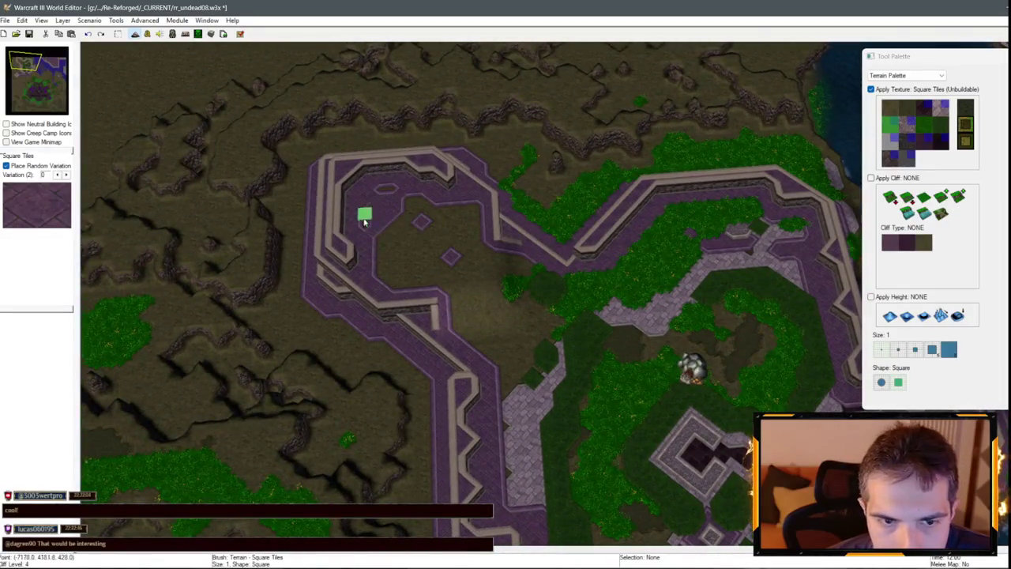
{"action": "left_click", "coordinate": [898, 349]}
{"action": "mouse_move", "coordinate": [420, 245]}
{"action": "left_mouse_down"}
{"action": "mouse_move", "coordinate": [374, 198]}
{"action": "mouse_move", "coordinate": [447, 227]}
{"action": "mouse_move", "coordinate": [435, 207]}
{"action": "mouse_move", "coordinate": [481, 298]}
{"action": "mouse_move", "coordinate": [509, 267]}
{"action": "mouse_move", "coordinate": [538, 298]}
{"action": "mouse_move", "coordinate": [531, 326]}
{"action": "left_mouse_up"}
{"action": "mouse_move", "coordinate": [504, 358]}
{"action": "left_mouse_down"}
{"action": "mouse_move", "coordinate": [572, 285]}
{"action": "mouse_move", "coordinate": [588, 286]}
{"action": "mouse_move", "coordinate": [504, 359]}
{"action": "mouse_move", "coordinate": [580, 300]}
{"action": "left_mouse_up"}
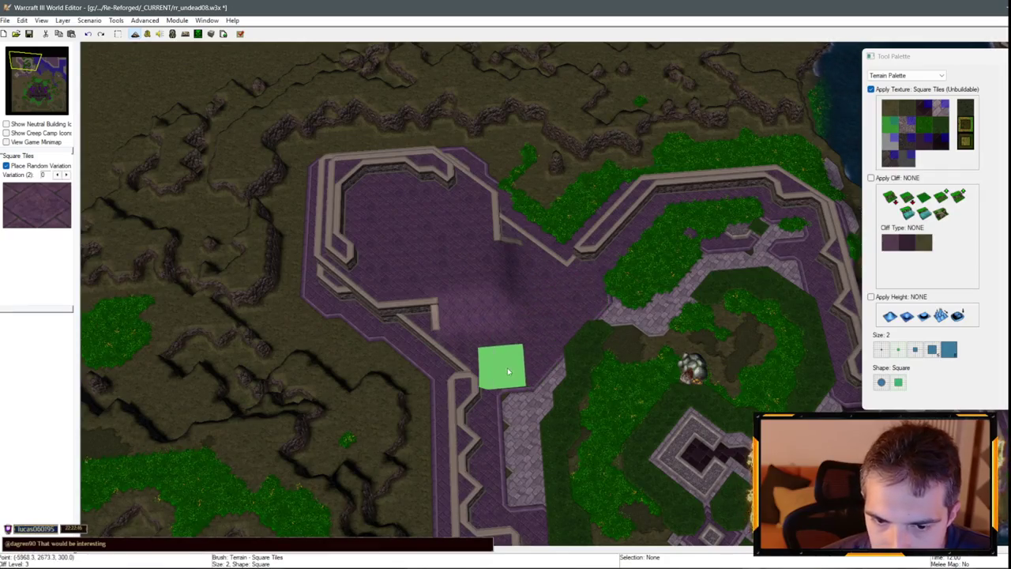
{"action": "left_click", "coordinate": [882, 349]}
{"action": "key", "text": "Down"}
{"action": "left_click_drag", "start_coordinate": [472, 204], "coordinate": [471, 261]}
{"action": "key", "text": "Up"}
{"action": "key", "text": "Right"}
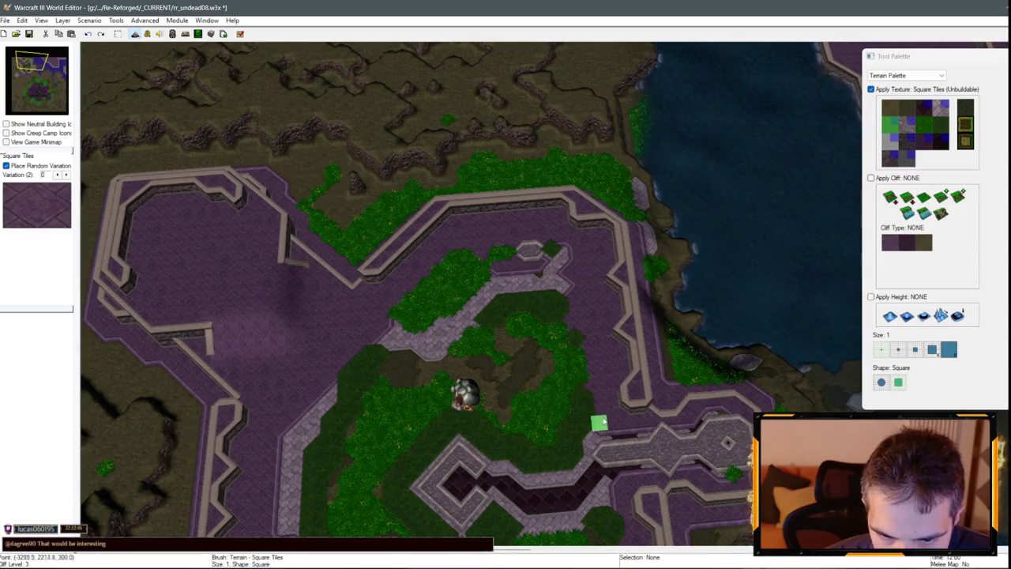
{"action": "key", "text": "Down"}
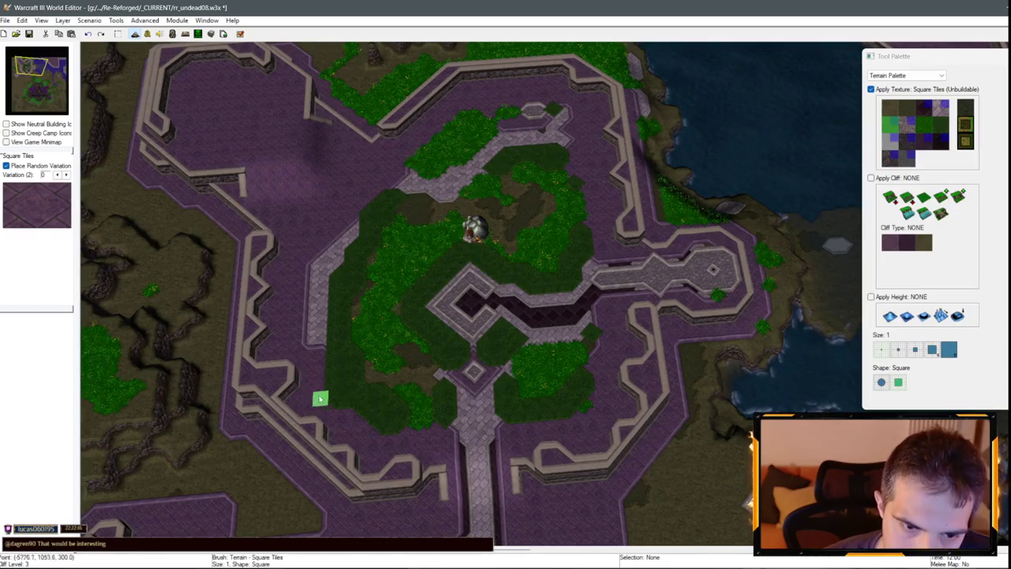
{"action": "scroll", "coordinate": [334, 411], "scroll_direction": "up", "scroll_amount": 3}
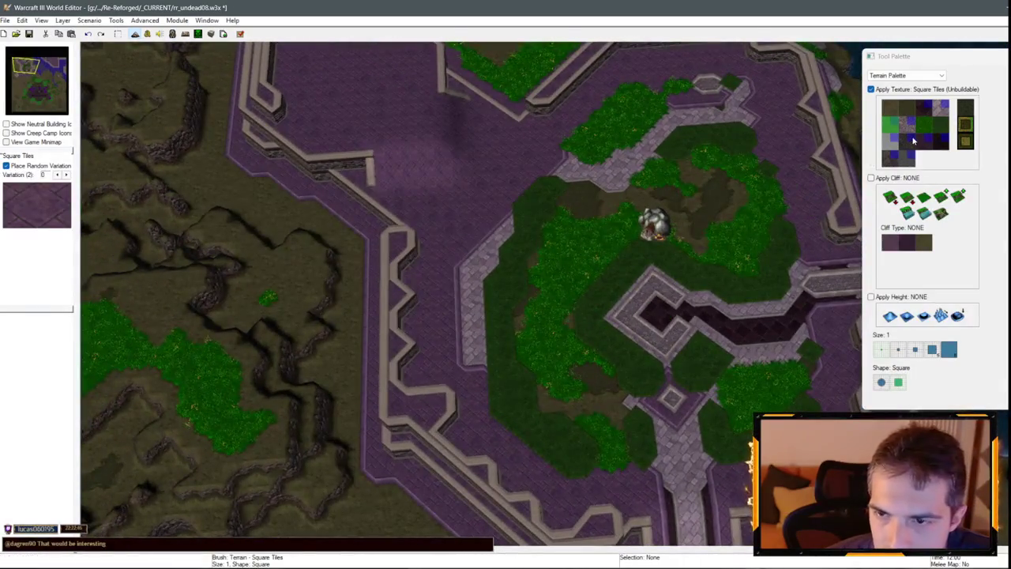
Pave Brick down and diagonally along the purple edge beside the garden.
{"action": "left_click", "coordinate": [929, 124]}
{"action": "mouse_move", "coordinate": [445, 269]}
{"action": "left_mouse_down"}
{"action": "mouse_move", "coordinate": [448, 361]}
{"action": "mouse_move", "coordinate": [484, 414]}
{"action": "mouse_move", "coordinate": [567, 479]}
{"action": "mouse_move", "coordinate": [484, 411]}
{"action": "left_mouse_up"}
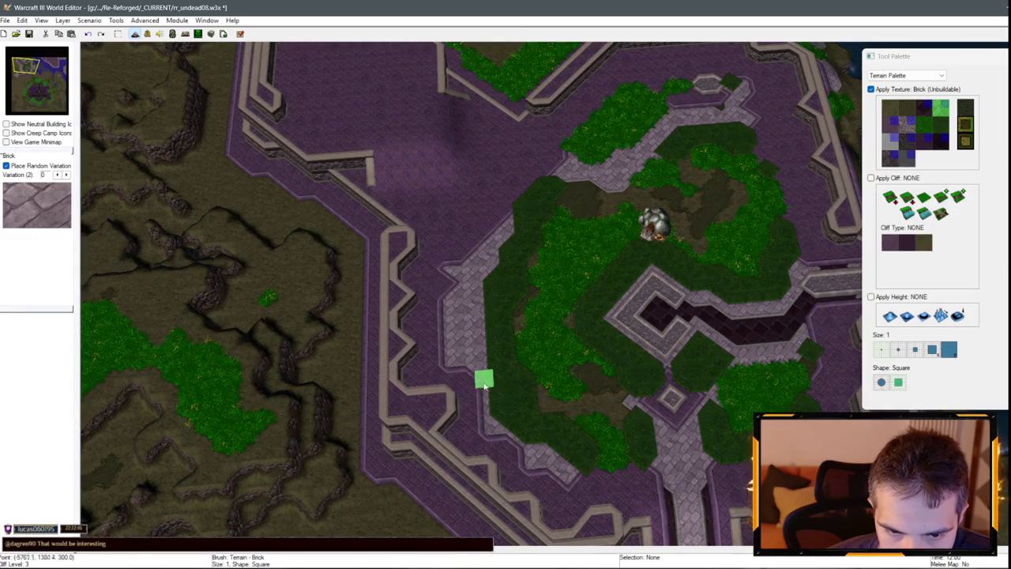
{"action": "mouse_move", "coordinate": [456, 267]}
{"action": "left_mouse_down"}
{"action": "mouse_move", "coordinate": [523, 201]}
{"action": "mouse_move", "coordinate": [492, 221]}
{"action": "mouse_move", "coordinate": [526, 179]}
{"action": "left_mouse_up"}
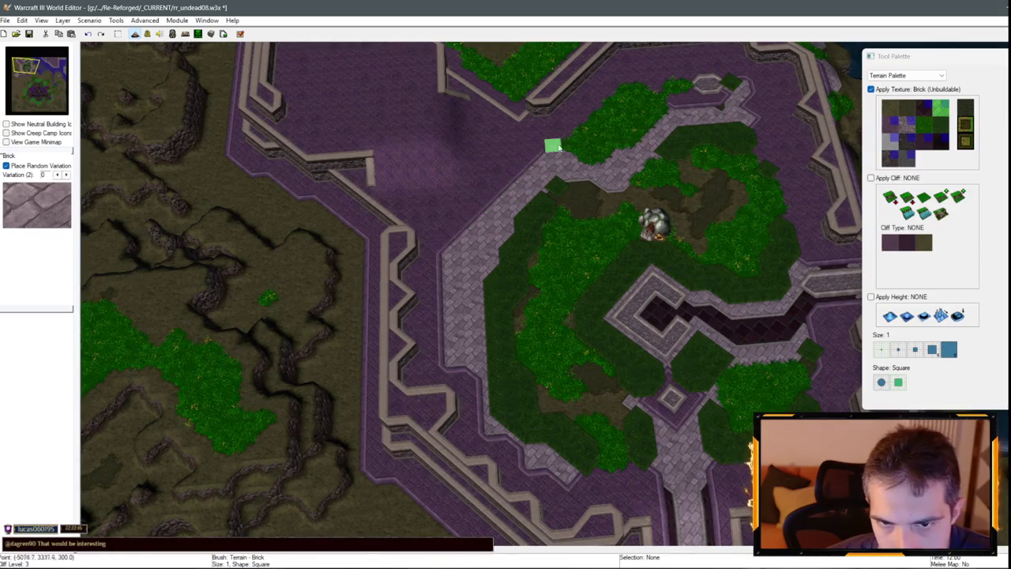
Pave Brick over the grass along the path edge and its lower border.
{"action": "mouse_move", "coordinate": [580, 115]}
{"action": "left_mouse_down"}
{"action": "mouse_move", "coordinate": [526, 263]}
{"action": "mouse_move", "coordinate": [560, 208]}
{"action": "mouse_move", "coordinate": [545, 248]}
{"action": "left_mouse_up"}
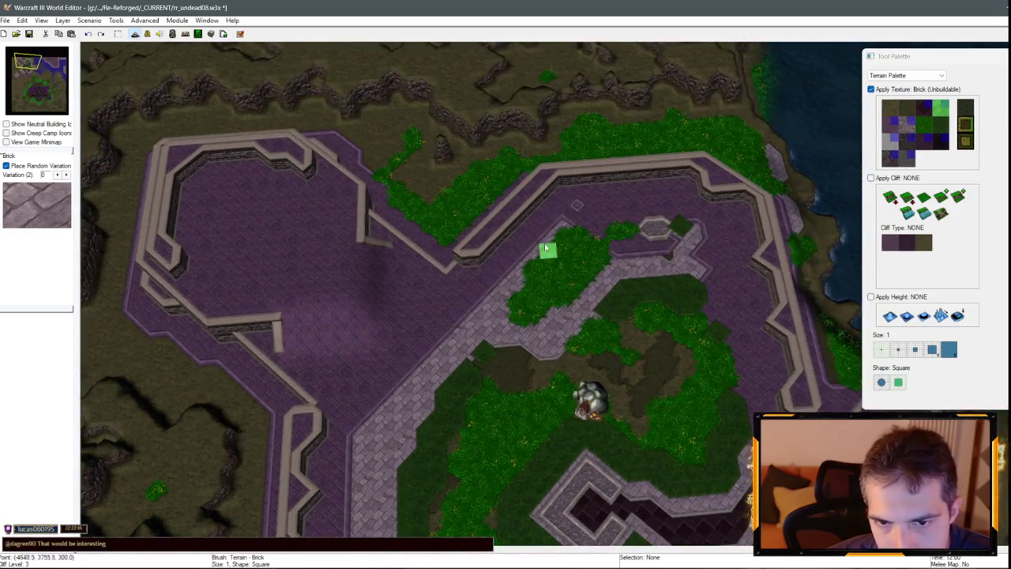
{"action": "mouse_move", "coordinate": [587, 208]}
{"action": "left_mouse_down"}
{"action": "mouse_move", "coordinate": [603, 220]}
{"action": "mouse_move", "coordinate": [571, 237]}
{"action": "mouse_move", "coordinate": [569, 267]}
{"action": "mouse_move", "coordinate": [609, 229]}
{"action": "mouse_move", "coordinate": [592, 201]}
{"action": "mouse_move", "coordinate": [679, 195]}
{"action": "mouse_move", "coordinate": [641, 199]}
{"action": "mouse_move", "coordinate": [648, 226]}
{"action": "mouse_move", "coordinate": [630, 226]}
{"action": "mouse_move", "coordinate": [662, 235]}
{"action": "mouse_move", "coordinate": [729, 220]}
{"action": "mouse_move", "coordinate": [709, 296]}
{"action": "mouse_move", "coordinate": [736, 348]}
{"action": "mouse_move", "coordinate": [743, 299]}
{"action": "mouse_move", "coordinate": [751, 404]}
{"action": "left_mouse_up"}
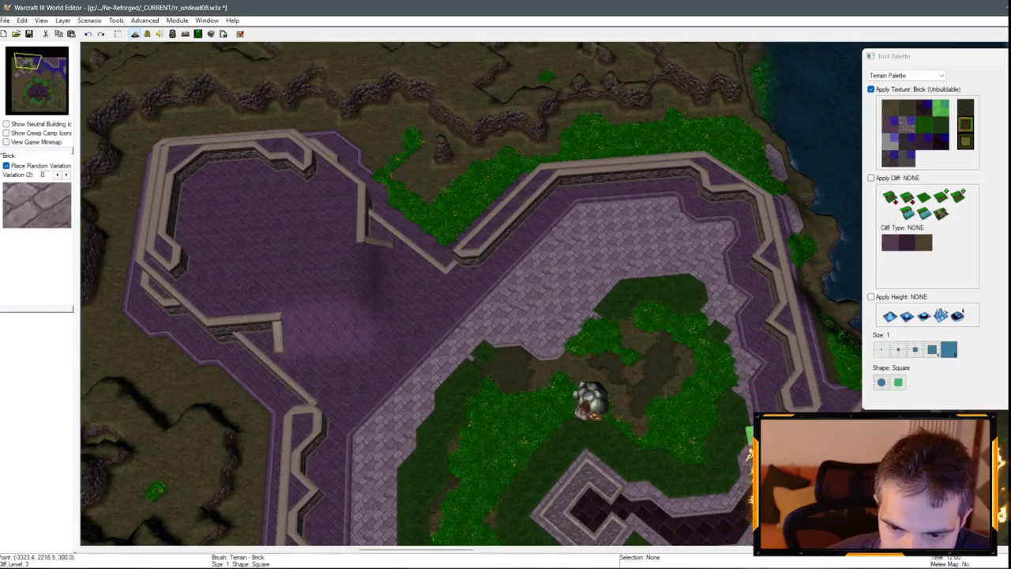
{"action": "scroll", "coordinate": [560, 429], "scroll_direction": "down", "scroll_amount": 3}
{"action": "scroll", "coordinate": [576, 293], "scroll_direction": "up", "scroll_amount": 3}
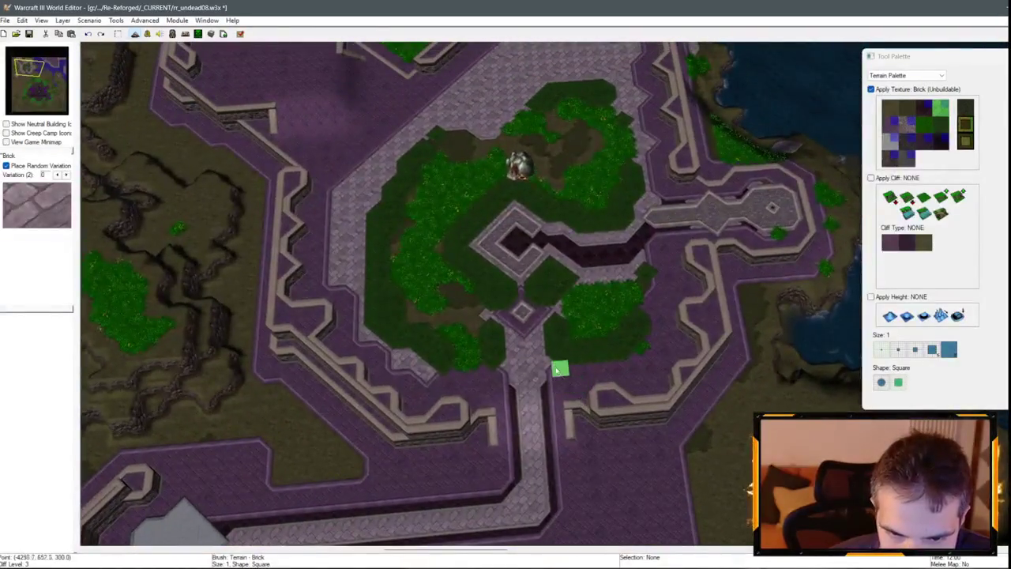
{"action": "mouse_move", "coordinate": [399, 381]}
{"action": "left_mouse_down"}
{"action": "mouse_move", "coordinate": [644, 358]}
{"action": "mouse_move", "coordinate": [576, 366]}
{"action": "mouse_move", "coordinate": [670, 327]}
{"action": "mouse_move", "coordinate": [655, 330]}
{"action": "mouse_move", "coordinate": [660, 277]}
{"action": "mouse_move", "coordinate": [660, 352]}
{"action": "left_mouse_up"}
{"action": "scroll", "coordinate": [609, 377], "scroll_direction": "up", "scroll_amount": 2}
Pan across the central plaza toward the western walled plaza.
{"action": "key", "text": "Up"}
{"action": "key", "text": "Left"}
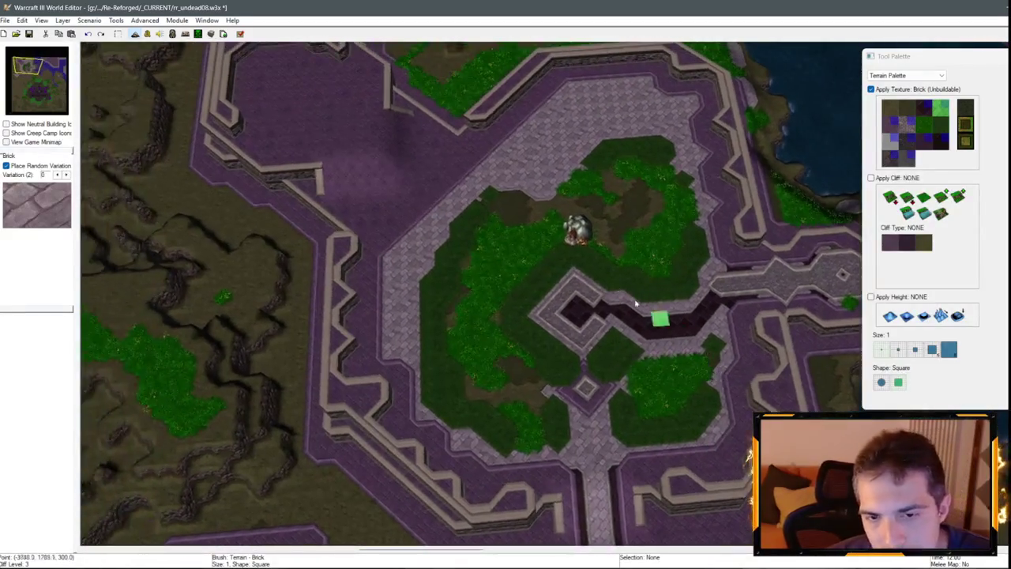
{"action": "key", "text": "Up"}
{"action": "key", "text": "Left"}
{"action": "key", "text": "Down"}
{"action": "key", "text": "Up"}
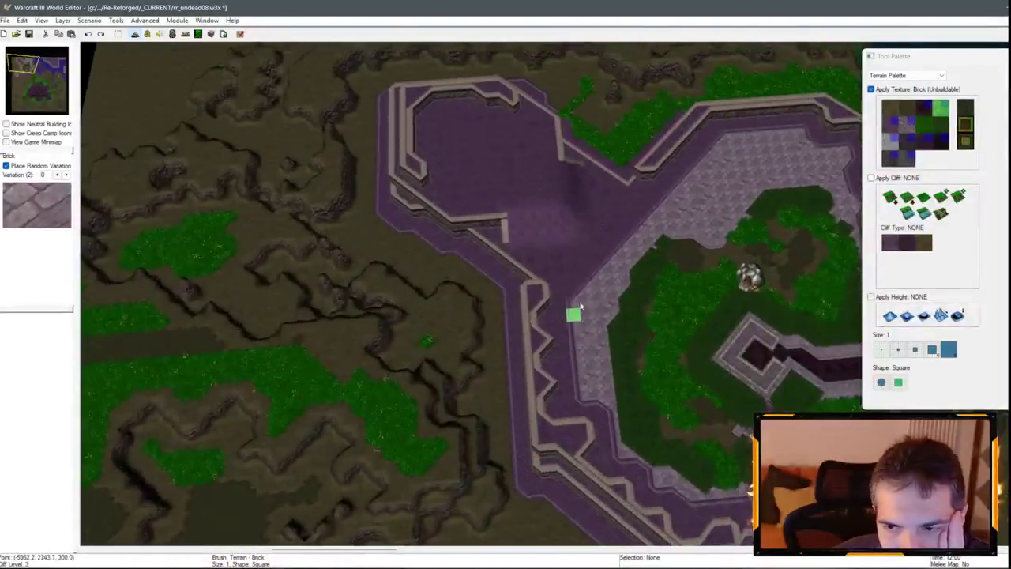
{"action": "left_click", "coordinate": [891, 143]}
{"action": "key", "text": "Up"}
{"action": "key", "text": "Up"}
{"action": "key", "text": "Up"}
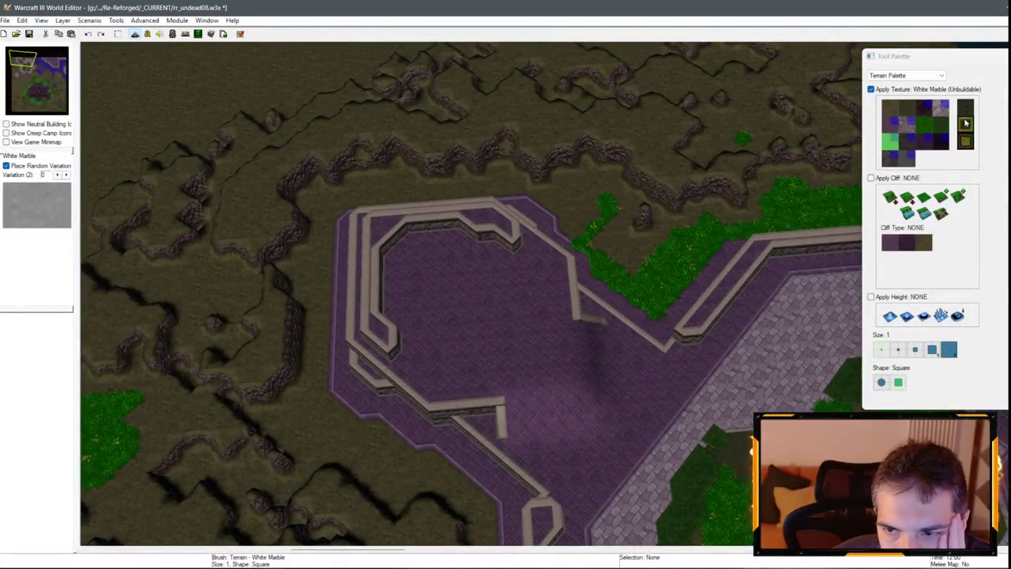
Enable raising Tiled Walls cliffs by one level with texture painting turned off.
{"action": "left_click", "coordinate": [941, 198]}
{"action": "left_click", "coordinate": [889, 243]}
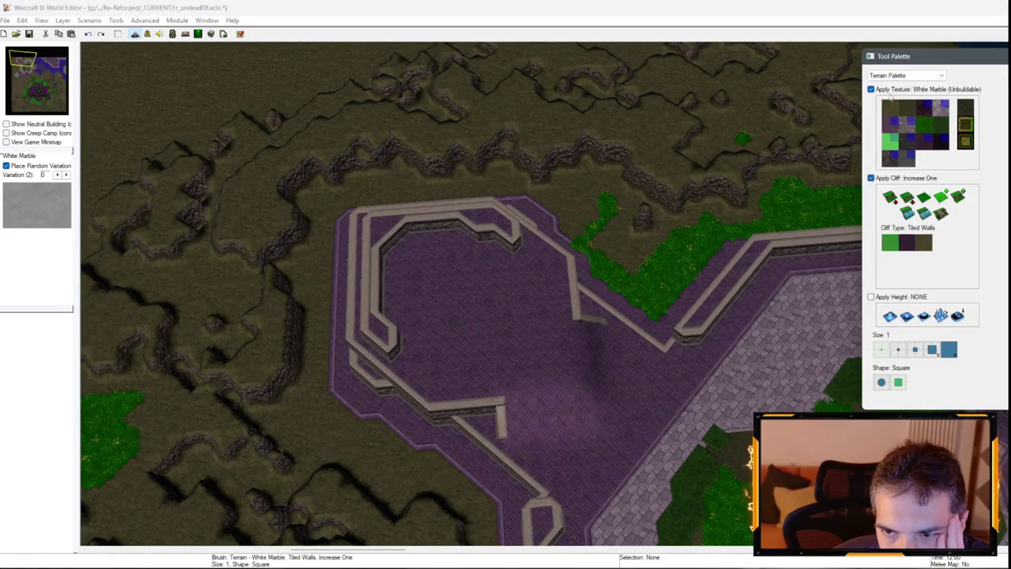
{"action": "scroll", "coordinate": [466, 452], "scroll_direction": "down", "scroll_amount": 2}
{"action": "key", "text": "Down"}
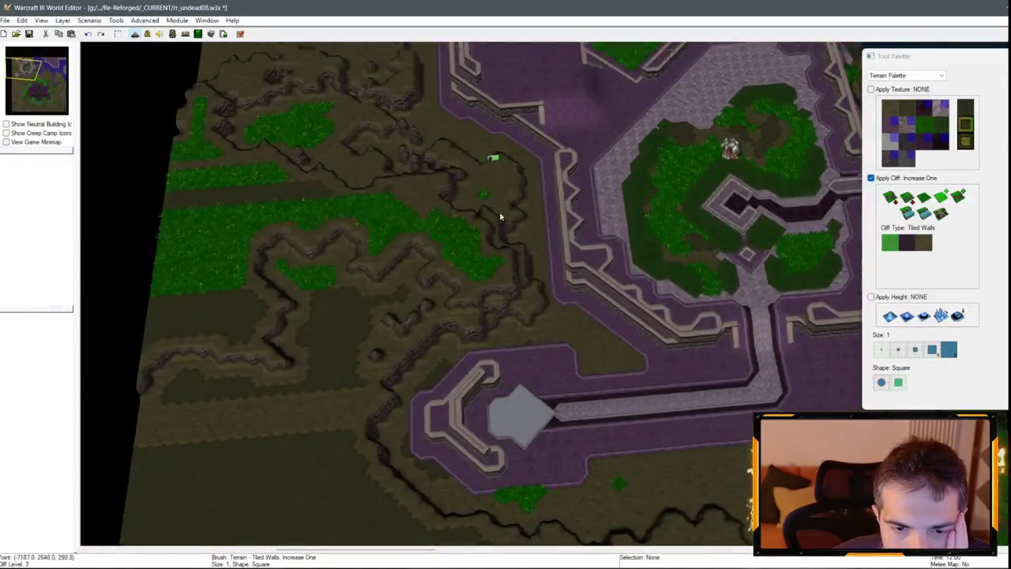
{"action": "scroll", "coordinate": [501, 218], "scroll_direction": "up", "scroll_amount": 2}
{"action": "key", "text": "Up"}
{"action": "key", "text": "Up"}
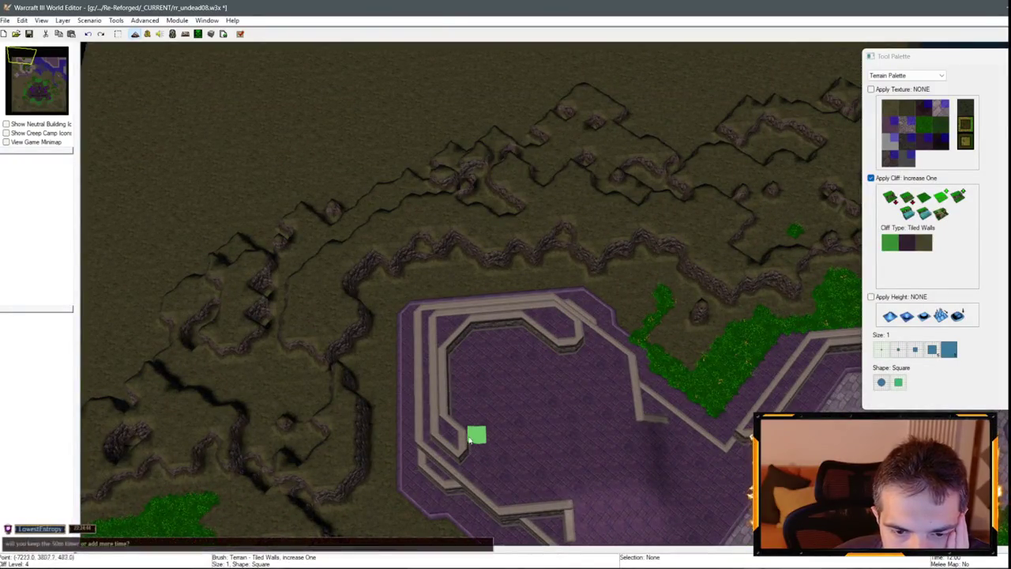
Raise and close off the plaza's inner wall corner and round off the wall's end.
{"action": "left_click", "coordinate": [453, 417]}
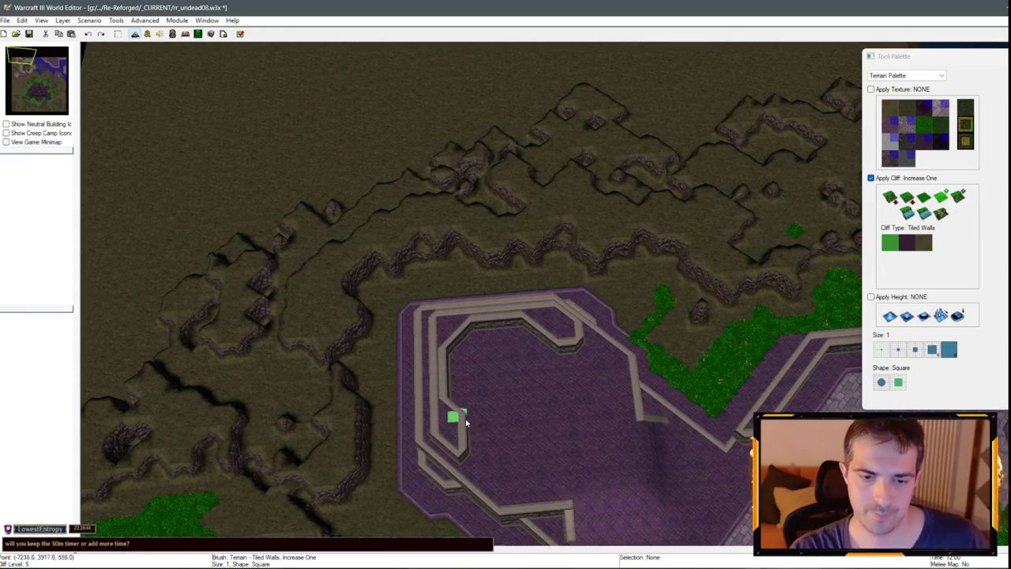
{"action": "scroll", "coordinate": [548, 427], "scroll_direction": "up", "scroll_amount": 2}
{"action": "scroll", "coordinate": [506, 438], "scroll_direction": "down", "scroll_amount": 1}
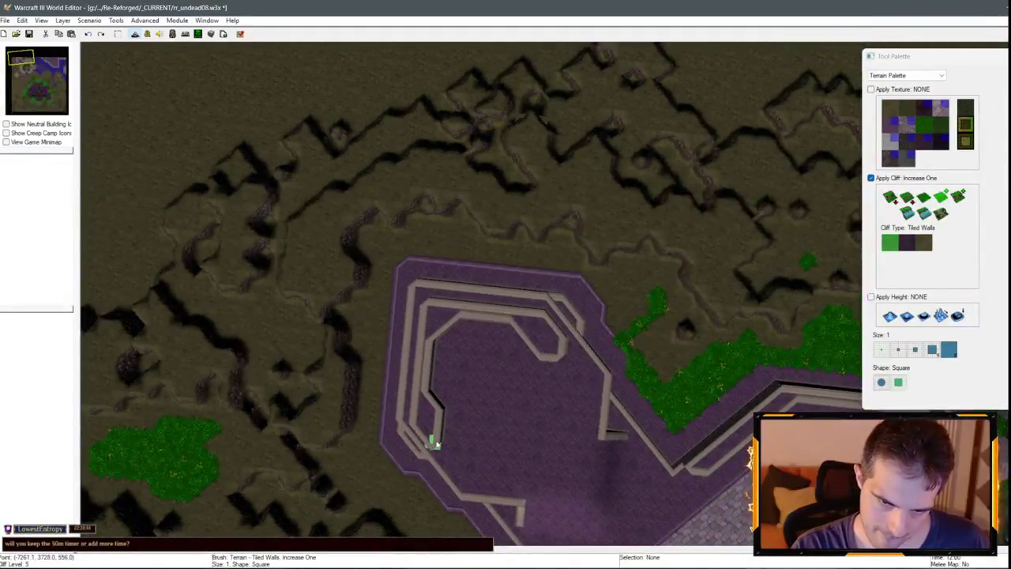
{"action": "scroll", "coordinate": [510, 411], "scroll_direction": "up", "scroll_amount": 1}
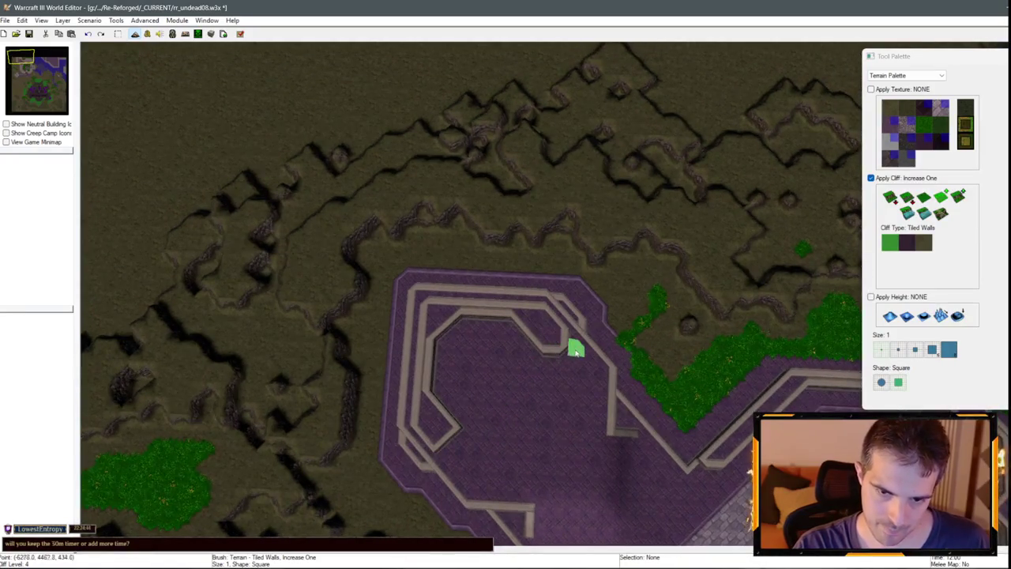
{"action": "scroll", "coordinate": [528, 341], "scroll_direction": "down", "scroll_amount": 1}
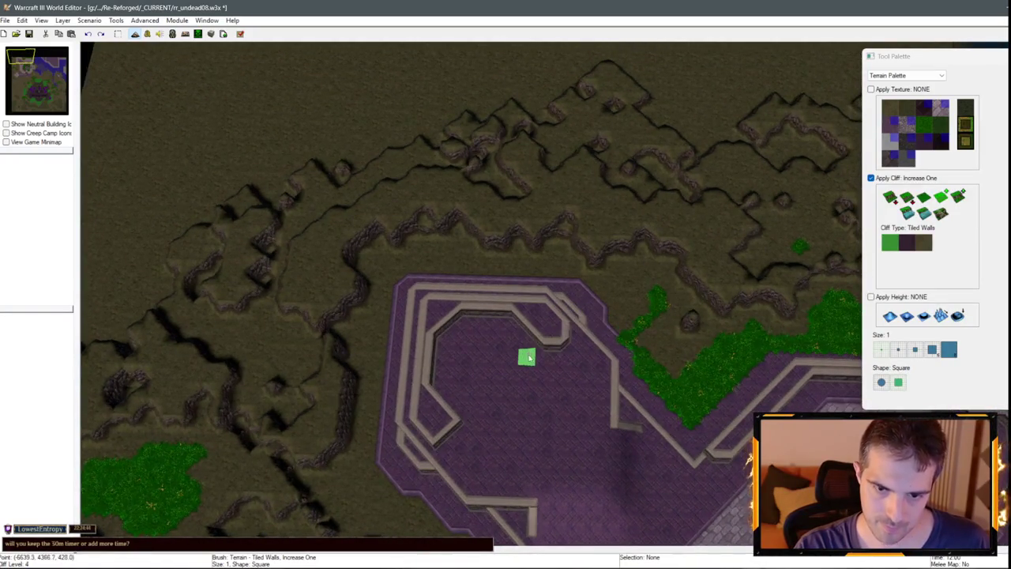
{"action": "left_click", "coordinate": [432, 437]}
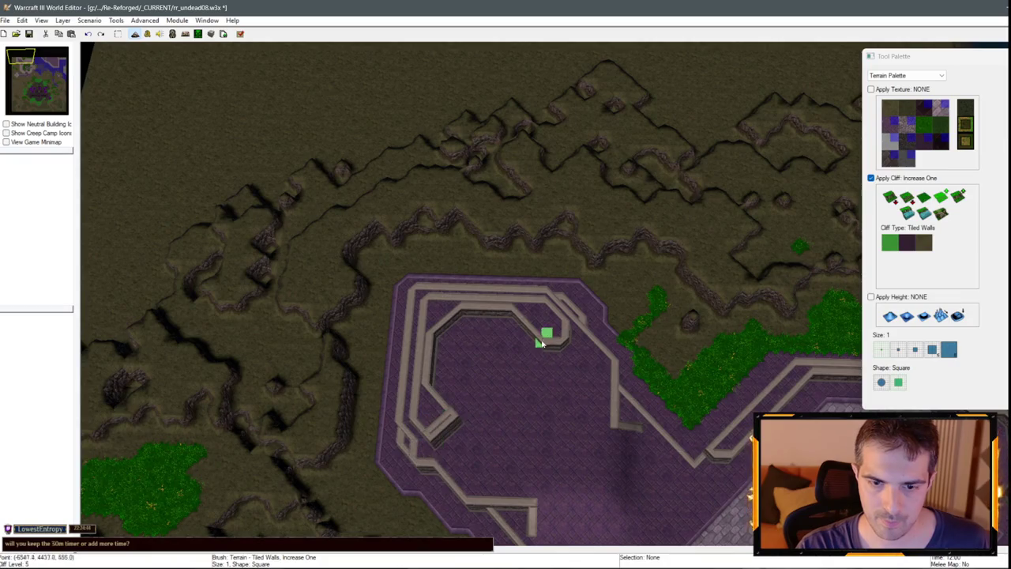
{"action": "left_click", "coordinate": [558, 332]}
{"action": "scroll", "coordinate": [603, 361], "scroll_direction": "up", "scroll_amount": 1}
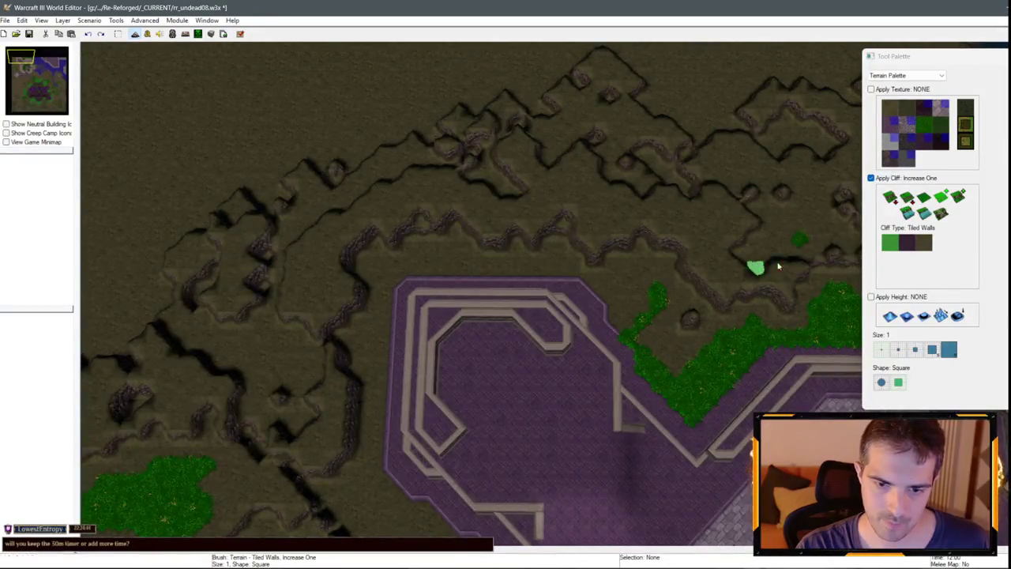
Switch to same-level cliffs and join the top inner wall to the left wall.
{"action": "left_click", "coordinate": [925, 198]}
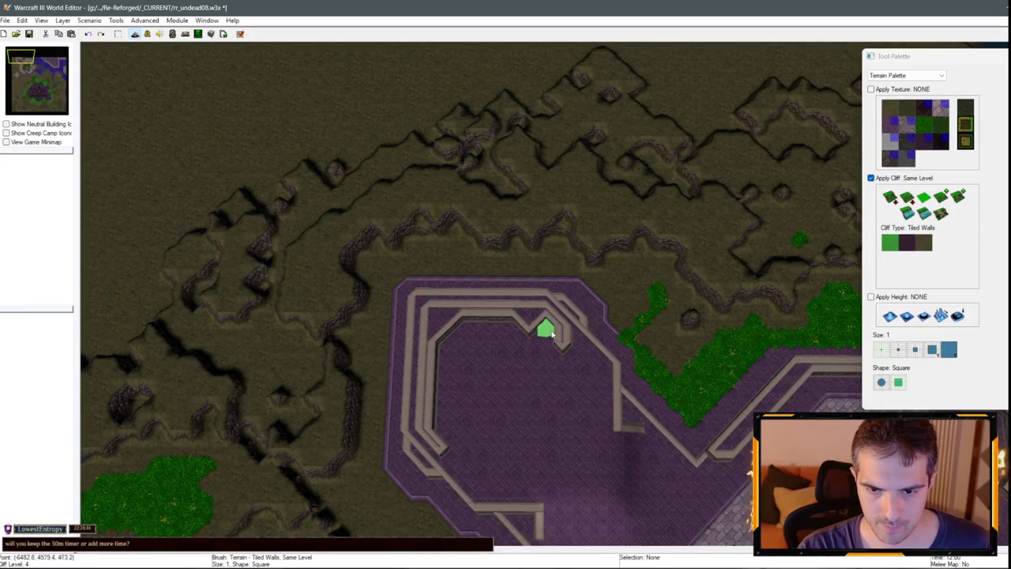
{"action": "scroll", "coordinate": [557, 336], "scroll_direction": "up", "scroll_amount": 1}
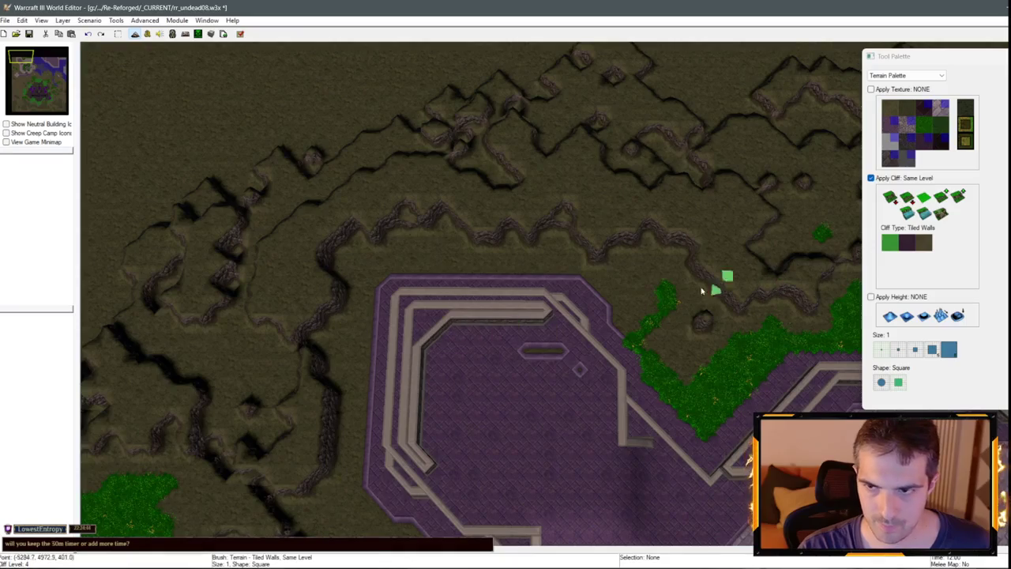
{"action": "left_click_drag", "start_coordinate": [422, 314], "coordinate": [433, 322]}
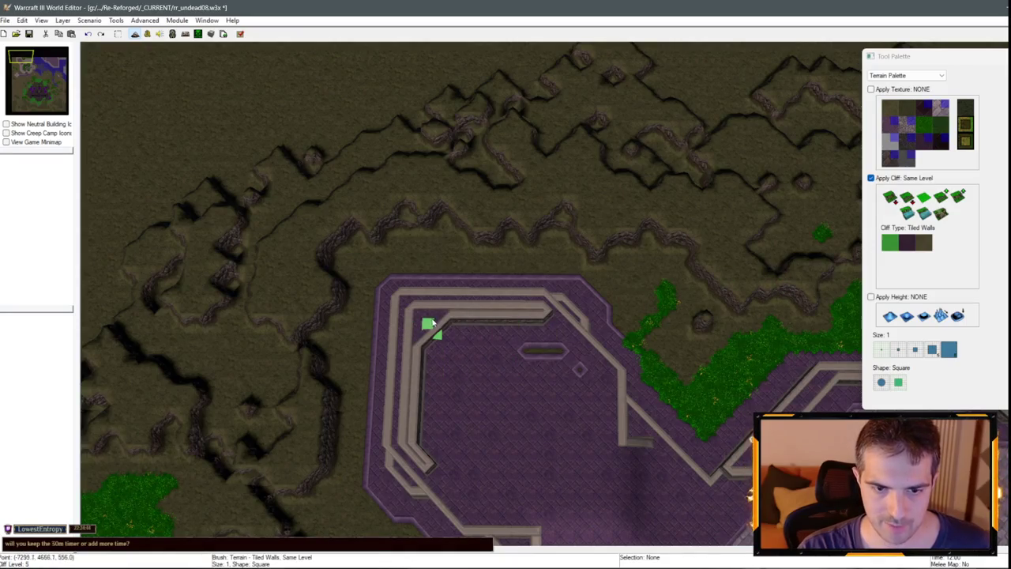
{"action": "key", "text": "Down"}
{"action": "key", "text": "Down"}
{"action": "key", "text": "Left"}
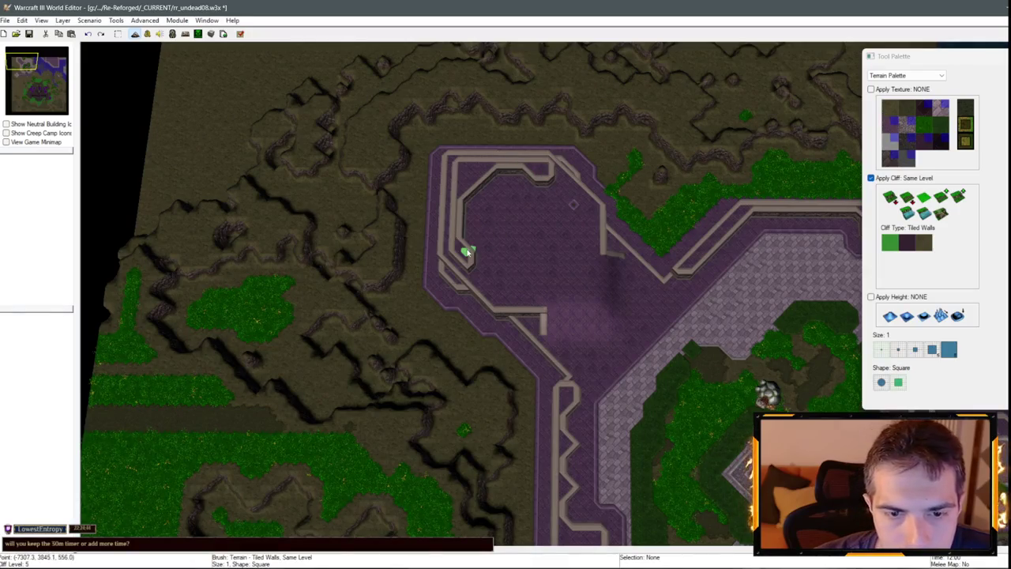
{"action": "scroll", "coordinate": [535, 244], "scroll_direction": "up", "scroll_amount": 2}
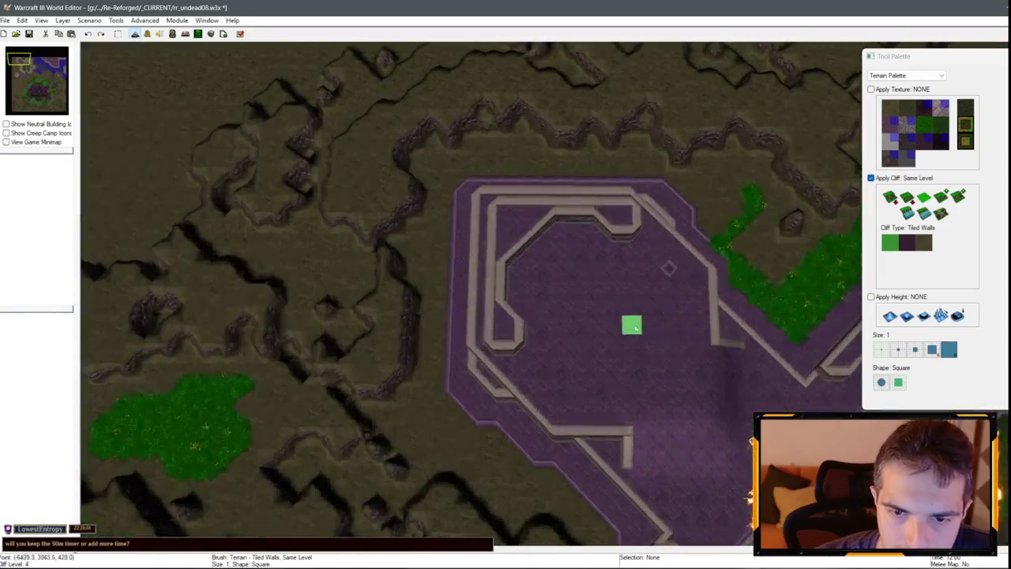
On the next purple platform, straighten the inner wall, widen the top corridor and reshape its end.
{"action": "left_click", "coordinate": [941, 197]}
{"action": "key", "text": "Down"}
{"action": "key", "text": "Down"}
{"action": "key", "text": "Down"}
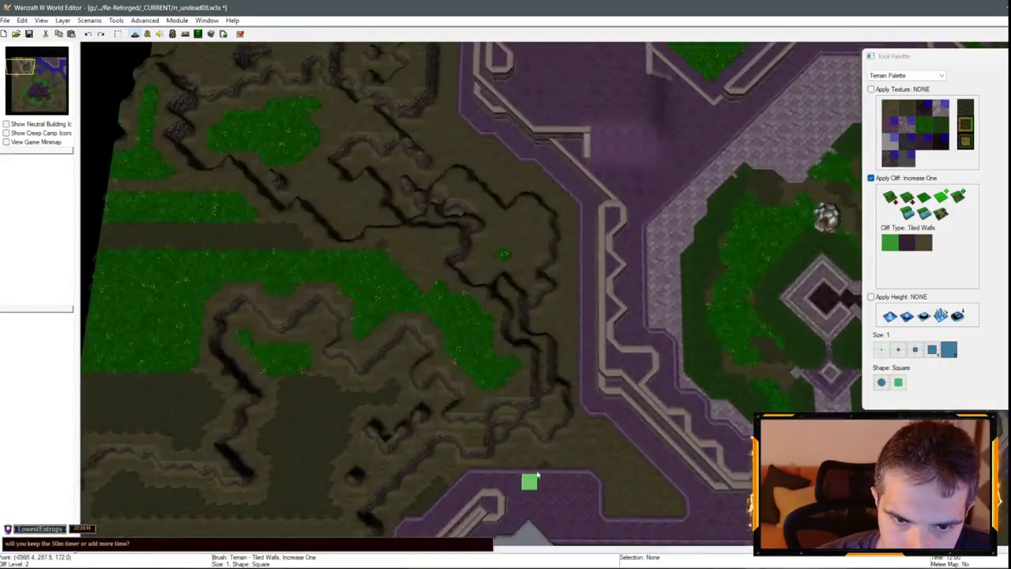
{"action": "key", "text": "Down"}
{"action": "key", "text": "Down"}
{"action": "scroll", "coordinate": [670, 277], "scroll_direction": "up", "scroll_amount": 2}
{"action": "left_click", "coordinate": [925, 196]}
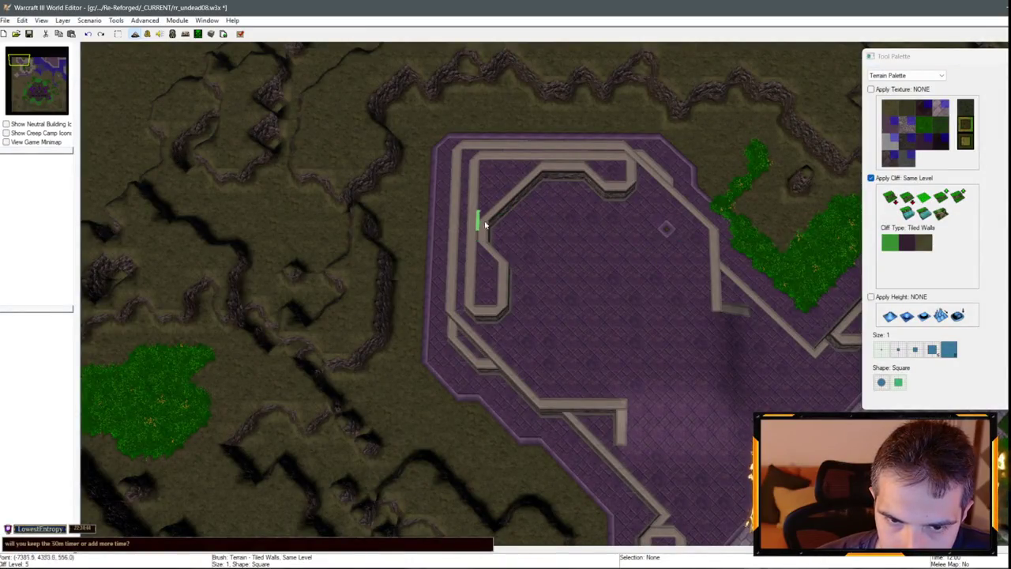
{"action": "left_click_drag", "start_coordinate": [487, 243], "coordinate": [491, 226]}
{"action": "mouse_move", "coordinate": [577, 173]}
{"action": "left_mouse_down"}
{"action": "mouse_move", "coordinate": [543, 186]}
{"action": "mouse_move", "coordinate": [625, 181]}
{"action": "mouse_move", "coordinate": [625, 203]}
{"action": "mouse_move", "coordinate": [640, 184]}
{"action": "left_mouse_up"}
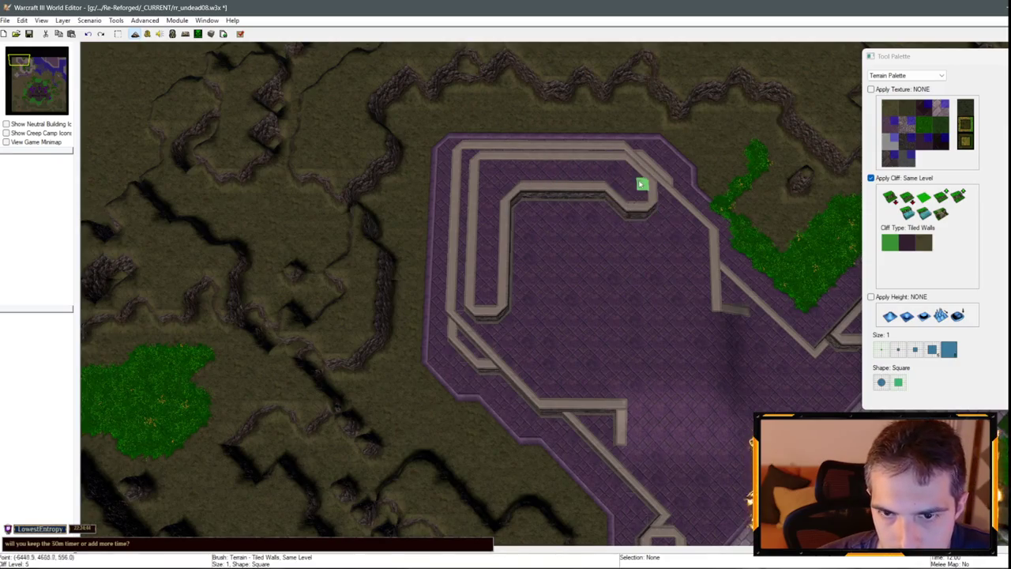
{"action": "mouse_move", "coordinate": [498, 306]}
{"action": "left_mouse_down"}
{"action": "mouse_move", "coordinate": [519, 329]}
{"action": "mouse_move", "coordinate": [511, 315]}
{"action": "left_mouse_up"}
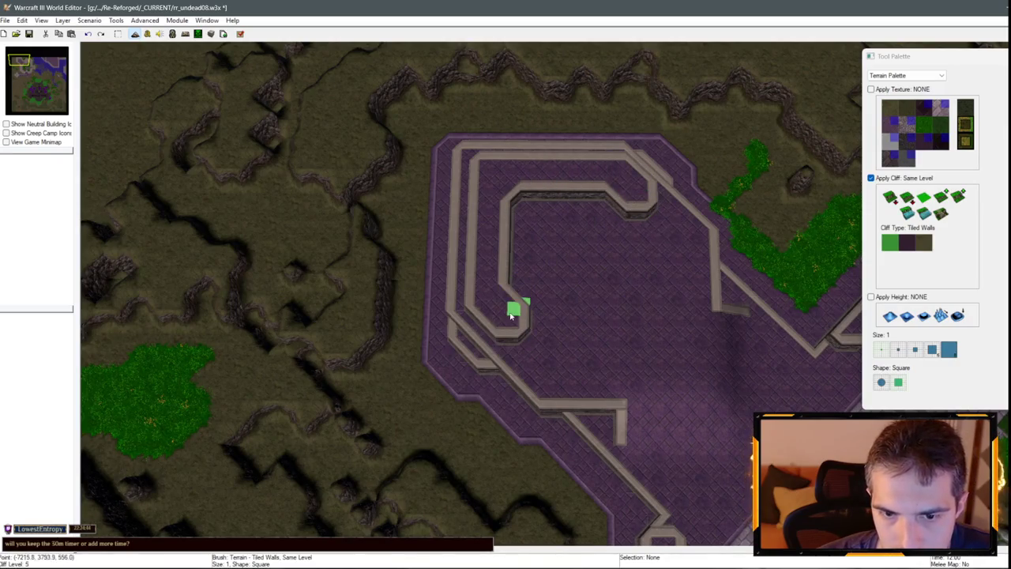
Rotate the camera so the plaza points left and reselect the White Marble texture.
{"action": "left_click", "coordinate": [942, 198]}
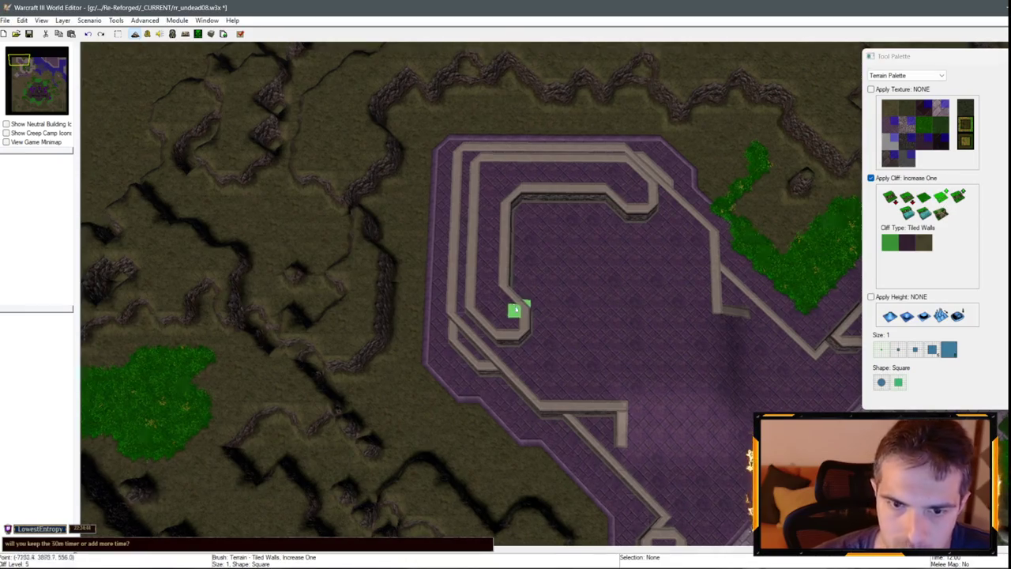
{"action": "scroll", "coordinate": [553, 332], "scroll_direction": "down", "scroll_amount": 3}
{"action": "mouse_move", "coordinate": [600, 388]}
{"action": "left_mouse_down"}
{"action": "mouse_move", "coordinate": [322, 248]}
{"action": "mouse_move", "coordinate": [280, 316]}
{"action": "left_mouse_up"}
{"action": "mouse_move", "coordinate": [447, 368]}
{"action": "left_mouse_down"}
{"action": "mouse_move", "coordinate": [576, 169]}
{"action": "mouse_move", "coordinate": [545, 192]}
{"action": "left_mouse_up"}
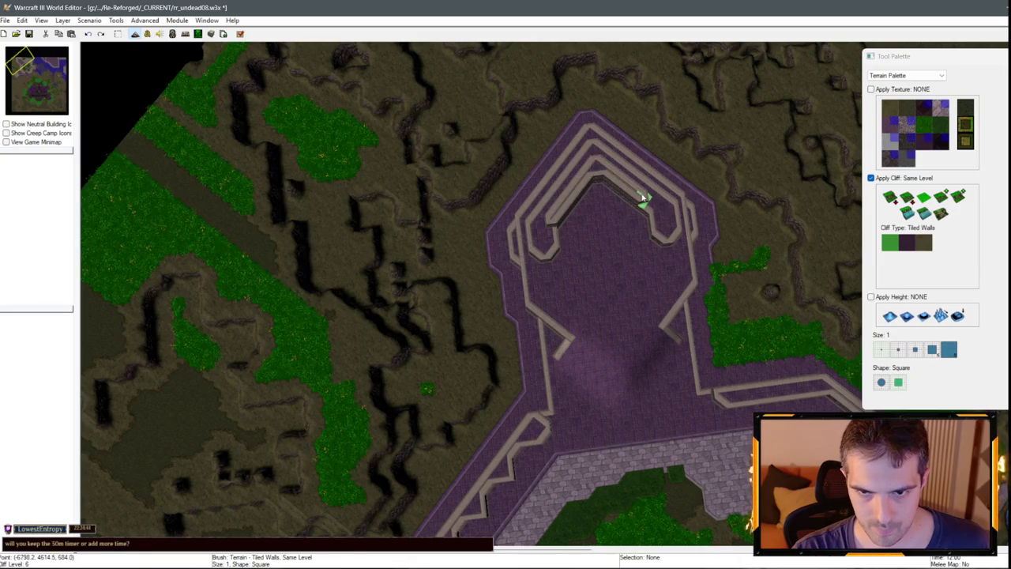
{"action": "left_click_drag", "start_coordinate": [589, 227], "coordinate": [873, 236]}
{"action": "left_click", "coordinate": [893, 142]}
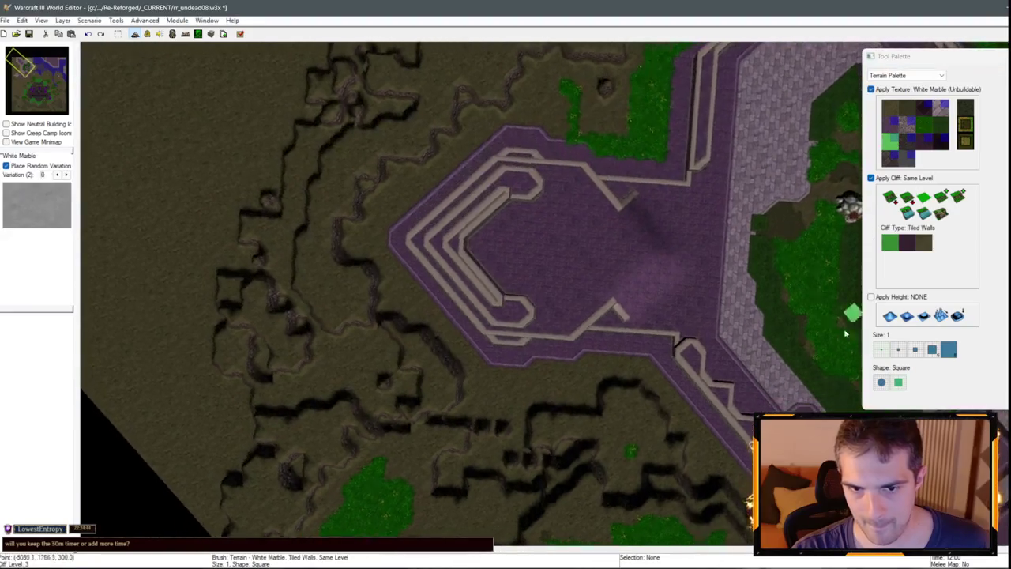
Turn off Apply Cliff and paint a White Marble patch on the plateau.
{"action": "left_click", "coordinate": [905, 177]}
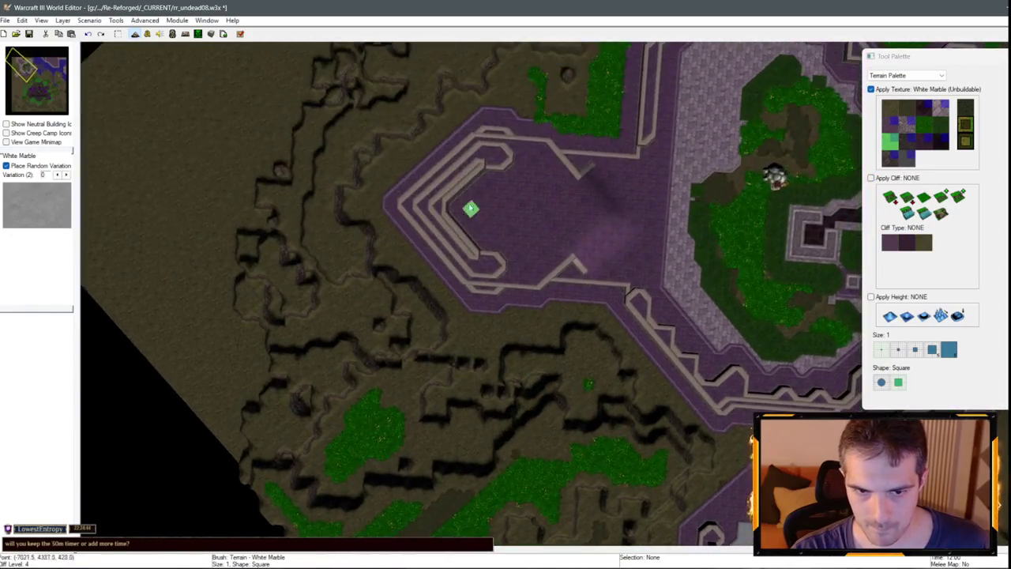
{"action": "mouse_move", "coordinate": [462, 197]}
{"action": "left_mouse_down"}
{"action": "mouse_move", "coordinate": [460, 180]}
{"action": "mouse_move", "coordinate": [479, 203]}
{"action": "mouse_move", "coordinate": [510, 201]}
{"action": "left_mouse_up"}
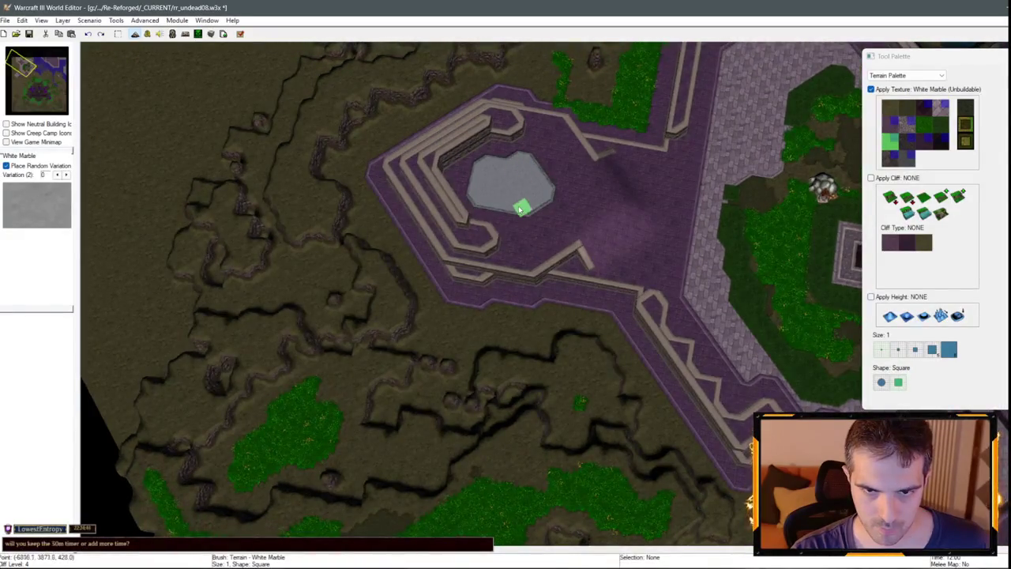
{"action": "scroll", "coordinate": [575, 267], "scroll_direction": "down", "scroll_amount": 5}
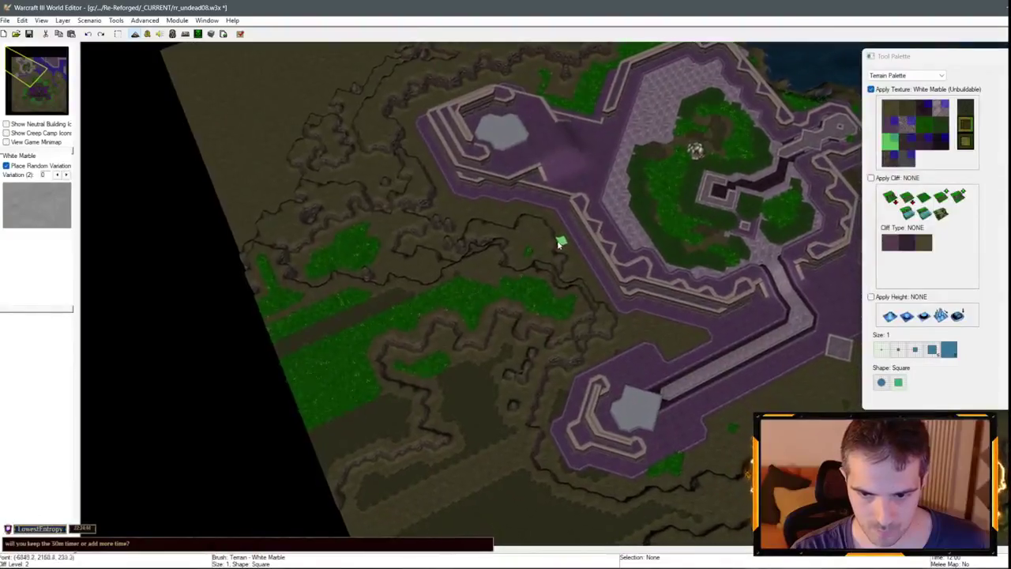
{"action": "scroll", "coordinate": [495, 222], "scroll_direction": "up", "scroll_amount": 5}
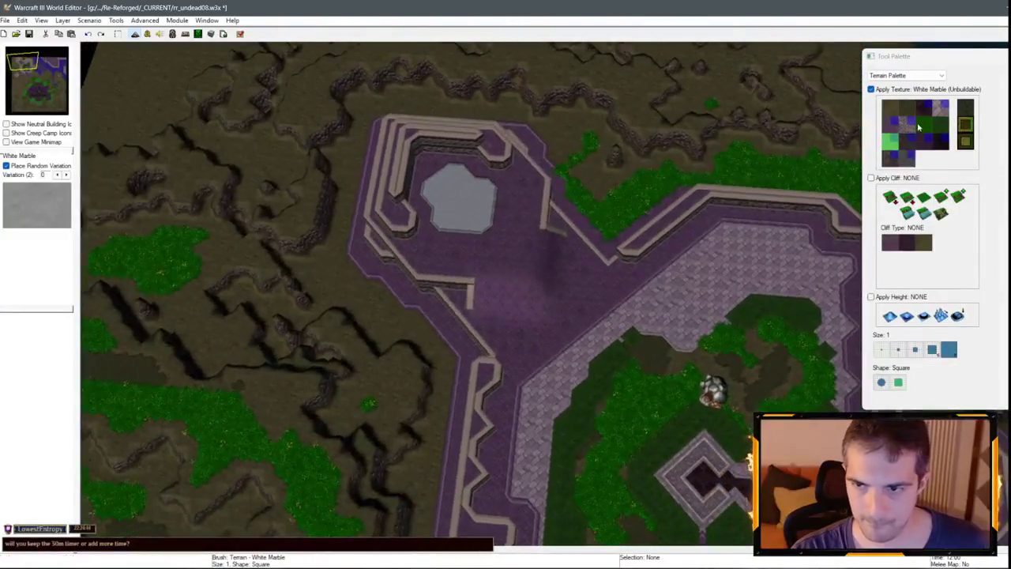
Pave the diagonal walkway to the large plaza with Brick, then select Black Marble.
{"action": "left_click", "coordinate": [941, 107]}
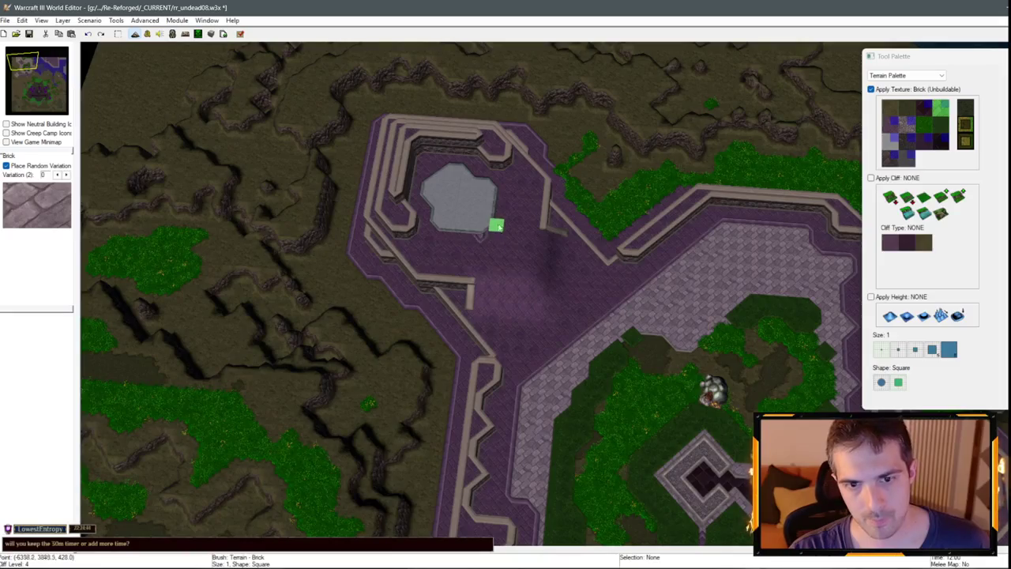
{"action": "mouse_move", "coordinate": [497, 245]}
{"action": "left_mouse_down"}
{"action": "mouse_move", "coordinate": [559, 317]}
{"action": "mouse_move", "coordinate": [508, 238]}
{"action": "left_mouse_up"}
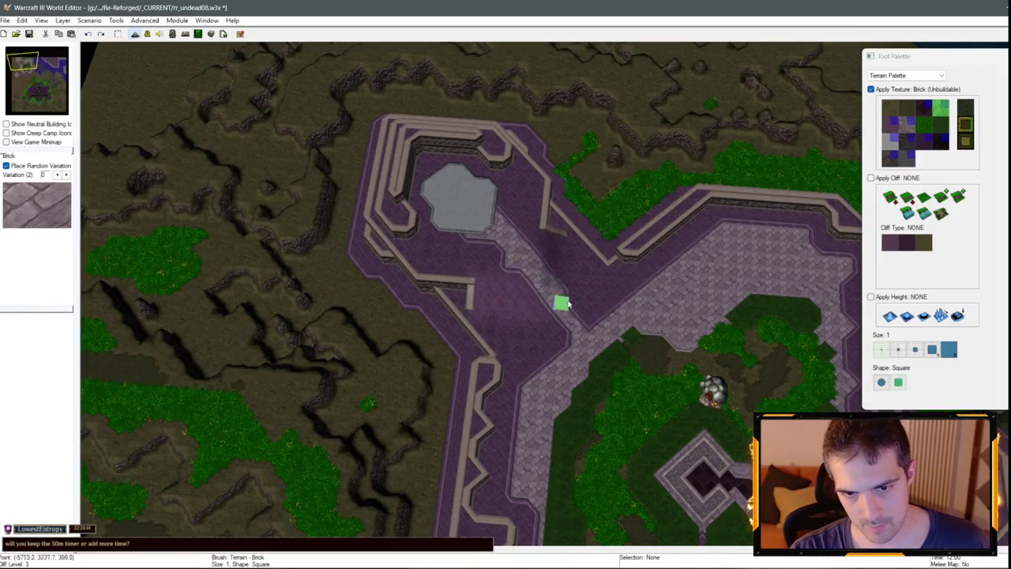
{"action": "left_click_drag", "start_coordinate": [519, 282], "coordinate": [572, 346]}
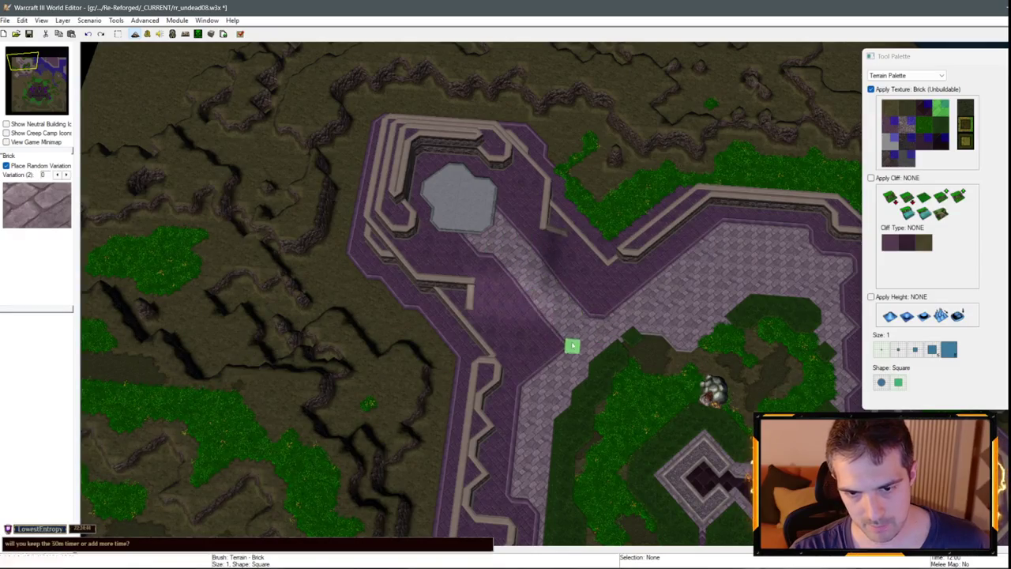
{"action": "left_click_drag", "start_coordinate": [496, 265], "coordinate": [571, 346]}
{"action": "scroll", "coordinate": [568, 364], "scroll_direction": "up", "scroll_amount": 1}
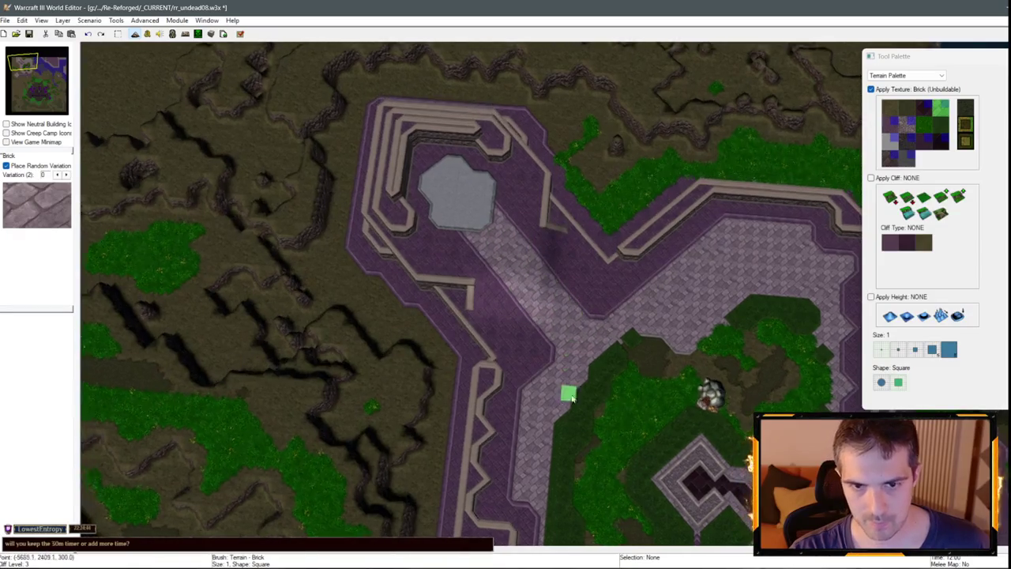
{"action": "left_click", "coordinate": [925, 113]}
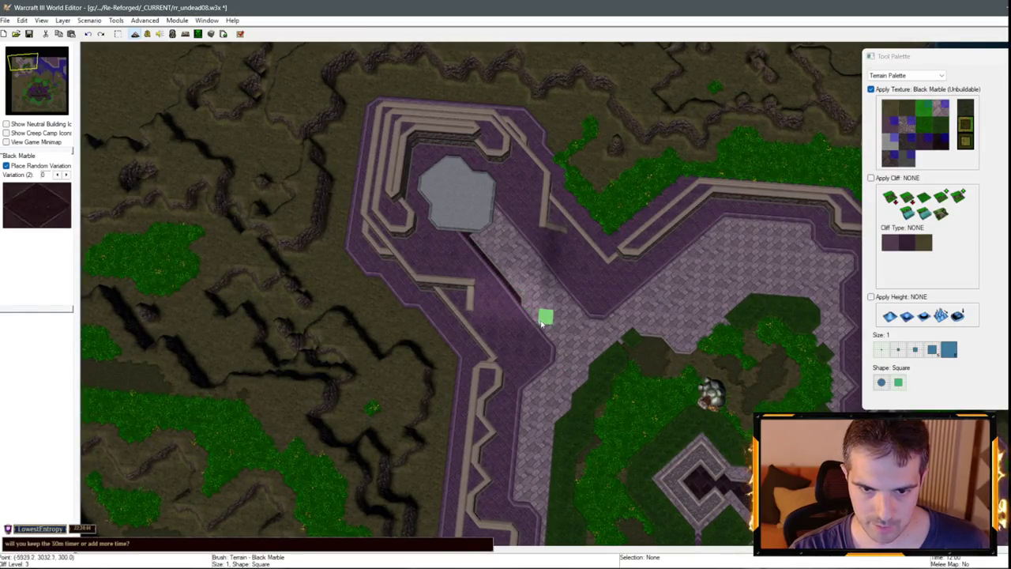
Paint a Black Marble edge on the walkway, undo one stroke, and reselect Black Marble.
{"action": "left_click_drag", "start_coordinate": [557, 348], "coordinate": [531, 315]}
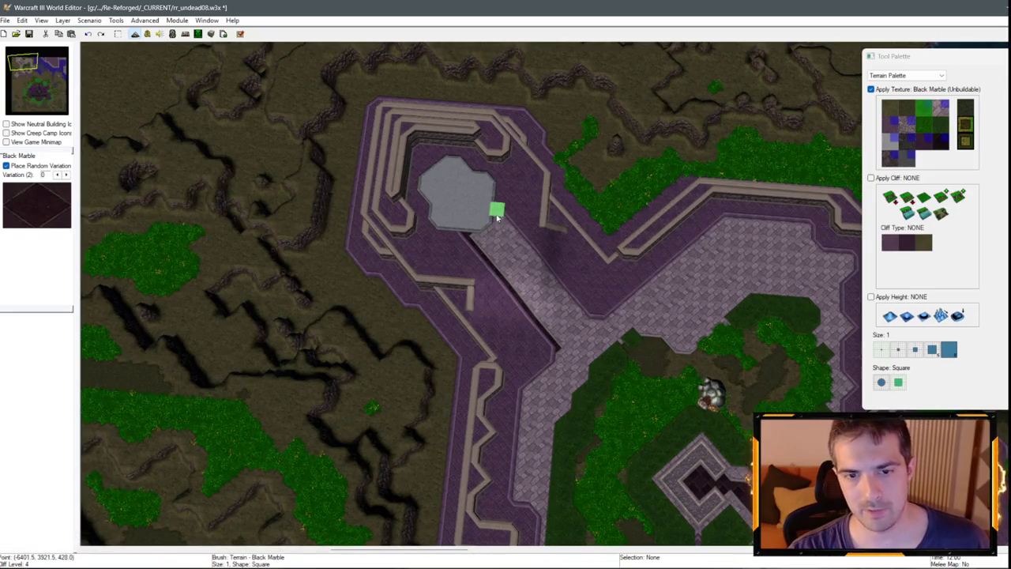
{"action": "key", "text": "ctrl+z"}
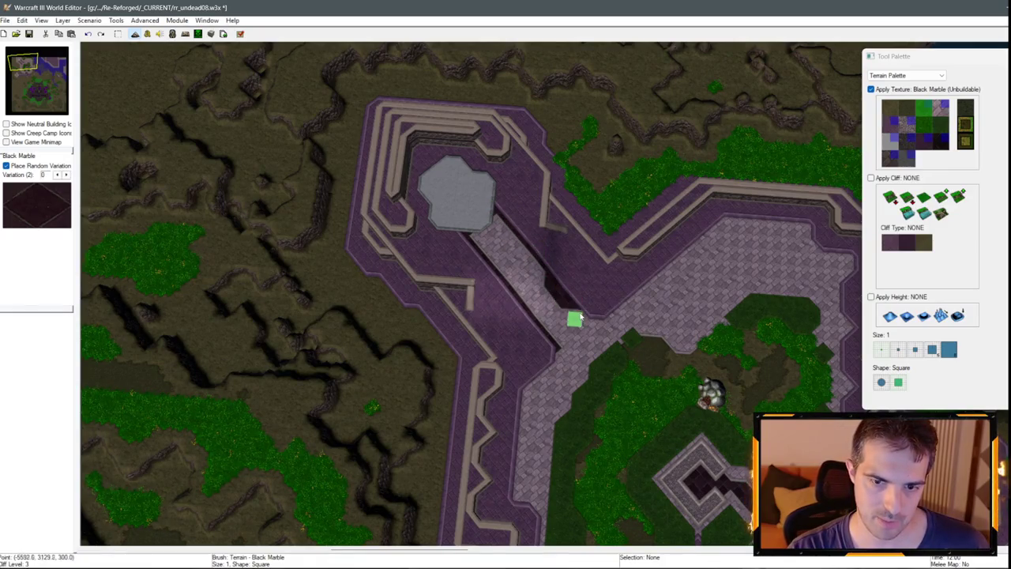
{"action": "left_click", "coordinate": [940, 108]}
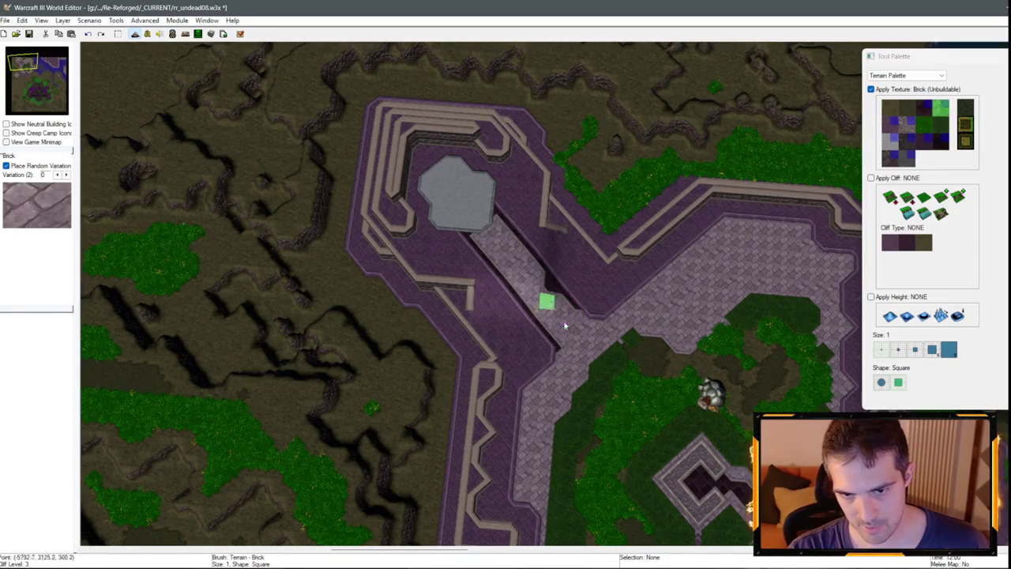
{"action": "left_click_drag", "start_coordinate": [565, 324], "coordinate": [562, 148]}
{"action": "key", "text": "Down"}
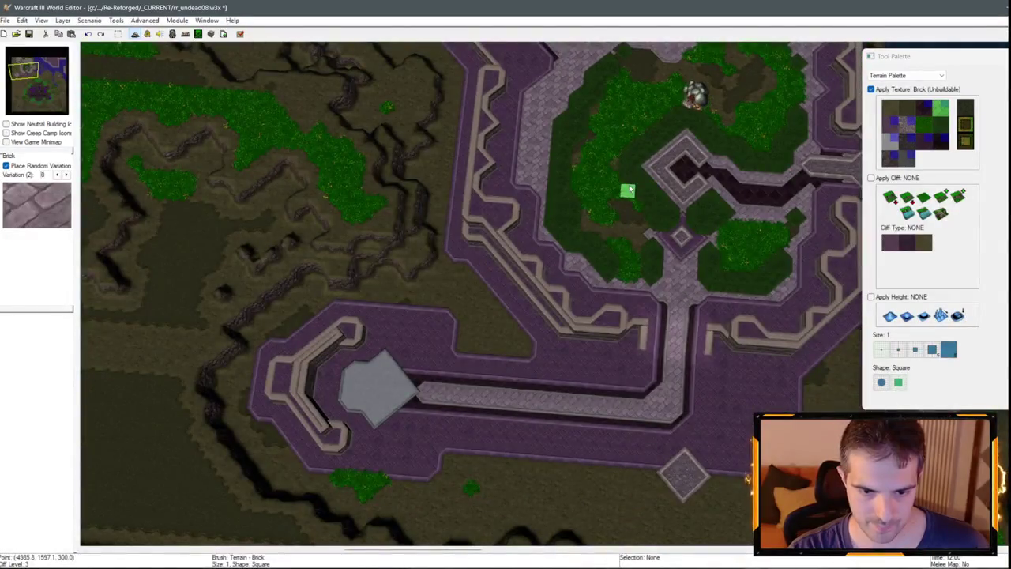
{"action": "key", "text": "Up"}
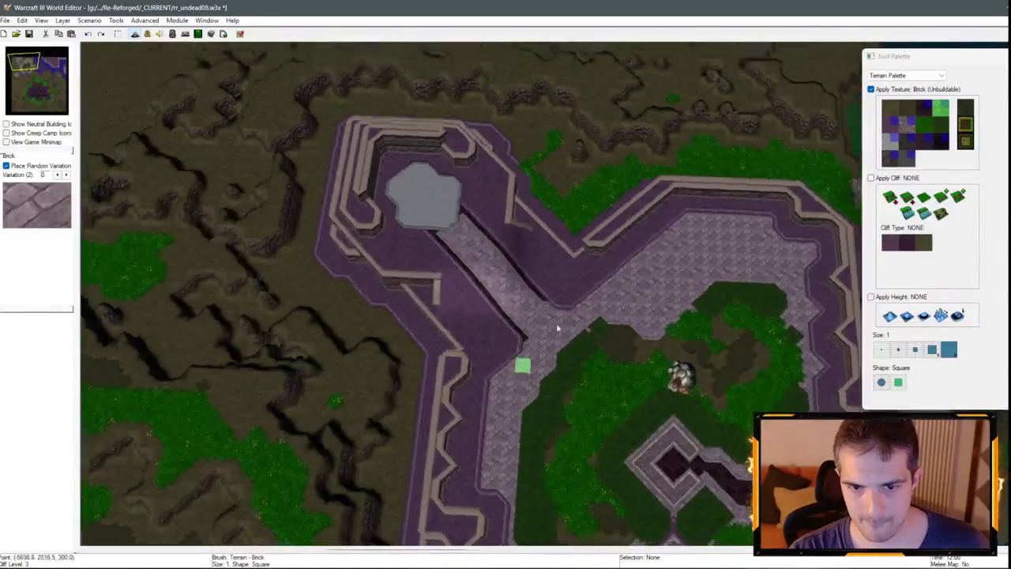
{"action": "scroll", "coordinate": [667, 334], "scroll_direction": "down", "scroll_amount": 2}
{"action": "scroll", "coordinate": [698, 334], "scroll_direction": "up", "scroll_amount": 2}
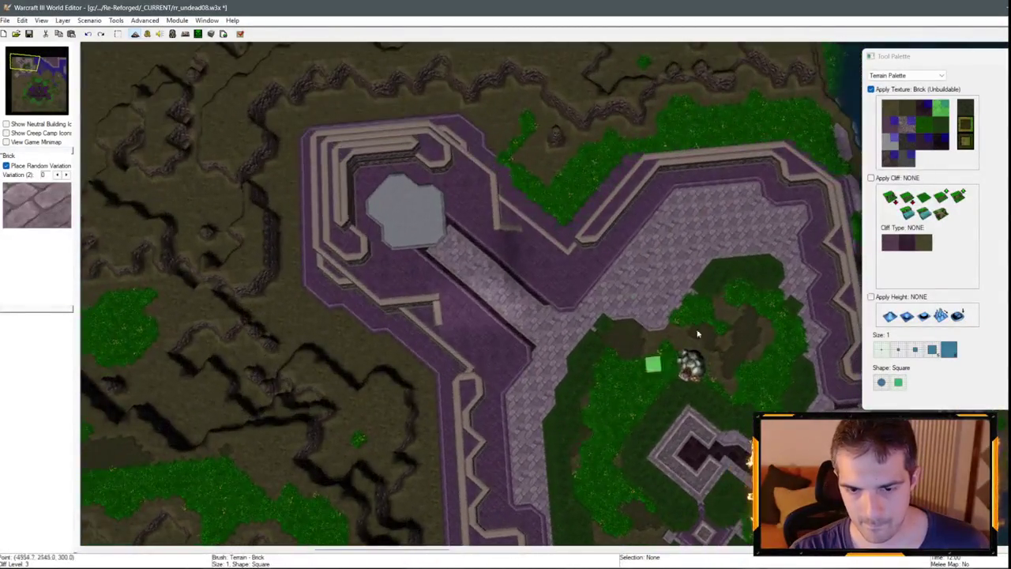
{"action": "left_click", "coordinate": [937, 147]}
Pan back north over the walkway and select same-level Tiled Walls for cliff shaping.
{"action": "scroll", "coordinate": [637, 242], "scroll_direction": "up", "scroll_amount": 3}
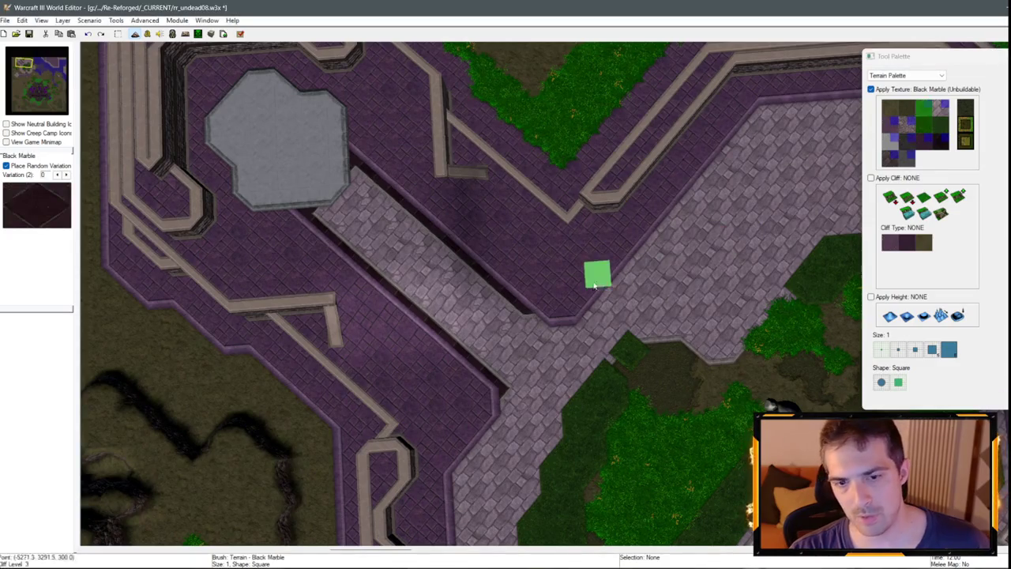
{"action": "scroll", "coordinate": [540, 335], "scroll_direction": "down", "scroll_amount": 3}
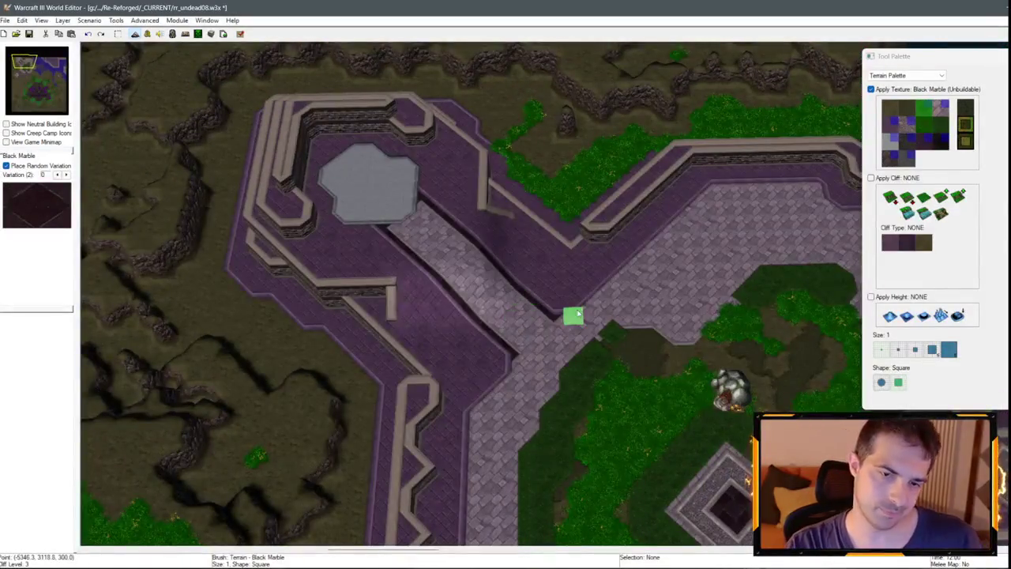
{"action": "scroll", "coordinate": [605, 237], "scroll_direction": "down", "scroll_amount": 3}
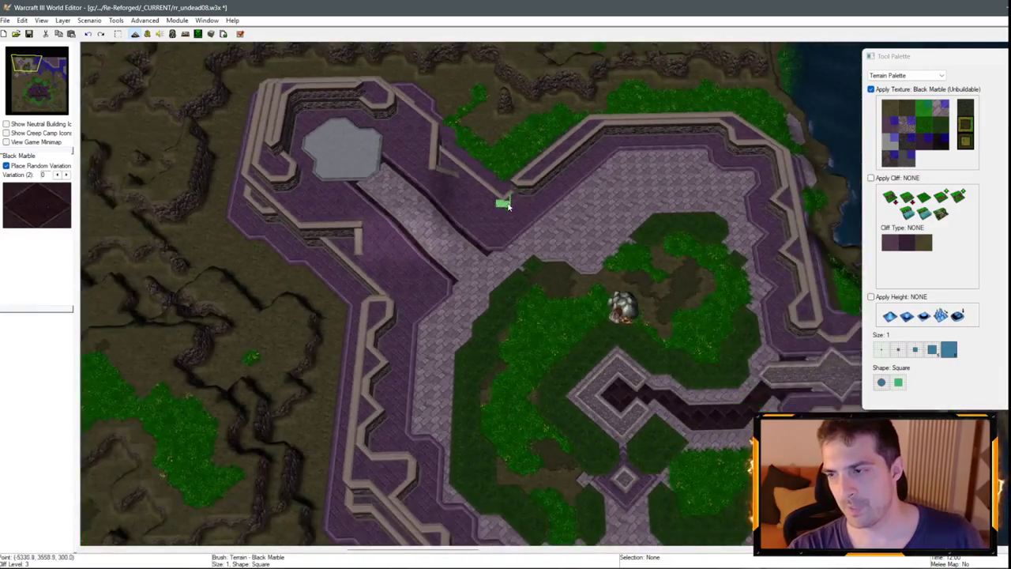
{"action": "scroll", "coordinate": [506, 214], "scroll_direction": "down", "scroll_amount": 3}
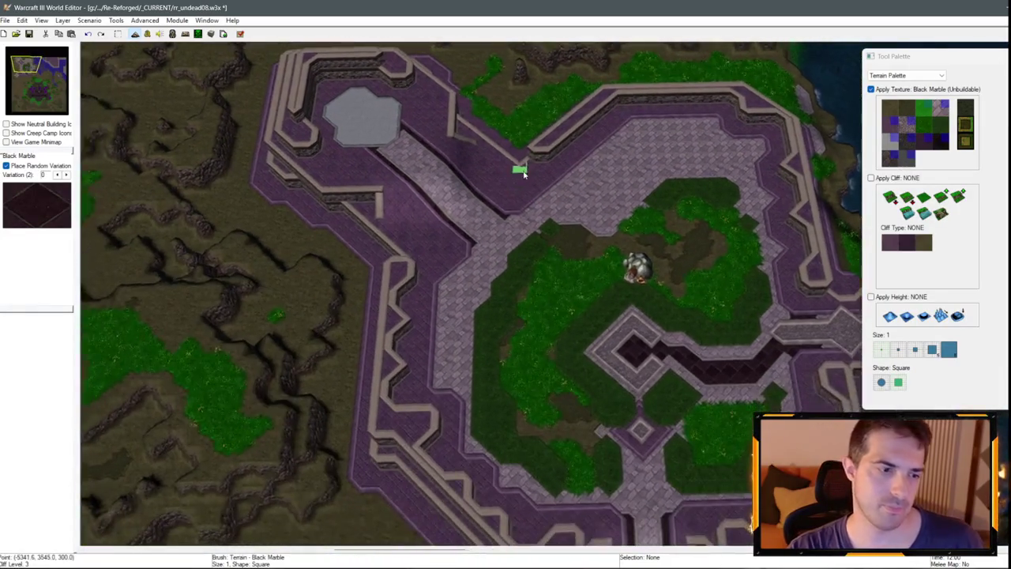
{"action": "scroll", "coordinate": [534, 245], "scroll_direction": "down", "scroll_amount": 3}
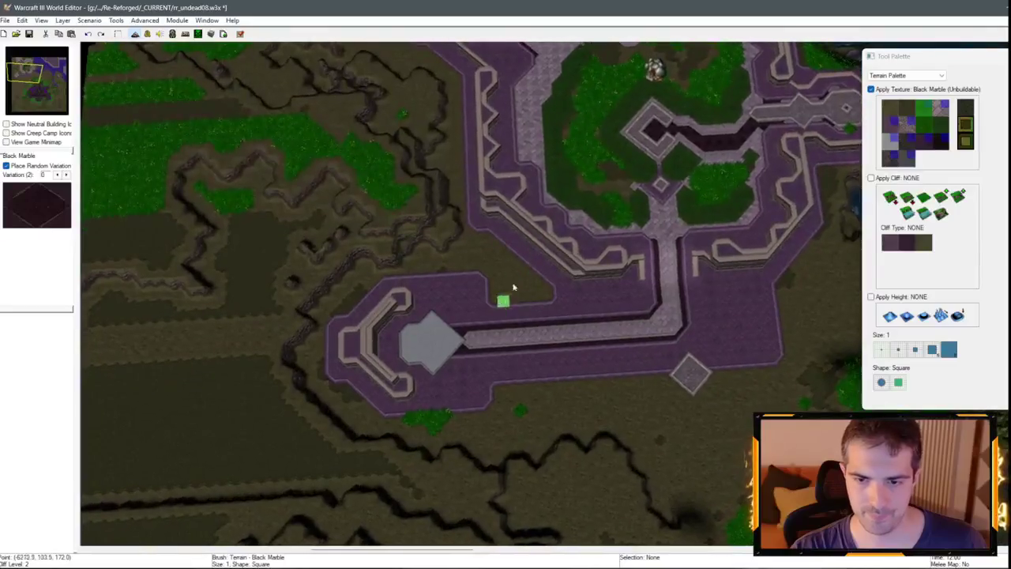
{"action": "key", "text": "Up"}
{"action": "key", "text": "Up"}
{"action": "key", "text": "Up"}
{"action": "scroll", "coordinate": [519, 320], "scroll_direction": "up", "scroll_amount": 5}
{"action": "scroll", "coordinate": [657, 201], "scroll_direction": "down", "scroll_amount": 3}
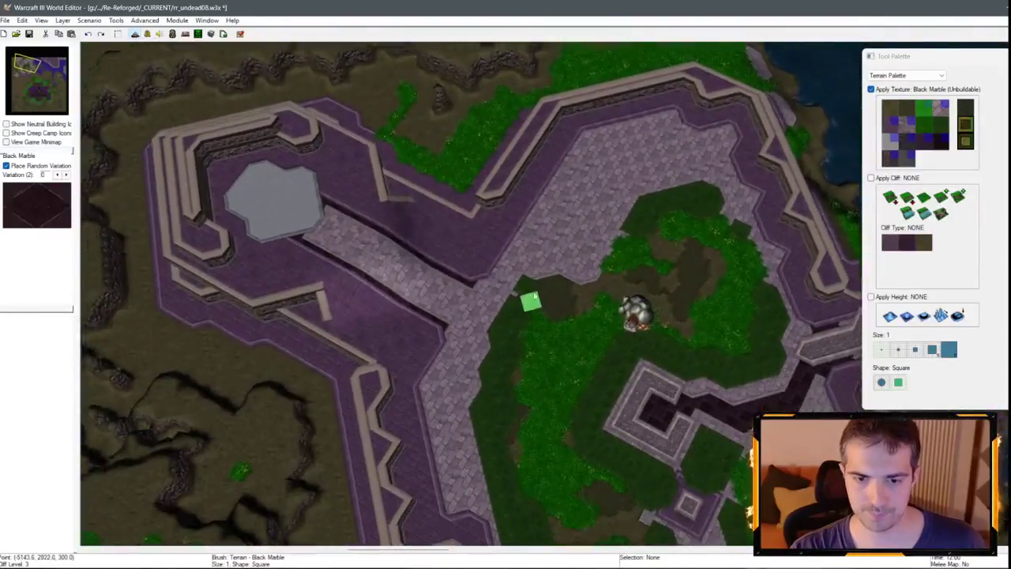
{"action": "scroll", "coordinate": [558, 162], "scroll_direction": "up", "scroll_amount": 3}
{"action": "key", "text": "Up"}
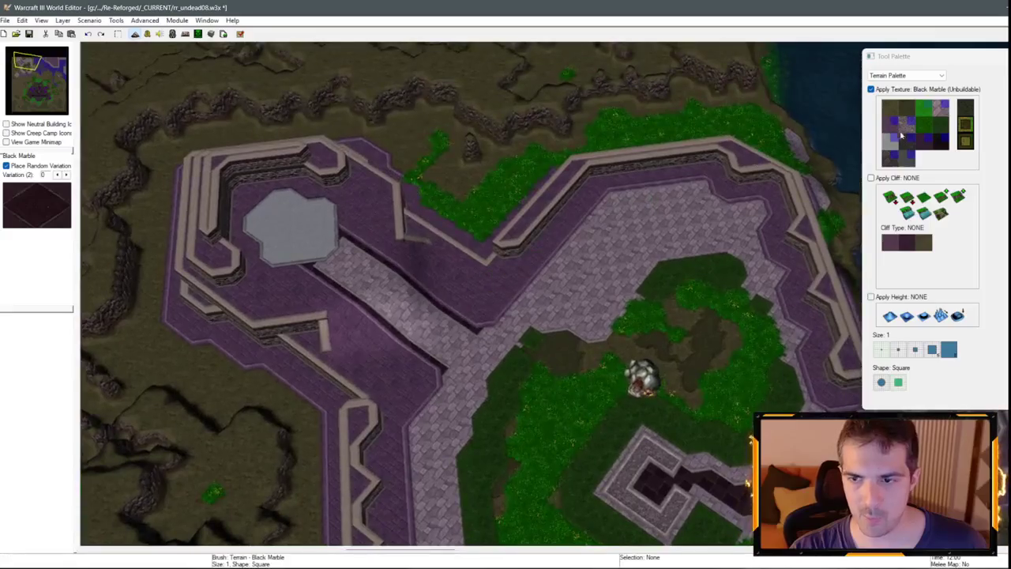
{"action": "left_click", "coordinate": [890, 243]}
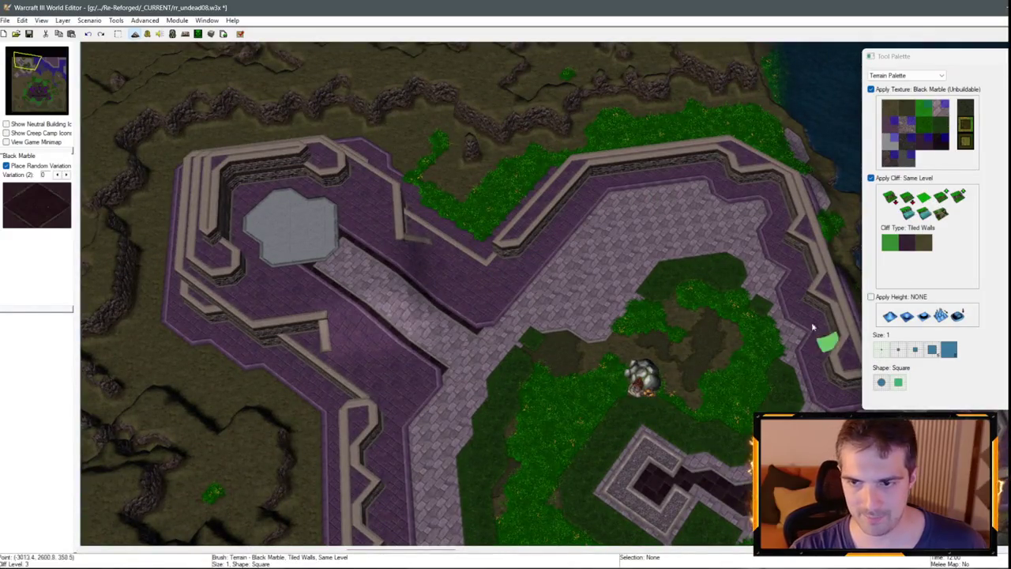
Turn off texture painting and pan across the plaza walls toward the northern plaza.
{"action": "key", "text": "Right"}
{"action": "left_click", "coordinate": [871, 89]}
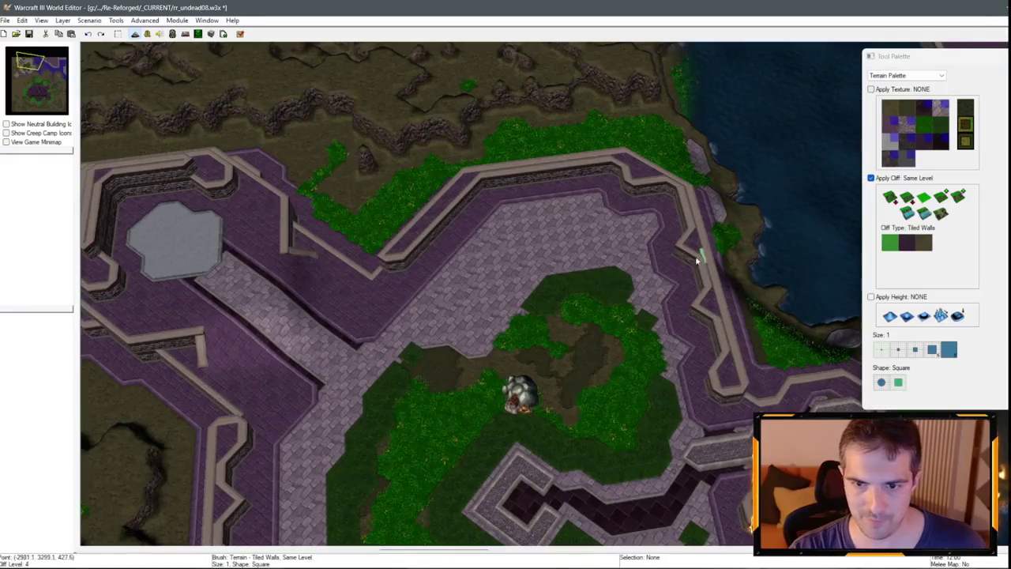
{"action": "key", "text": "Down"}
{"action": "key", "text": "Up"}
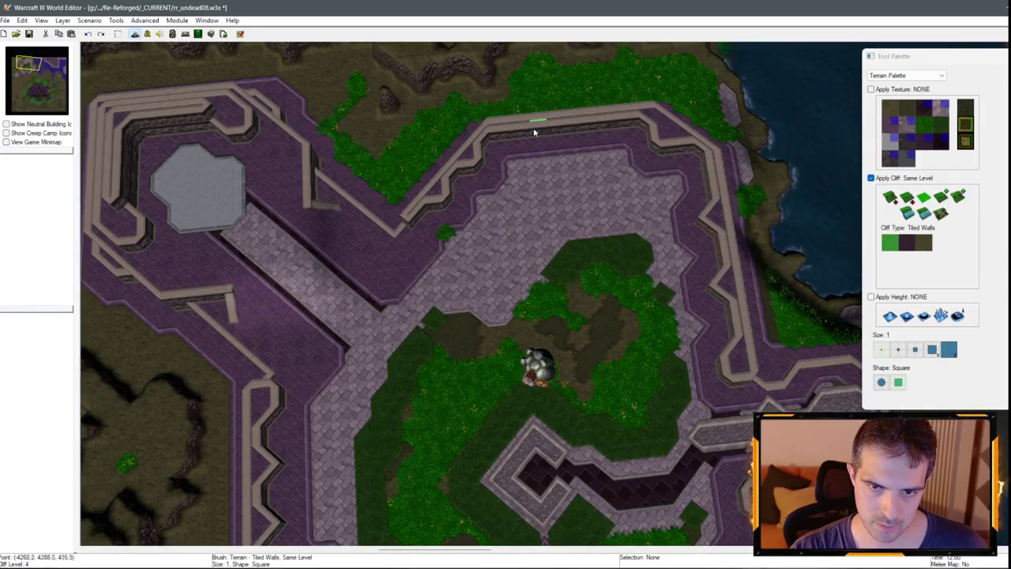
{"action": "key", "text": "Down"}
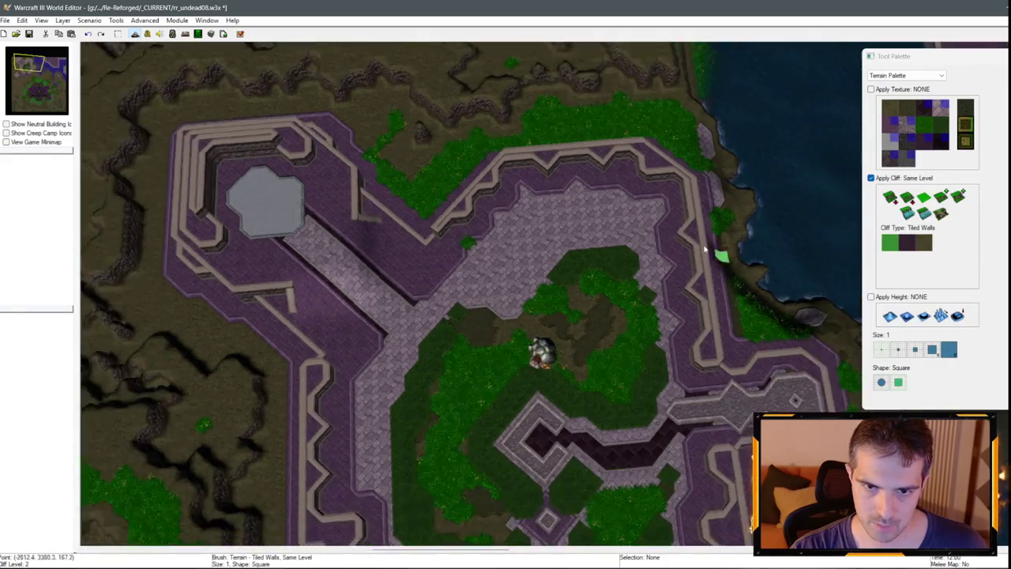
{"action": "scroll", "coordinate": [514, 228], "scroll_direction": "down", "scroll_amount": 3}
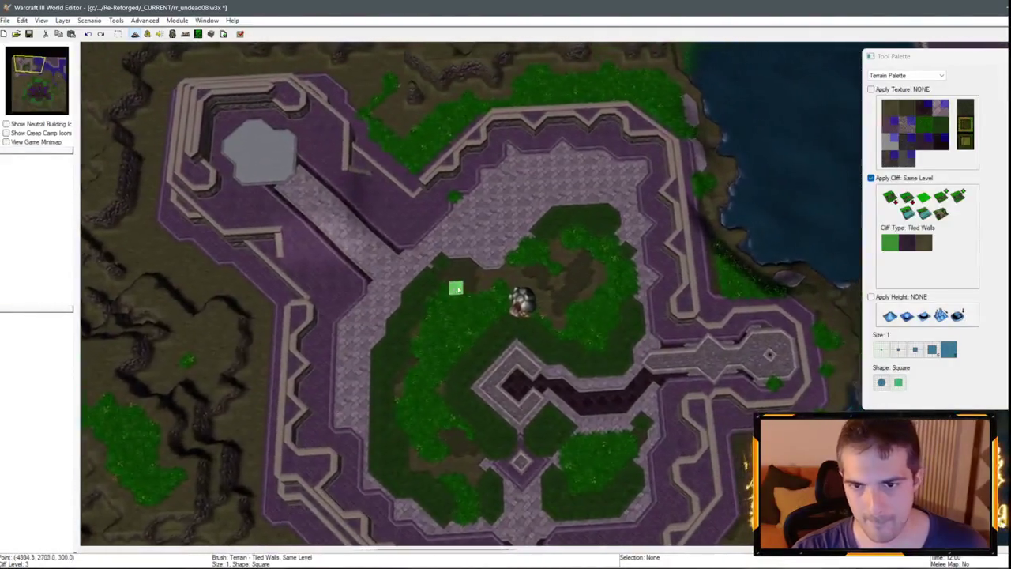
{"action": "scroll", "coordinate": [454, 286], "scroll_direction": "up", "scroll_amount": 3}
{"action": "scroll", "coordinate": [412, 214], "scroll_direction": "down", "scroll_amount": 2}
{"action": "scroll", "coordinate": [423, 233], "scroll_direction": "up", "scroll_amount": 2}
{"action": "scroll", "coordinate": [622, 190], "scroll_direction": "down", "scroll_amount": 2}
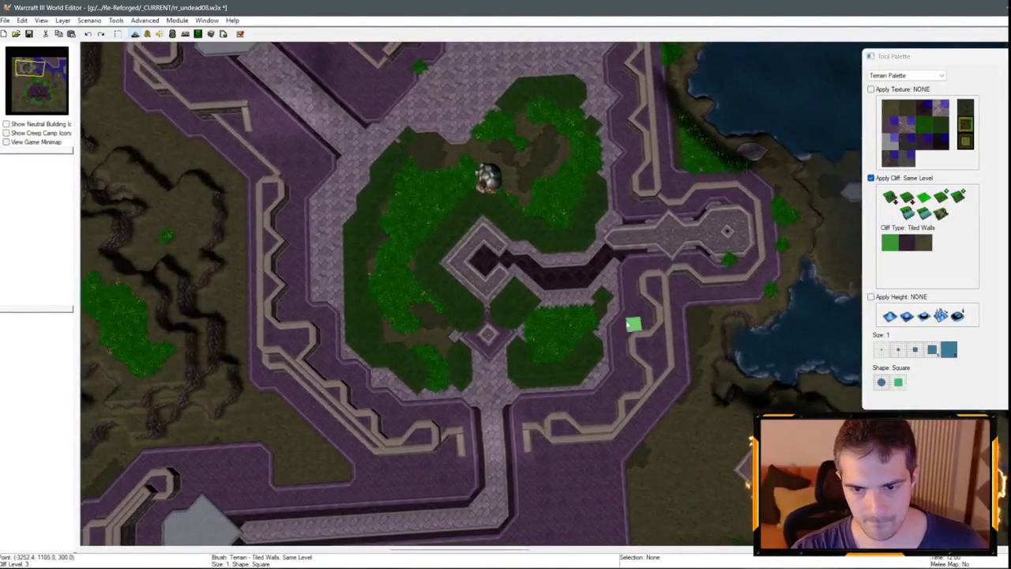
{"action": "scroll", "coordinate": [589, 191], "scroll_direction": "up", "scroll_amount": 2}
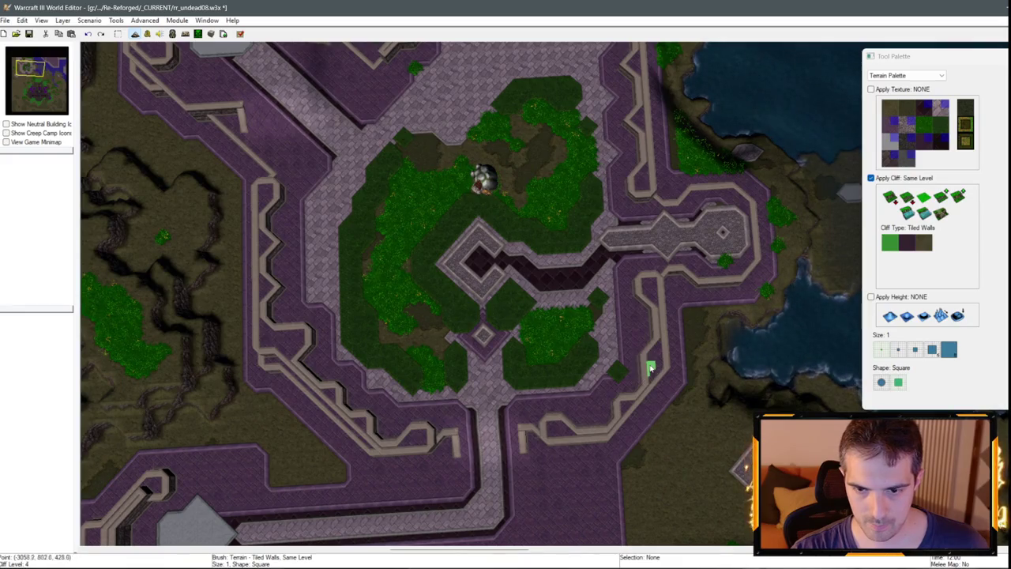
{"action": "scroll", "coordinate": [644, 311], "scroll_direction": "down", "scroll_amount": 2}
{"action": "scroll", "coordinate": [589, 295], "scroll_direction": "up", "scroll_amount": 2}
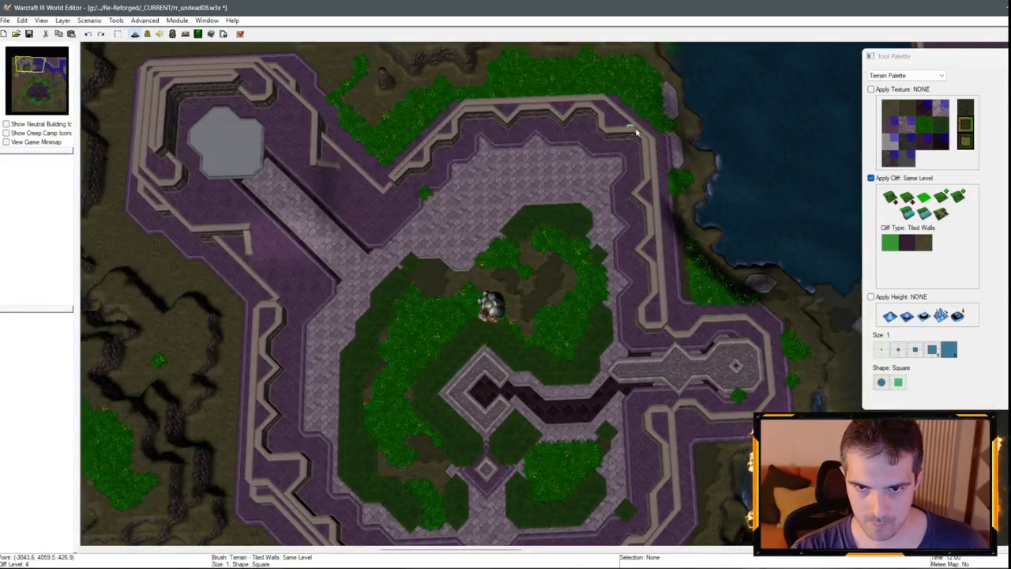
{"action": "key", "text": "Down"}
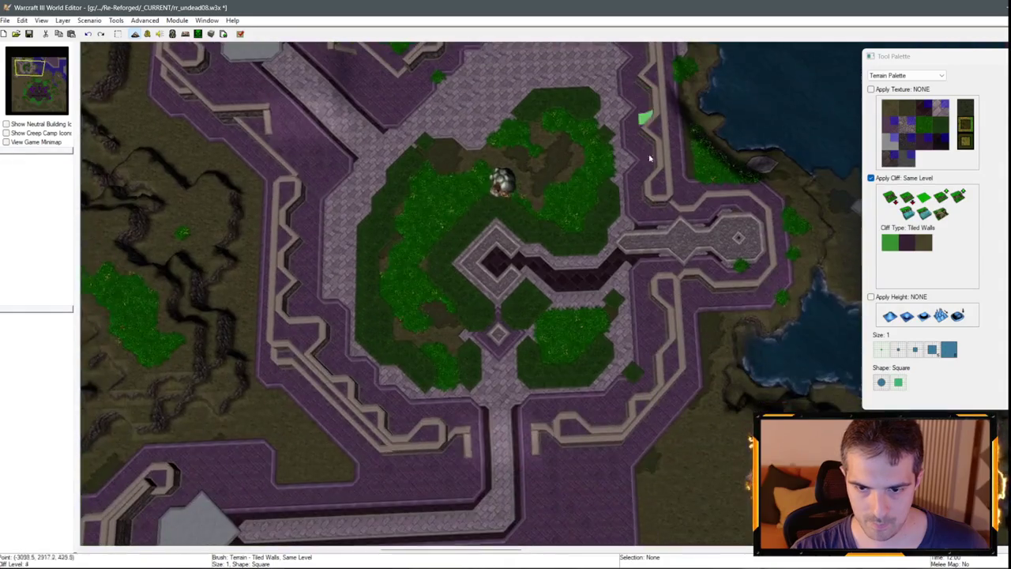
{"action": "scroll", "coordinate": [661, 360], "scroll_direction": "down", "scroll_amount": 4}
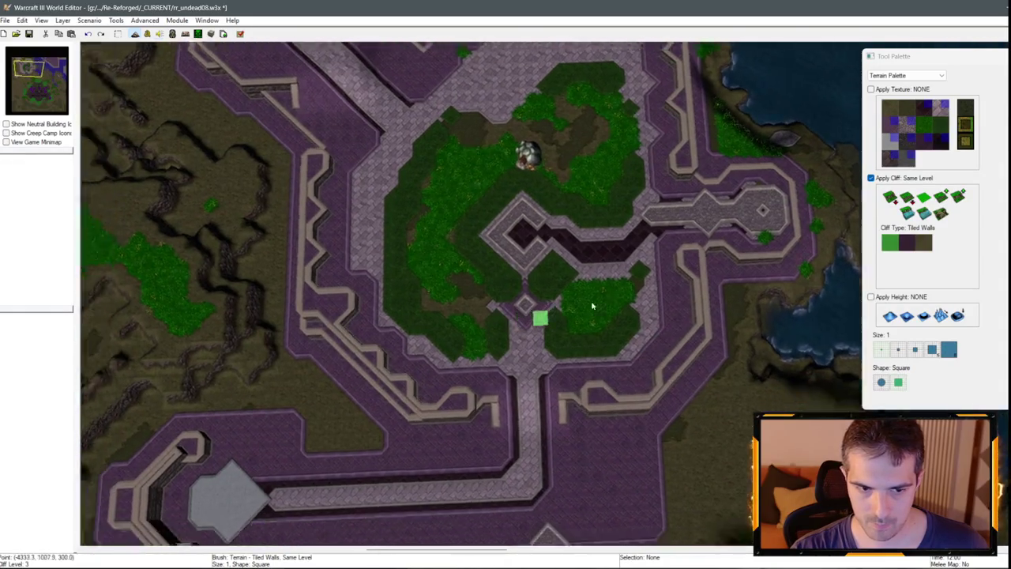
{"action": "scroll", "coordinate": [664, 394], "scroll_direction": "up", "scroll_amount": 4}
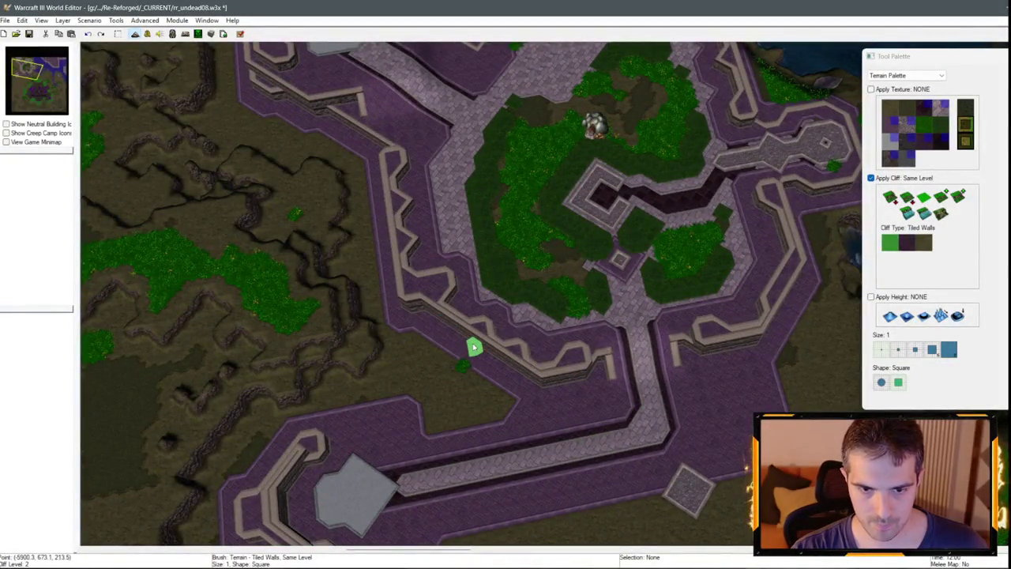
{"action": "scroll", "coordinate": [474, 348], "scroll_direction": "down", "scroll_amount": 3}
{"action": "scroll", "coordinate": [545, 260], "scroll_direction": "up", "scroll_amount": 5}
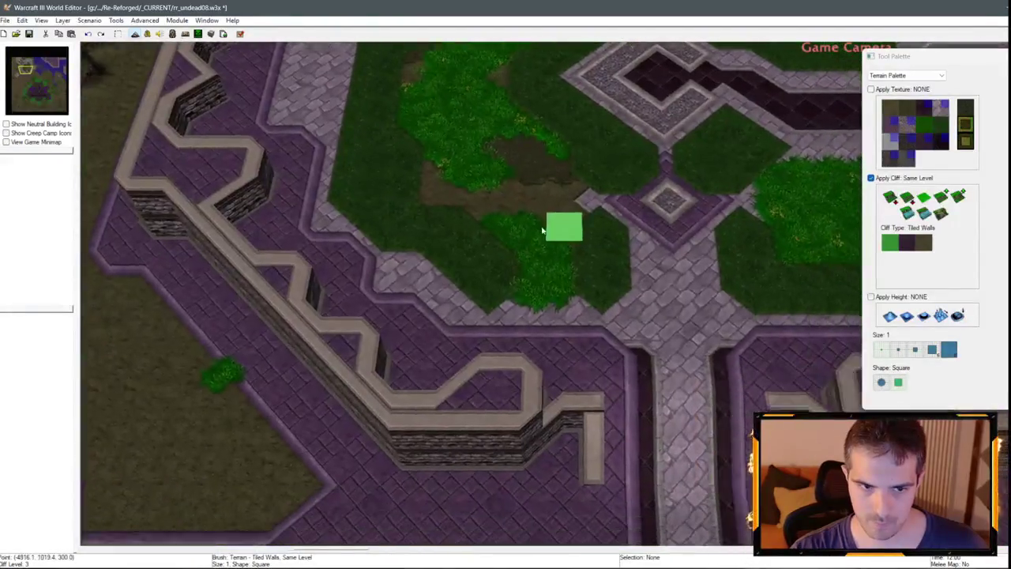
{"action": "scroll", "coordinate": [542, 229], "scroll_direction": "down", "scroll_amount": 3}
{"action": "scroll", "coordinate": [677, 264], "scroll_direction": "up", "scroll_amount": 2}
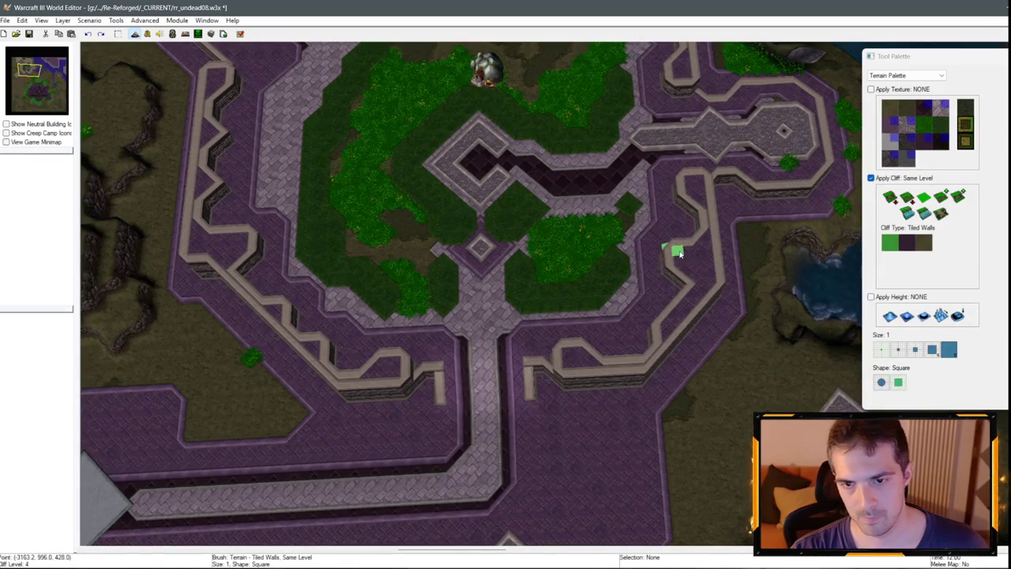
{"action": "scroll", "coordinate": [655, 289], "scroll_direction": "up", "scroll_amount": 1}
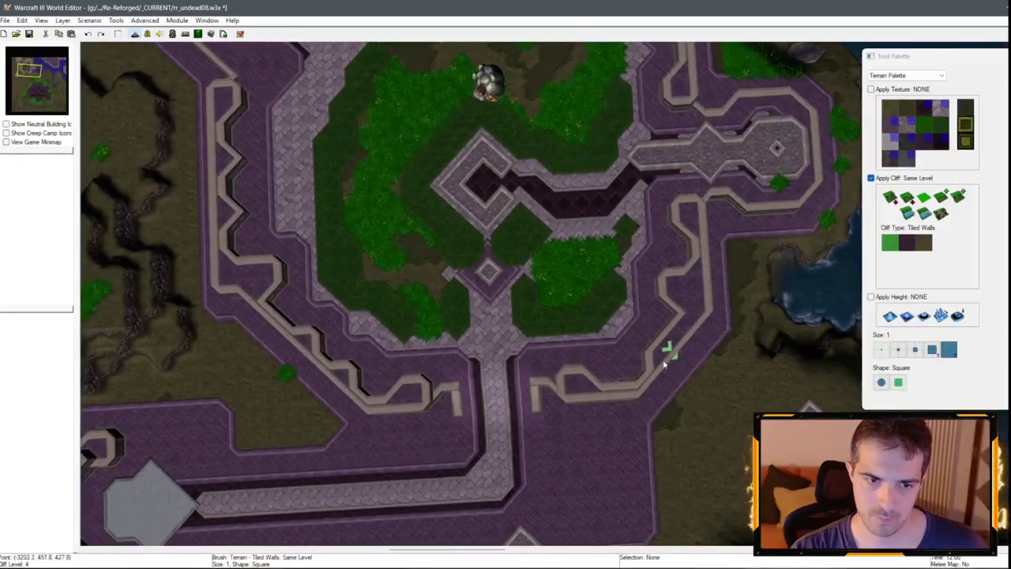
{"action": "scroll", "coordinate": [630, 280], "scroll_direction": "up", "scroll_amount": 3}
{"action": "key", "text": "Up"}
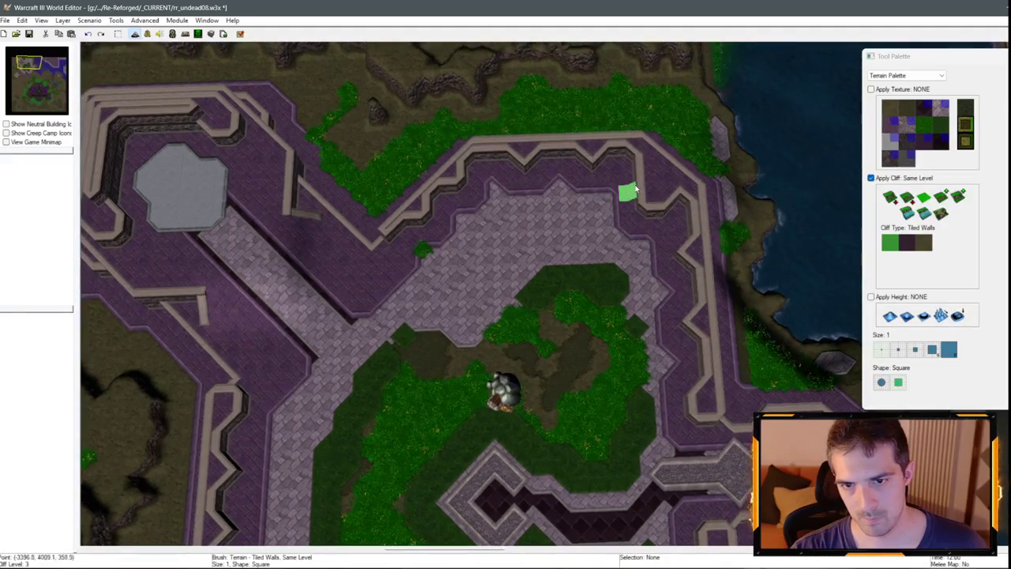
{"action": "key", "text": "Down"}
{"action": "key", "text": "Left"}
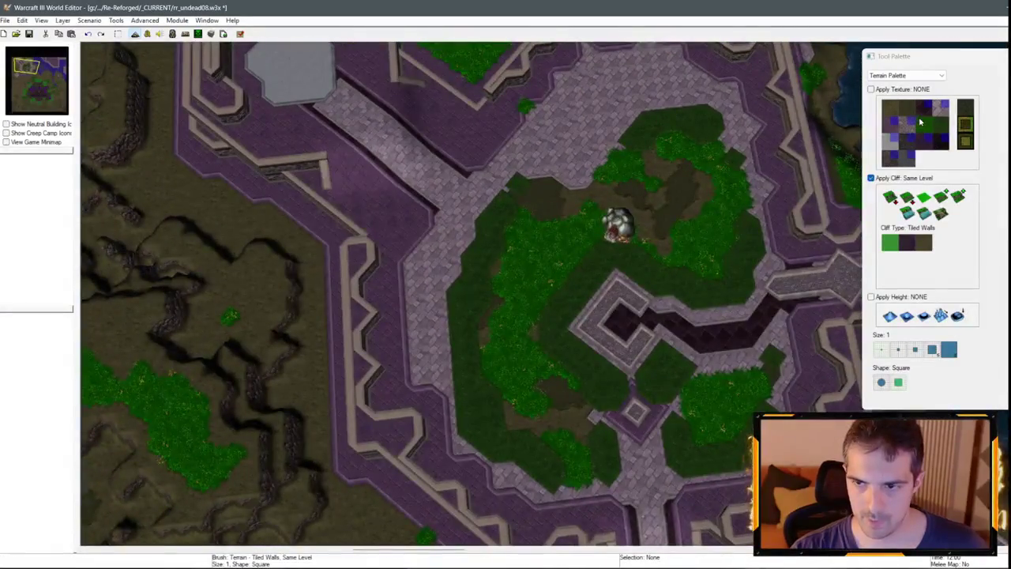
With no texture applied, add two Tiled Walls segments extending the northern cliff corner.
{"action": "left_click", "coordinate": [942, 115]}
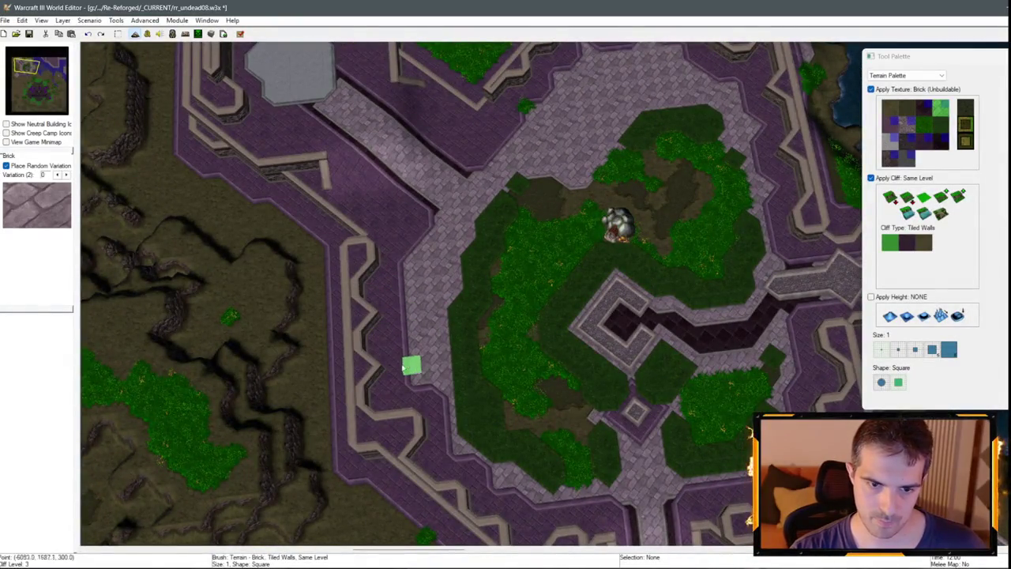
{"action": "scroll", "coordinate": [412, 405], "scroll_direction": "down", "scroll_amount": 4}
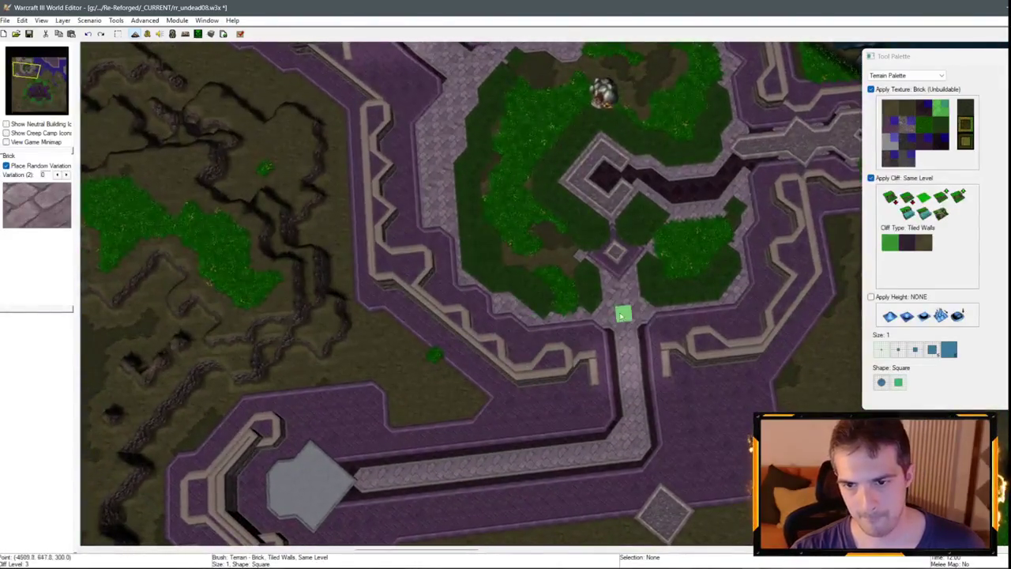
{"action": "scroll", "coordinate": [520, 385], "scroll_direction": "up", "scroll_amount": 4}
{"action": "key", "text": "Up"}
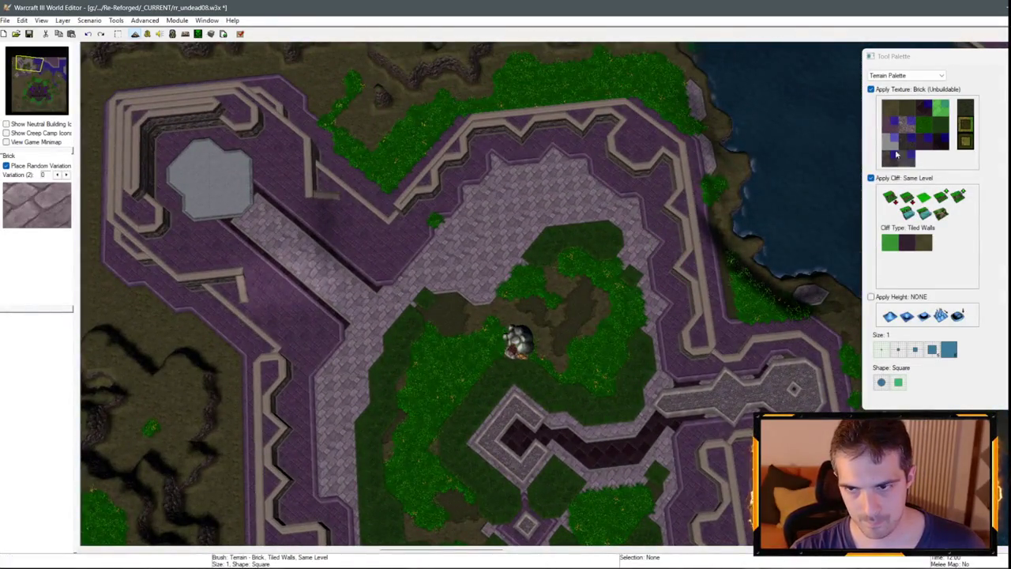
{"action": "left_click", "coordinate": [881, 90]}
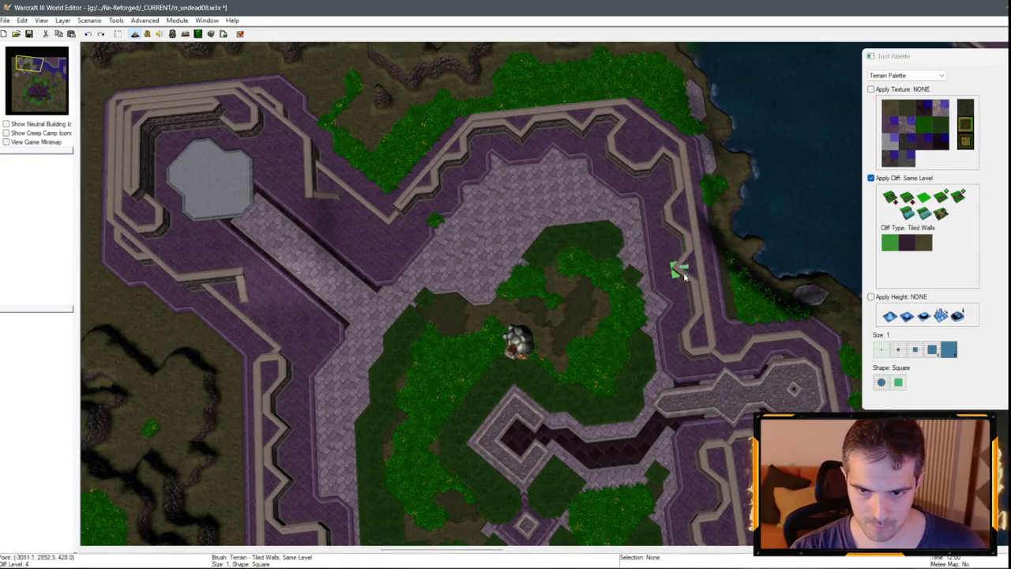
{"action": "key", "text": "Up"}
{"action": "key", "text": "Left"}
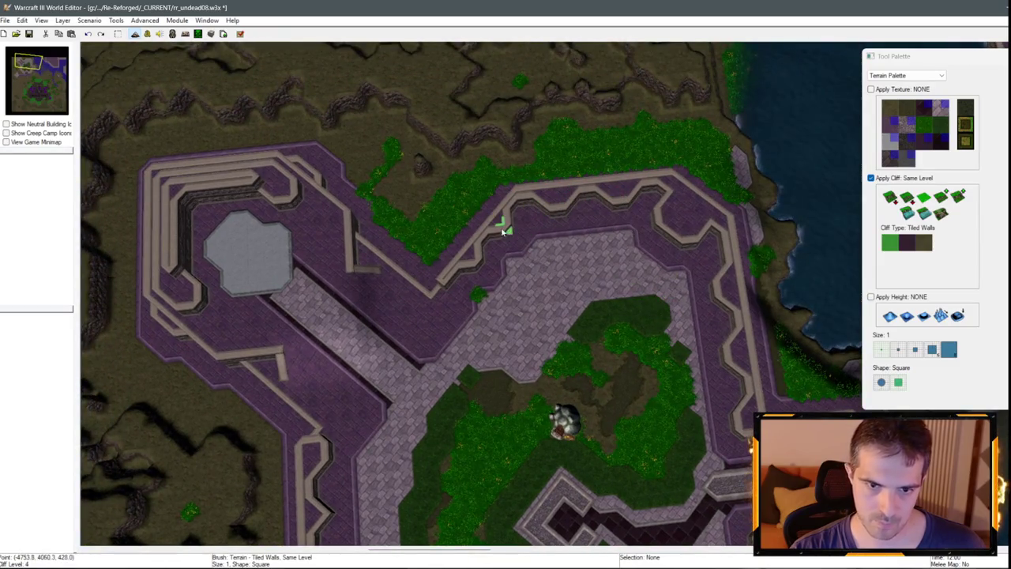
{"action": "key", "text": "Down"}
{"action": "key", "text": "Left"}
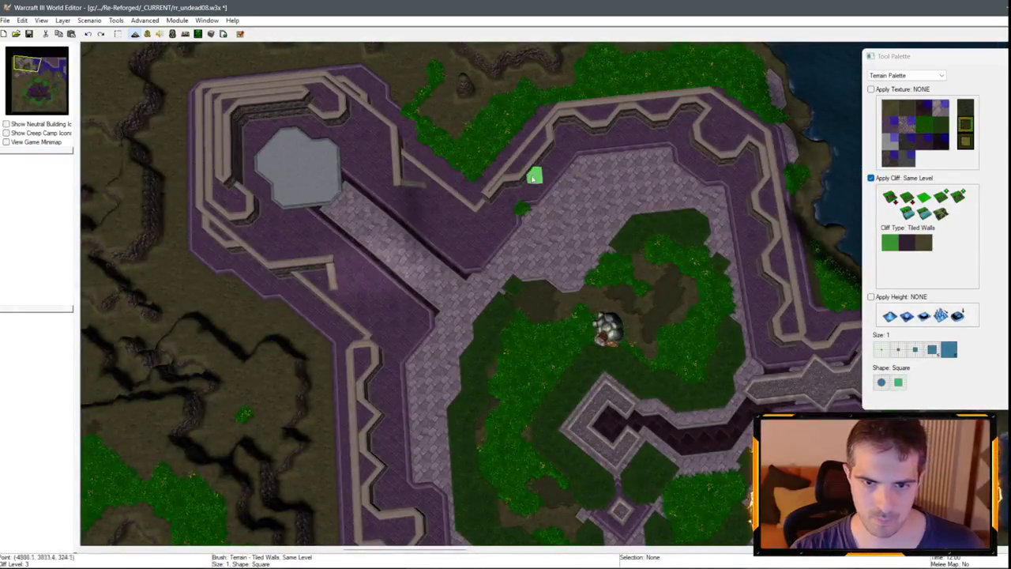
{"action": "left_click", "coordinate": [540, 172]}
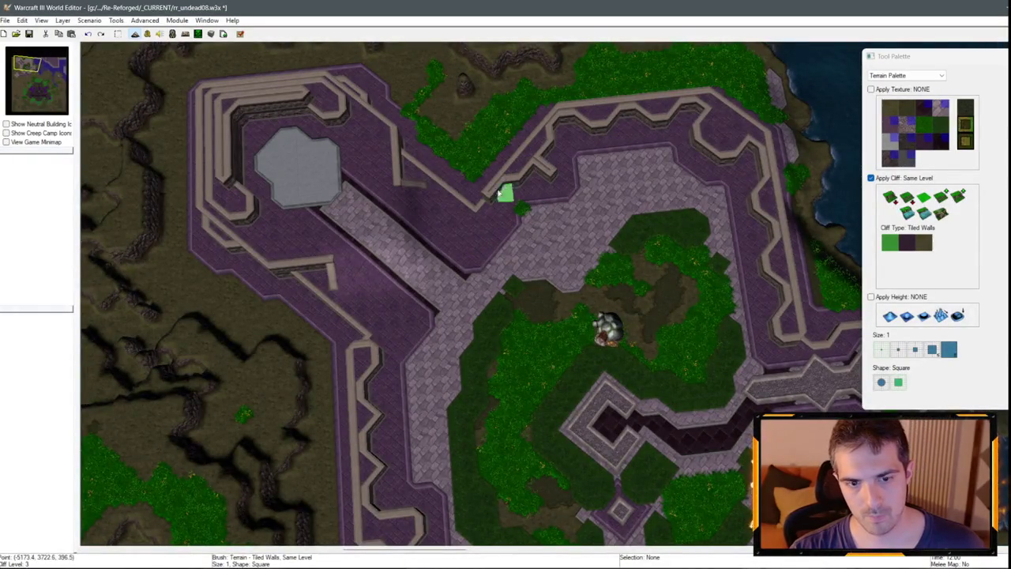
{"action": "left_click", "coordinate": [501, 209]}
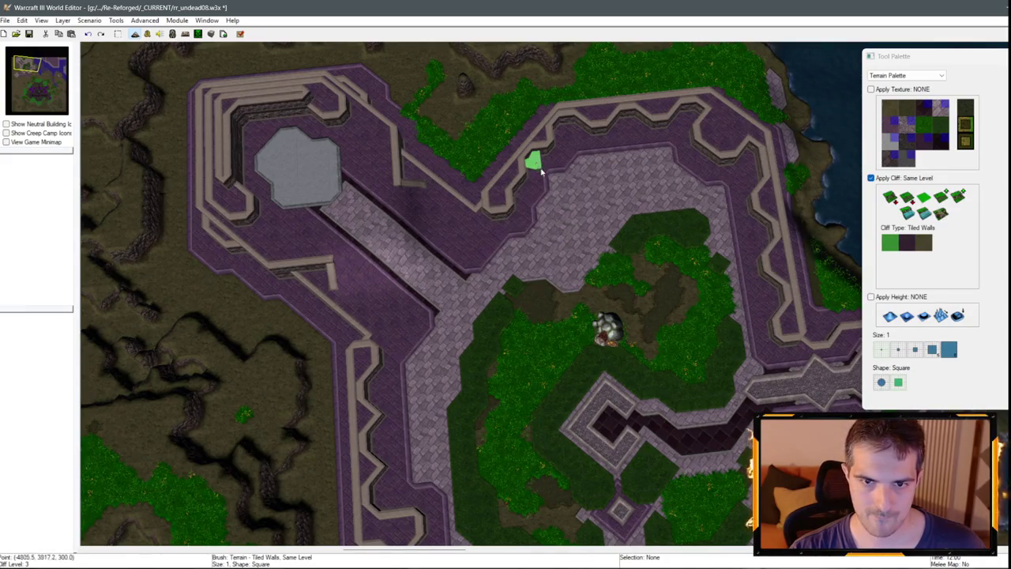
Select Brick (Unbuildable) as the paint texture with cliff changes turned off.
{"action": "scroll", "coordinate": [545, 178], "scroll_direction": "up", "scroll_amount": 2}
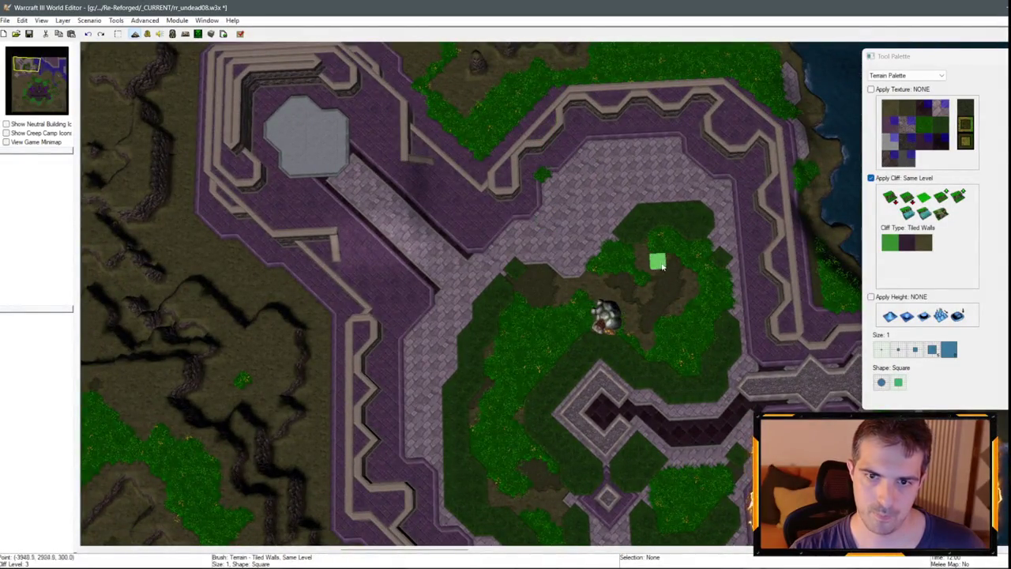
{"action": "scroll", "coordinate": [662, 265], "scroll_direction": "down", "scroll_amount": 2}
{"action": "scroll", "coordinate": [662, 305], "scroll_direction": "up", "scroll_amount": 2}
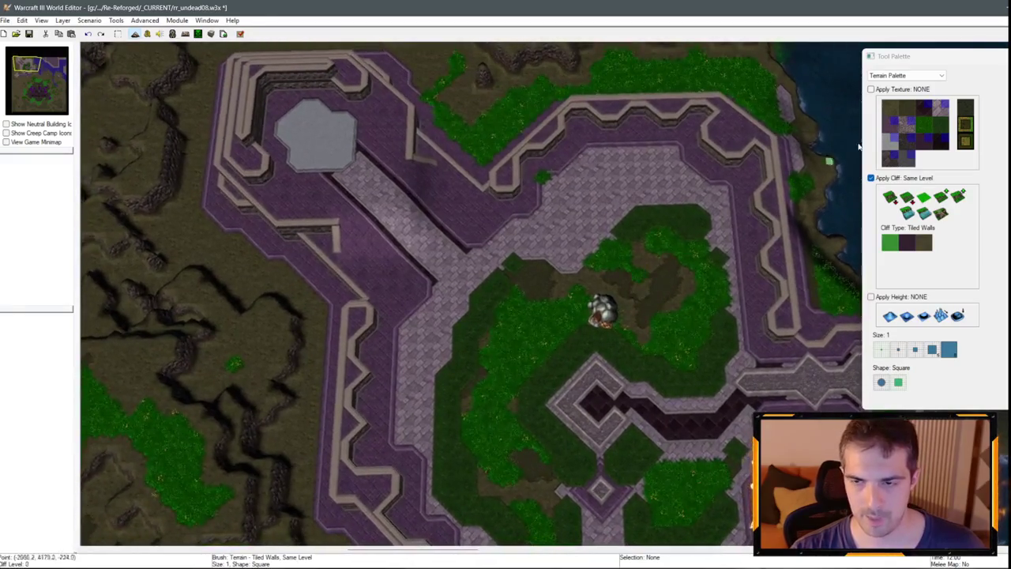
{"action": "left_click", "coordinate": [946, 111]}
{"action": "left_click", "coordinate": [872, 178]}
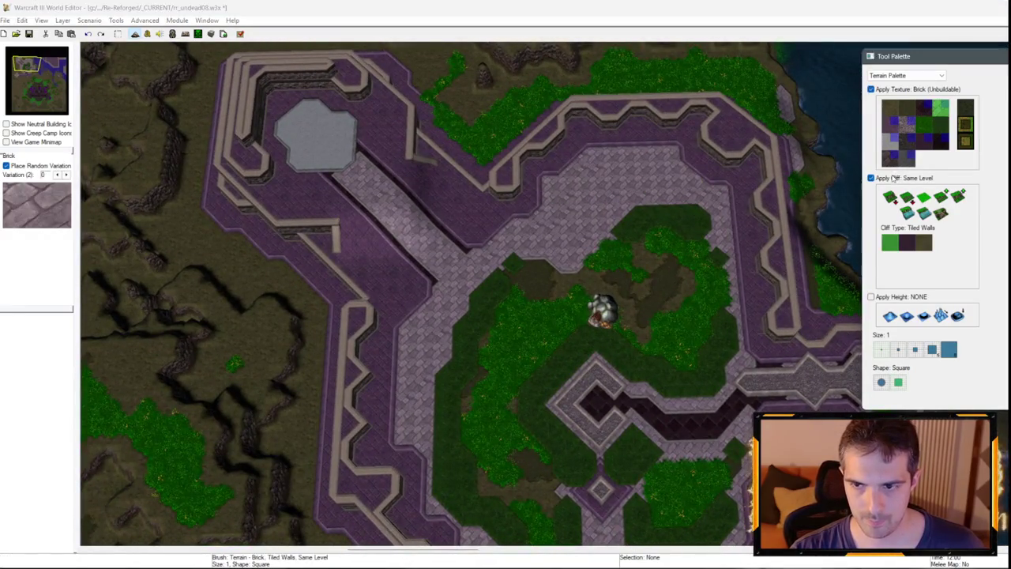
Select Grass Trim at brush size 2 and paint over the dark plaza patch.
{"action": "scroll", "coordinate": [756, 270], "scroll_direction": "down", "scroll_amount": 3}
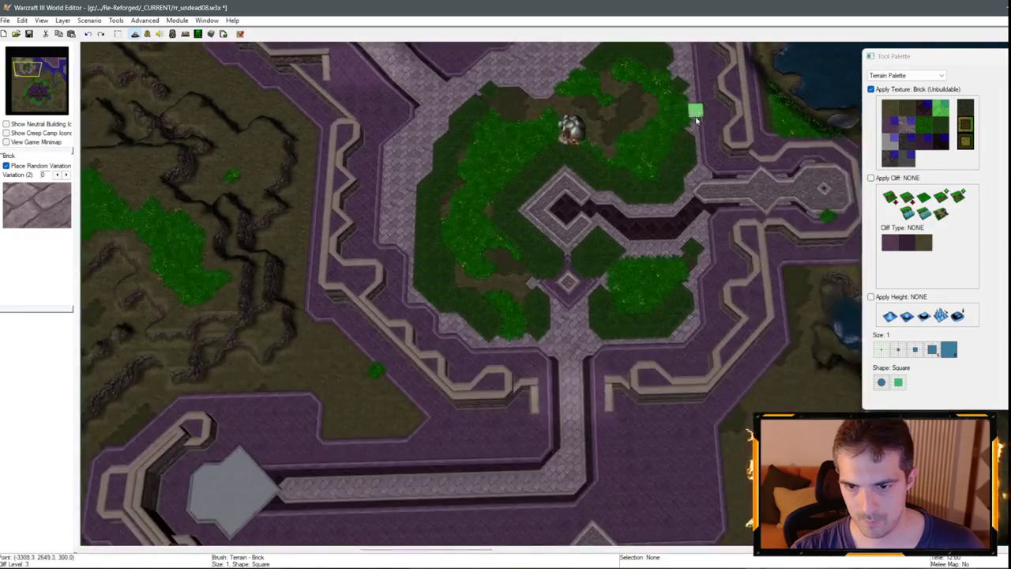
{"action": "scroll", "coordinate": [653, 185], "scroll_direction": "up", "scroll_amount": 2}
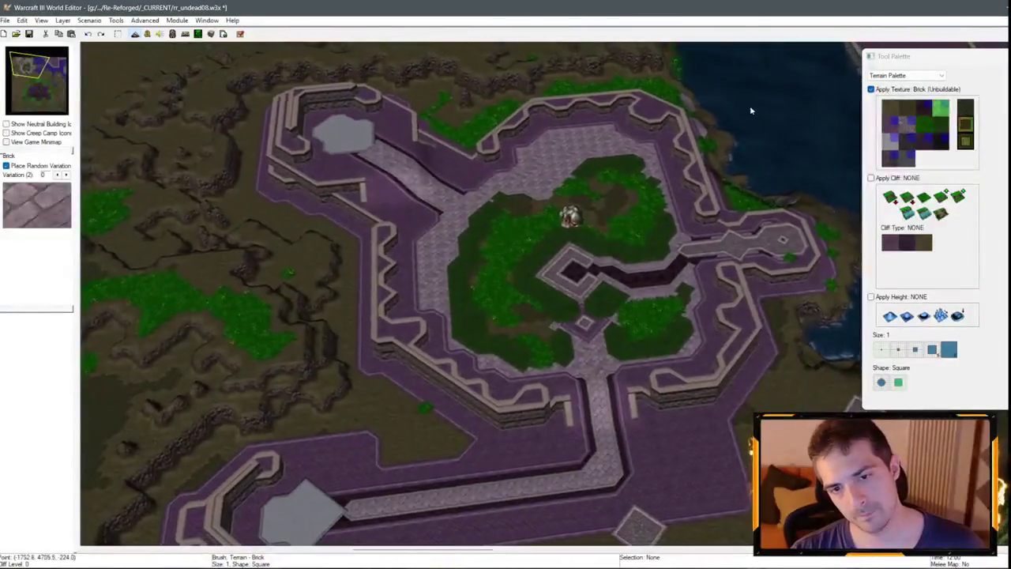
{"action": "scroll", "coordinate": [840, 245], "scroll_direction": "up", "scroll_amount": 2}
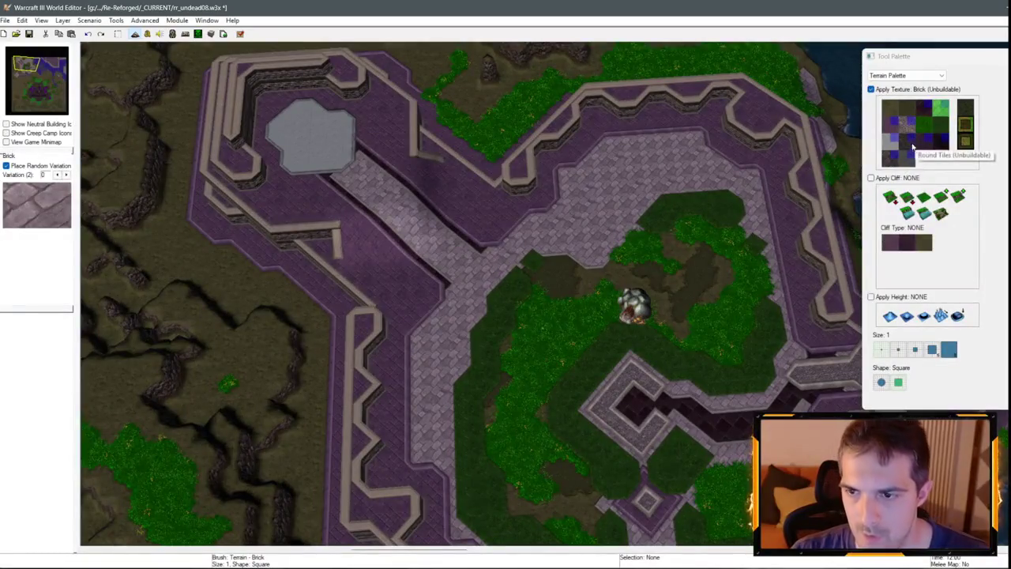
{"action": "left_click", "coordinate": [940, 127]}
{"action": "left_click", "coordinate": [899, 350]}
{"action": "scroll", "coordinate": [566, 307], "scroll_direction": "down", "scroll_amount": 1}
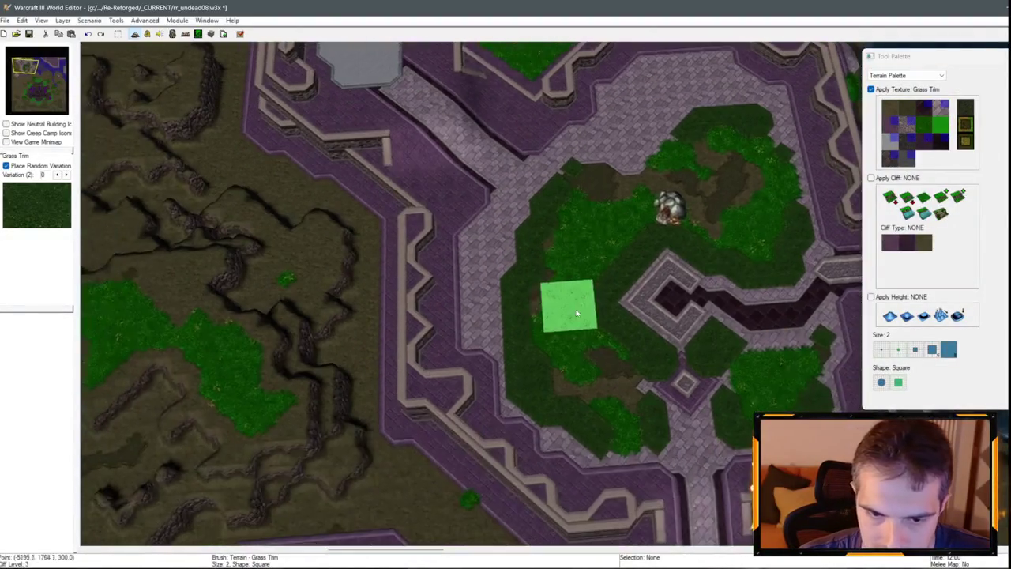
{"action": "mouse_move", "coordinate": [510, 250]}
{"action": "left_mouse_down"}
{"action": "mouse_move", "coordinate": [531, 217]}
{"action": "mouse_move", "coordinate": [512, 246]}
{"action": "left_mouse_up"}
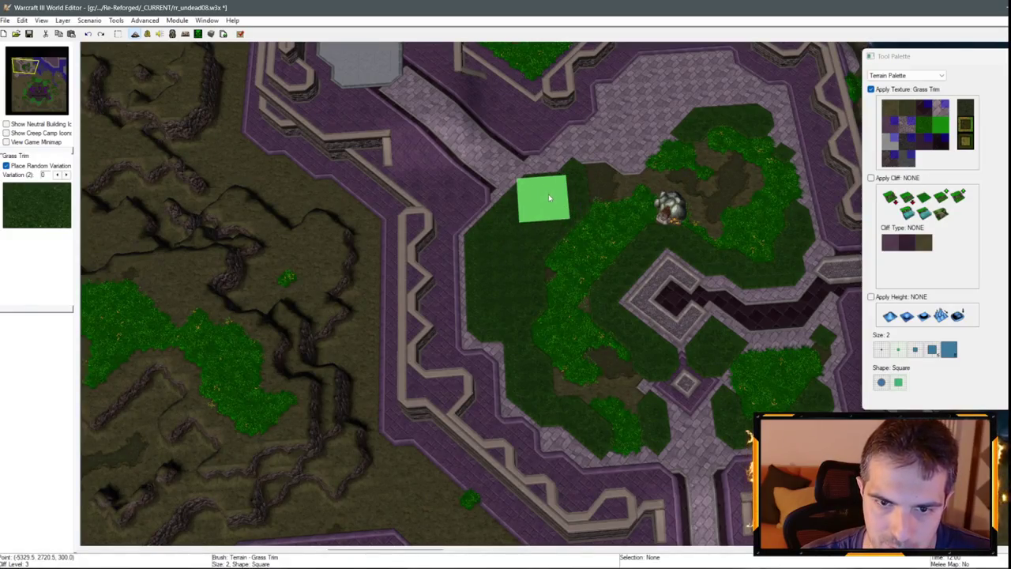
Cover the light tiles, dirt strips and bright grass patches around the plaza with Grass Trim.
{"action": "key", "text": "Up"}
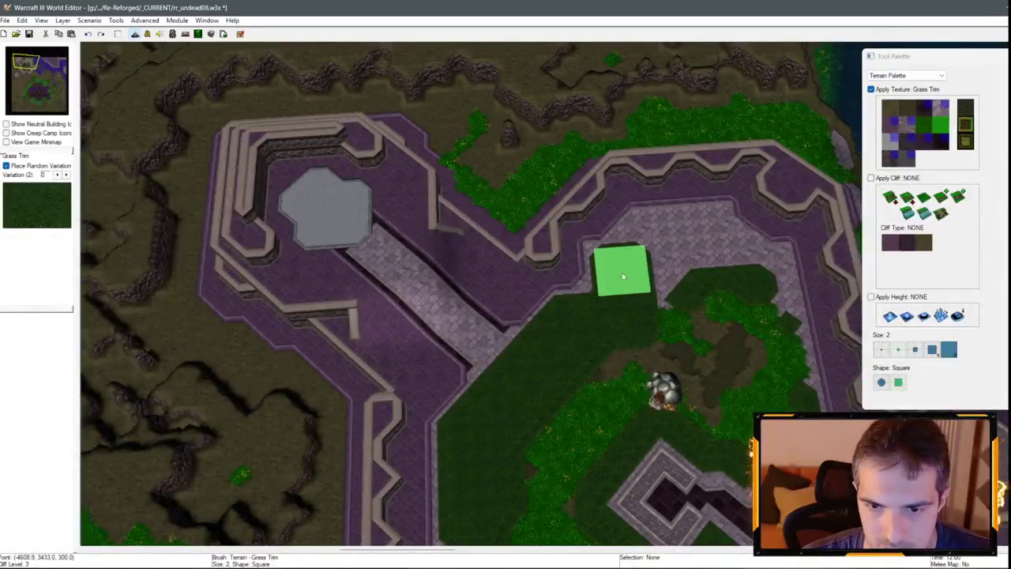
{"action": "mouse_move", "coordinate": [670, 243]}
{"action": "left_mouse_down"}
{"action": "mouse_move", "coordinate": [701, 243]}
{"action": "mouse_move", "coordinate": [737, 276]}
{"action": "mouse_move", "coordinate": [628, 312]}
{"action": "left_mouse_up"}
{"action": "key", "text": "Down"}
{"action": "mouse_move", "coordinate": [685, 259]}
{"action": "left_mouse_down"}
{"action": "mouse_move", "coordinate": [719, 325]}
{"action": "mouse_move", "coordinate": [629, 247]}
{"action": "left_mouse_up"}
{"action": "key", "text": "Right"}
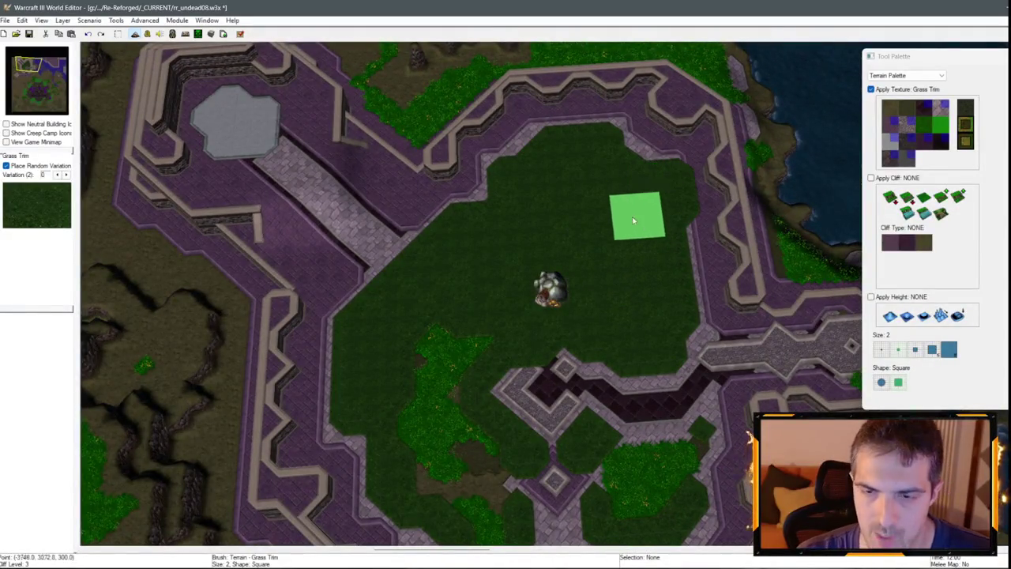
{"action": "left_click_drag", "start_coordinate": [630, 250], "coordinate": [611, 266]}
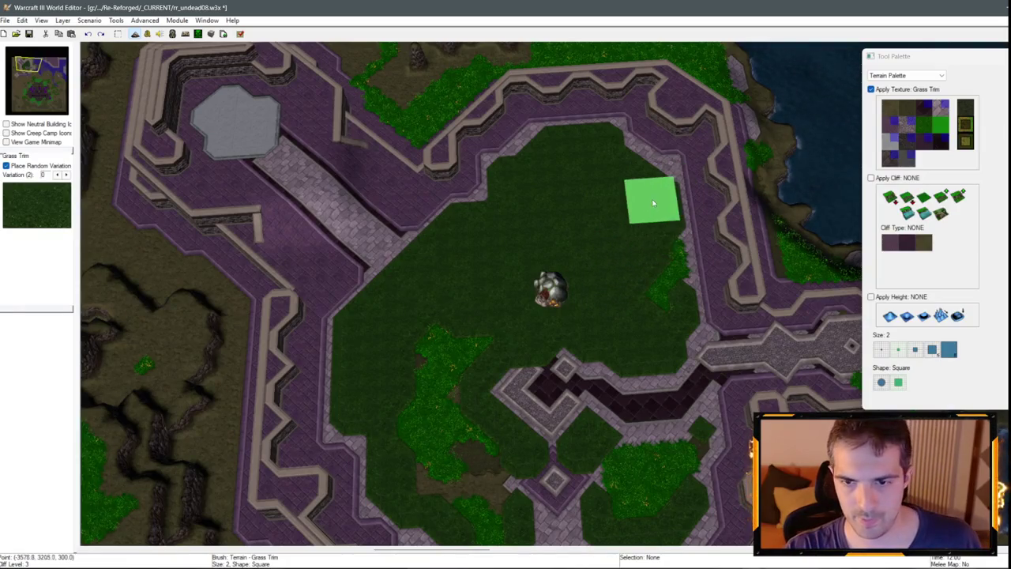
{"action": "key", "text": "Down"}
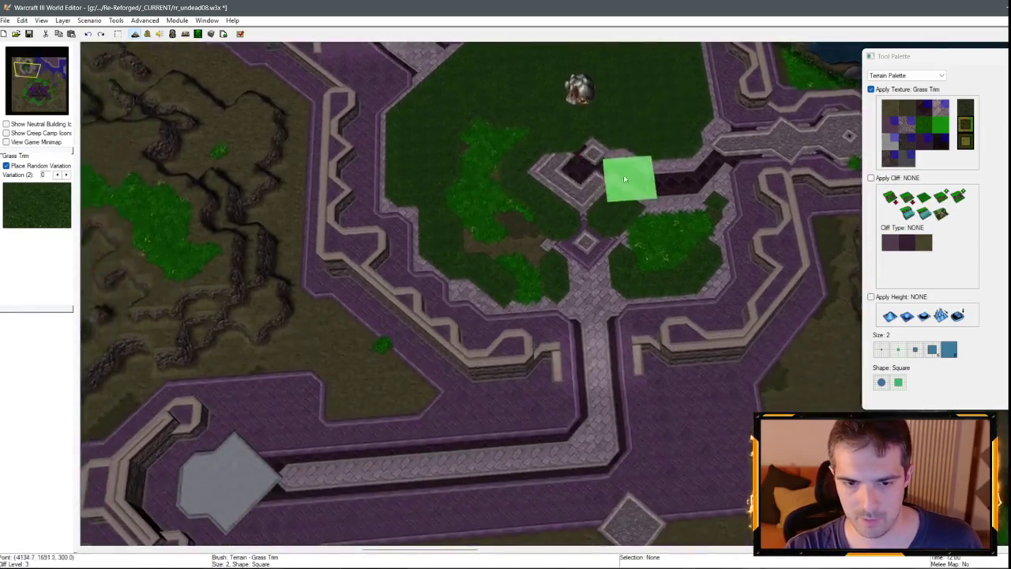
{"action": "mouse_move", "coordinate": [475, 131]}
{"action": "left_mouse_down"}
{"action": "mouse_move", "coordinate": [497, 141]}
{"action": "mouse_move", "coordinate": [512, 263]}
{"action": "left_mouse_up"}
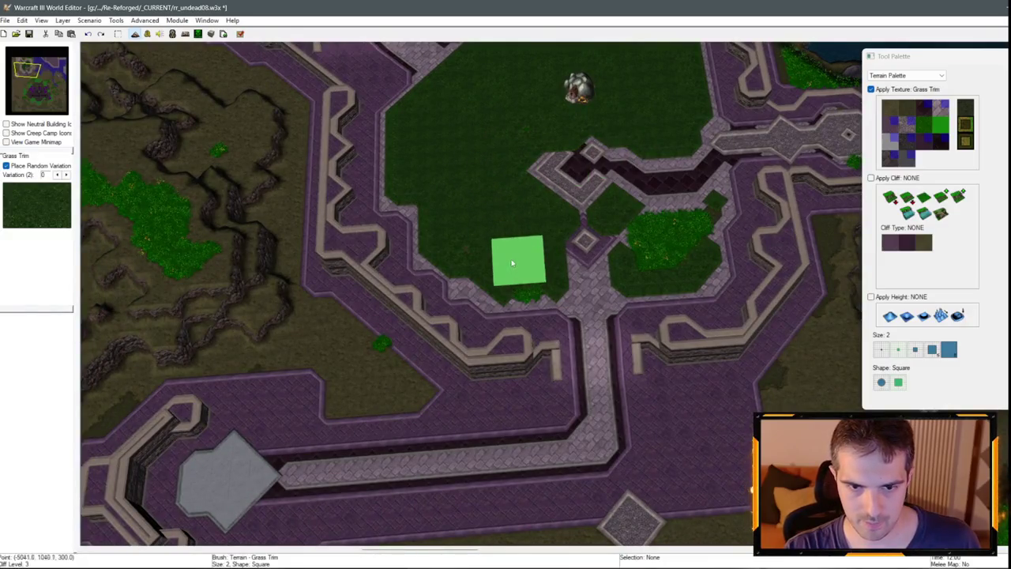
{"action": "left_click_drag", "start_coordinate": [485, 218], "coordinate": [513, 278]}
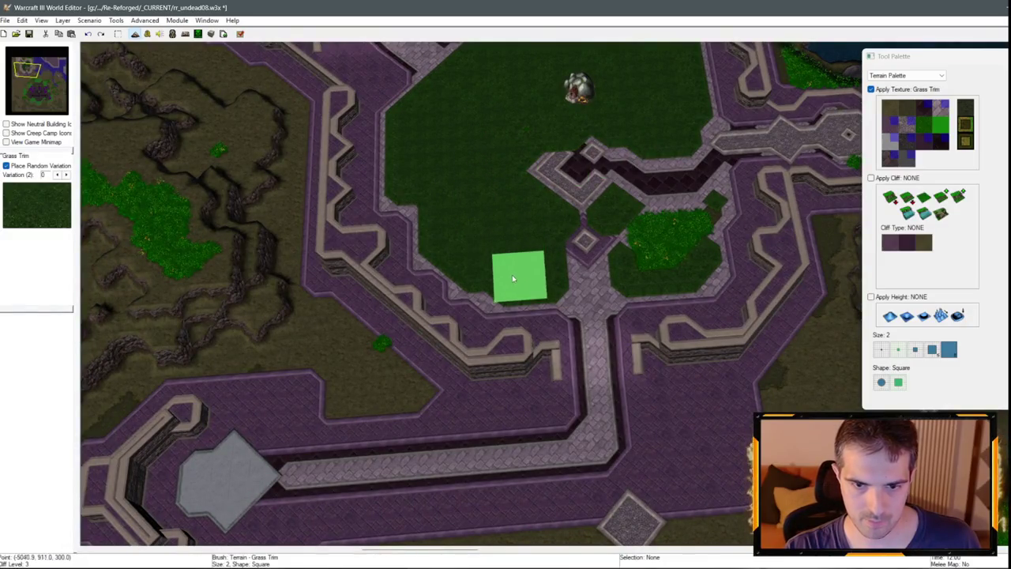
{"action": "scroll", "coordinate": [705, 284], "scroll_direction": "up", "scroll_amount": 4}
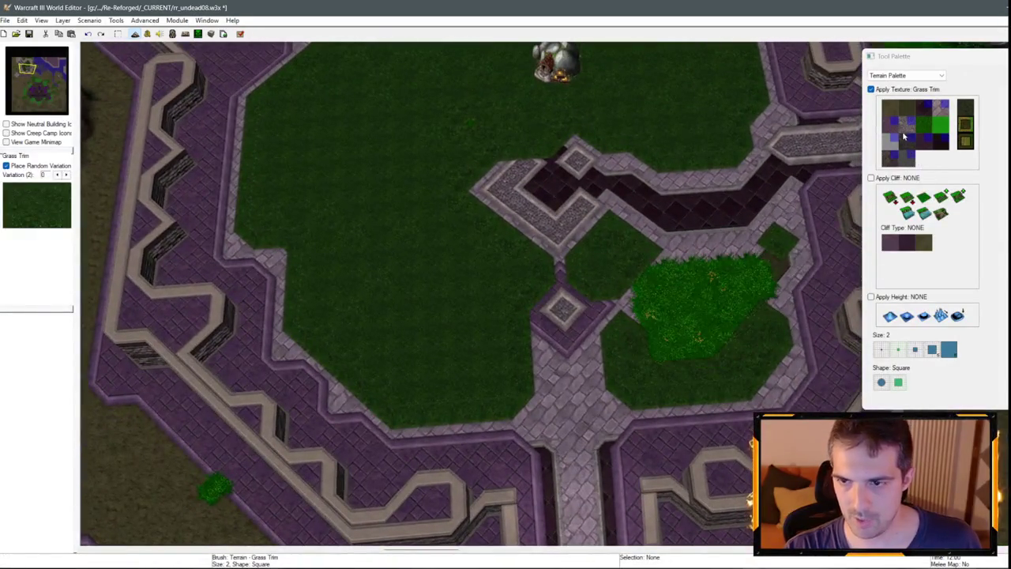
Paint Square Tiles at brush size 1 beside the plaza diamond, then reselect Brick.
{"action": "left_click", "coordinate": [891, 124]}
{"action": "left_click", "coordinate": [881, 349]}
{"action": "mouse_move", "coordinate": [557, 304]}
{"action": "left_mouse_down"}
{"action": "mouse_move", "coordinate": [530, 282]}
{"action": "mouse_move", "coordinate": [533, 305]}
{"action": "mouse_move", "coordinate": [506, 311]}
{"action": "mouse_move", "coordinate": [621, 334]}
{"action": "left_mouse_up"}
{"action": "scroll", "coordinate": [797, 205], "scroll_direction": "up", "scroll_amount": 1}
{"action": "left_click", "coordinate": [939, 108]}
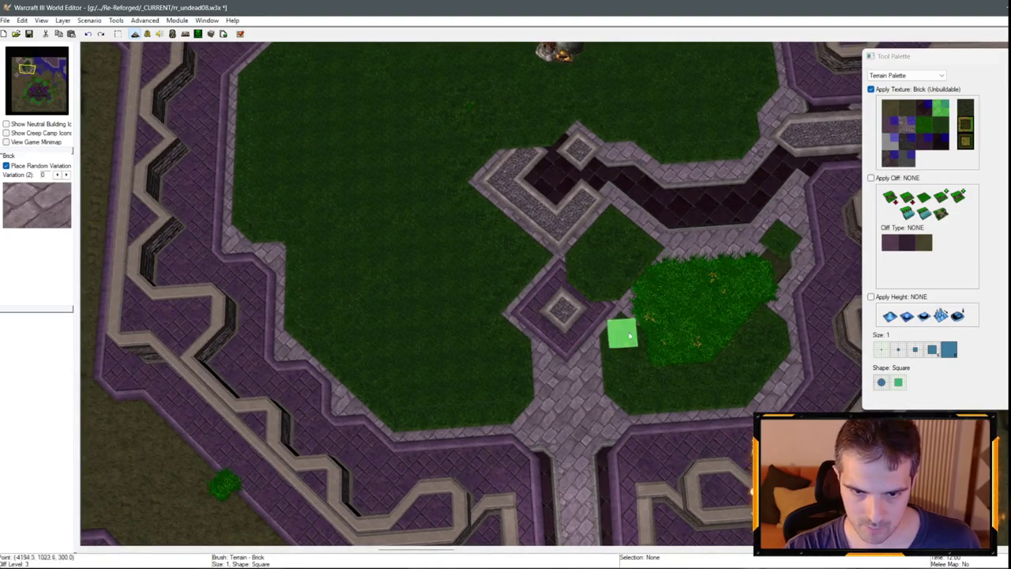
Paint the plaza's top corner with Black Marble, then extend it upward with Brick.
{"action": "scroll", "coordinate": [589, 280], "scroll_direction": "up", "scroll_amount": 2}
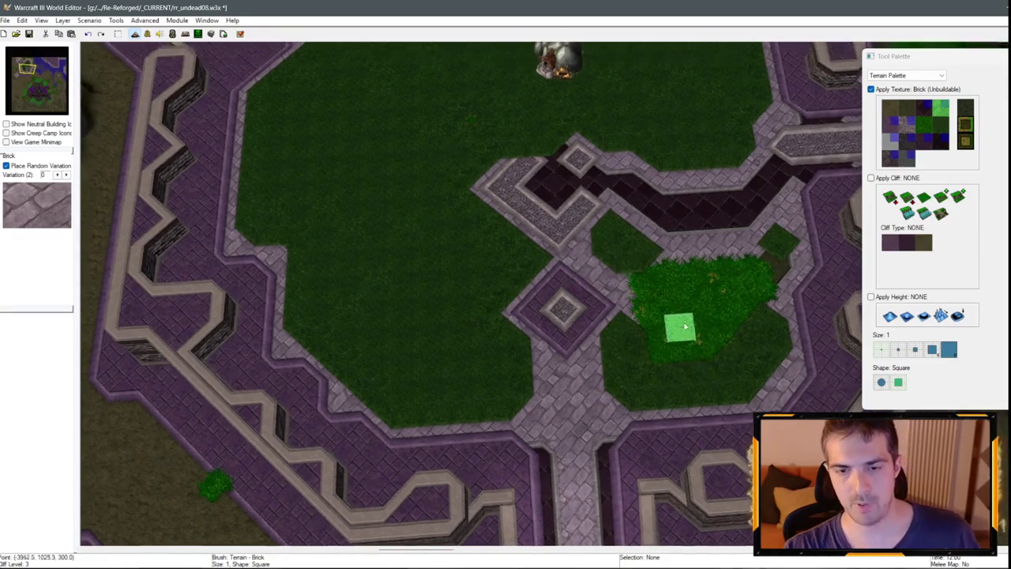
{"action": "key", "text": "Up"}
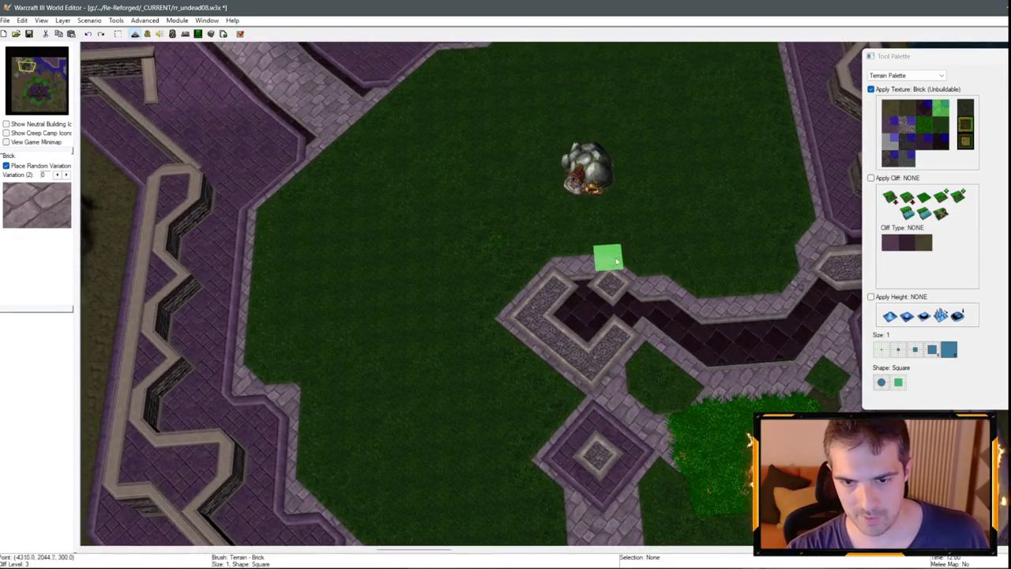
{"action": "key", "text": "Down"}
{"action": "left_click", "coordinate": [921, 130]}
{"action": "left_click", "coordinate": [577, 260]}
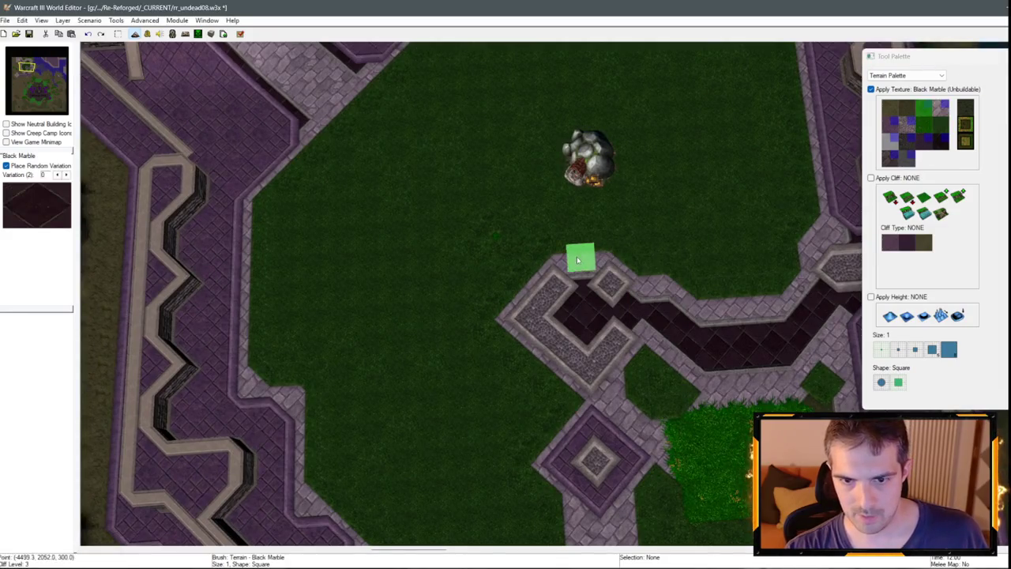
{"action": "left_click", "coordinate": [940, 107]}
{"action": "left_click_drag", "start_coordinate": [580, 255], "coordinate": [580, 227]}
Move east along the plaza edge, alternating between the Black Marble and Brick textures.
{"action": "scroll", "coordinate": [724, 276], "scroll_direction": "down", "scroll_amount": 2}
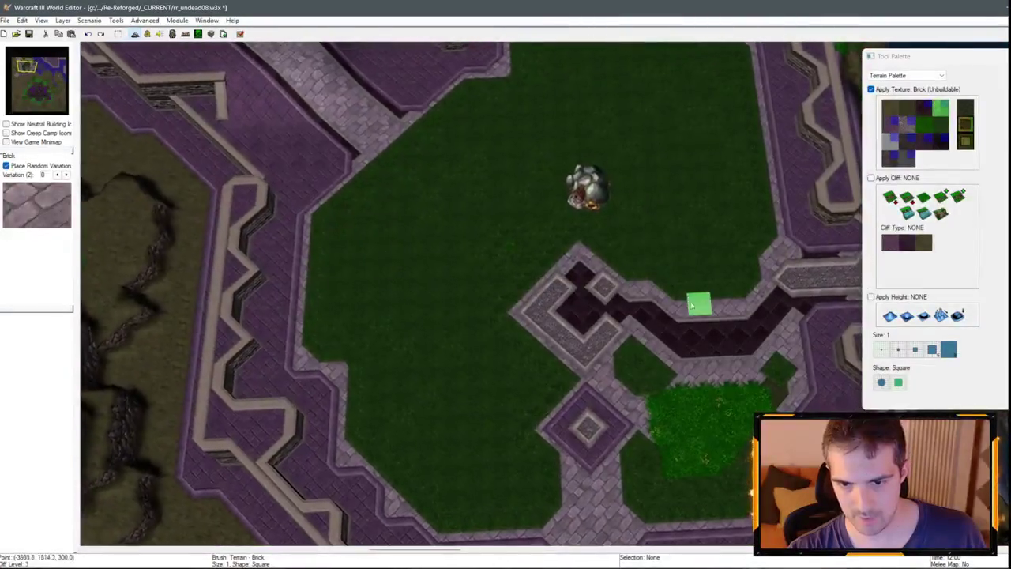
{"action": "key", "text": "Right"}
{"action": "key", "text": "Right"}
{"action": "key", "text": "Up"}
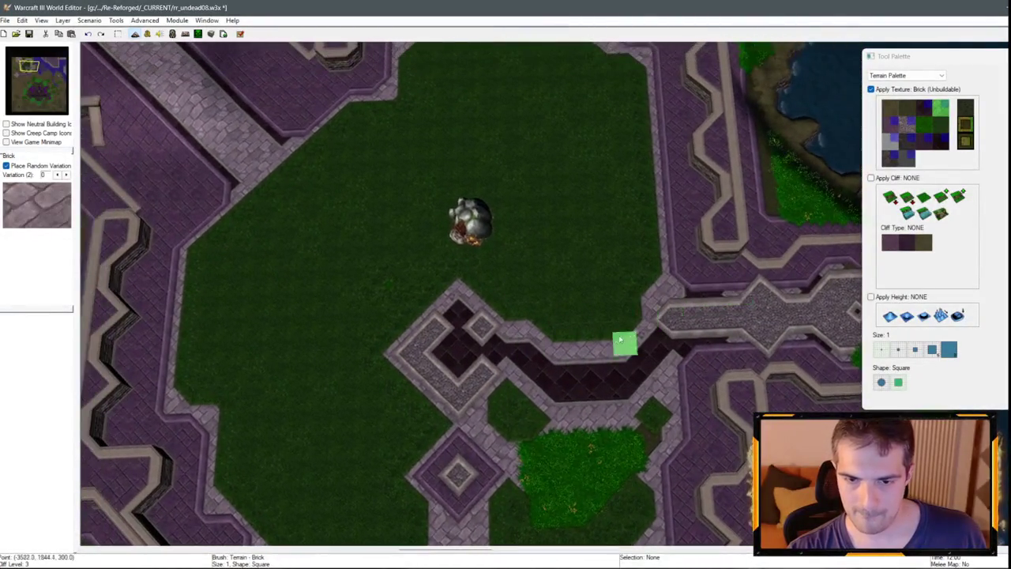
{"action": "key", "text": "Down"}
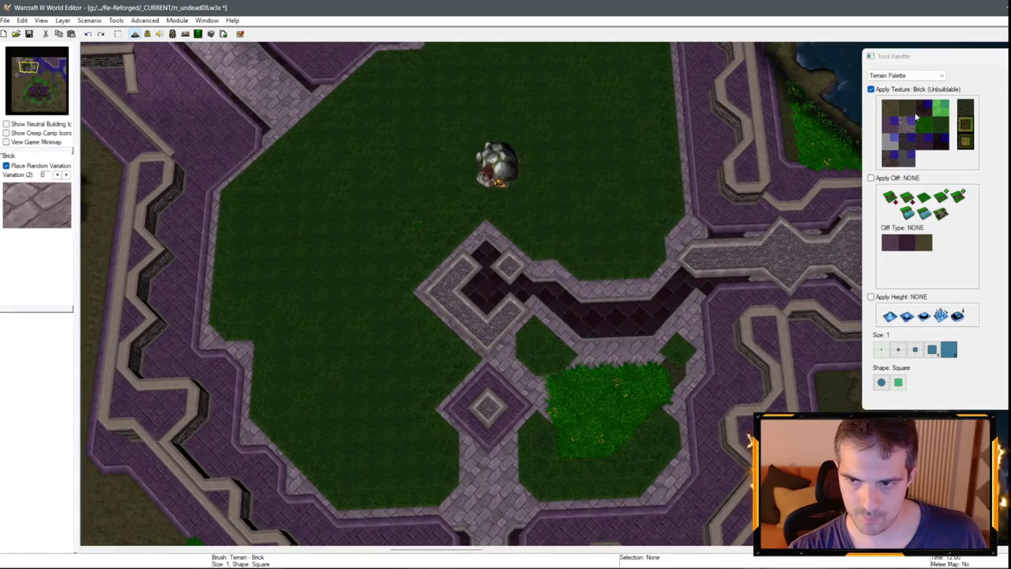
{"action": "left_click", "coordinate": [931, 112]}
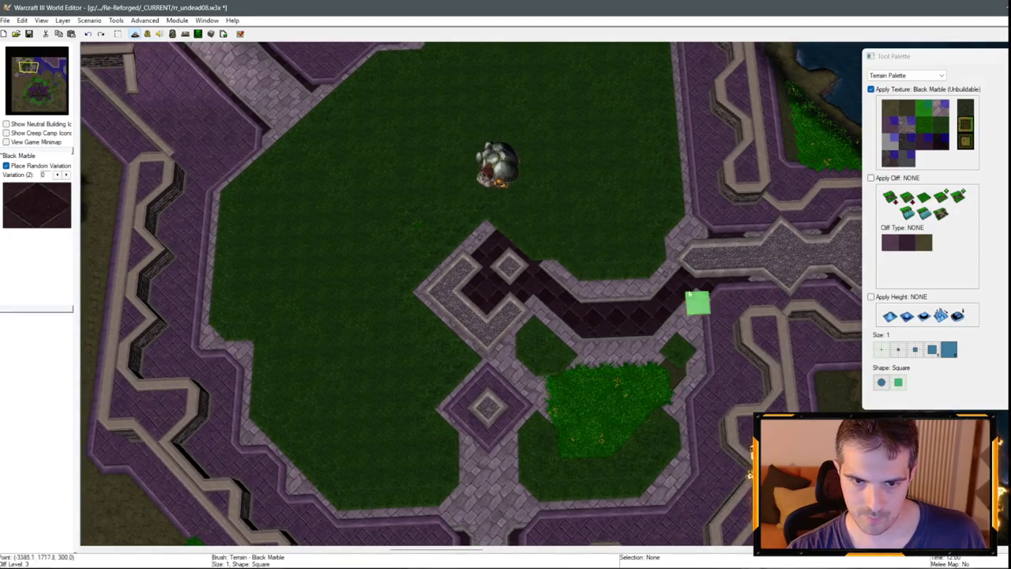
{"action": "left_click", "coordinate": [938, 113]}
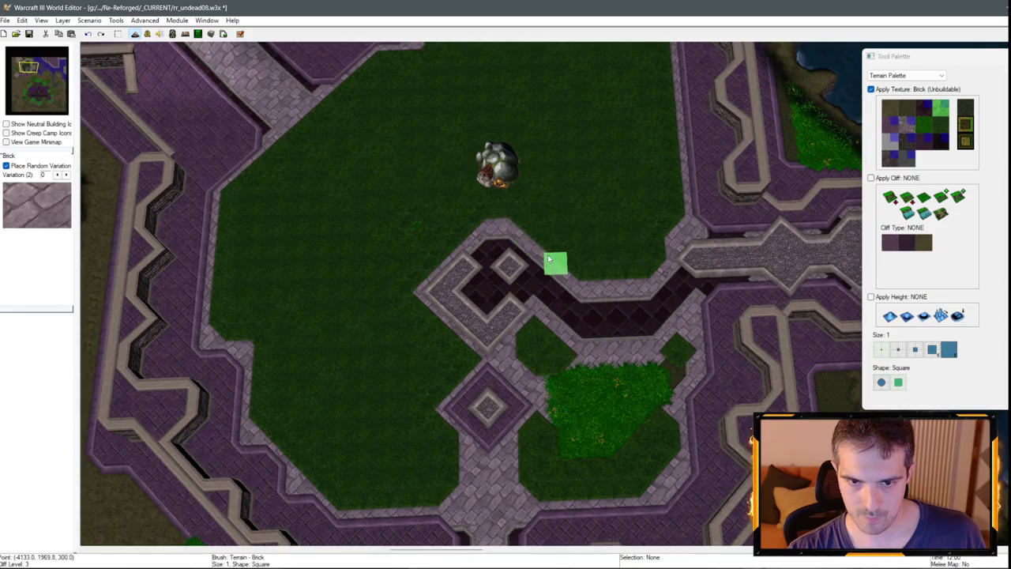
Repaint the eastern walkway's end diamond with Brick, then finish it in White Marble.
{"action": "key", "text": "Up"}
{"action": "key", "text": "Right"}
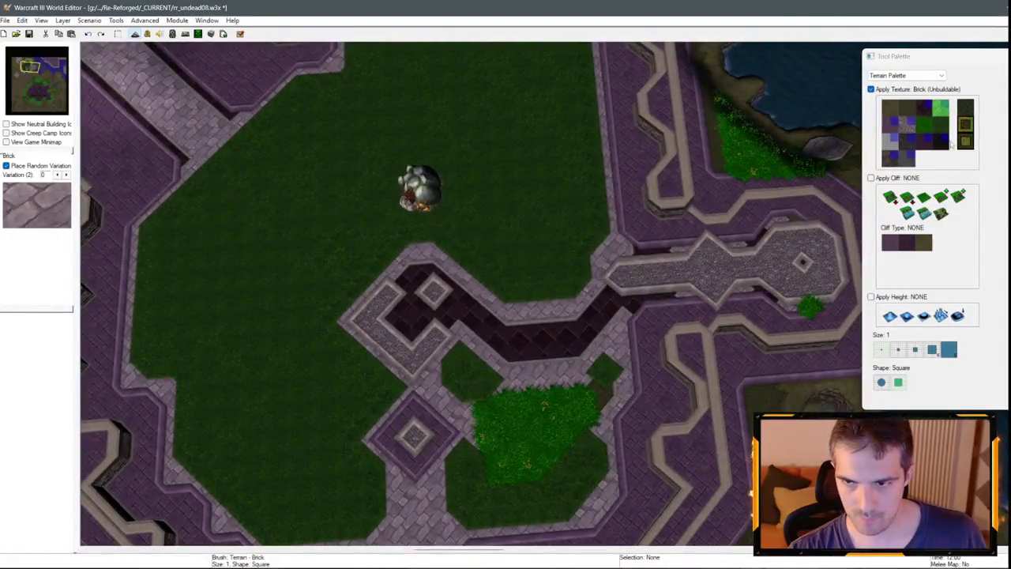
{"action": "left_click", "coordinate": [924, 108]}
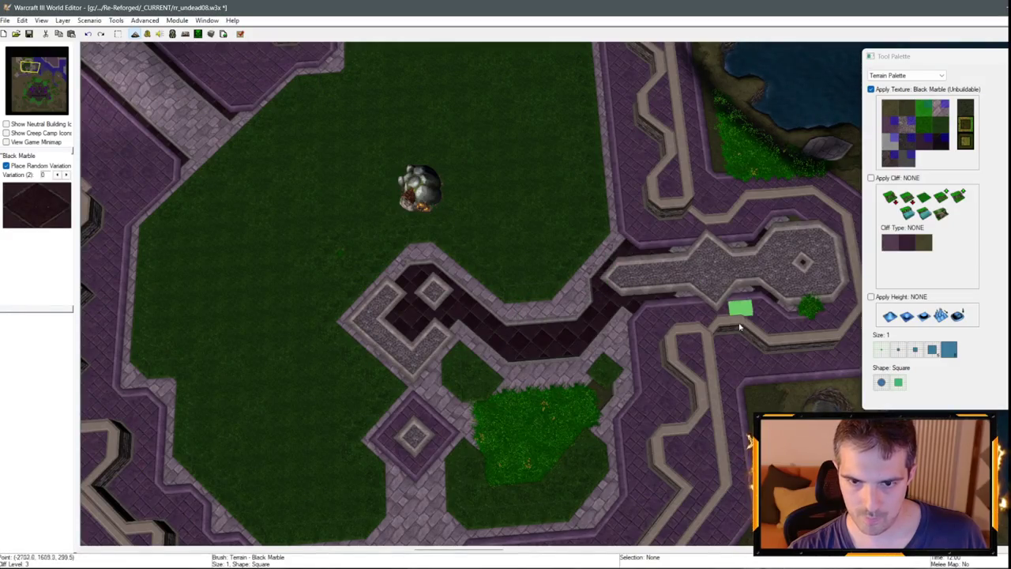
{"action": "key", "text": "Right"}
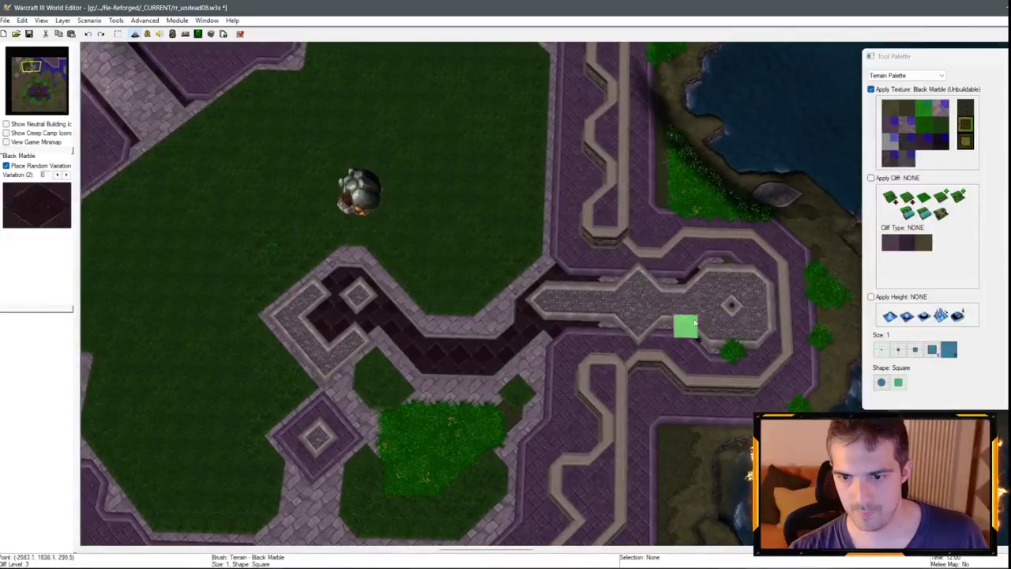
{"action": "left_click", "coordinate": [941, 107]}
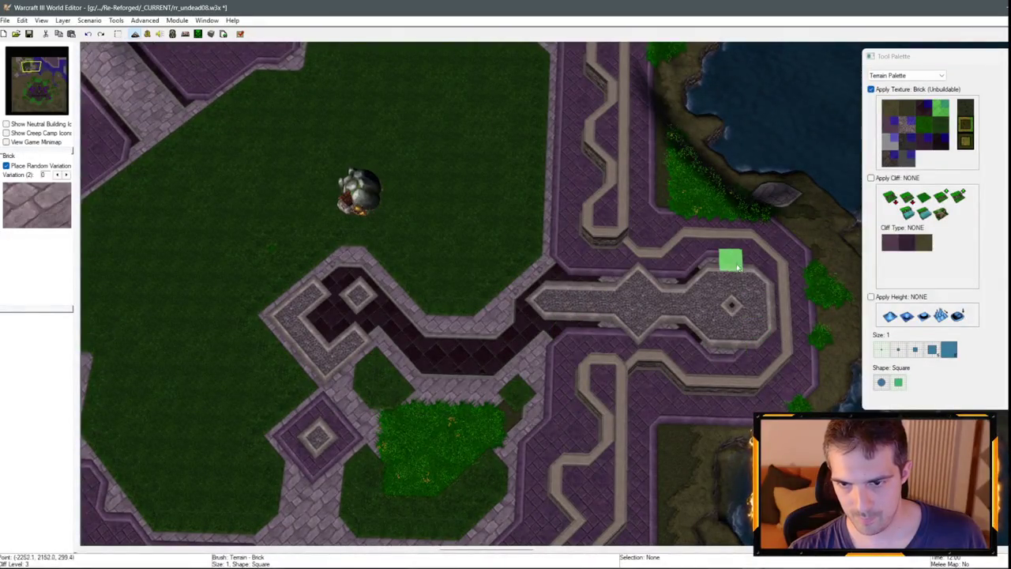
{"action": "left_click", "coordinate": [732, 305]}
{"action": "key", "text": "Right"}
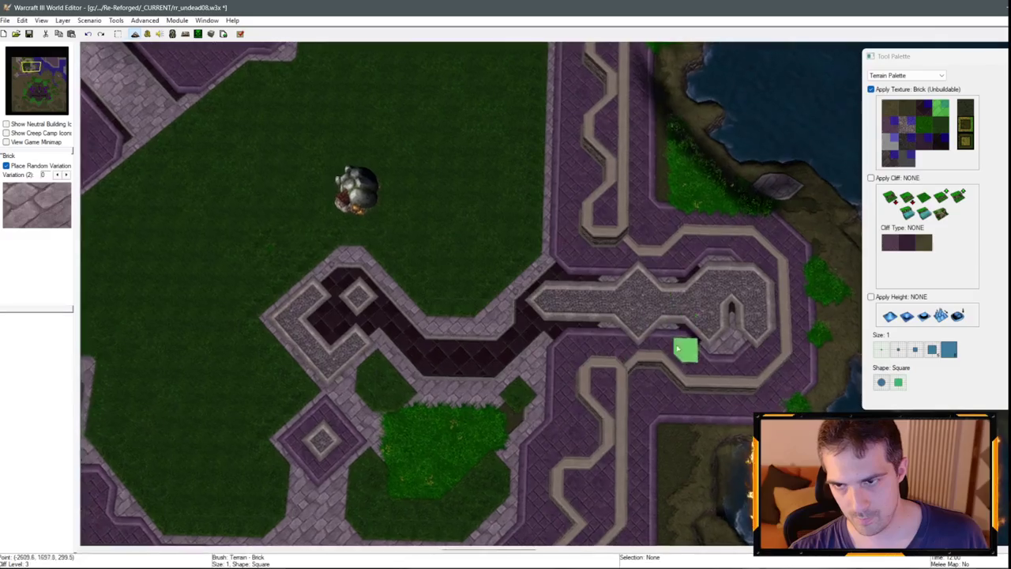
{"action": "left_click", "coordinate": [891, 141]}
{"action": "left_click", "coordinate": [729, 302]}
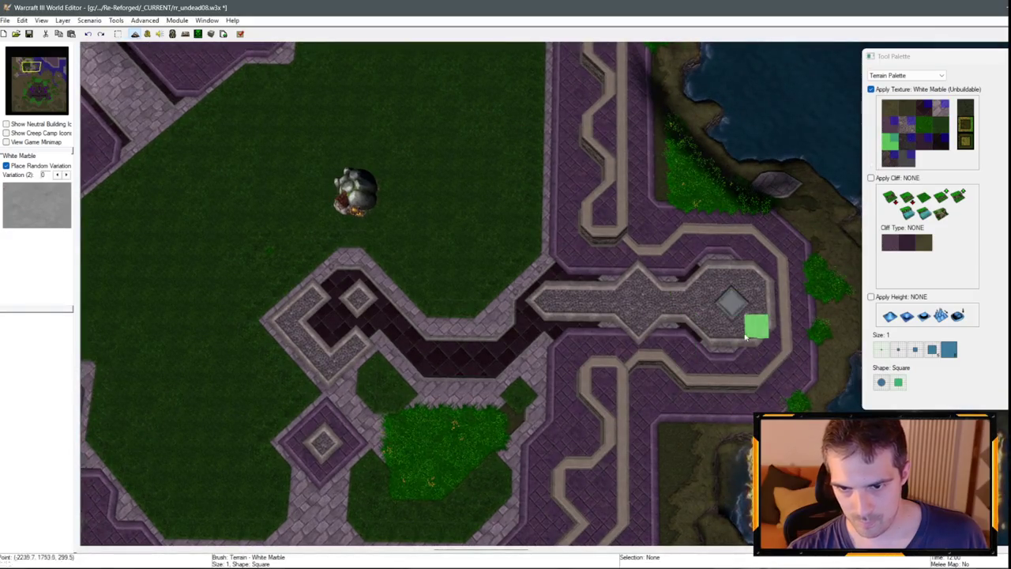
Paint Grass Trim over the lush patch in the lower courtyard lobe and the dark path edge.
{"action": "key", "text": "Left"}
{"action": "key", "text": "Down"}
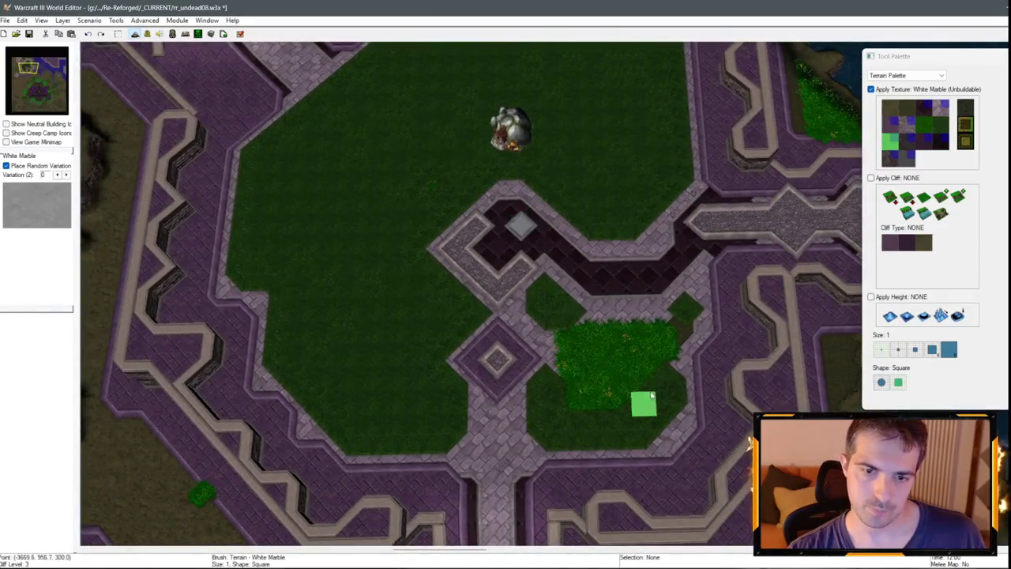
{"action": "scroll", "coordinate": [593, 363], "scroll_direction": "down", "scroll_amount": 2}
{"action": "scroll", "coordinate": [664, 364], "scroll_direction": "down", "scroll_amount": 2}
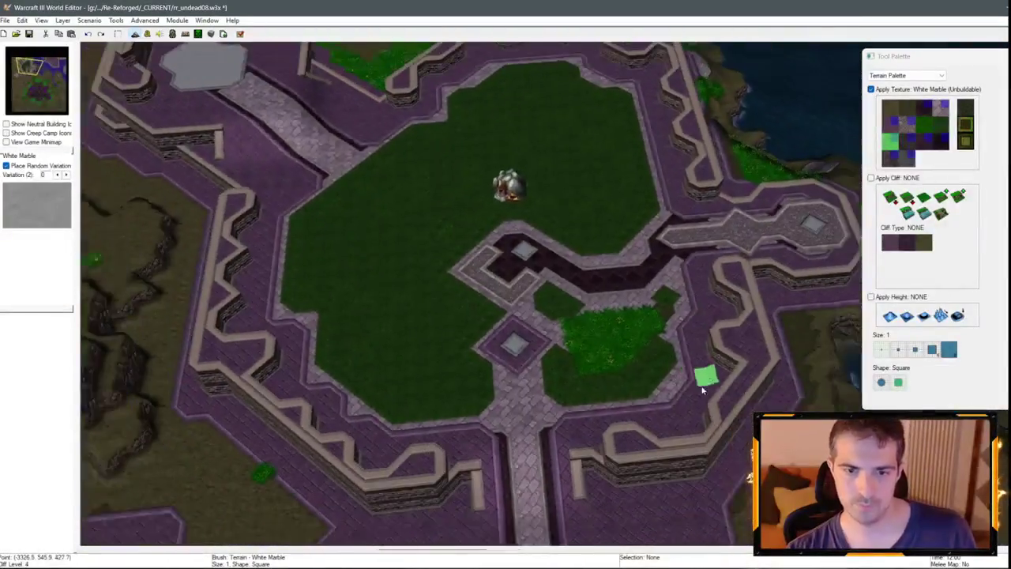
{"action": "scroll", "coordinate": [648, 384], "scroll_direction": "up", "scroll_amount": 3}
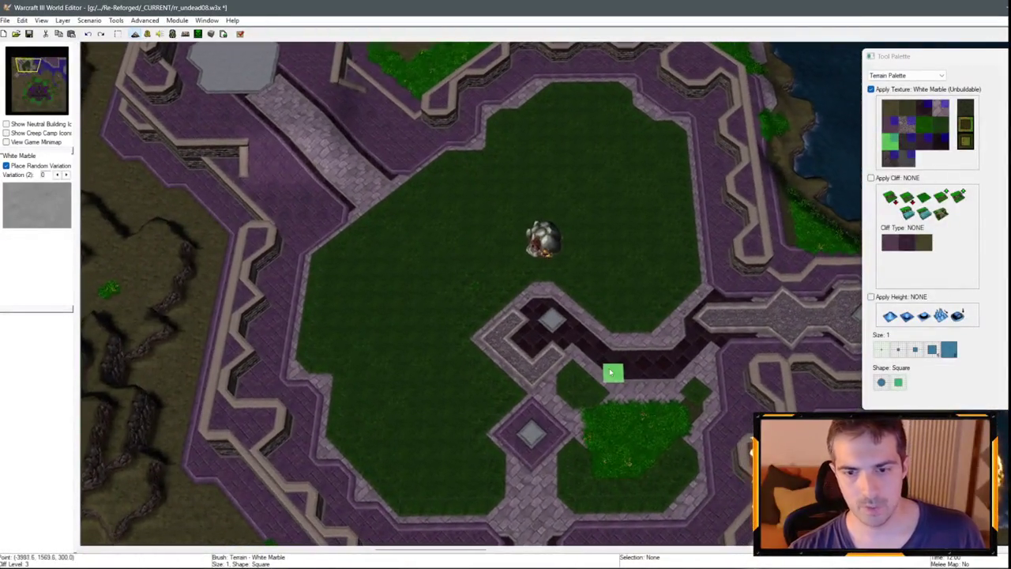
{"action": "scroll", "coordinate": [553, 340], "scroll_direction": "down", "scroll_amount": 2}
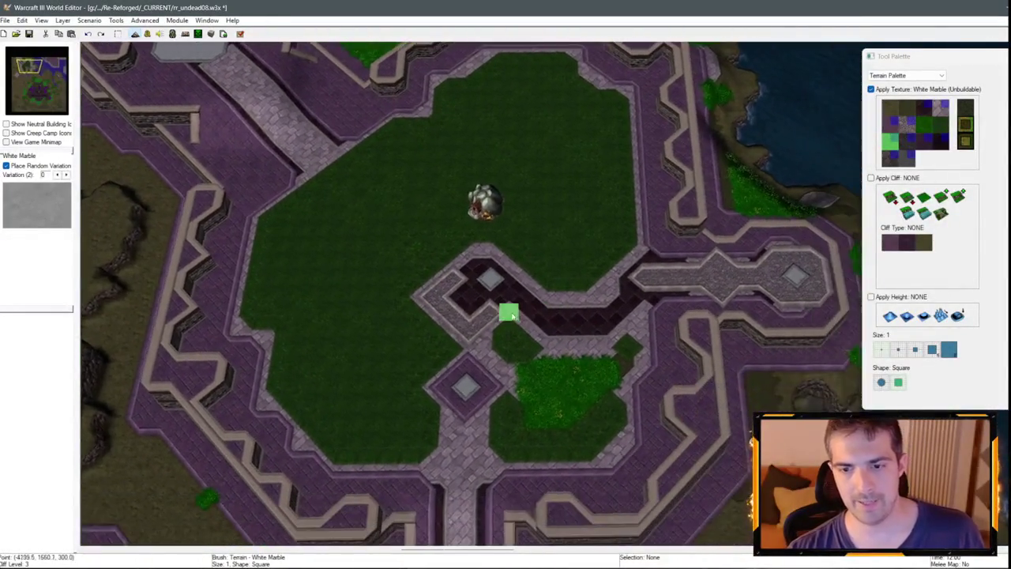
{"action": "left_click", "coordinate": [940, 124]}
{"action": "mouse_move", "coordinate": [546, 384]}
{"action": "left_mouse_down"}
{"action": "mouse_move", "coordinate": [527, 384]}
{"action": "mouse_move", "coordinate": [593, 381]}
{"action": "mouse_move", "coordinate": [613, 362]}
{"action": "mouse_move", "coordinate": [589, 405]}
{"action": "left_mouse_up"}
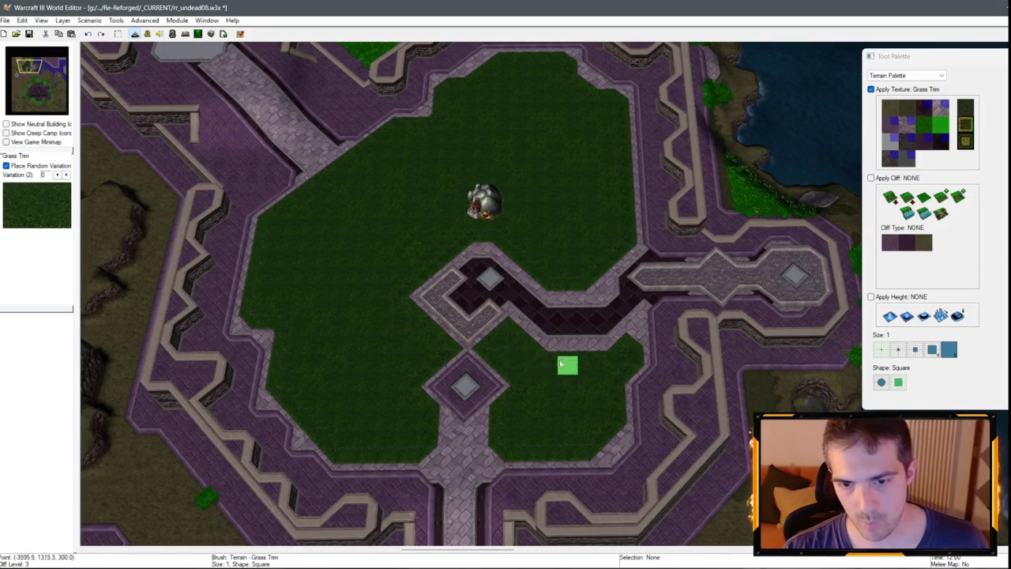
{"action": "scroll", "coordinate": [587, 384], "scroll_direction": "up", "scroll_amount": 1}
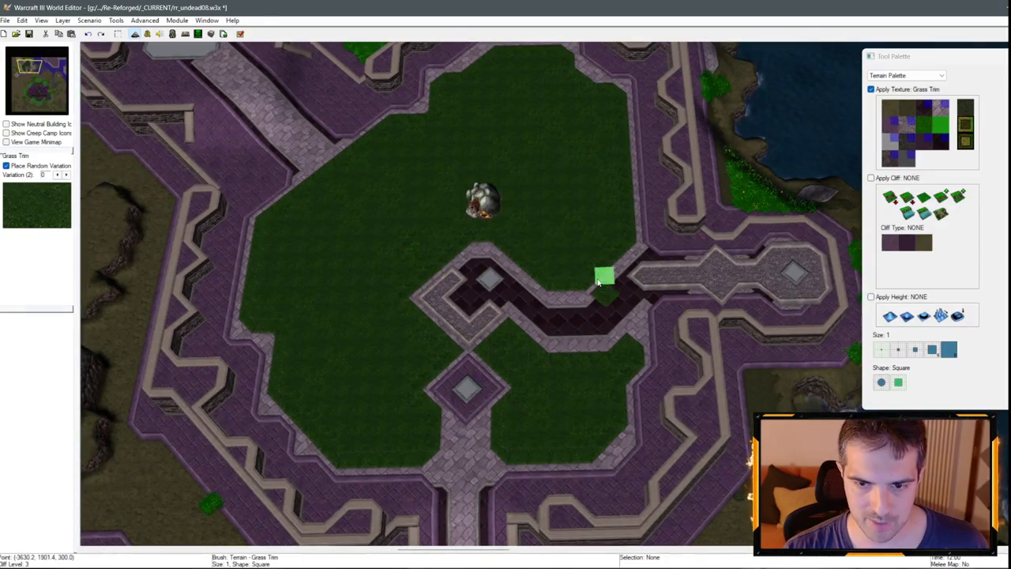
{"action": "left_click_drag", "start_coordinate": [593, 290], "coordinate": [589, 281]}
{"action": "key", "text": "Up"}
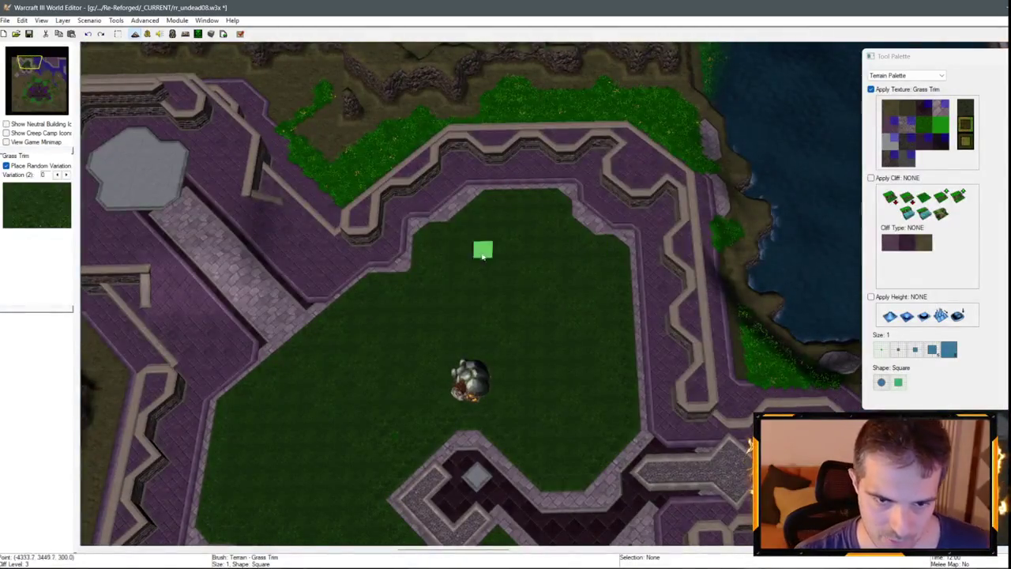
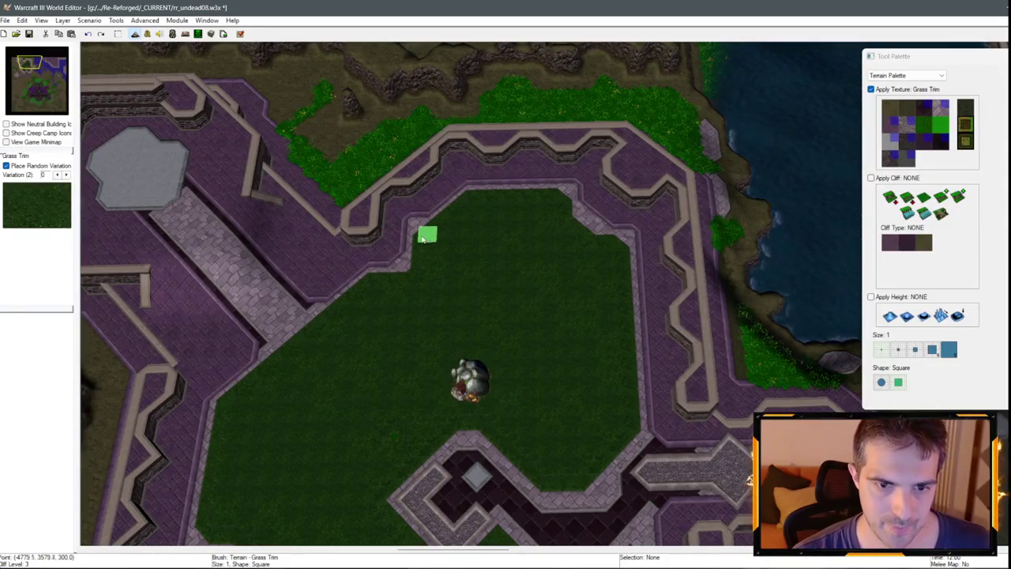
Paint grass over the purple trim corner and add two White Marble tiles along the trim.
{"action": "left_click", "coordinate": [563, 200]}
{"action": "scroll", "coordinate": [808, 215], "scroll_direction": "up", "scroll_amount": 3}
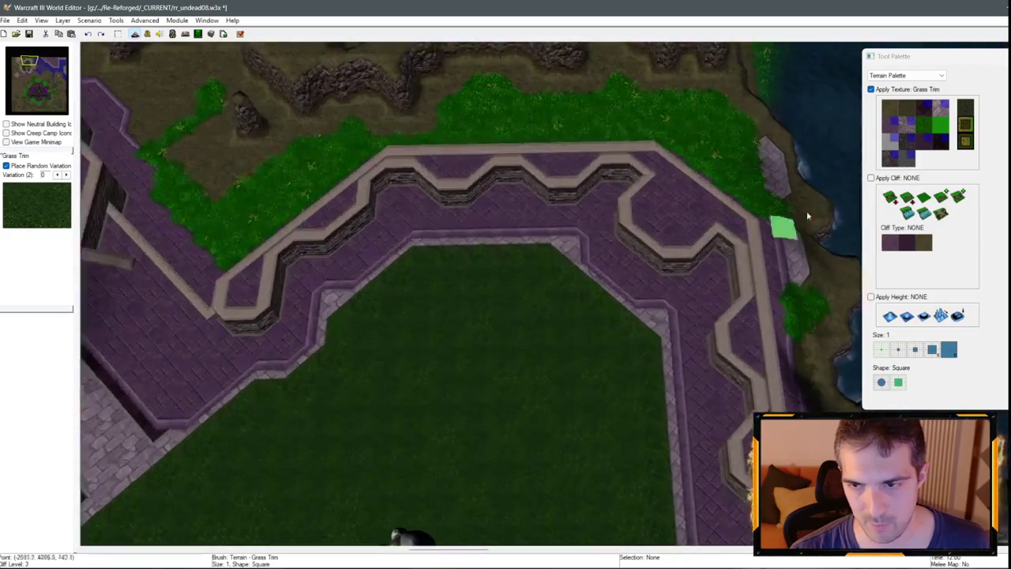
{"action": "left_click", "coordinate": [890, 141]}
{"action": "left_click", "coordinate": [664, 309]}
{"action": "left_click", "coordinate": [575, 238]}
Move along the wall sections and switch the paint texture to Grass Trim.
{"action": "scroll", "coordinate": [474, 217], "scroll_direction": "down", "scroll_amount": 3}
{"action": "key", "text": "Down"}
{"action": "key", "text": "Left"}
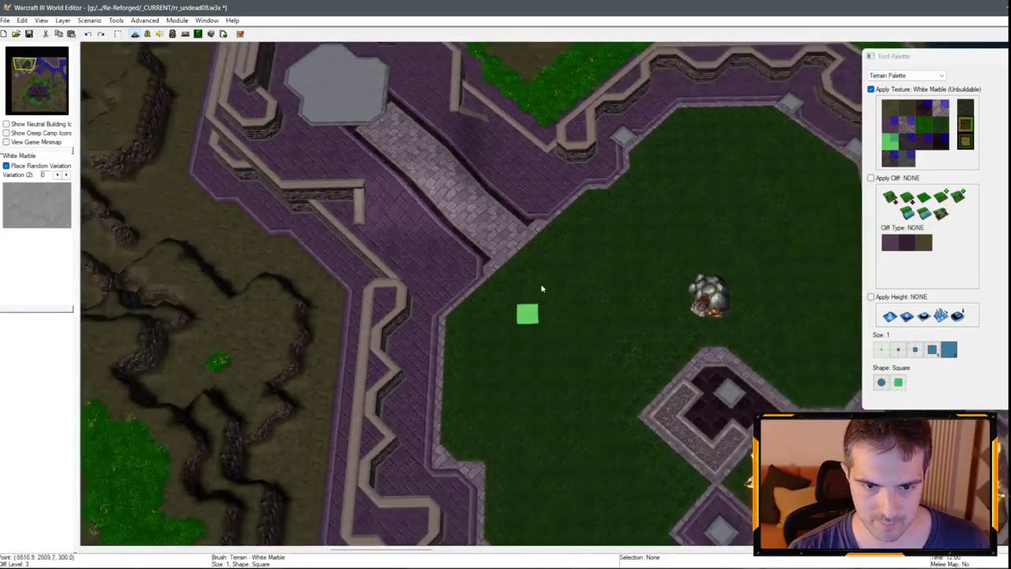
{"action": "scroll", "coordinate": [541, 283], "scroll_direction": "up", "scroll_amount": 3}
{"action": "scroll", "coordinate": [498, 367], "scroll_direction": "down", "scroll_amount": 3}
{"action": "key", "text": "Down"}
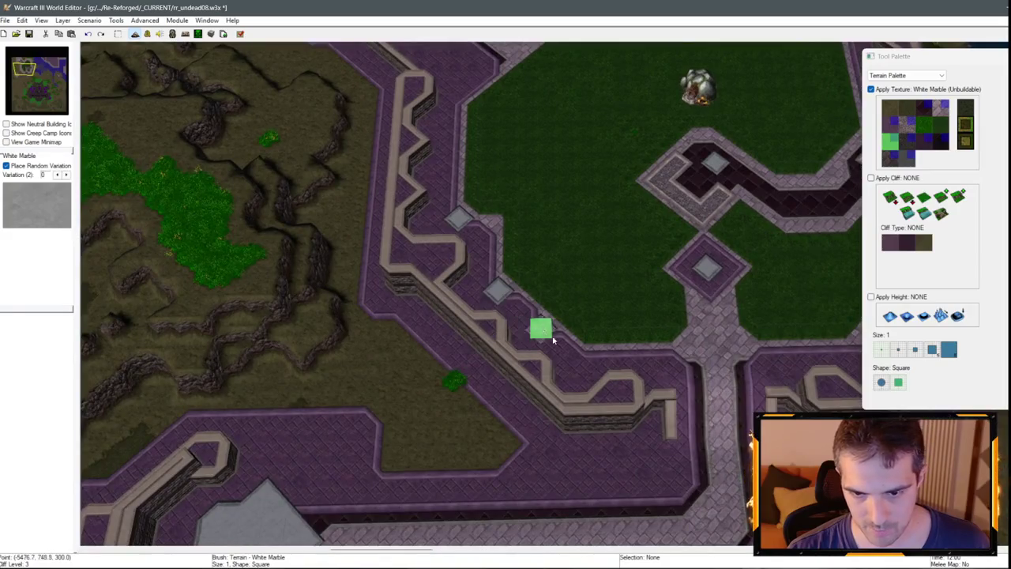
{"action": "scroll", "coordinate": [542, 328], "scroll_direction": "up", "scroll_amount": 3}
{"action": "key", "text": "Up"}
{"action": "key", "text": "Right"}
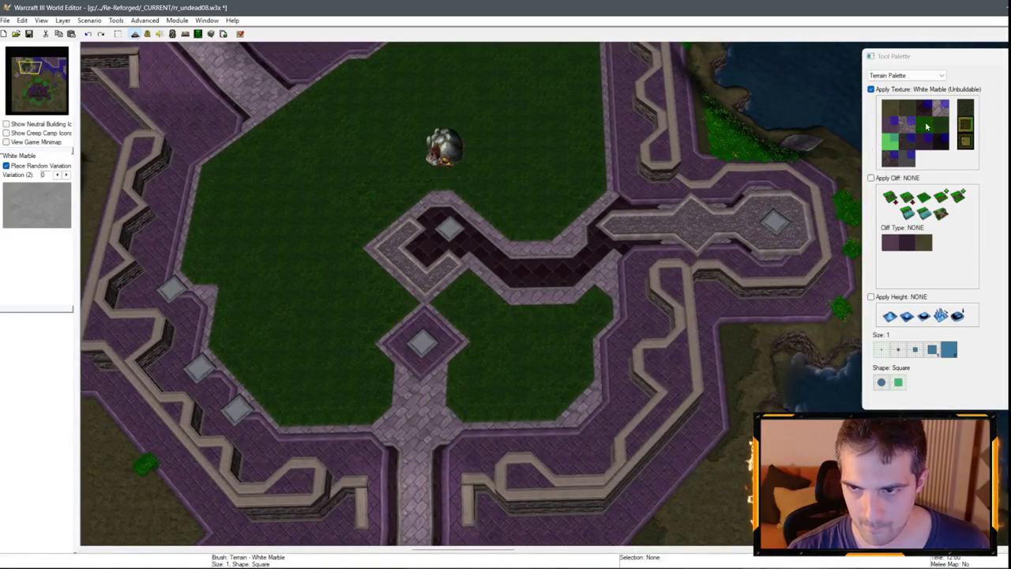
{"action": "left_click", "coordinate": [941, 126]}
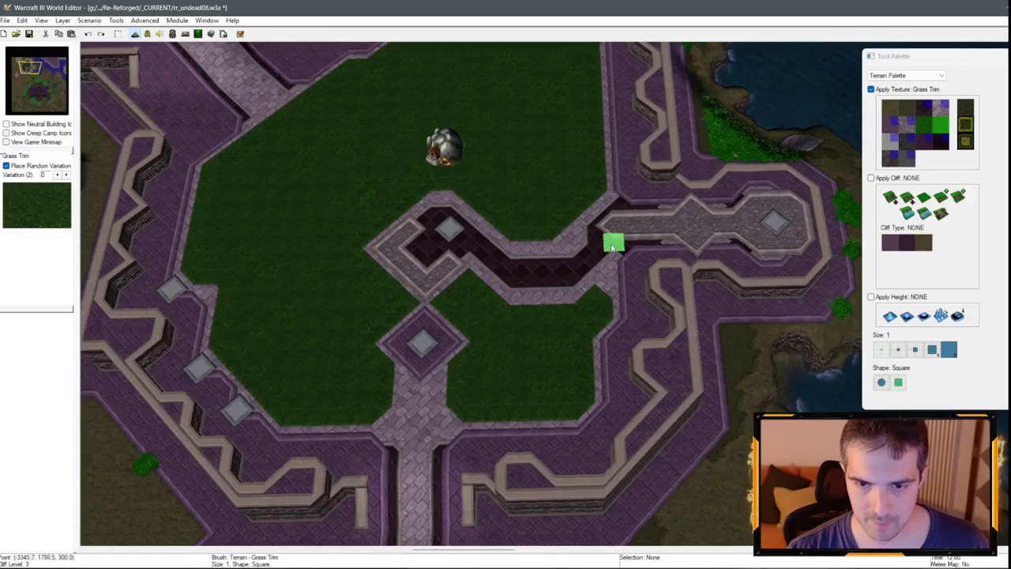
{"action": "key", "text": "Left"}
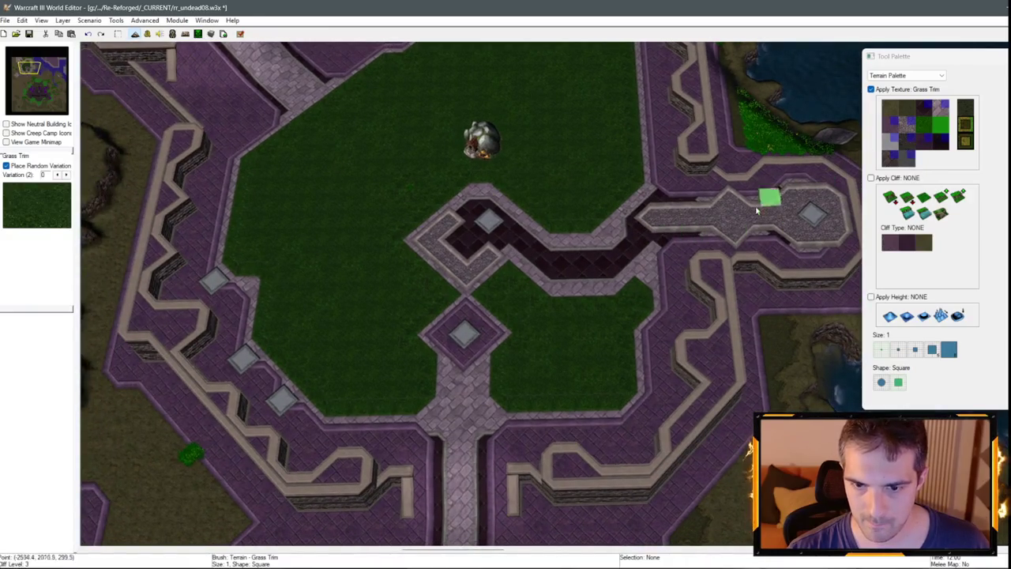
{"action": "scroll", "coordinate": [720, 243], "scroll_direction": "down", "scroll_amount": 3}
{"action": "scroll", "coordinate": [718, 289], "scroll_direction": "up", "scroll_amount": 2}
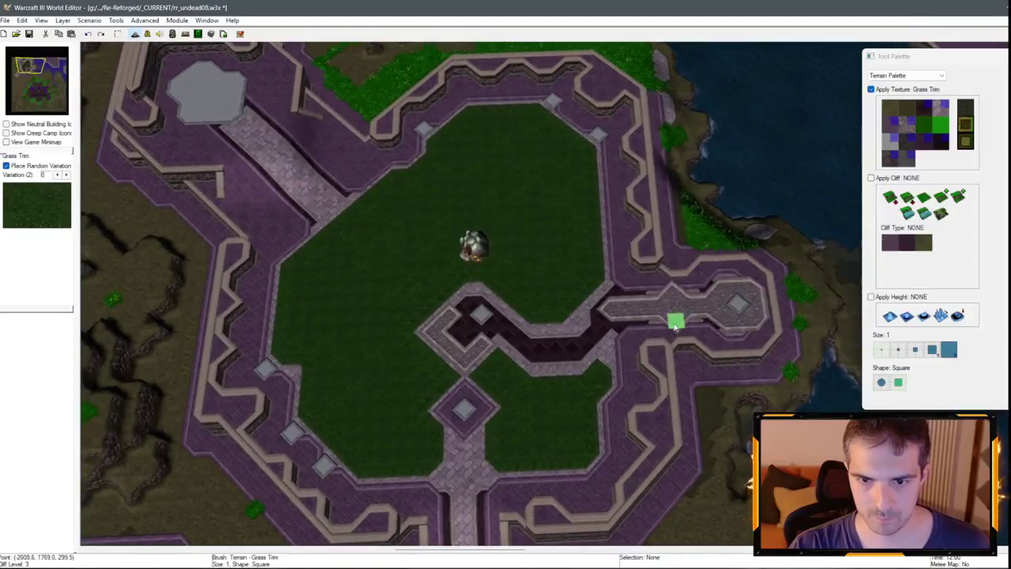
{"action": "scroll", "coordinate": [673, 319], "scroll_direction": "up", "scroll_amount": 1}
{"action": "scroll", "coordinate": [597, 181], "scroll_direction": "up", "scroll_amount": 1}
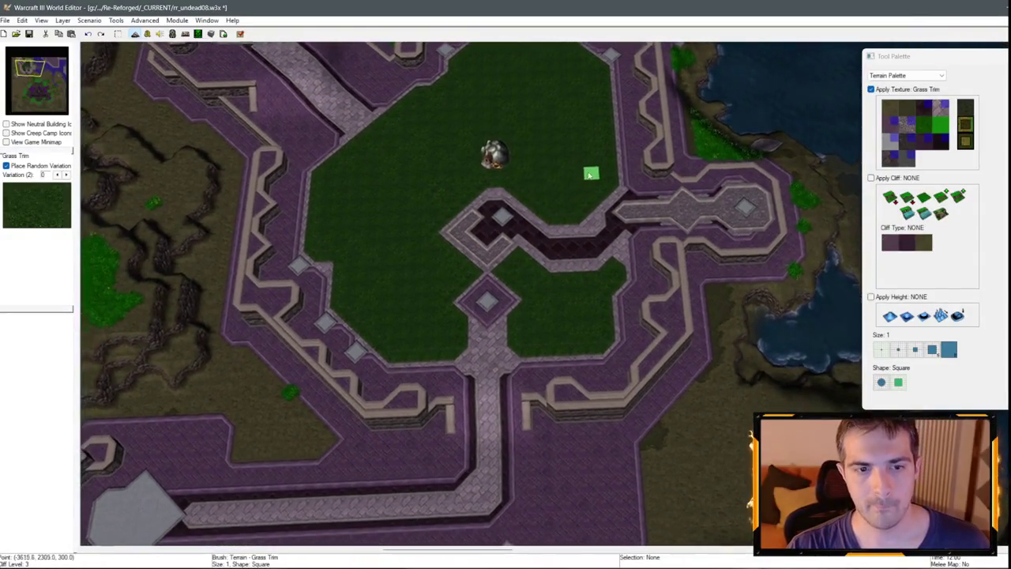
{"action": "scroll", "coordinate": [564, 166], "scroll_direction": "down", "scroll_amount": 1}
{"action": "scroll", "coordinate": [564, 166], "scroll_direction": "up", "scroll_amount": 1}
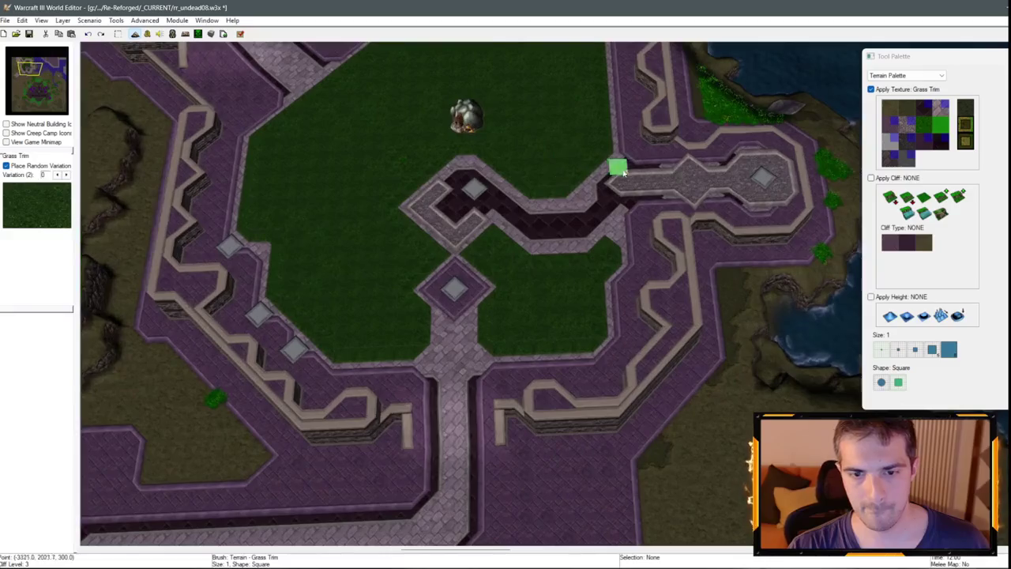
{"action": "scroll", "coordinate": [606, 207], "scroll_direction": "down", "scroll_amount": 1}
{"action": "scroll", "coordinate": [584, 232], "scroll_direction": "down", "scroll_amount": 1}
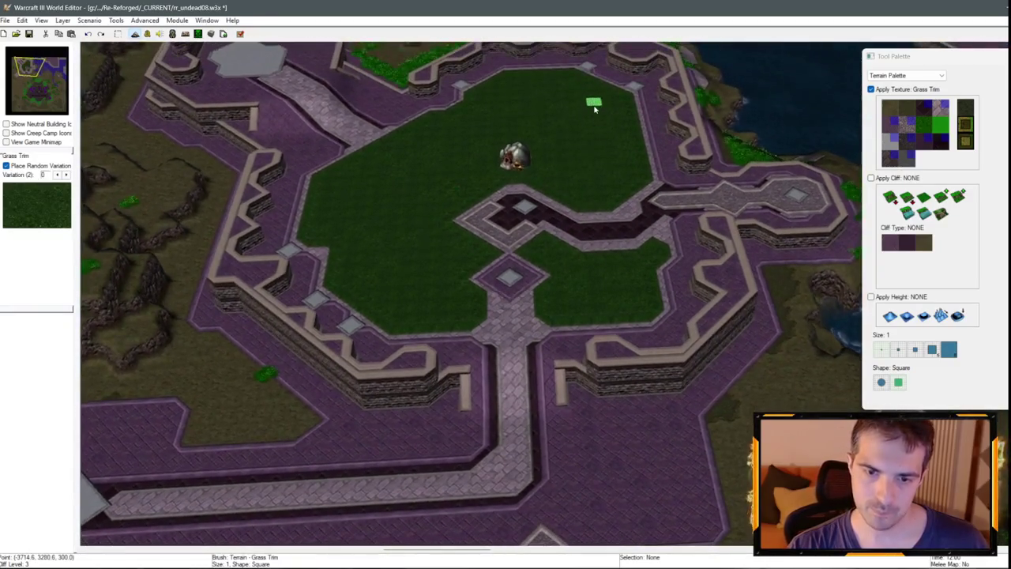
{"action": "scroll", "coordinate": [727, 192], "scroll_direction": "up", "scroll_amount": 1}
Try the Brick (Unbuildable) texture, return to Grass Trim, then switch to the Unit Palette.
{"action": "left_click", "coordinate": [919, 118]}
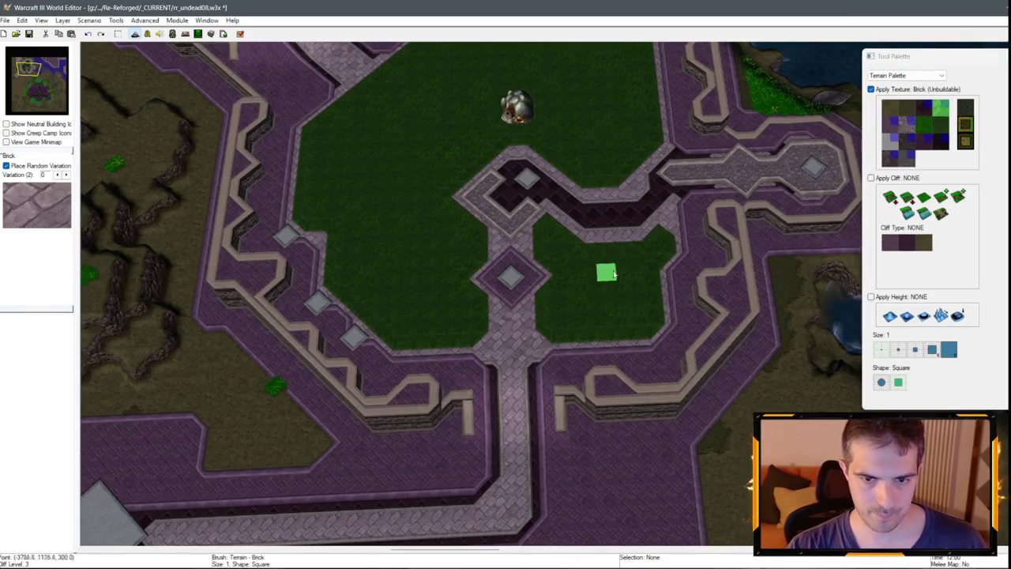
{"action": "scroll", "coordinate": [613, 274], "scroll_direction": "up", "scroll_amount": 1}
{"action": "scroll", "coordinate": [623, 355], "scroll_direction": "up", "scroll_amount": 1}
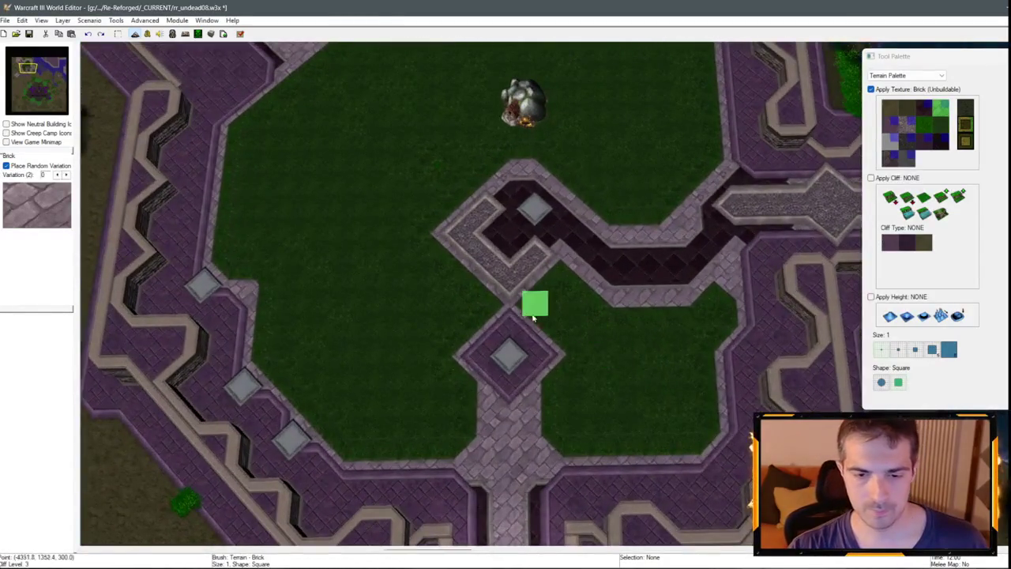
{"action": "left_click", "coordinate": [929, 126]}
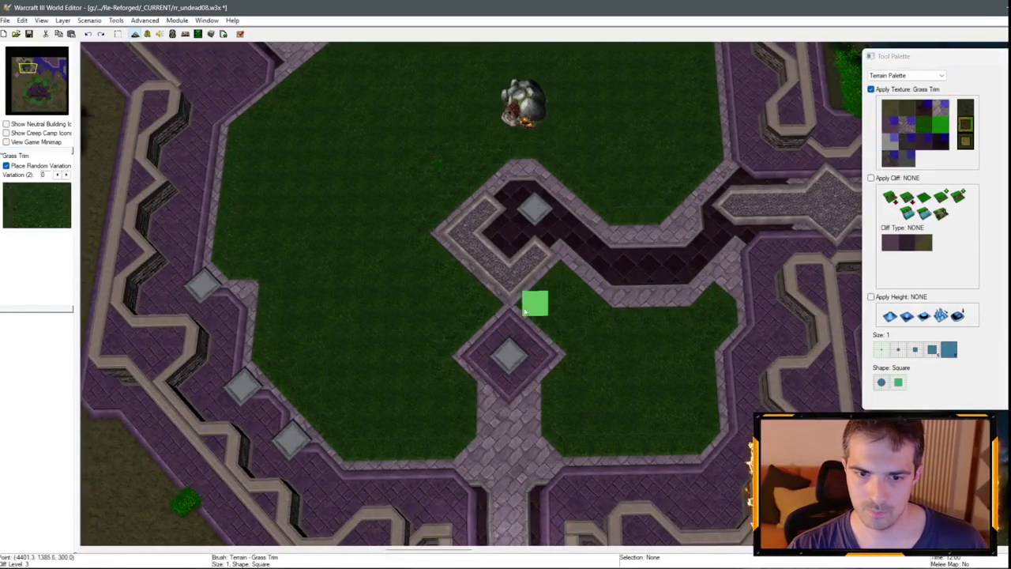
{"action": "scroll", "coordinate": [641, 350], "scroll_direction": "down", "scroll_amount": 1}
{"action": "scroll", "coordinate": [609, 217], "scroll_direction": "down", "scroll_amount": 1}
{"action": "scroll", "coordinate": [662, 305], "scroll_direction": "up", "scroll_amount": 2}
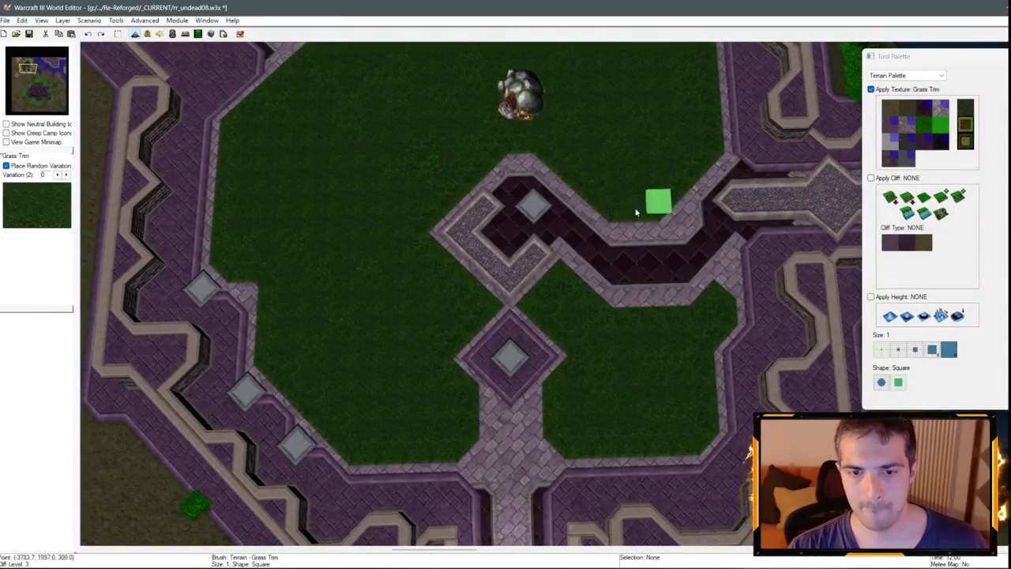
{"action": "scroll", "coordinate": [636, 211], "scroll_direction": "down", "scroll_amount": 1}
{"action": "scroll", "coordinate": [557, 203], "scroll_direction": "up", "scroll_amount": 1}
{"action": "scroll", "coordinate": [591, 239], "scroll_direction": "down", "scroll_amount": 1}
{"action": "scroll", "coordinate": [657, 124], "scroll_direction": "up", "scroll_amount": 1}
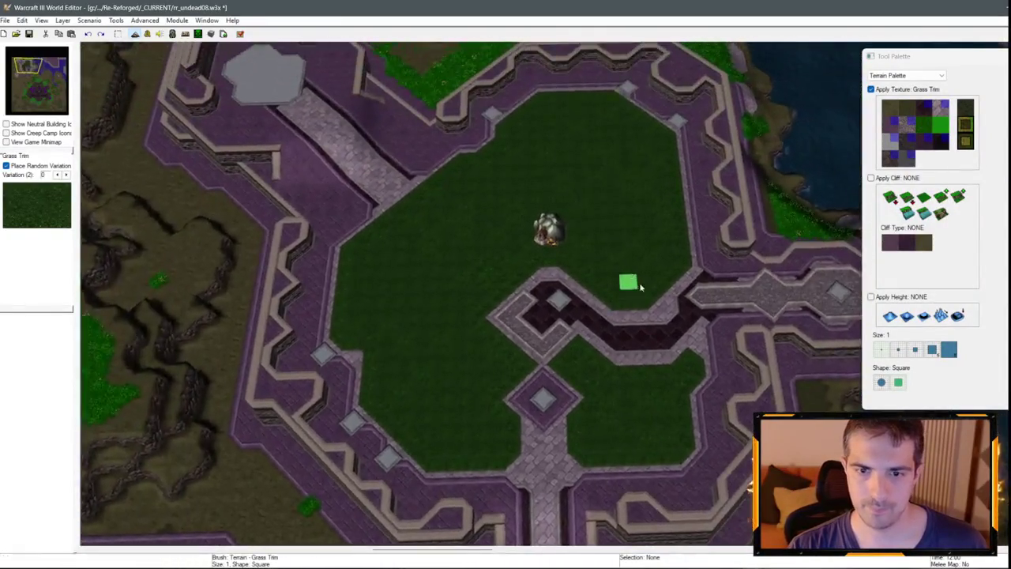
{"action": "left_click", "coordinate": [907, 75]}
{"action": "left_click", "coordinate": [893, 98]}
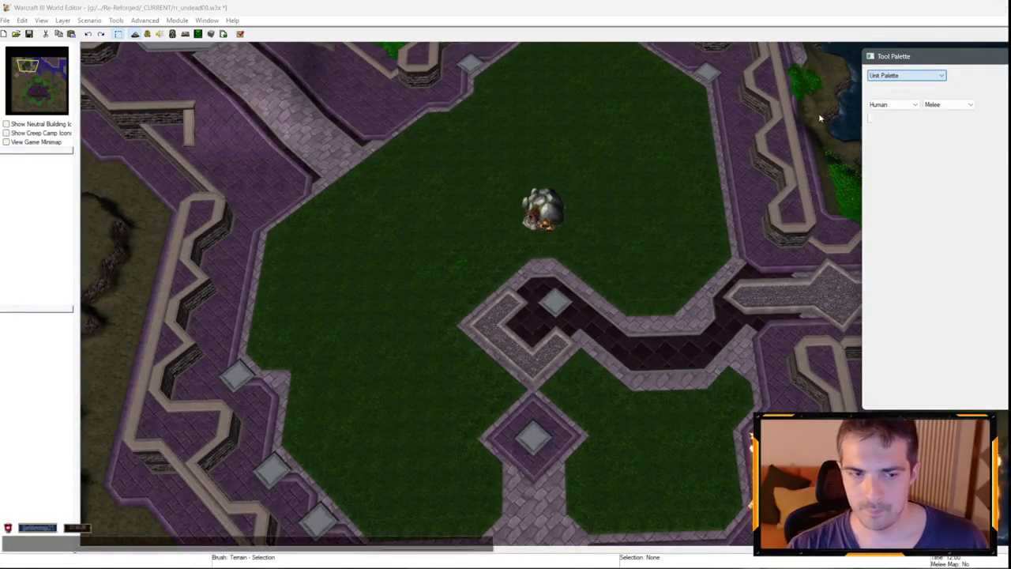
Drag the Gold Mine across the courtyard and settle it near the north edge.
{"action": "scroll", "coordinate": [598, 293], "scroll_direction": "down", "scroll_amount": 1}
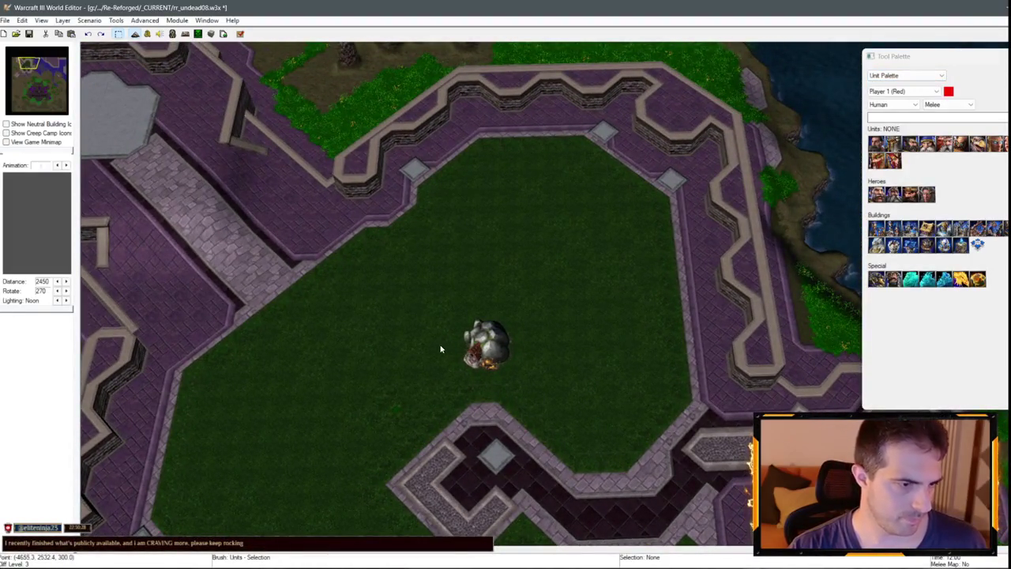
{"action": "mouse_move", "coordinate": [478, 339]}
{"action": "left_mouse_down"}
{"action": "mouse_move", "coordinate": [531, 252]}
{"action": "mouse_move", "coordinate": [549, 188]}
{"action": "mouse_move", "coordinate": [599, 411]}
{"action": "mouse_move", "coordinate": [636, 389]}
{"action": "mouse_move", "coordinate": [558, 304]}
{"action": "mouse_move", "coordinate": [578, 210]}
{"action": "left_mouse_up"}
{"action": "key", "text": "Right"}
{"action": "key", "text": "Down"}
{"action": "key", "text": "Up"}
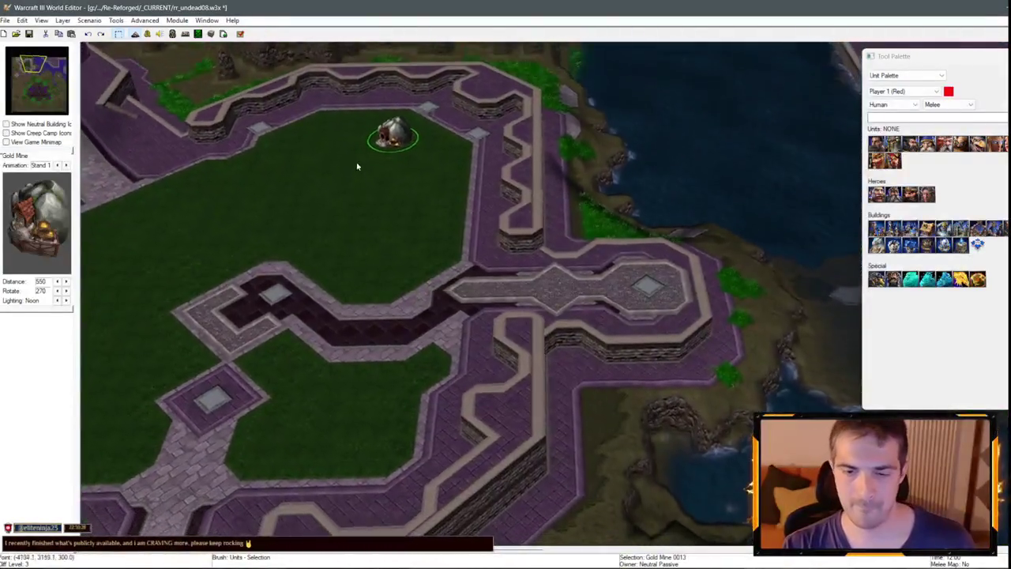
{"action": "key", "text": "Down"}
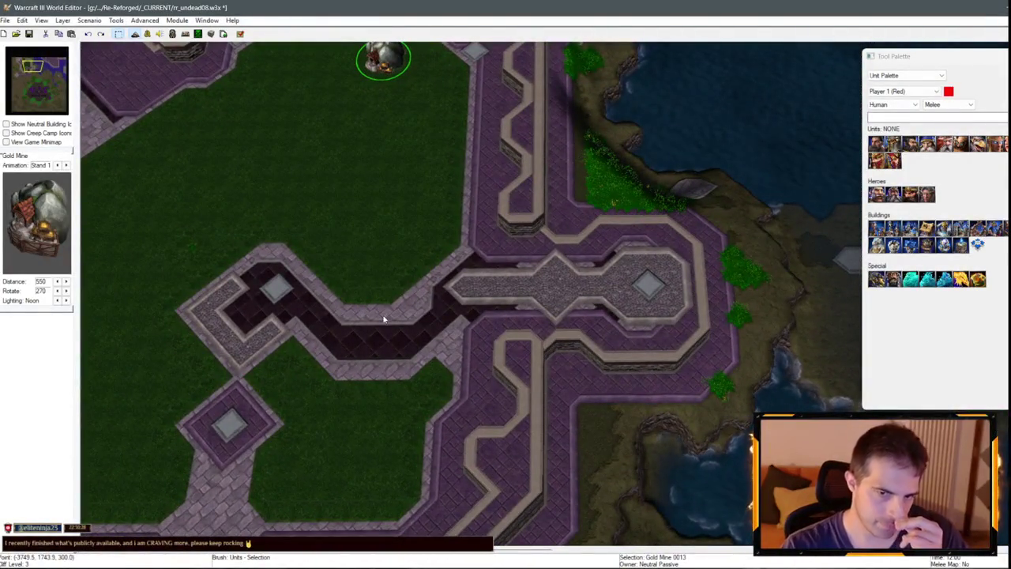
{"action": "key", "text": "Right"}
{"action": "key", "text": "Down"}
{"action": "key", "text": "Left"}
{"action": "key", "text": "Up"}
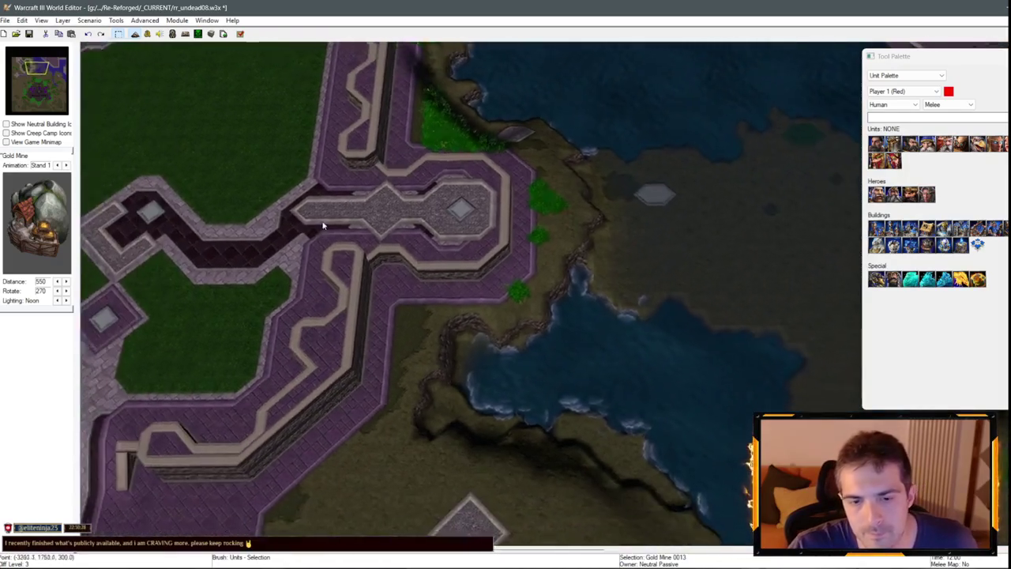
{"action": "key", "text": "Down"}
{"action": "key", "text": "Left"}
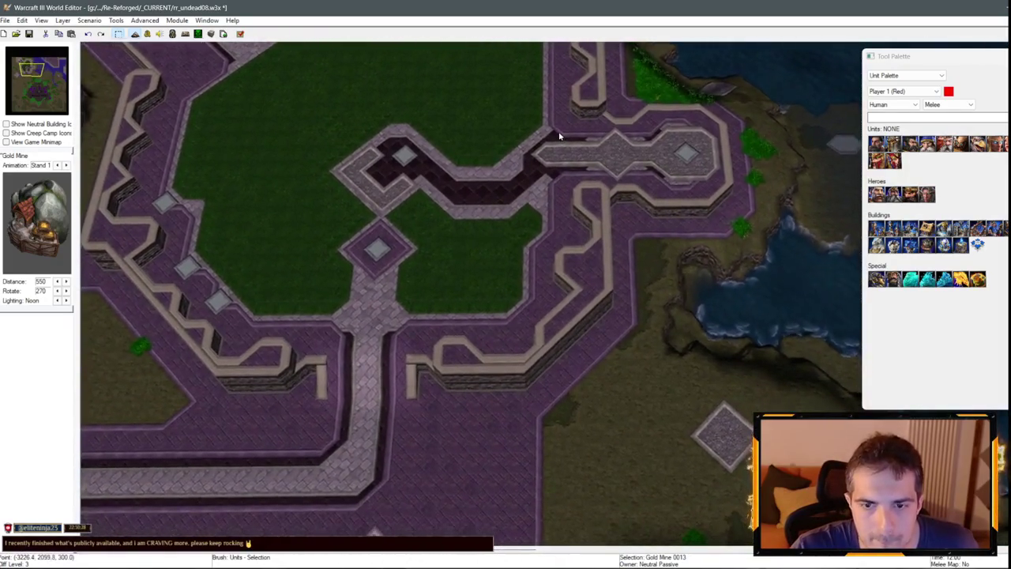
{"action": "key", "text": "Up"}
{"action": "key", "text": "Left"}
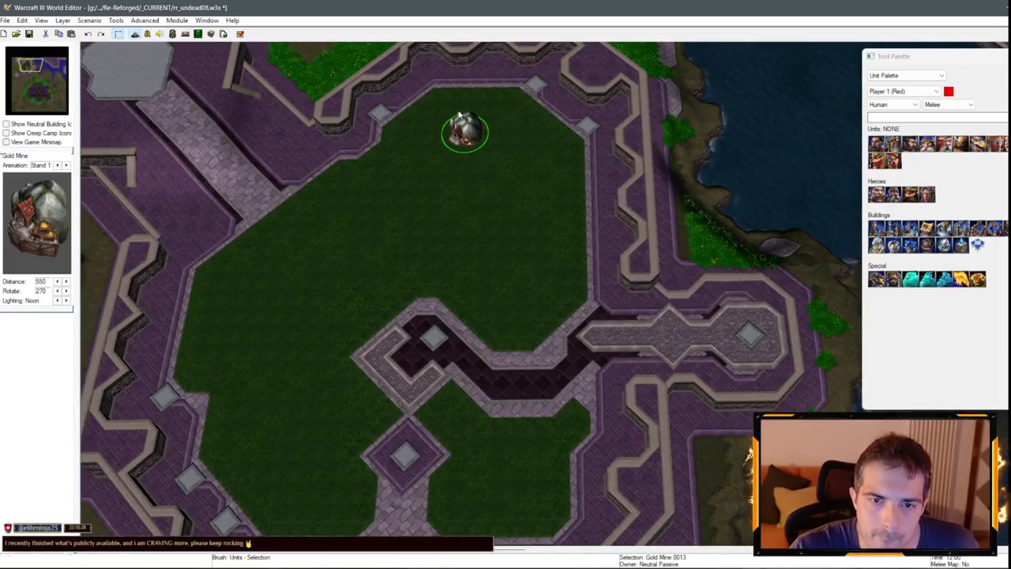
{"action": "mouse_move", "coordinate": [488, 126]}
{"action": "left_mouse_down"}
{"action": "mouse_move", "coordinate": [515, 196]}
{"action": "mouse_move", "coordinate": [493, 167]}
{"action": "mouse_move", "coordinate": [501, 150]}
{"action": "left_mouse_up"}
Switch back to the Terrain Palette with the Dirt texture selected.
{"action": "left_click", "coordinate": [898, 76]}
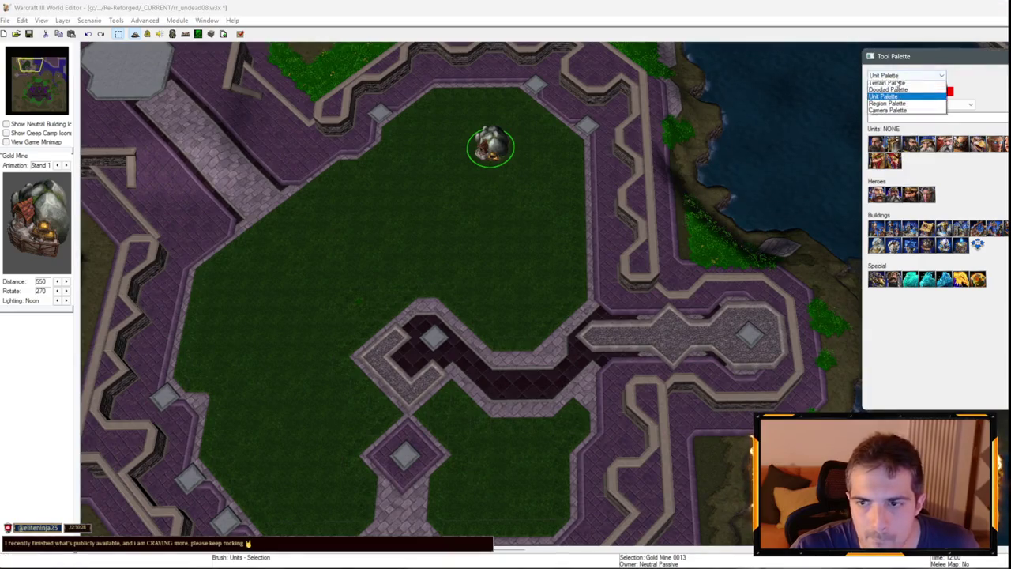
{"action": "left_click", "coordinate": [893, 83]}
{"action": "left_click", "coordinate": [894, 113]}
{"action": "scroll", "coordinate": [470, 166], "scroll_direction": "up", "scroll_amount": 2}
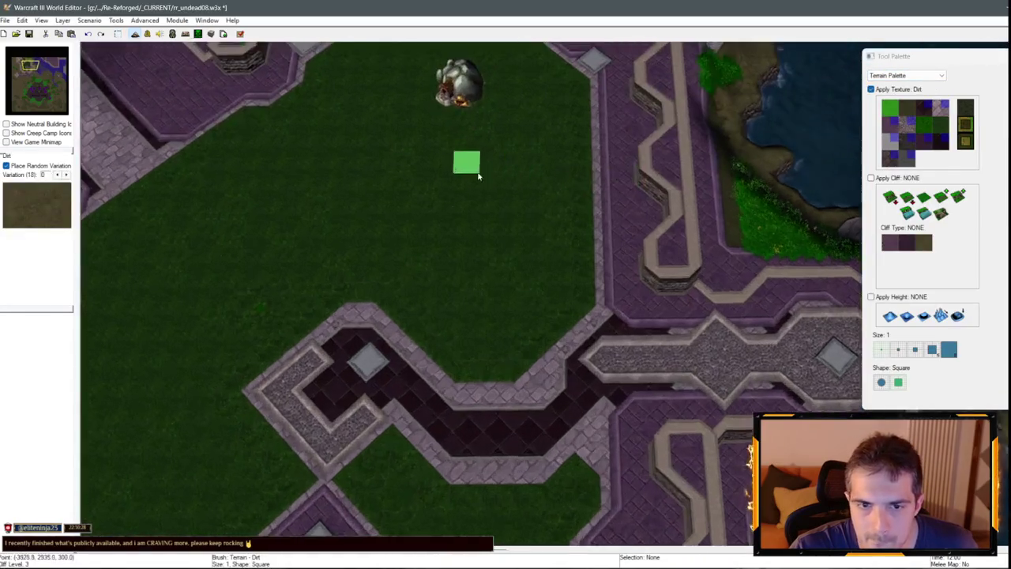
Undo a first dirt path attempt and reposition the gold mine slightly right and up.
{"action": "mouse_move", "coordinate": [497, 253]}
{"action": "left_mouse_down"}
{"action": "mouse_move", "coordinate": [506, 305]}
{"action": "mouse_move", "coordinate": [491, 328]}
{"action": "left_mouse_up"}
{"action": "key", "text": "ctrl+z"}
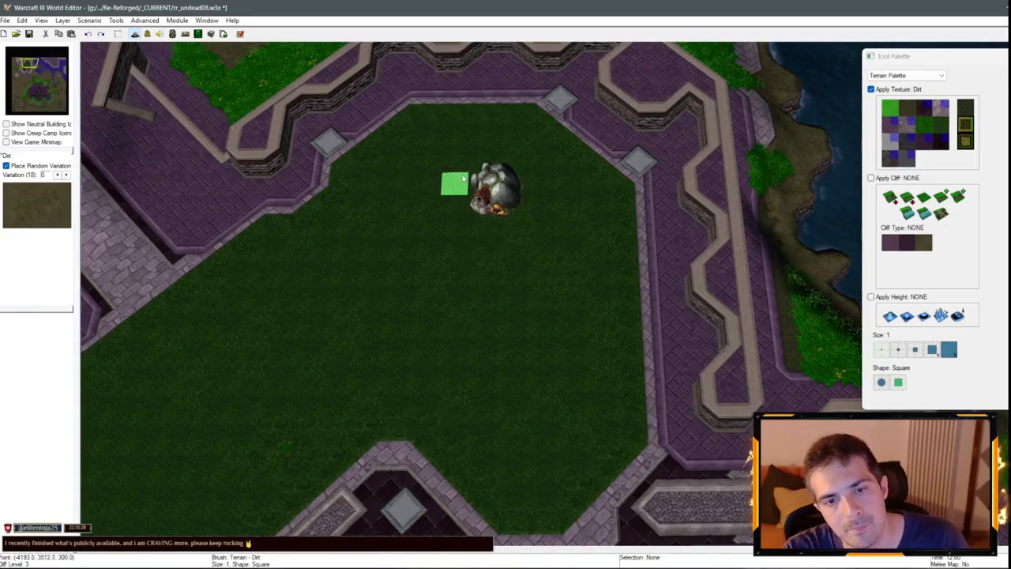
{"action": "key", "text": "Up"}
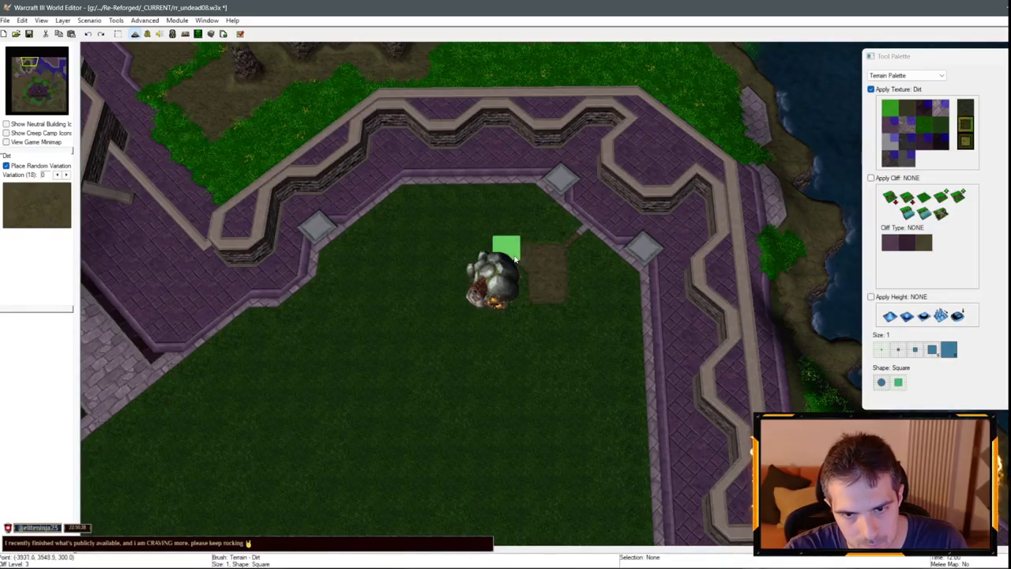
{"action": "left_click", "coordinate": [907, 75]}
{"action": "left_click", "coordinate": [889, 82]}
{"action": "mouse_move", "coordinate": [492, 281]}
{"action": "left_mouse_down"}
{"action": "mouse_move", "coordinate": [547, 284]}
{"action": "mouse_move", "coordinate": [519, 273]}
{"action": "mouse_move", "coordinate": [558, 251]}
{"action": "left_mouse_up"}
{"action": "mouse_move", "coordinate": [553, 289]}
{"action": "left_mouse_down"}
{"action": "mouse_move", "coordinate": [511, 281]}
{"action": "mouse_move", "coordinate": [528, 286]}
{"action": "left_mouse_up"}
Back in the Terrain Palette, paint Dirt along the gold mine's base.
{"action": "left_click", "coordinate": [904, 75]}
{"action": "left_click", "coordinate": [889, 82]}
{"action": "left_click", "coordinate": [935, 124]}
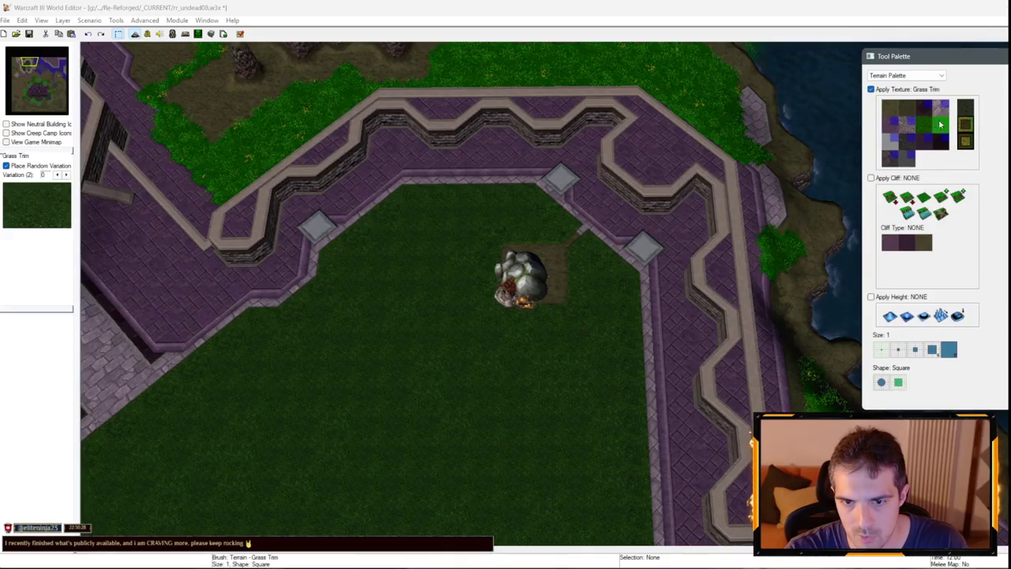
{"action": "left_click", "coordinate": [889, 108]}
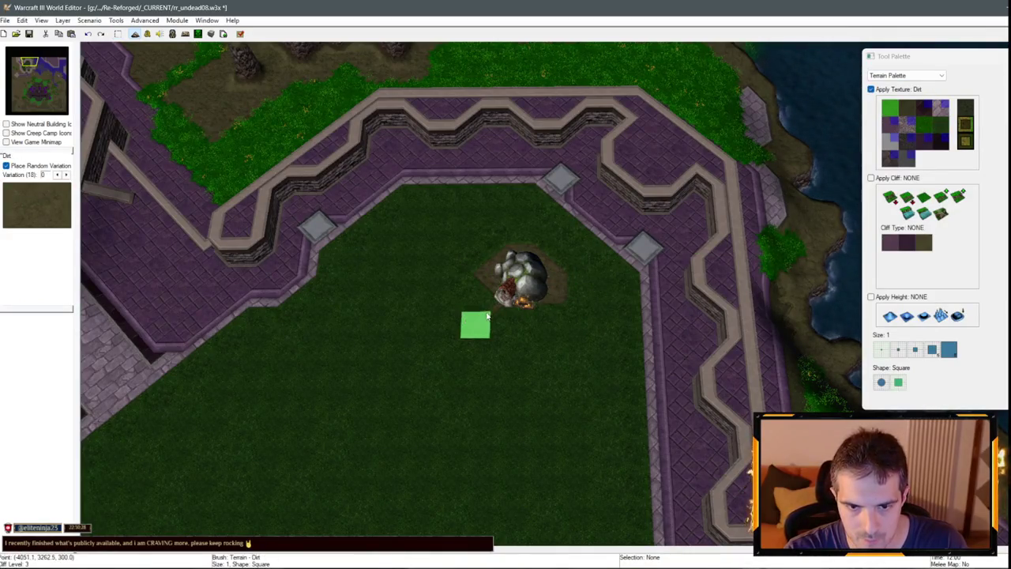
{"action": "mouse_move", "coordinate": [484, 294]}
{"action": "left_mouse_down"}
{"action": "mouse_move", "coordinate": [539, 321]}
{"action": "mouse_move", "coordinate": [598, 378]}
{"action": "mouse_move", "coordinate": [667, 291]}
{"action": "left_mouse_up"}
Paint a Dirt path running south from the gold mine into the courtyard.
{"action": "left_click", "coordinate": [940, 124]}
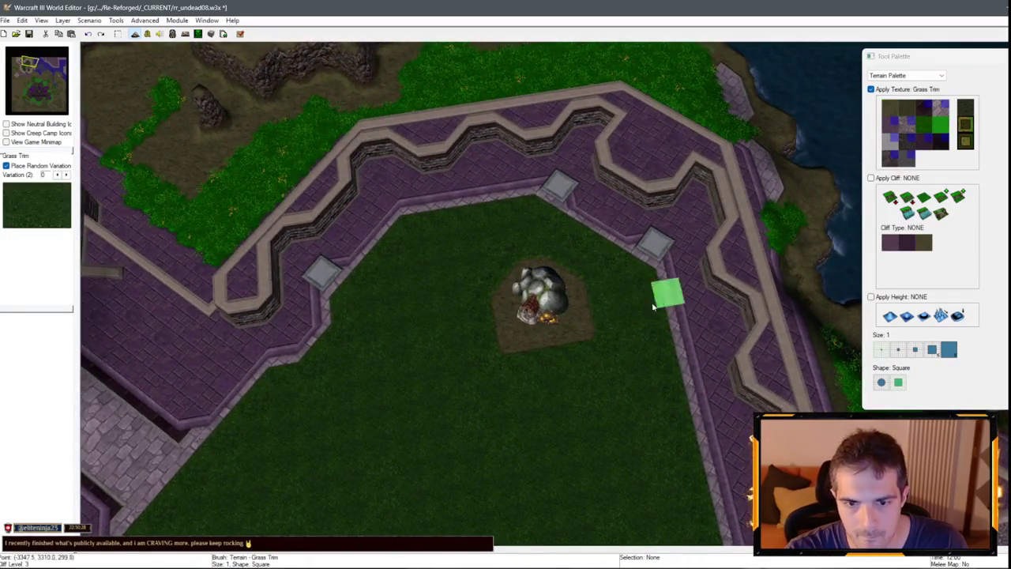
{"action": "key", "text": "Down"}
{"action": "left_click", "coordinate": [890, 107]}
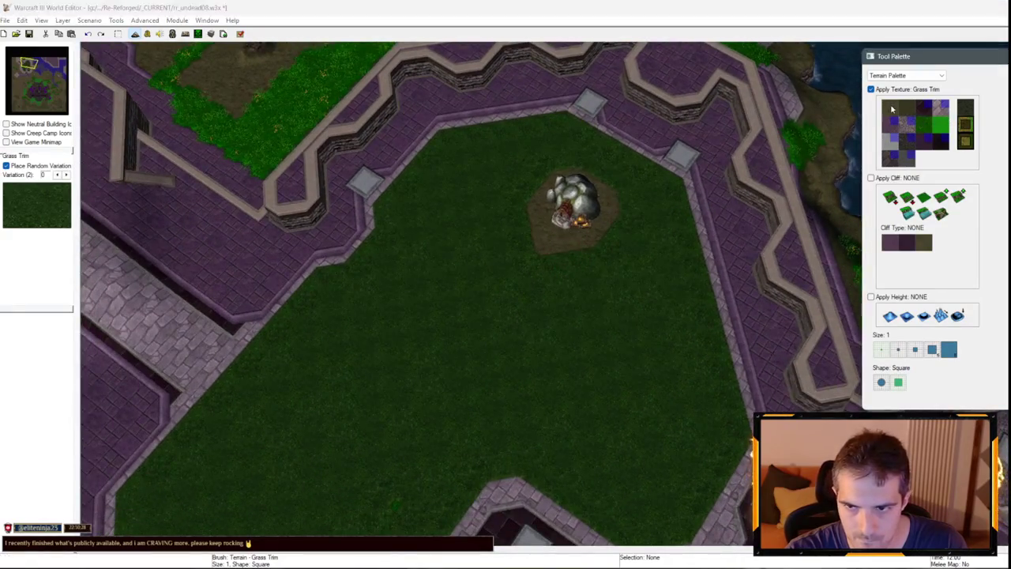
{"action": "left_click_drag", "start_coordinate": [535, 278], "coordinate": [528, 306]}
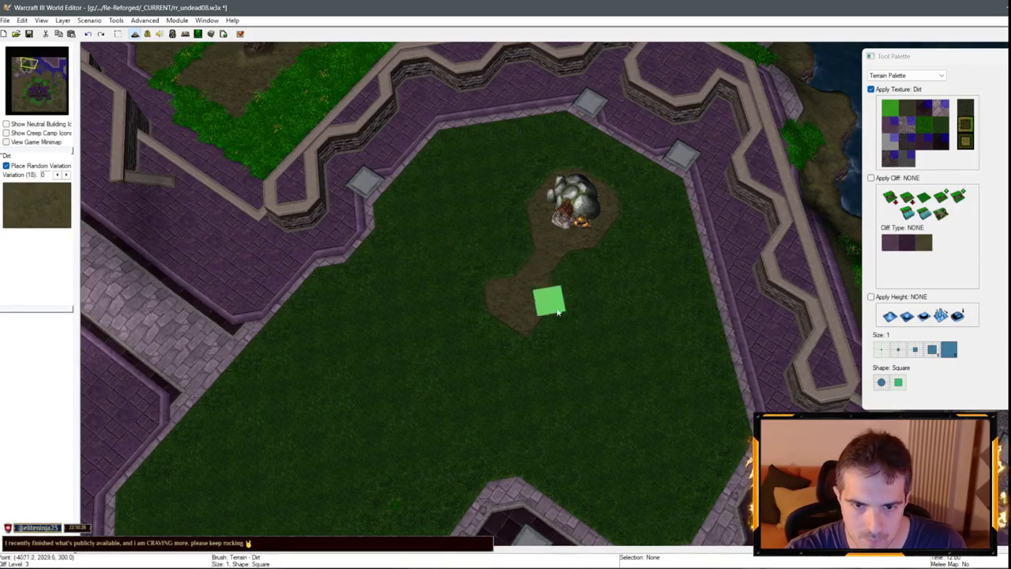
{"action": "key", "text": "Left"}
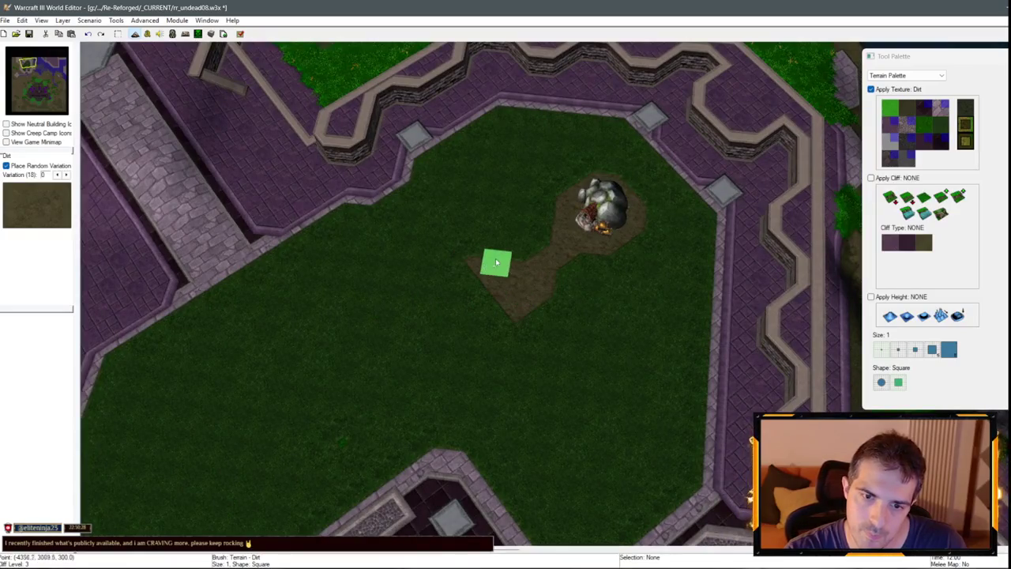
{"action": "key", "text": "Right"}
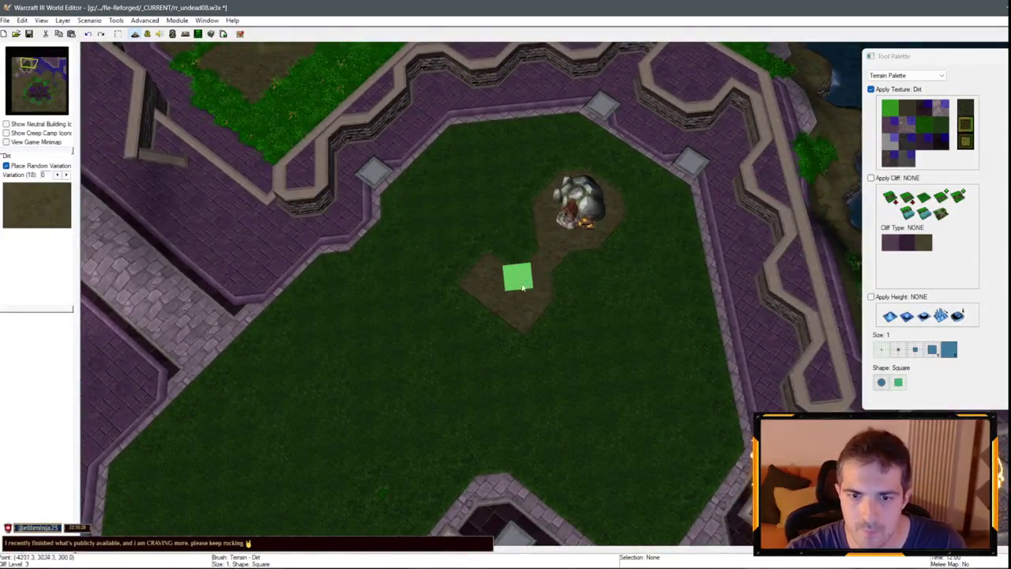
{"action": "left_click", "coordinate": [907, 75]}
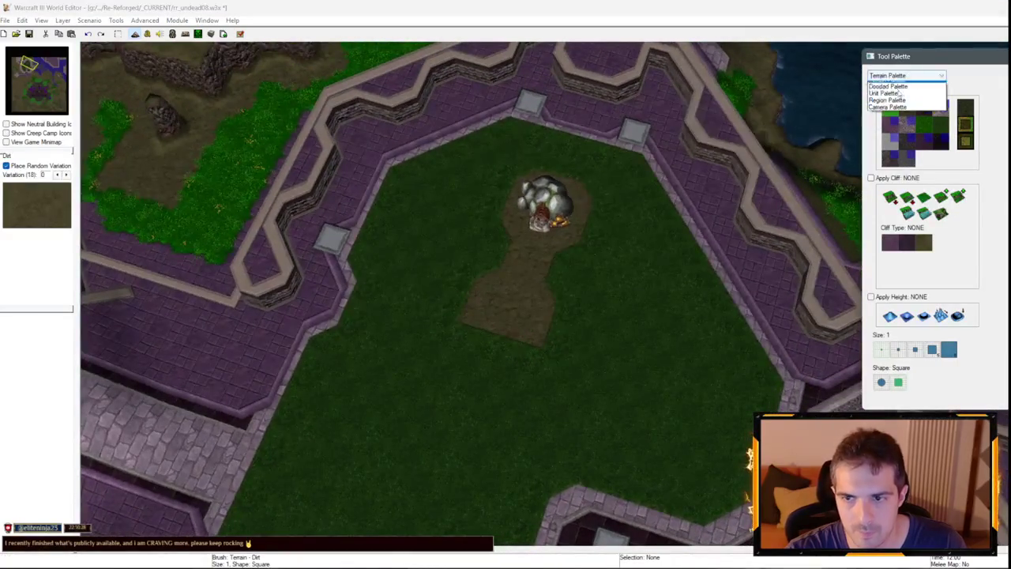
Place a Town Hall at the dirt path's south end, then reselect the Dirt texture.
{"action": "left_click", "coordinate": [901, 94]}
{"action": "left_click", "coordinate": [876, 228]}
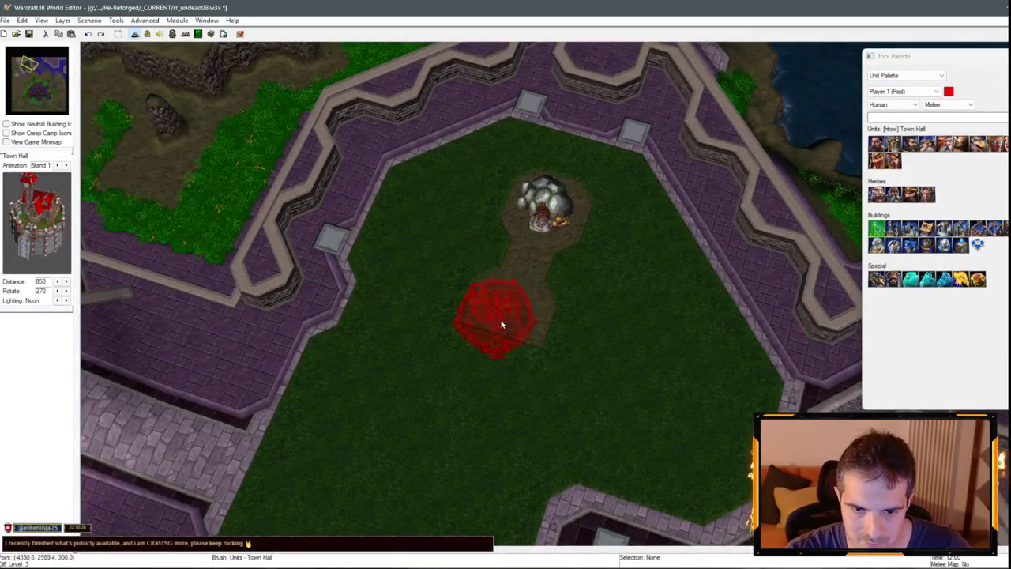
{"action": "left_click", "coordinate": [503, 345]}
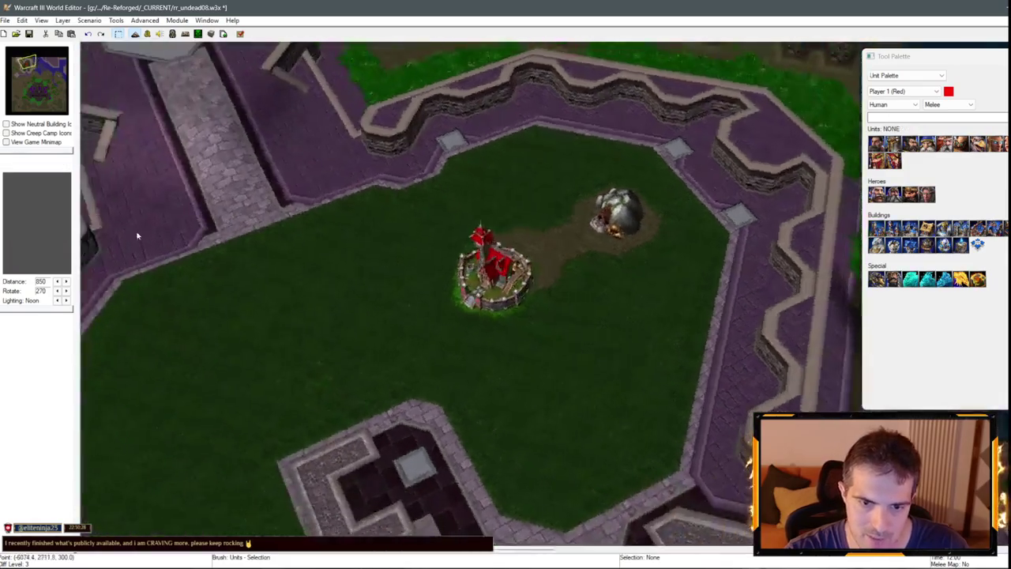
{"action": "left_click_drag", "start_coordinate": [462, 243], "coordinate": [476, 213]}
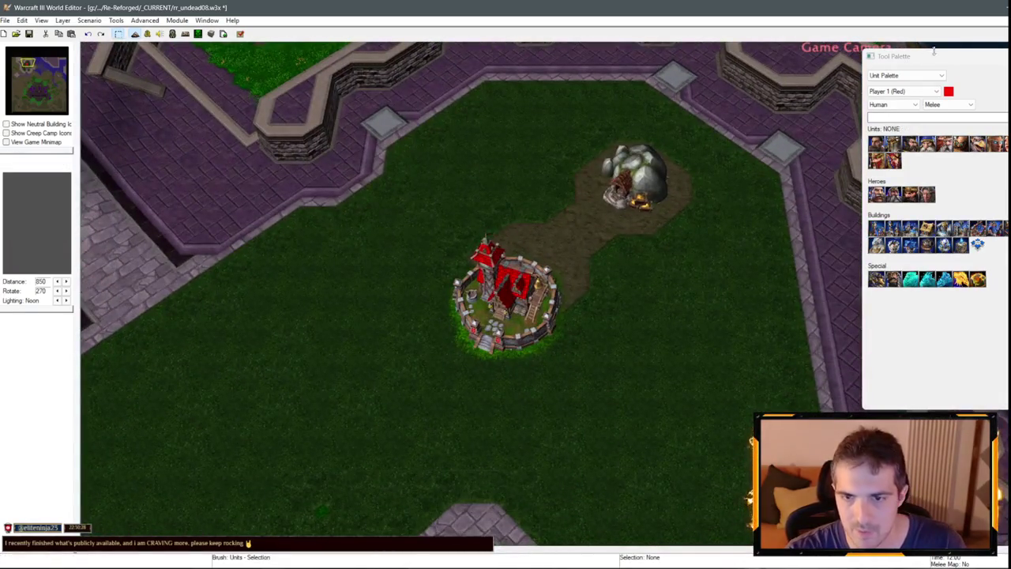
{"action": "left_click", "coordinate": [906, 75]}
{"action": "left_click", "coordinate": [893, 82]}
{"action": "left_click", "coordinate": [893, 114]}
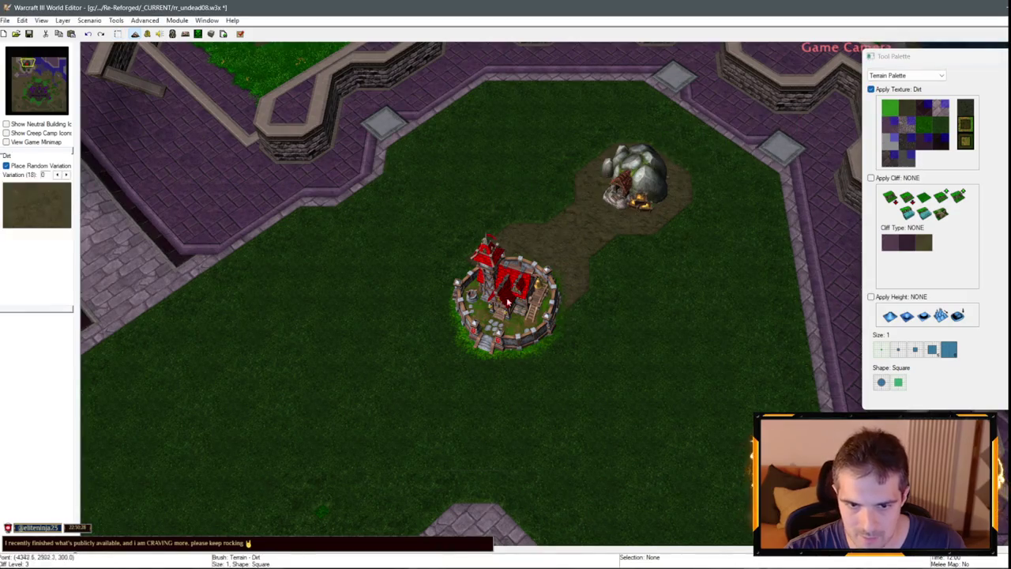
Paint Dirt around the Town Hall's lower and left sides, trimming the left edge with Grass Trim.
{"action": "left_click_drag", "start_coordinate": [474, 320], "coordinate": [555, 348]}
{"action": "mouse_move", "coordinate": [557, 301]}
{"action": "left_mouse_down"}
{"action": "mouse_move", "coordinate": [594, 320]}
{"action": "mouse_move", "coordinate": [594, 356]}
{"action": "mouse_move", "coordinate": [436, 356]}
{"action": "mouse_move", "coordinate": [445, 257]}
{"action": "mouse_move", "coordinate": [486, 229]}
{"action": "left_mouse_up"}
{"action": "scroll", "coordinate": [624, 359], "scroll_direction": "down", "scroll_amount": 3}
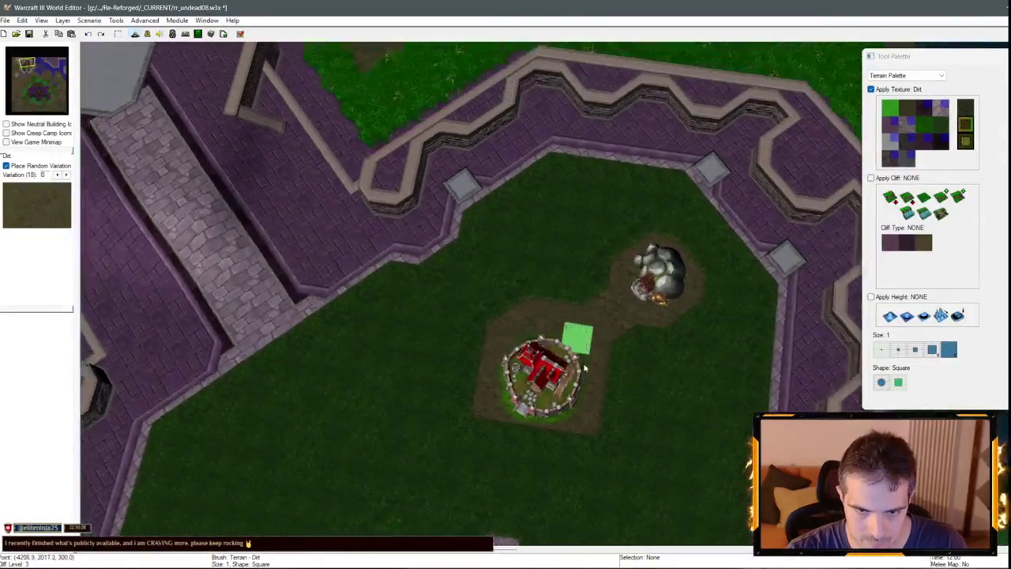
{"action": "scroll", "coordinate": [590, 342], "scroll_direction": "up", "scroll_amount": 3}
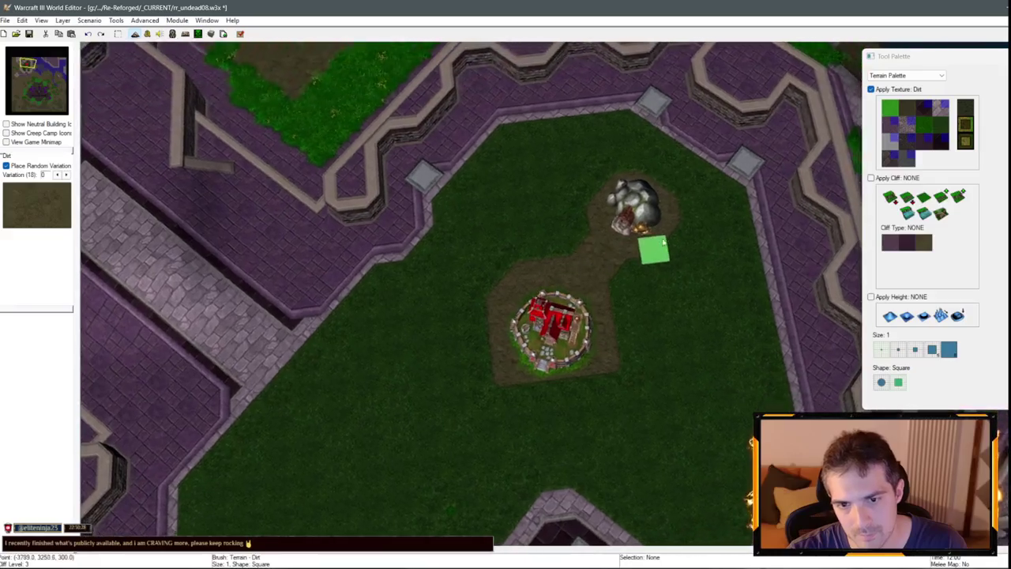
{"action": "left_click", "coordinate": [940, 125]}
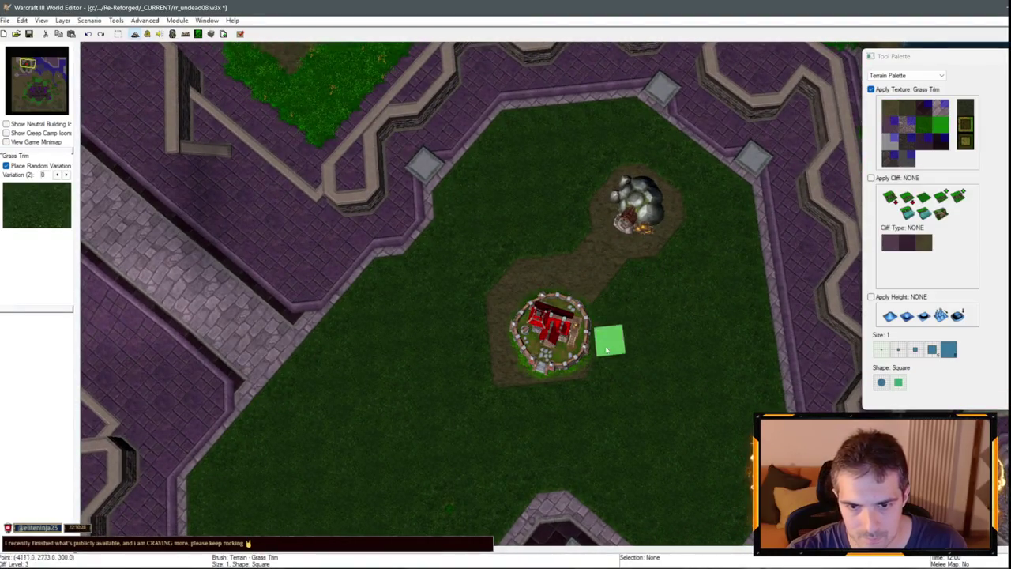
{"action": "left_click_drag", "start_coordinate": [488, 283], "coordinate": [491, 387]}
Paint a larger Dirt pad under the Town Hall with brush size 2, hiding units meanwhile.
{"action": "left_click", "coordinate": [889, 108]}
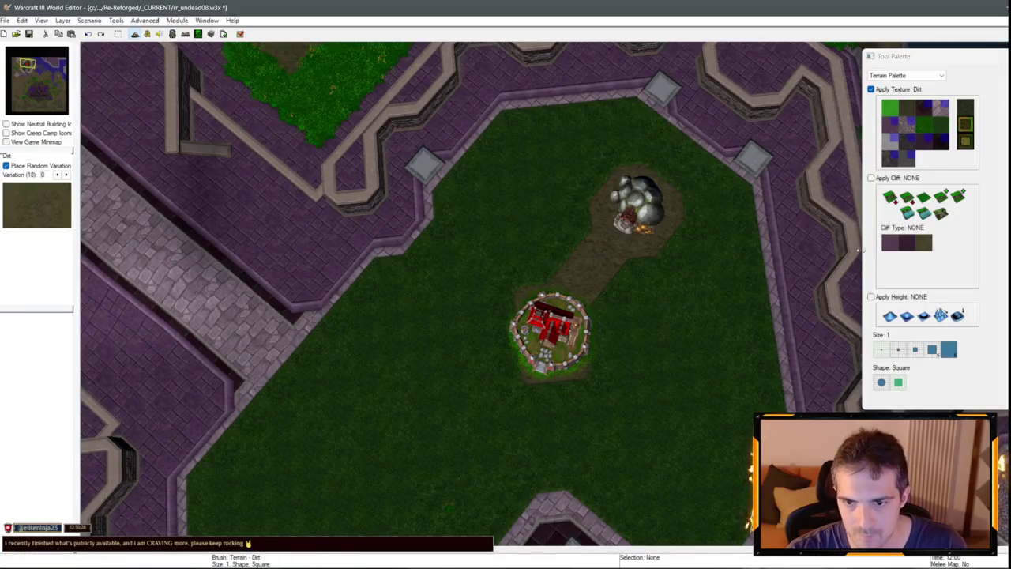
{"action": "left_click", "coordinate": [899, 349]}
{"action": "key", "text": "u"}
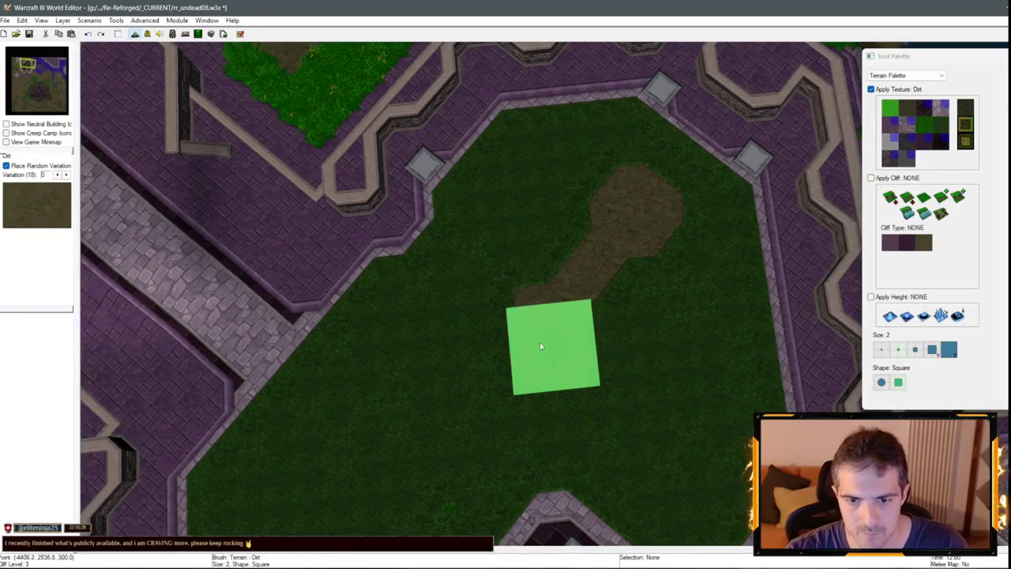
{"action": "left_click", "coordinate": [525, 346]}
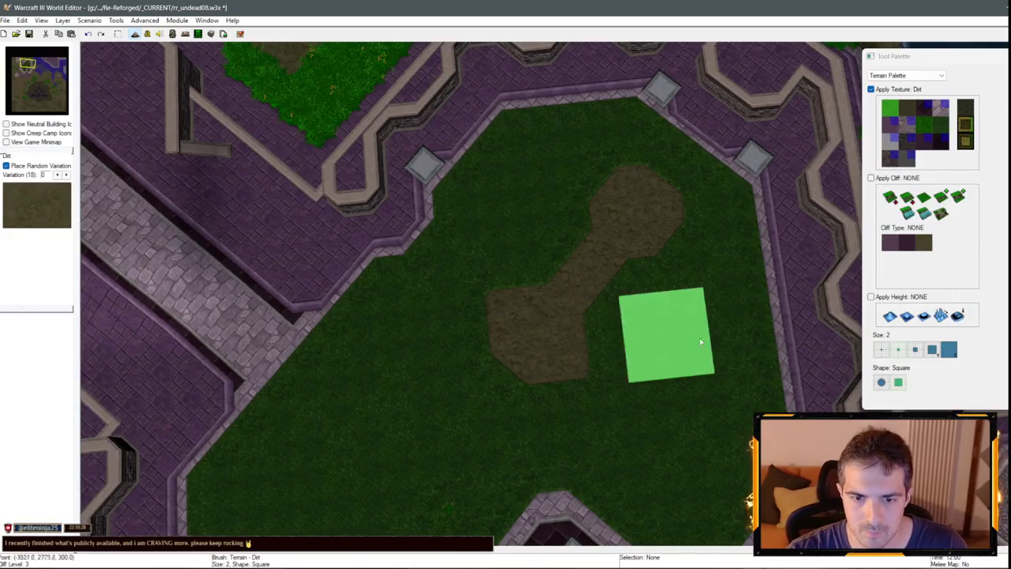
{"action": "key", "text": "u"}
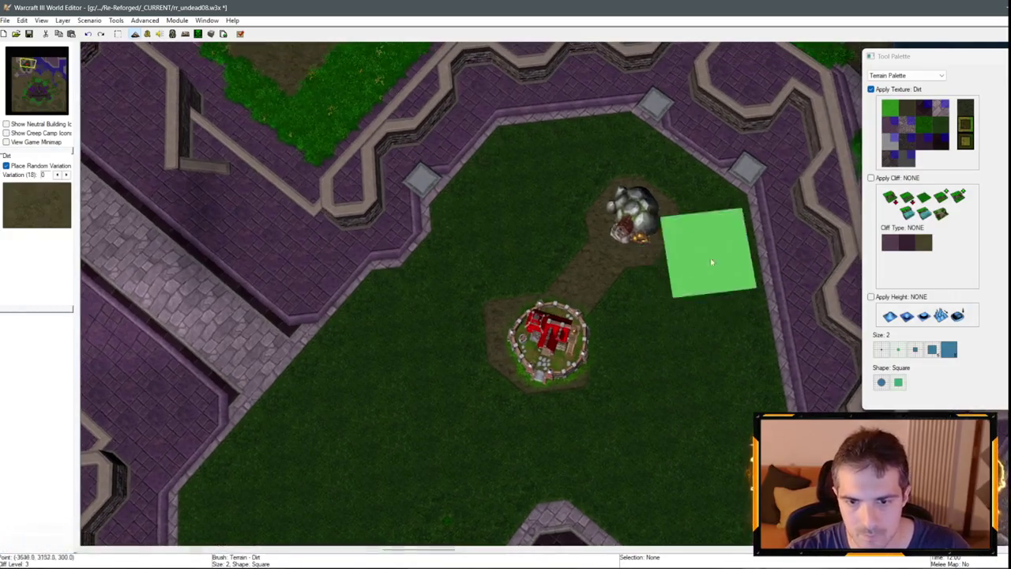
{"action": "right_click", "coordinate": [713, 261]}
Nudge the Town Hall slightly left with the unit tools and deselect it.
{"action": "left_click", "coordinate": [931, 77]}
{"action": "left_click", "coordinate": [904, 103]}
{"action": "left_click_drag", "start_coordinate": [551, 345], "coordinate": [539, 348]}
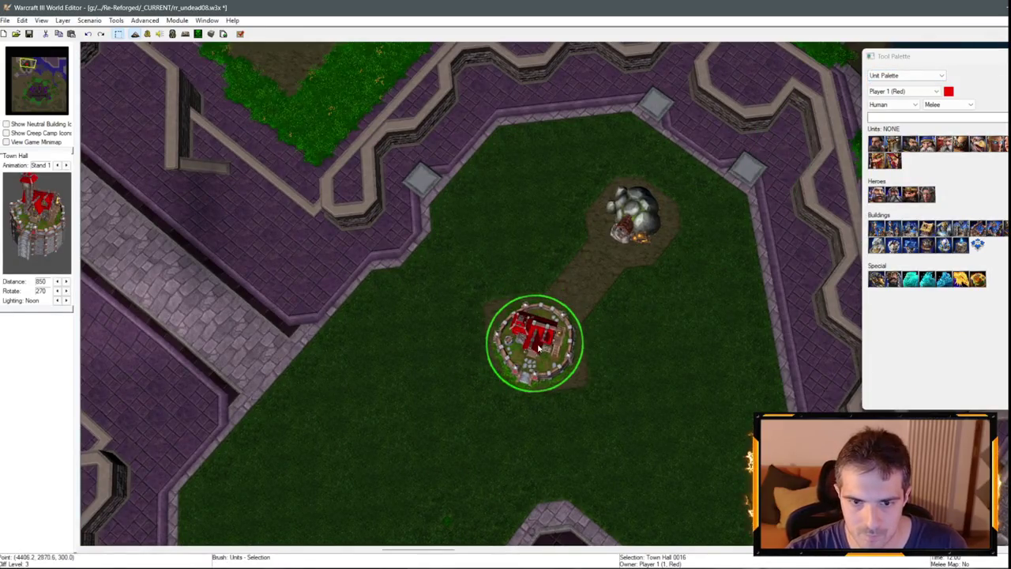
{"action": "left_click", "coordinate": [661, 377]}
{"action": "scroll", "coordinate": [667, 380], "scroll_direction": "down", "scroll_amount": 3}
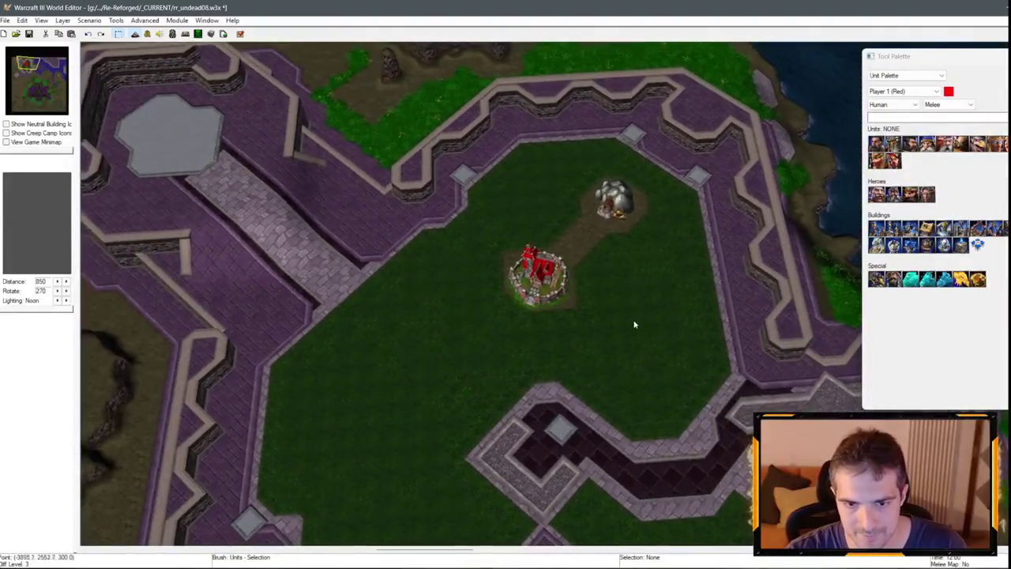
{"action": "scroll", "coordinate": [624, 317], "scroll_direction": "up", "scroll_amount": 2}
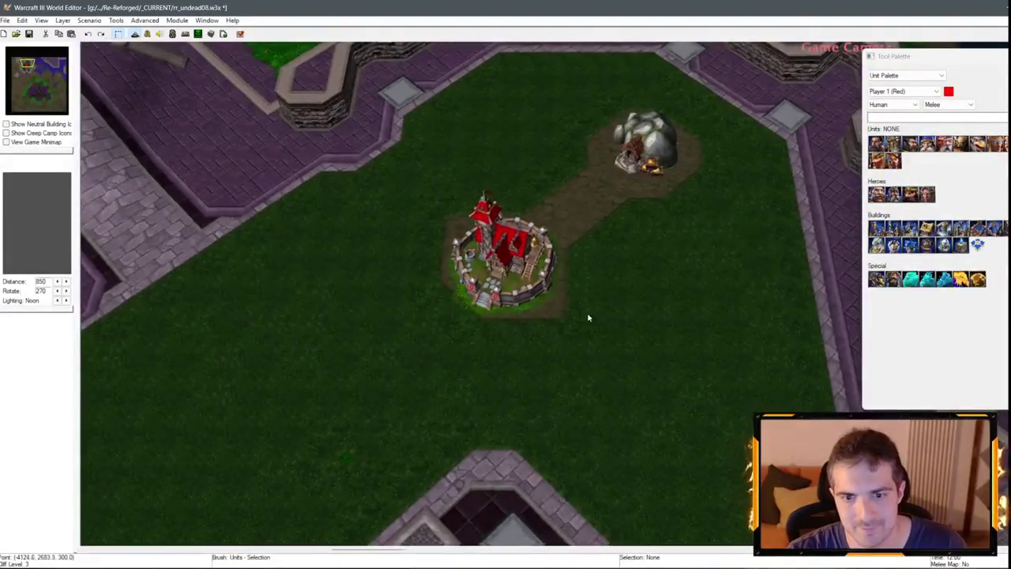
{"action": "scroll", "coordinate": [601, 332], "scroll_direction": "down", "scroll_amount": 1}
{"action": "scroll", "coordinate": [671, 352], "scroll_direction": "up", "scroll_amount": 3}
Smooth the pad's surroundings with Grass terrain, then return to selection mode.
{"action": "key", "text": "d"}
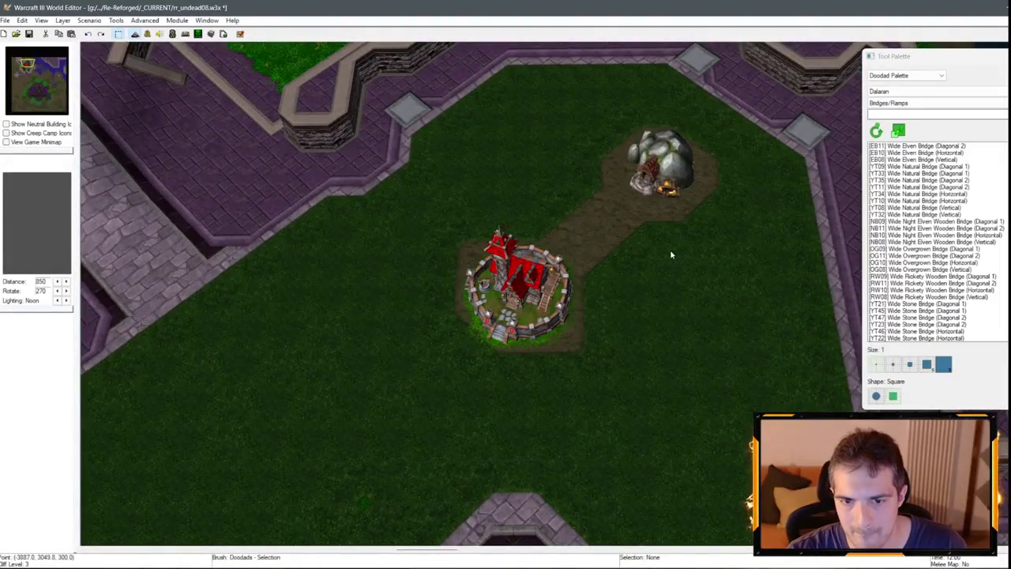
{"action": "left_click", "coordinate": [926, 76]}
{"action": "left_click", "coordinate": [909, 87]}
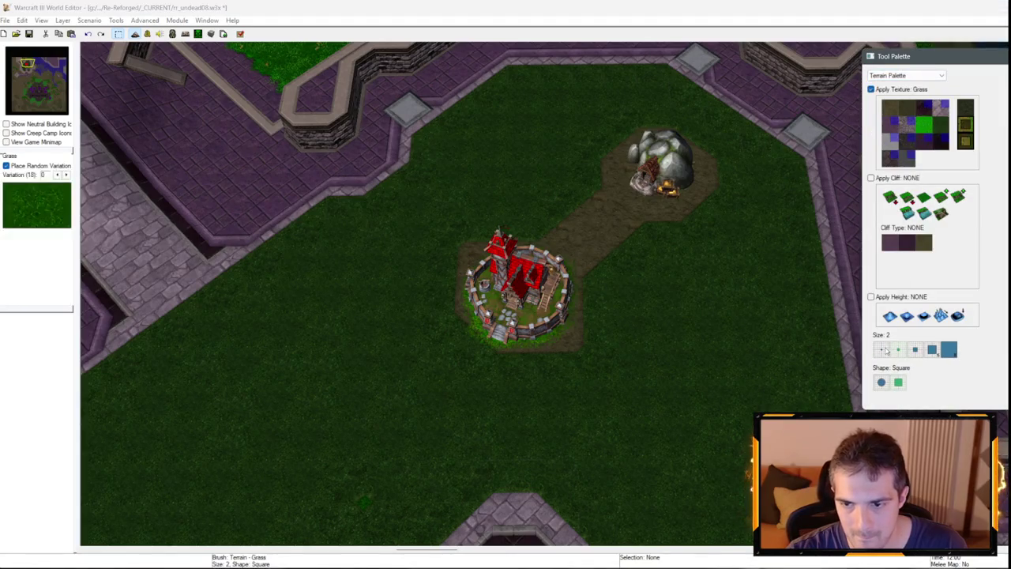
{"action": "scroll", "coordinate": [608, 385], "scroll_direction": "up", "scroll_amount": 1}
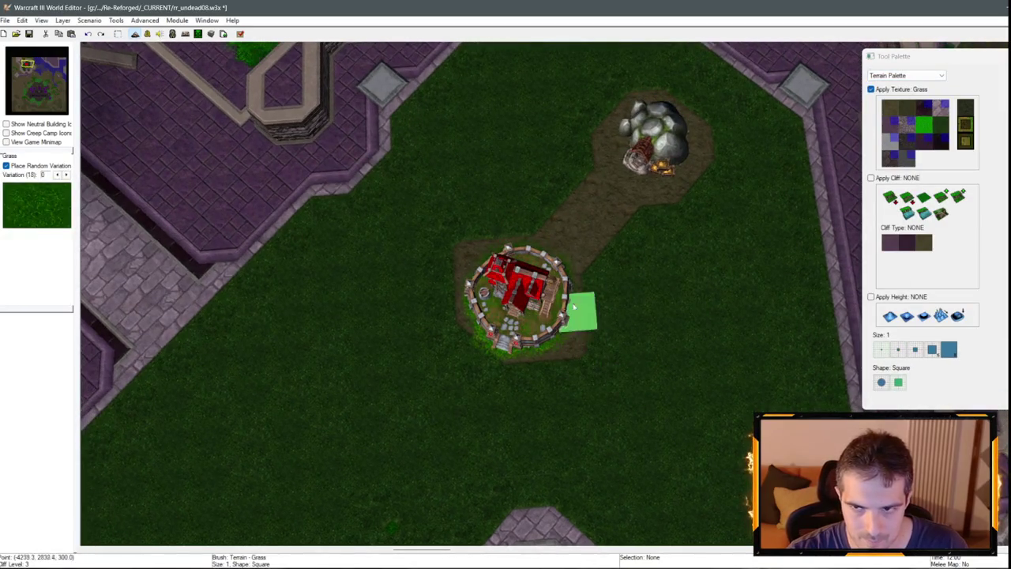
{"action": "scroll", "coordinate": [633, 269], "scroll_direction": "down", "scroll_amount": 3}
{"action": "scroll", "coordinate": [546, 341], "scroll_direction": "up", "scroll_amount": 3}
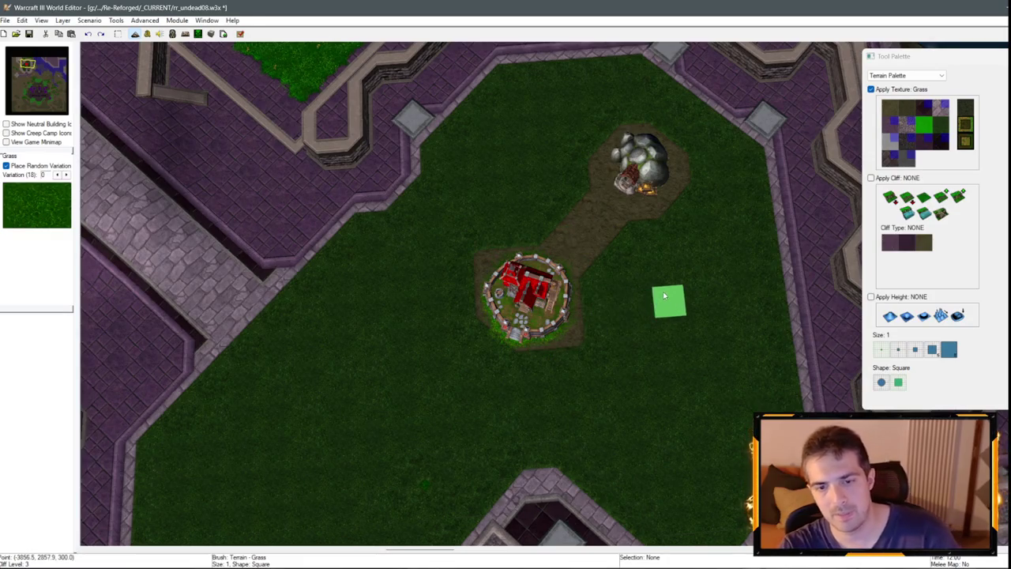
{"action": "scroll", "coordinate": [672, 253], "scroll_direction": "down", "scroll_amount": 3}
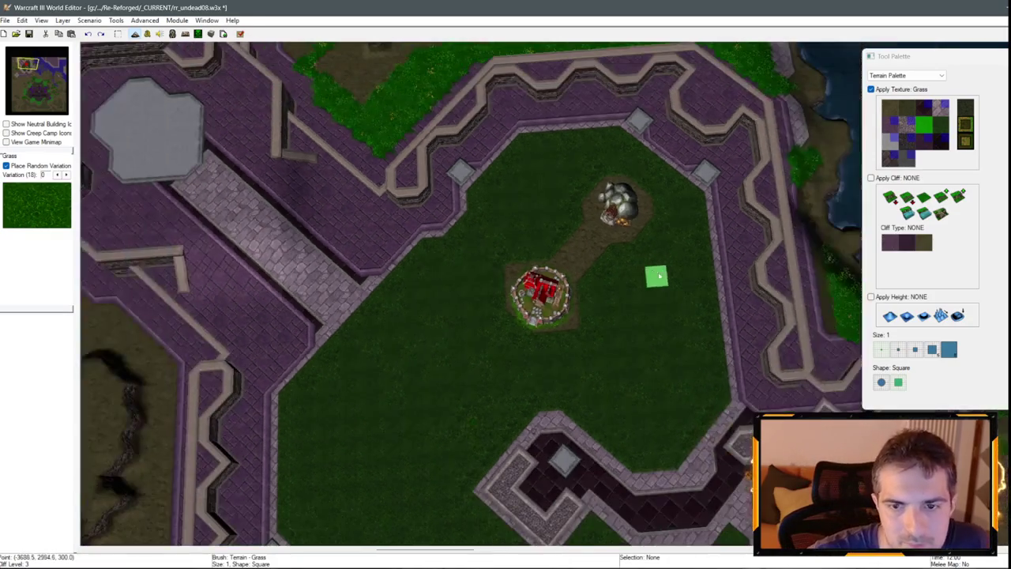
{"action": "right_click", "coordinate": [655, 276]}
{"action": "scroll", "coordinate": [644, 366], "scroll_direction": "up", "scroll_amount": 1}
{"action": "scroll", "coordinate": [562, 355], "scroll_direction": "down", "scroll_amount": 1}
Bring the dirt south of the base into view, then select Grass Trim with a size-2 brush.
{"action": "mouse_move", "coordinate": [562, 354]}
{"action": "left_mouse_down"}
{"action": "mouse_move", "coordinate": [630, 249]}
{"action": "mouse_move", "coordinate": [598, 185]}
{"action": "left_mouse_up"}
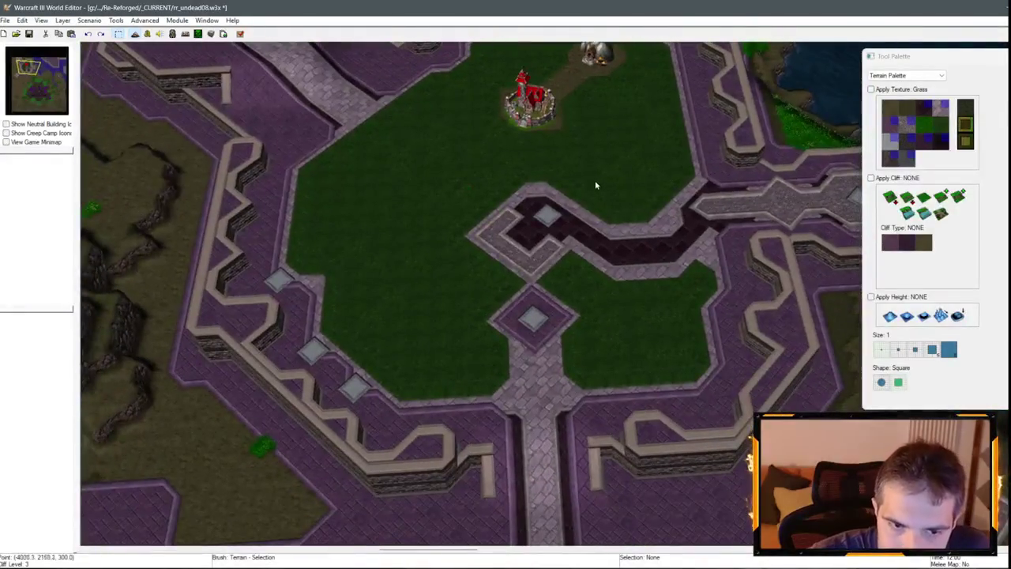
{"action": "scroll", "coordinate": [584, 171], "scroll_direction": "down", "scroll_amount": 2}
{"action": "left_click_drag", "start_coordinate": [700, 350], "coordinate": [587, 188]}
{"action": "scroll", "coordinate": [445, 255], "scroll_direction": "down", "scroll_amount": 1}
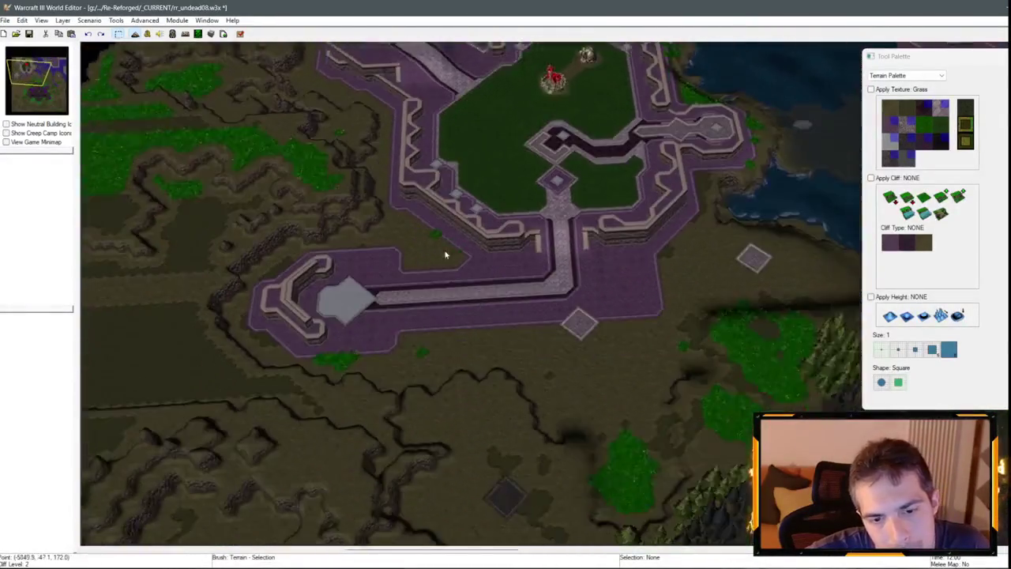
{"action": "scroll", "coordinate": [458, 204], "scroll_direction": "down", "scroll_amount": 3}
{"action": "scroll", "coordinate": [361, 237], "scroll_direction": "up", "scroll_amount": 4}
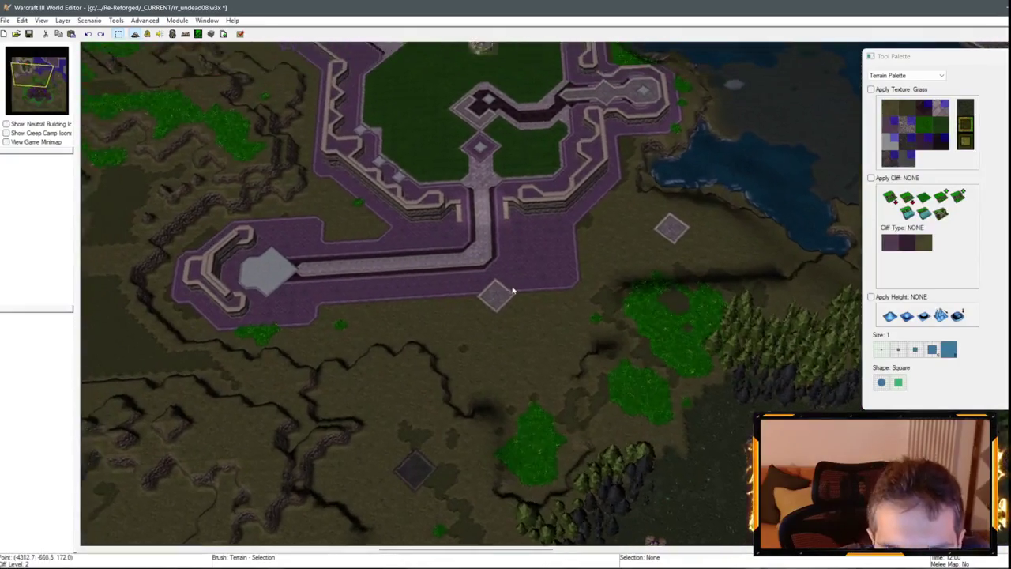
{"action": "left_click", "coordinate": [942, 127]}
{"action": "scroll", "coordinate": [606, 205], "scroll_direction": "up", "scroll_amount": 2}
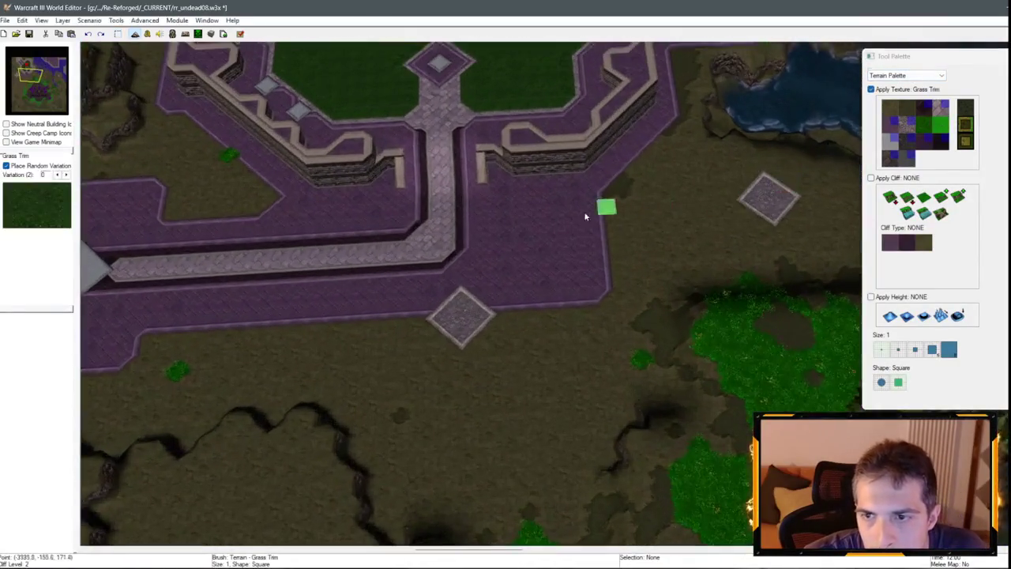
{"action": "left_click", "coordinate": [898, 350]}
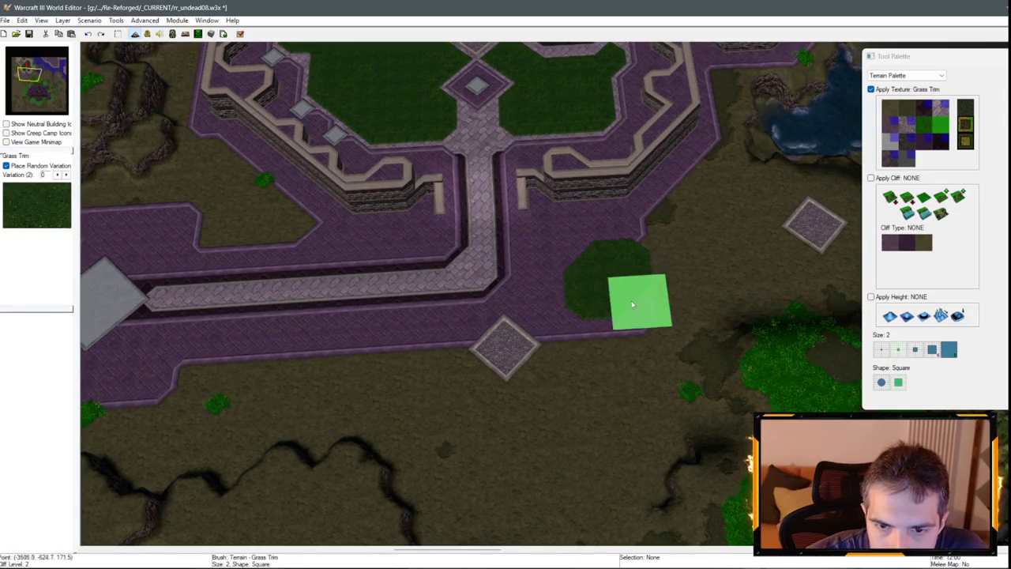
Briefly pick Brick, then go back to Grass Trim with a size-1 brush.
{"action": "left_click", "coordinate": [926, 164]}
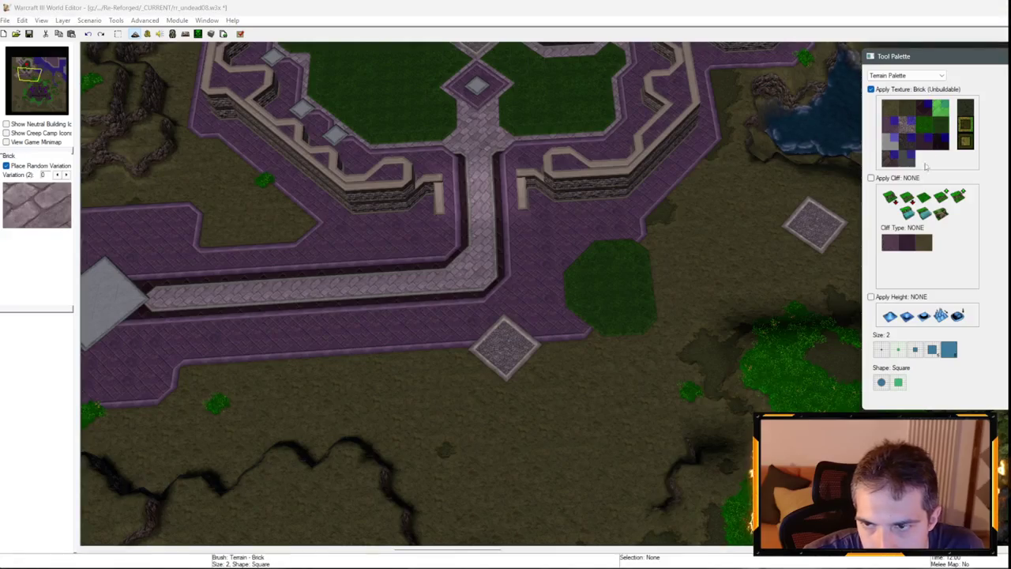
{"action": "left_click", "coordinate": [938, 126]}
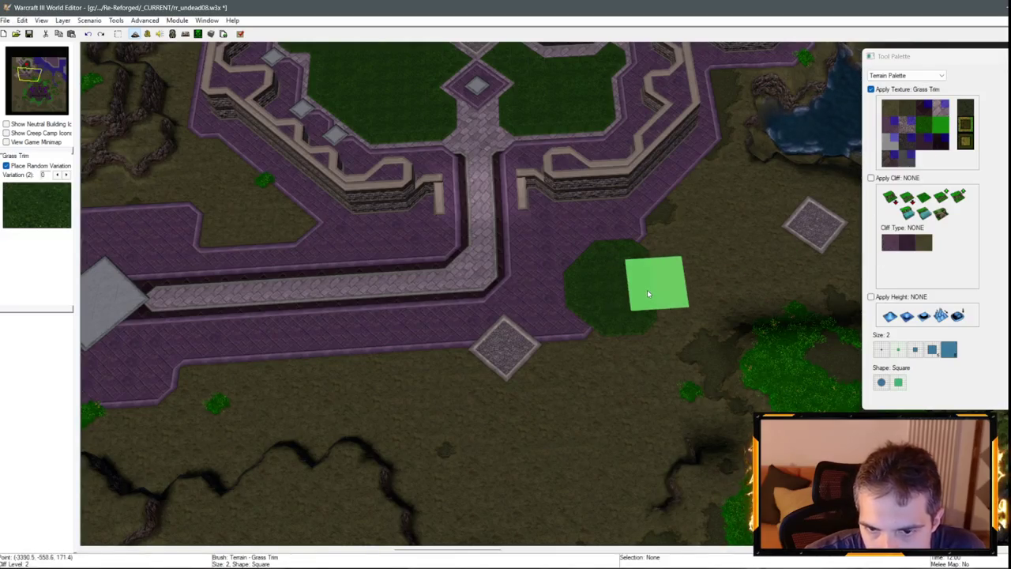
{"action": "left_click", "coordinate": [882, 353]}
{"action": "scroll", "coordinate": [647, 323], "scroll_direction": "up", "scroll_amount": 1}
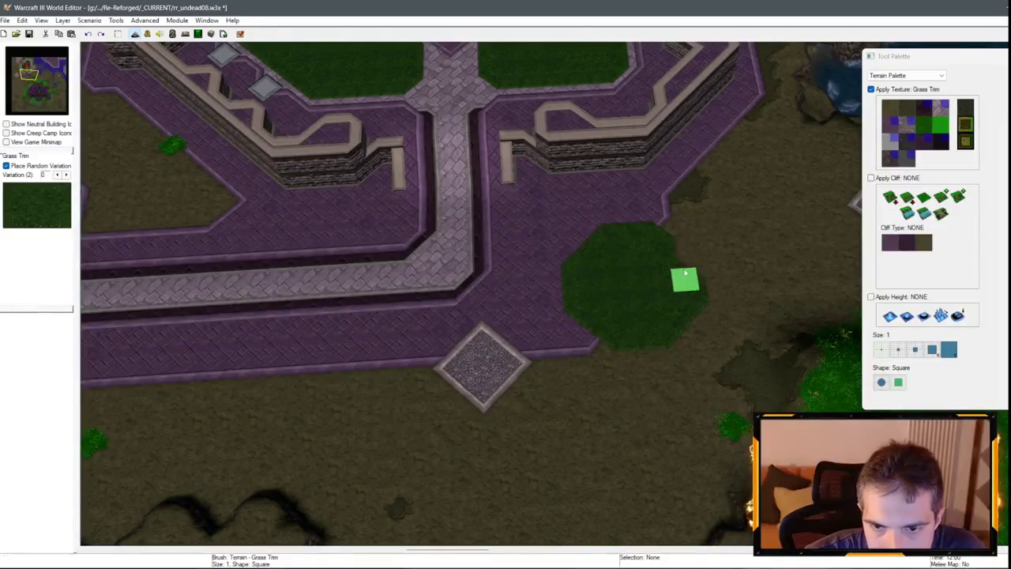
{"action": "scroll", "coordinate": [474, 308], "scroll_direction": "down", "scroll_amount": 2}
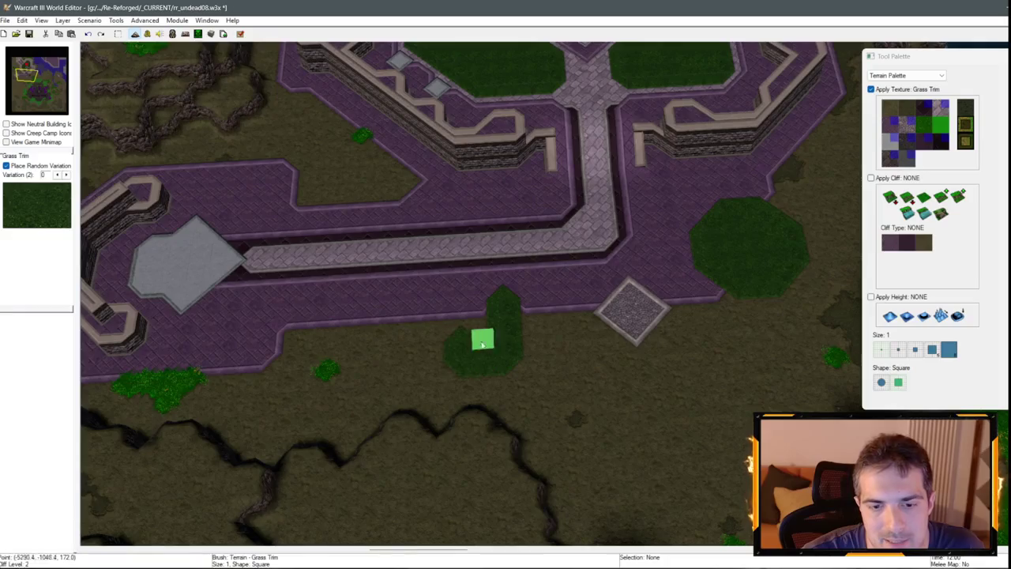
Paint a round Grass Trim patch outside the southern wall.
{"action": "key", "text": "Down"}
{"action": "left_click", "coordinate": [929, 197]}
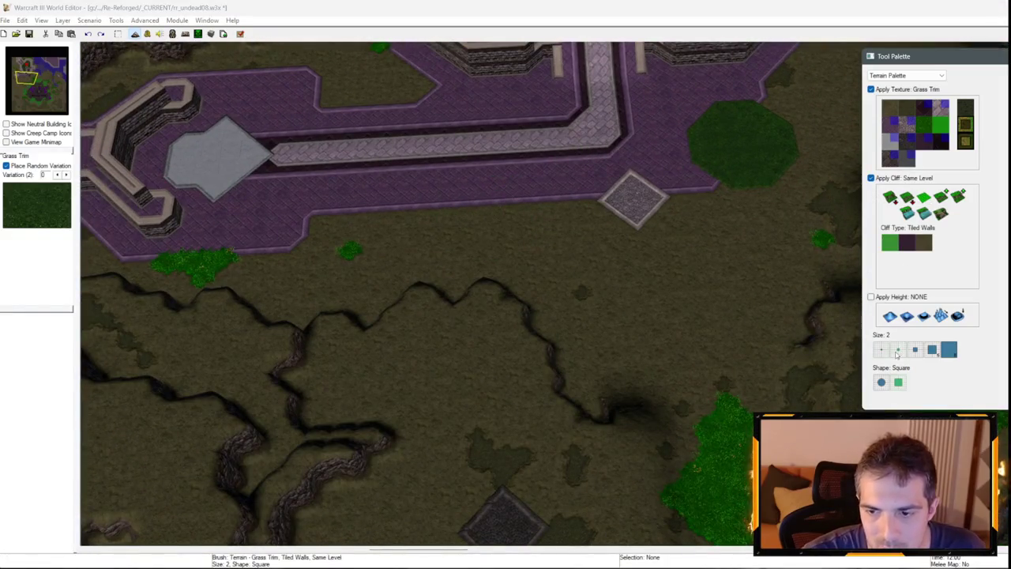
{"action": "left_click", "coordinate": [924, 242]}
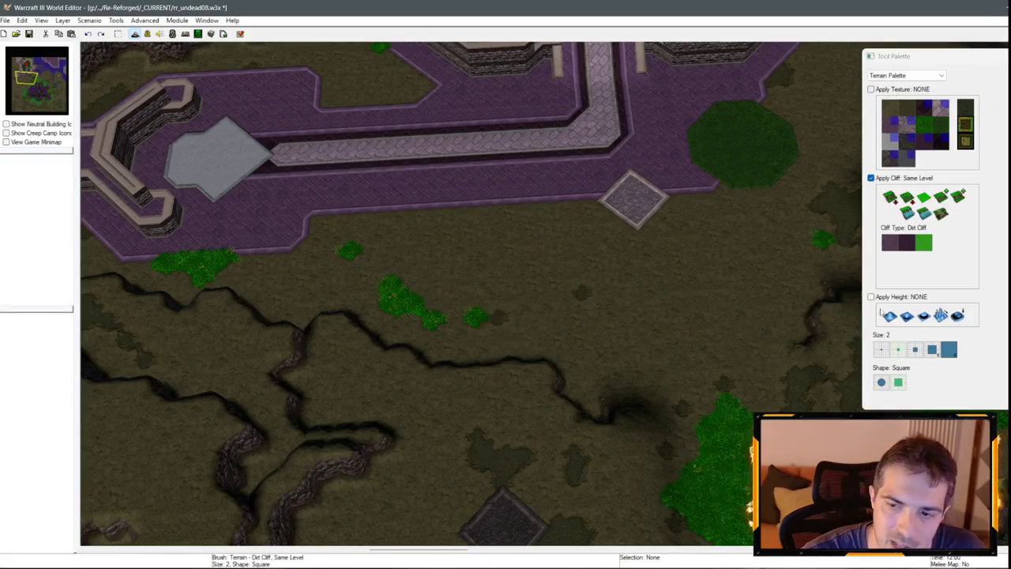
{"action": "left_click", "coordinate": [882, 382]}
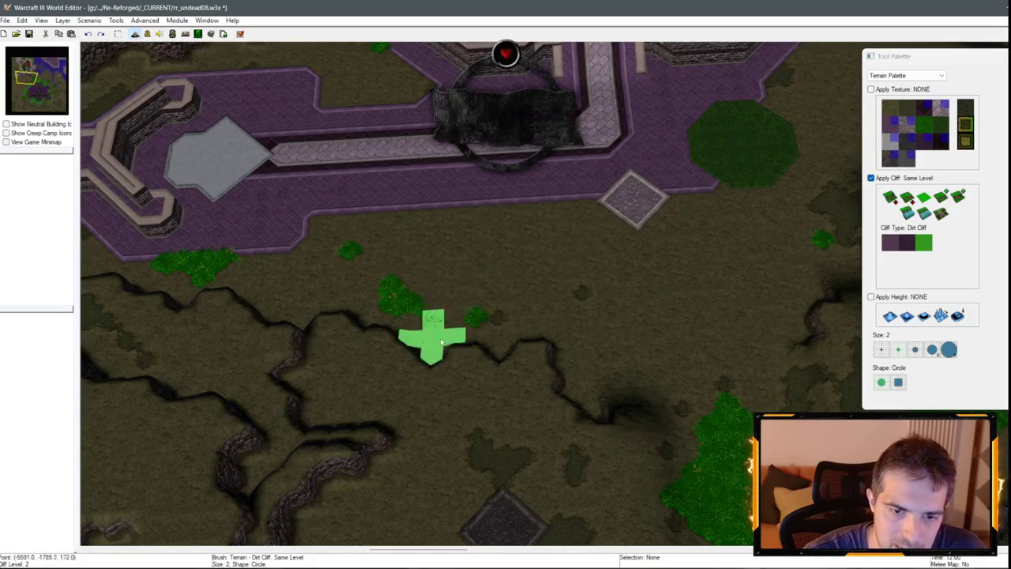
{"action": "key", "text": "Up"}
{"action": "key", "text": "Right"}
{"action": "left_click", "coordinate": [940, 124]}
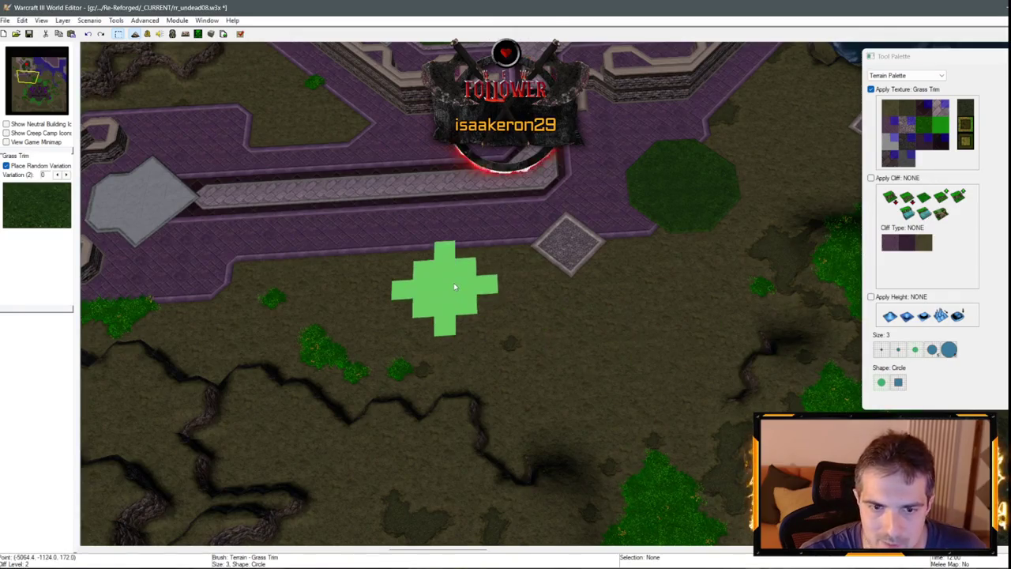
{"action": "left_click", "coordinate": [454, 287]}
Switch to a size-3 square brush and reshape the round patch into a square grass pad.
{"action": "key", "text": "Down"}
{"action": "key", "text": "Up"}
{"action": "key", "text": "Right"}
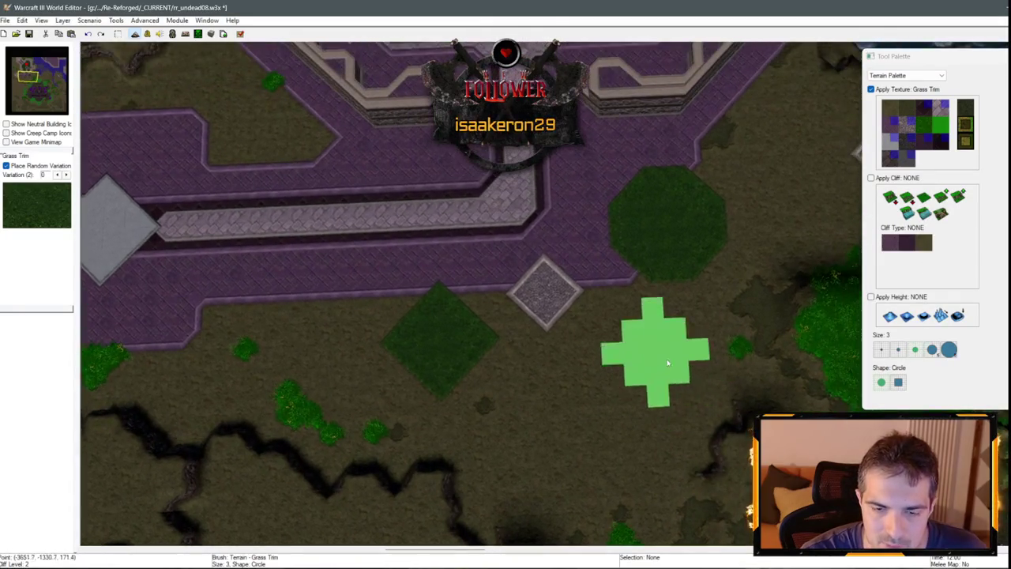
{"action": "key", "text": "ctrl+z"}
{"action": "left_click", "coordinate": [948, 349]}
{"action": "left_click", "coordinate": [898, 382]}
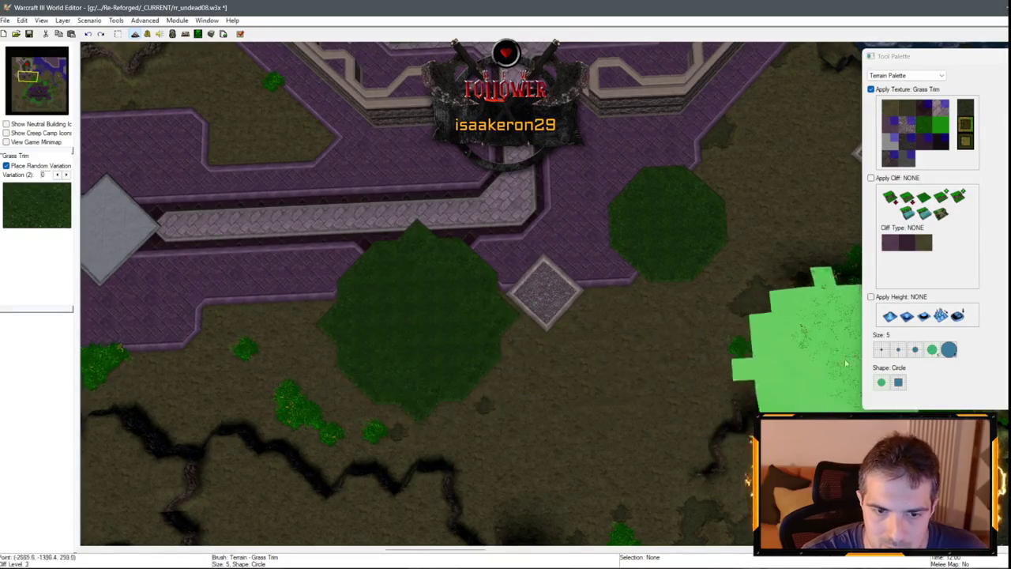
{"action": "left_click", "coordinate": [915, 349]}
{"action": "key", "text": "Up"}
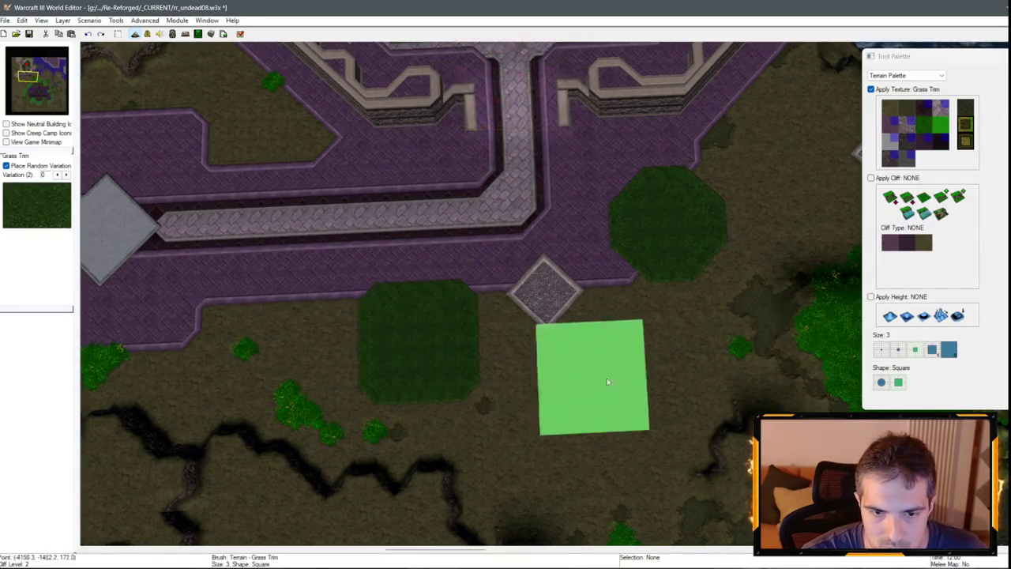
{"action": "left_click", "coordinate": [659, 217]}
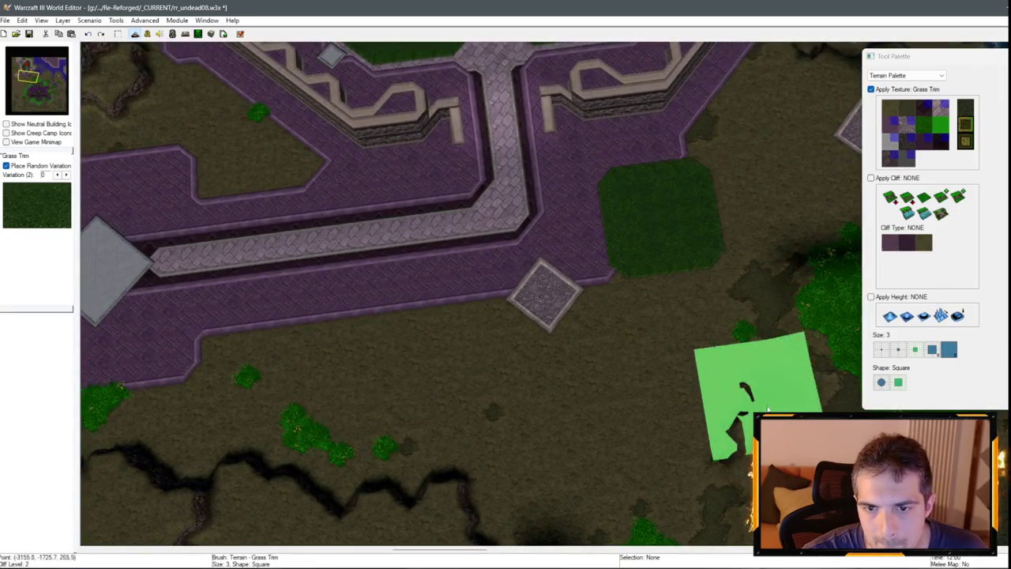
Paint a second square Grass Trim pad, then select the Brick texture.
{"action": "left_click", "coordinate": [422, 361]}
{"action": "scroll", "coordinate": [706, 308], "scroll_direction": "down", "scroll_amount": 3}
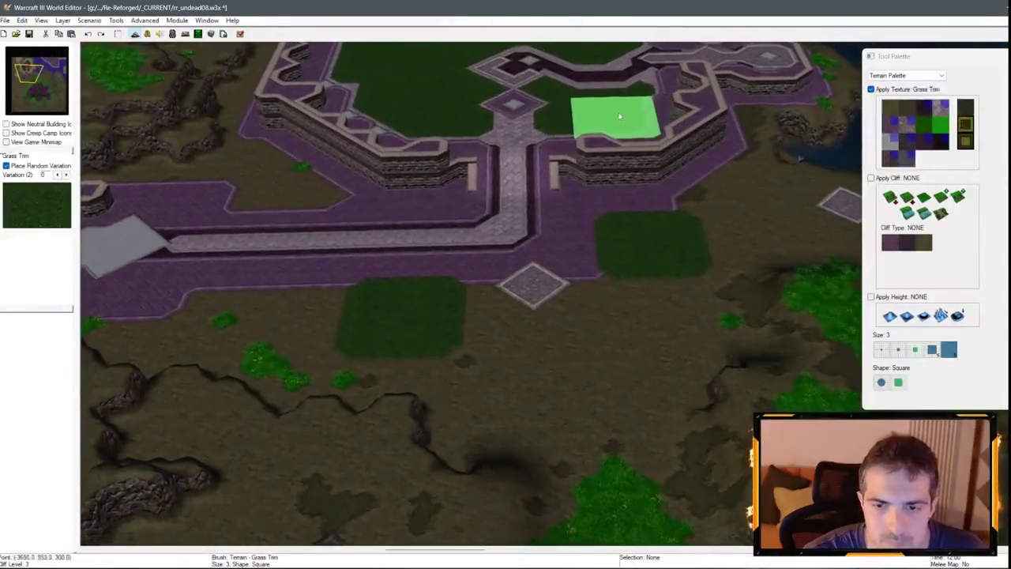
{"action": "left_click", "coordinate": [919, 118]}
{"action": "left_click", "coordinate": [909, 126]}
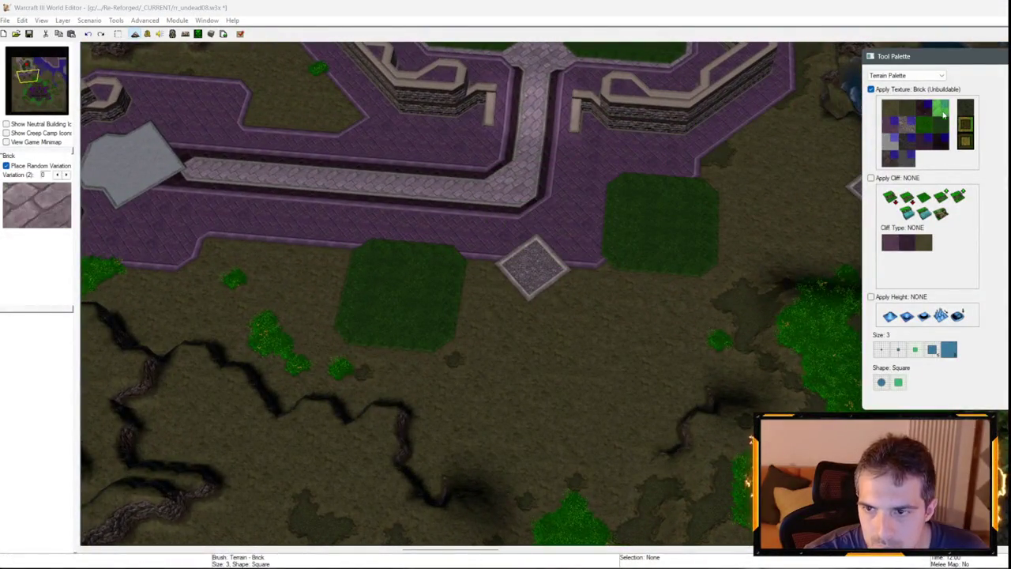
Paint brick strips along the grass square's bottom and left edges.
{"action": "scroll", "coordinate": [614, 265], "scroll_direction": "up", "scroll_amount": 1}
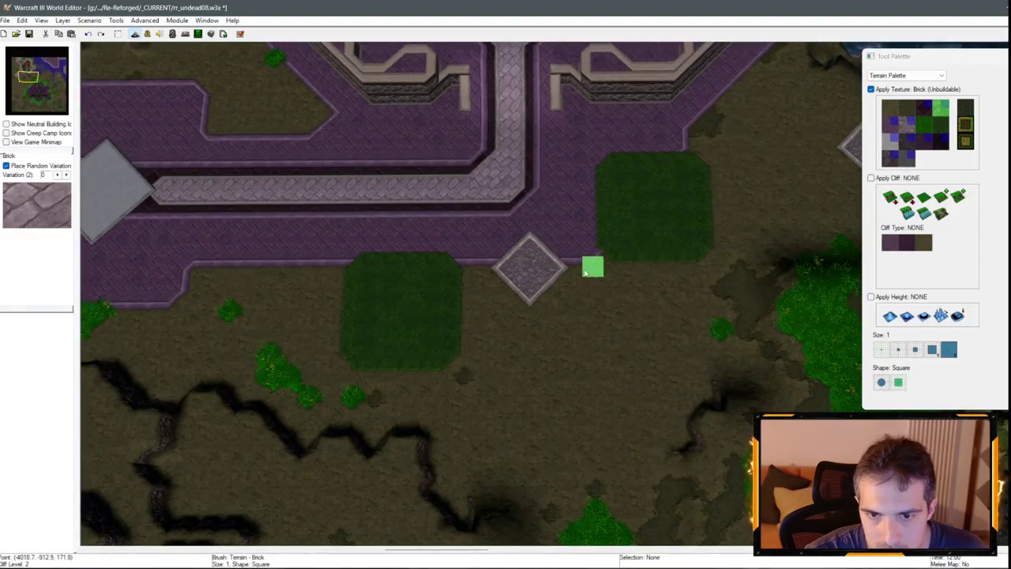
{"action": "scroll", "coordinate": [588, 261], "scroll_direction": "up", "scroll_amount": 1}
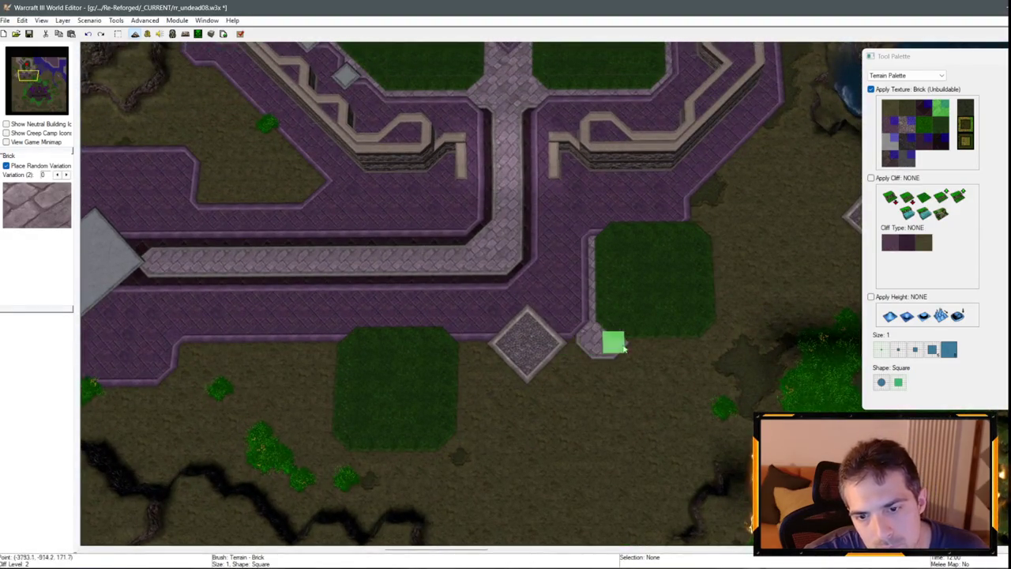
{"action": "left_click_drag", "start_coordinate": [624, 349], "coordinate": [715, 343]}
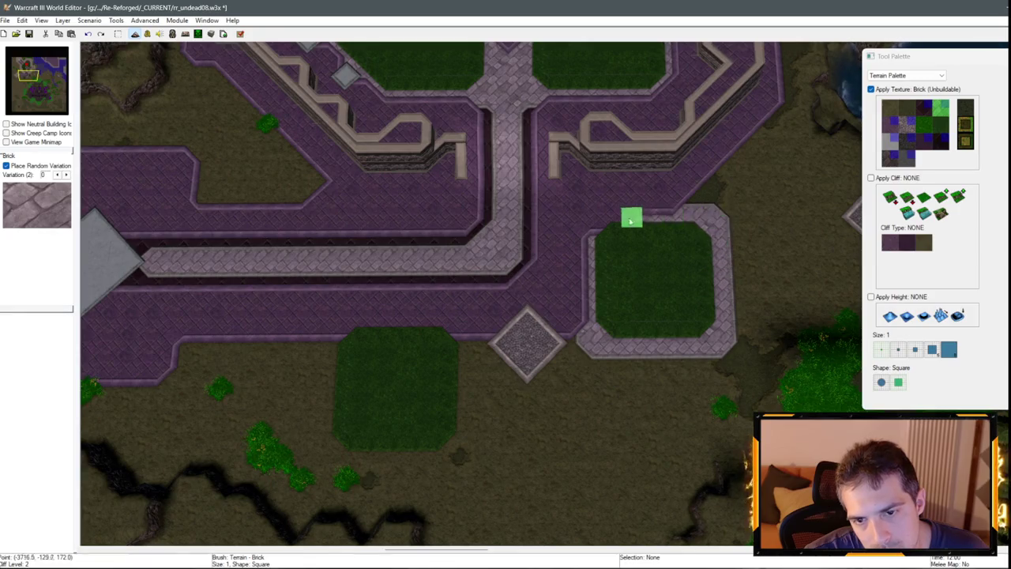
{"action": "scroll", "coordinate": [553, 206], "scroll_direction": "down", "scroll_amount": 2}
{"action": "scroll", "coordinate": [537, 261], "scroll_direction": "up", "scroll_amount": 2}
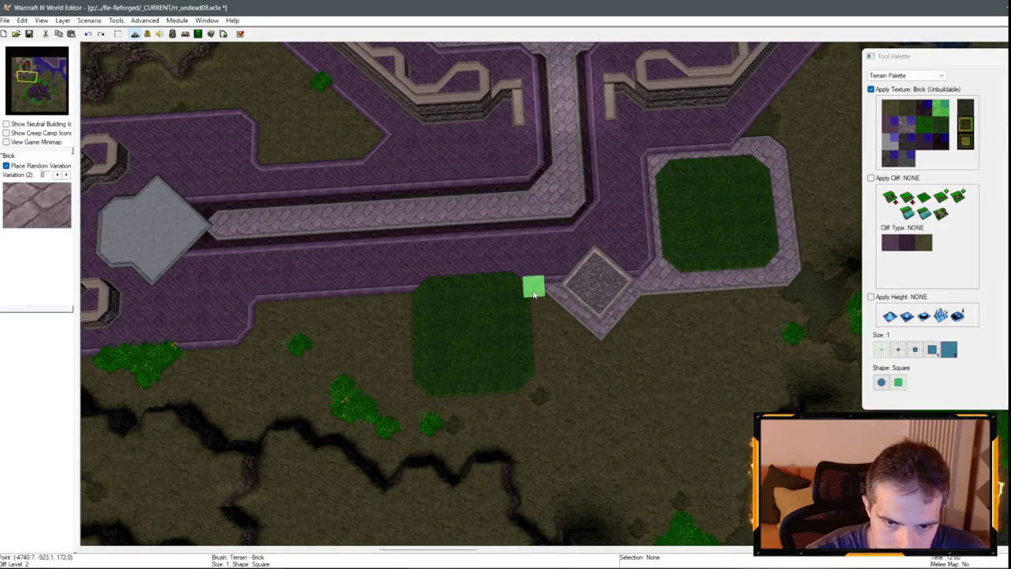
{"action": "mouse_move", "coordinate": [430, 401]}
{"action": "left_mouse_down"}
{"action": "mouse_move", "coordinate": [406, 357]}
{"action": "mouse_move", "coordinate": [406, 293]}
{"action": "mouse_move", "coordinate": [353, 280]}
{"action": "mouse_move", "coordinate": [309, 287]}
{"action": "mouse_move", "coordinate": [309, 303]}
{"action": "left_mouse_up"}
Try a Round Tiles patch below the wall, then undo it.
{"action": "key", "text": "Left"}
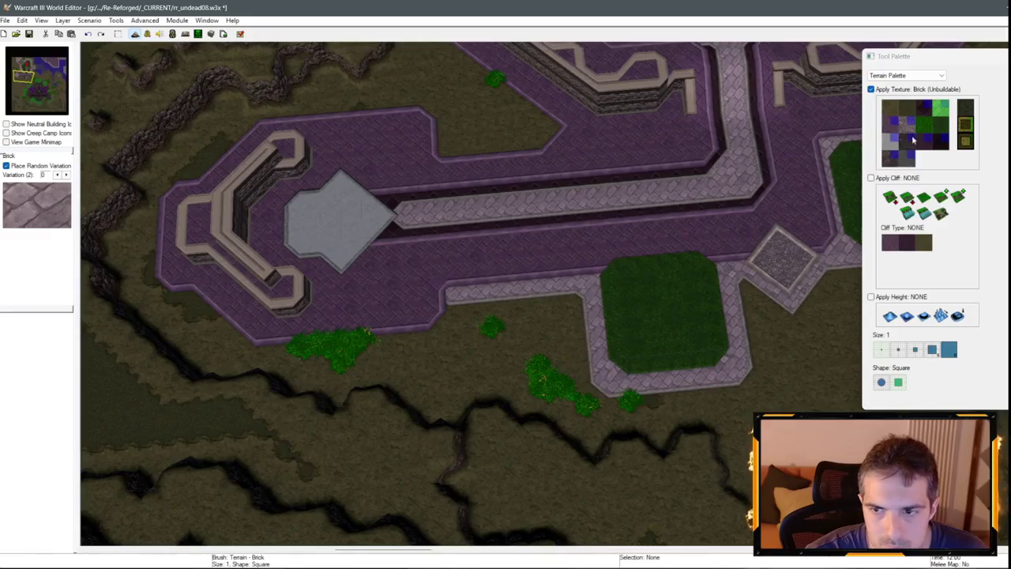
{"action": "left_click", "coordinate": [906, 124]}
{"action": "mouse_move", "coordinate": [447, 307]}
{"action": "left_mouse_down"}
{"action": "mouse_move", "coordinate": [467, 287]}
{"action": "mouse_move", "coordinate": [482, 308]}
{"action": "mouse_move", "coordinate": [470, 309]}
{"action": "left_mouse_up"}
{"action": "left_click", "coordinate": [938, 113]}
{"action": "key", "text": "Down"}
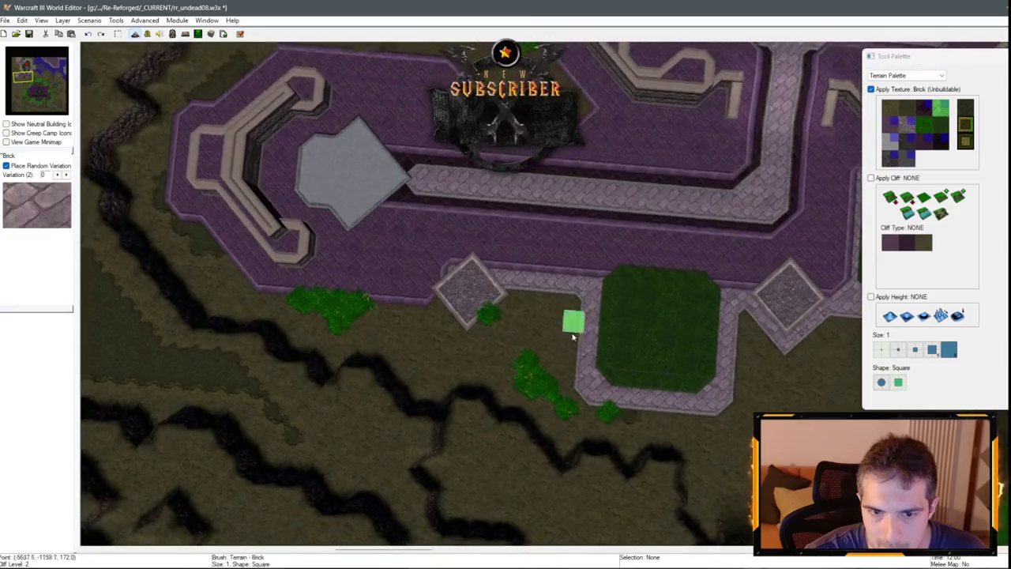
{"action": "key", "text": "ctrl+z"}
{"action": "key", "text": "ctrl+z"}
{"action": "key", "text": "ctrl+z"}
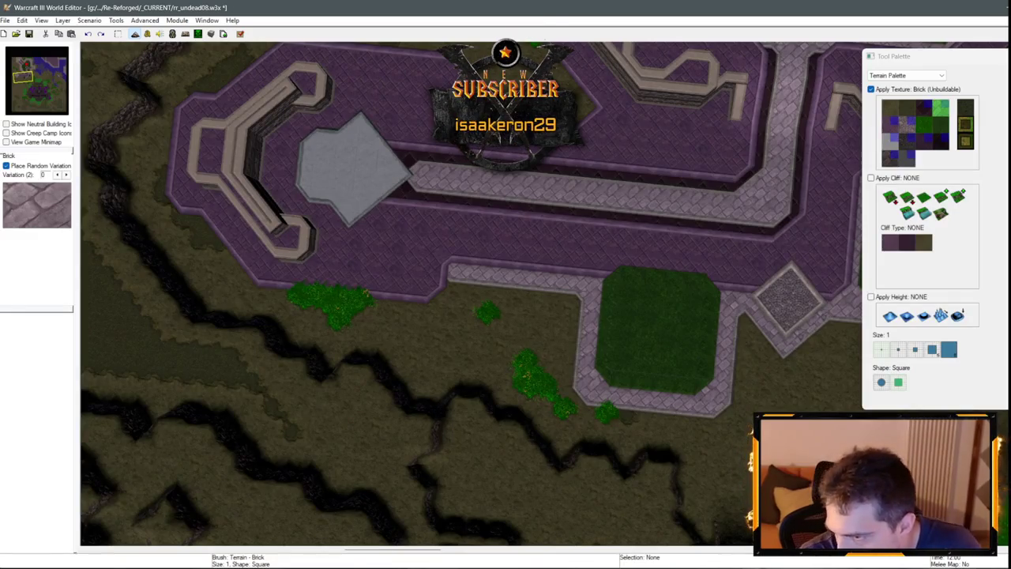
{"action": "left_click", "coordinate": [908, 124]}
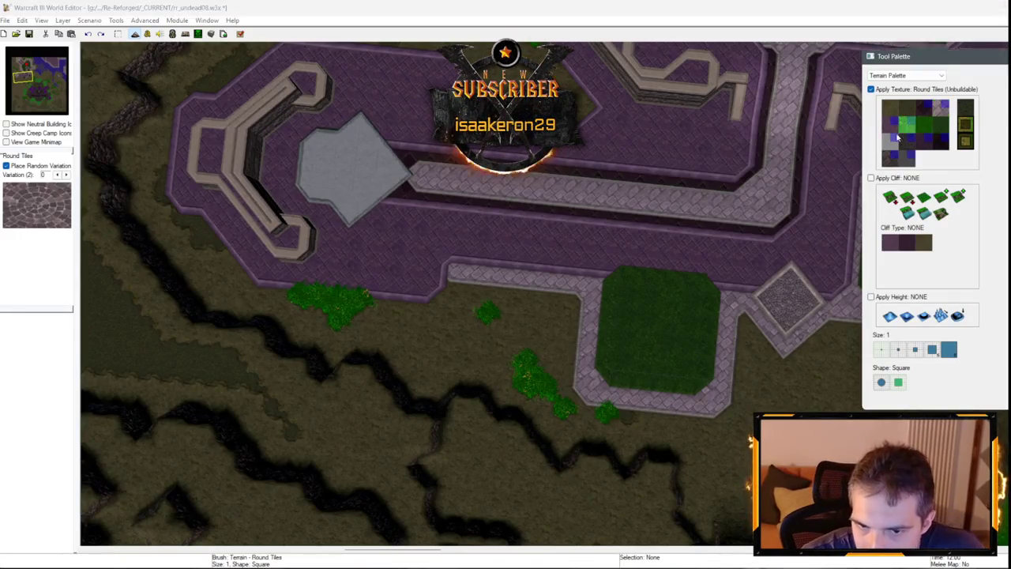
Paint a round-tile diamond by the wall, then pave brick along the wall's lower edge.
{"action": "left_click", "coordinate": [447, 272]}
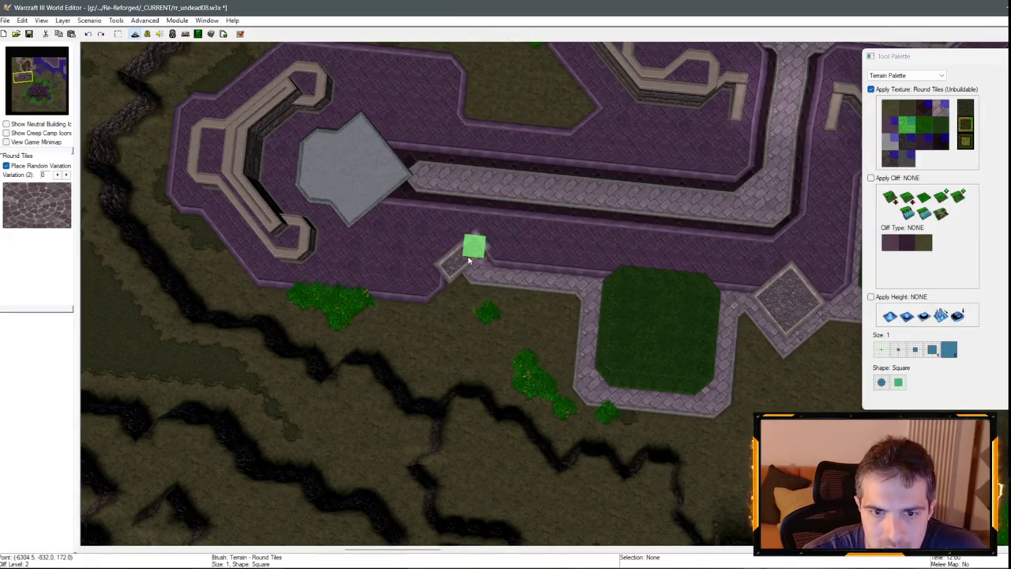
{"action": "left_click", "coordinate": [478, 276]}
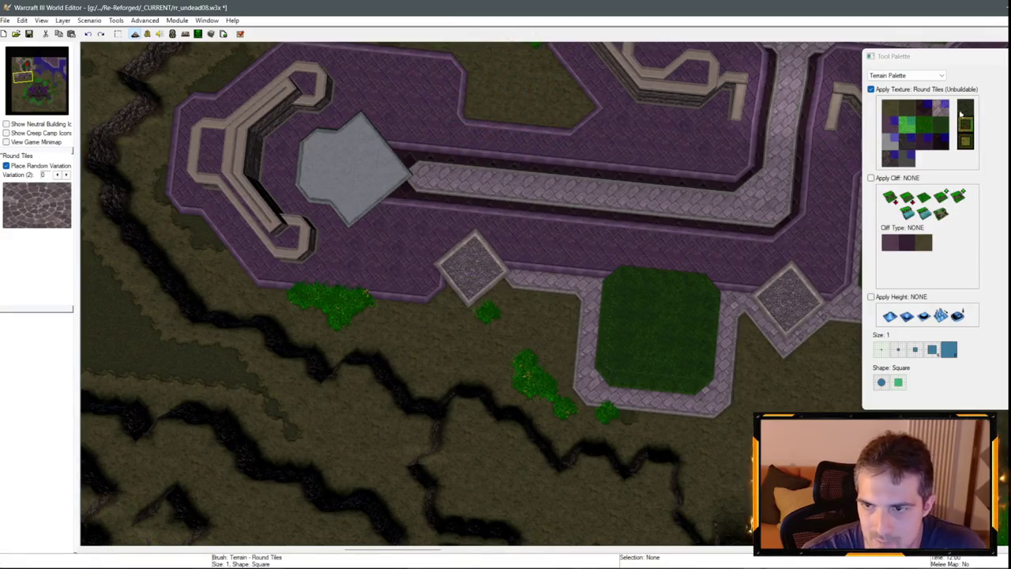
{"action": "left_click", "coordinate": [940, 108]}
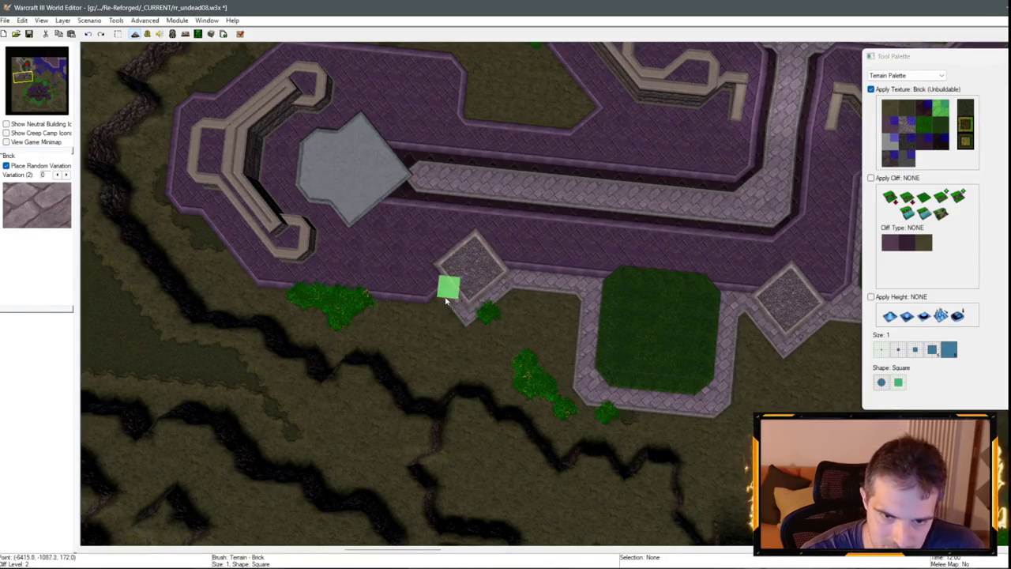
{"action": "scroll", "coordinate": [508, 289], "scroll_direction": "down", "scroll_amount": 1}
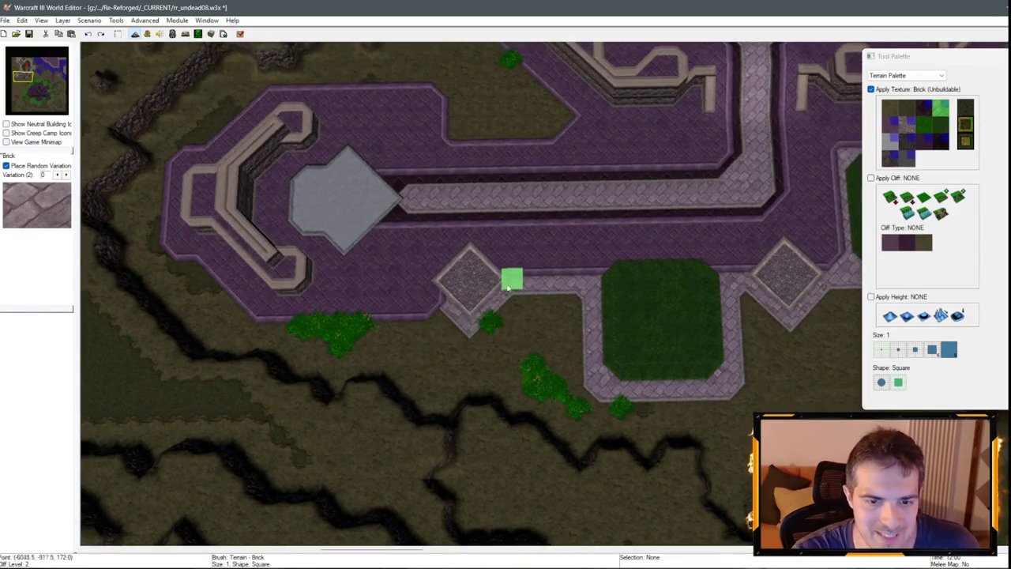
{"action": "scroll", "coordinate": [508, 289], "scroll_direction": "down", "scroll_amount": 2}
{"action": "scroll", "coordinate": [474, 316], "scroll_direction": "up", "scroll_amount": 2}
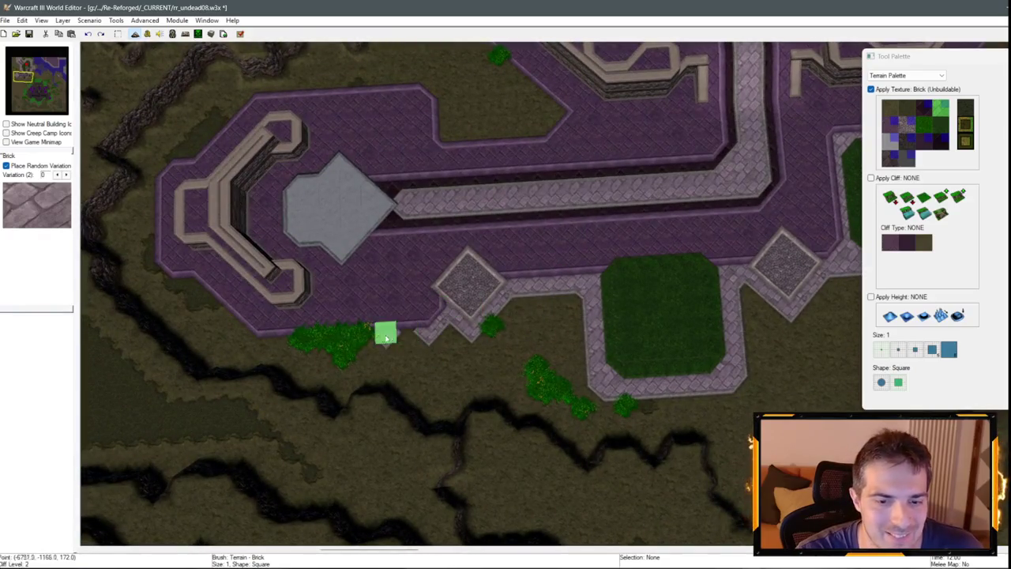
{"action": "mouse_move", "coordinate": [385, 336]}
{"action": "left_mouse_down"}
{"action": "mouse_move", "coordinate": [280, 341]}
{"action": "mouse_move", "coordinate": [364, 335]}
{"action": "mouse_move", "coordinate": [321, 339]}
{"action": "left_mouse_up"}
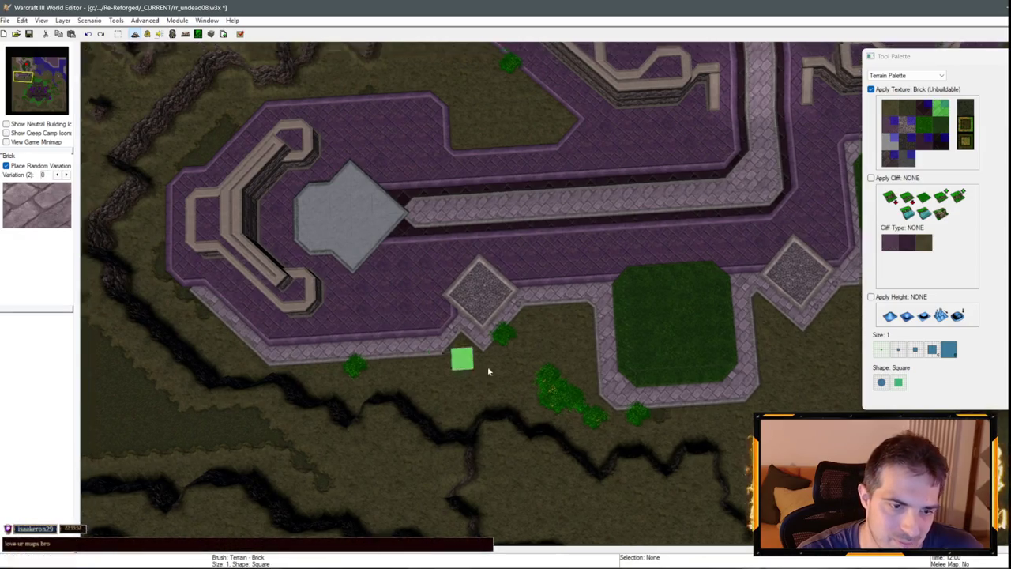
Paint a brick strip along the top edge of the western wall.
{"action": "key", "text": "Up"}
{"action": "key", "text": "Up"}
{"action": "key", "text": "Up"}
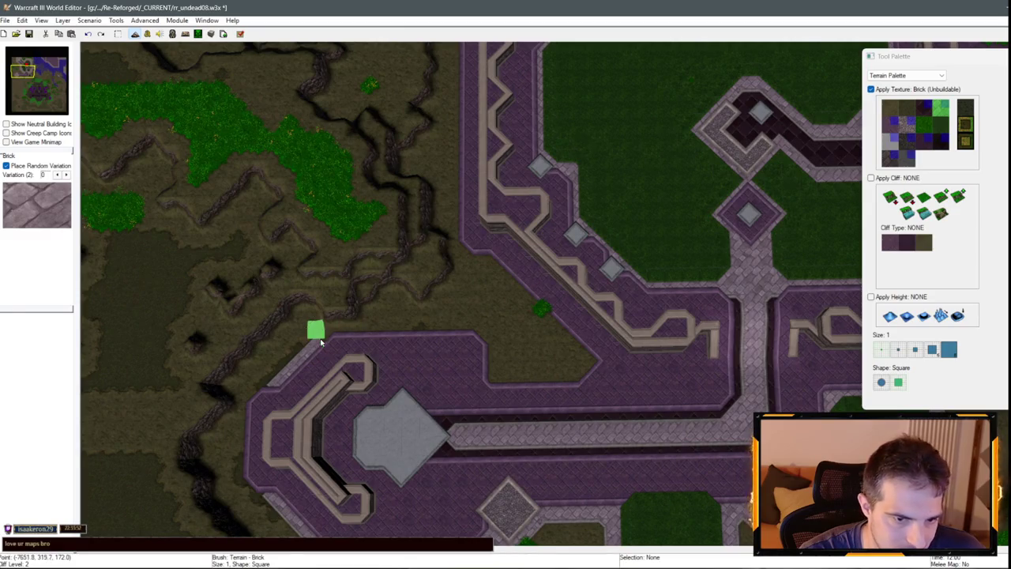
{"action": "mouse_move", "coordinate": [354, 335]}
{"action": "left_mouse_down"}
{"action": "mouse_move", "coordinate": [475, 331]}
{"action": "mouse_move", "coordinate": [491, 365]}
{"action": "mouse_move", "coordinate": [584, 379]}
{"action": "mouse_move", "coordinate": [547, 378]}
{"action": "left_mouse_up"}
{"action": "key", "text": "Down"}
{"action": "key", "text": "Right"}
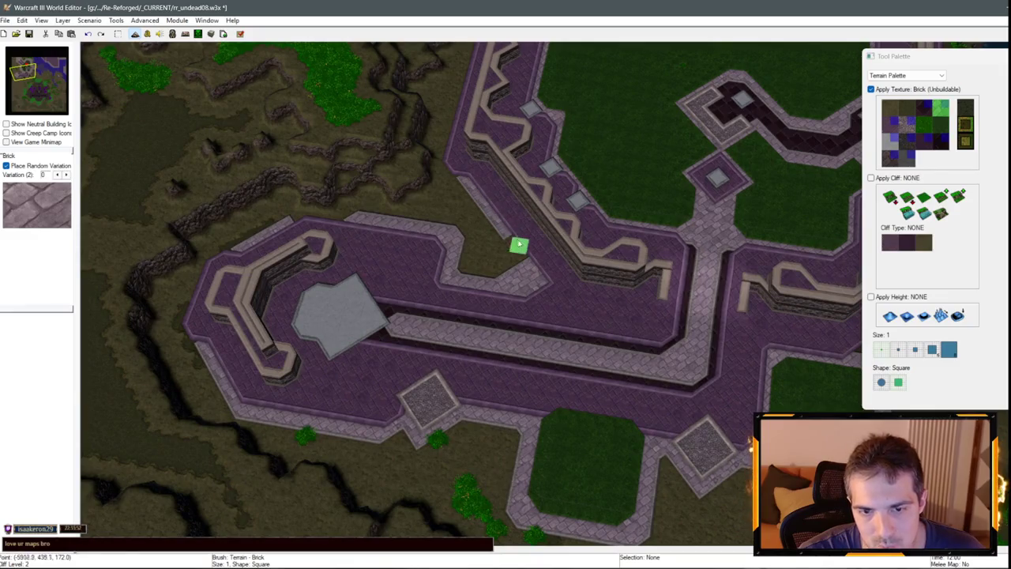
{"action": "scroll", "coordinate": [704, 358], "scroll_direction": "down", "scroll_amount": 3}
{"action": "scroll", "coordinate": [740, 305], "scroll_direction": "up", "scroll_amount": 4}
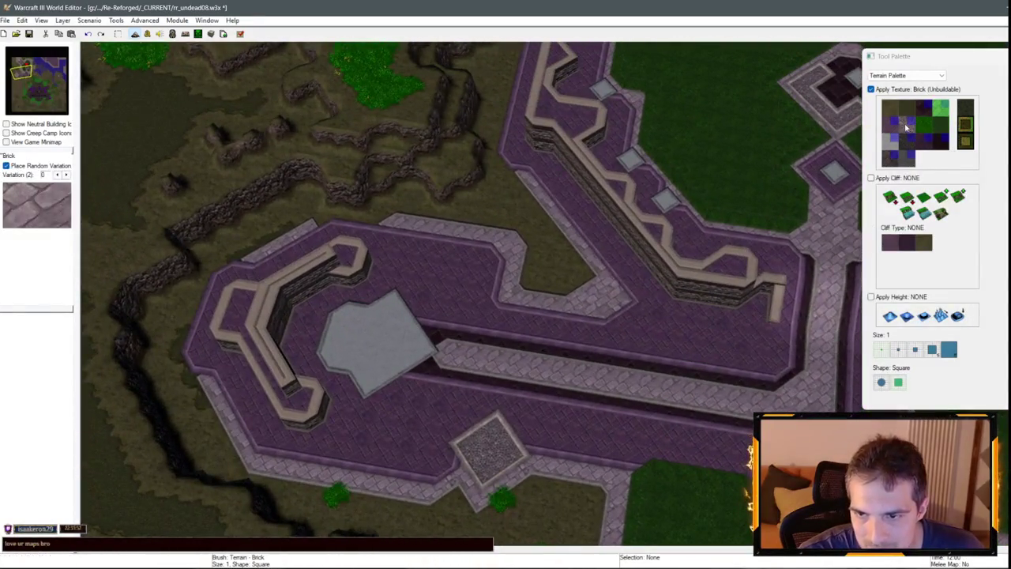
Try Round Tiles and Grass Trim beside the stone pad, undoing both.
{"action": "left_click", "coordinate": [906, 128]}
{"action": "left_click", "coordinate": [565, 290]}
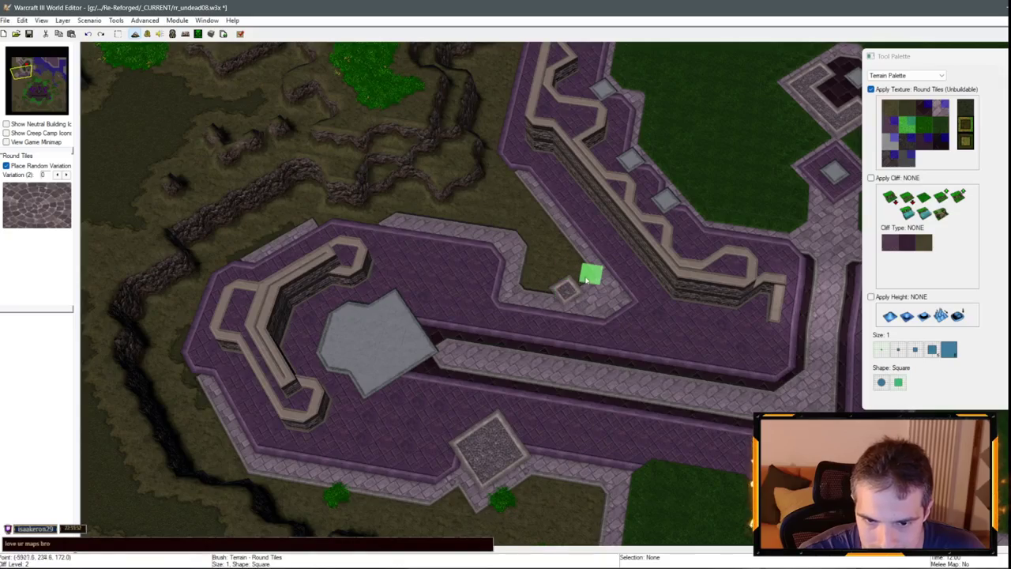
{"action": "scroll", "coordinate": [569, 271], "scroll_direction": "down", "scroll_amount": 2}
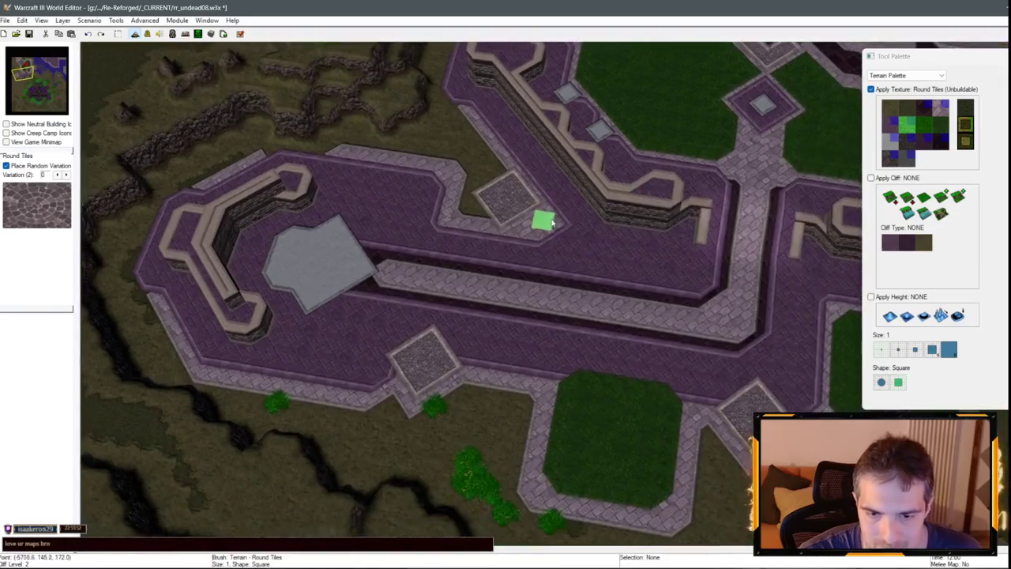
{"action": "scroll", "coordinate": [546, 282], "scroll_direction": "up", "scroll_amount": 2}
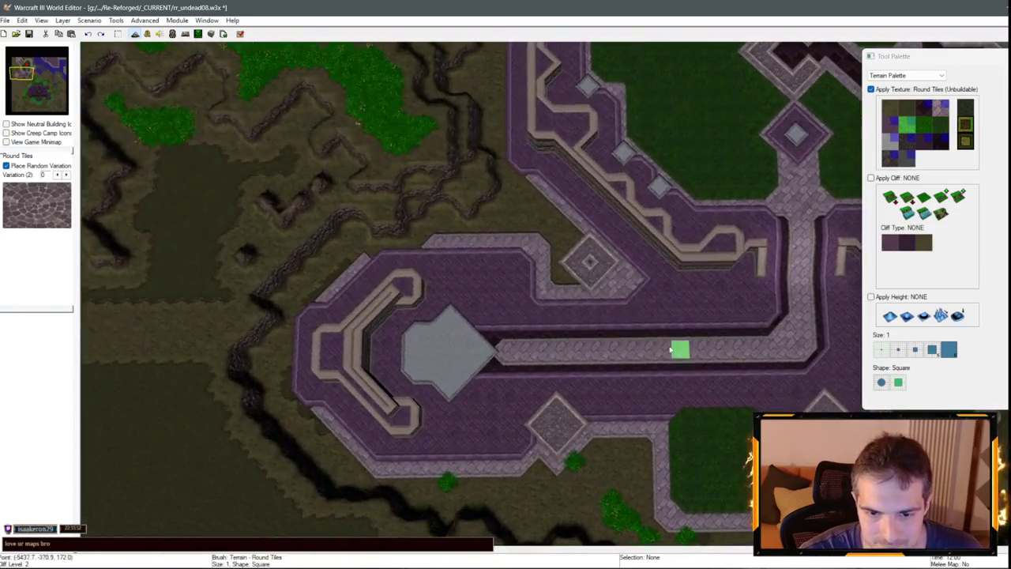
{"action": "key", "text": "ctrl+z"}
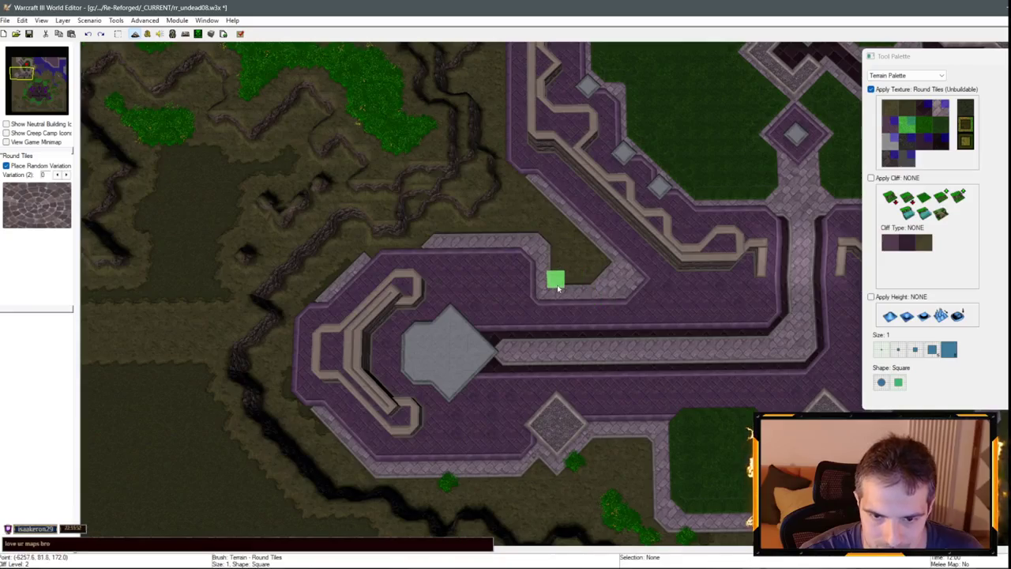
{"action": "mouse_move", "coordinate": [574, 277]}
{"action": "left_mouse_down"}
{"action": "mouse_move", "coordinate": [573, 260]}
{"action": "mouse_move", "coordinate": [555, 261]}
{"action": "mouse_move", "coordinate": [572, 263]}
{"action": "mouse_move", "coordinate": [560, 251]}
{"action": "left_mouse_up"}
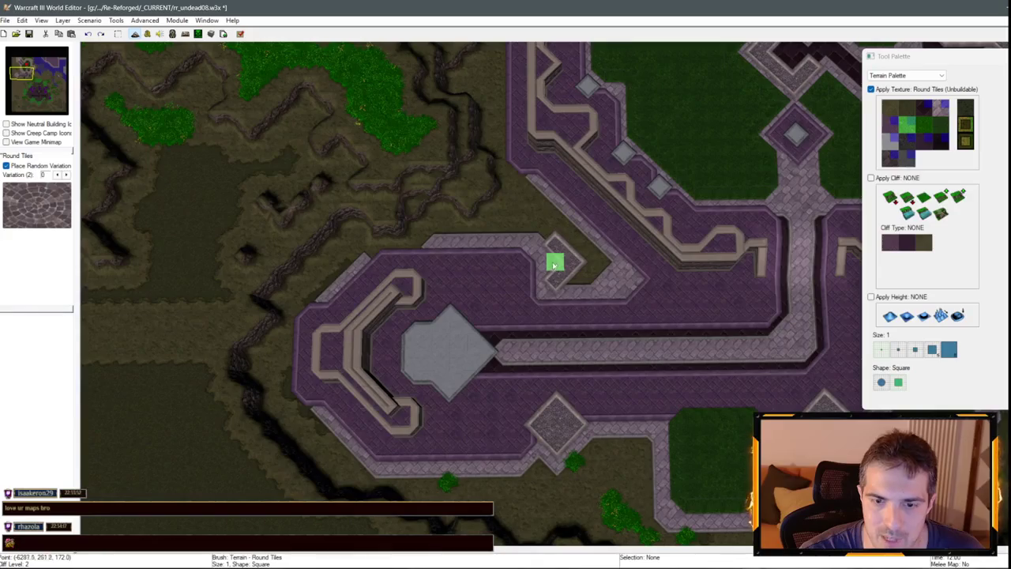
{"action": "scroll", "coordinate": [661, 311], "scroll_direction": "down", "scroll_amount": 1}
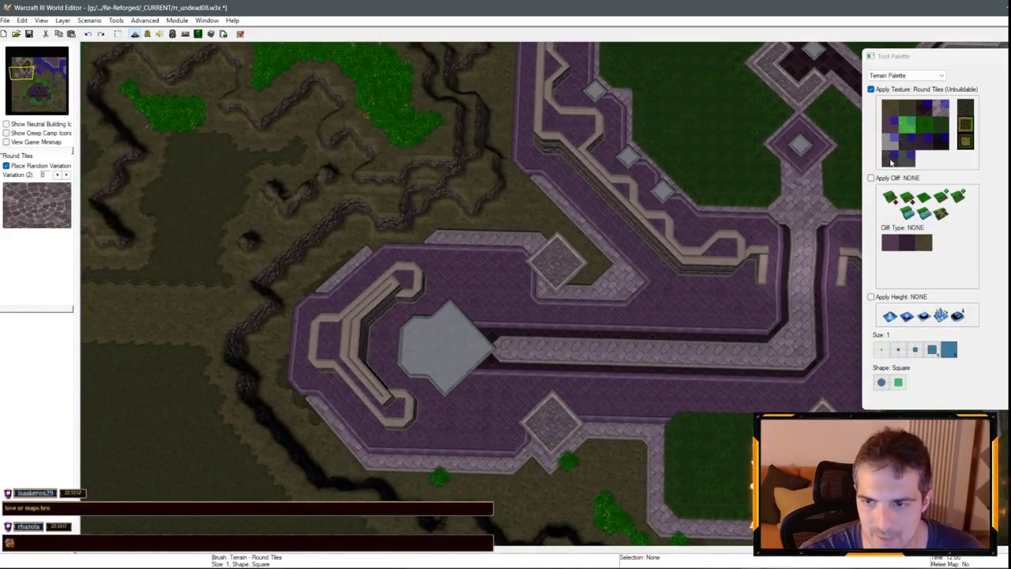
{"action": "left_click", "coordinate": [941, 124]}
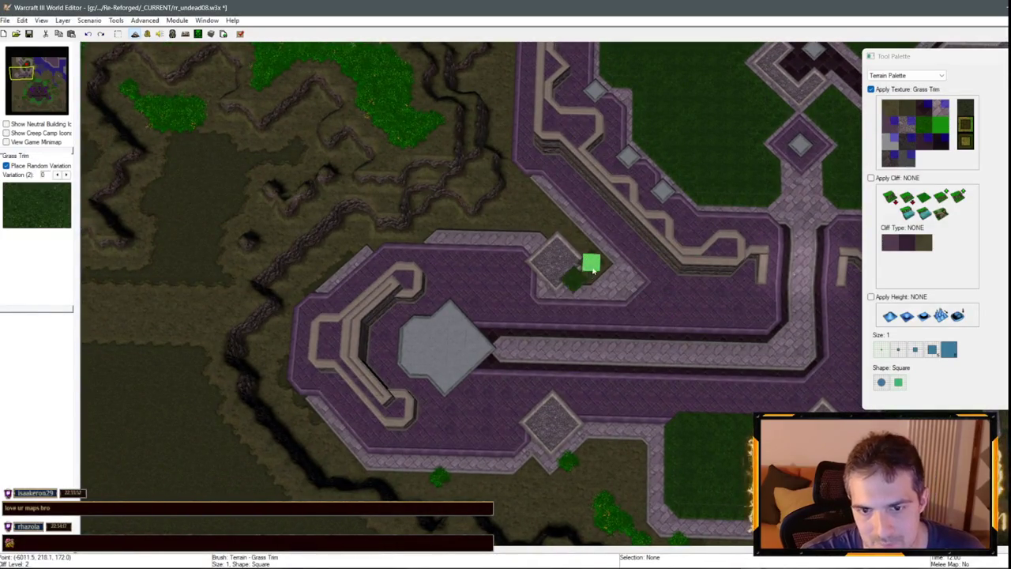
{"action": "key", "text": "ctrl+z"}
Pave Brick around the stone pad and fill the corner beside it with Black Marble.
{"action": "left_click", "coordinate": [939, 112]}
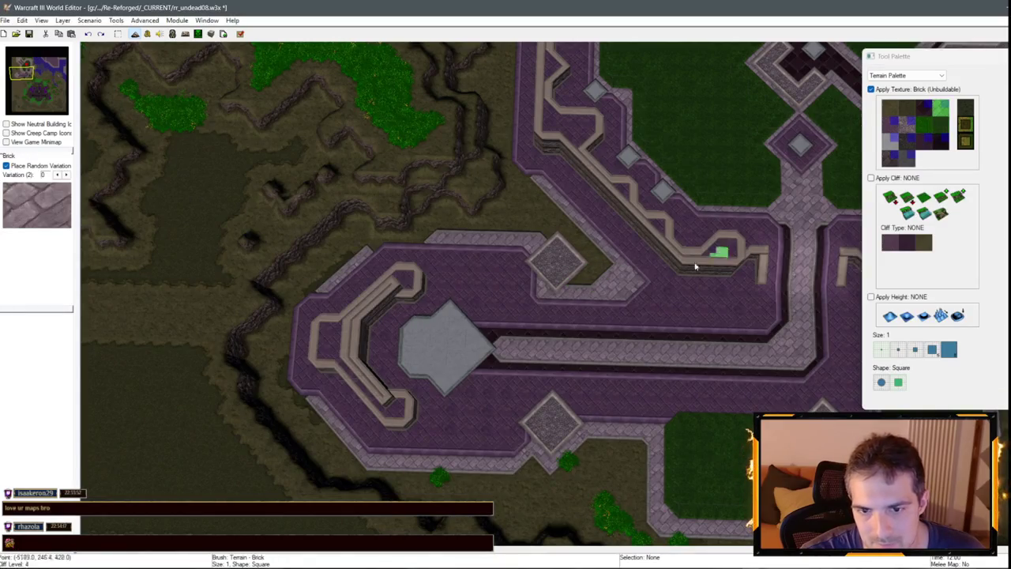
{"action": "mouse_move", "coordinate": [582, 284]}
{"action": "left_mouse_down"}
{"action": "mouse_move", "coordinate": [591, 244]}
{"action": "mouse_move", "coordinate": [565, 234]}
{"action": "left_mouse_up"}
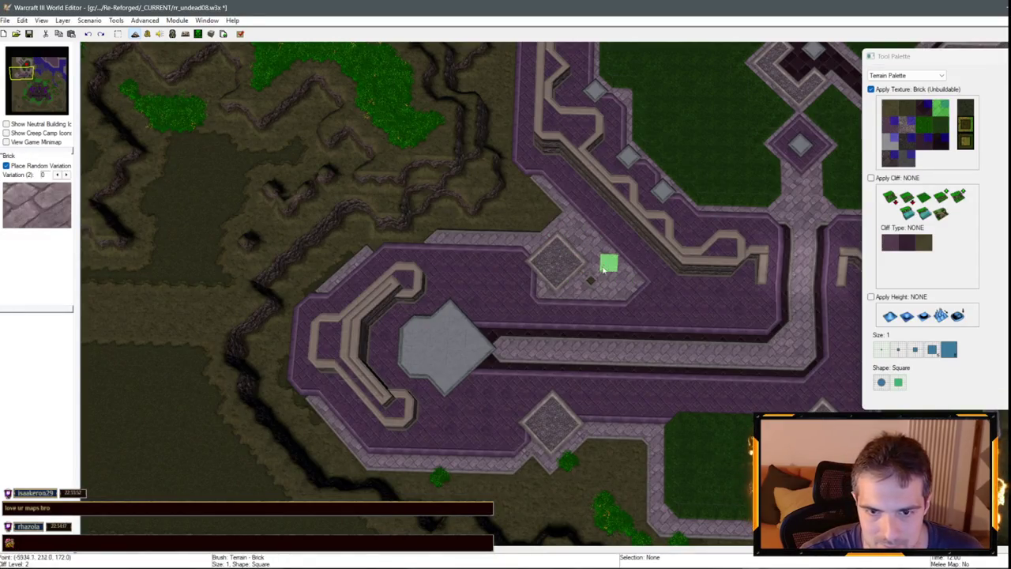
{"action": "scroll", "coordinate": [656, 282], "scroll_direction": "down", "scroll_amount": 3}
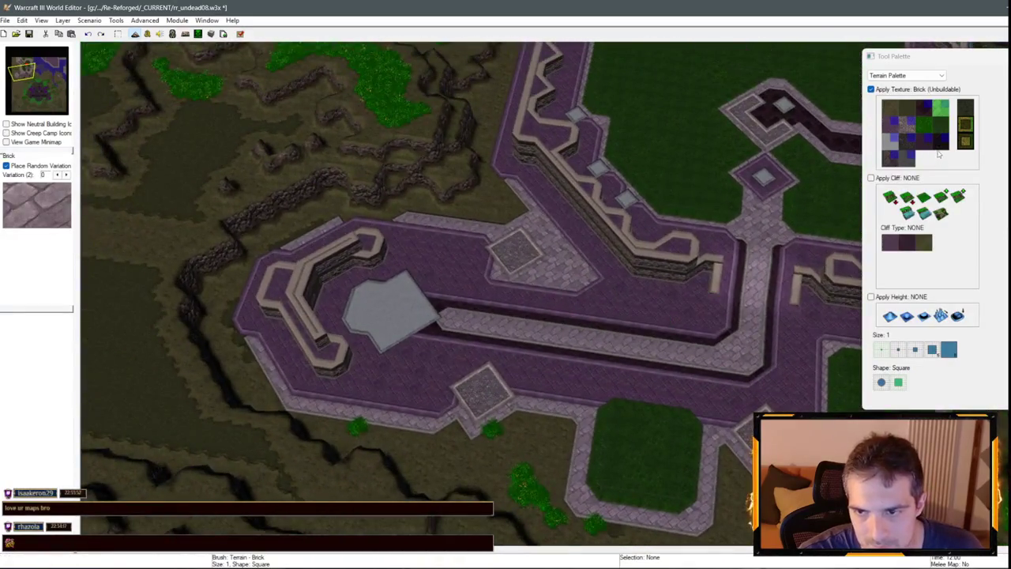
{"action": "left_click", "coordinate": [891, 141]}
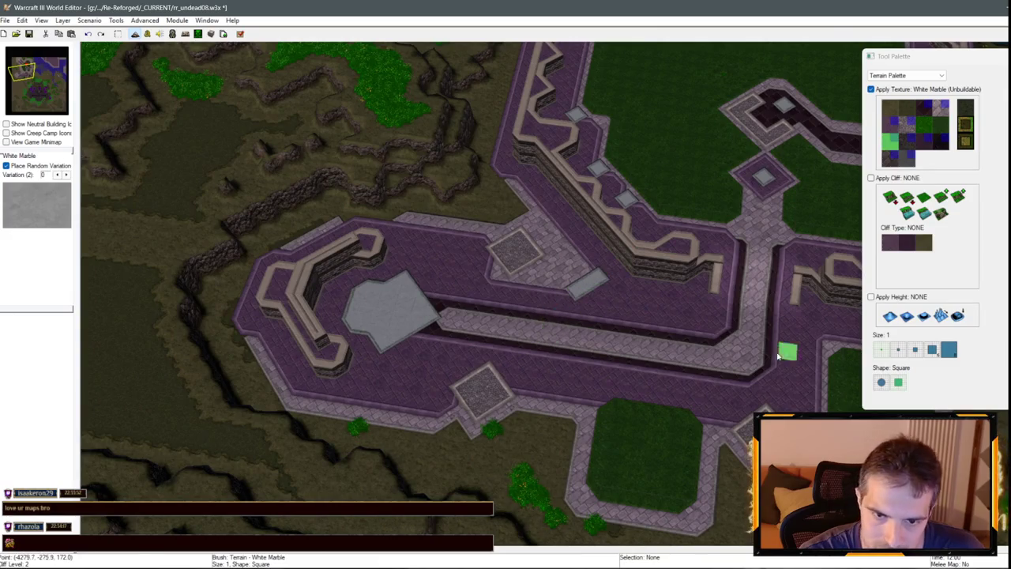
{"action": "scroll", "coordinate": [778, 355], "scroll_direction": "down", "scroll_amount": 3}
{"action": "scroll", "coordinate": [632, 271], "scroll_direction": "up", "scroll_amount": 4}
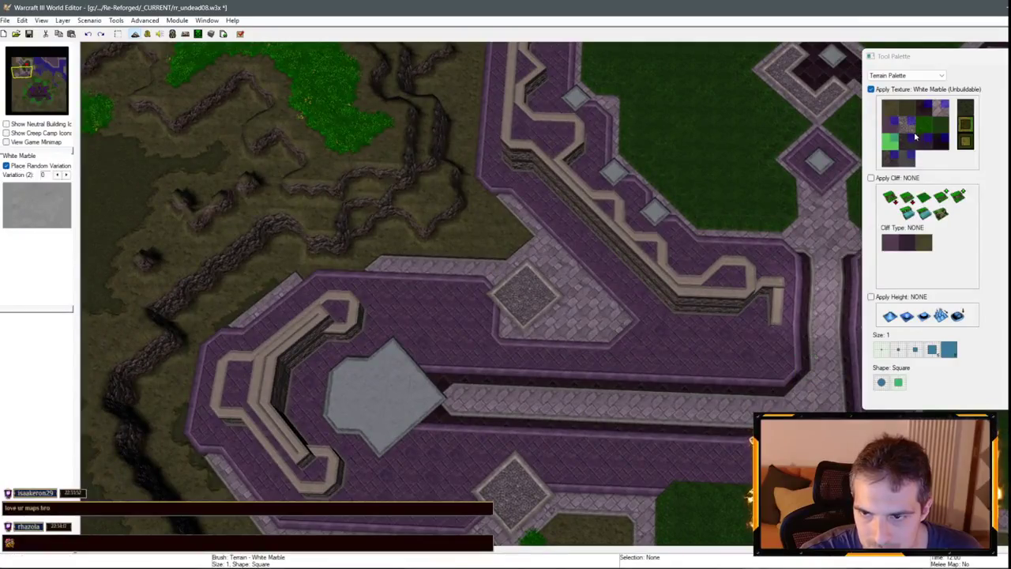
{"action": "left_click", "coordinate": [924, 113]}
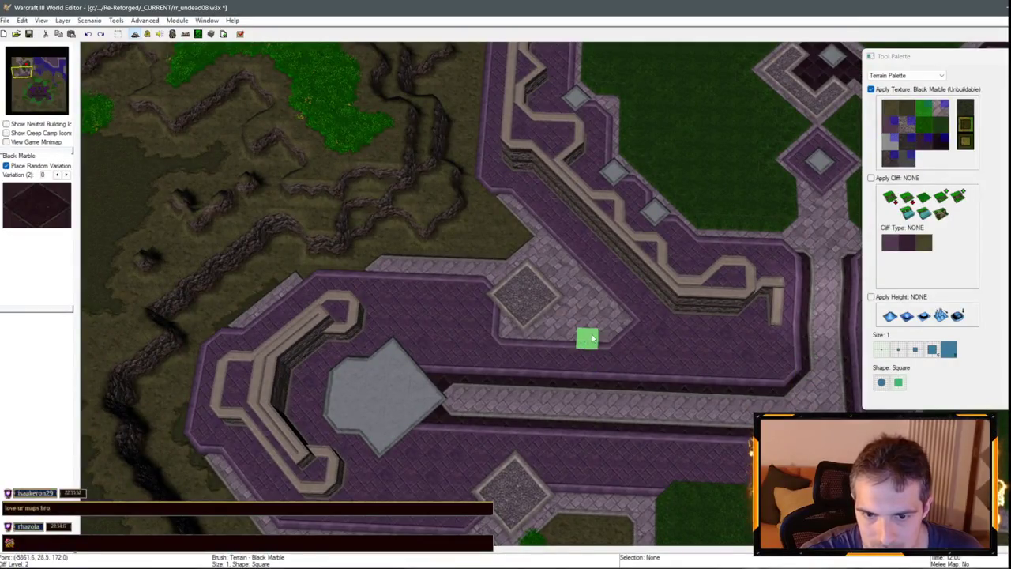
{"action": "mouse_move", "coordinate": [619, 324]}
{"action": "left_mouse_down"}
{"action": "mouse_move", "coordinate": [614, 300]}
{"action": "mouse_move", "coordinate": [576, 260]}
{"action": "mouse_move", "coordinate": [573, 282]}
{"action": "mouse_move", "coordinate": [589, 282]}
{"action": "mouse_move", "coordinate": [593, 344]}
{"action": "mouse_move", "coordinate": [573, 344]}
{"action": "mouse_move", "coordinate": [639, 325]}
{"action": "mouse_move", "coordinate": [384, 190]}
{"action": "mouse_move", "coordinate": [375, 148]}
{"action": "left_mouse_up"}
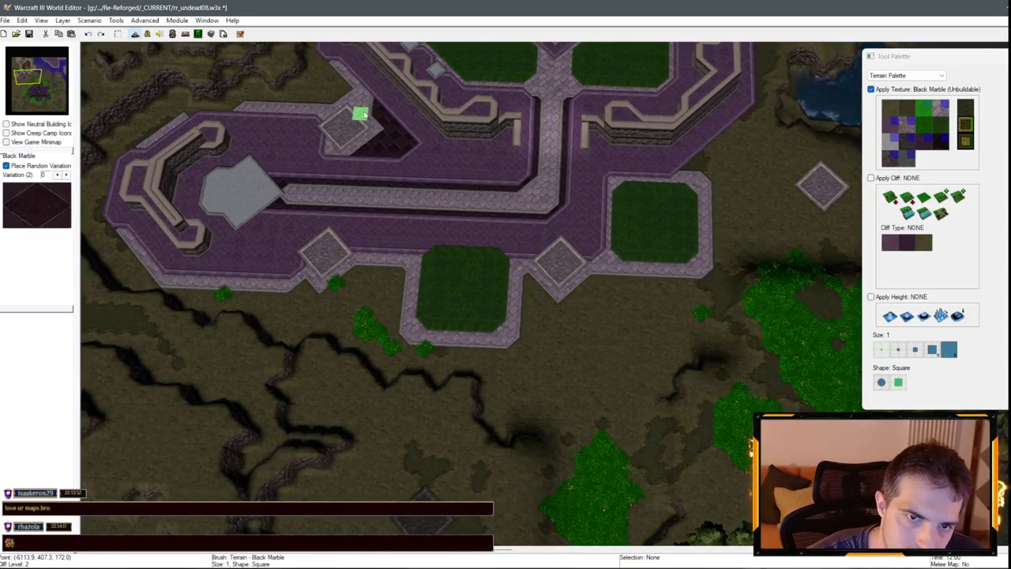
{"action": "mouse_move", "coordinate": [362, 114]}
{"action": "left_mouse_down"}
{"action": "mouse_move", "coordinate": [418, 176]}
{"action": "mouse_move", "coordinate": [316, 109]}
{"action": "mouse_move", "coordinate": [403, 169]}
{"action": "mouse_move", "coordinate": [423, 244]}
{"action": "mouse_move", "coordinate": [402, 226]}
{"action": "mouse_move", "coordinate": [463, 219]}
{"action": "mouse_move", "coordinate": [527, 255]}
{"action": "left_mouse_up"}
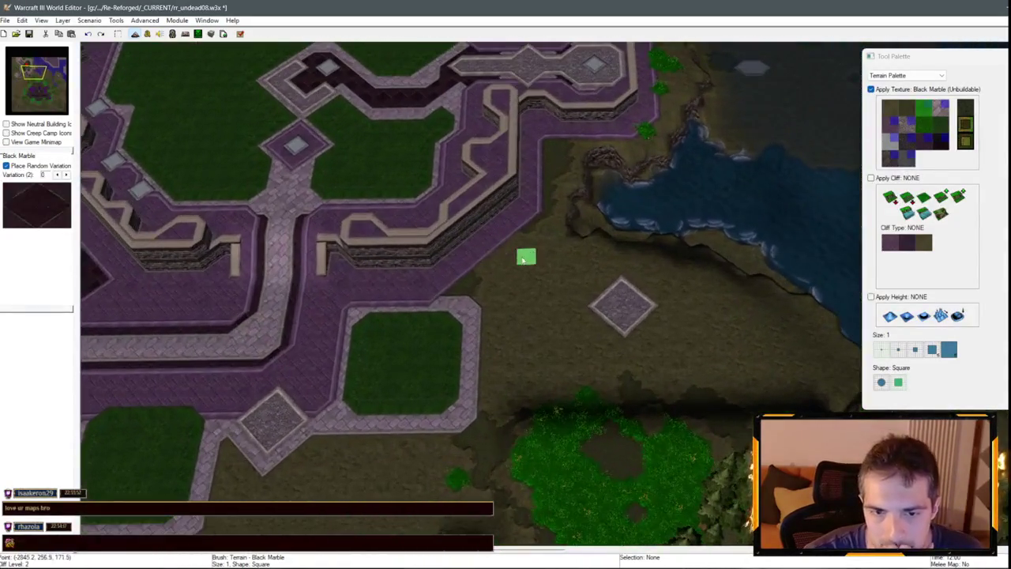
Pave Brick around the outlying pad's corners and lower-right edge.
{"action": "left_click", "coordinate": [940, 109]}
{"action": "left_click", "coordinate": [585, 302]}
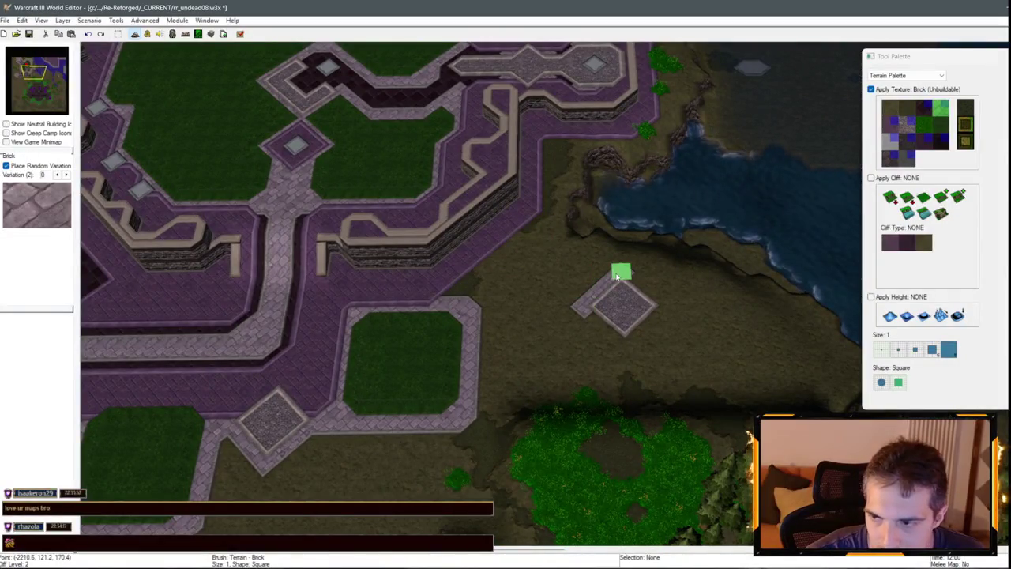
{"action": "left_click", "coordinate": [620, 273]}
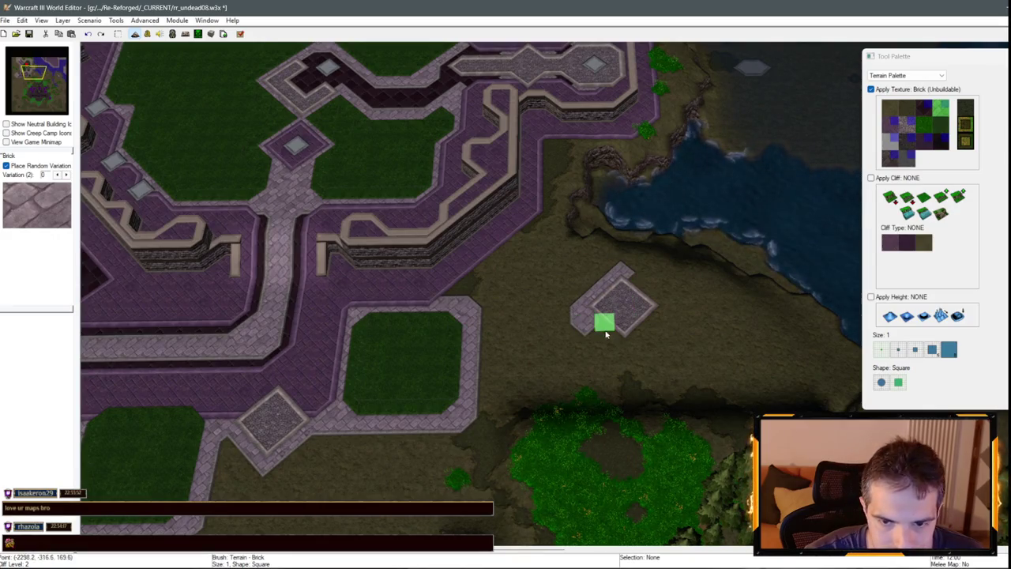
{"action": "mouse_move", "coordinate": [621, 339]}
{"action": "left_mouse_down"}
{"action": "mouse_move", "coordinate": [637, 340]}
{"action": "mouse_move", "coordinate": [655, 305]}
{"action": "mouse_move", "coordinate": [656, 330]}
{"action": "mouse_move", "coordinate": [725, 295]}
{"action": "left_mouse_up"}
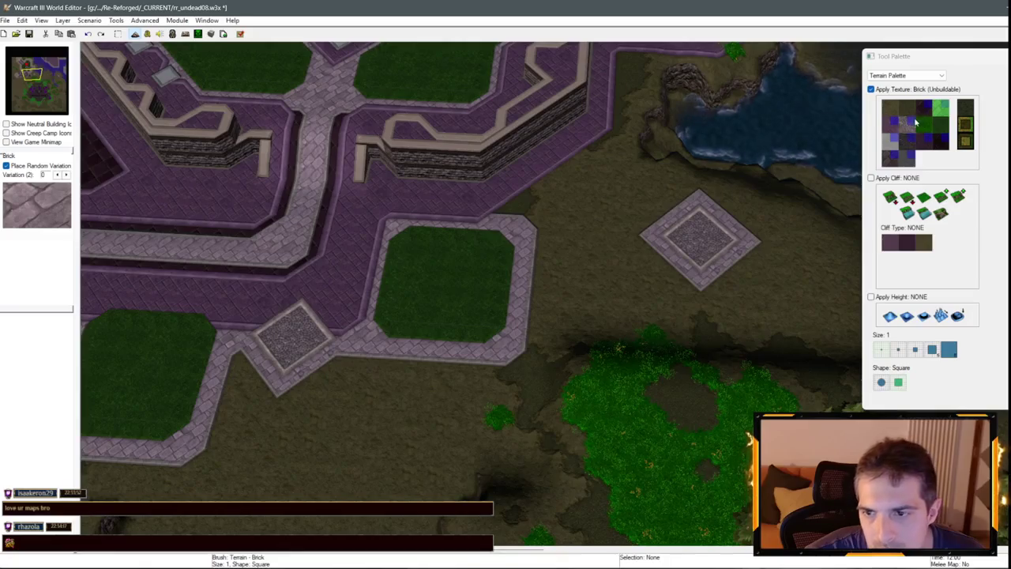
Try a Square Tiles path from the base to the pad, then undo it.
{"action": "left_click", "coordinate": [892, 125]}
{"action": "mouse_move", "coordinate": [555, 240]}
{"action": "left_mouse_down"}
{"action": "mouse_move", "coordinate": [644, 232]}
{"action": "mouse_move", "coordinate": [665, 219]}
{"action": "mouse_move", "coordinate": [598, 229]}
{"action": "left_mouse_up"}
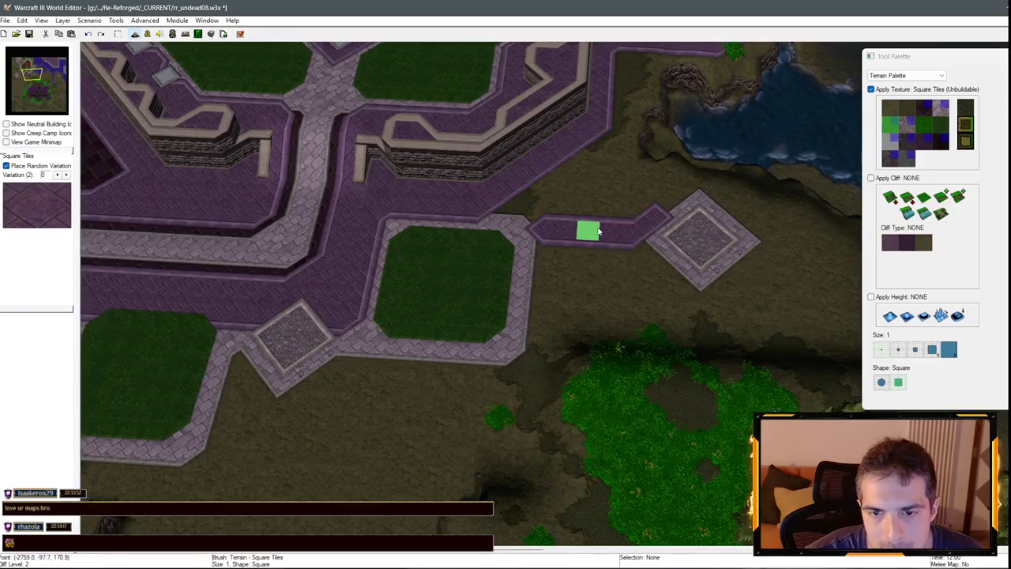
{"action": "mouse_move", "coordinate": [538, 207]}
{"action": "left_mouse_down"}
{"action": "mouse_move", "coordinate": [609, 212]}
{"action": "mouse_move", "coordinate": [655, 197]}
{"action": "mouse_move", "coordinate": [535, 199]}
{"action": "mouse_move", "coordinate": [549, 275]}
{"action": "mouse_move", "coordinate": [571, 257]}
{"action": "mouse_move", "coordinate": [641, 259]}
{"action": "left_mouse_up"}
{"action": "key", "text": "Up"}
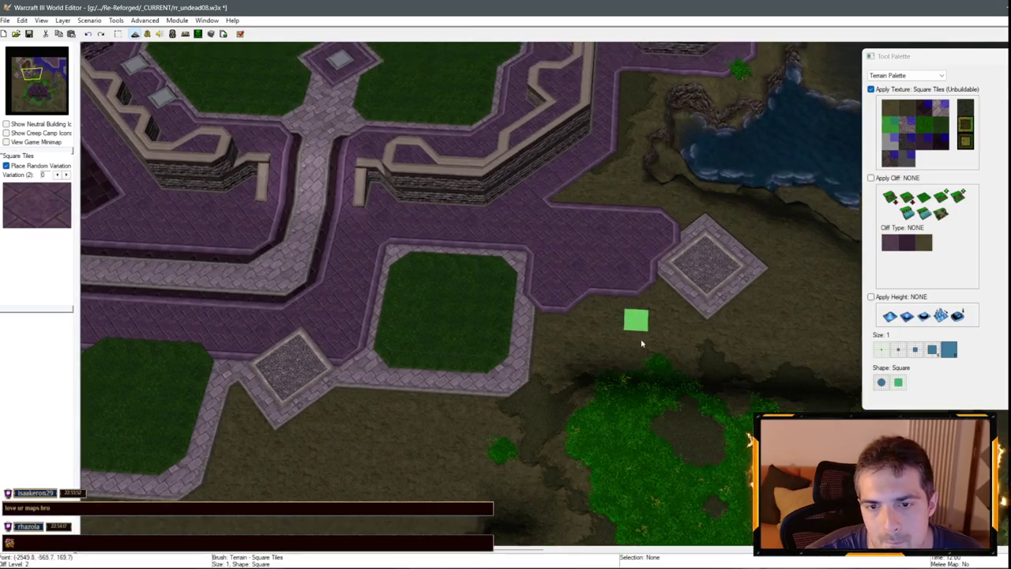
{"action": "key", "text": "ctrl+z"}
{"action": "key", "text": "ctrl+z"}
Lay a Brick walkway from the pad to the base and trim its corner back to Dirt.
{"action": "left_click", "coordinate": [941, 108]}
{"action": "left_click_drag", "start_coordinate": [646, 275], "coordinate": [549, 271]}
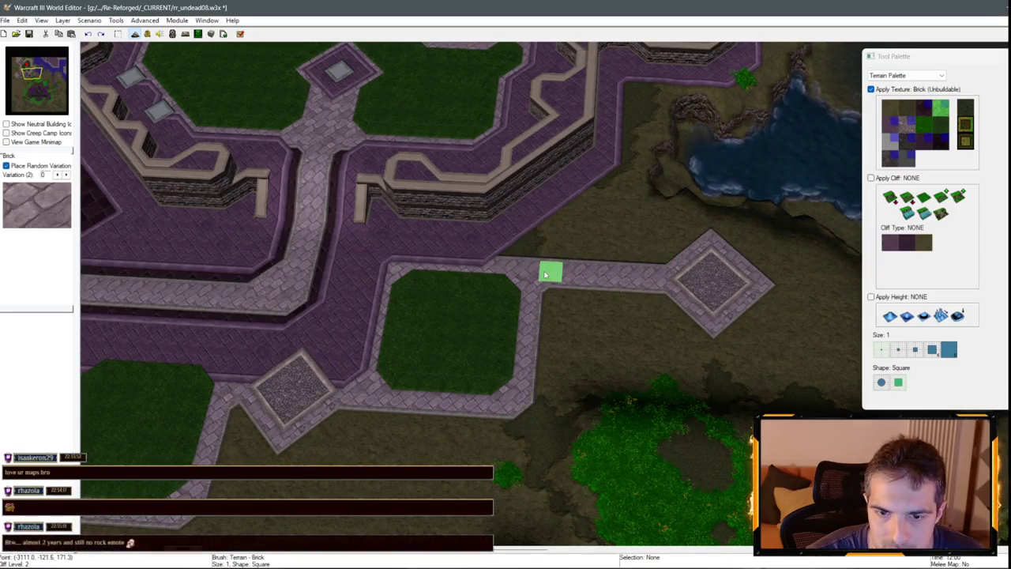
{"action": "mouse_move", "coordinate": [643, 255]}
{"action": "left_mouse_down"}
{"action": "mouse_move", "coordinate": [512, 260]}
{"action": "mouse_move", "coordinate": [600, 180]}
{"action": "mouse_move", "coordinate": [619, 180]}
{"action": "mouse_move", "coordinate": [629, 87]}
{"action": "left_mouse_up"}
{"action": "left_click", "coordinate": [926, 131]}
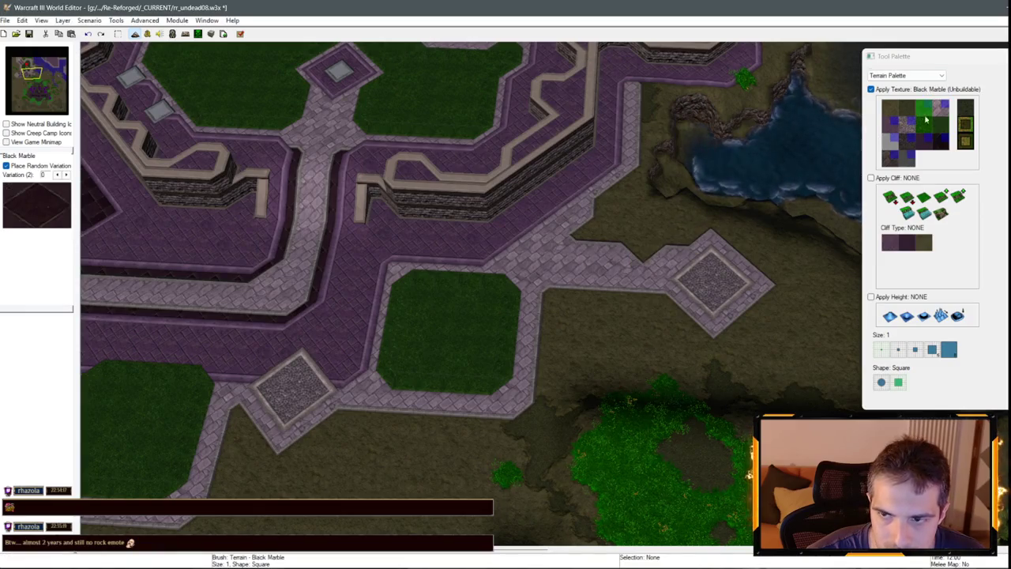
{"action": "left_click", "coordinate": [891, 108]}
{"action": "mouse_move", "coordinate": [586, 225]}
{"action": "left_mouse_down"}
{"action": "mouse_move", "coordinate": [557, 237]}
{"action": "mouse_move", "coordinate": [643, 250]}
{"action": "mouse_move", "coordinate": [635, 266]}
{"action": "mouse_move", "coordinate": [544, 264]}
{"action": "left_mouse_up"}
{"action": "left_click", "coordinate": [930, 115]}
{"action": "key", "text": "ctrl+z"}
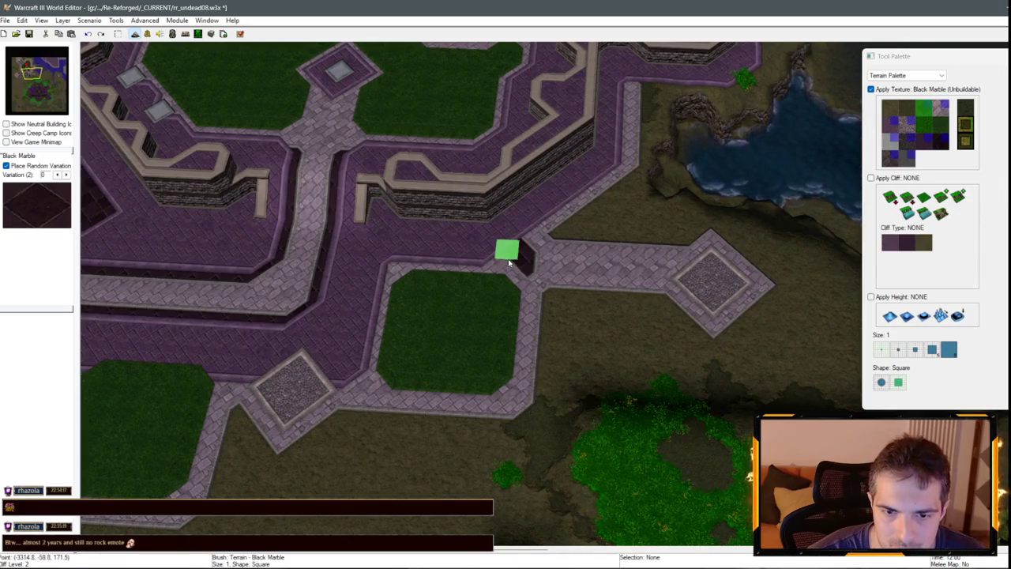
Pan north to the lake-shore pad and finish its Brick border.
{"action": "scroll", "coordinate": [671, 300], "scroll_direction": "down", "scroll_amount": 5}
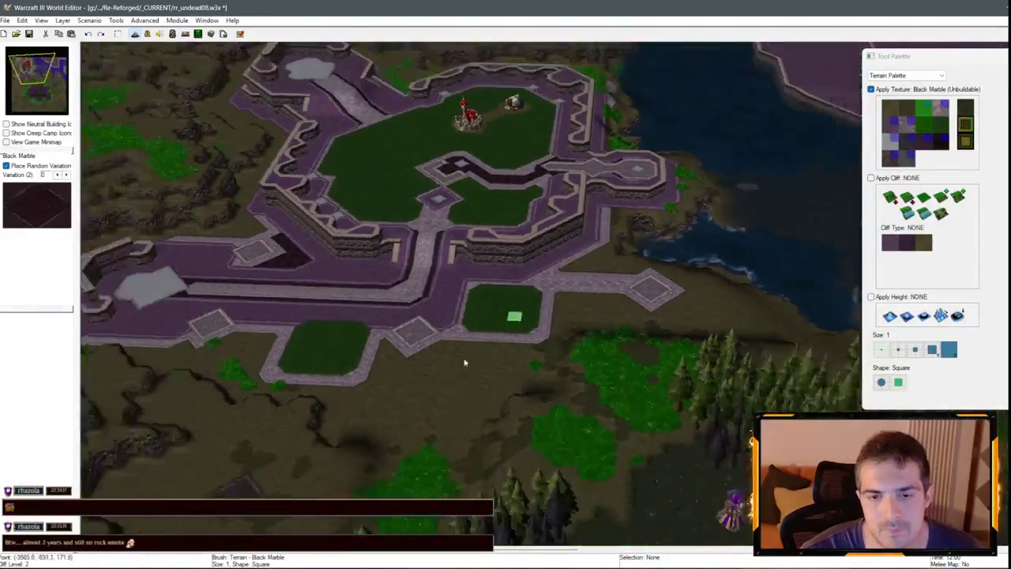
{"action": "scroll", "coordinate": [465, 363], "scroll_direction": "up", "scroll_amount": 5}
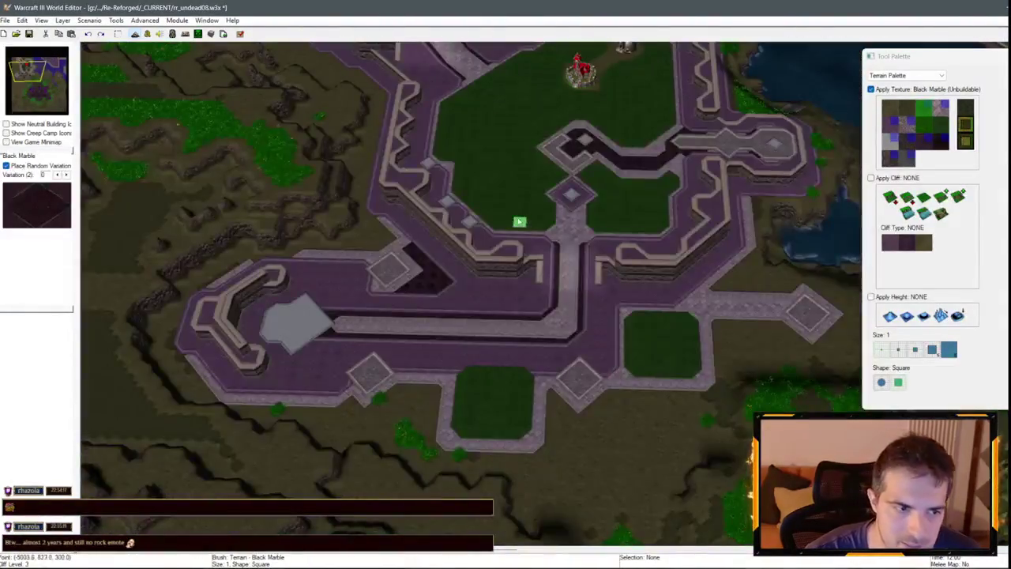
{"action": "scroll", "coordinate": [519, 222], "scroll_direction": "down", "scroll_amount": 3}
{"action": "scroll", "coordinate": [508, 335], "scroll_direction": "up", "scroll_amount": 5}
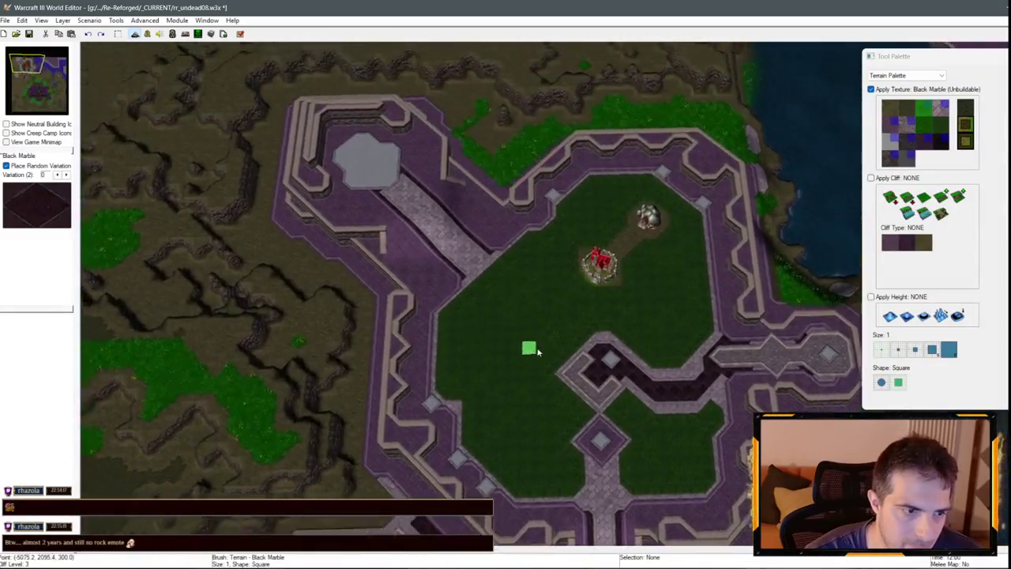
{"action": "scroll", "coordinate": [553, 343], "scroll_direction": "down", "scroll_amount": 3}
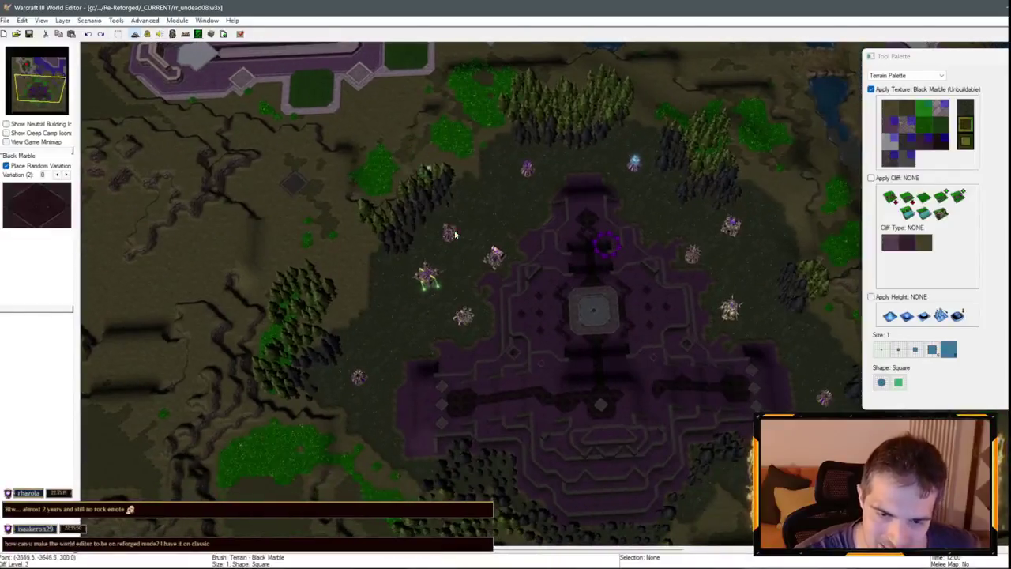
{"action": "scroll", "coordinate": [455, 234], "scroll_direction": "down", "scroll_amount": 3}
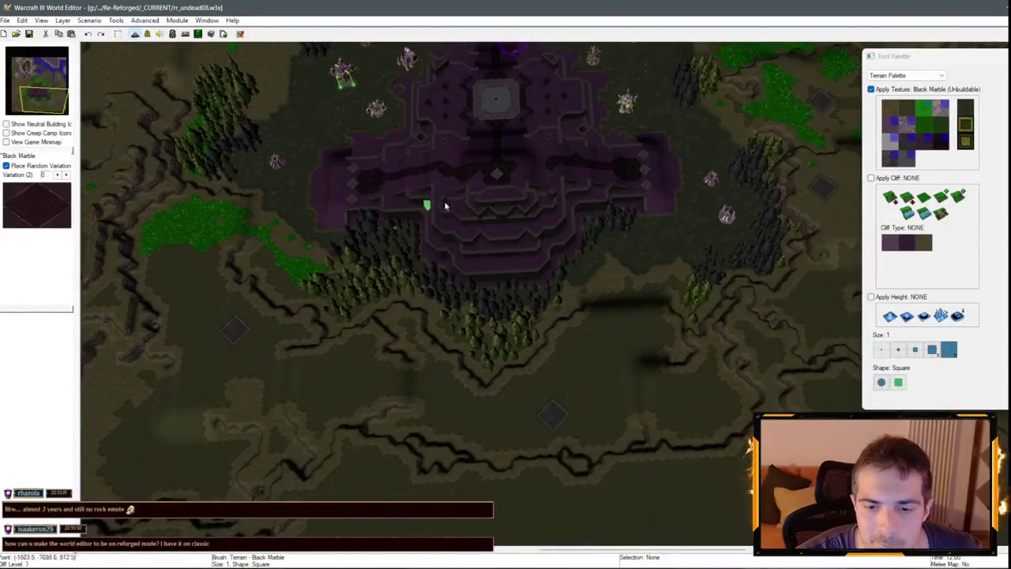
{"action": "scroll", "coordinate": [445, 205], "scroll_direction": "down", "scroll_amount": 3}
{"action": "key", "text": "Up"}
{"action": "scroll", "coordinate": [456, 246], "scroll_direction": "up", "scroll_amount": 3}
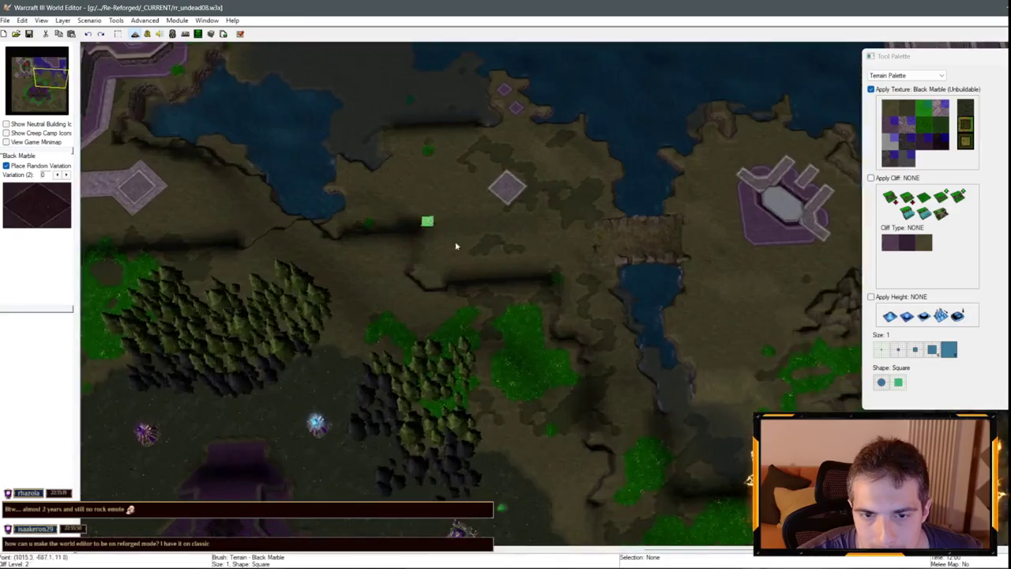
{"action": "key", "text": "Up"}
{"action": "key", "text": "Up"}
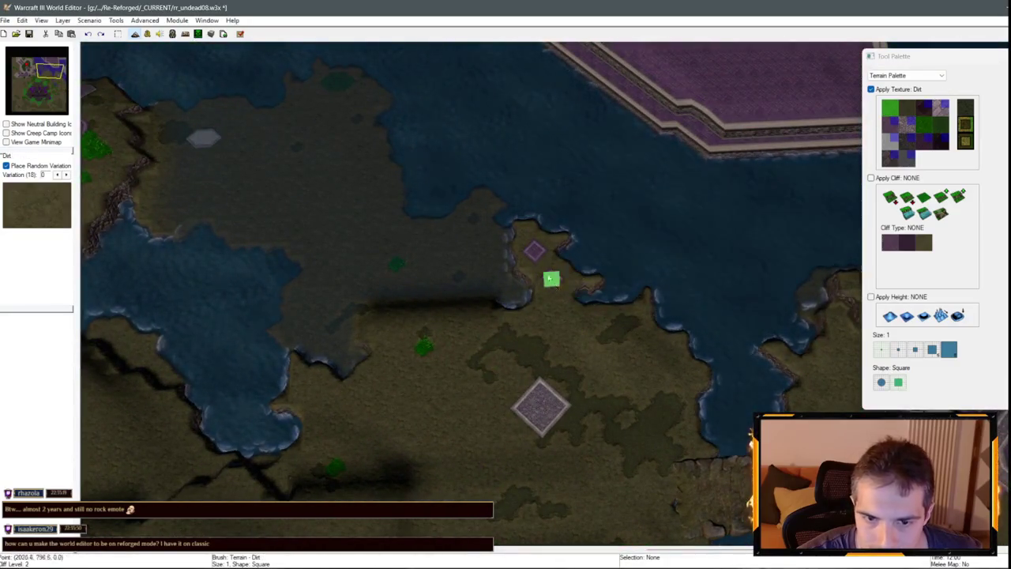
{"action": "key", "text": "Down"}
{"action": "key", "text": "Down"}
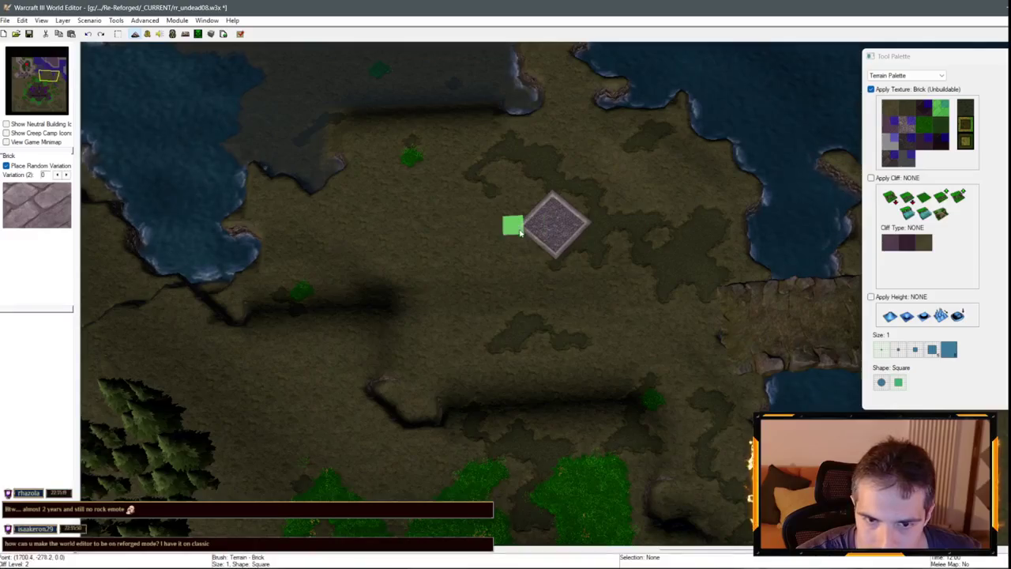
{"action": "left_click_drag", "start_coordinate": [548, 258], "coordinate": [583, 244]}
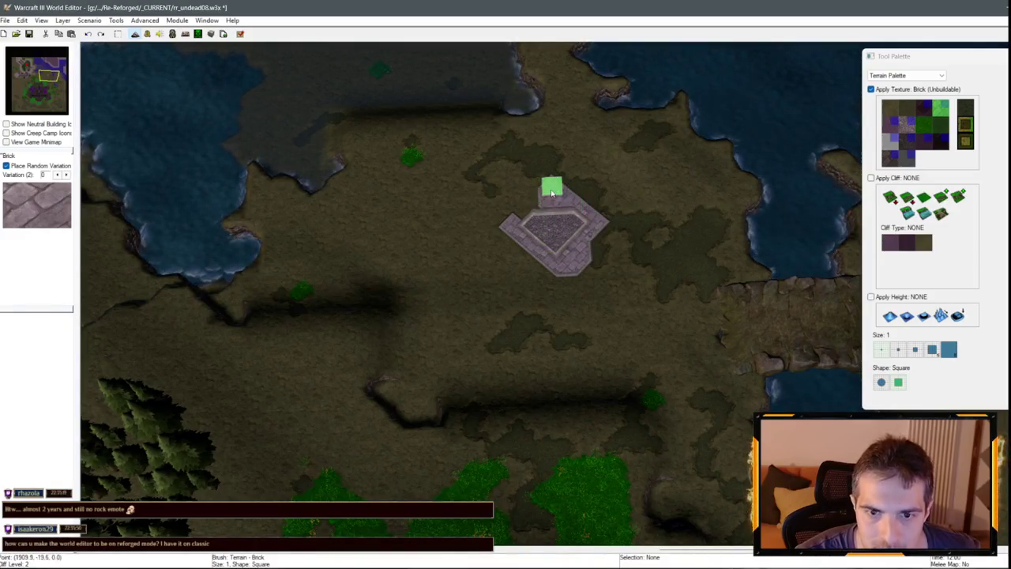
{"action": "left_click", "coordinate": [552, 192]}
Pan back toward the base and select Brick (Unbuildable) as the paint texture.
{"action": "left_click", "coordinate": [903, 125]}
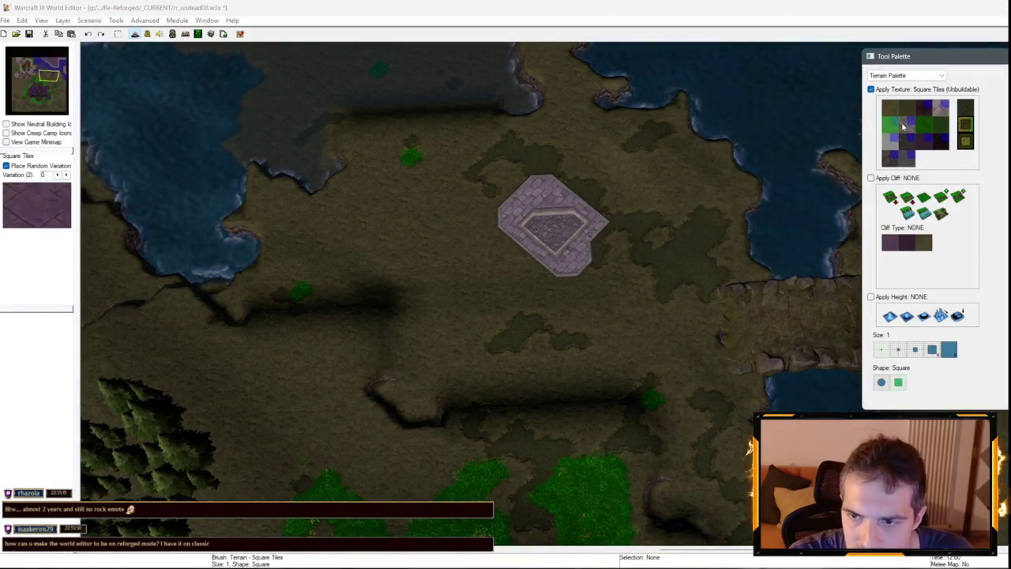
{"action": "left_click", "coordinate": [890, 108]}
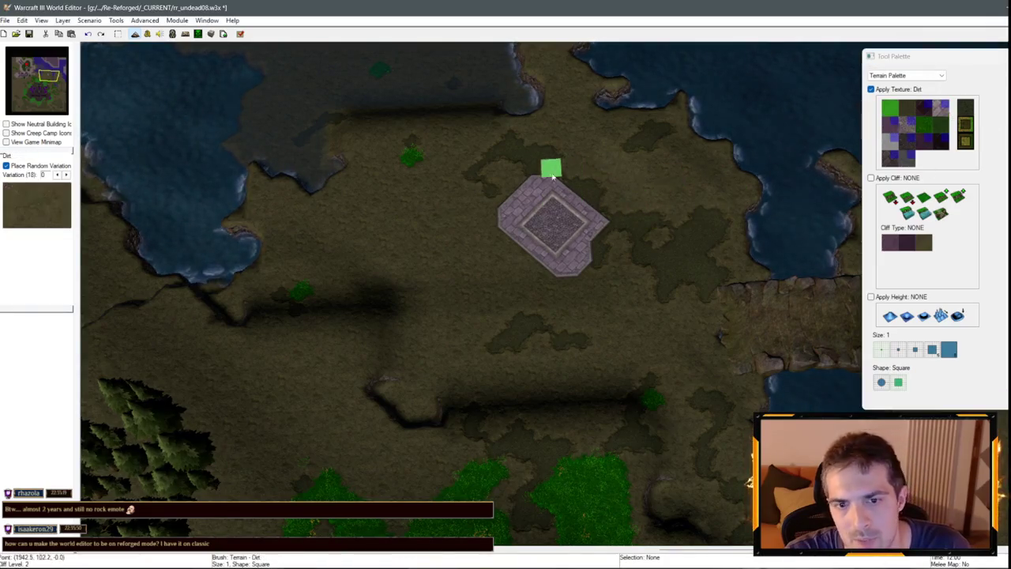
{"action": "key", "text": "Down"}
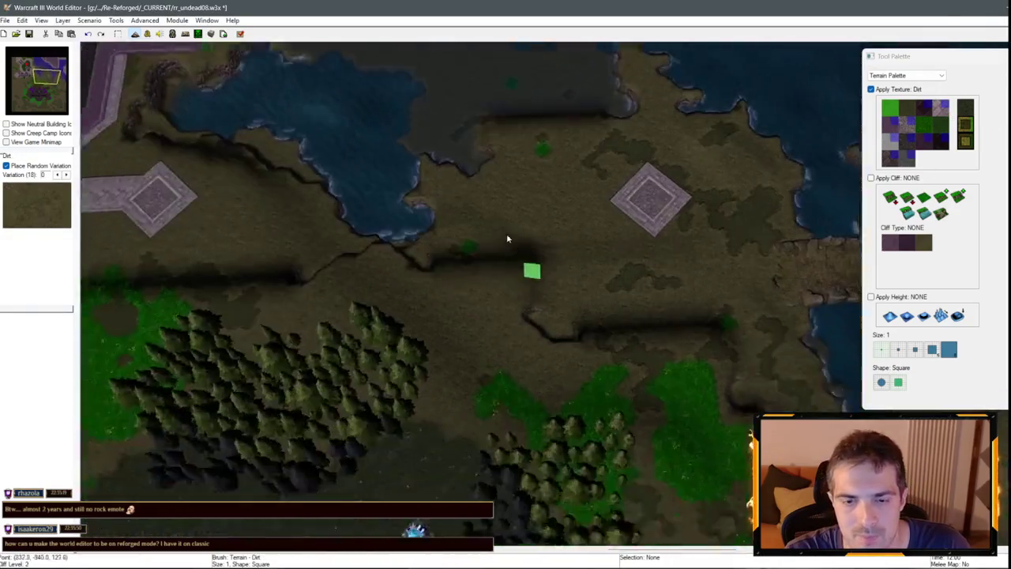
{"action": "key", "text": "Right"}
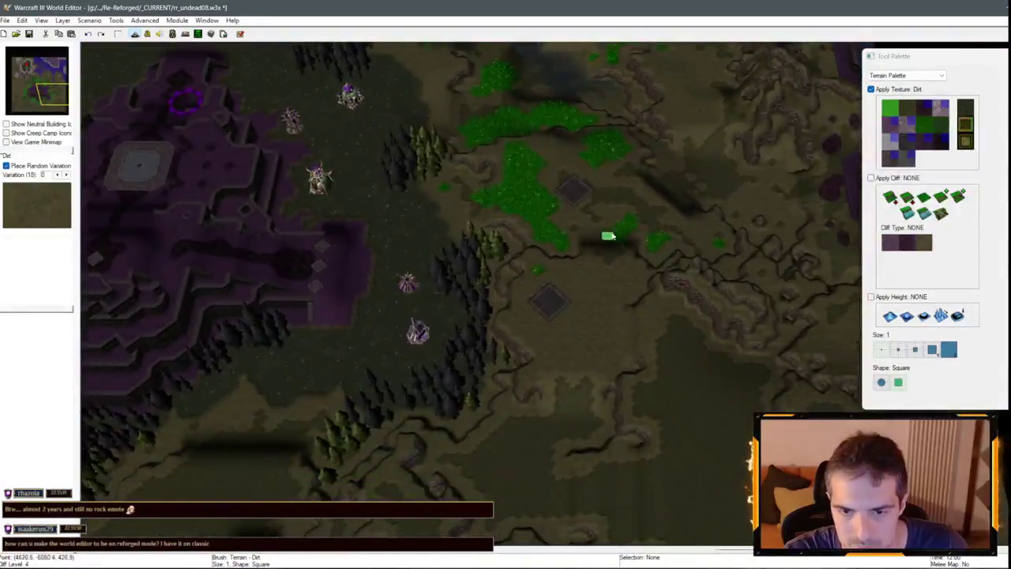
{"action": "left_click", "coordinate": [890, 157]}
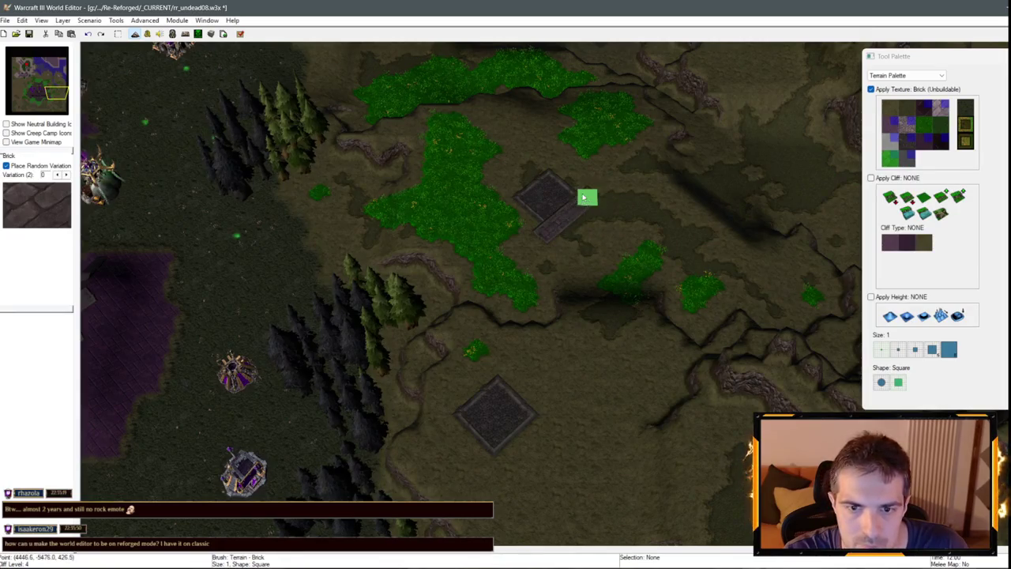
{"action": "scroll", "coordinate": [729, 192], "scroll_direction": "up", "scroll_amount": 3}
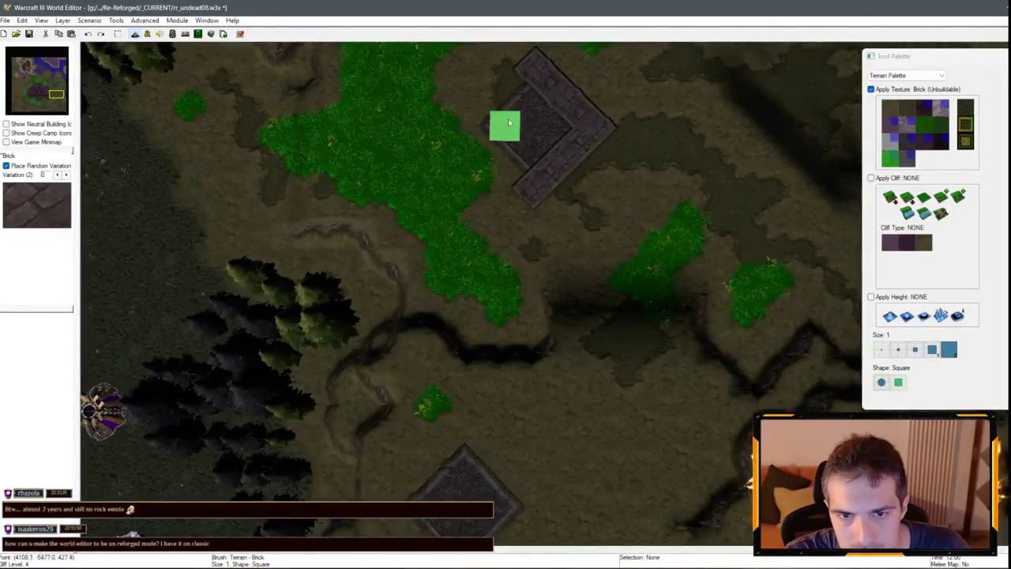
{"action": "scroll", "coordinate": [498, 150], "scroll_direction": "down", "scroll_amount": 5}
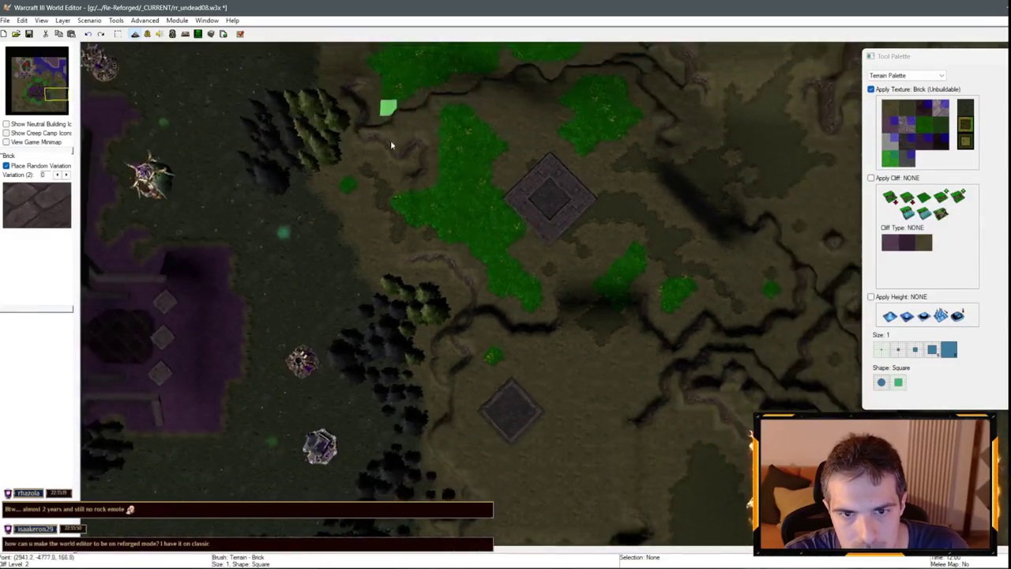
{"action": "scroll", "coordinate": [533, 424], "scroll_direction": "up", "scroll_amount": 5}
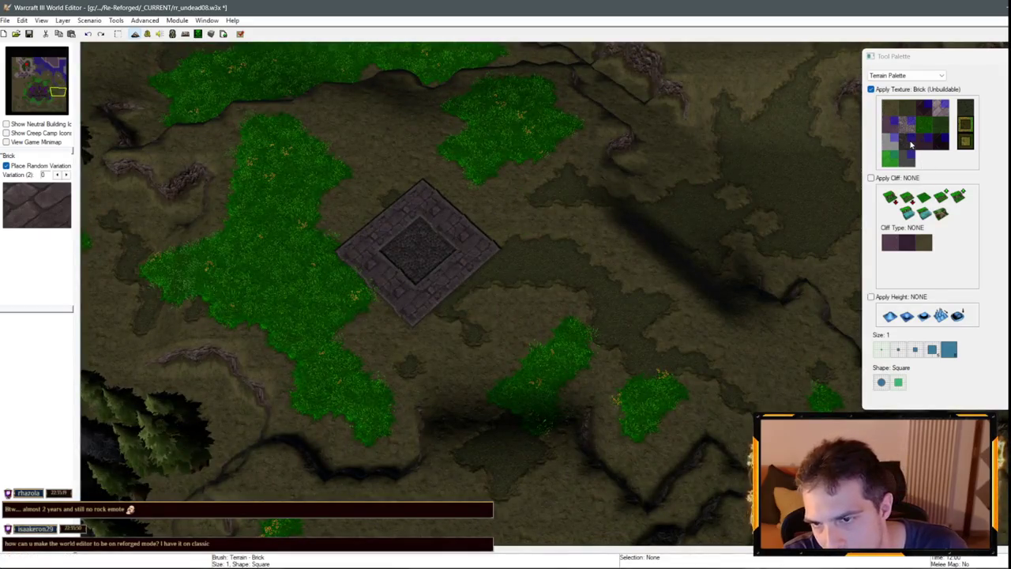
{"action": "left_click", "coordinate": [146, 21]}
In Modify Tileset, shift the green tiles, Black Marble and Square Tiles left in the Base Tileset.
{"action": "left_click", "coordinate": [162, 32]}
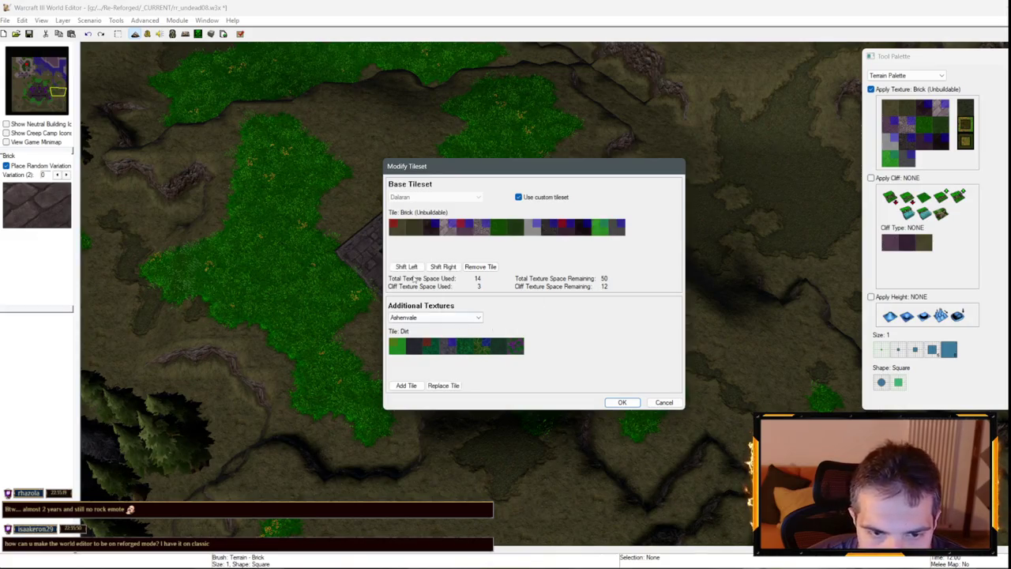
{"action": "left_click", "coordinate": [407, 267]}
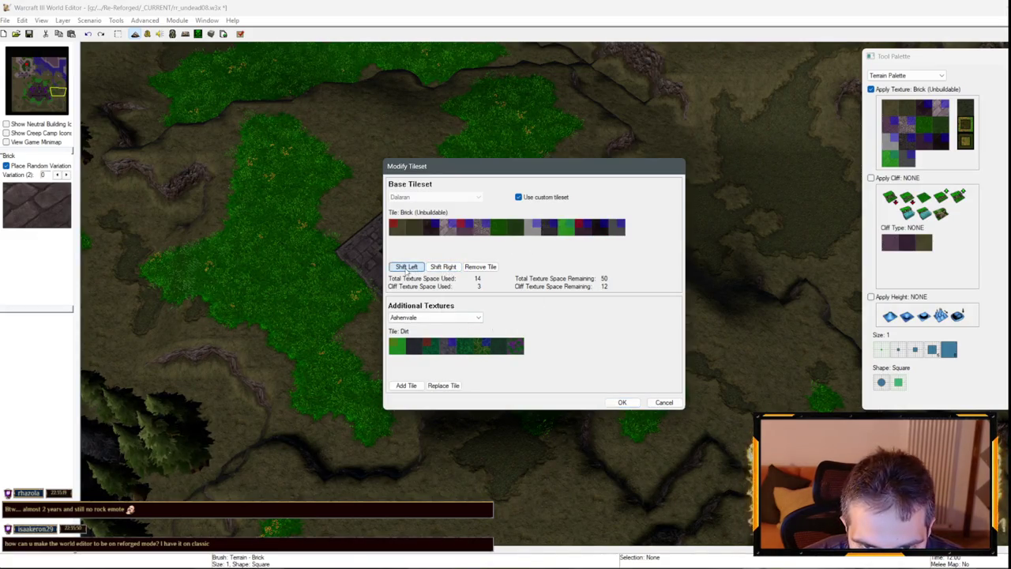
{"action": "left_click", "coordinate": [591, 228]}
{"action": "left_click", "coordinate": [407, 267]}
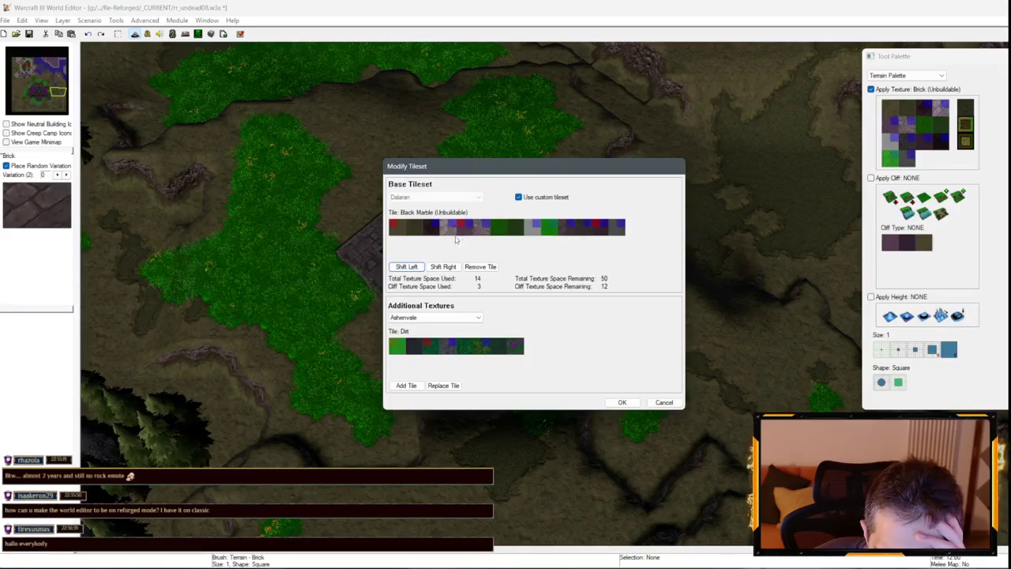
{"action": "left_click", "coordinate": [604, 228]}
{"action": "left_click", "coordinate": [407, 267]}
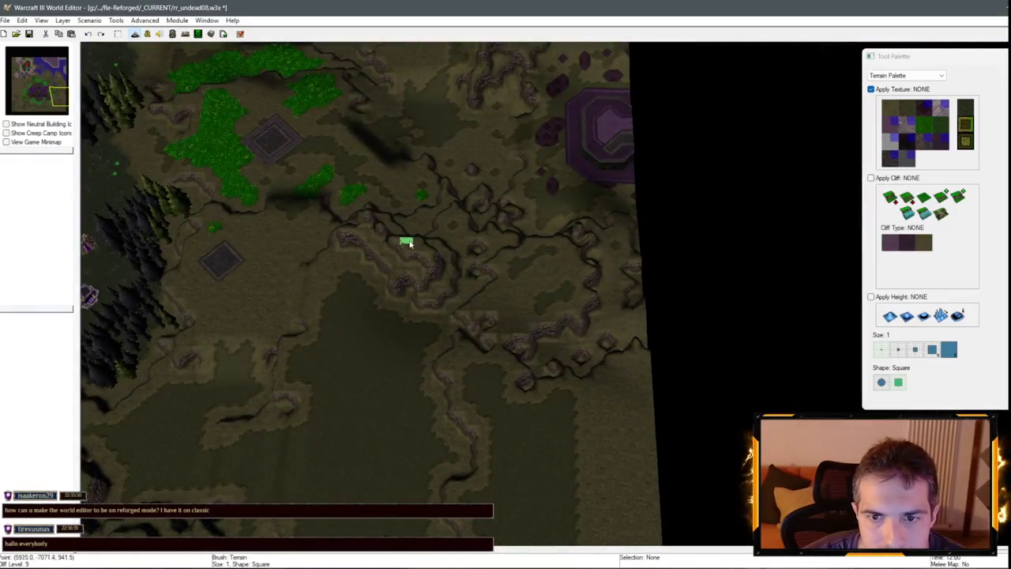
Cover the platform's light centre with dark Square Tiles (Unbuildable).
{"action": "scroll", "coordinate": [409, 244], "scroll_direction": "up", "scroll_amount": 5}
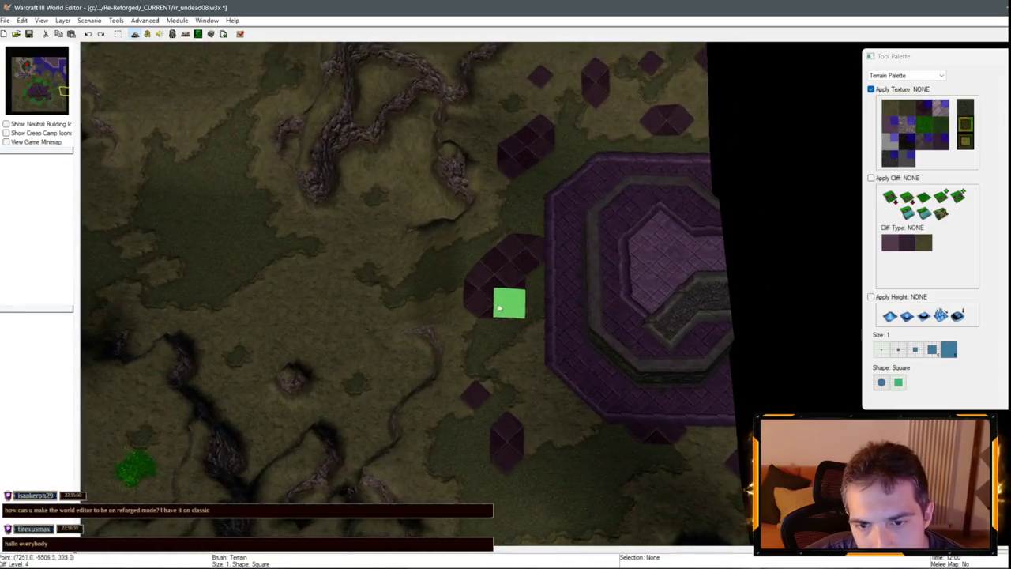
{"action": "scroll", "coordinate": [500, 309], "scroll_direction": "up", "scroll_amount": 1}
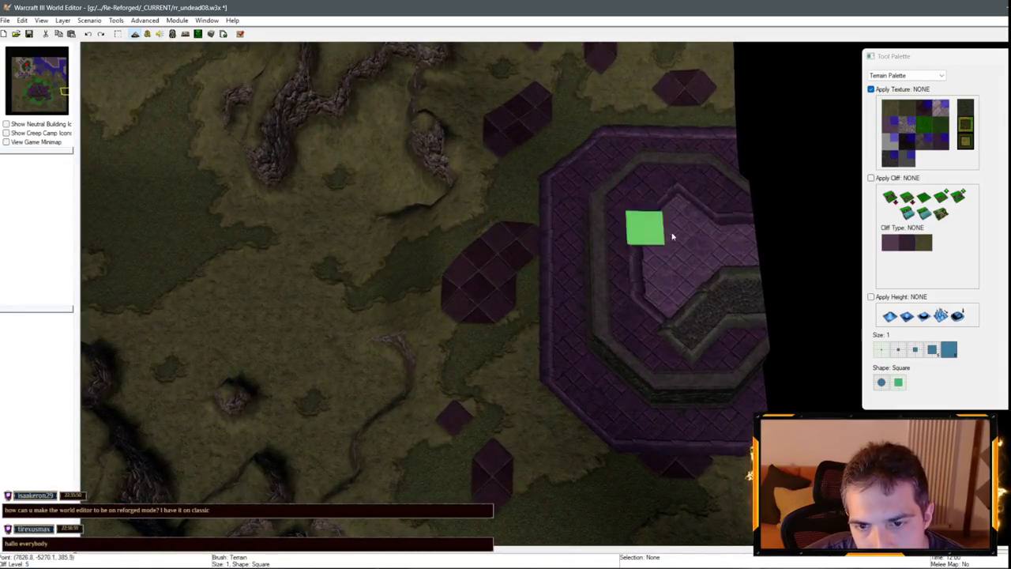
{"action": "left_click", "coordinate": [891, 124]}
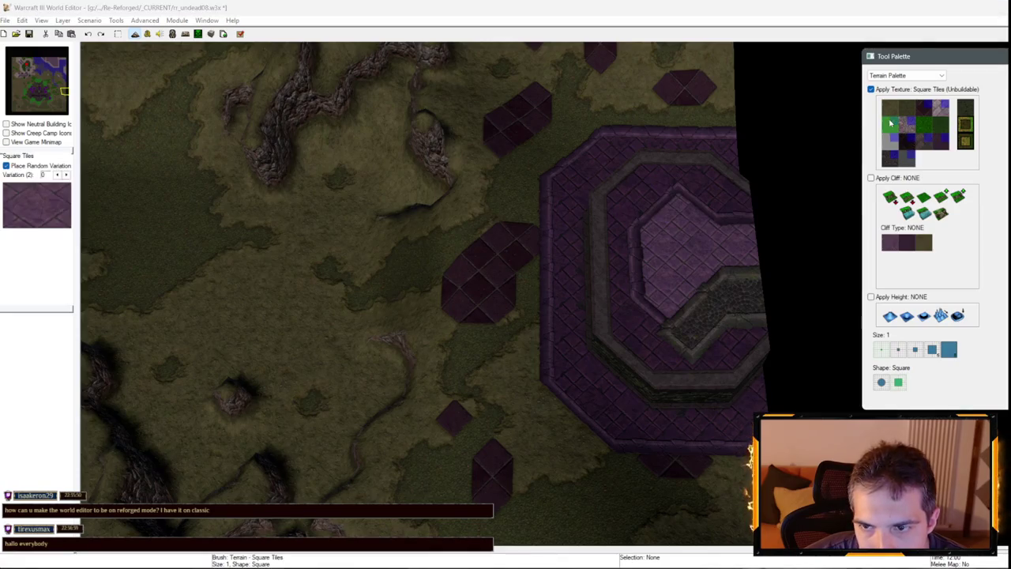
{"action": "mouse_move", "coordinate": [636, 207]}
{"action": "left_mouse_down"}
{"action": "mouse_move", "coordinate": [677, 315]}
{"action": "mouse_move", "coordinate": [745, 226]}
{"action": "mouse_move", "coordinate": [685, 262]}
{"action": "left_mouse_up"}
{"action": "left_click", "coordinate": [923, 143]}
Paint Round Tiles across the platform's inner area up to its top edge.
{"action": "left_click", "coordinate": [896, 160]}
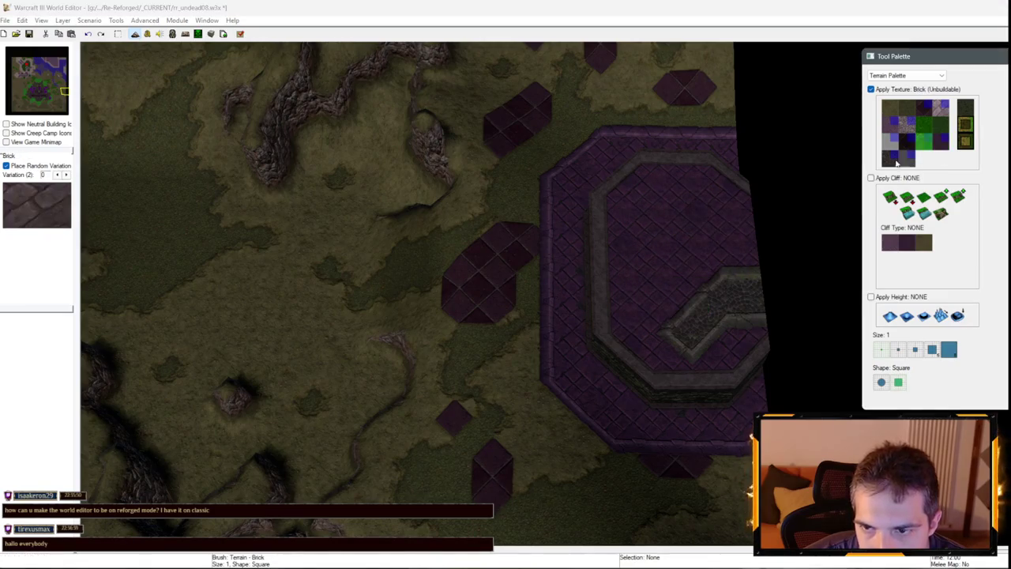
{"action": "left_click", "coordinate": [891, 158]}
{"action": "mouse_move", "coordinate": [685, 293]}
{"action": "left_mouse_down"}
{"action": "mouse_move", "coordinate": [677, 226]}
{"action": "mouse_move", "coordinate": [718, 260]}
{"action": "mouse_move", "coordinate": [755, 258]}
{"action": "left_mouse_up"}
{"action": "left_click_drag", "start_coordinate": [682, 226], "coordinate": [706, 207]}
{"action": "scroll", "coordinate": [706, 208], "scroll_direction": "down", "scroll_amount": 5}
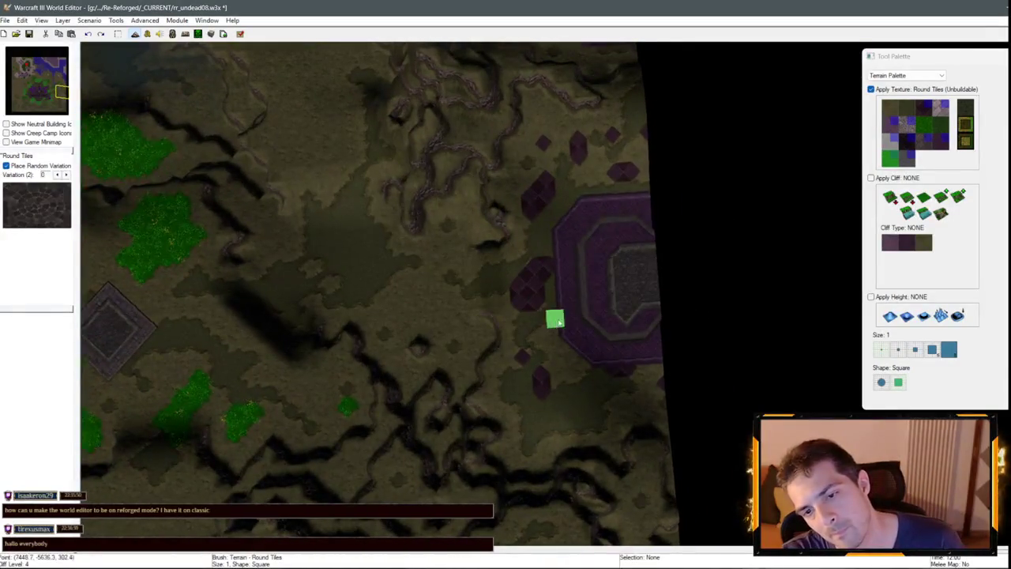
{"action": "mouse_move", "coordinate": [578, 302]}
{"action": "left_mouse_down"}
{"action": "mouse_move", "coordinate": [608, 273]}
{"action": "mouse_move", "coordinate": [608, 282]}
{"action": "left_mouse_up"}
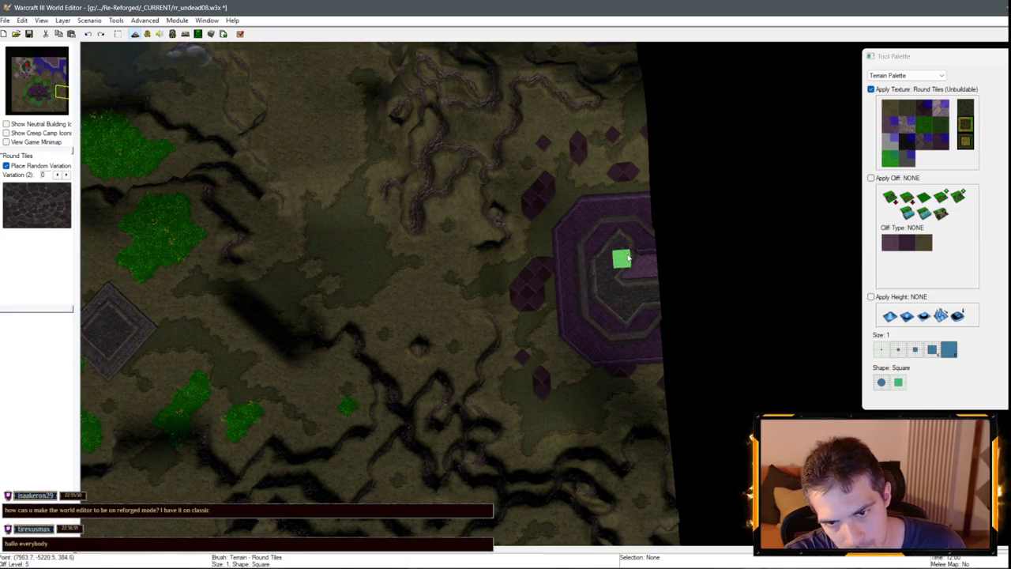
{"action": "key", "text": "Up"}
{"action": "key", "text": "Up"}
{"action": "key", "text": "Up"}
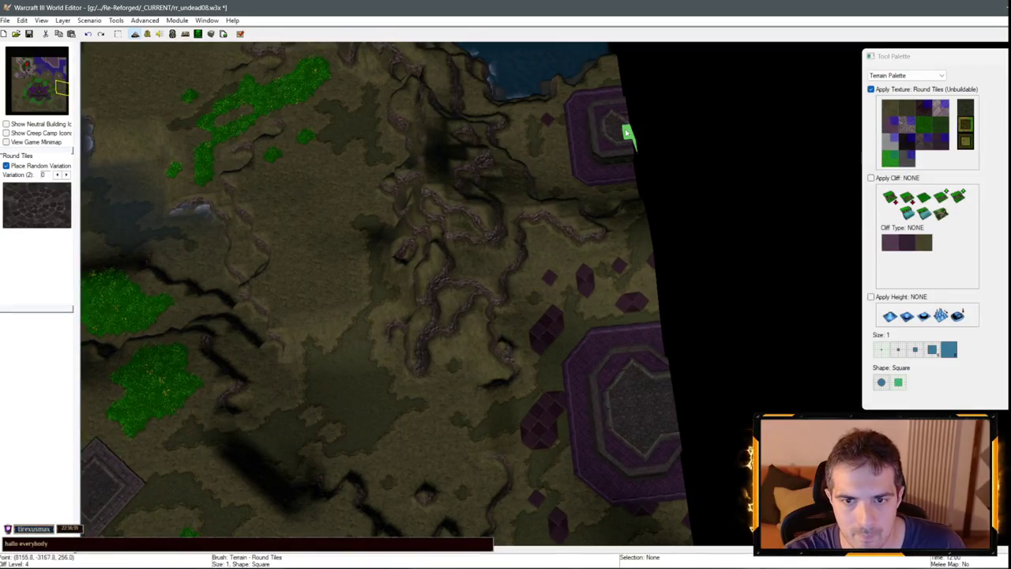
{"action": "scroll", "coordinate": [562, 147], "scroll_direction": "down", "scroll_amount": 2}
{"action": "key", "text": "Down"}
{"action": "key", "text": "Down"}
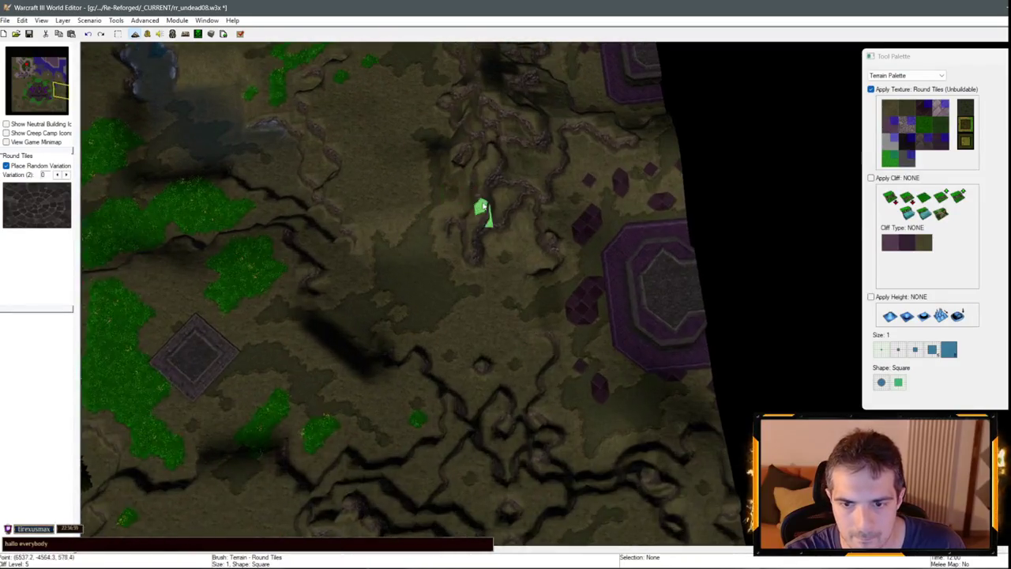
{"action": "key", "text": "Left"}
{"action": "key", "text": "Left"}
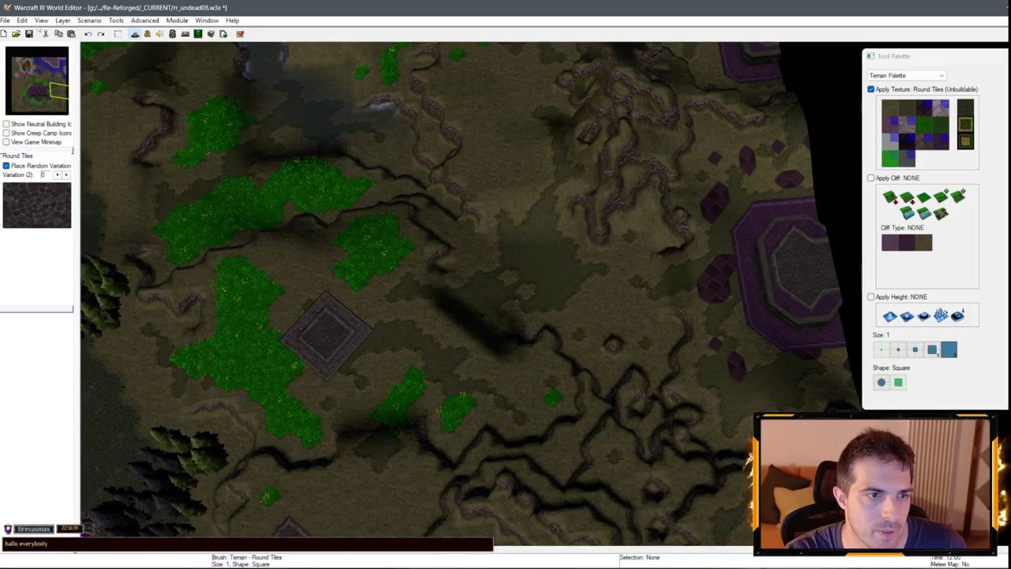
{"action": "left_click", "coordinate": [8, 21]}
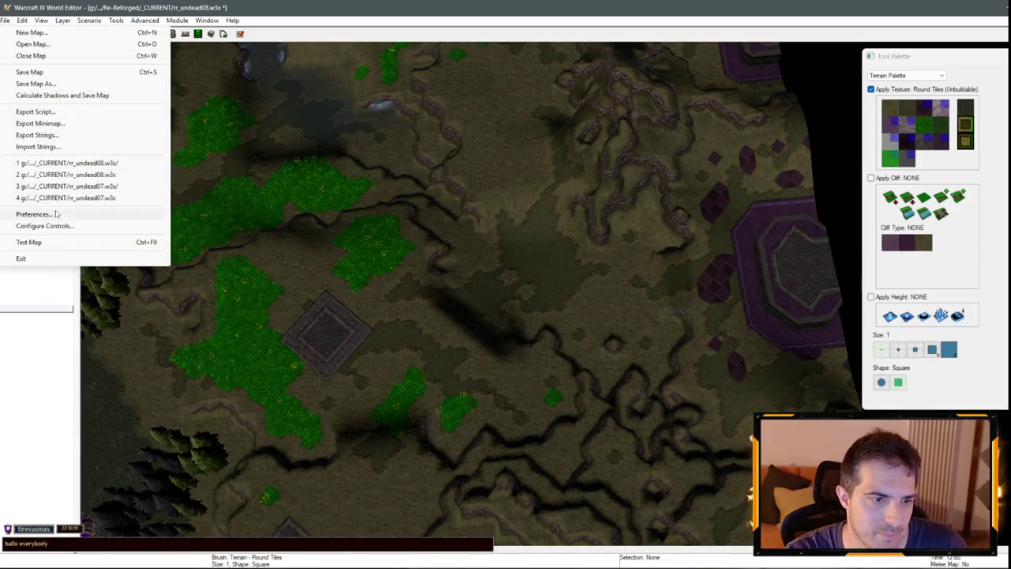
{"action": "left_click", "coordinate": [35, 214]}
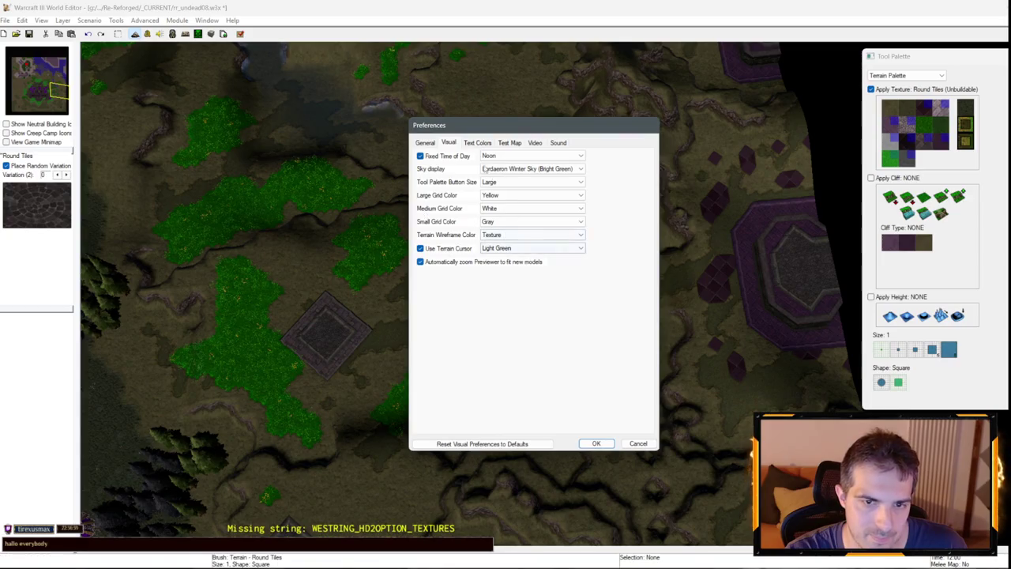
{"action": "left_click", "coordinate": [425, 142]}
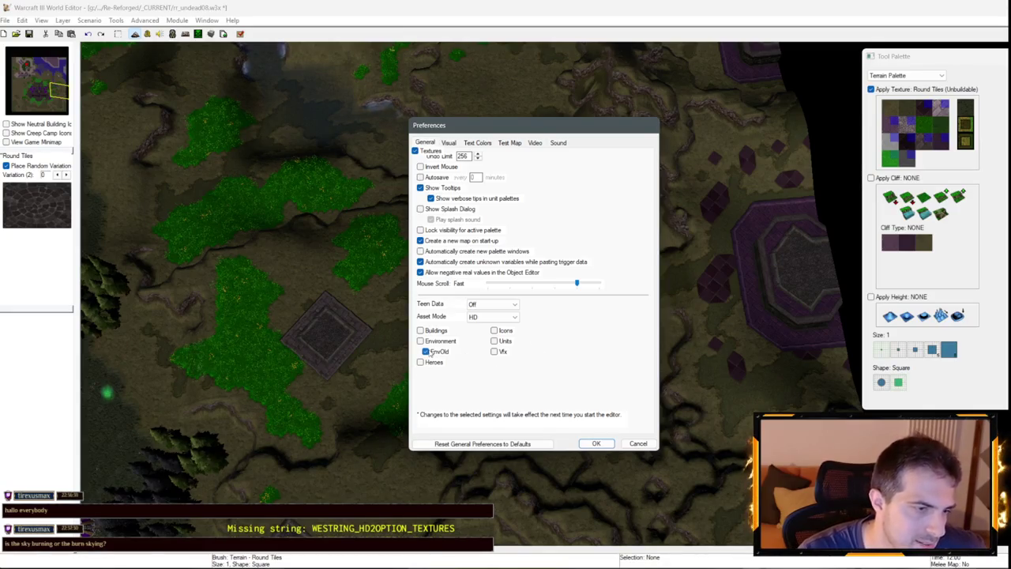
{"action": "left_click", "coordinate": [639, 444]}
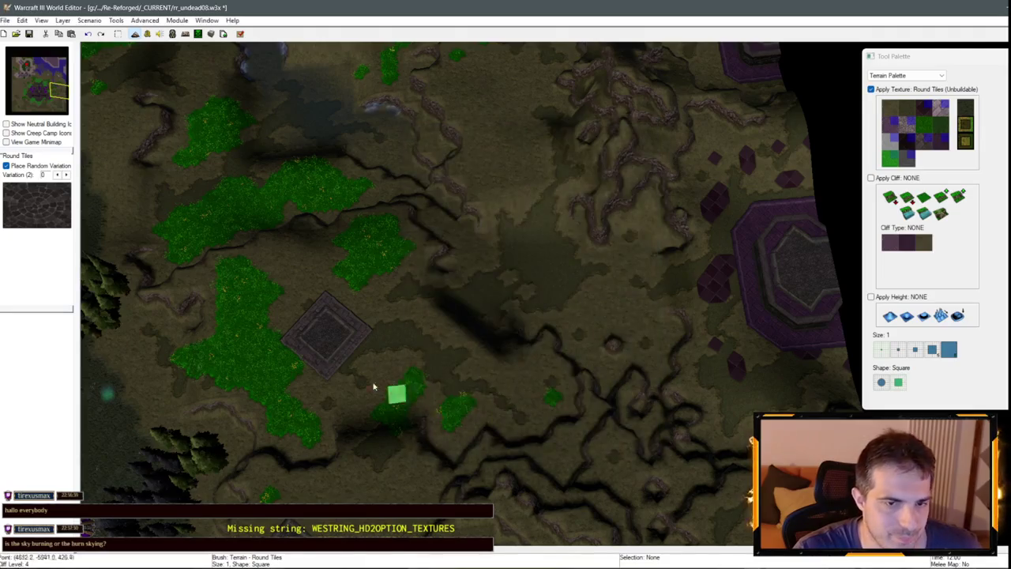
Paint a brick border around another dark stone pad to the south-west.
{"action": "key", "text": "Down"}
{"action": "key", "text": "Down"}
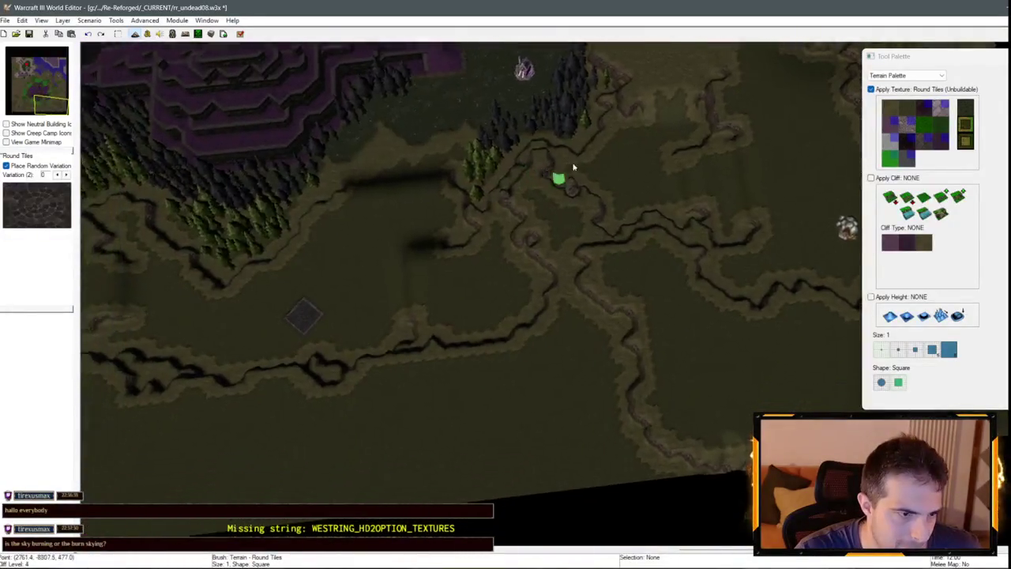
{"action": "key", "text": "Left"}
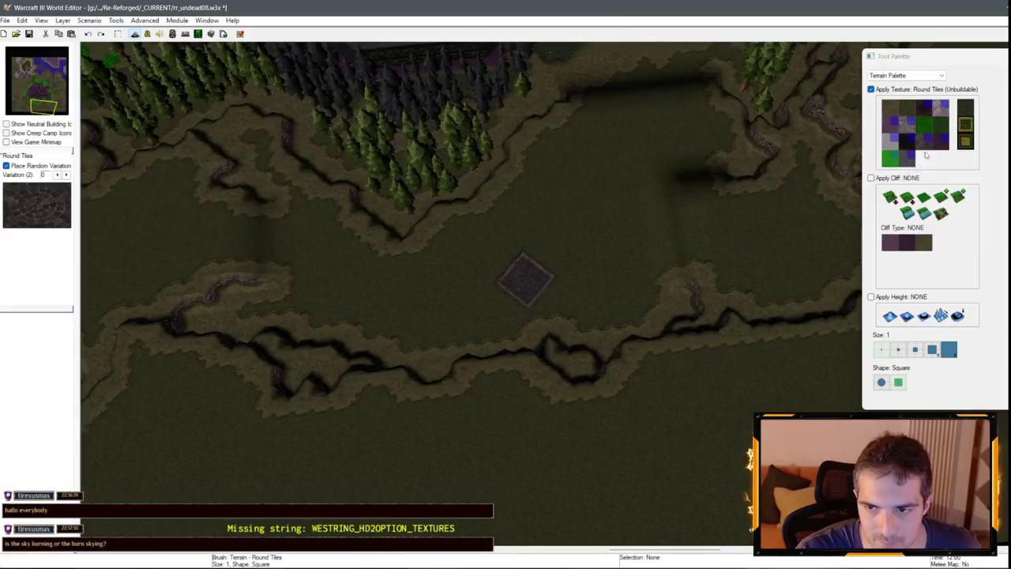
{"action": "scroll", "coordinate": [659, 254], "scroll_direction": "up", "scroll_amount": 3}
{"action": "left_click", "coordinate": [548, 306]}
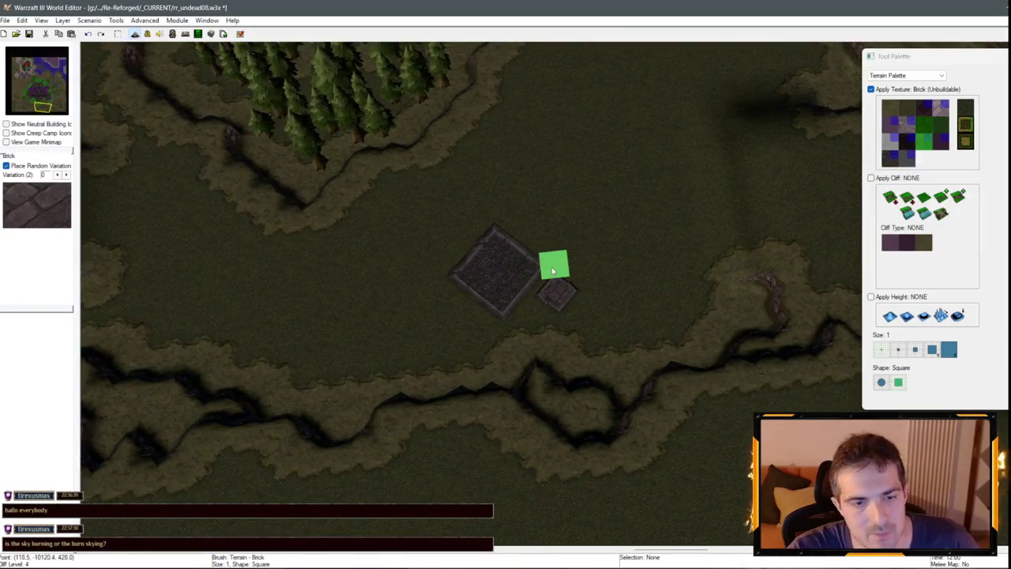
{"action": "mouse_move", "coordinate": [555, 270]}
{"action": "left_mouse_down"}
{"action": "mouse_move", "coordinate": [523, 239]}
{"action": "mouse_move", "coordinate": [469, 246]}
{"action": "mouse_move", "coordinate": [443, 276]}
{"action": "mouse_move", "coordinate": [490, 315]}
{"action": "left_mouse_up"}
Zoom in and out to bring the shoreline beside the undead base into view.
{"action": "scroll", "coordinate": [529, 294], "scroll_direction": "down", "scroll_amount": 5}
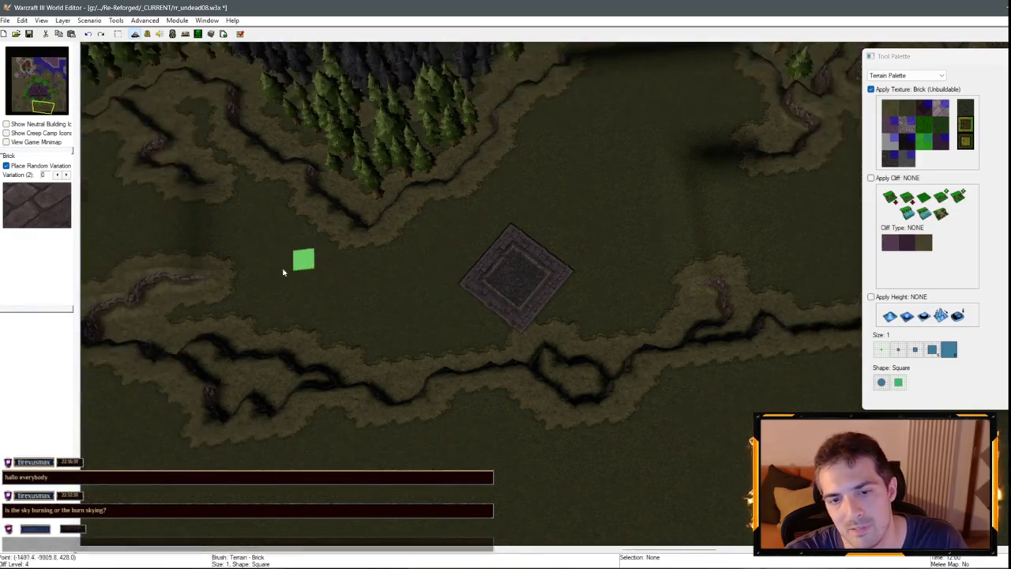
{"action": "scroll", "coordinate": [562, 343], "scroll_direction": "up", "scroll_amount": 2}
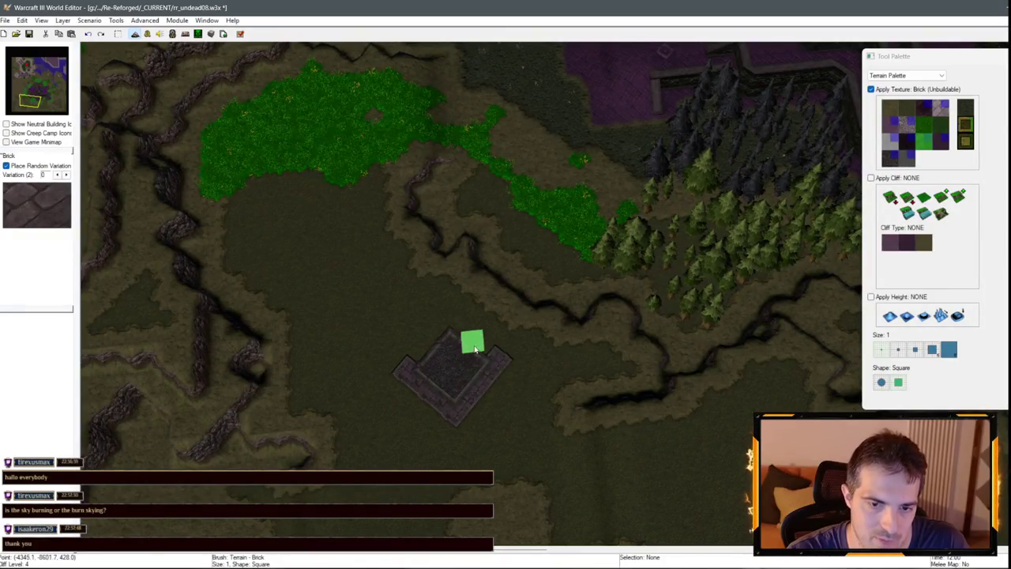
{"action": "scroll", "coordinate": [553, 334], "scroll_direction": "down", "scroll_amount": 3}
{"action": "scroll", "coordinate": [480, 377], "scroll_direction": "up", "scroll_amount": 4}
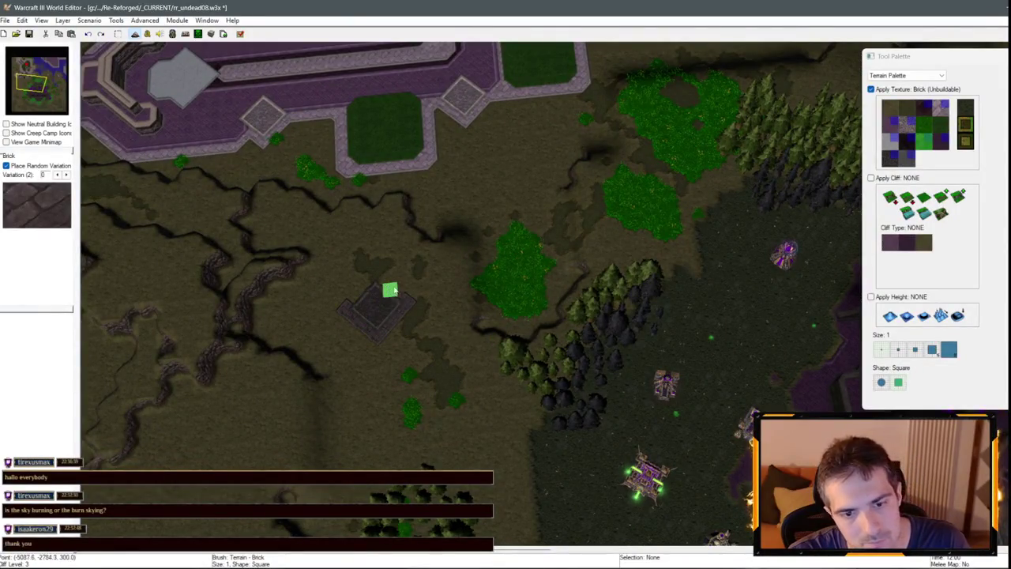
{"action": "scroll", "coordinate": [350, 301], "scroll_direction": "down", "scroll_amount": 3}
{"action": "scroll", "coordinate": [671, 241], "scroll_direction": "up", "scroll_amount": 3}
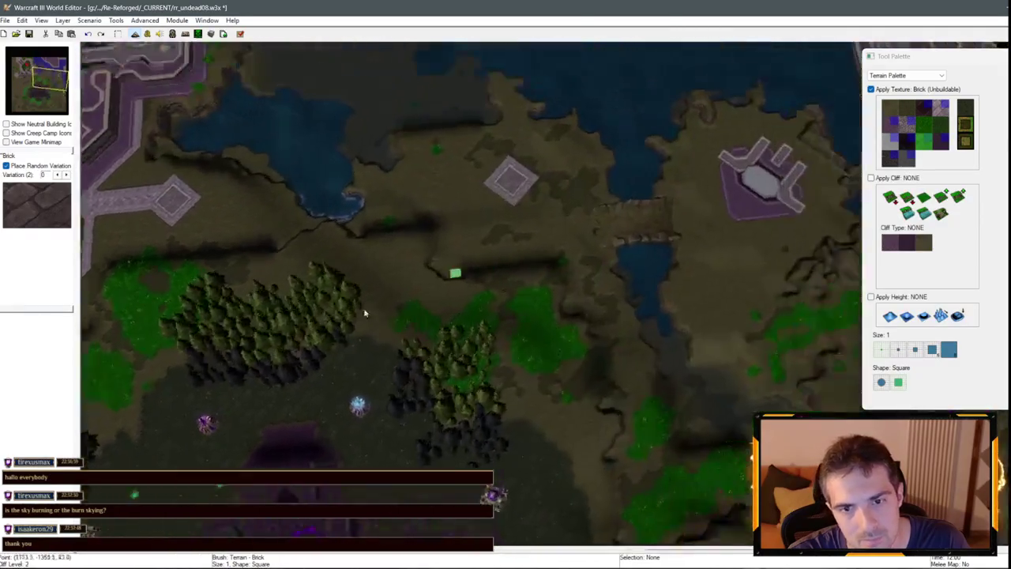
{"action": "scroll", "coordinate": [572, 466], "scroll_direction": "down", "scroll_amount": 3}
{"action": "scroll", "coordinate": [504, 236], "scroll_direction": "up", "scroll_amount": 3}
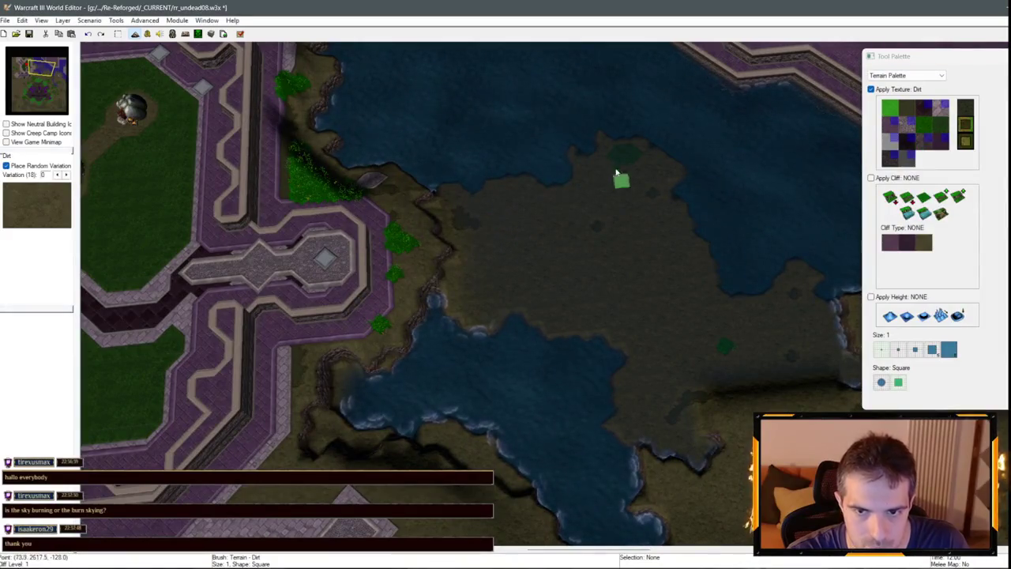
Pan south and east past the shoreline to the eastern goldmine.
{"action": "scroll", "coordinate": [490, 283], "scroll_direction": "down", "scroll_amount": 3}
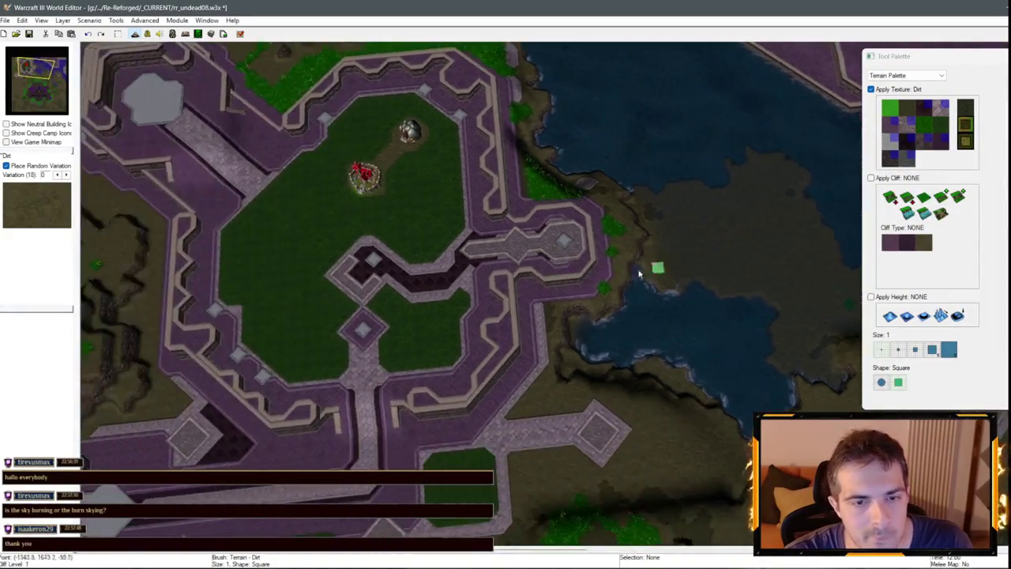
{"action": "scroll", "coordinate": [605, 366], "scroll_direction": "up", "scroll_amount": 3}
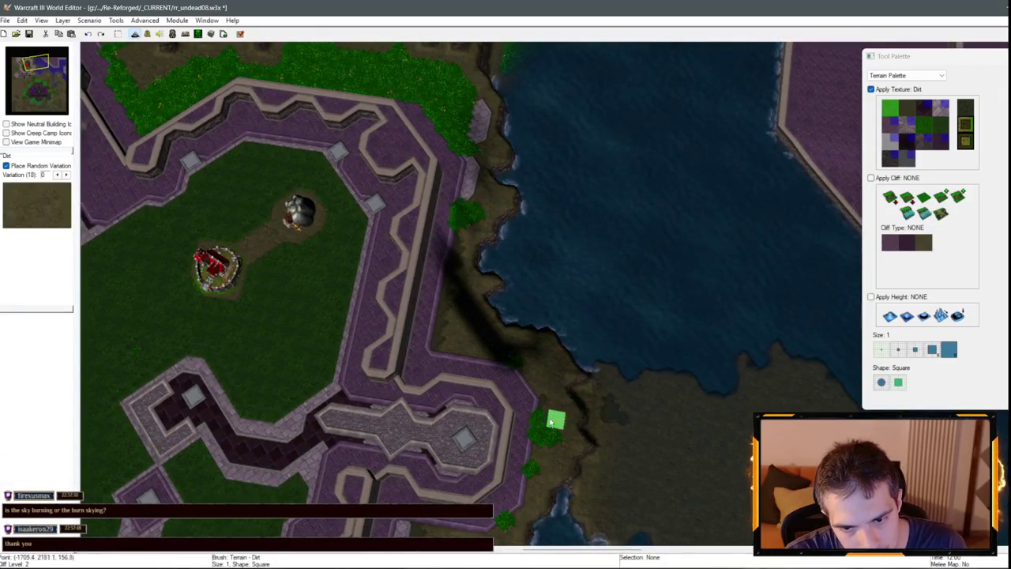
{"action": "left_click_drag", "start_coordinate": [529, 483], "coordinate": [588, 363]}
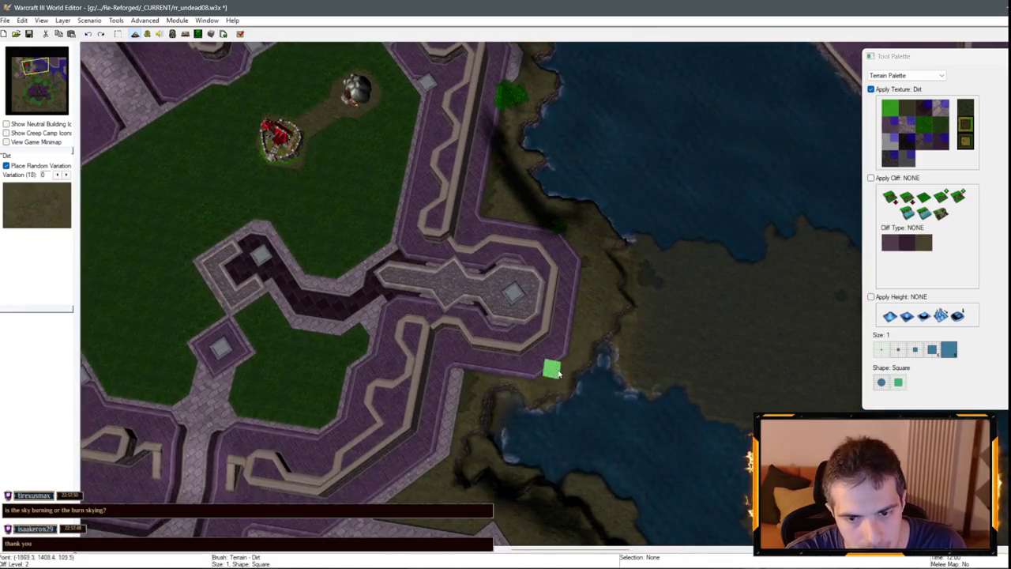
{"action": "scroll", "coordinate": [556, 372], "scroll_direction": "down", "scroll_amount": 3}
{"action": "scroll", "coordinate": [478, 267], "scroll_direction": "up", "scroll_amount": 3}
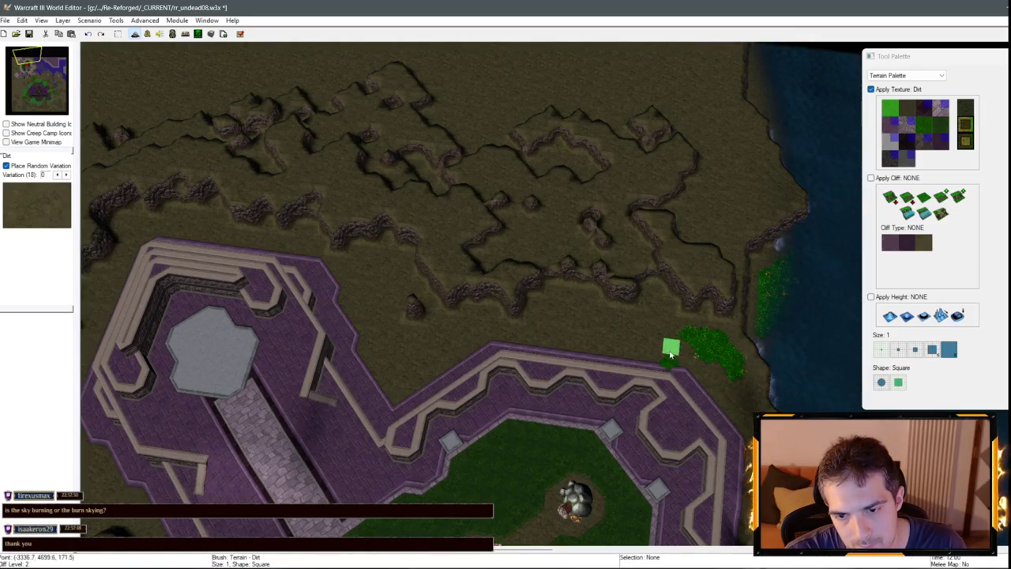
{"action": "key", "text": "Down"}
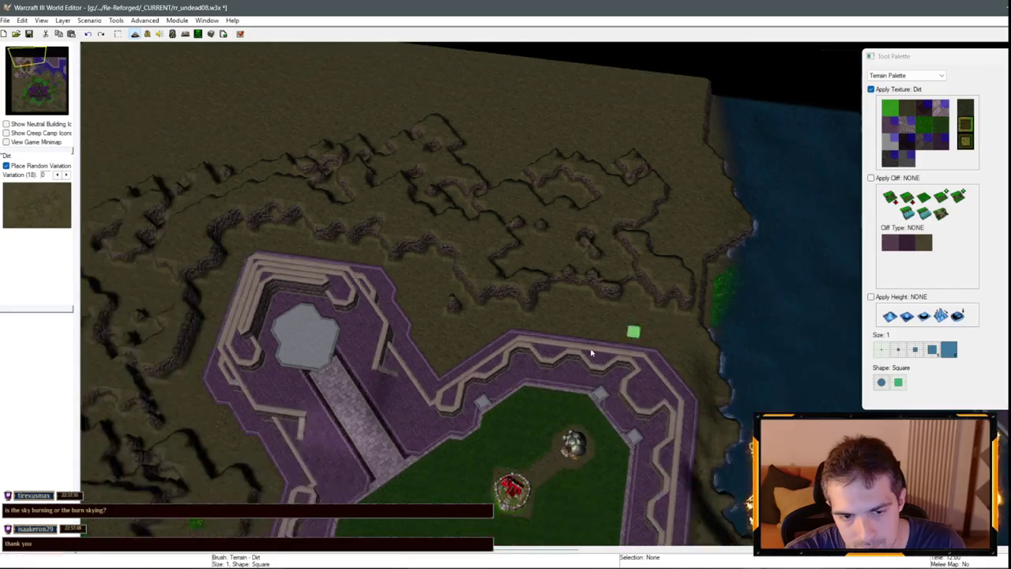
{"action": "scroll", "coordinate": [495, 314], "scroll_direction": "up", "scroll_amount": 2}
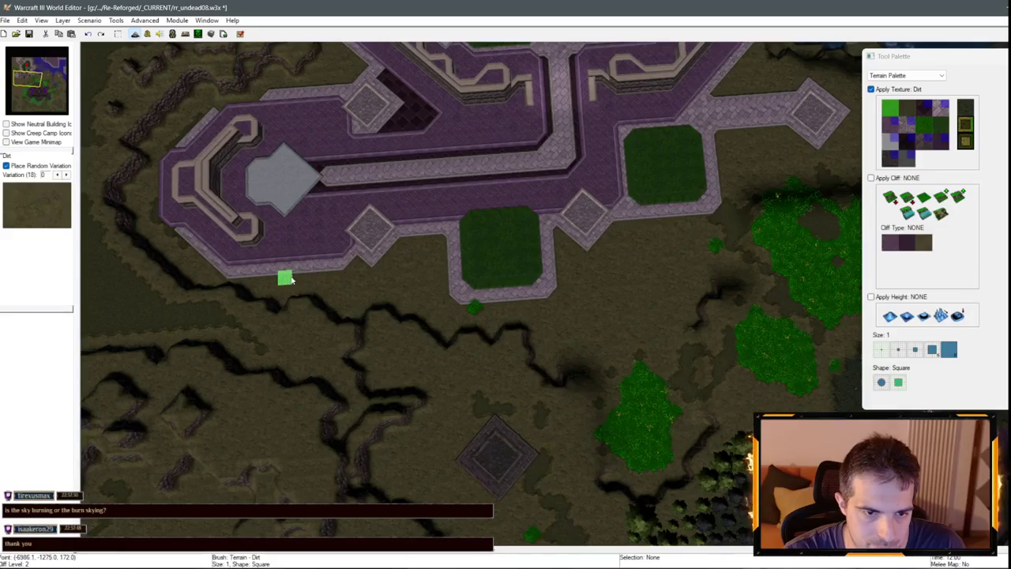
{"action": "key", "text": "Down"}
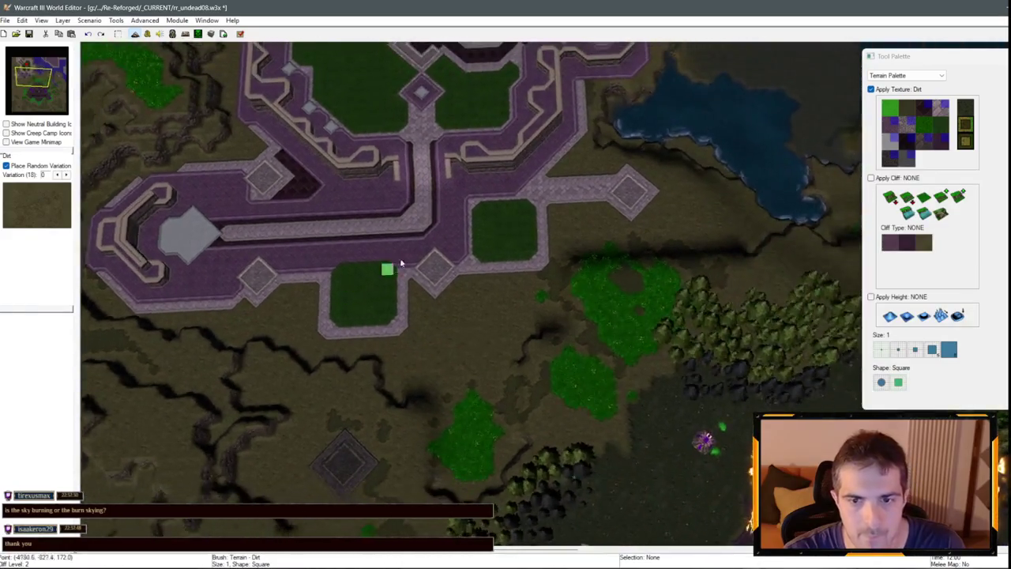
{"action": "key", "text": "Down"}
{"action": "key", "text": "Right"}
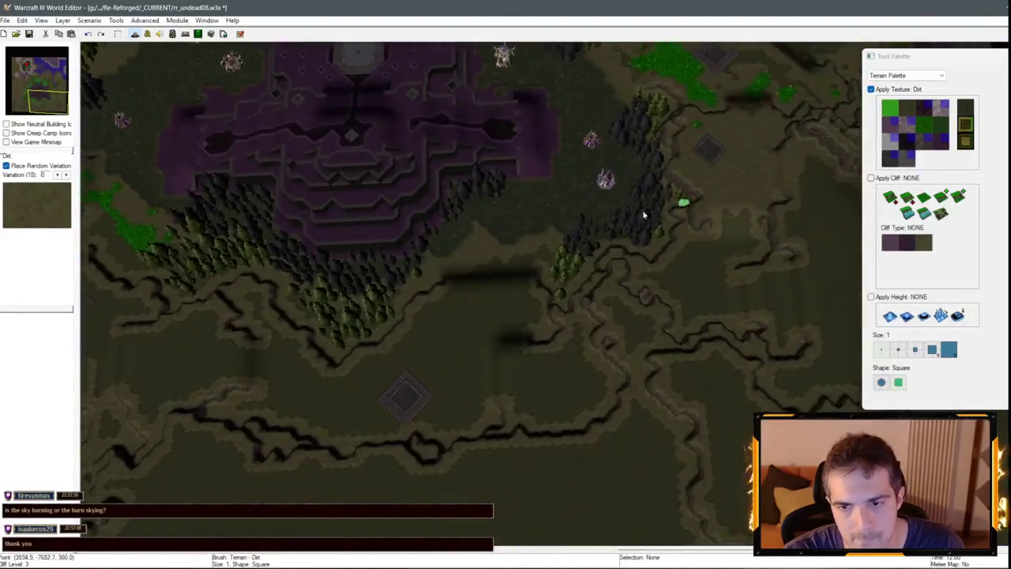
{"action": "key", "text": "Down"}
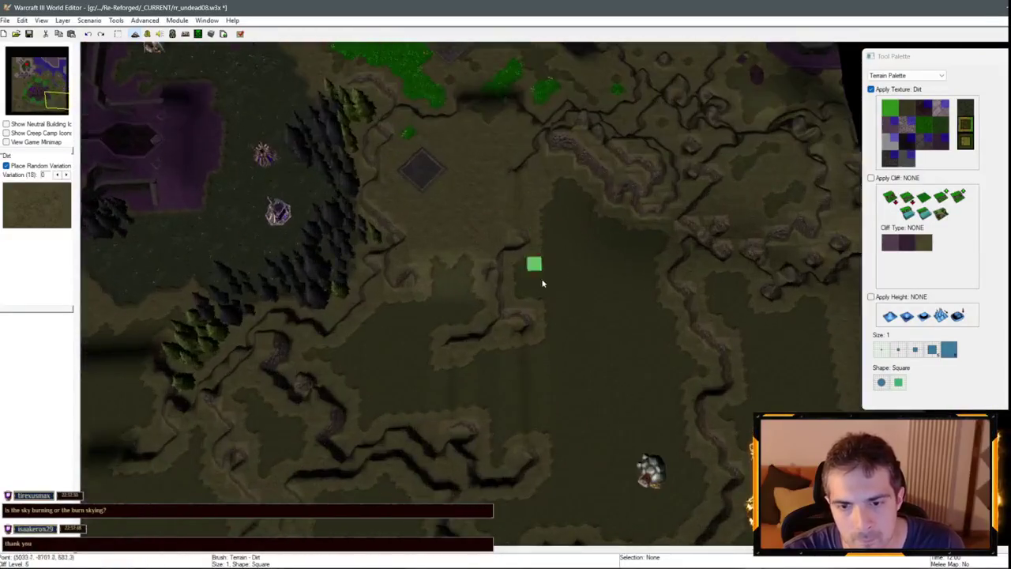
{"action": "key", "text": "Down"}
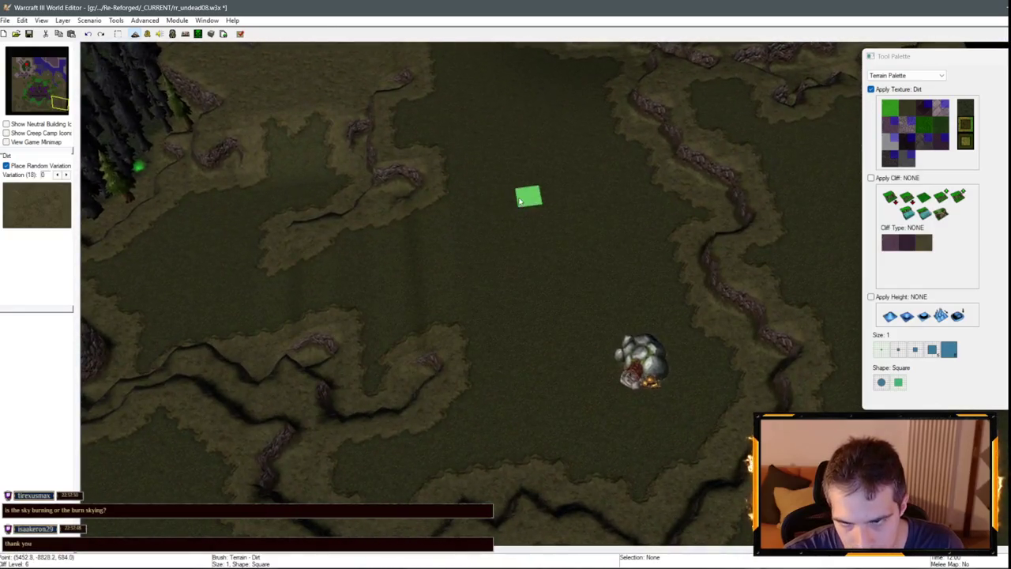
{"action": "key", "text": "Up"}
Choose the Round Tiles (Unbuildable) texture with same-level Tiled Walls cliff painting at size 3.
{"action": "left_click", "coordinate": [925, 146]}
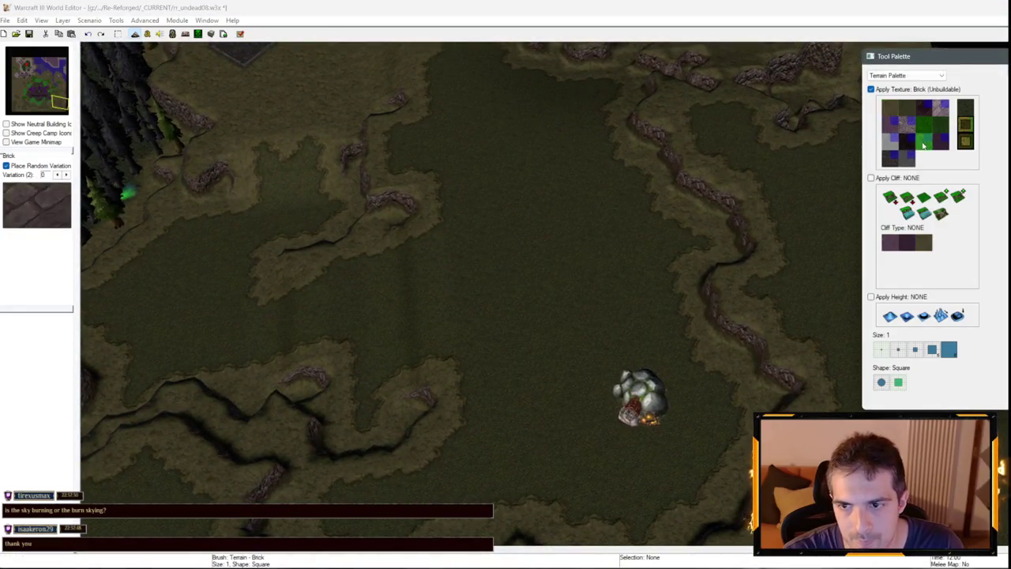
{"action": "key", "text": "Up"}
{"action": "key", "text": "Down"}
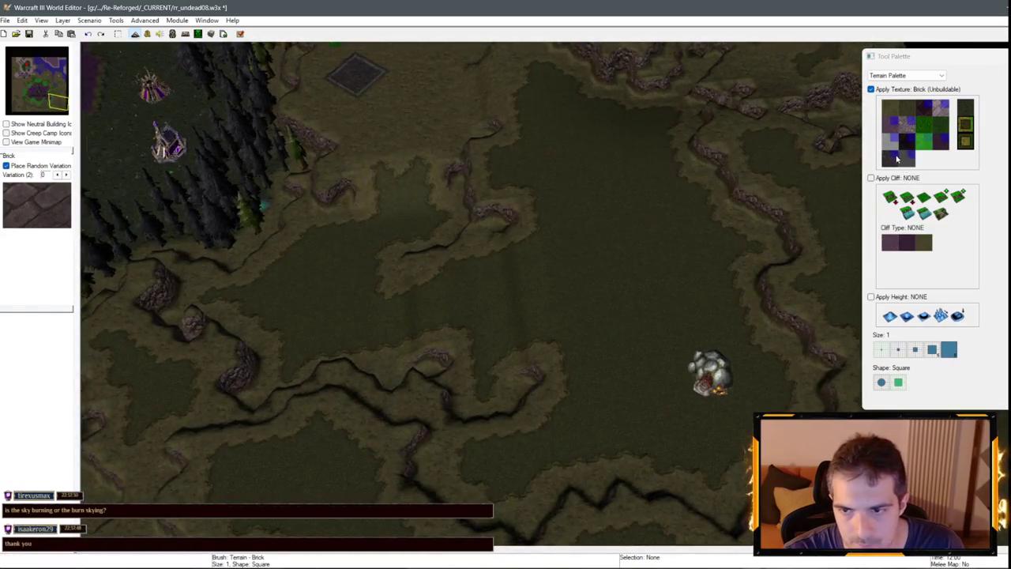
{"action": "left_click", "coordinate": [899, 158]}
{"action": "left_click", "coordinate": [940, 145]}
{"action": "left_click", "coordinate": [907, 158]}
{"action": "left_click", "coordinate": [891, 163]}
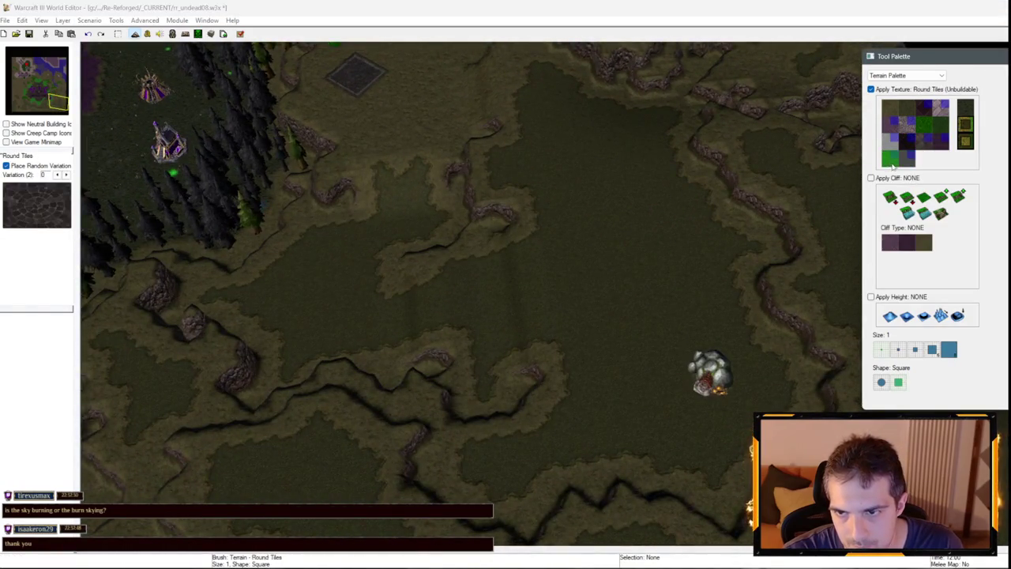
{"action": "key", "text": "Right"}
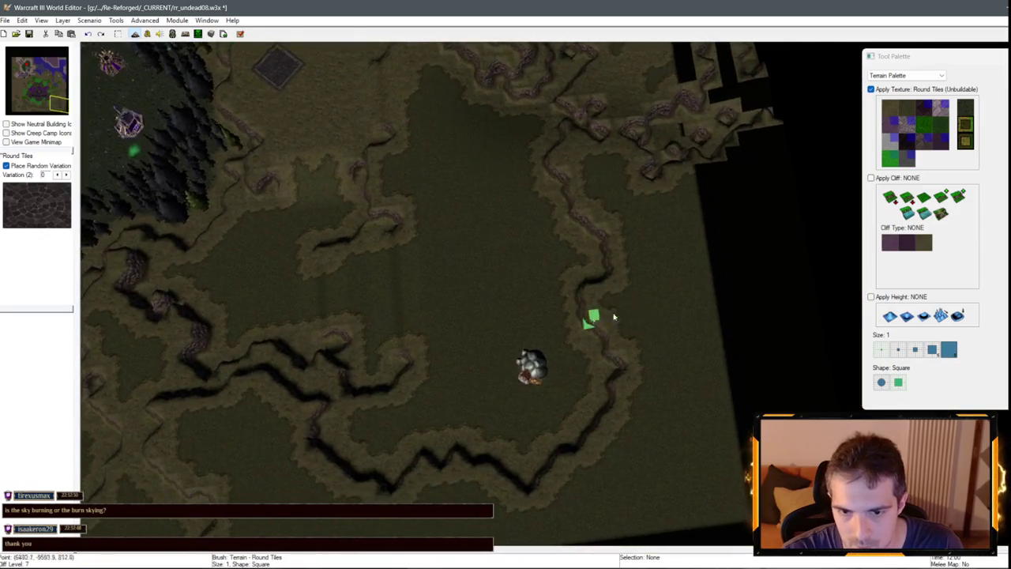
{"action": "left_click", "coordinate": [926, 200]}
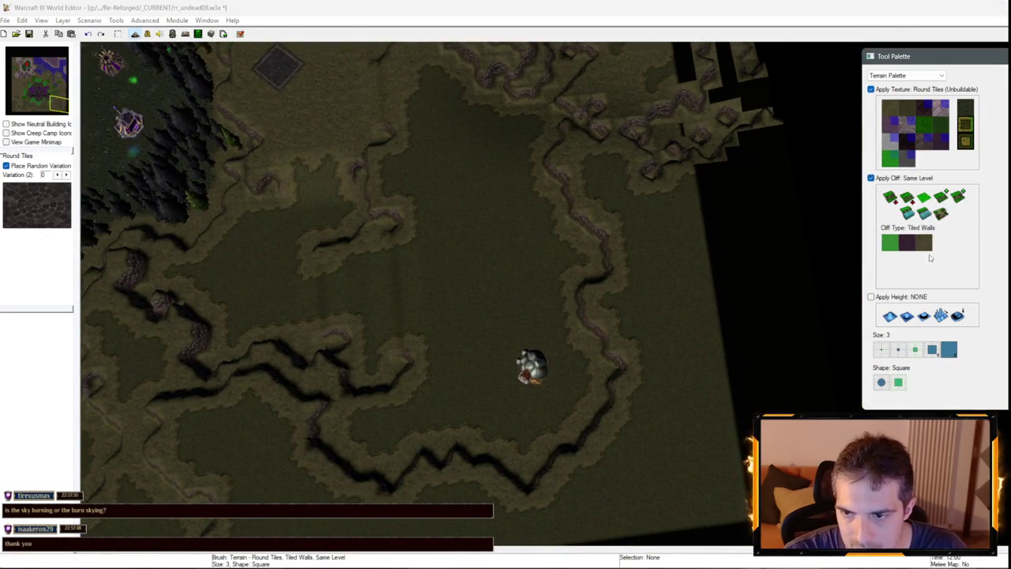
Turn off texture painting, use brush size 2, and reshape cliffs along the right-hand path.
{"action": "left_click", "coordinate": [909, 102]}
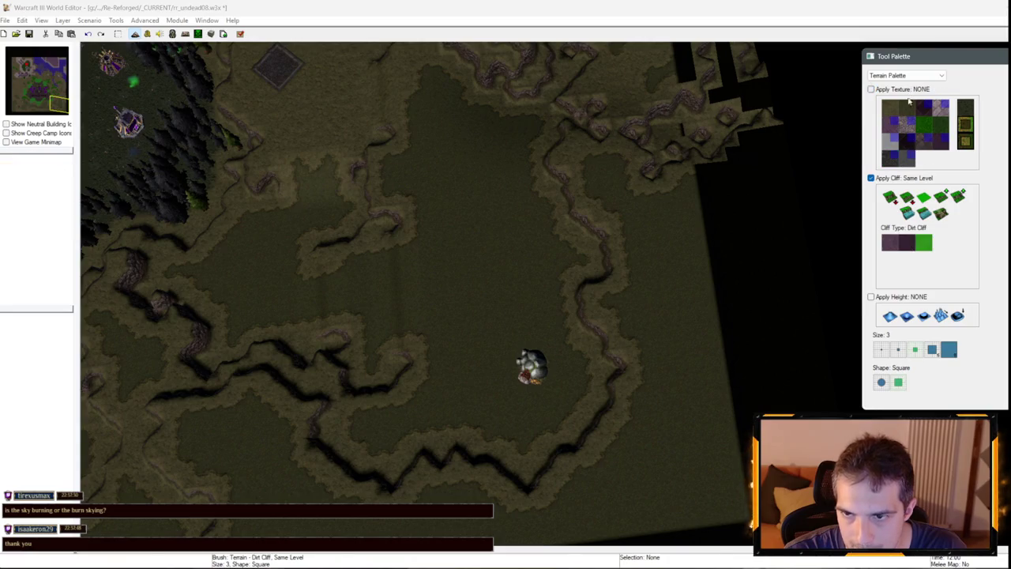
{"action": "left_click", "coordinate": [897, 349]}
{"action": "mouse_move", "coordinate": [569, 273]}
{"action": "left_mouse_down"}
{"action": "mouse_move", "coordinate": [648, 343]}
{"action": "mouse_move", "coordinate": [589, 436]}
{"action": "mouse_move", "coordinate": [603, 287]}
{"action": "mouse_move", "coordinate": [639, 316]}
{"action": "mouse_move", "coordinate": [617, 271]}
{"action": "mouse_move", "coordinate": [553, 422]}
{"action": "mouse_move", "coordinate": [508, 486]}
{"action": "mouse_move", "coordinate": [643, 467]}
{"action": "mouse_move", "coordinate": [668, 411]}
{"action": "mouse_move", "coordinate": [458, 481]}
{"action": "mouse_move", "coordinate": [477, 484]}
{"action": "left_mouse_up"}
With a size 1 brush, reshape the right-side cliff ridges and lower one into a dark patch.
{"action": "key", "text": "Up"}
{"action": "key", "text": "Left"}
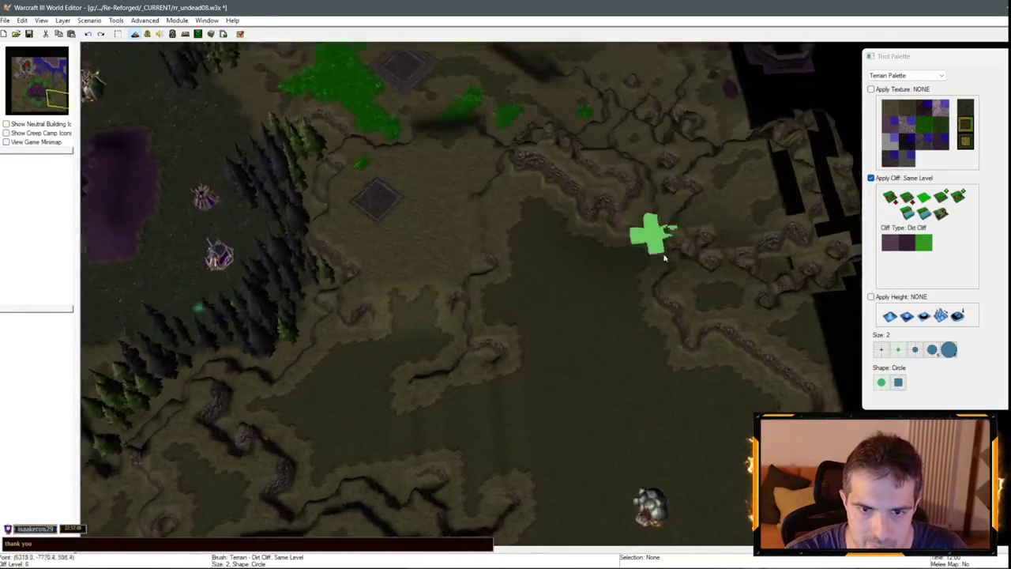
{"action": "key", "text": "Up"}
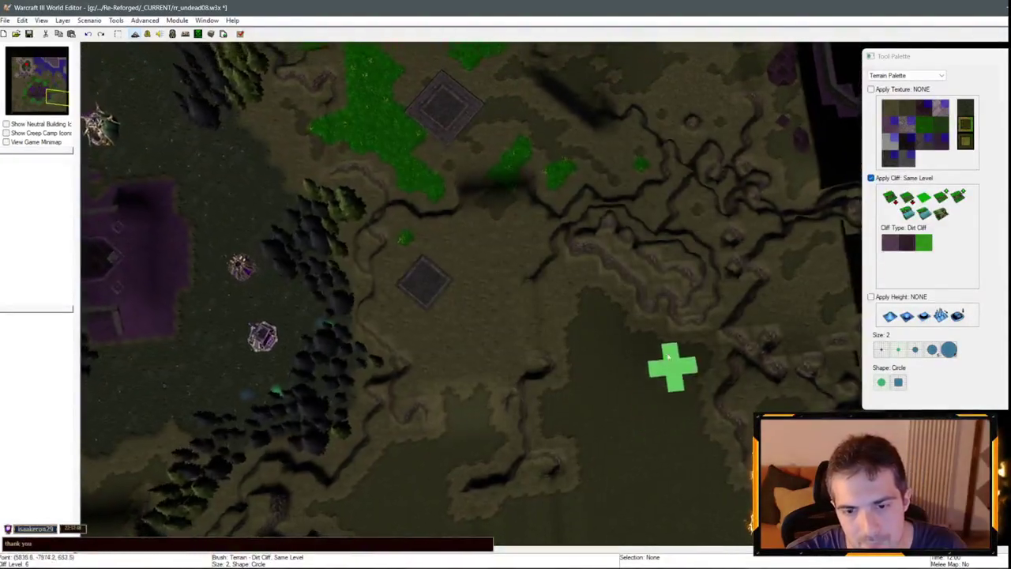
{"action": "key", "text": "Down"}
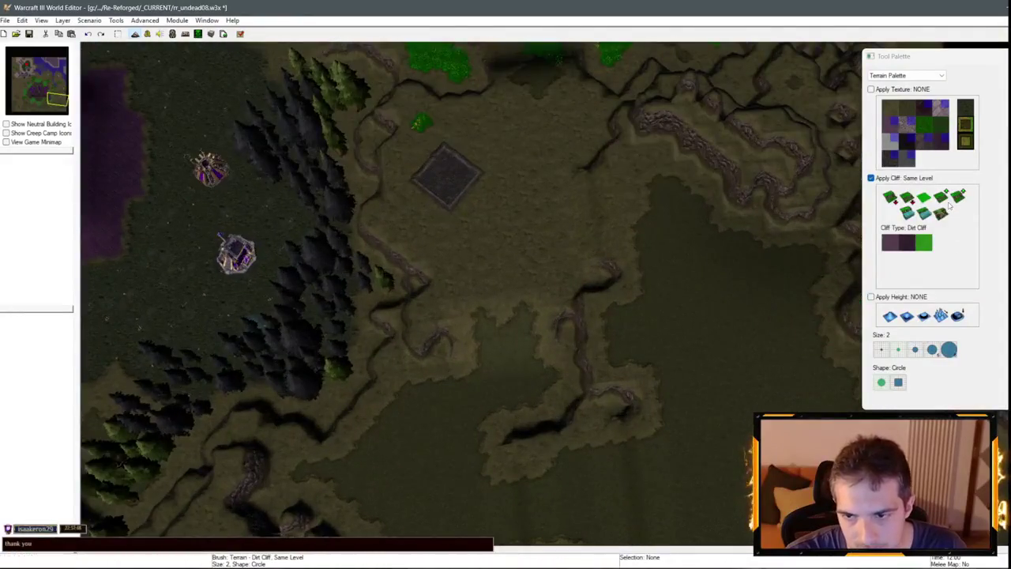
{"action": "left_click", "coordinate": [882, 349]}
{"action": "key", "text": "Right"}
{"action": "key", "text": "Down"}
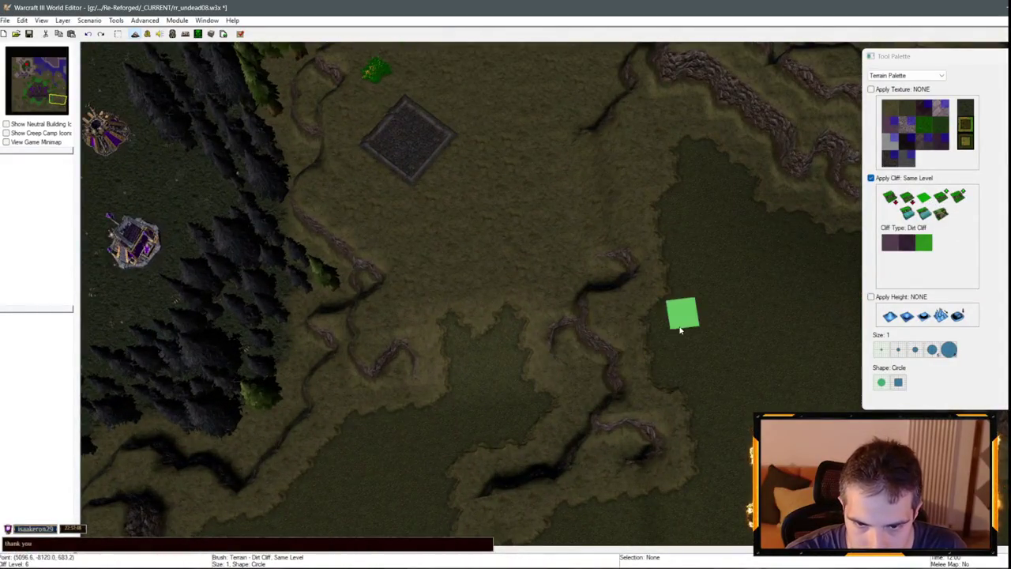
{"action": "key", "text": "Up"}
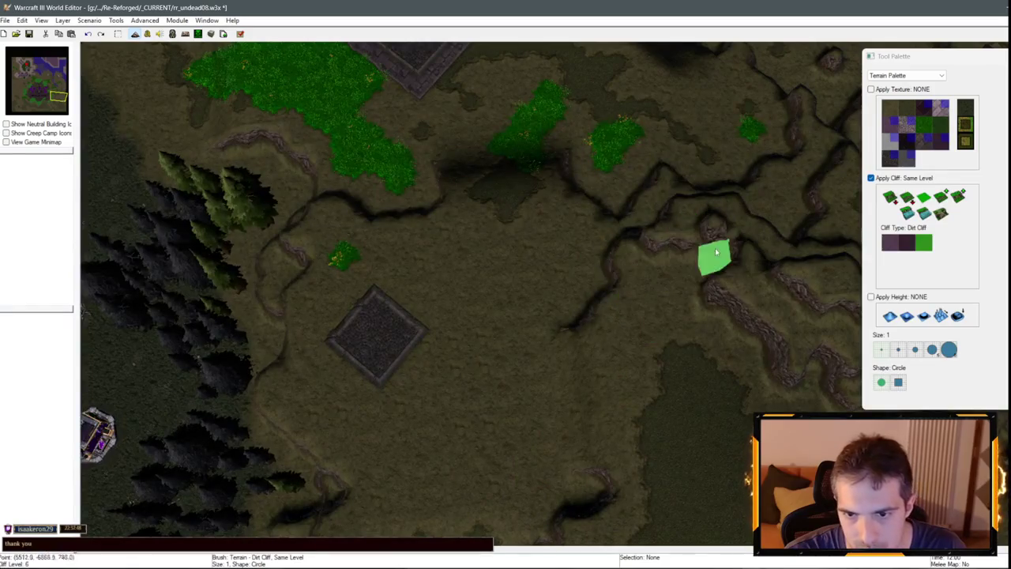
{"action": "mouse_move", "coordinate": [668, 243]}
{"action": "left_mouse_down"}
{"action": "mouse_move", "coordinate": [707, 234]}
{"action": "mouse_move", "coordinate": [677, 241]}
{"action": "mouse_move", "coordinate": [599, 298]}
{"action": "mouse_move", "coordinate": [662, 219]}
{"action": "left_mouse_up"}
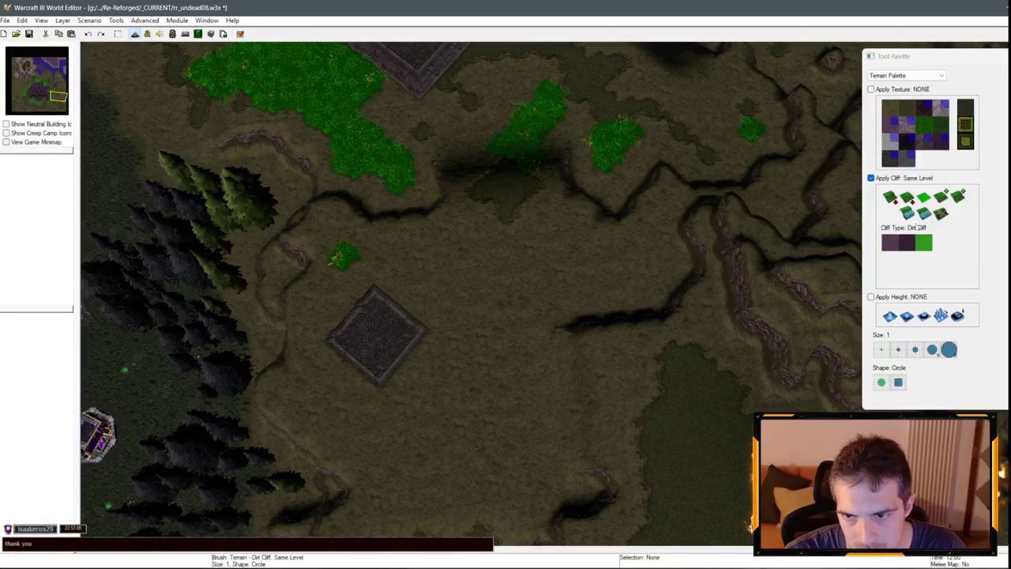
{"action": "mouse_move", "coordinate": [677, 344]}
{"action": "left_mouse_down"}
{"action": "mouse_move", "coordinate": [605, 334]}
{"action": "mouse_move", "coordinate": [658, 301]}
{"action": "left_mouse_up"}
Redraw the lowered patch as a same-level cliff line, extend it right, and add a ramp.
{"action": "key", "text": "s"}
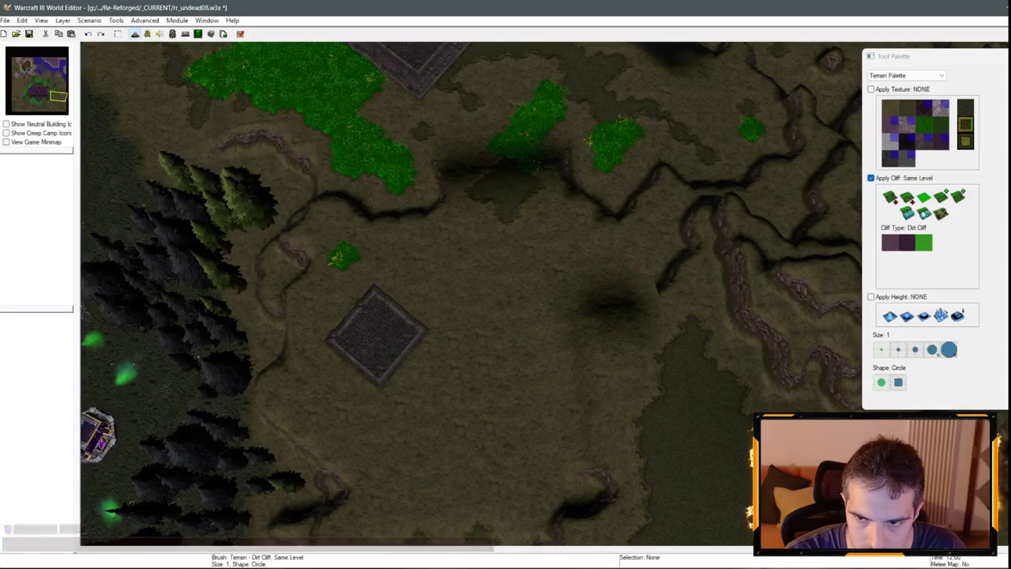
{"action": "mouse_move", "coordinate": [684, 271]}
{"action": "left_mouse_down"}
{"action": "mouse_move", "coordinate": [644, 302]}
{"action": "mouse_move", "coordinate": [639, 278]}
{"action": "mouse_move", "coordinate": [687, 297]}
{"action": "left_mouse_up"}
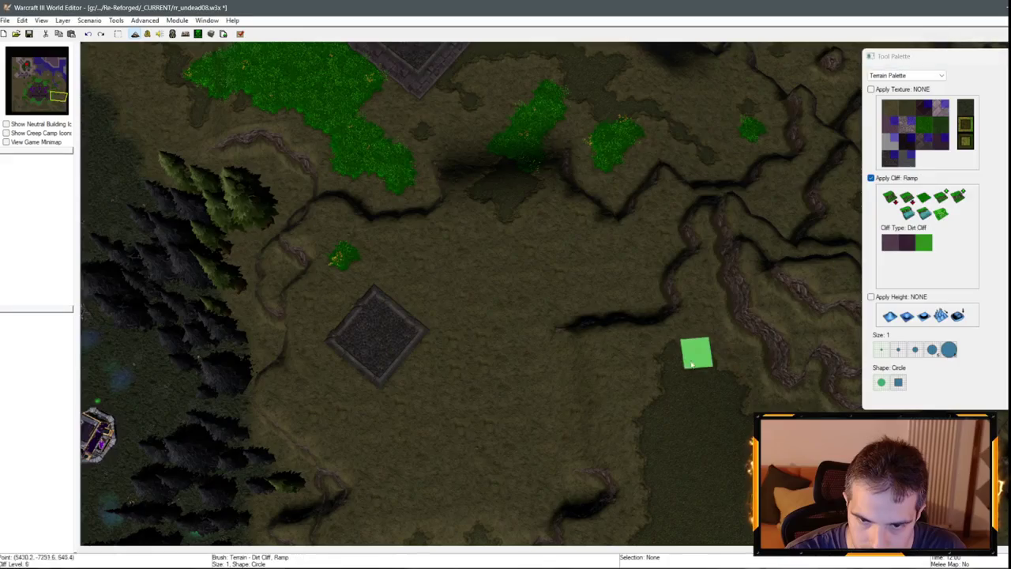
{"action": "left_click_drag", "start_coordinate": [600, 331], "coordinate": [623, 312]}
{"action": "left_click", "coordinate": [924, 197]}
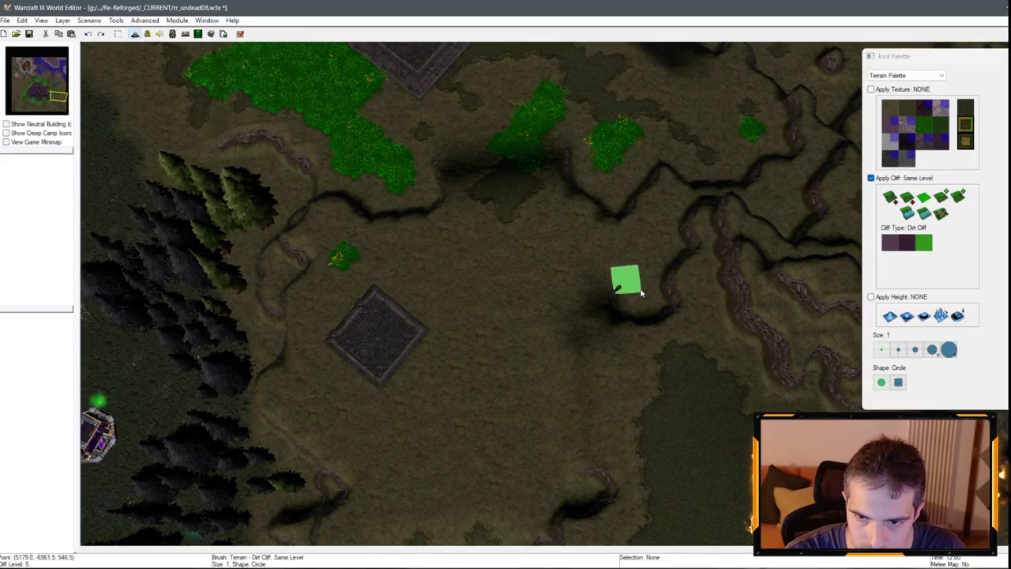
{"action": "mouse_move", "coordinate": [682, 296]}
{"action": "left_mouse_down"}
{"action": "mouse_move", "coordinate": [677, 273]}
{"action": "mouse_move", "coordinate": [732, 278]}
{"action": "mouse_move", "coordinate": [728, 312]}
{"action": "mouse_move", "coordinate": [687, 261]}
{"action": "left_mouse_up"}
{"action": "left_click", "coordinate": [942, 213]}
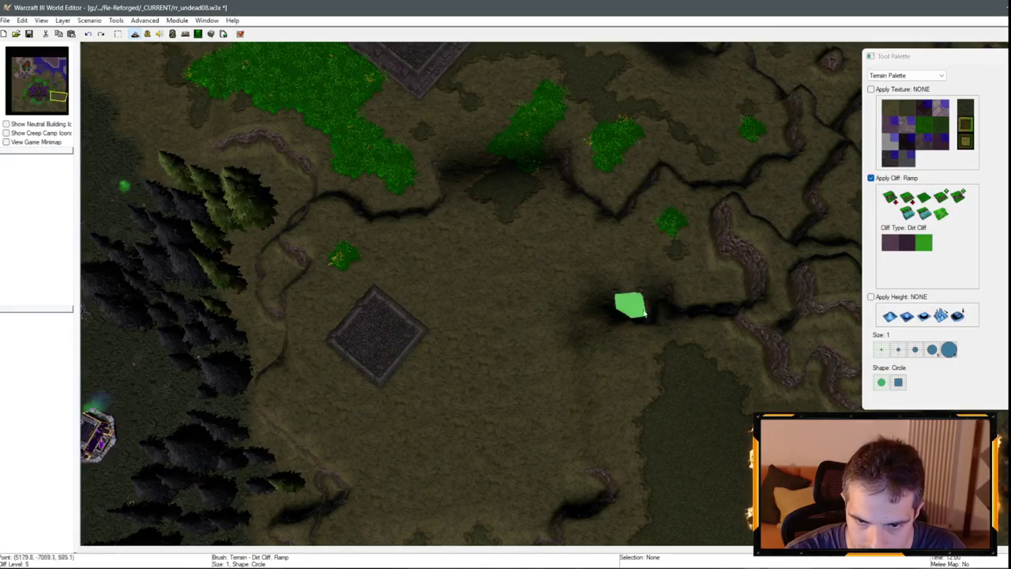
{"action": "left_click_drag", "start_coordinate": [608, 326], "coordinate": [613, 340]}
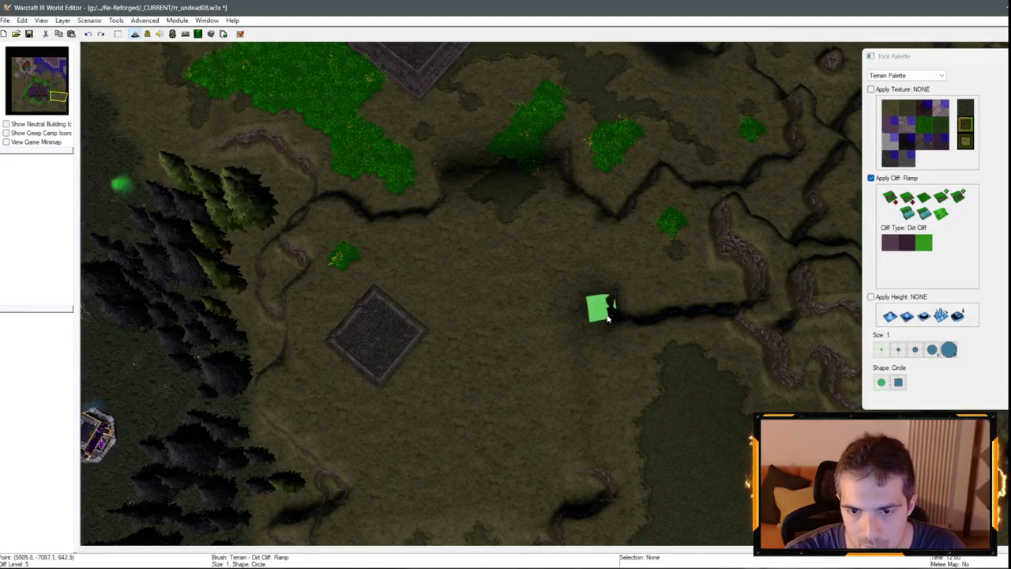
Level part of the dirt cliff outcrop below the northern forest to one height.
{"action": "scroll", "coordinate": [688, 322], "scroll_direction": "up", "scroll_amount": 5}
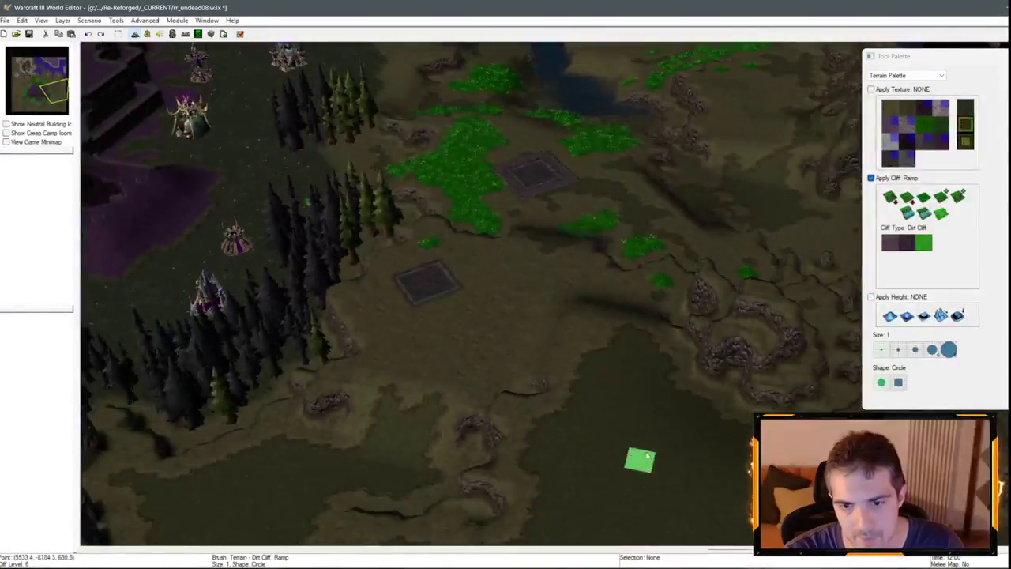
{"action": "scroll", "coordinate": [646, 456], "scroll_direction": "down", "scroll_amount": 5}
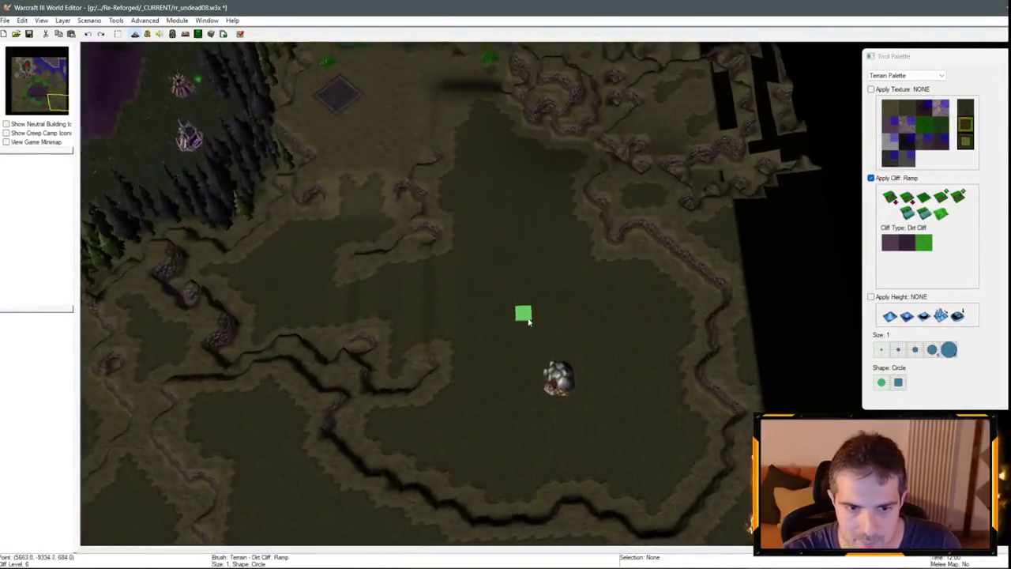
{"action": "scroll", "coordinate": [700, 333], "scroll_direction": "down", "scroll_amount": 2}
{"action": "scroll", "coordinate": [463, 266], "scroll_direction": "down", "scroll_amount": 3}
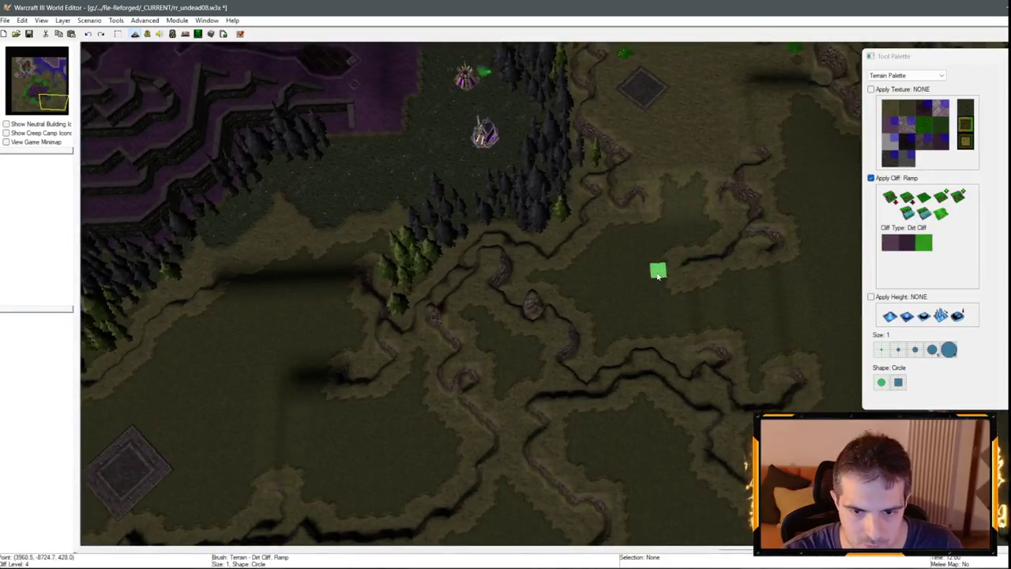
{"action": "scroll", "coordinate": [506, 320], "scroll_direction": "down", "scroll_amount": 2}
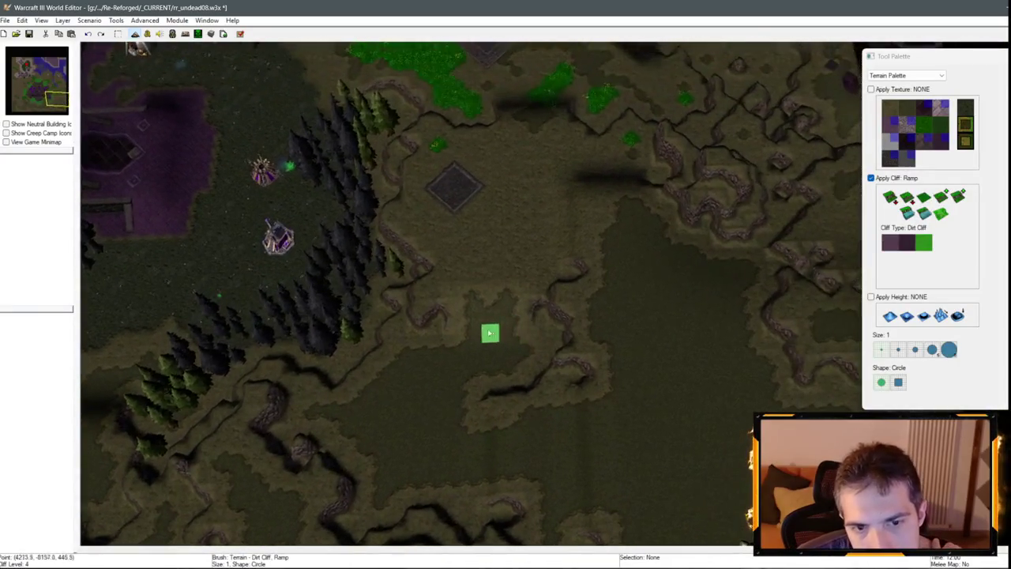
{"action": "scroll", "coordinate": [604, 272], "scroll_direction": "up", "scroll_amount": 2}
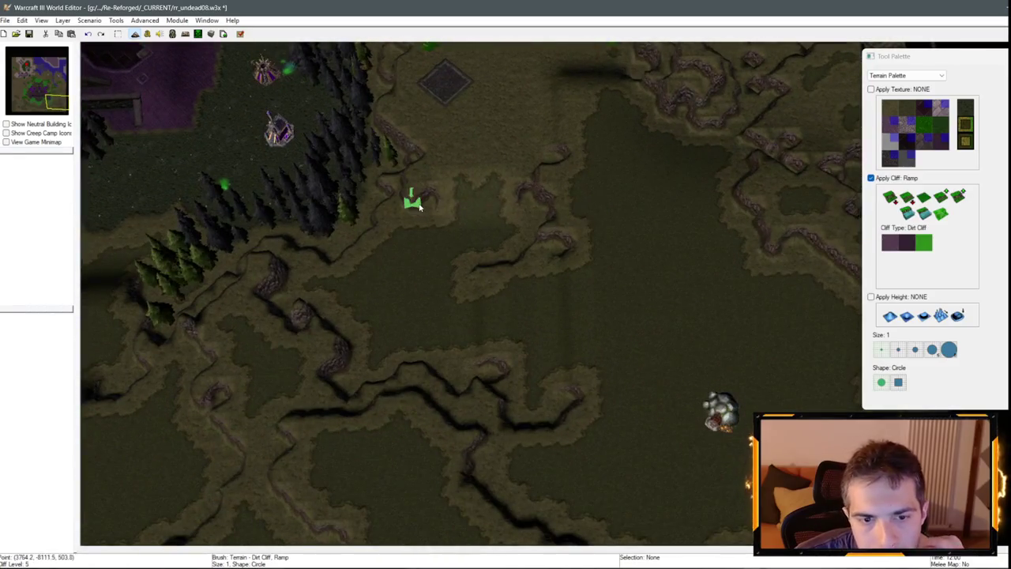
{"action": "scroll", "coordinate": [491, 287], "scroll_direction": "down", "scroll_amount": 2}
{"action": "scroll", "coordinate": [501, 357], "scroll_direction": "down", "scroll_amount": 3}
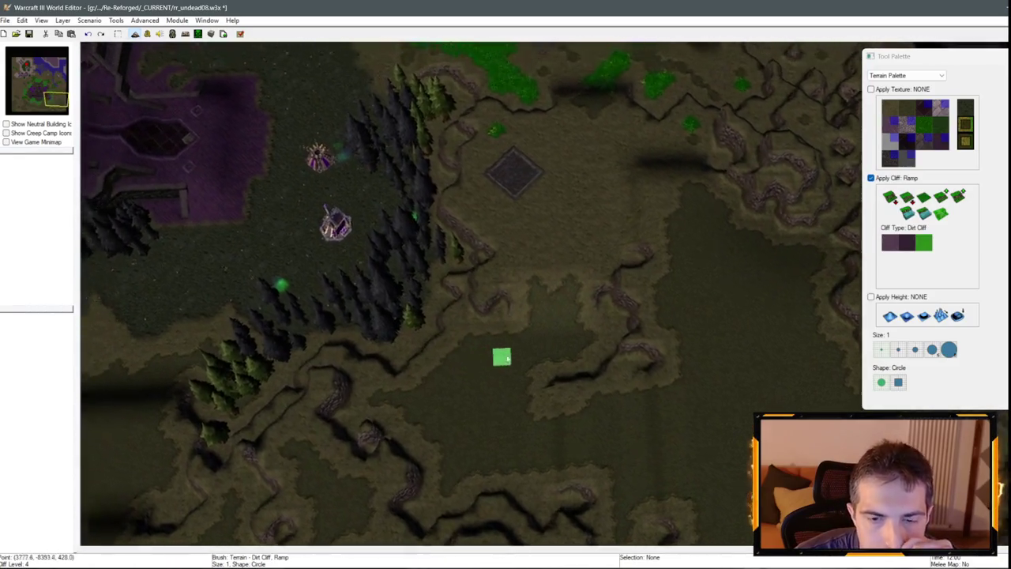
{"action": "scroll", "coordinate": [470, 327], "scroll_direction": "up", "scroll_amount": 3}
{"action": "scroll", "coordinate": [640, 226], "scroll_direction": "up", "scroll_amount": 3}
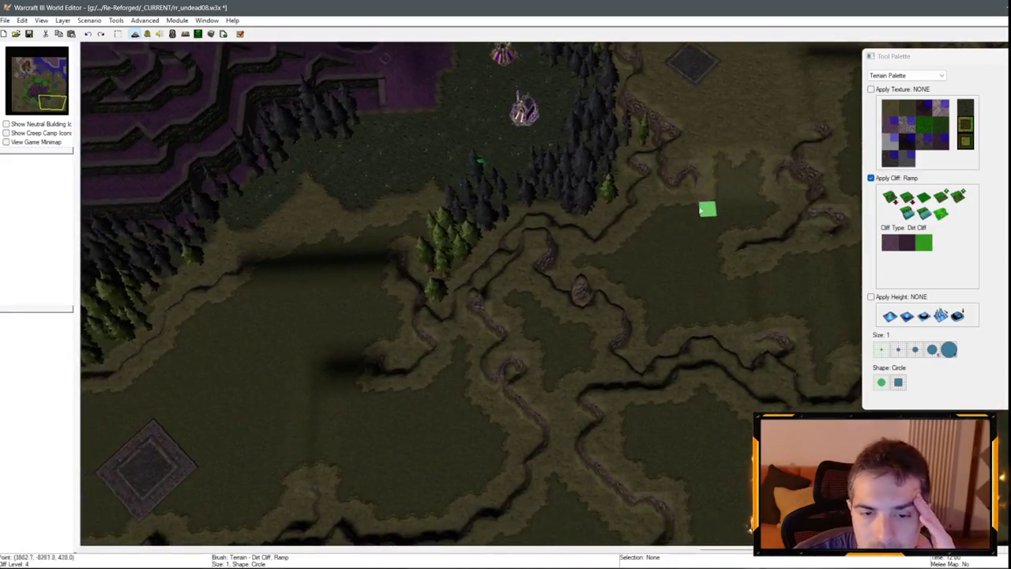
{"action": "scroll", "coordinate": [709, 194], "scroll_direction": "down", "scroll_amount": 3}
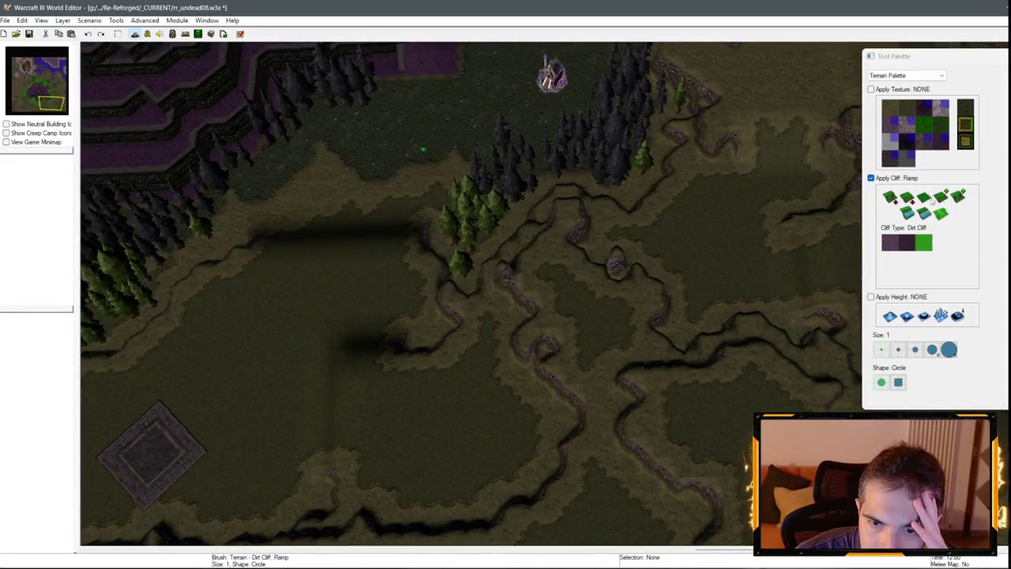
{"action": "mouse_move", "coordinate": [652, 263]}
{"action": "left_mouse_down"}
{"action": "mouse_move", "coordinate": [527, 350]}
{"action": "mouse_move", "coordinate": [617, 293]}
{"action": "mouse_move", "coordinate": [635, 264]}
{"action": "mouse_move", "coordinate": [525, 340]}
{"action": "left_mouse_up"}
{"action": "scroll", "coordinate": [598, 289], "scroll_direction": "down", "scroll_amount": 2}
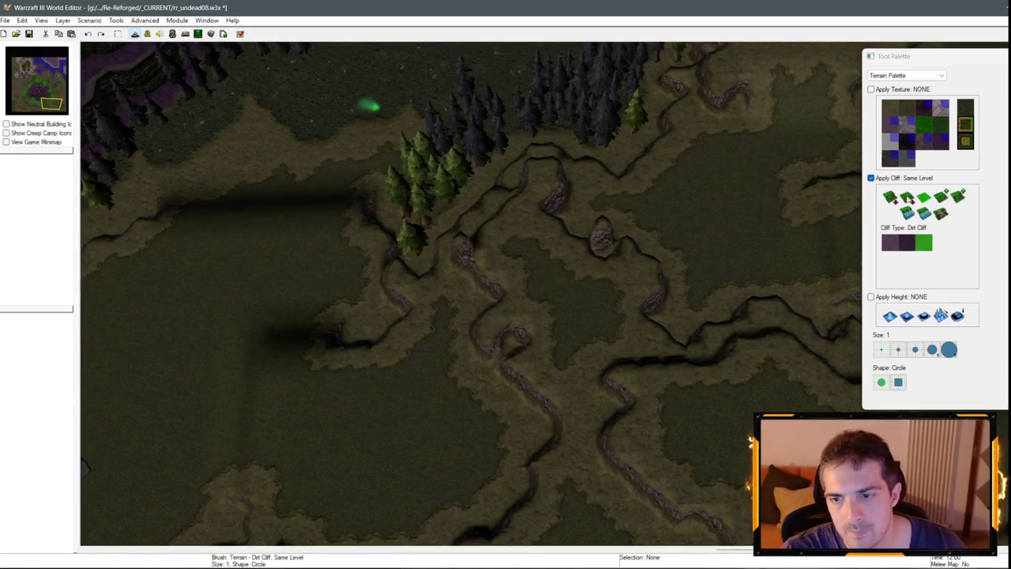
Carve lowered dirt cliff pits and channels into the ground south of the forest.
{"action": "scroll", "coordinate": [591, 346], "scroll_direction": "down", "scroll_amount": 1}
{"action": "mouse_move", "coordinate": [484, 235]}
{"action": "left_mouse_down"}
{"action": "mouse_move", "coordinate": [513, 287]}
{"action": "mouse_move", "coordinate": [510, 237]}
{"action": "mouse_move", "coordinate": [609, 293]}
{"action": "left_mouse_up"}
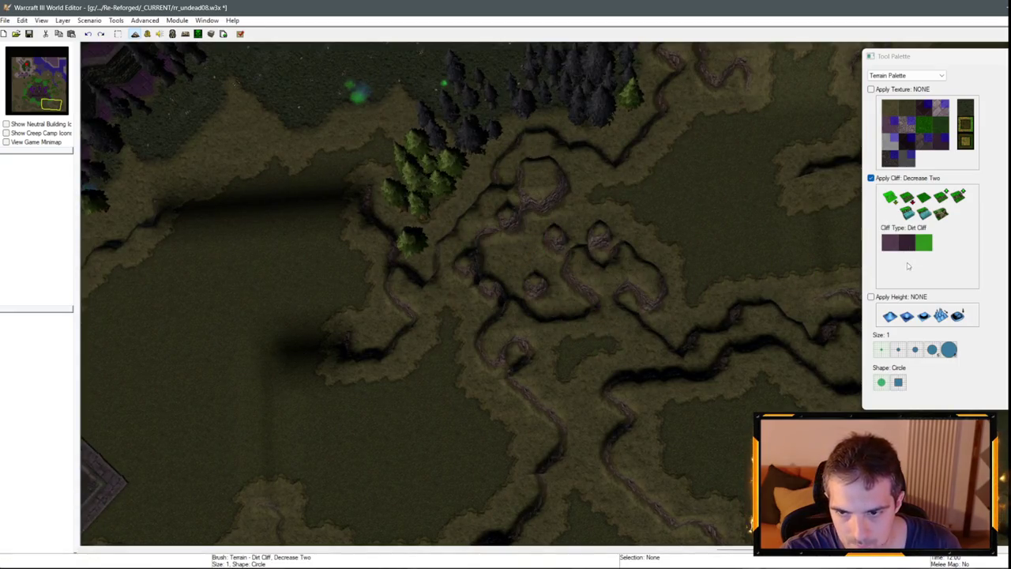
{"action": "mouse_move", "coordinate": [549, 319]}
{"action": "left_mouse_down"}
{"action": "mouse_move", "coordinate": [514, 271]}
{"action": "mouse_move", "coordinate": [537, 294]}
{"action": "mouse_move", "coordinate": [579, 296]}
{"action": "mouse_move", "coordinate": [553, 312]}
{"action": "mouse_move", "coordinate": [553, 276]}
{"action": "left_mouse_up"}
{"action": "scroll", "coordinate": [579, 295], "scroll_direction": "up", "scroll_amount": 1}
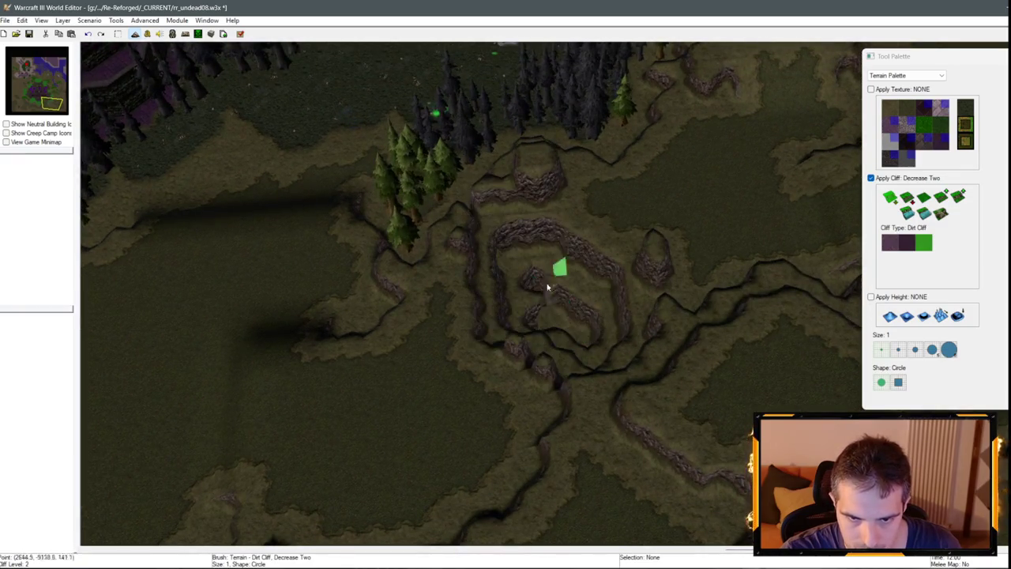
{"action": "scroll", "coordinate": [516, 253], "scroll_direction": "up", "scroll_amount": 1}
{"action": "scroll", "coordinate": [516, 253], "scroll_direction": "down", "scroll_amount": 1}
Switch to Same Level and shape the channels into stepped terraces, smoothing their lower end.
{"action": "key", "text": "l"}
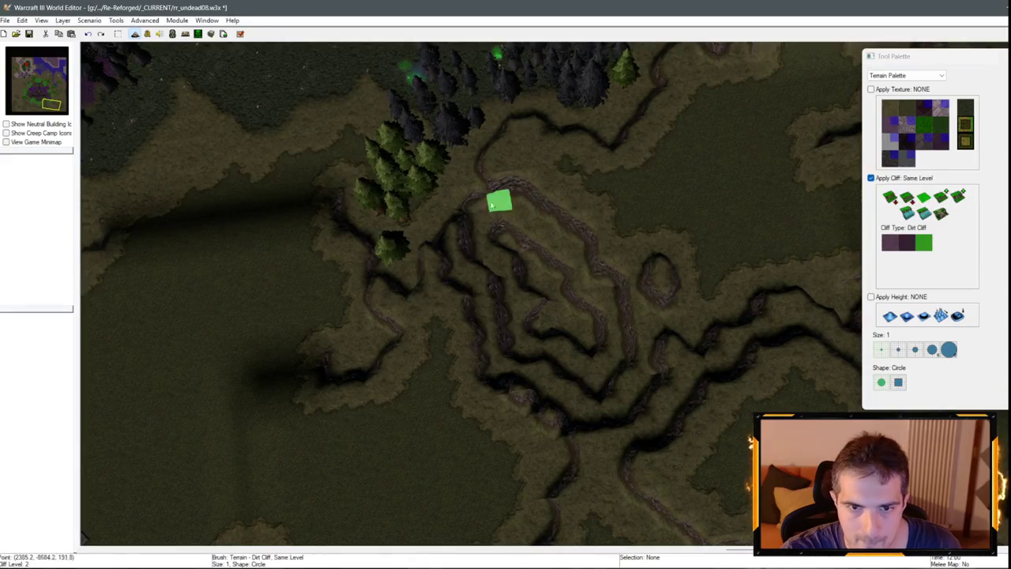
{"action": "scroll", "coordinate": [499, 198], "scroll_direction": "up", "scroll_amount": 1}
{"action": "mouse_move", "coordinate": [517, 209]}
{"action": "left_mouse_down"}
{"action": "mouse_move", "coordinate": [487, 262]}
{"action": "mouse_move", "coordinate": [558, 301]}
{"action": "mouse_move", "coordinate": [648, 379]}
{"action": "mouse_move", "coordinate": [611, 338]}
{"action": "left_mouse_up"}
{"action": "scroll", "coordinate": [622, 253], "scroll_direction": "down", "scroll_amount": 1}
{"action": "scroll", "coordinate": [470, 393], "scroll_direction": "up", "scroll_amount": 1}
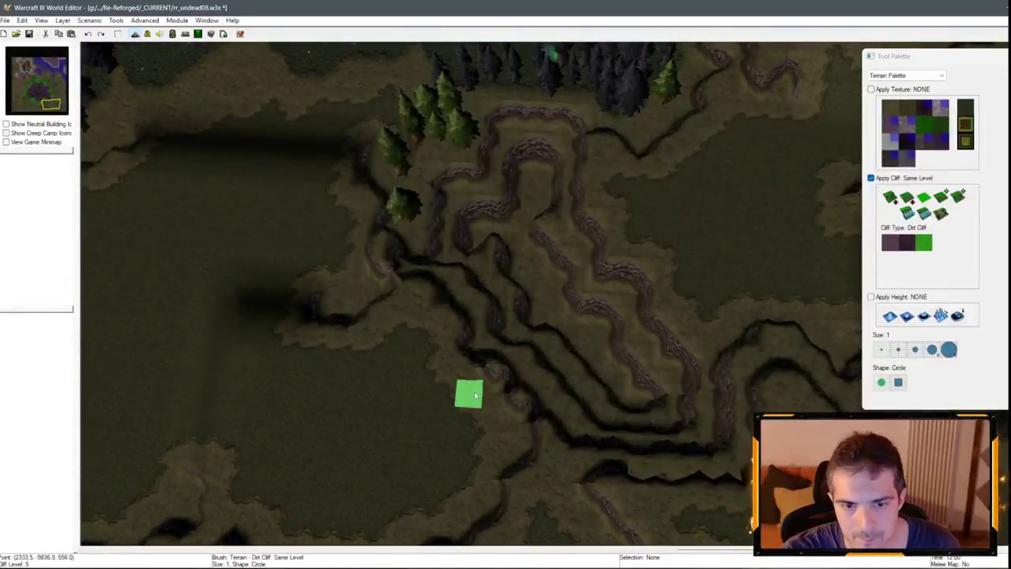
{"action": "left_click_drag", "start_coordinate": [525, 407], "coordinate": [452, 318]}
{"action": "scroll", "coordinate": [548, 216], "scroll_direction": "up", "scroll_amount": 3}
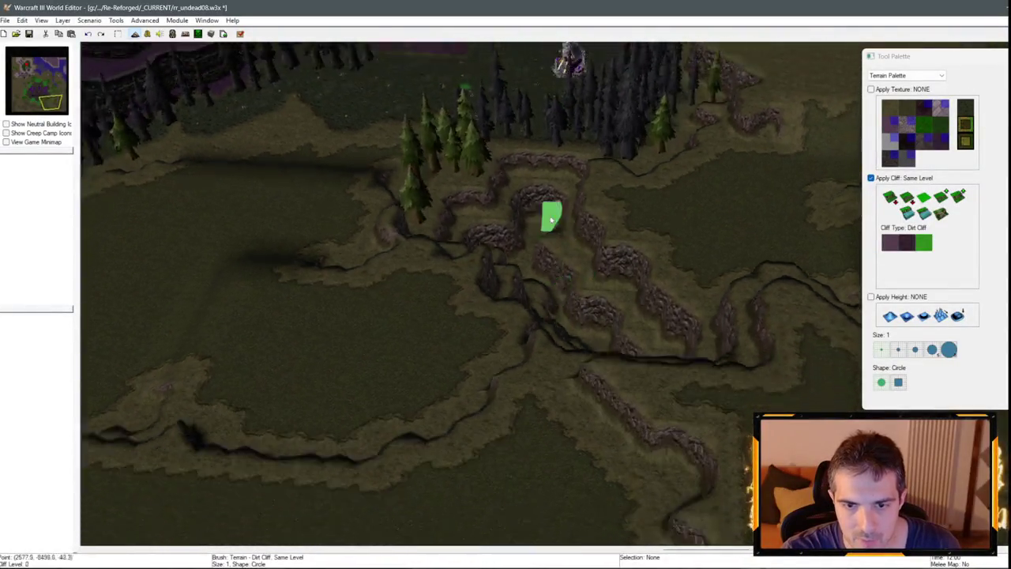
{"action": "scroll", "coordinate": [405, 254], "scroll_direction": "down", "scroll_amount": 2}
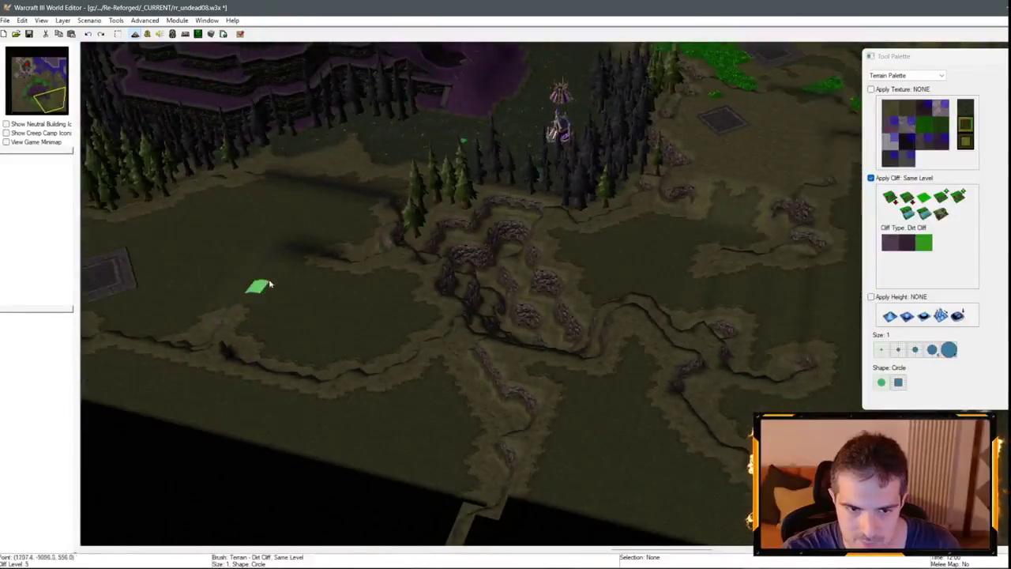
{"action": "scroll", "coordinate": [575, 237], "scroll_direction": "up", "scroll_amount": 2}
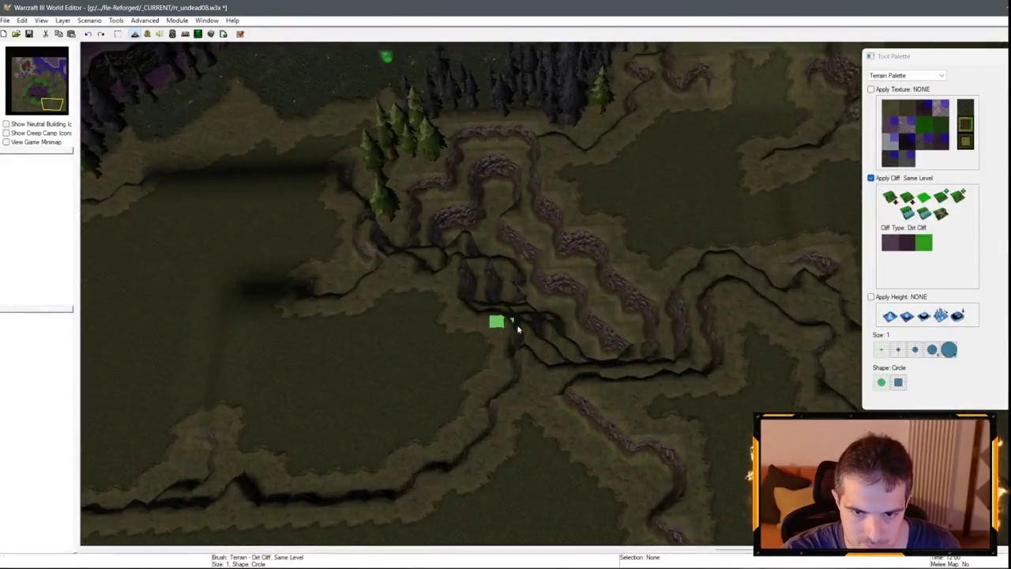
{"action": "scroll", "coordinate": [519, 330], "scroll_direction": "down", "scroll_amount": 5}
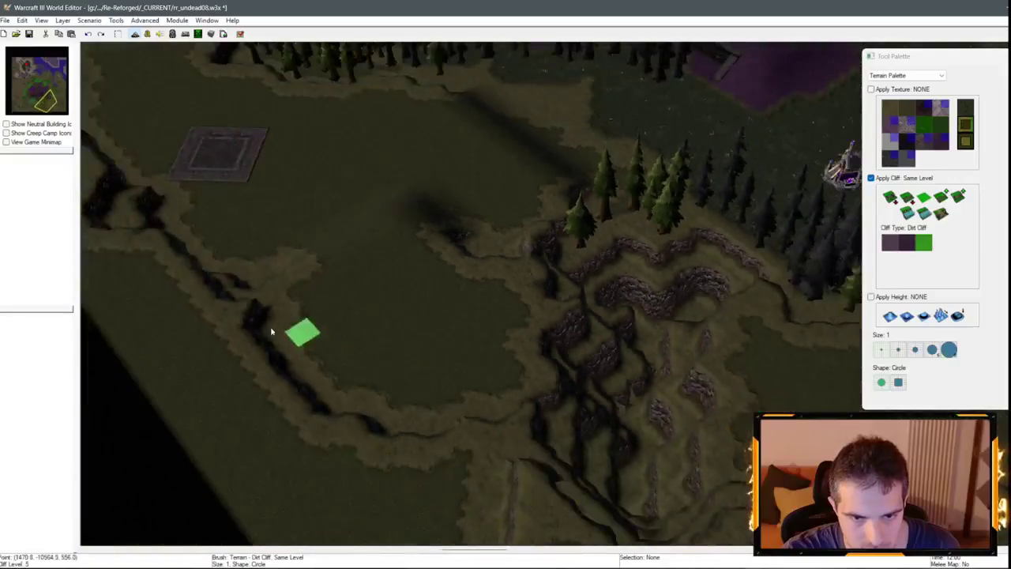
{"action": "left_click_drag", "start_coordinate": [271, 332], "coordinate": [463, 326]}
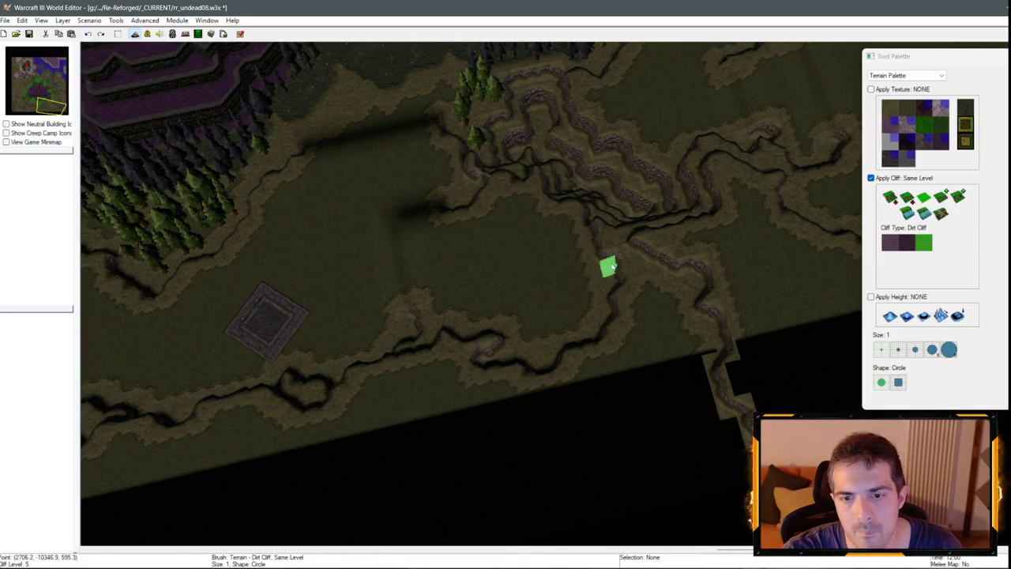
{"action": "mouse_move", "coordinate": [615, 283]}
{"action": "left_mouse_down"}
{"action": "mouse_move", "coordinate": [639, 388]}
{"action": "mouse_move", "coordinate": [387, 244]}
{"action": "mouse_move", "coordinate": [470, 246]}
{"action": "mouse_move", "coordinate": [480, 425]}
{"action": "left_mouse_up"}
{"action": "mouse_move", "coordinate": [542, 392]}
{"action": "left_mouse_down"}
{"action": "mouse_move", "coordinate": [339, 481]}
{"action": "mouse_move", "coordinate": [347, 357]}
{"action": "mouse_move", "coordinate": [436, 237]}
{"action": "mouse_move", "coordinate": [499, 282]}
{"action": "mouse_move", "coordinate": [278, 213]}
{"action": "mouse_move", "coordinate": [583, 322]}
{"action": "mouse_move", "coordinate": [411, 264]}
{"action": "left_mouse_up"}
{"action": "scroll", "coordinate": [583, 322], "scroll_direction": "down", "scroll_amount": 3}
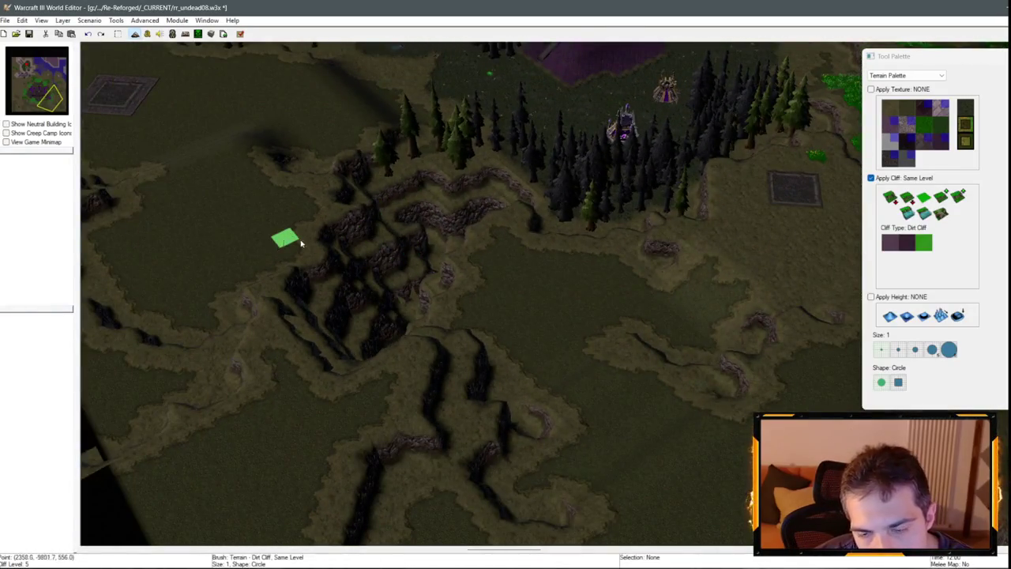
{"action": "mouse_move", "coordinate": [301, 243]}
{"action": "left_mouse_down"}
{"action": "mouse_move", "coordinate": [727, 367]}
{"action": "mouse_move", "coordinate": [557, 316]}
{"action": "mouse_move", "coordinate": [585, 340]}
{"action": "mouse_move", "coordinate": [558, 278]}
{"action": "mouse_move", "coordinate": [549, 291]}
{"action": "mouse_move", "coordinate": [466, 308]}
{"action": "mouse_move", "coordinate": [267, 234]}
{"action": "mouse_move", "coordinate": [352, 279]}
{"action": "mouse_move", "coordinate": [302, 203]}
{"action": "mouse_move", "coordinate": [284, 214]}
{"action": "mouse_move", "coordinate": [719, 348]}
{"action": "mouse_move", "coordinate": [225, 282]}
{"action": "mouse_move", "coordinate": [615, 335]}
{"action": "mouse_move", "coordinate": [534, 382]}
{"action": "mouse_move", "coordinate": [592, 253]}
{"action": "mouse_move", "coordinate": [618, 340]}
{"action": "left_mouse_up"}
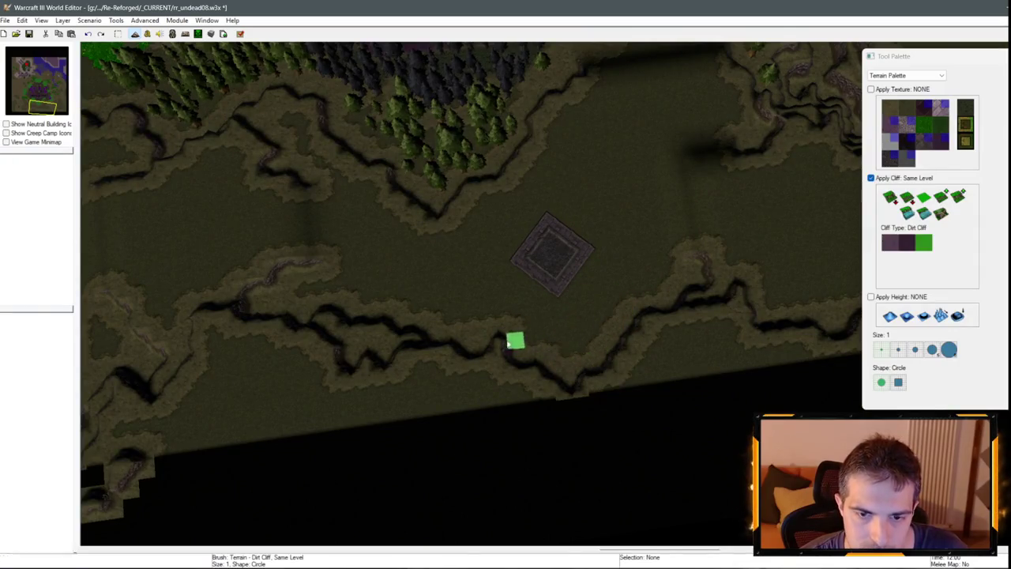
{"action": "mouse_move", "coordinate": [501, 350]}
{"action": "left_mouse_down"}
{"action": "mouse_move", "coordinate": [772, 362]}
{"action": "mouse_move", "coordinate": [688, 396]}
{"action": "mouse_move", "coordinate": [556, 266]}
{"action": "mouse_move", "coordinate": [530, 325]}
{"action": "mouse_move", "coordinate": [677, 265]}
{"action": "left_mouse_up"}
With a size 2 cliff brush, push the southwestern plateau's dirt cliff rim further down and out.
{"action": "left_click", "coordinate": [898, 351]}
{"action": "left_click_drag", "start_coordinate": [556, 255], "coordinate": [475, 292]}
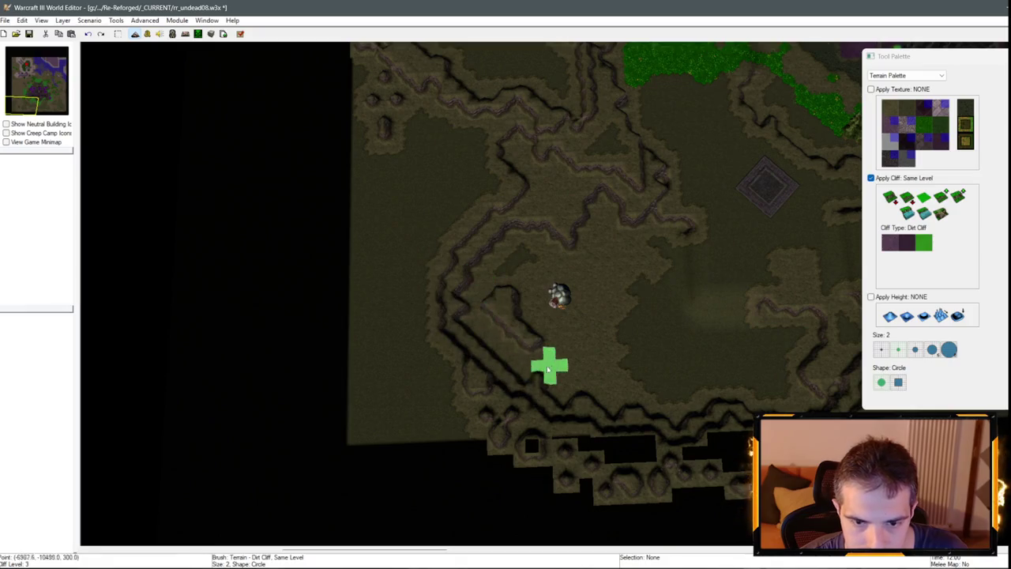
{"action": "left_click_drag", "start_coordinate": [473, 271], "coordinate": [474, 362]}
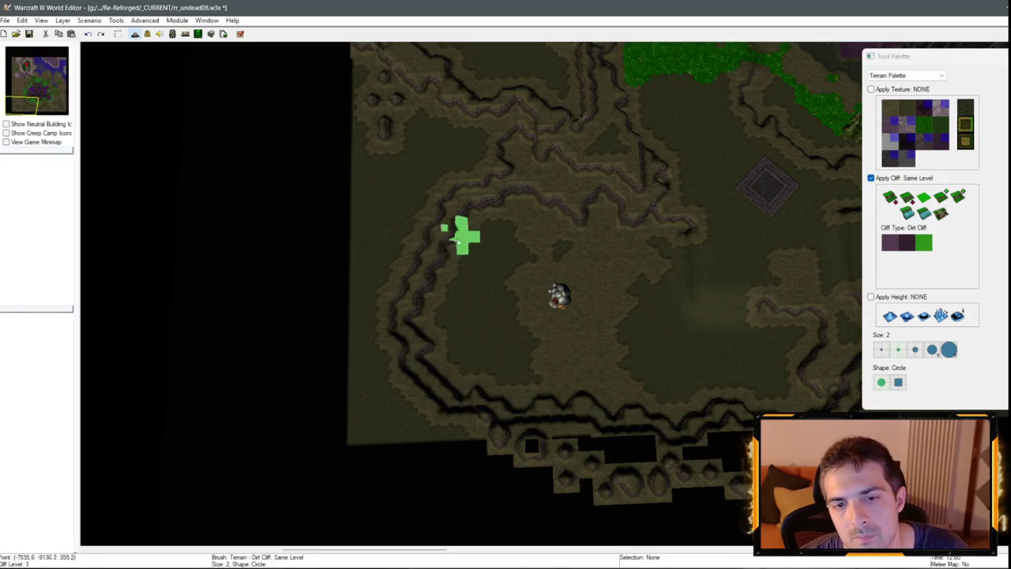
{"action": "scroll", "coordinate": [458, 242], "scroll_direction": "up", "scroll_amount": 5}
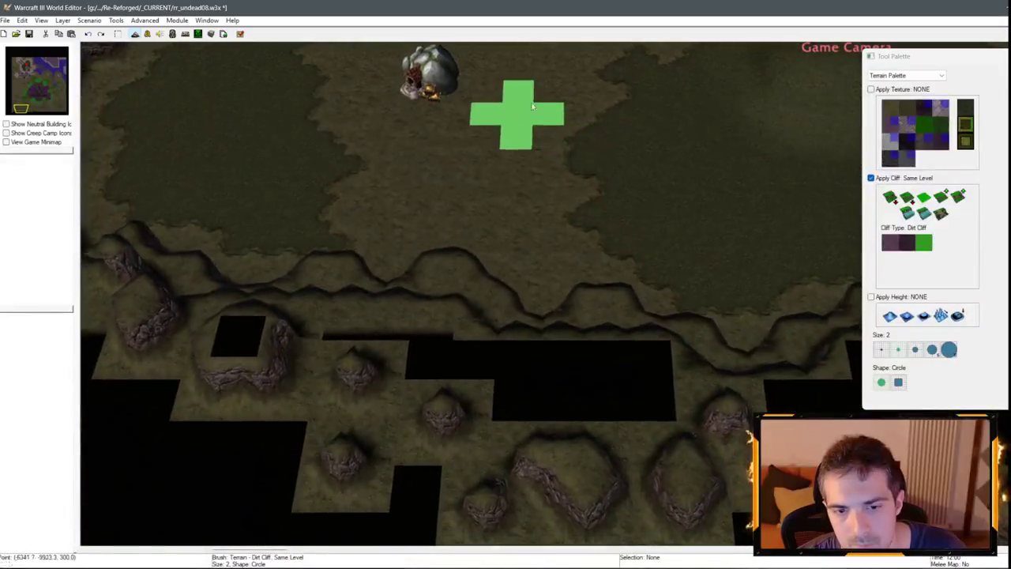
{"action": "scroll", "coordinate": [582, 400], "scroll_direction": "up", "scroll_amount": 3}
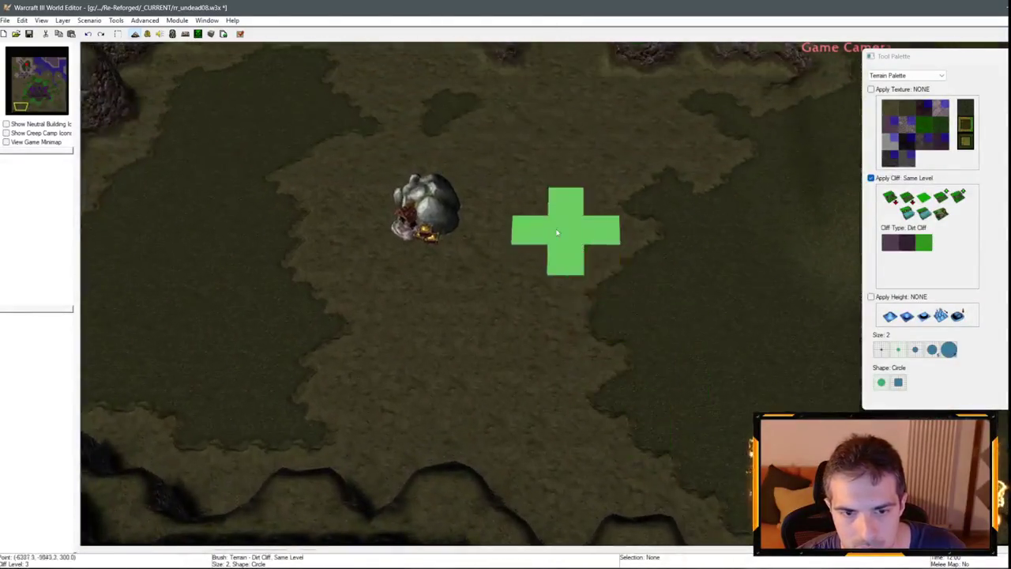
{"action": "scroll", "coordinate": [699, 393], "scroll_direction": "down", "scroll_amount": 5}
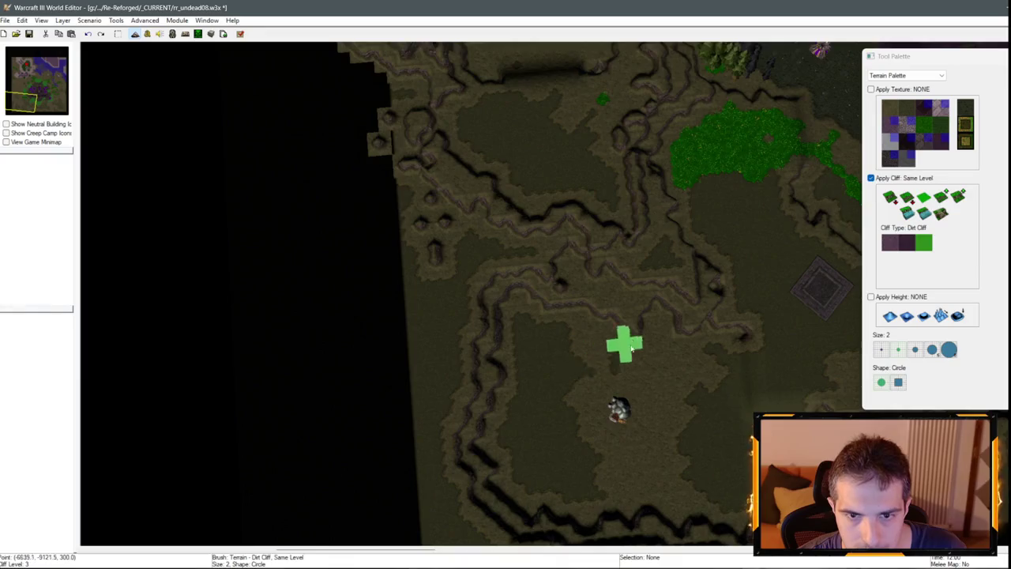
{"action": "key", "text": "Right"}
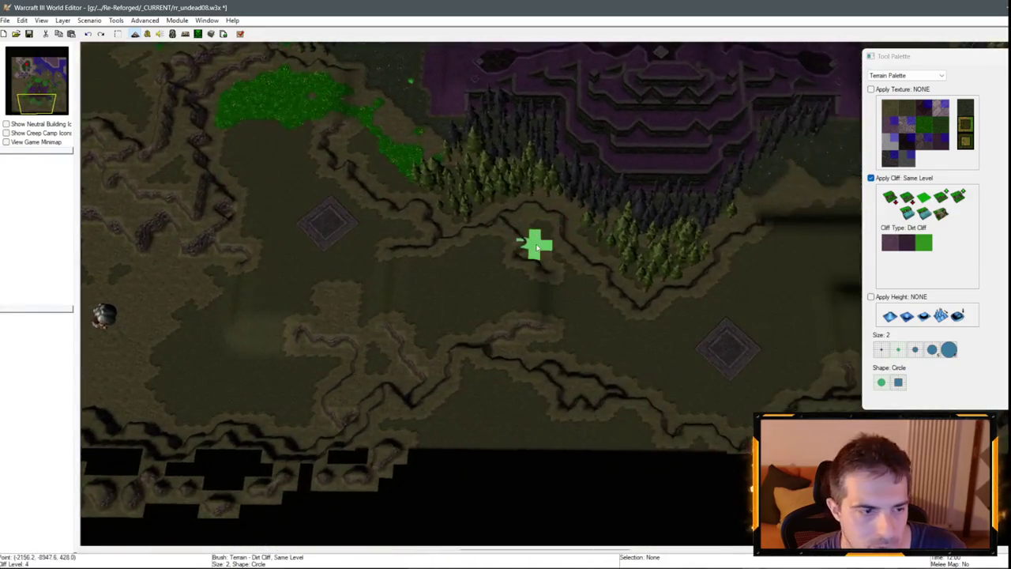
{"action": "key", "text": "Right"}
{"action": "key", "text": "Right"}
{"action": "key", "text": "Right"}
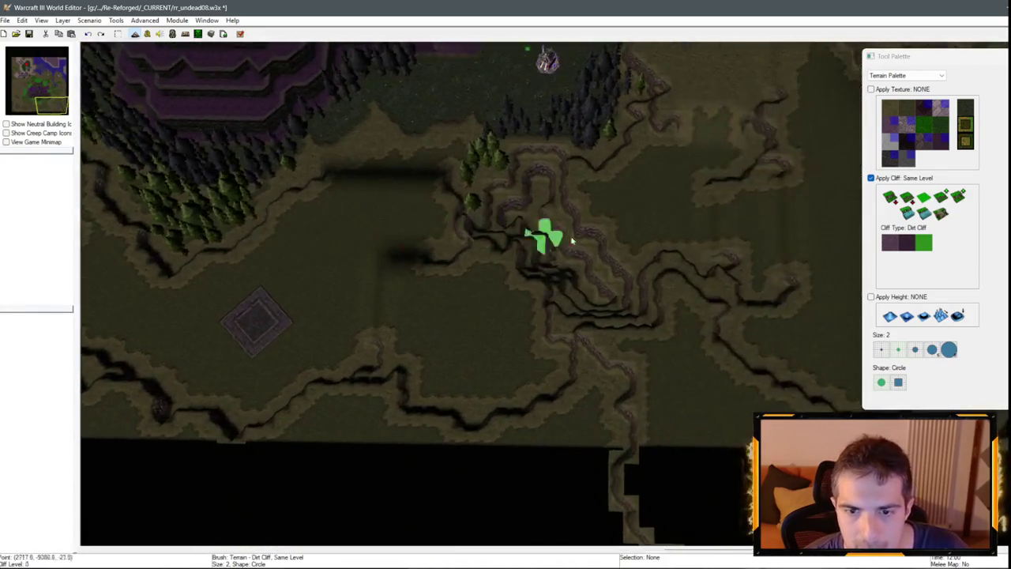
{"action": "scroll", "coordinate": [549, 277], "scroll_direction": "down", "scroll_amount": 3}
{"action": "scroll", "coordinate": [605, 282], "scroll_direction": "up", "scroll_amount": 5}
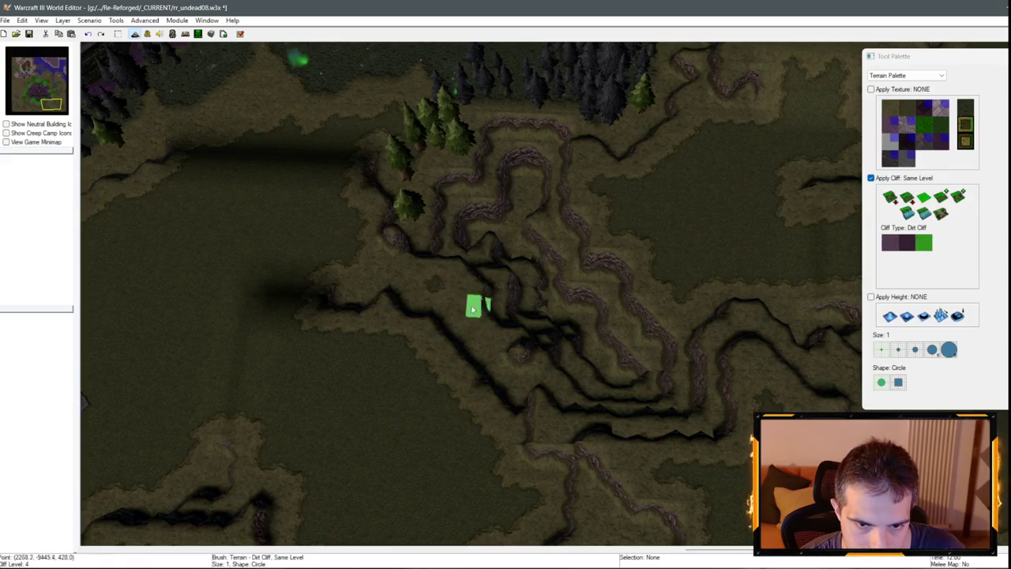
Paint new cliff ridges south of the terraces and reshape the edge below the trees.
{"action": "scroll", "coordinate": [356, 327], "scroll_direction": "down", "scroll_amount": 3}
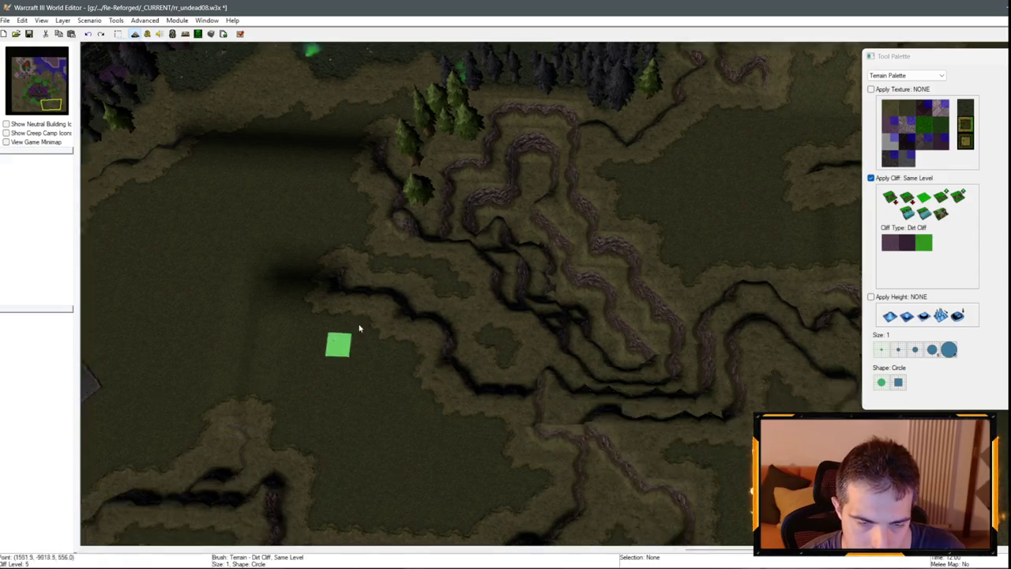
{"action": "scroll", "coordinate": [506, 292], "scroll_direction": "up", "scroll_amount": 3}
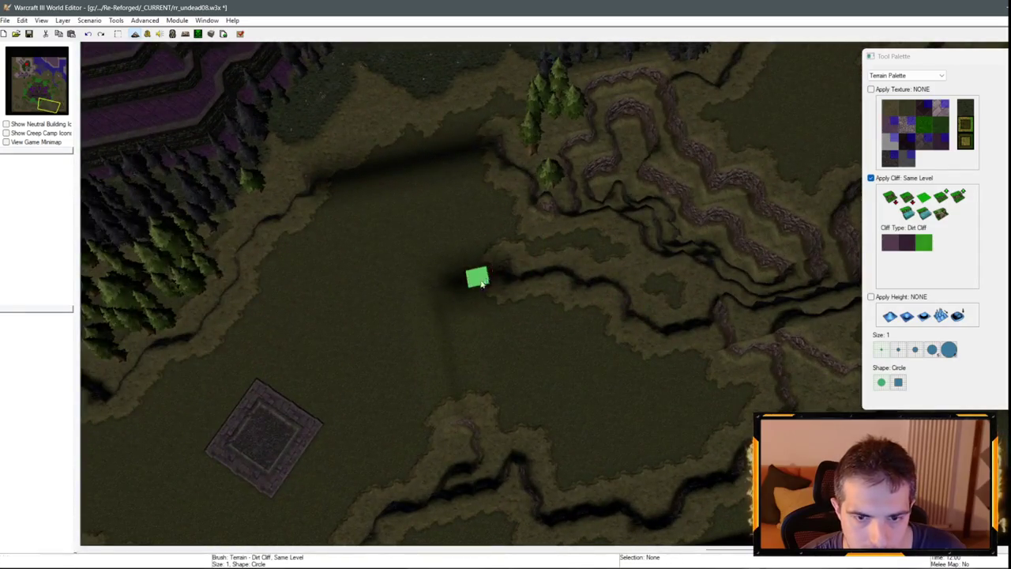
{"action": "mouse_move", "coordinate": [482, 283]}
{"action": "left_mouse_down"}
{"action": "mouse_move", "coordinate": [495, 278]}
{"action": "mouse_move", "coordinate": [481, 400]}
{"action": "mouse_move", "coordinate": [501, 406]}
{"action": "mouse_move", "coordinate": [555, 294]}
{"action": "left_mouse_up"}
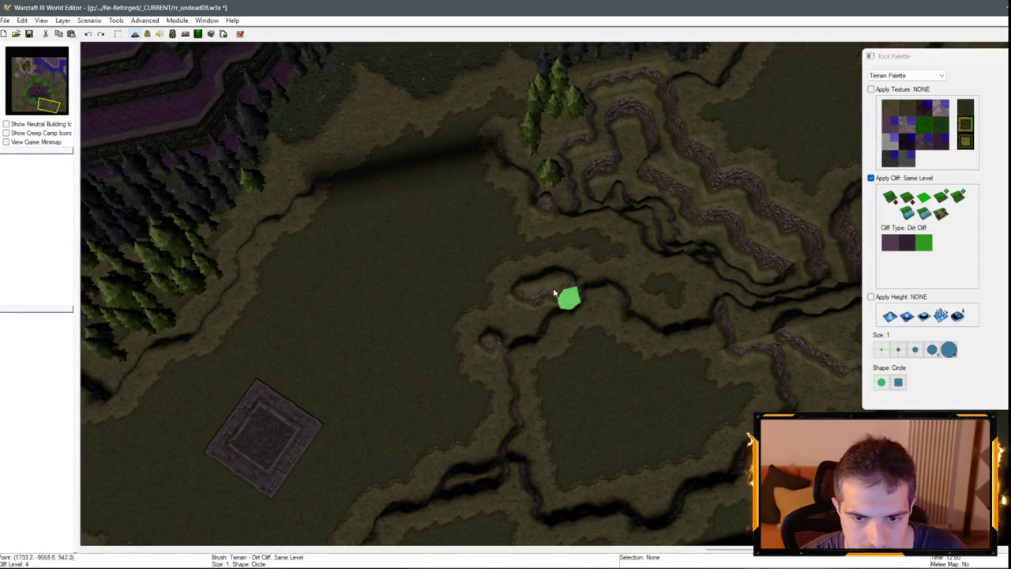
{"action": "scroll", "coordinate": [565, 283], "scroll_direction": "down", "scroll_amount": 3}
{"action": "scroll", "coordinate": [479, 260], "scroll_direction": "up", "scroll_amount": 3}
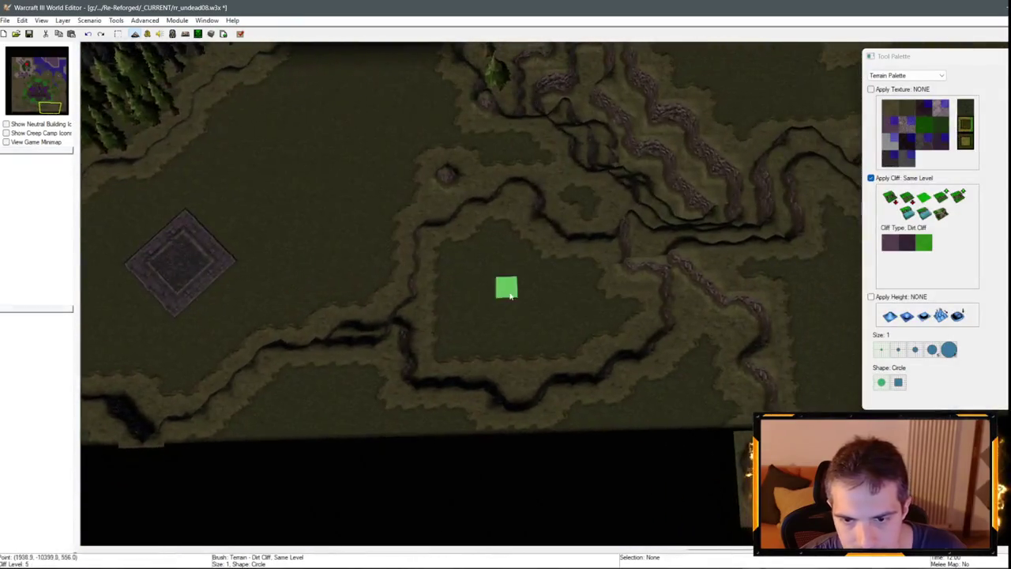
{"action": "key", "text": "Up"}
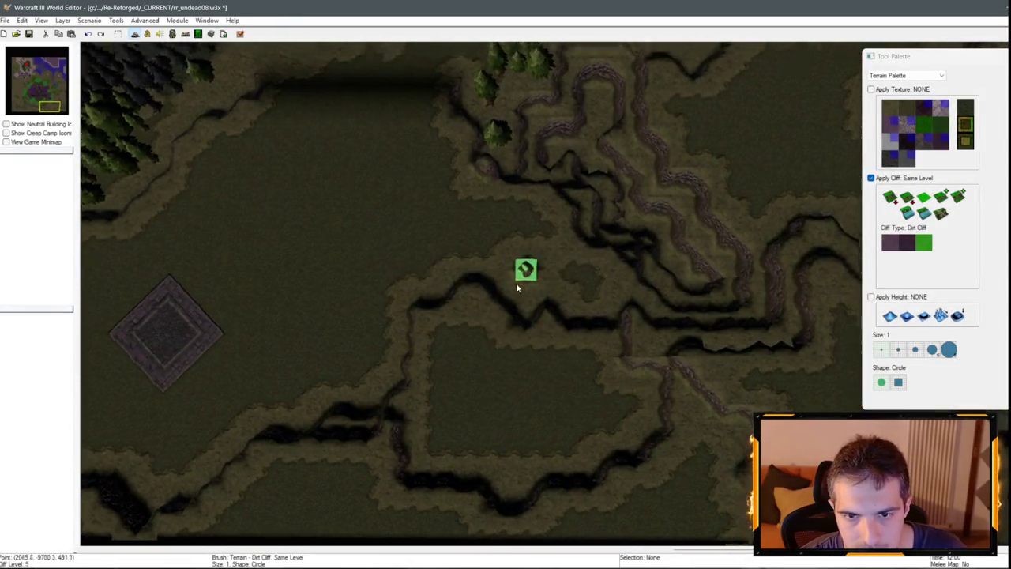
{"action": "key", "text": "Up"}
{"action": "key", "text": "Right"}
{"action": "mouse_move", "coordinate": [515, 327]}
{"action": "left_mouse_down"}
{"action": "mouse_move", "coordinate": [576, 418]}
{"action": "mouse_move", "coordinate": [576, 443]}
{"action": "mouse_move", "coordinate": [485, 426]}
{"action": "mouse_move", "coordinate": [447, 405]}
{"action": "mouse_move", "coordinate": [395, 332]}
{"action": "mouse_move", "coordinate": [450, 374]}
{"action": "mouse_move", "coordinate": [390, 440]}
{"action": "left_mouse_up"}
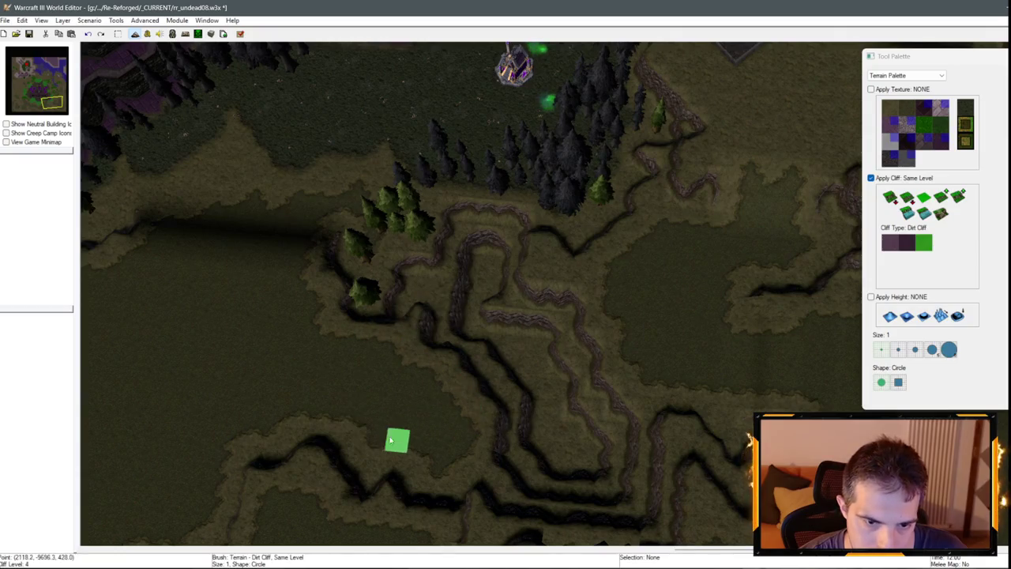
{"action": "mouse_move", "coordinate": [407, 333]}
{"action": "left_mouse_down"}
{"action": "mouse_move", "coordinate": [369, 327]}
{"action": "mouse_move", "coordinate": [407, 321]}
{"action": "left_mouse_up"}
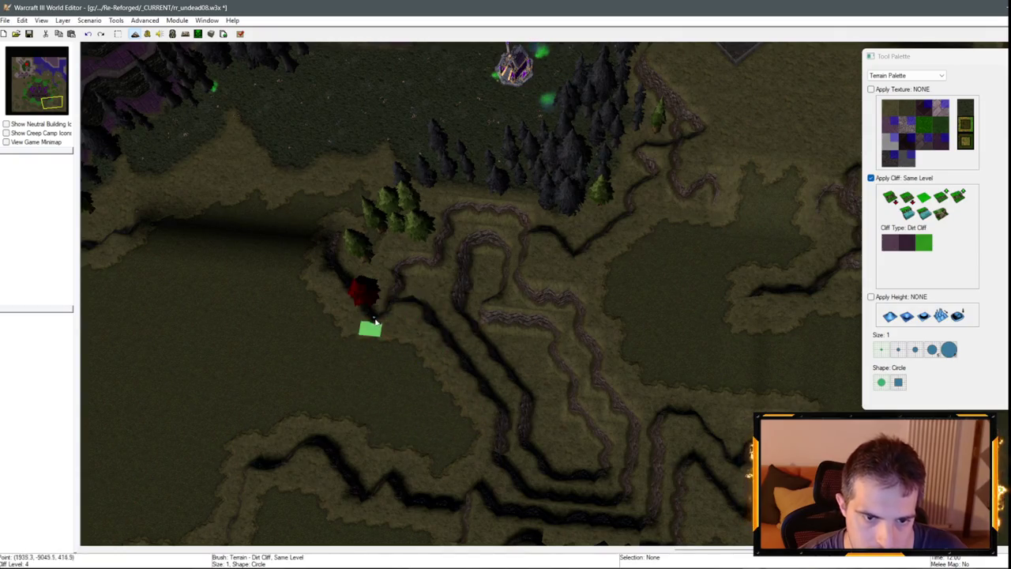
Repaint the same-level cliff line, smoothing it up-left and adding an edge running down-right.
{"action": "scroll", "coordinate": [383, 357], "scroll_direction": "down", "scroll_amount": 3}
{"action": "scroll", "coordinate": [530, 321], "scroll_direction": "up", "scroll_amount": 3}
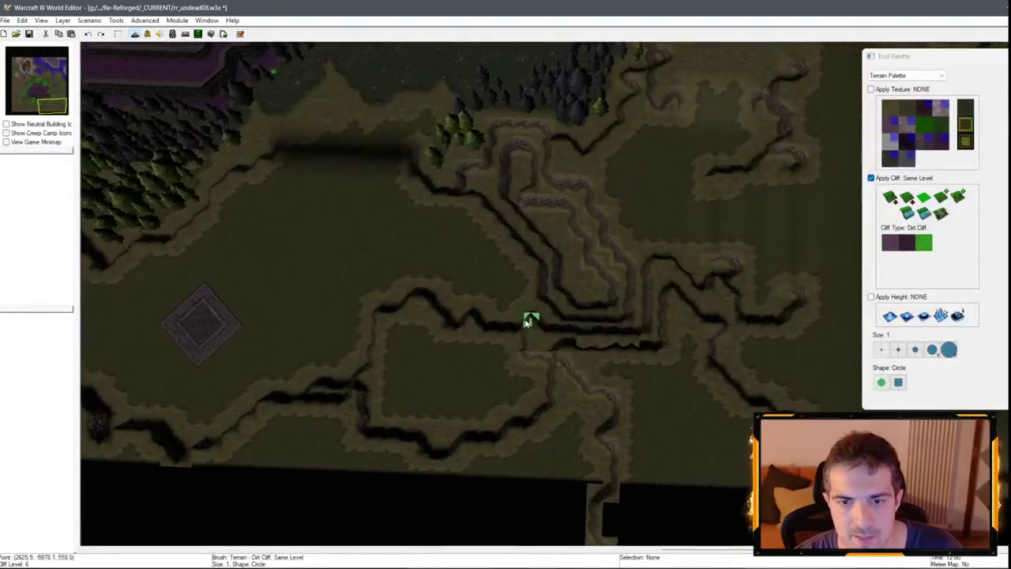
{"action": "left_click_drag", "start_coordinate": [565, 346], "coordinate": [533, 392]}
{"action": "key", "text": "Down"}
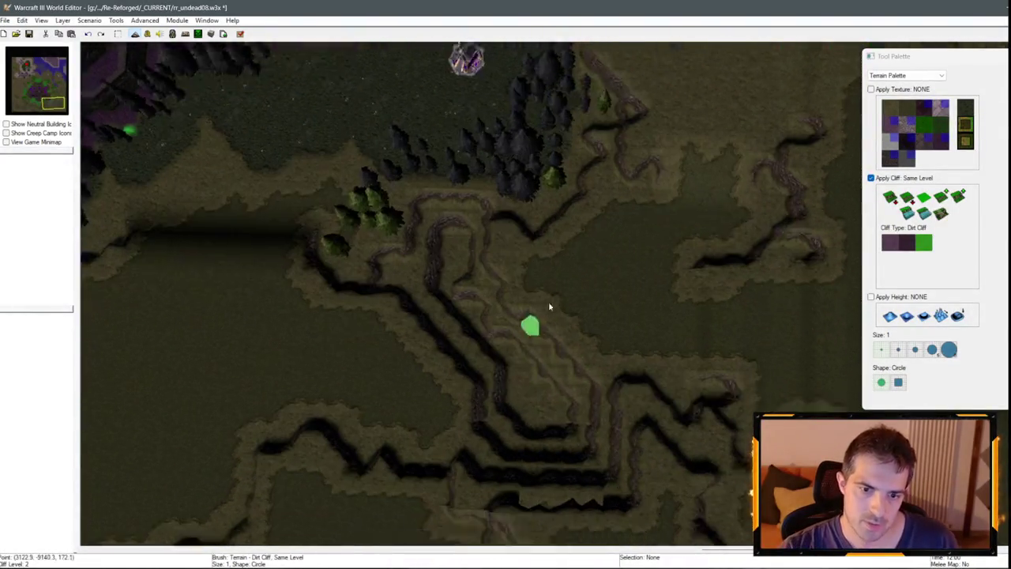
{"action": "left_click_drag", "start_coordinate": [521, 335], "coordinate": [470, 272]}
{"action": "left_click_drag", "start_coordinate": [456, 322], "coordinate": [500, 381]}
Redraw the lower plateau's top, right and left cliff edges beside the square stone platform.
{"action": "key", "text": "Down"}
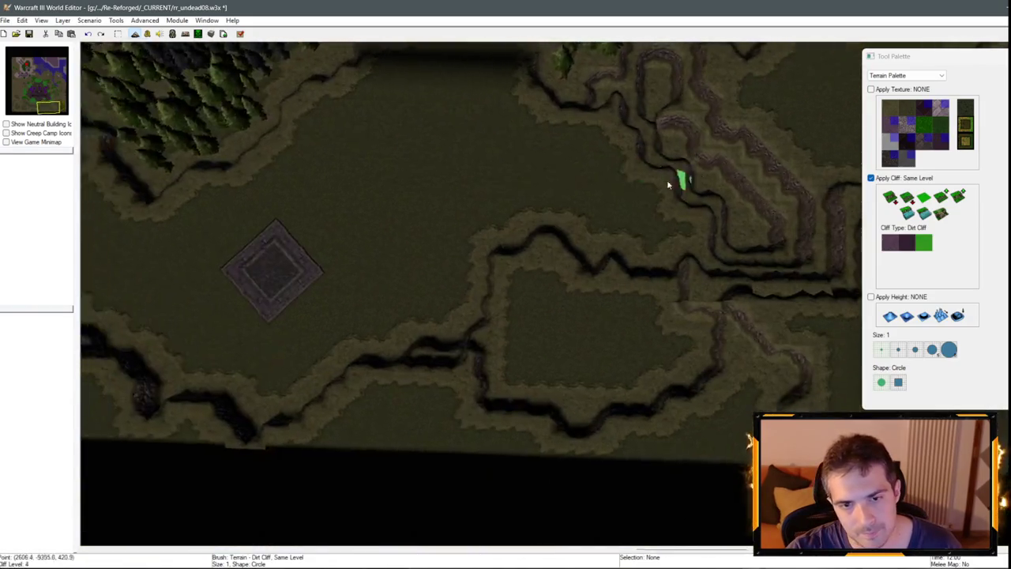
{"action": "key", "text": "Left"}
{"action": "key", "text": "Right"}
{"action": "key", "text": "Up"}
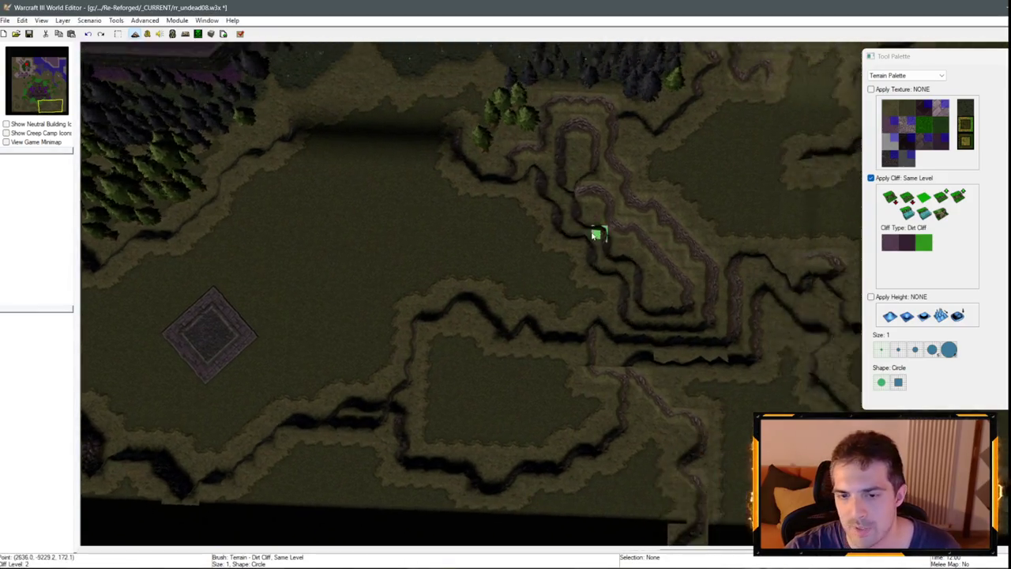
{"action": "scroll", "coordinate": [585, 284], "scroll_direction": "up", "scroll_amount": 3}
{"action": "mouse_move", "coordinate": [620, 359]}
{"action": "left_mouse_down"}
{"action": "mouse_move", "coordinate": [630, 282]}
{"action": "mouse_move", "coordinate": [558, 294]}
{"action": "mouse_move", "coordinate": [657, 312]}
{"action": "left_mouse_up"}
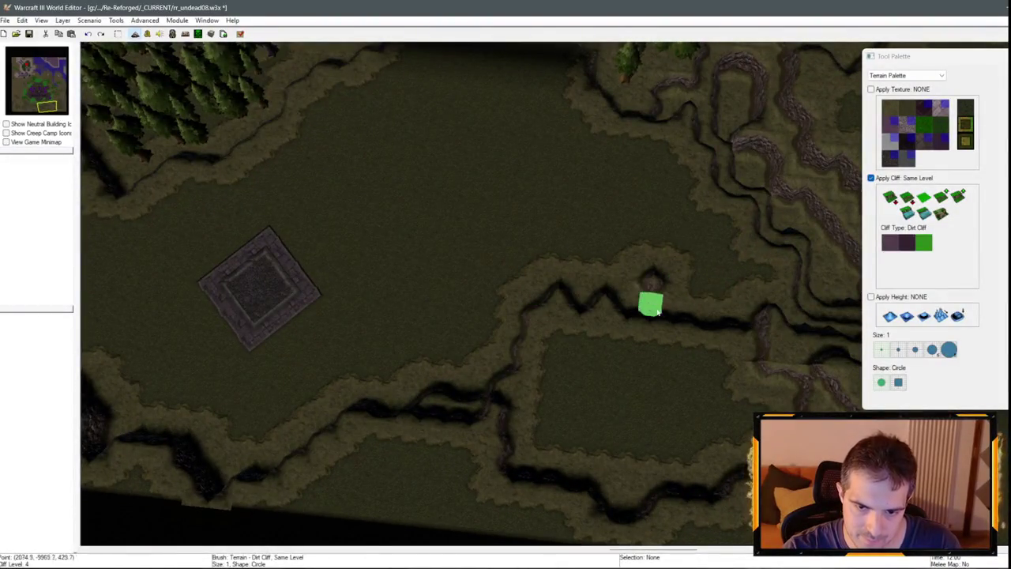
{"action": "scroll", "coordinate": [650, 306], "scroll_direction": "up", "scroll_amount": 2}
{"action": "scroll", "coordinate": [350, 181], "scroll_direction": "down", "scroll_amount": 2}
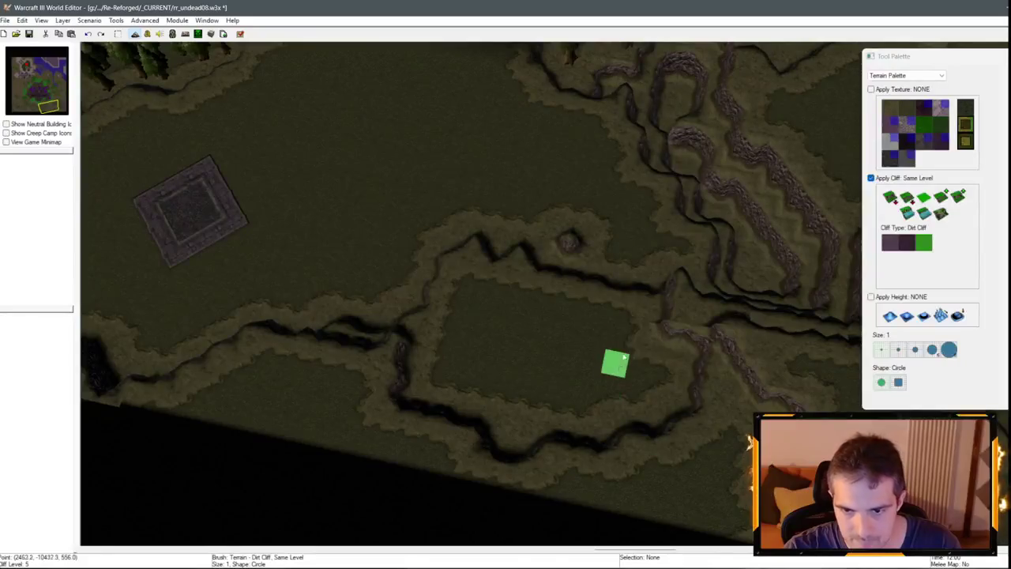
{"action": "mouse_move", "coordinate": [625, 357]}
{"action": "left_mouse_down"}
{"action": "mouse_move", "coordinate": [683, 305]}
{"action": "mouse_move", "coordinate": [632, 275]}
{"action": "mouse_move", "coordinate": [591, 234]}
{"action": "mouse_move", "coordinate": [491, 248]}
{"action": "mouse_move", "coordinate": [537, 251]}
{"action": "left_mouse_up"}
{"action": "mouse_move", "coordinate": [448, 355]}
{"action": "left_mouse_down"}
{"action": "mouse_move", "coordinate": [392, 362]}
{"action": "mouse_move", "coordinate": [363, 385]}
{"action": "mouse_move", "coordinate": [381, 412]}
{"action": "mouse_move", "coordinate": [502, 398]}
{"action": "mouse_move", "coordinate": [575, 451]}
{"action": "left_mouse_up"}
{"action": "left_click_drag", "start_coordinate": [410, 317], "coordinate": [389, 324]}
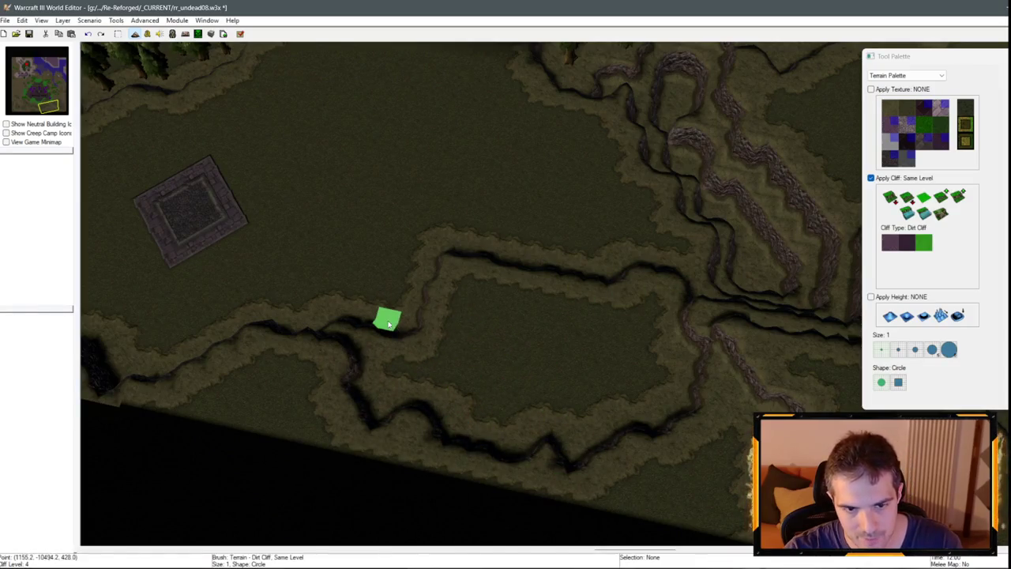
{"action": "key", "text": "Up"}
{"action": "key", "text": "Left"}
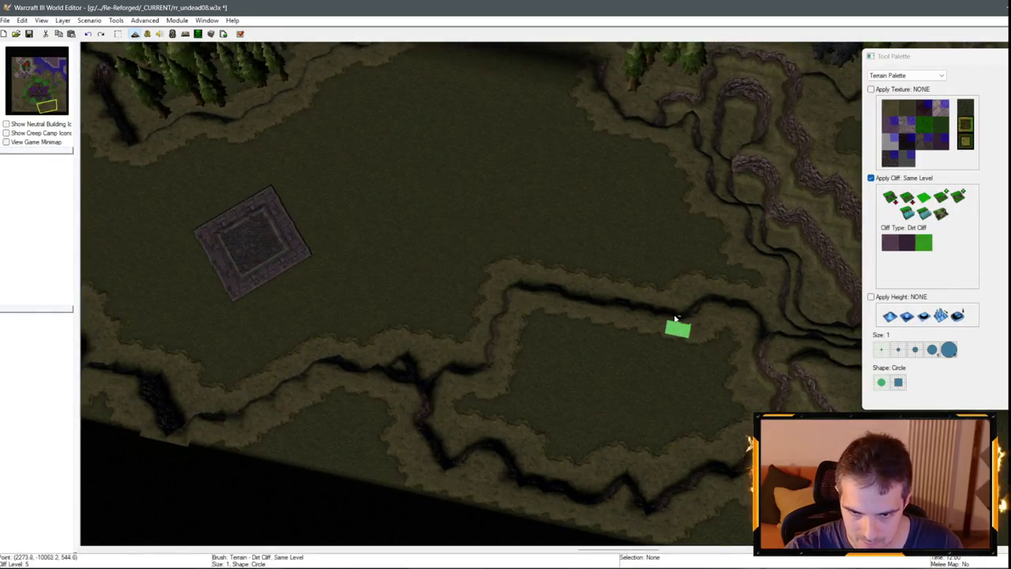
Try cutting a dirt ramp through the plateau's cliff, then undo it and return to Same Level.
{"action": "left_click", "coordinate": [941, 211]}
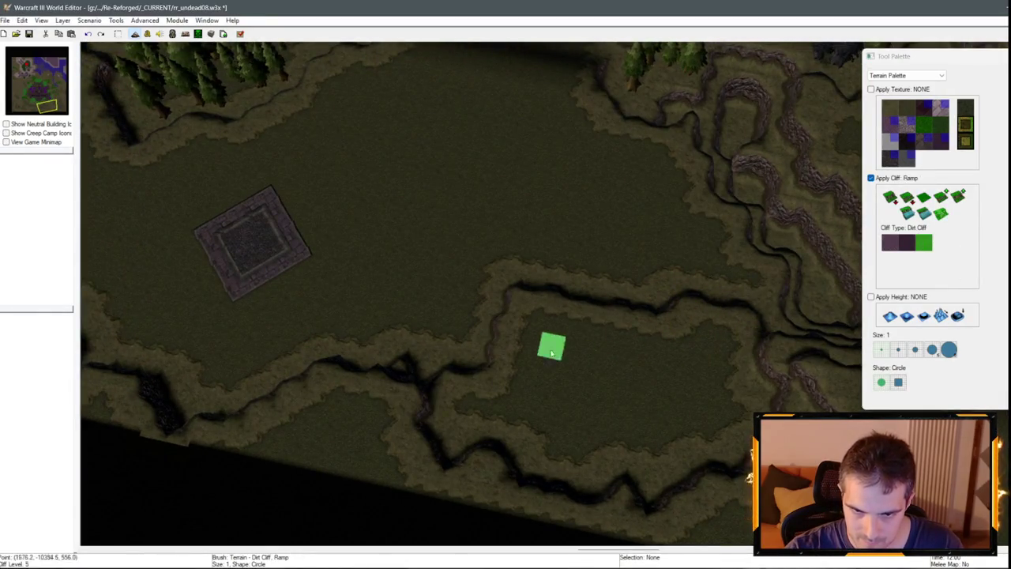
{"action": "left_click", "coordinate": [514, 289]}
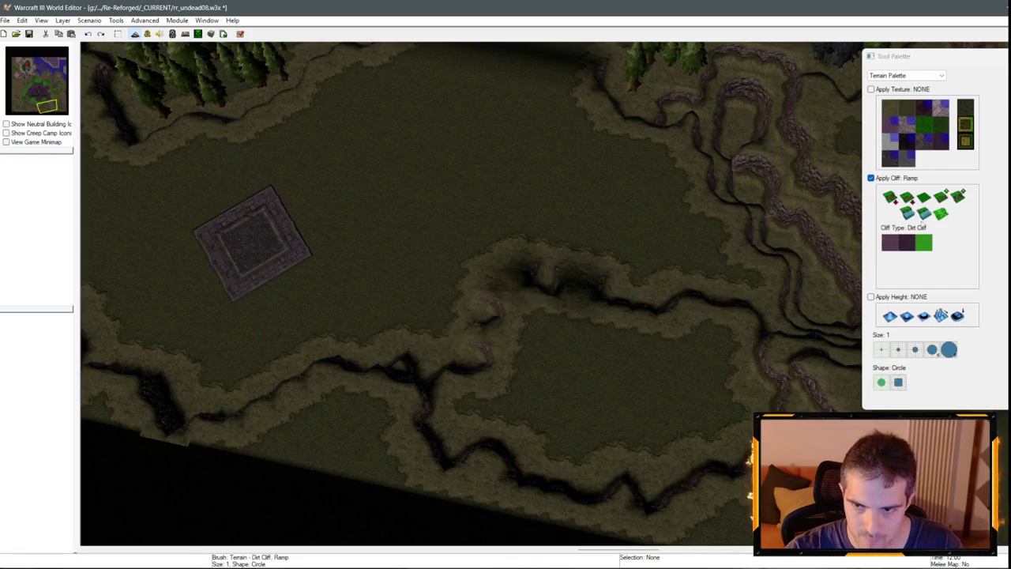
{"action": "key", "text": "ctrl+z"}
{"action": "left_click", "coordinate": [925, 199]}
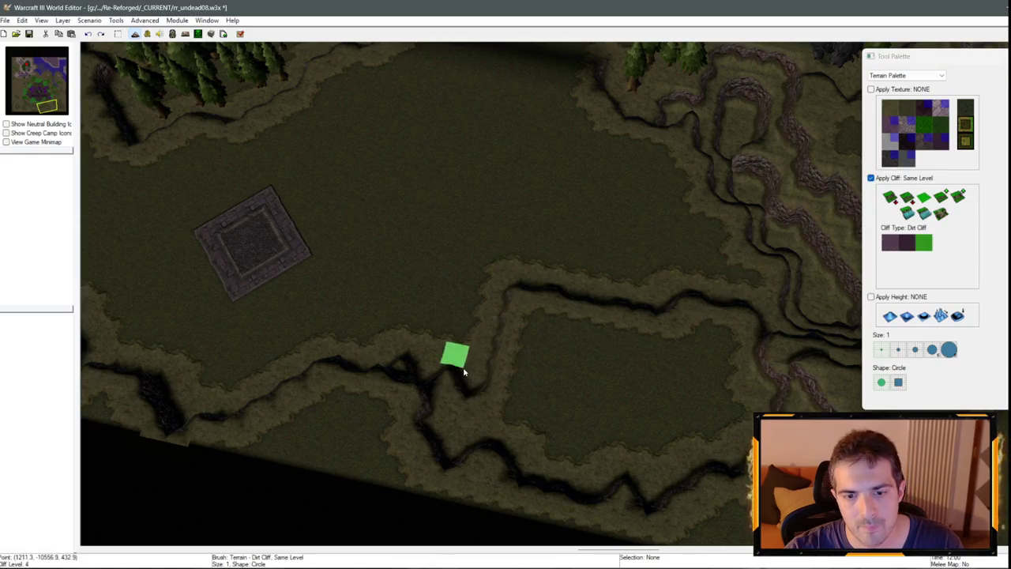
Flatten the dirt cliffs at the plateau's edge with the Same Level brush.
{"action": "left_click", "coordinate": [941, 212]}
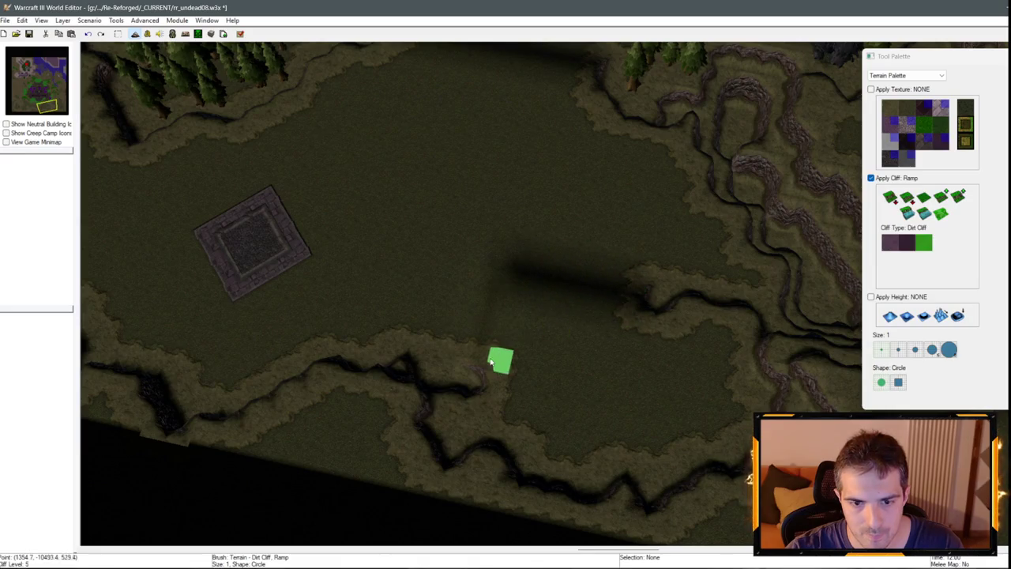
{"action": "scroll", "coordinate": [499, 359], "scroll_direction": "up", "scroll_amount": 3}
{"action": "scroll", "coordinate": [721, 287], "scroll_direction": "up", "scroll_amount": 3}
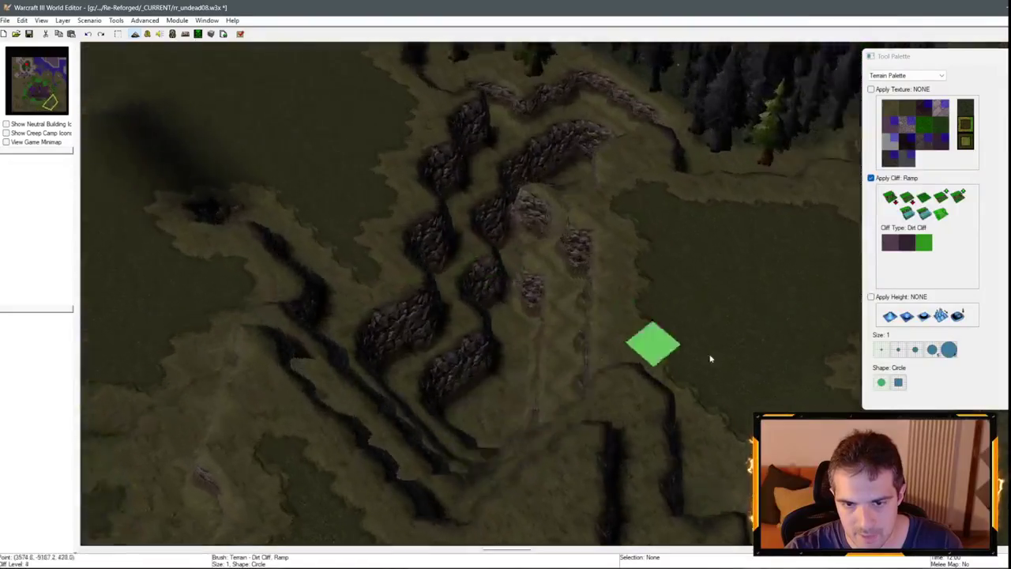
{"action": "scroll", "coordinate": [710, 358], "scroll_direction": "down", "scroll_amount": 3}
{"action": "left_click", "coordinate": [924, 198]}
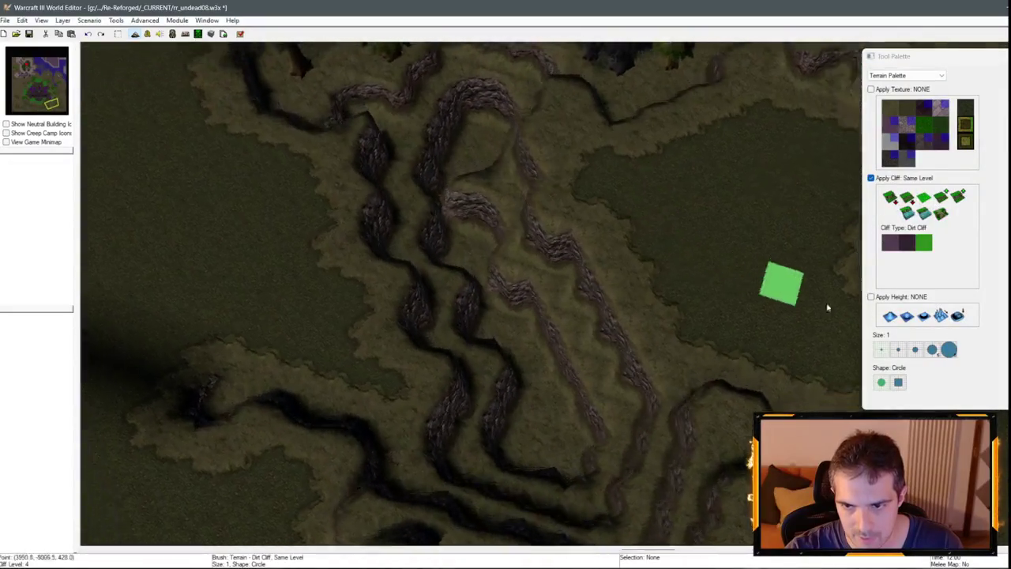
{"action": "scroll", "coordinate": [779, 282], "scroll_direction": "up", "scroll_amount": 3}
{"action": "left_click", "coordinate": [670, 269]}
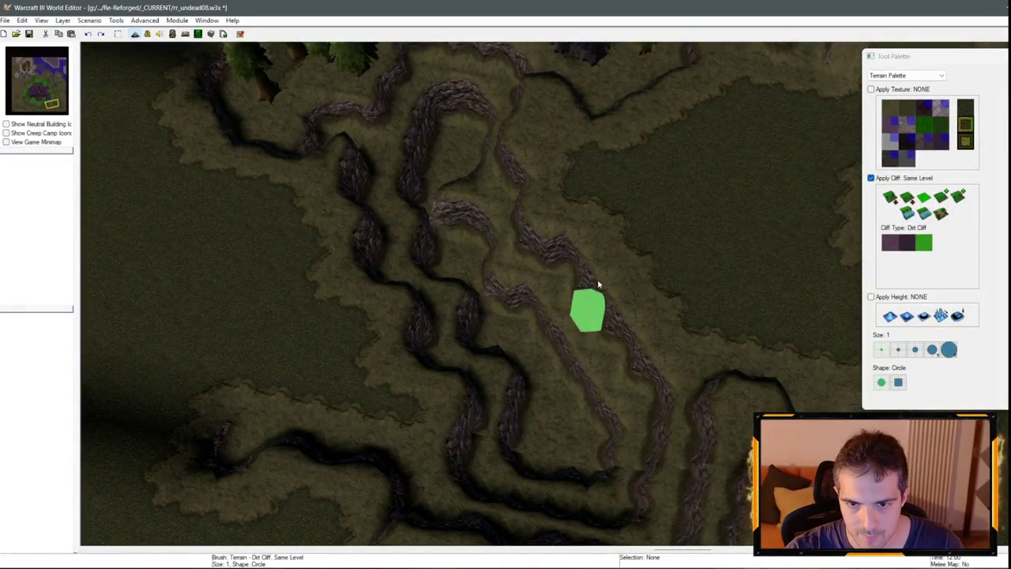
Lower the terraces and the stretch further north by one cliff level.
{"action": "left_click", "coordinate": [939, 215]}
{"action": "left_click", "coordinate": [545, 229]}
{"action": "left_click_drag", "start_coordinate": [506, 347], "coordinate": [421, 269]}
{"action": "left_click_drag", "start_coordinate": [421, 224], "coordinate": [470, 179]}
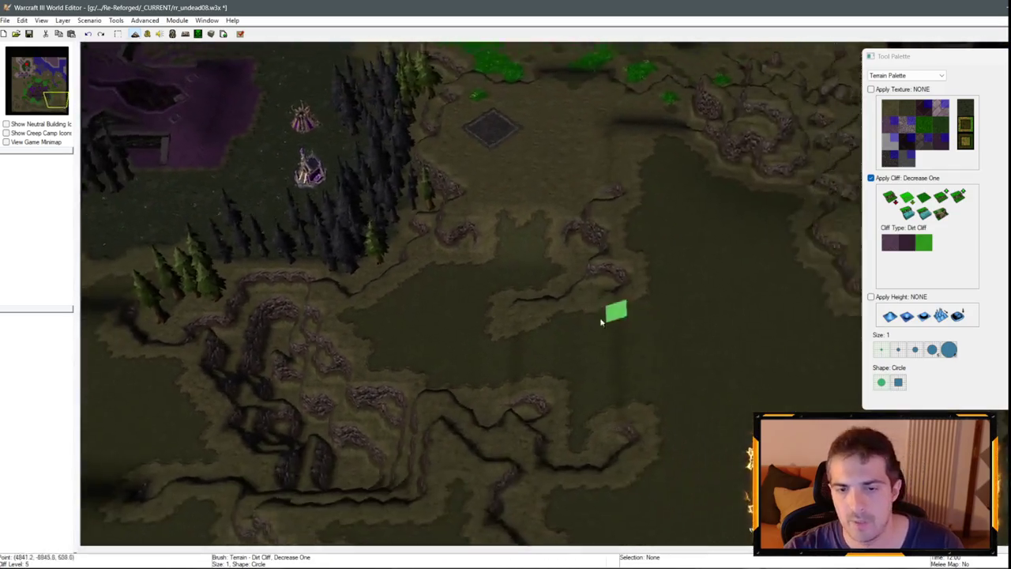
{"action": "right_click", "coordinate": [469, 275]}
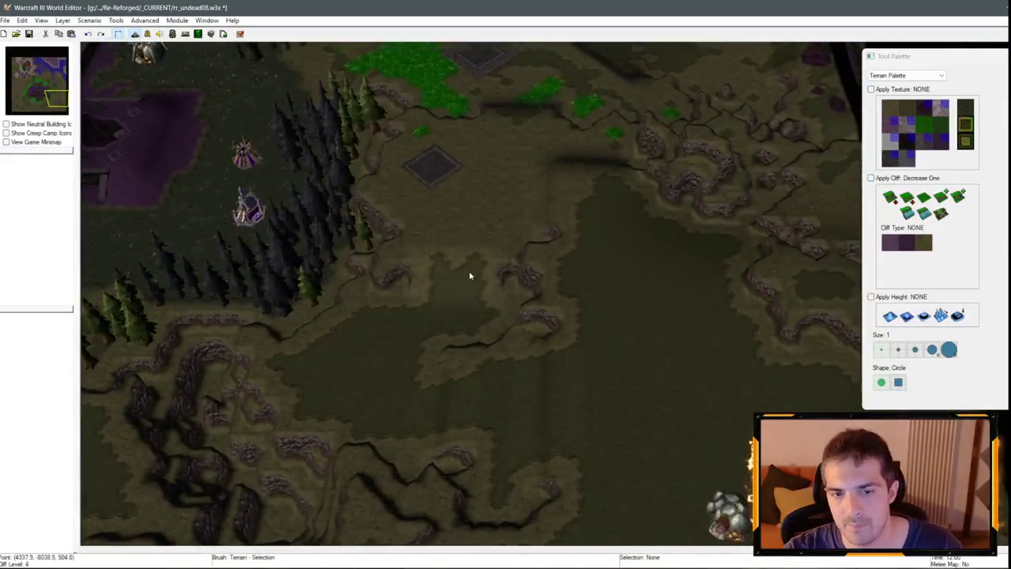
Try the Tiled Walls cliff type, then undo it.
{"action": "scroll", "coordinate": [580, 308], "scroll_direction": "up", "scroll_amount": 5}
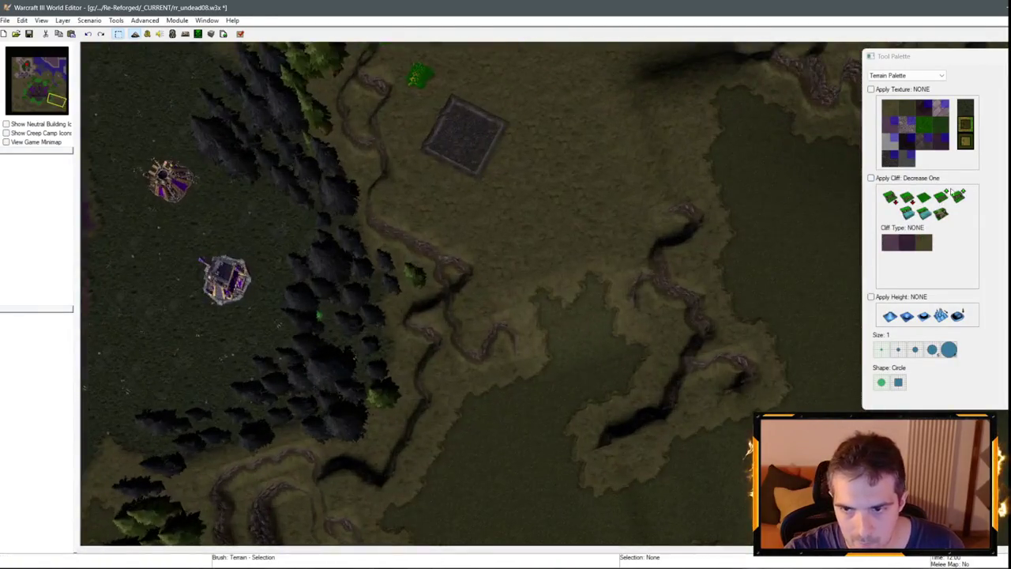
{"action": "left_click", "coordinate": [476, 345]}
{"action": "key", "text": "ctrl+z"}
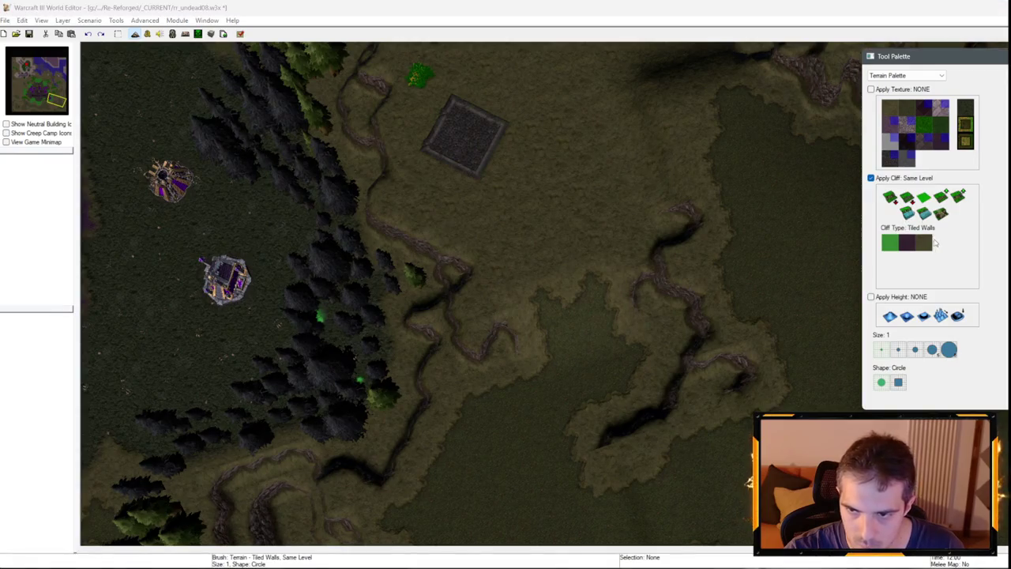
{"action": "left_click", "coordinate": [940, 213]}
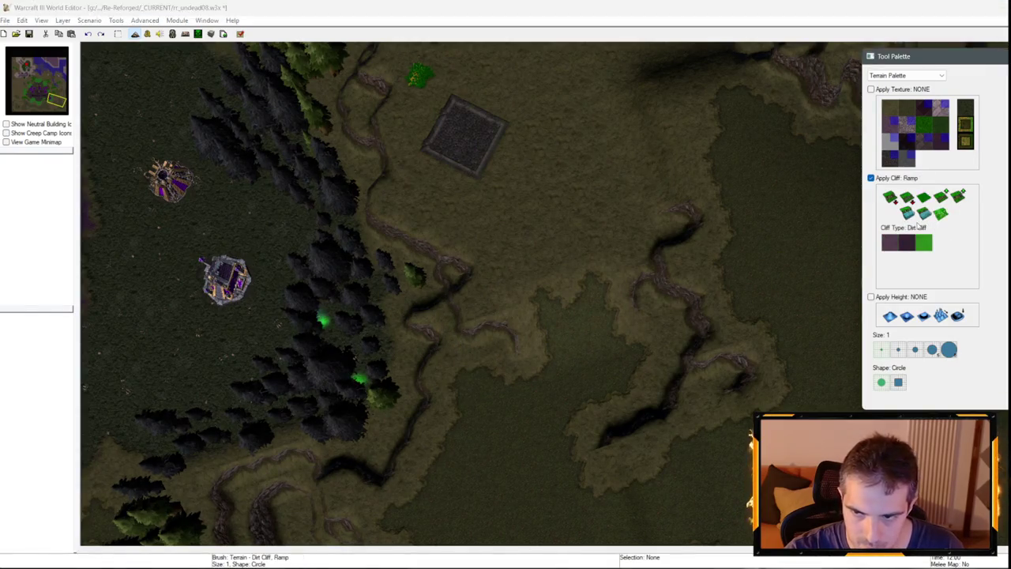
Pan the view north to the green patches and pads, then back toward the base.
{"action": "scroll", "coordinate": [684, 423], "scroll_direction": "down", "scroll_amount": 3}
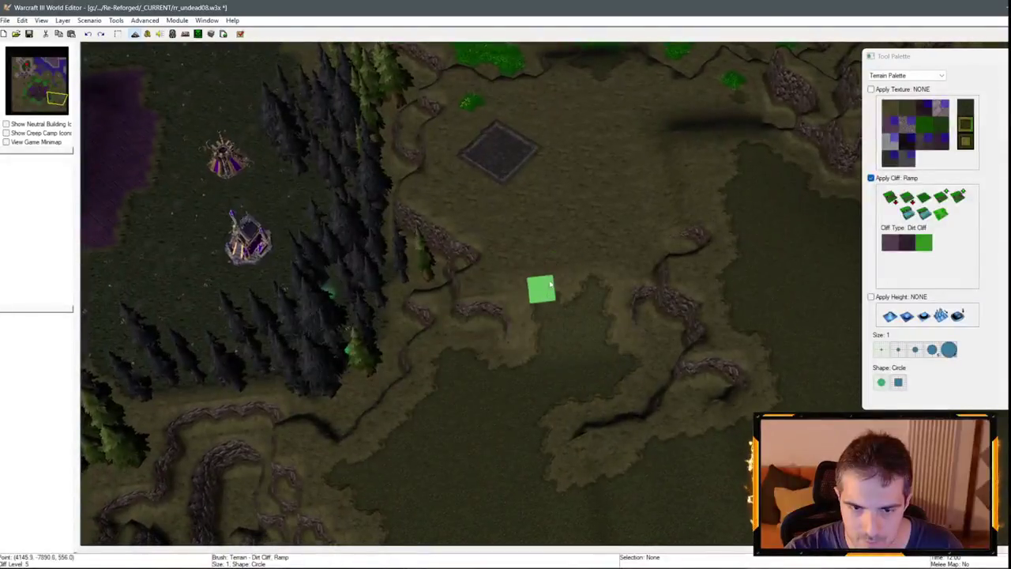
{"action": "scroll", "coordinate": [687, 332], "scroll_direction": "up", "scroll_amount": 4}
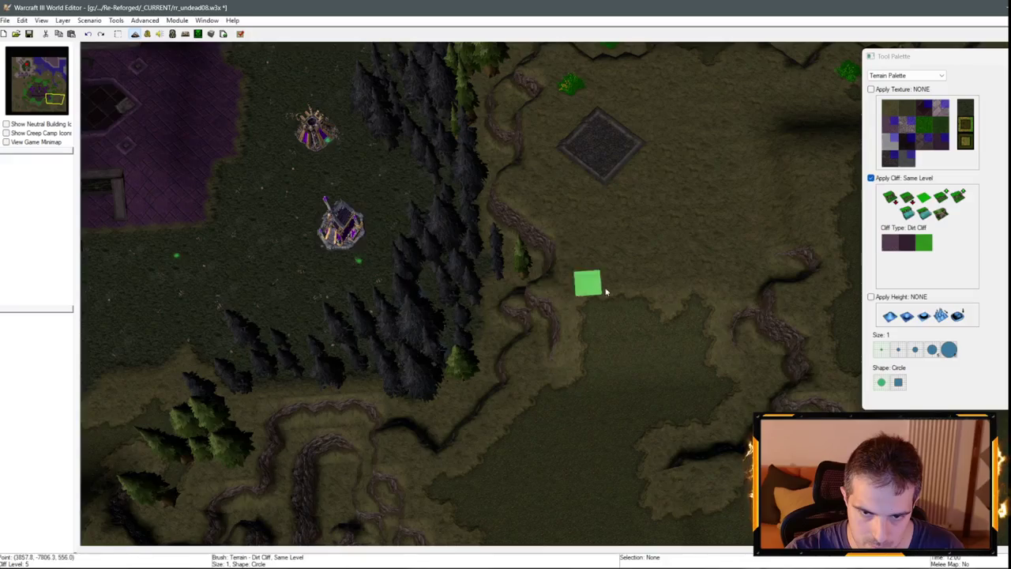
{"action": "key", "text": "Down"}
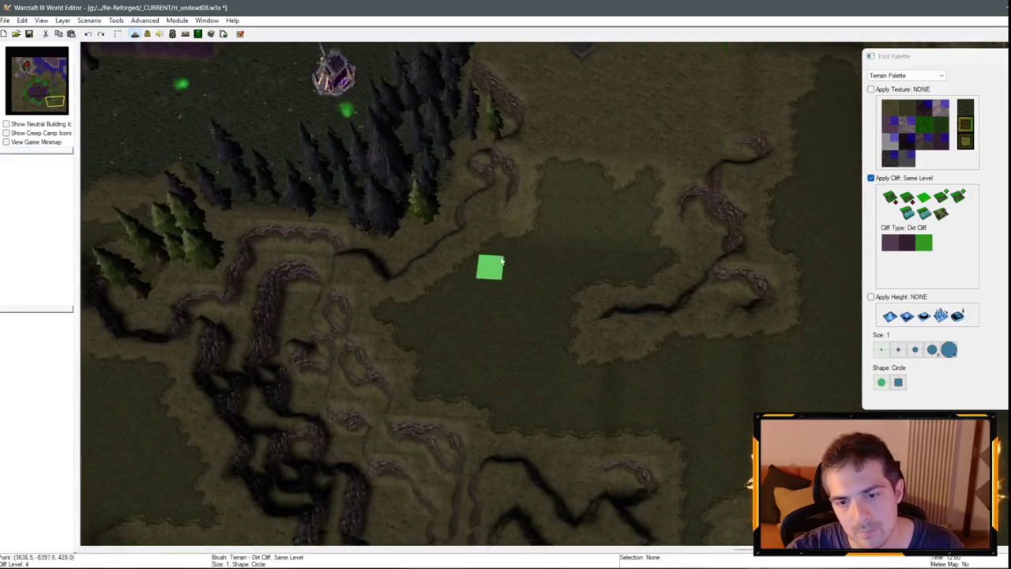
{"action": "key", "text": "Up"}
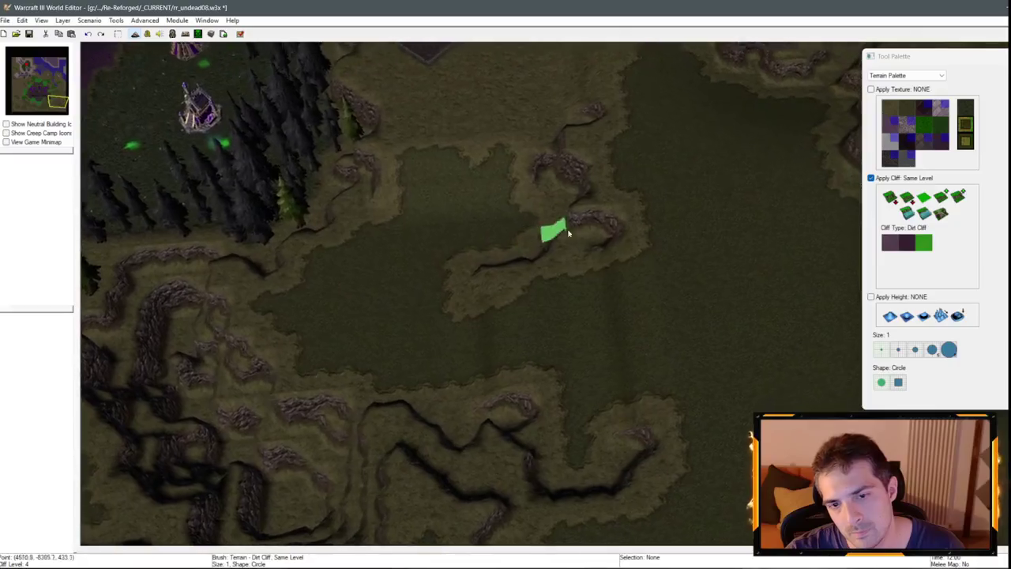
{"action": "key", "text": "Up"}
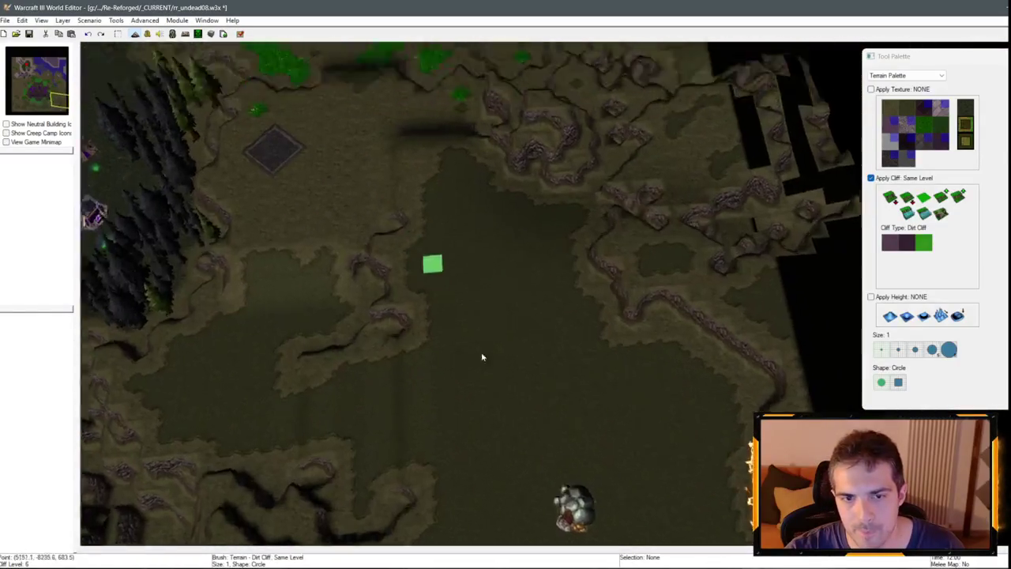
{"action": "key", "text": "Down"}
{"action": "key", "text": "Left"}
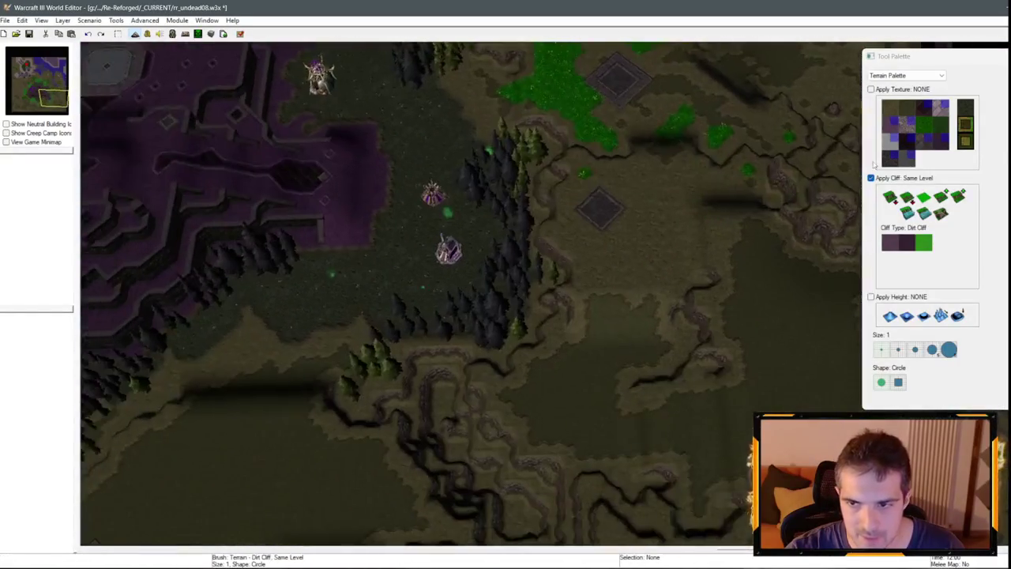
Pave Brick (Unbuildable) along the square pad's edge without changing cliffs.
{"action": "left_click", "coordinate": [918, 136]}
{"action": "scroll", "coordinate": [895, 164], "scroll_direction": "up", "scroll_amount": 3}
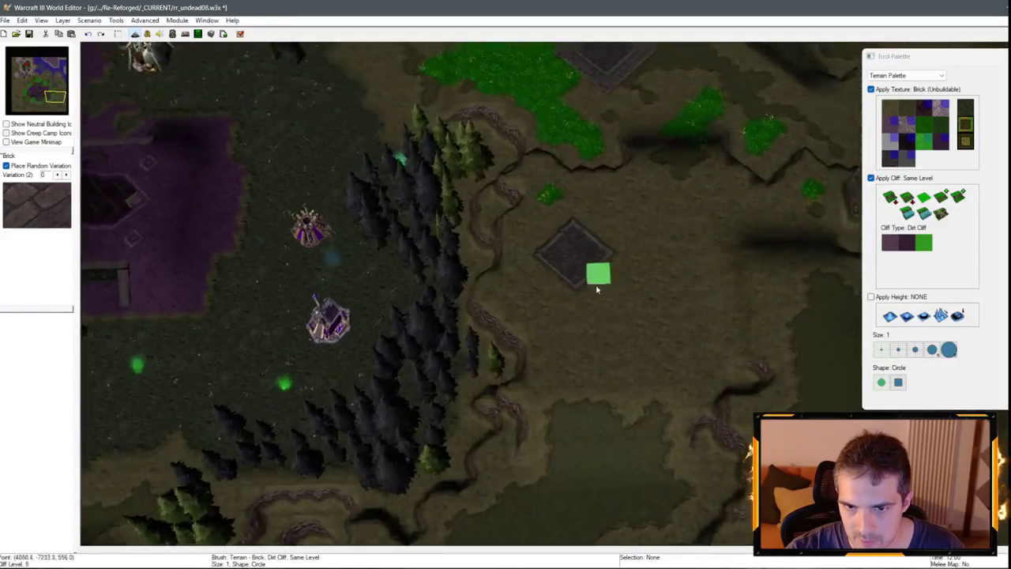
{"action": "left_click", "coordinate": [871, 178]}
{"action": "mouse_move", "coordinate": [510, 261]}
{"action": "left_mouse_down"}
{"action": "mouse_move", "coordinate": [572, 301]}
{"action": "mouse_move", "coordinate": [544, 270]}
{"action": "left_mouse_up"}
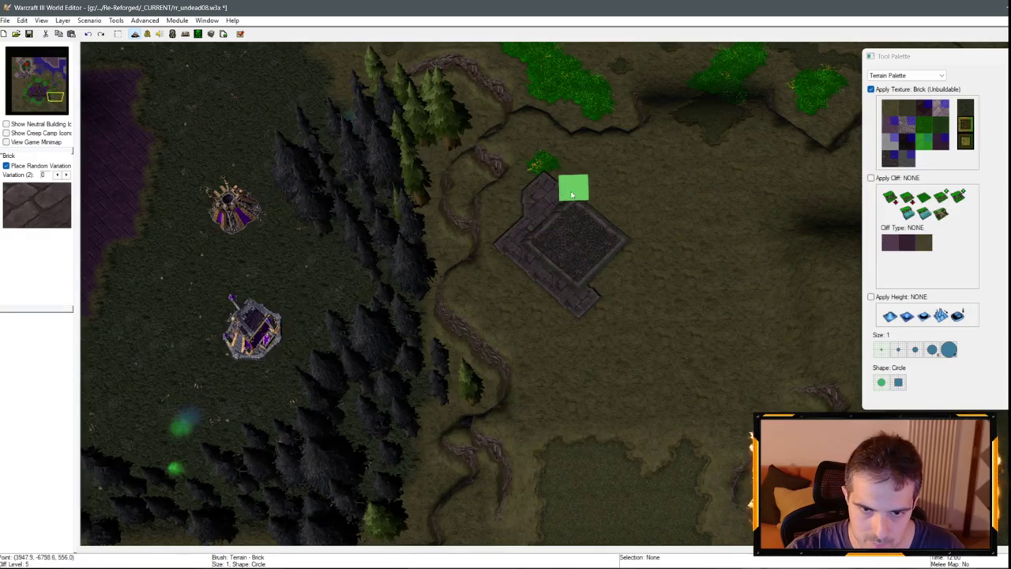
{"action": "scroll", "coordinate": [616, 273], "scroll_direction": "down", "scroll_amount": 3}
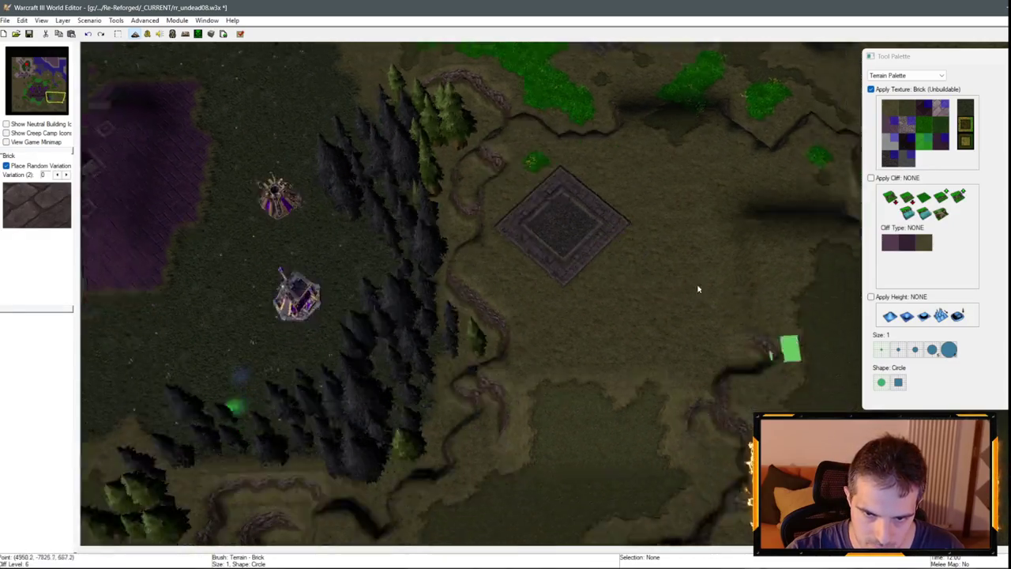
{"action": "scroll", "coordinate": [491, 116], "scroll_direction": "up", "scroll_amount": 3}
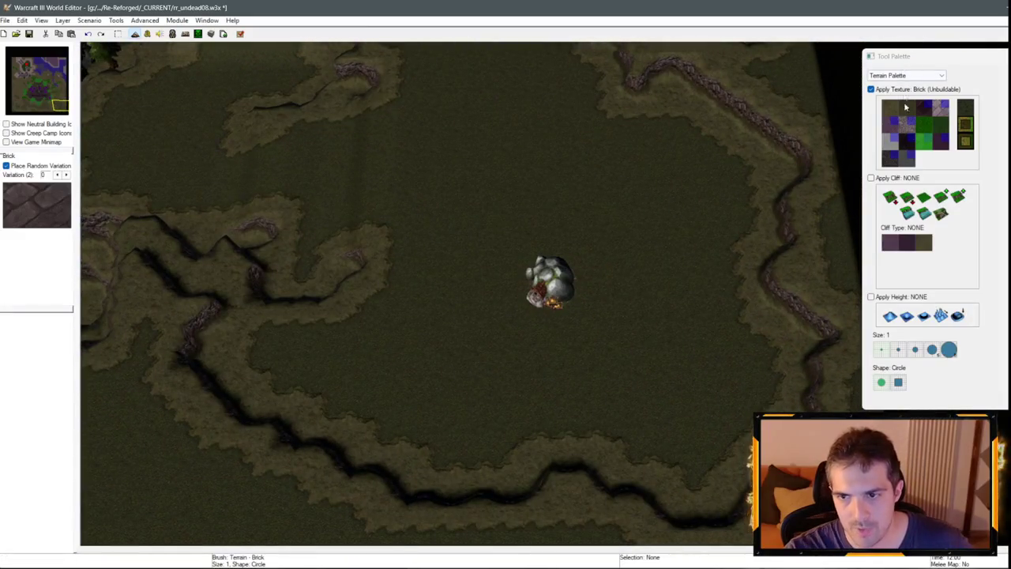
{"action": "left_click", "coordinate": [942, 117]}
Move the gold mine down-right on the plateau using the Unit Palette.
{"action": "left_click", "coordinate": [912, 77]}
{"action": "left_click", "coordinate": [893, 92]}
{"action": "left_click_drag", "start_coordinate": [593, 276], "coordinate": [696, 353]}
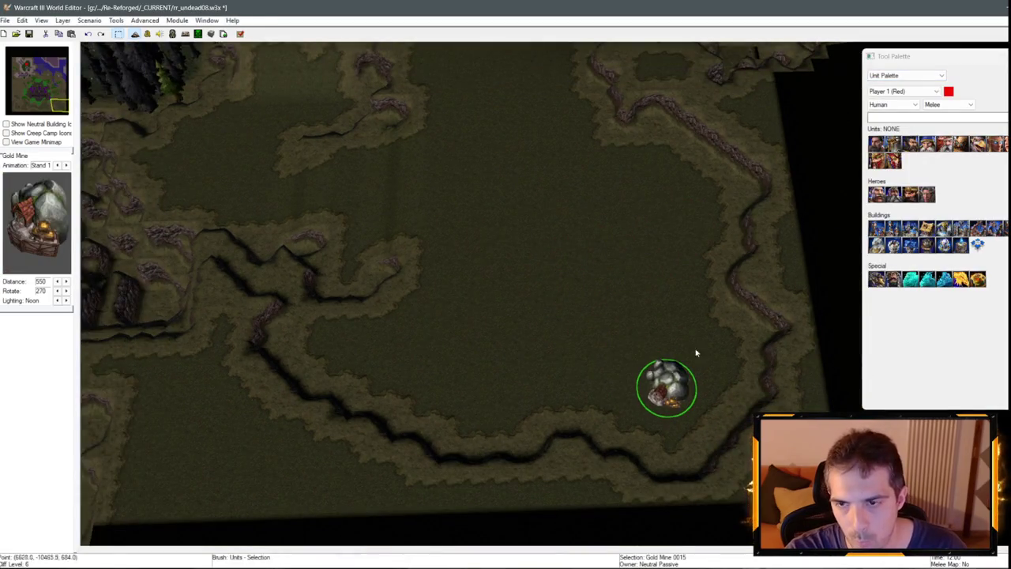
Return to the Terrain Palette with the Brick texture selected.
{"action": "left_click", "coordinate": [907, 75]}
{"action": "left_click", "coordinate": [901, 85]}
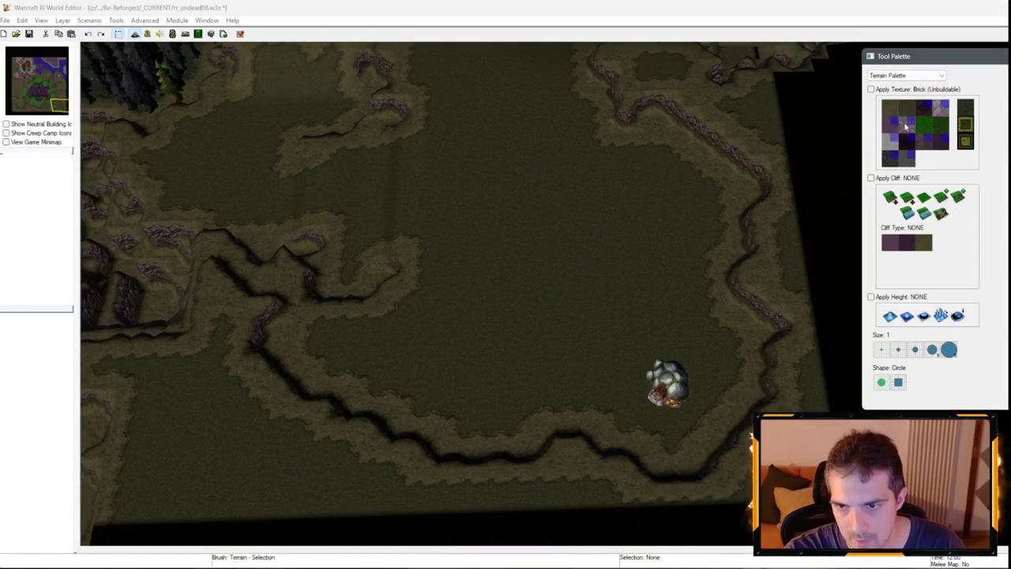
{"action": "left_click", "coordinate": [936, 111]}
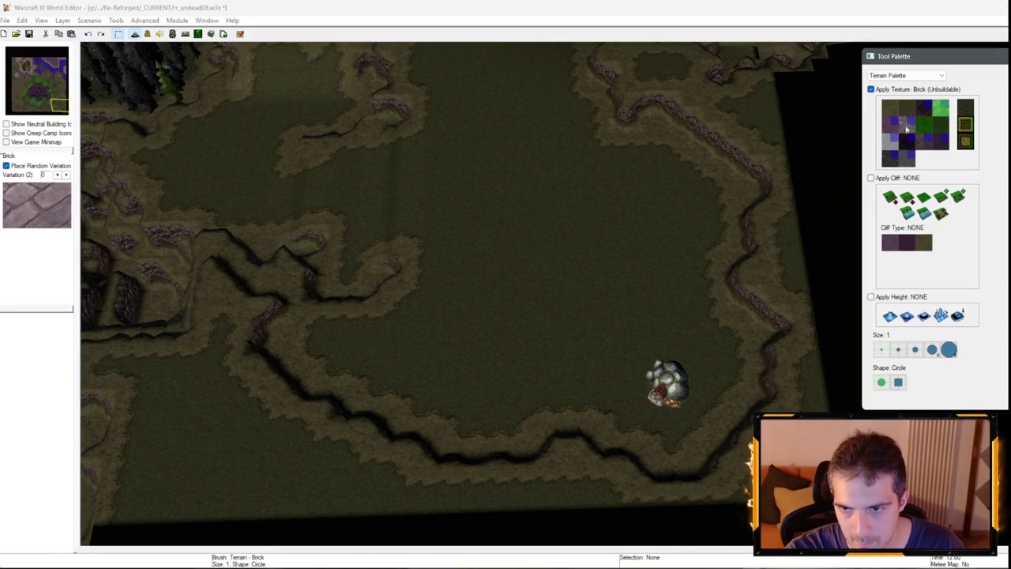
{"action": "scroll", "coordinate": [546, 253], "scroll_direction": "up", "scroll_amount": 2}
{"action": "left_click", "coordinate": [907, 75]}
Place a Town Hall in the centre of the plateau.
{"action": "left_click", "coordinate": [893, 92]}
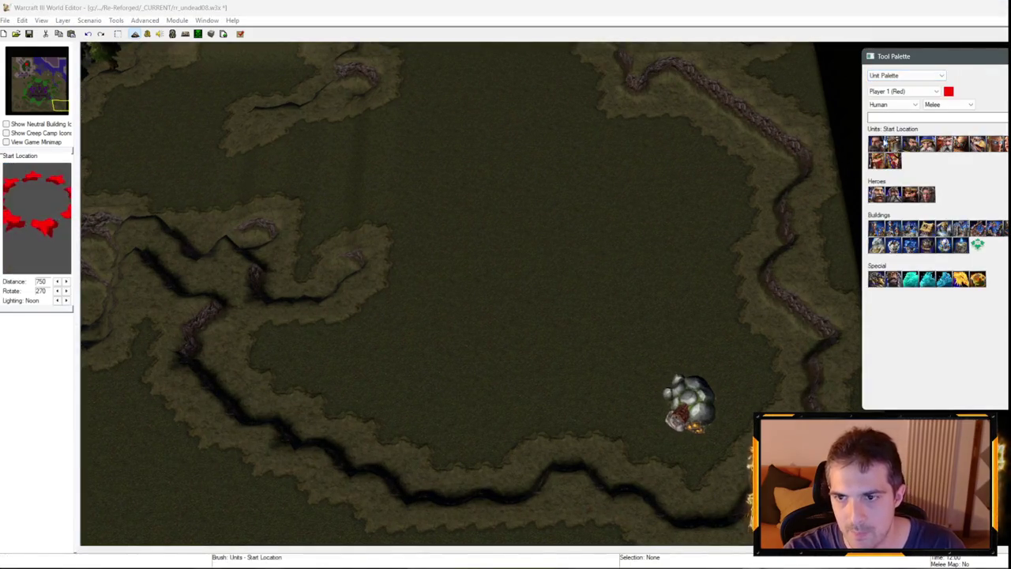
{"action": "left_click", "coordinate": [592, 323]}
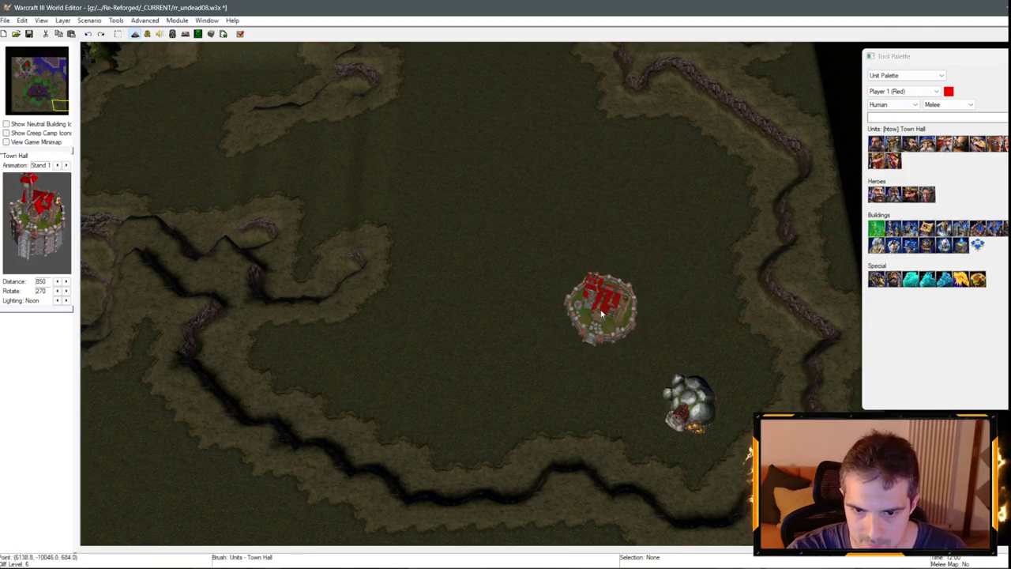
{"action": "right_click", "coordinate": [673, 265]}
Place a second Town Hall beside the gold mine in the lower-left base.
{"action": "scroll", "coordinate": [674, 266], "scroll_direction": "down", "scroll_amount": 2}
{"action": "left_click", "coordinate": [17, 108]}
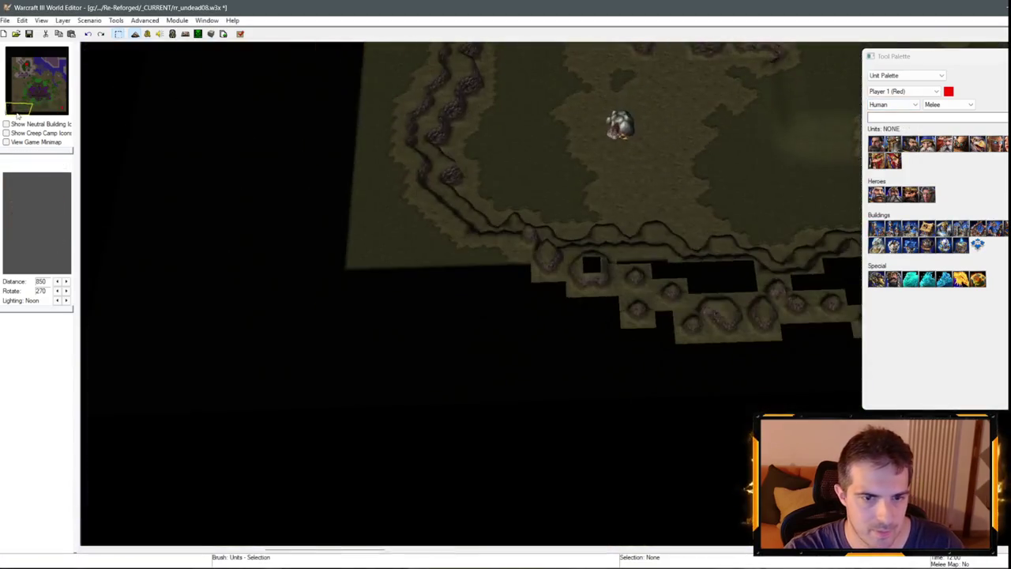
{"action": "left_click", "coordinate": [551, 236]}
{"action": "scroll", "coordinate": [513, 148], "scroll_direction": "up", "scroll_amount": 3}
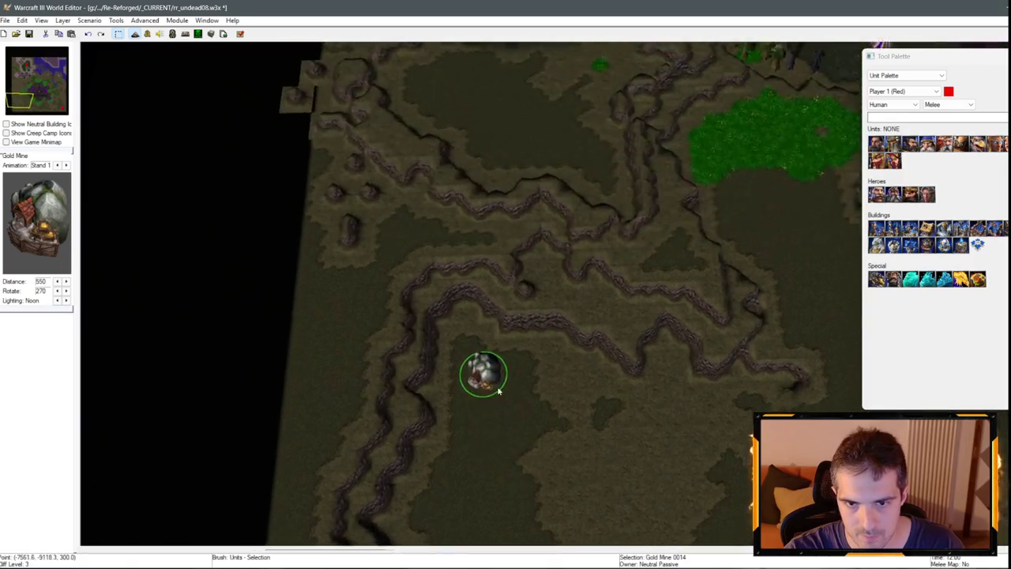
{"action": "left_click", "coordinate": [877, 228]}
{"action": "scroll", "coordinate": [466, 284], "scroll_direction": "down", "scroll_amount": 2}
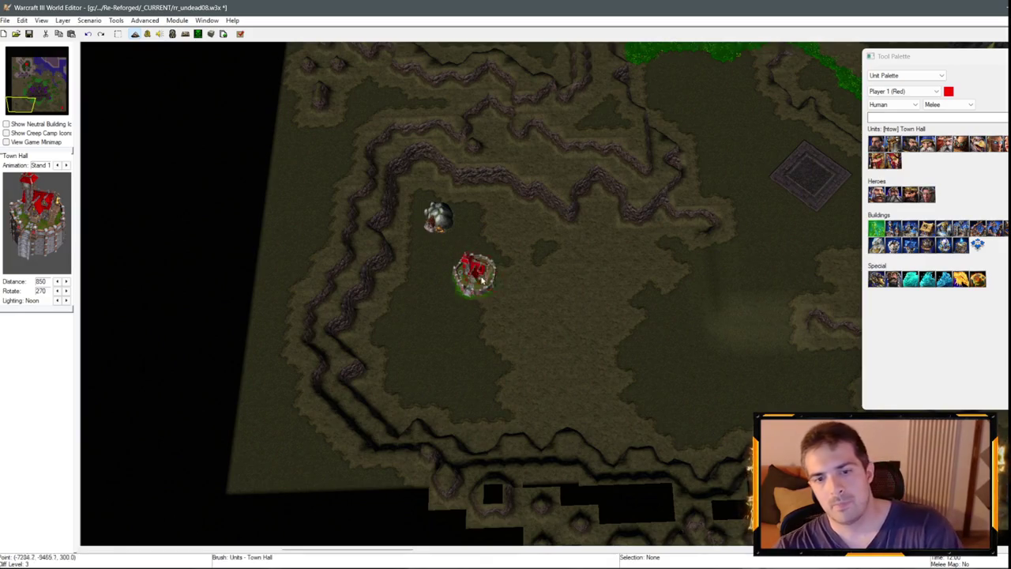
{"action": "left_click", "coordinate": [481, 281]}
{"action": "key", "text": "Escape"}
Place Farms around the main Town Hall.
{"action": "left_click", "coordinate": [905, 75]}
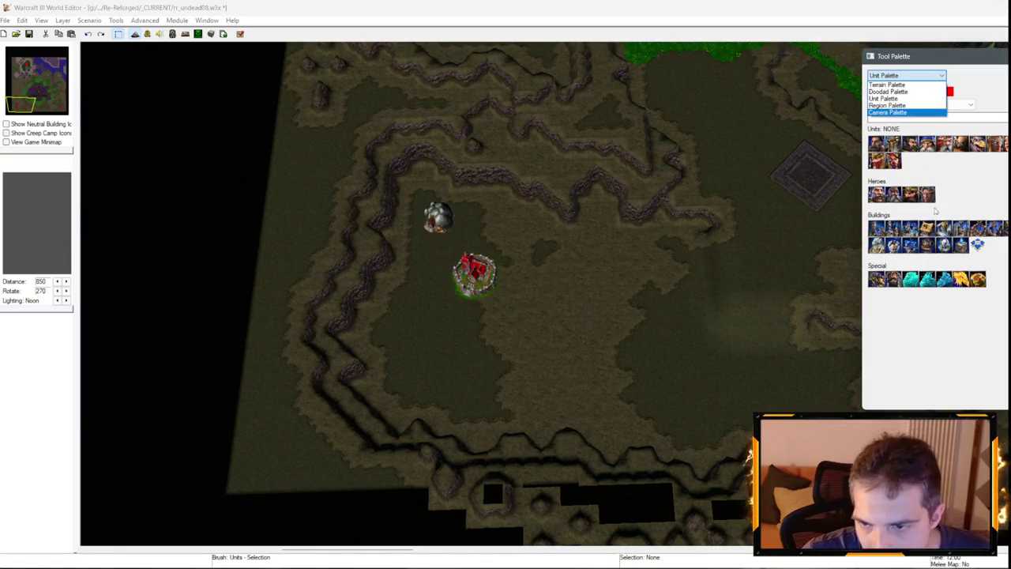
{"action": "left_click", "coordinate": [935, 210]}
{"action": "scroll", "coordinate": [553, 277], "scroll_direction": "up", "scroll_amount": 3}
{"action": "left_click", "coordinate": [927, 230]}
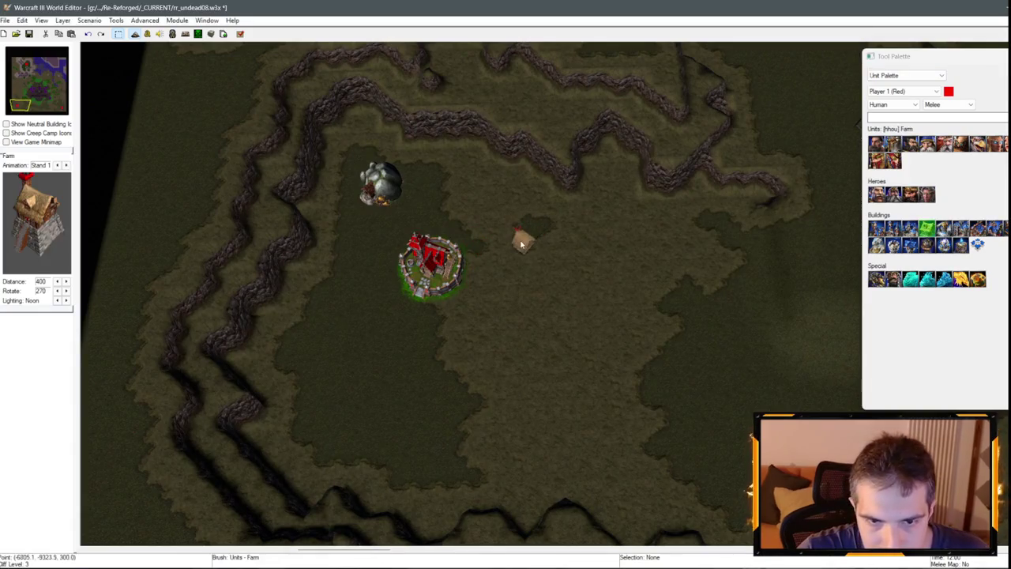
{"action": "left_click", "coordinate": [362, 334]}
{"action": "scroll", "coordinate": [455, 219], "scroll_direction": "down", "scroll_amount": 1}
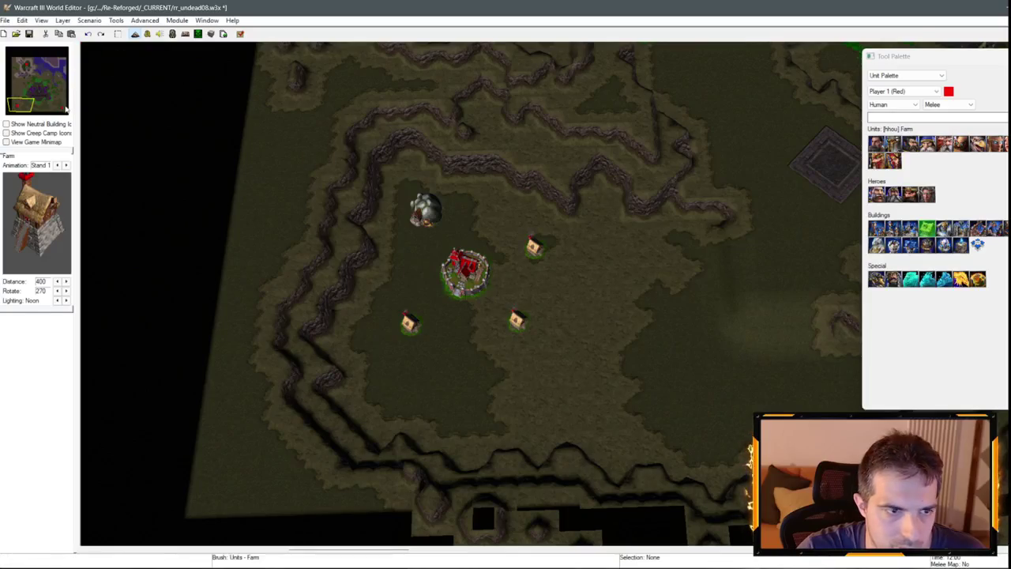
{"action": "left_click", "coordinate": [60, 106]}
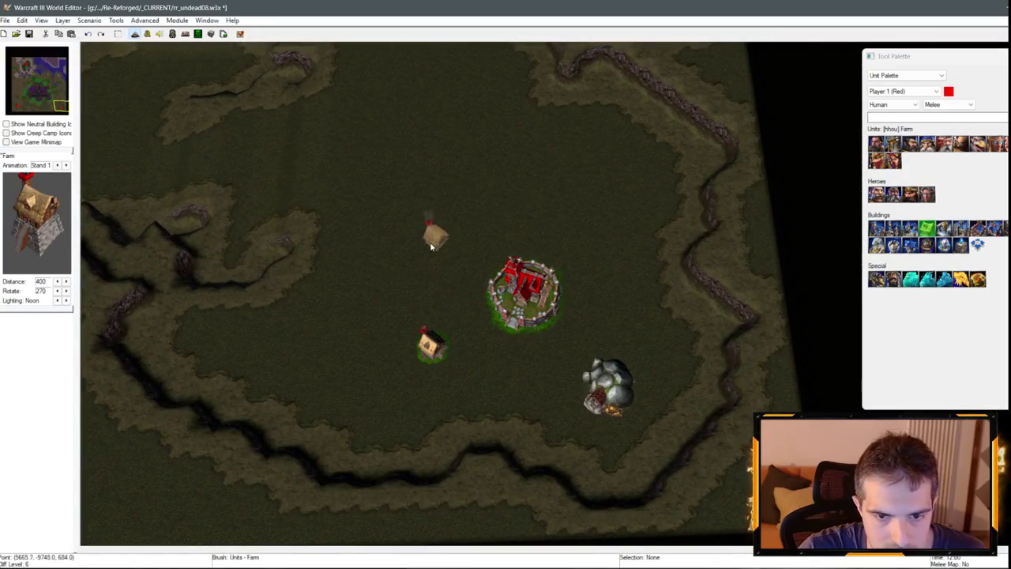
{"action": "key", "text": "Escape"}
{"action": "left_click", "coordinate": [437, 231]}
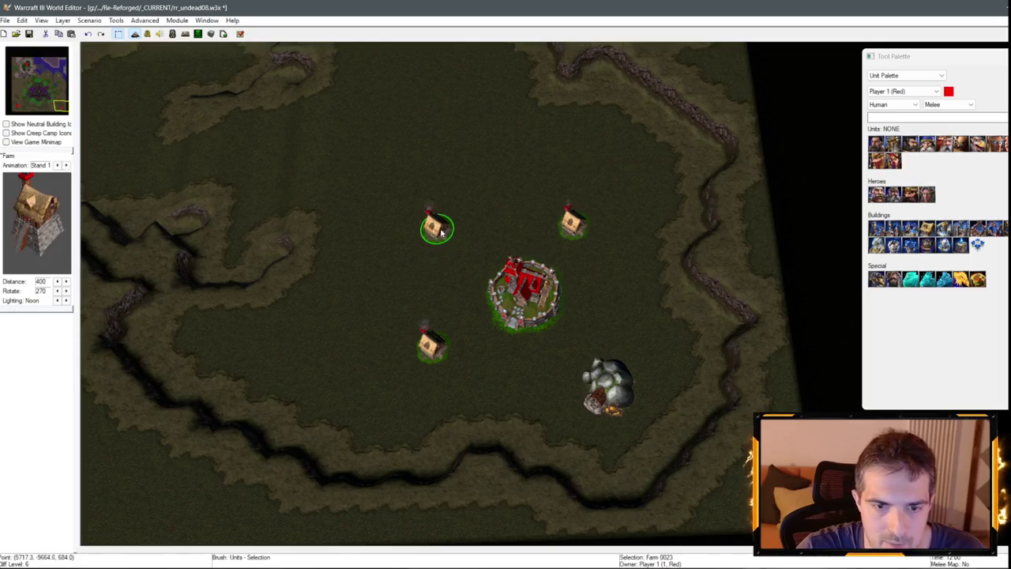
{"action": "left_click", "coordinate": [899, 76]}
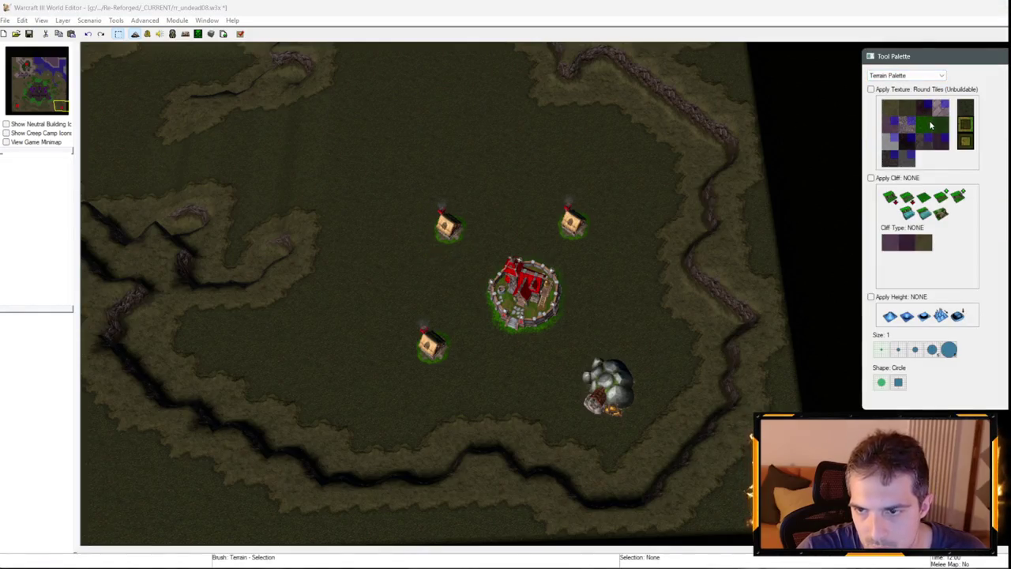
Paint square Round Tiles pads around the Town Hall, undoing stray strokes and touching up beside the small patch.
{"action": "left_click", "coordinate": [909, 125]}
{"action": "key", "text": "Left"}
{"action": "key", "text": "Up"}
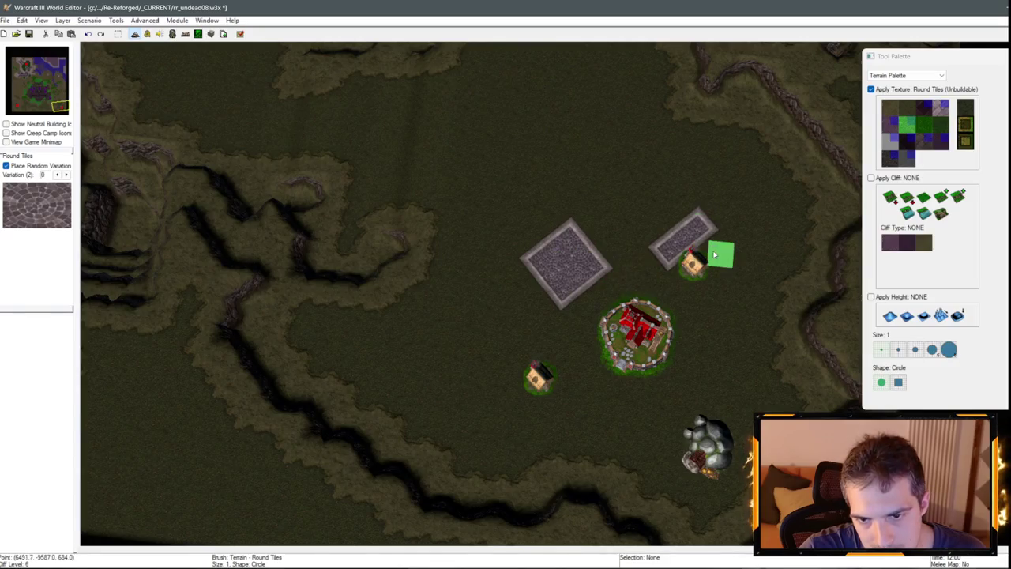
{"action": "key", "text": "Left"}
{"action": "key", "text": "Down"}
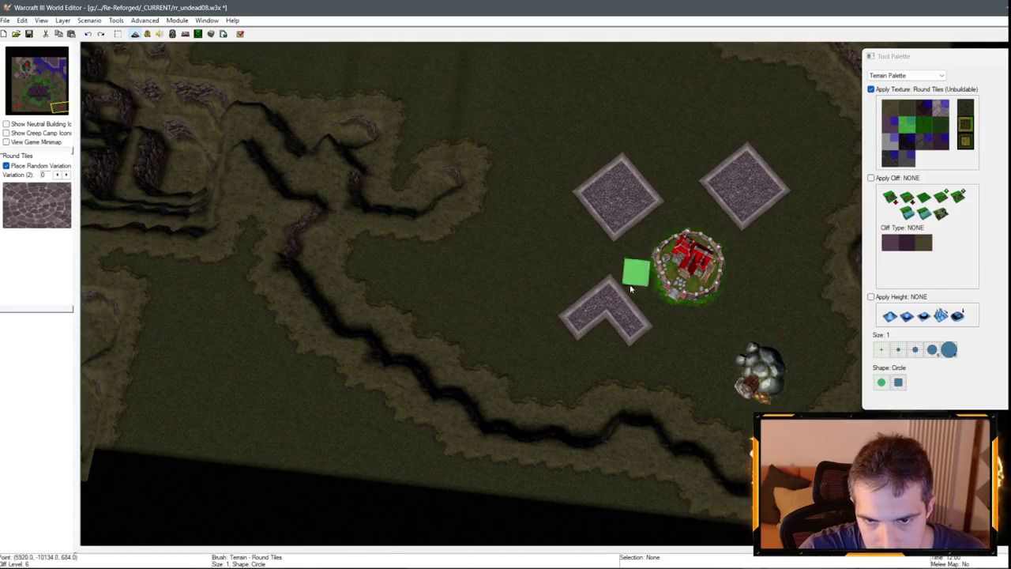
{"action": "key", "text": "ctrl+z"}
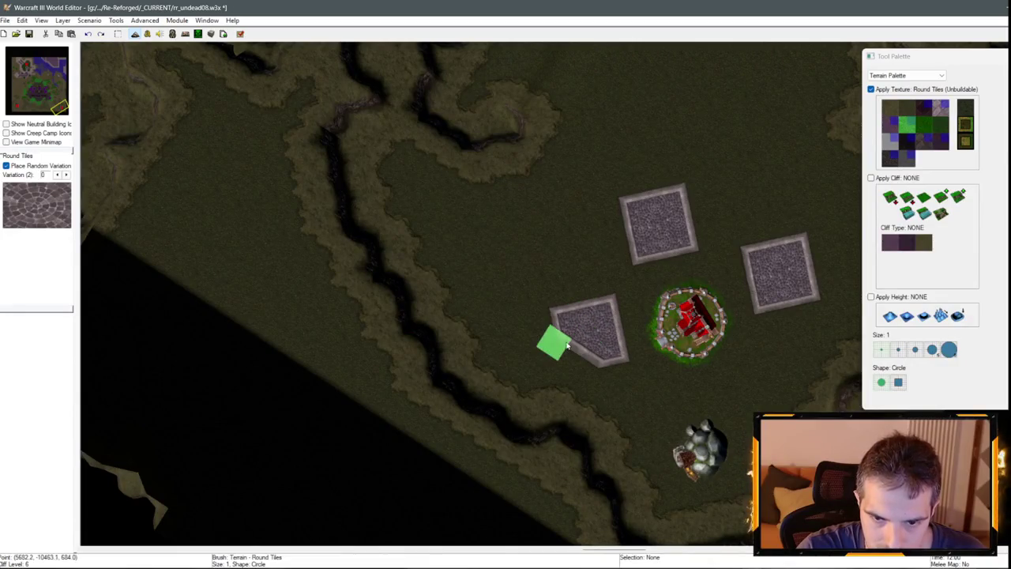
{"action": "key", "text": "ctrl+z"}
{"action": "key", "text": "ctrl+z"}
{"action": "key", "text": "Right"}
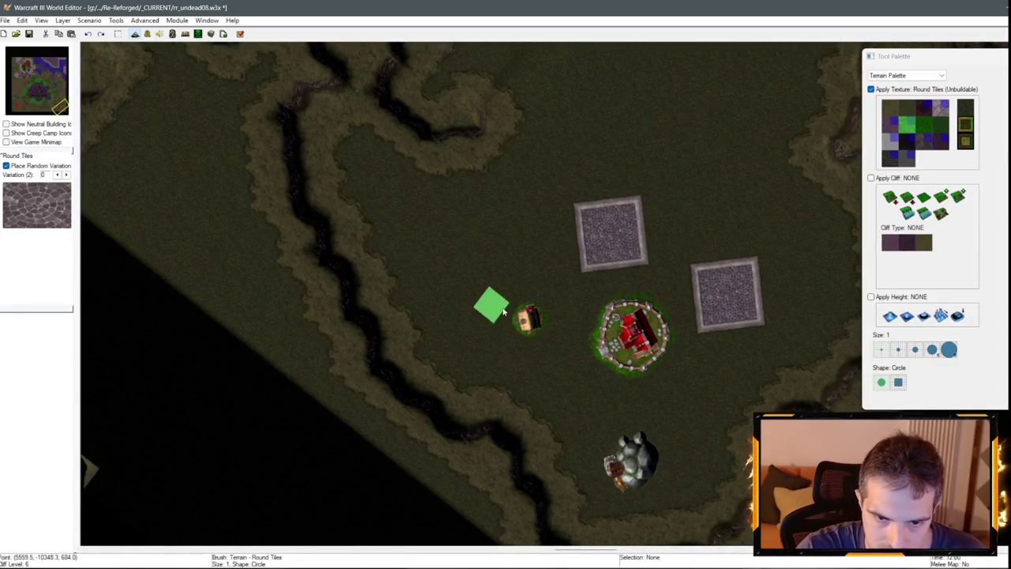
{"action": "left_click", "coordinate": [531, 310]}
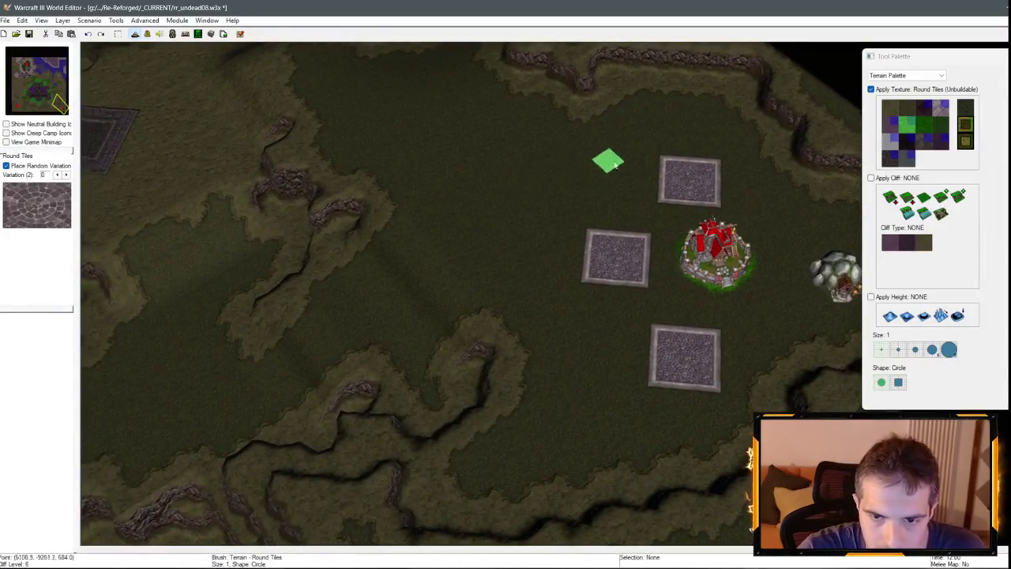
{"action": "left_click", "coordinate": [940, 108]}
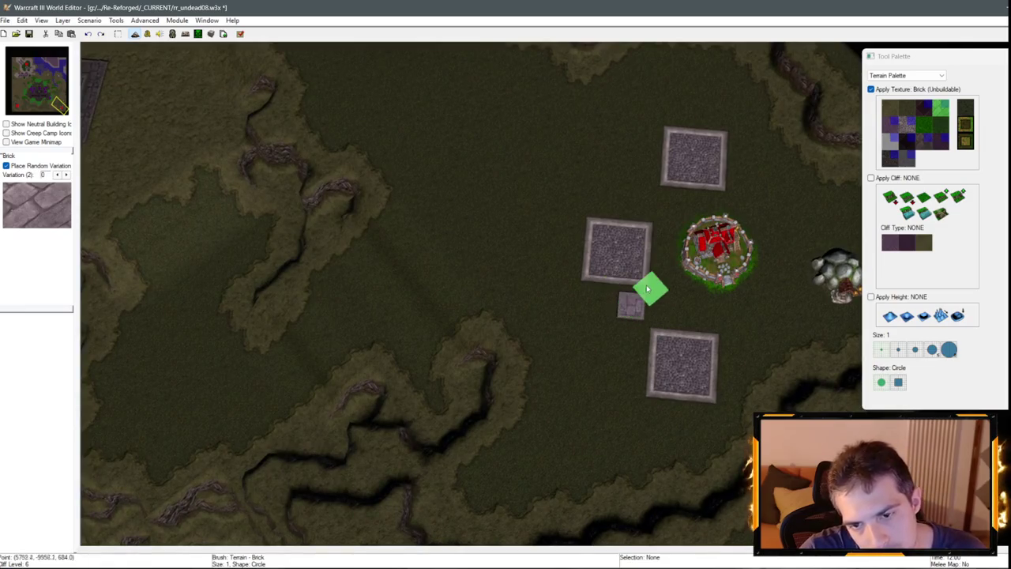
Try a brick strip along the left pad, then undo it.
{"action": "key", "text": "ctrl+z"}
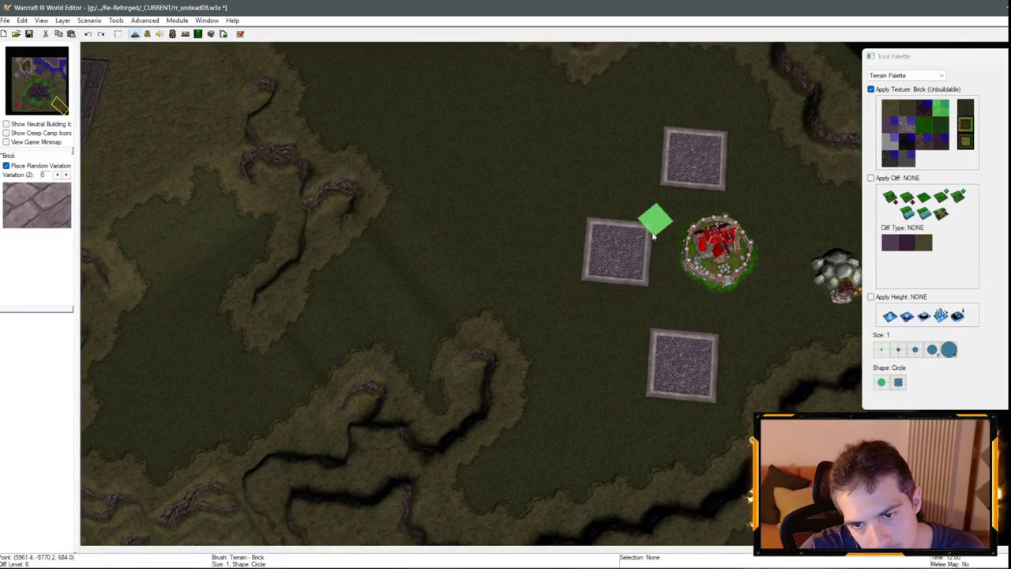
{"action": "left_click_drag", "start_coordinate": [656, 251], "coordinate": [655, 278]}
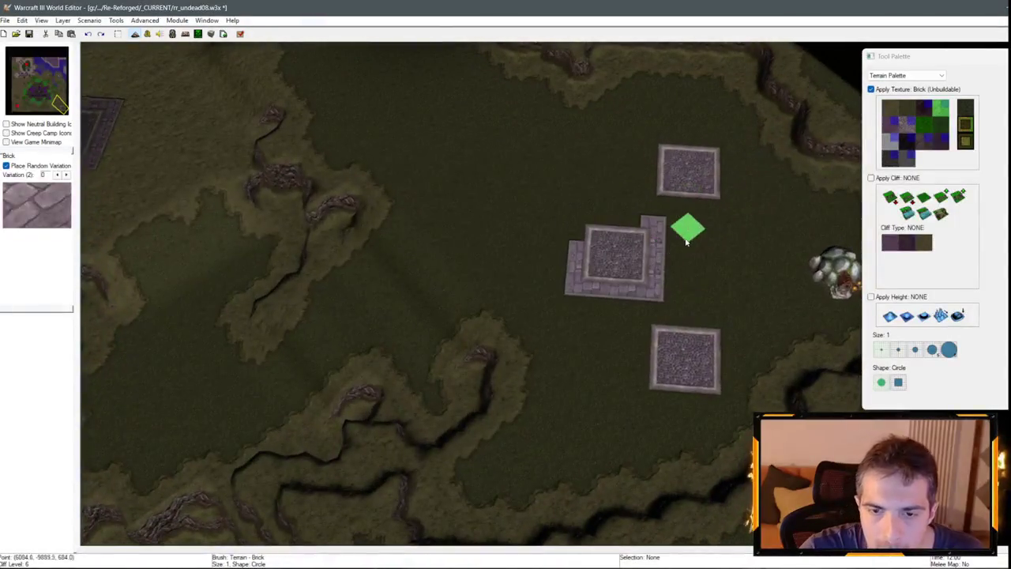
{"action": "key", "text": "ctrl+z"}
{"action": "key", "text": "ctrl+z"}
{"action": "key", "text": "ctrl+z"}
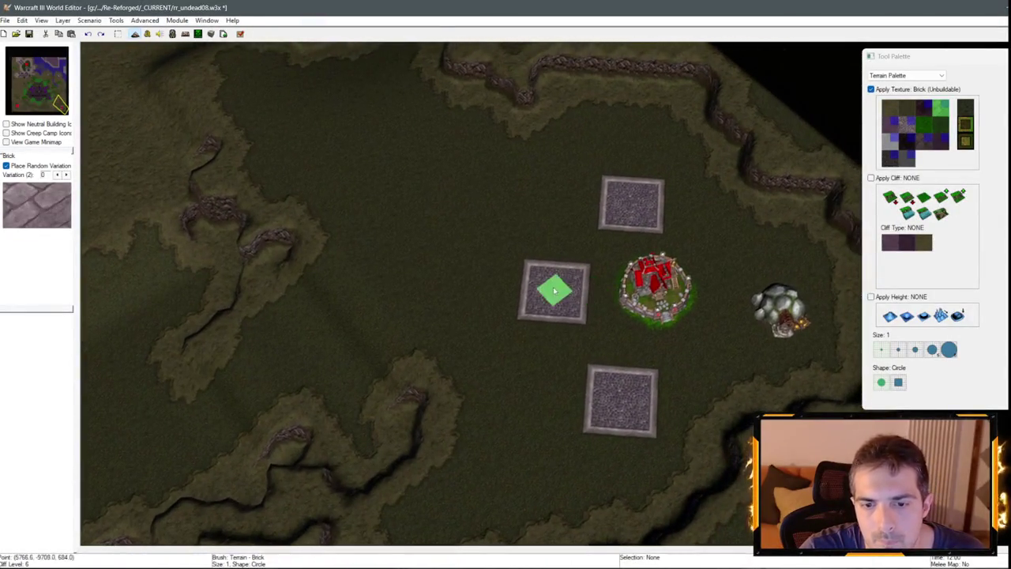
Paint a White Marble square in the centre of each Round Tiles pad.
{"action": "scroll", "coordinate": [685, 278], "scroll_direction": "up", "scroll_amount": 2}
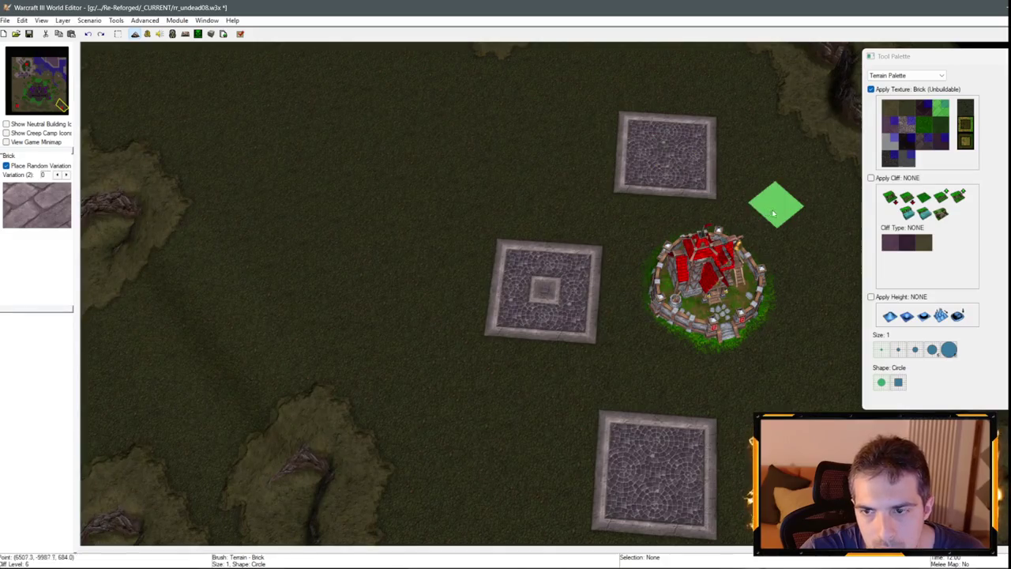
{"action": "left_click", "coordinate": [894, 146]}
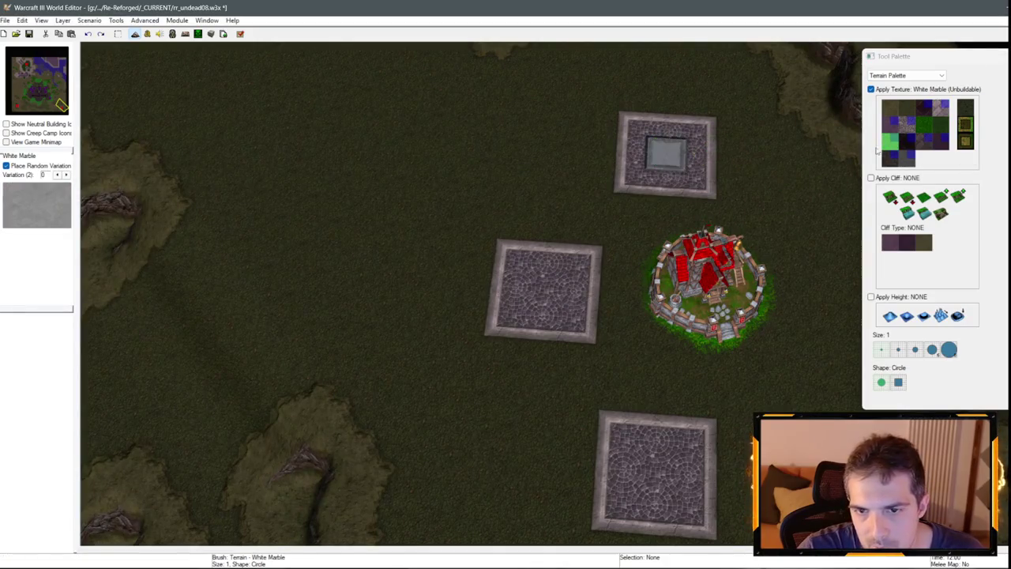
{"action": "scroll", "coordinate": [709, 259], "scroll_direction": "down", "scroll_amount": 4}
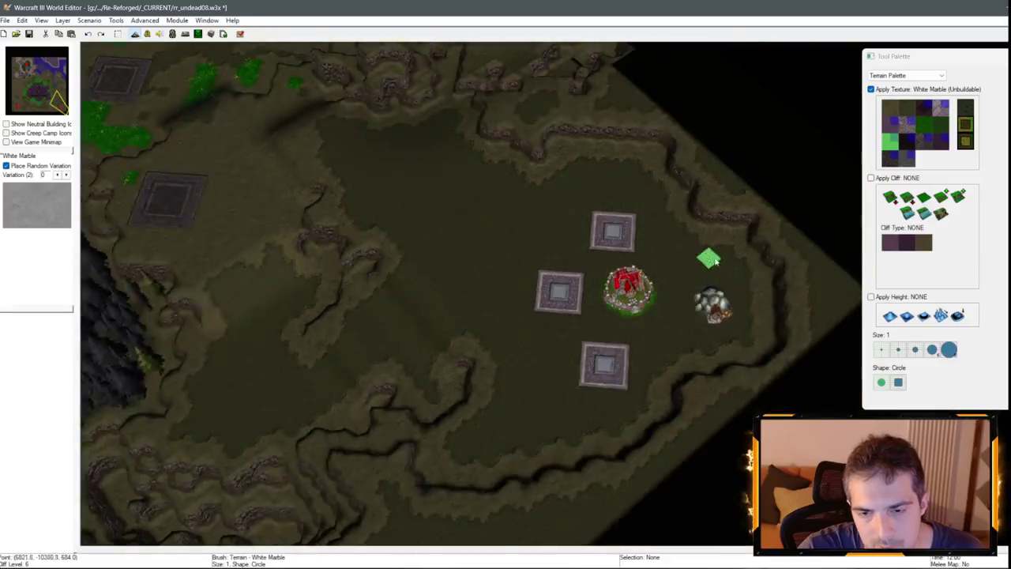
{"action": "scroll", "coordinate": [583, 211], "scroll_direction": "up", "scroll_amount": 3}
{"action": "scroll", "coordinate": [520, 217], "scroll_direction": "down", "scroll_amount": 3}
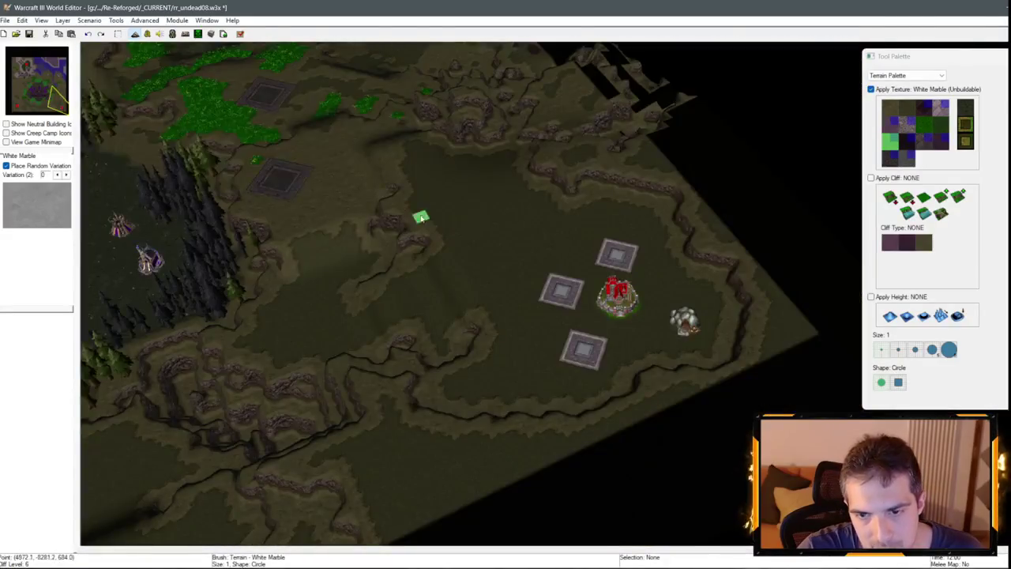
{"action": "scroll", "coordinate": [422, 217], "scroll_direction": "up", "scroll_amount": 3}
{"action": "left_click", "coordinate": [941, 110]}
{"action": "scroll", "coordinate": [594, 243], "scroll_direction": "up", "scroll_amount": 2}
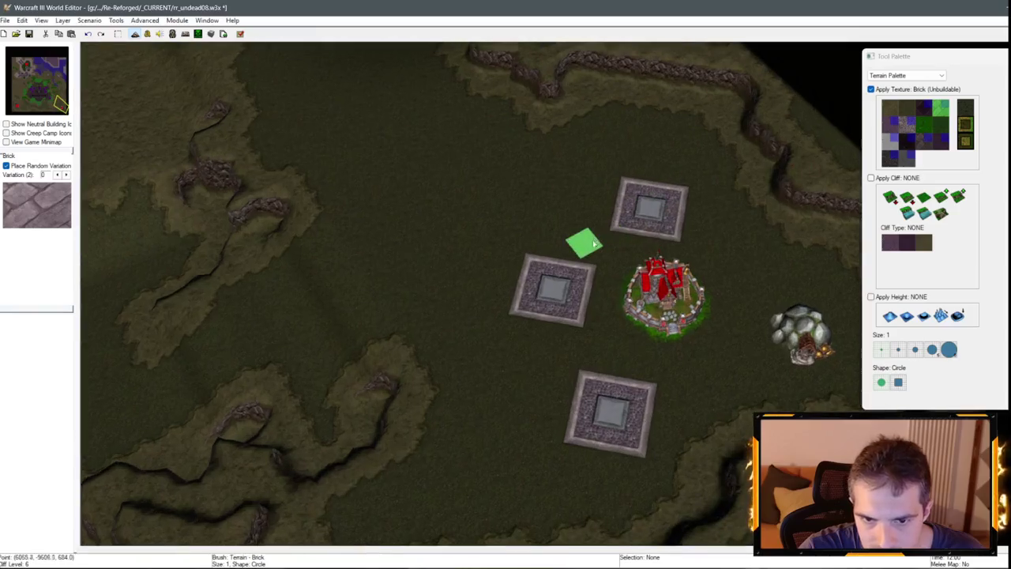
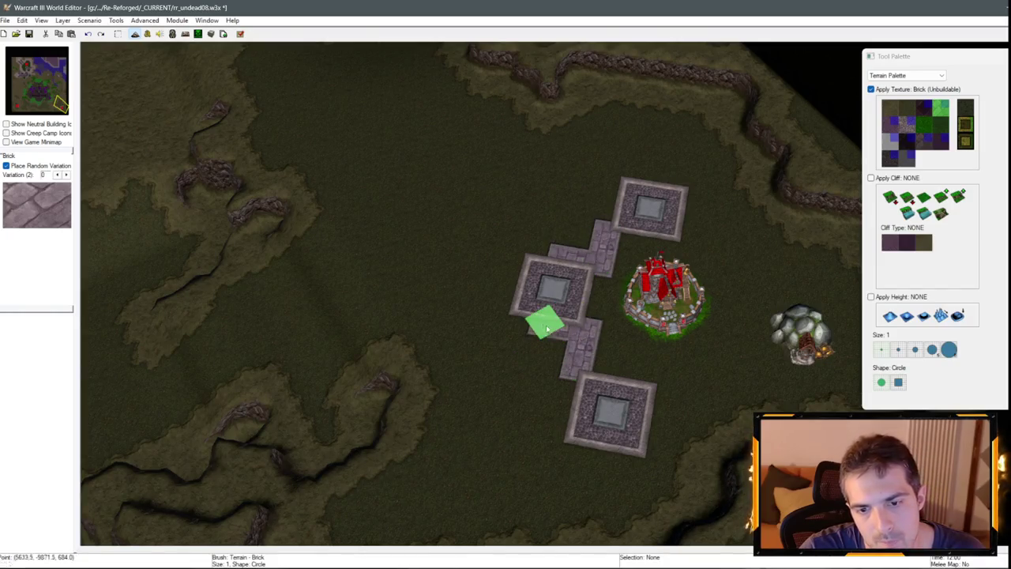
In game camera view with the Unit Palette, nudge the Town Hall slightly right.
{"action": "scroll", "coordinate": [545, 277], "scroll_direction": "down", "scroll_amount": 2}
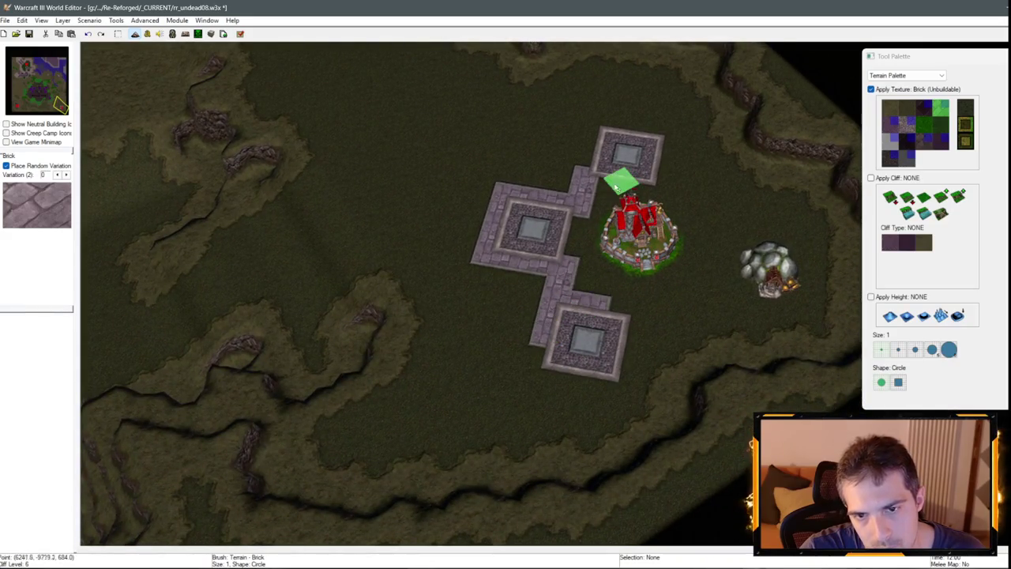
{"action": "scroll", "coordinate": [584, 158], "scroll_direction": "down", "scroll_amount": 5}
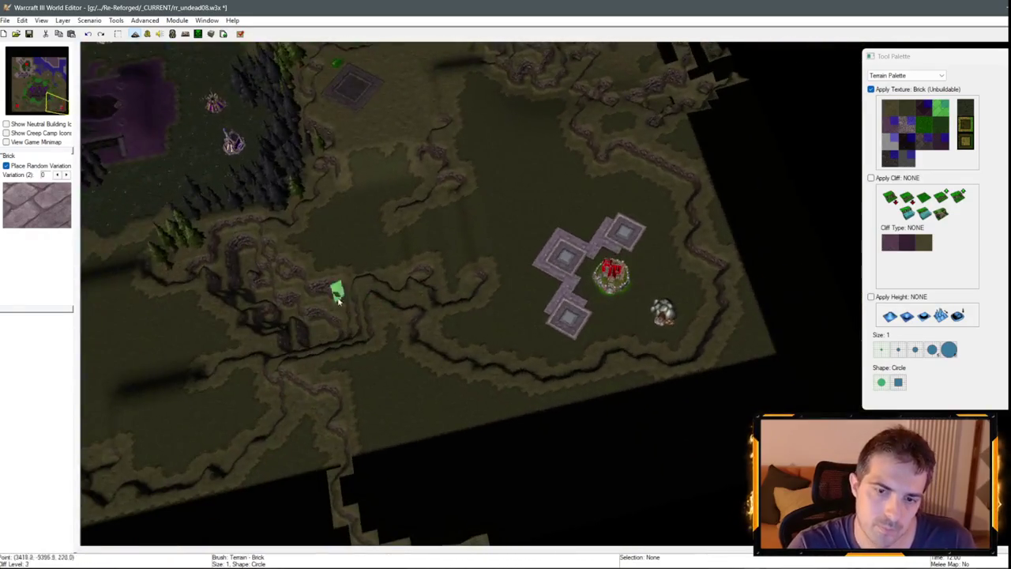
{"action": "key", "text": "ctrl+shift+c"}
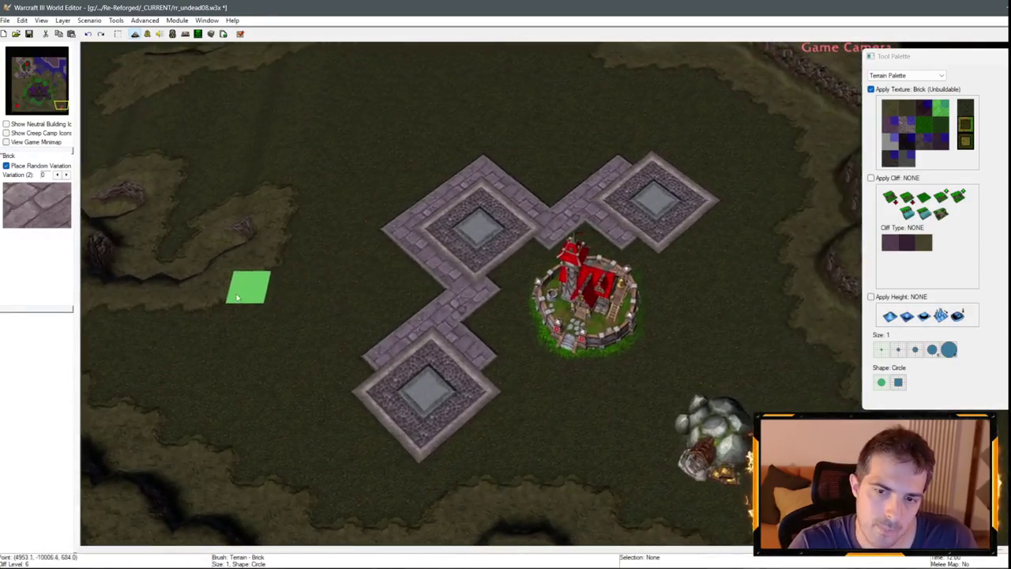
{"action": "key", "text": "Escape"}
{"action": "left_click", "coordinate": [908, 75]}
{"action": "left_click", "coordinate": [889, 93]}
{"action": "left_click", "coordinate": [568, 260]}
{"action": "left_click_drag", "start_coordinate": [542, 274], "coordinate": [560, 273]}
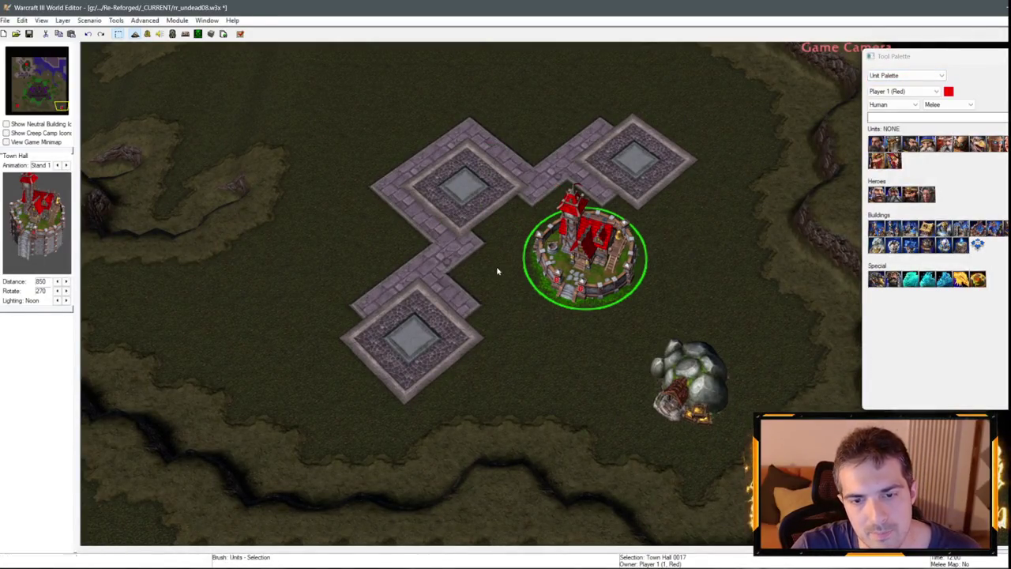
With pathing shown, move the Town Hall left and the Gold Mine up-right.
{"action": "left_click", "coordinate": [701, 391]}
{"action": "key", "text": "p"}
{"action": "scroll", "coordinate": [686, 360], "scroll_direction": "down", "scroll_amount": 1}
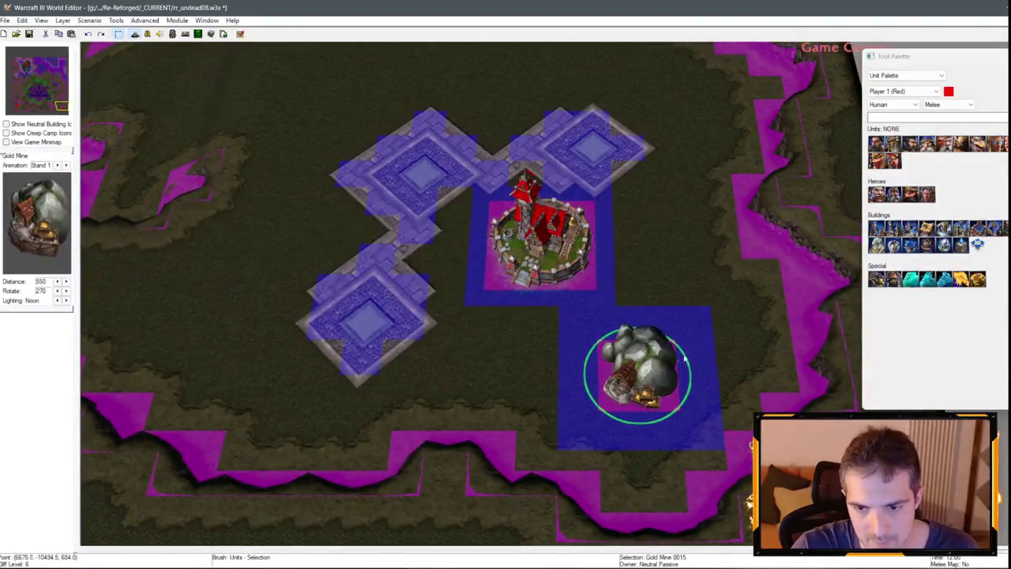
{"action": "left_click_drag", "start_coordinate": [607, 295], "coordinate": [570, 295]}
{"action": "left_click_drag", "start_coordinate": [652, 423], "coordinate": [689, 403]}
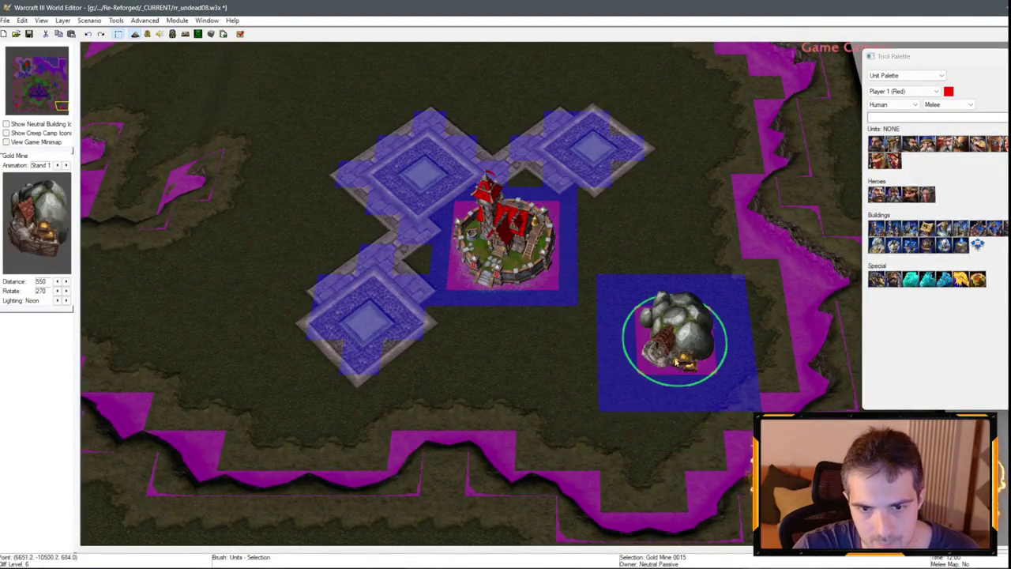
{"action": "left_click", "coordinate": [571, 366]}
{"action": "scroll", "coordinate": [554, 339], "scroll_direction": "down", "scroll_amount": 3}
{"action": "scroll", "coordinate": [551, 312], "scroll_direction": "up", "scroll_amount": 3}
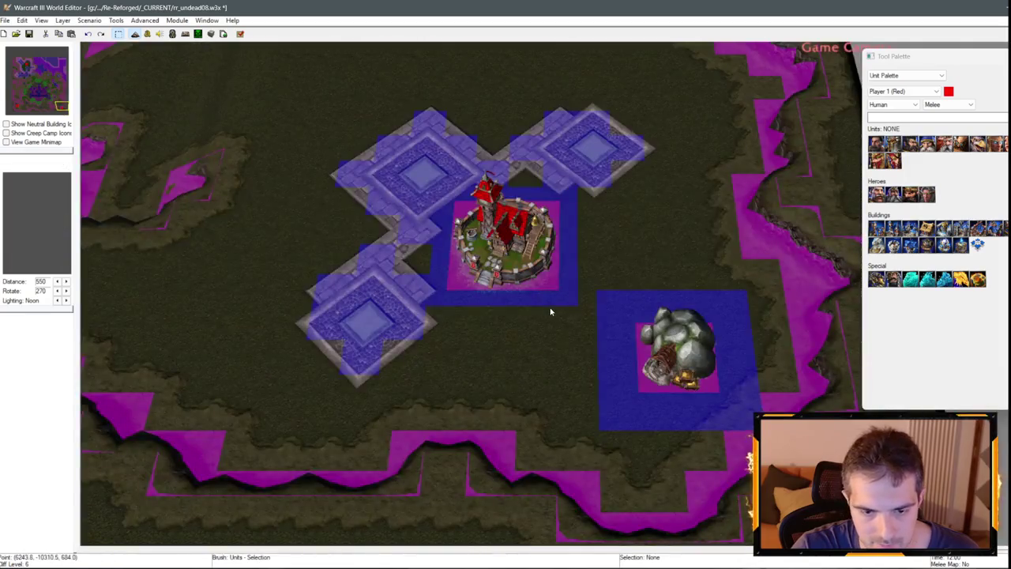
{"action": "key", "text": "p"}
{"action": "scroll", "coordinate": [722, 370], "scroll_direction": "down", "scroll_amount": 5}
{"action": "scroll", "coordinate": [474, 289], "scroll_direction": "up", "scroll_amount": 2}
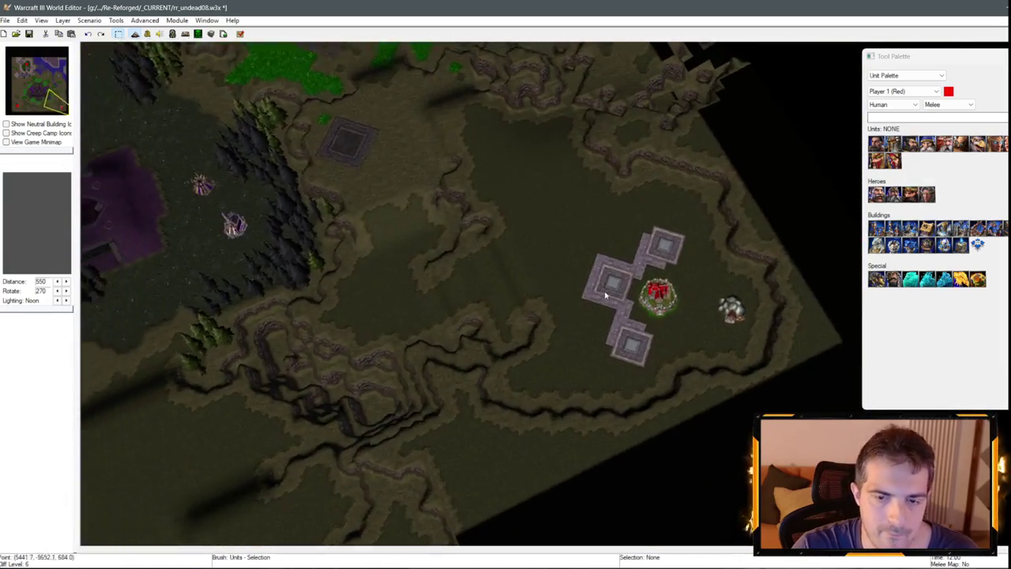
Pan around the purple plateau and neighbouring bases toward the map edge.
{"action": "key", "text": "Left"}
{"action": "key", "text": "Up"}
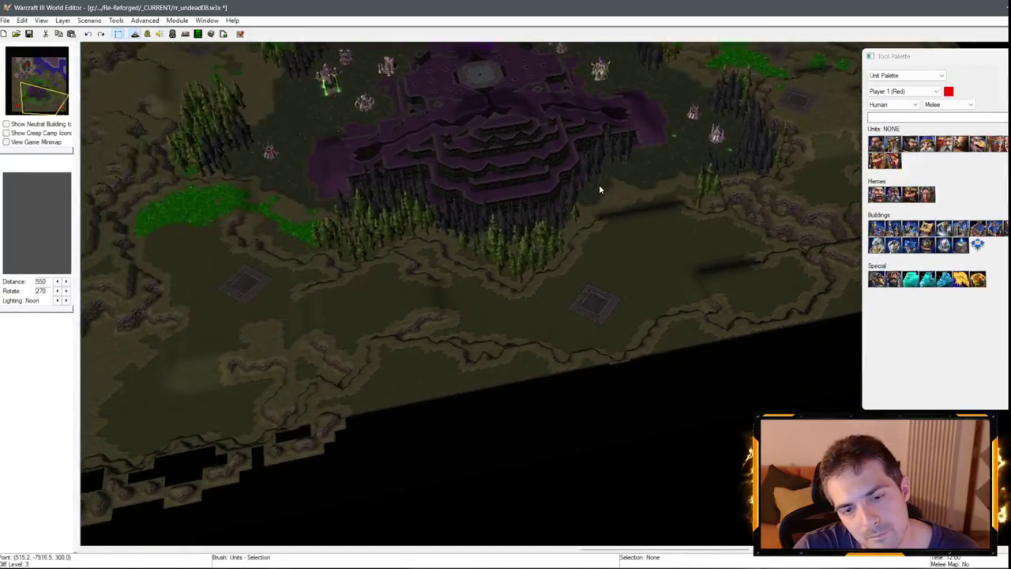
{"action": "key", "text": "Right"}
{"action": "key", "text": "Up"}
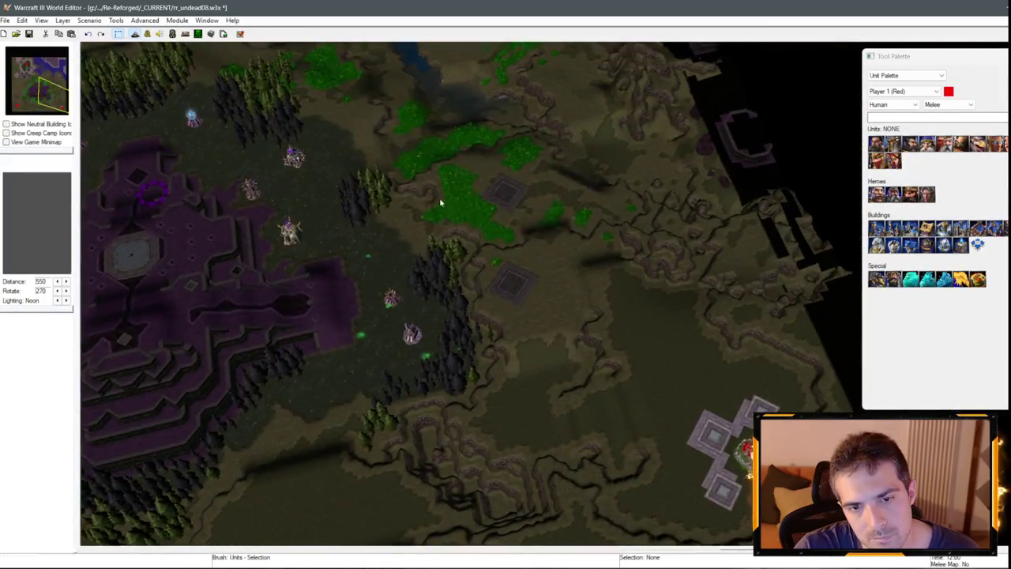
{"action": "key", "text": "Left"}
{"action": "key", "text": "Up"}
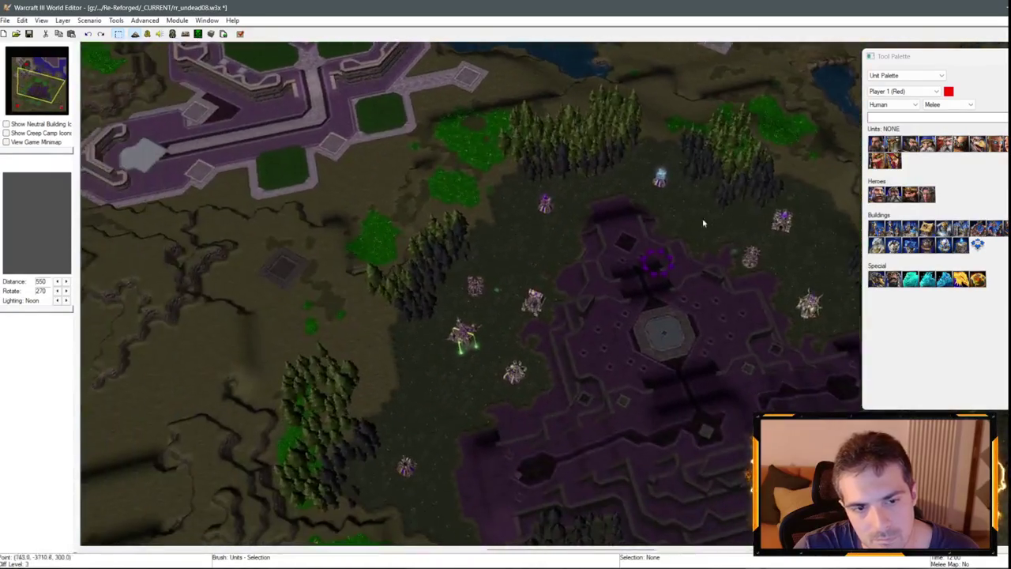
{"action": "key", "text": "Down"}
{"action": "key", "text": "Right"}
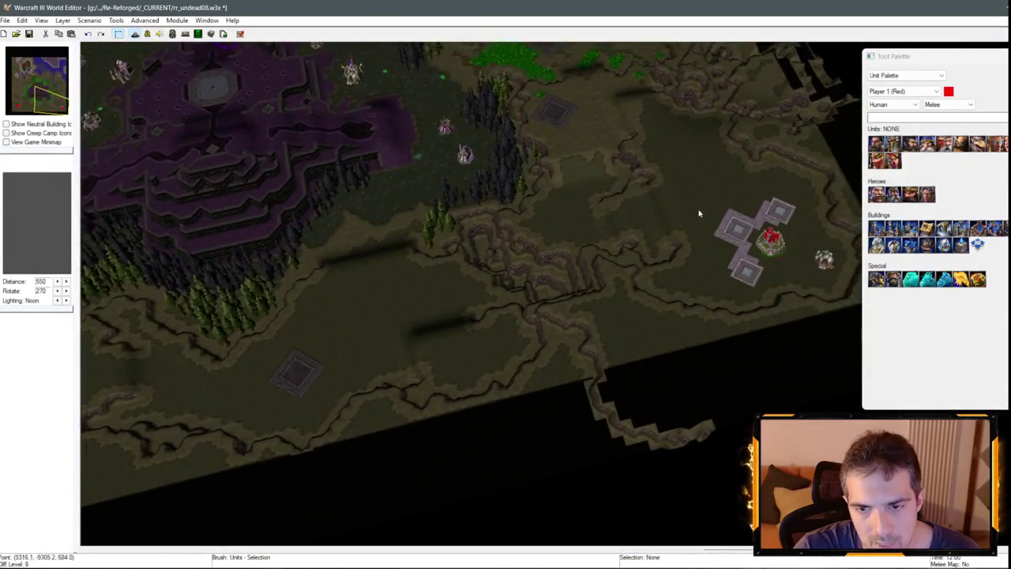
{"action": "key", "text": "Up"}
{"action": "key", "text": "Left"}
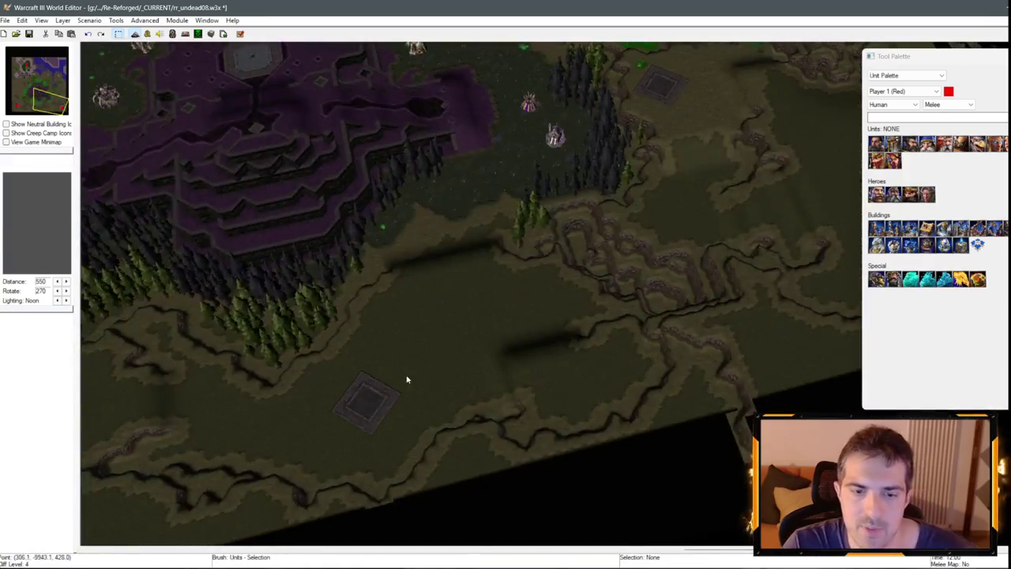
Pan to the lower-left base, north past the plateau, then to the stone-square shoreline.
{"action": "key", "text": "Left"}
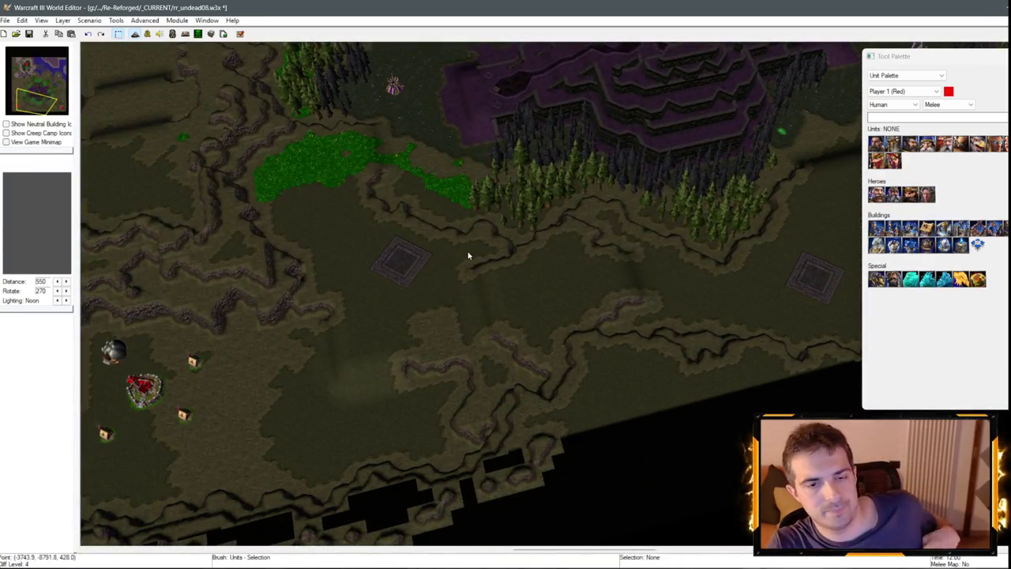
{"action": "key", "text": "Down"}
{"action": "key", "text": "Left"}
{"action": "key", "text": "Up"}
{"action": "key", "text": "Right"}
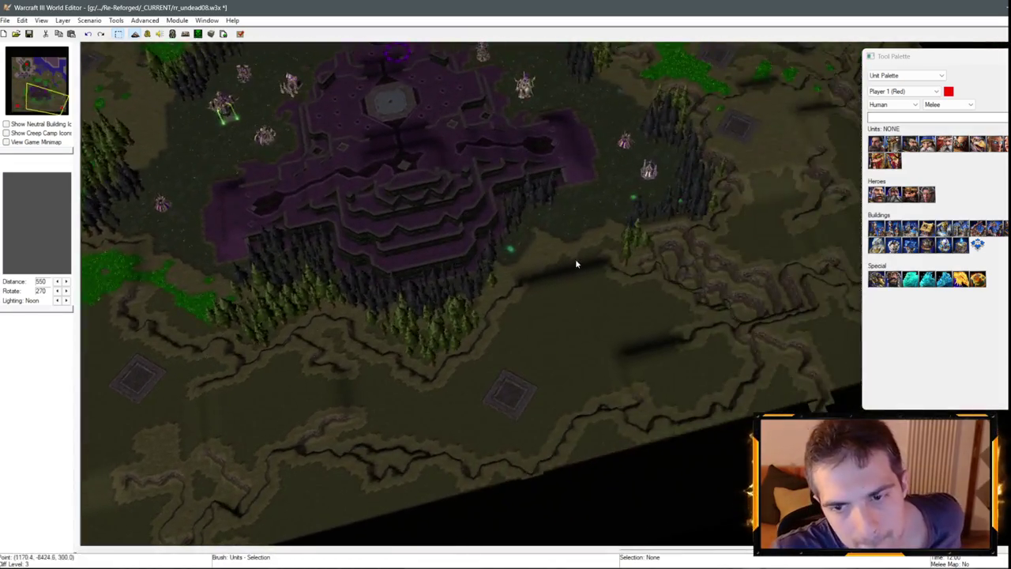
{"action": "key", "text": "Up"}
{"action": "key", "text": "Right"}
{"action": "key", "text": "Up"}
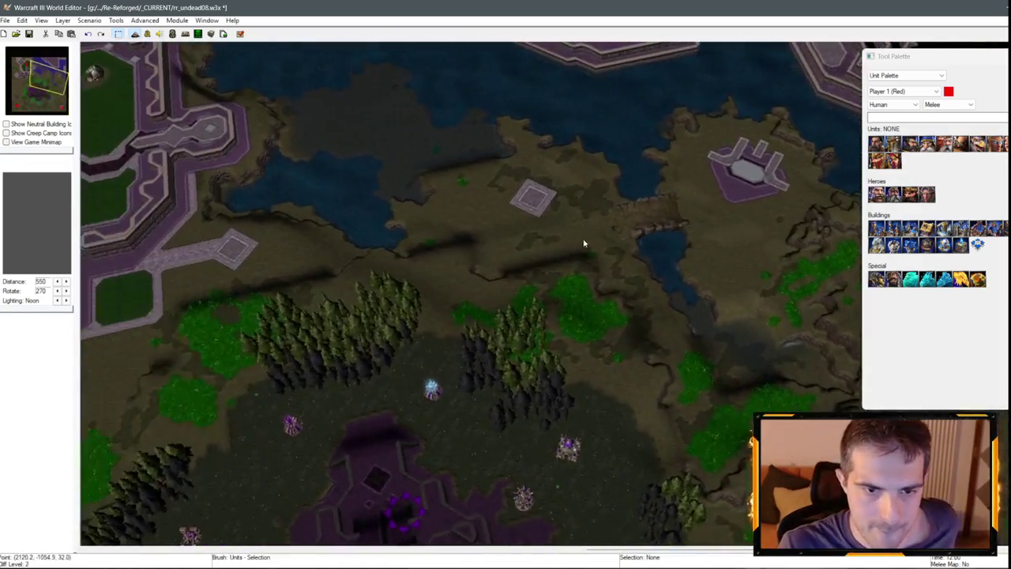
{"action": "key", "text": "Left"}
{"action": "key", "text": "Left"}
{"action": "key", "text": "Down"}
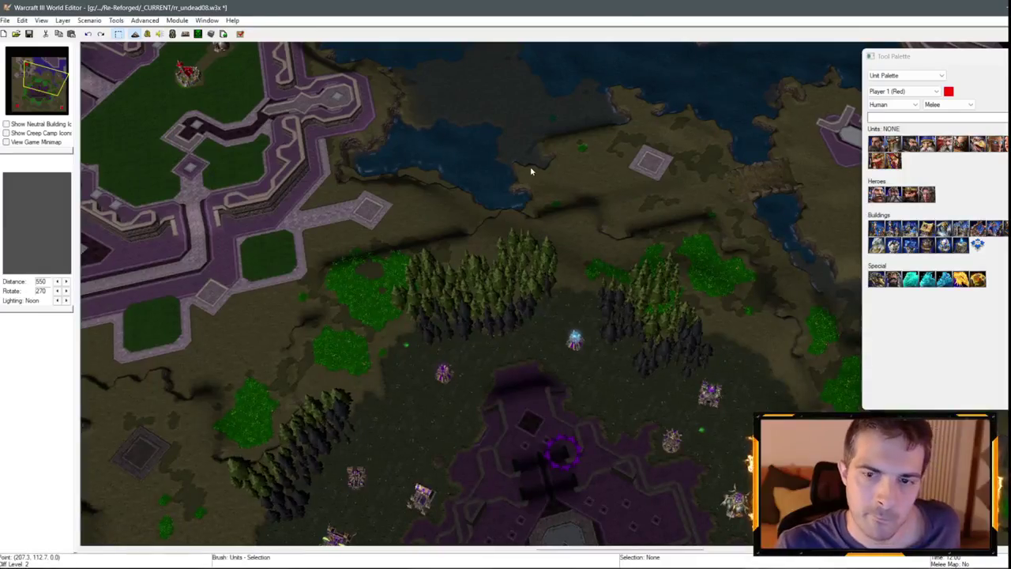
{"action": "key", "text": "Up"}
{"action": "key", "text": "Right"}
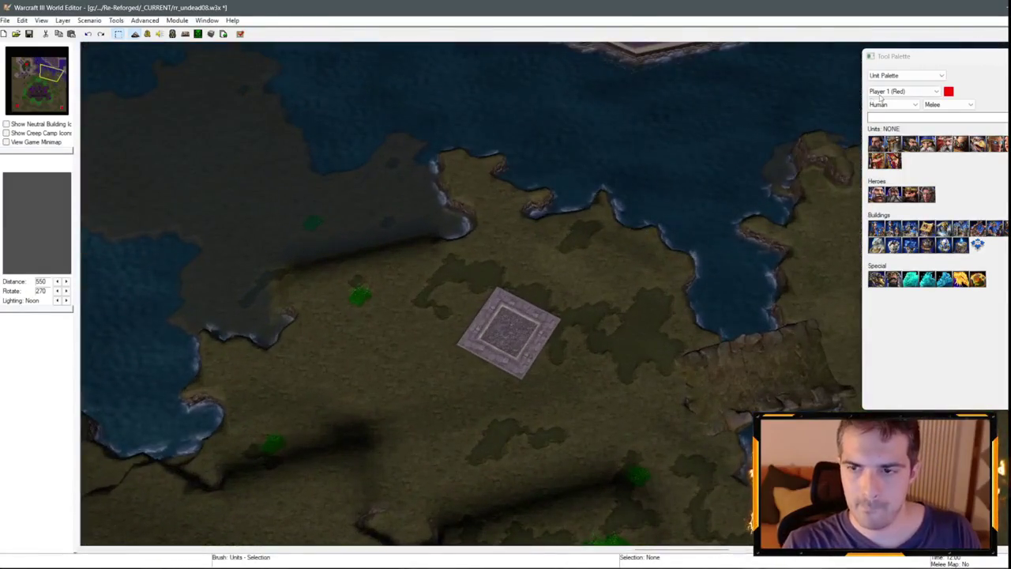
Switch to the Terrain Palette and pick the White Marble texture.
{"action": "left_click", "coordinate": [893, 75]}
{"action": "left_click", "coordinate": [886, 84]}
{"action": "left_click", "coordinate": [941, 105]}
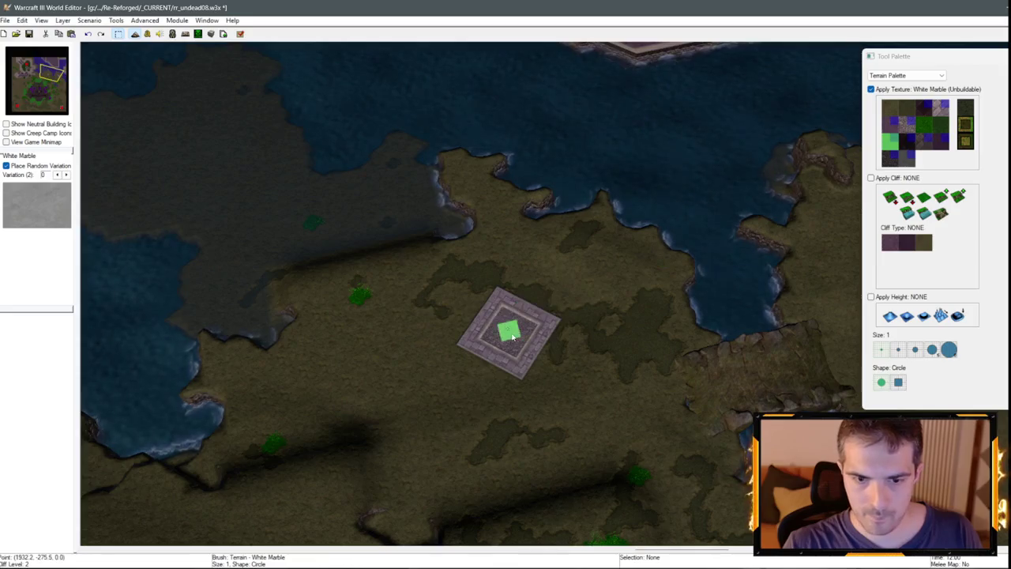
{"action": "key", "text": "Down"}
{"action": "key", "text": "Left"}
{"action": "key", "text": "Left"}
{"action": "key", "text": "Down"}
{"action": "key", "text": "Left"}
Pan down to the shoreline undead outpost and pick Black Marble instead.
{"action": "key", "text": "Down"}
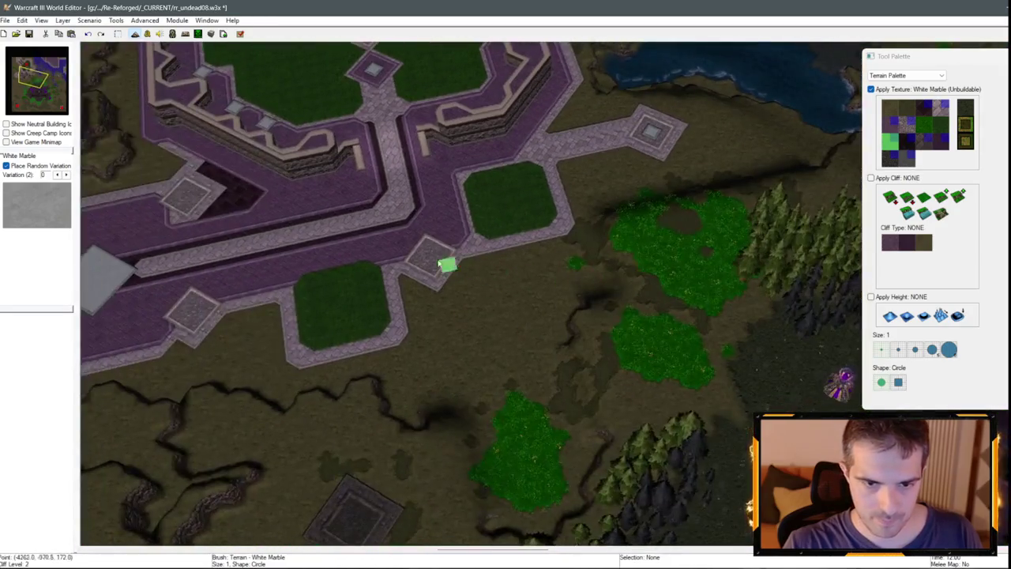
{"action": "key", "text": "Down"}
{"action": "key", "text": "Down"}
{"action": "key", "text": "Down"}
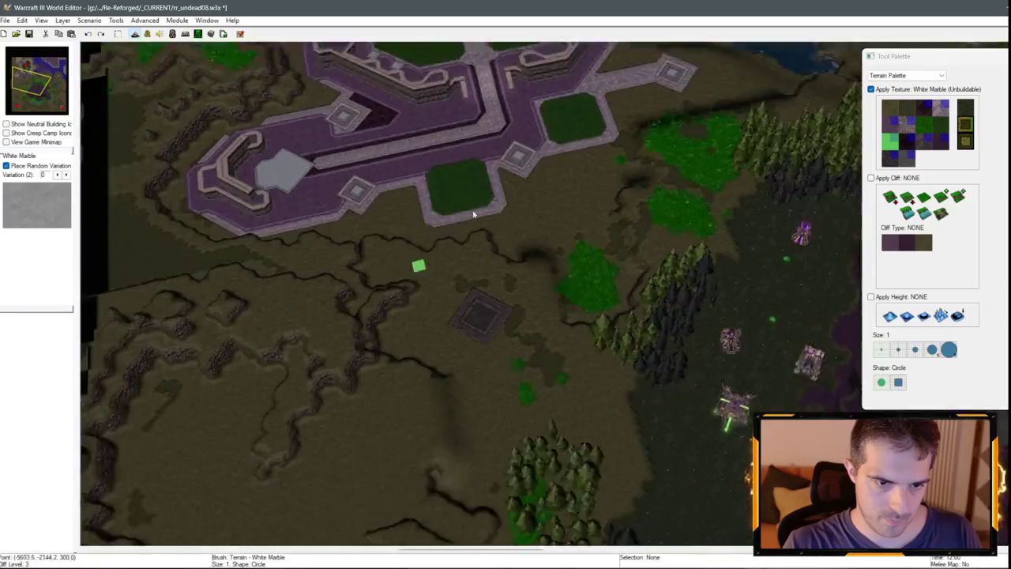
{"action": "key", "text": "Up"}
{"action": "key", "text": "Right"}
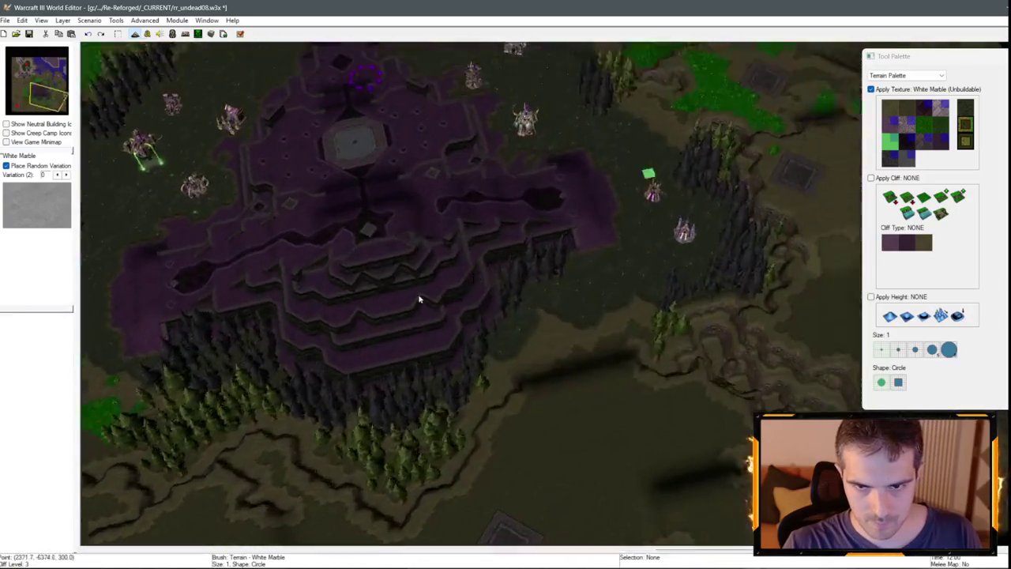
{"action": "scroll", "coordinate": [467, 276], "scroll_direction": "up", "scroll_amount": 3}
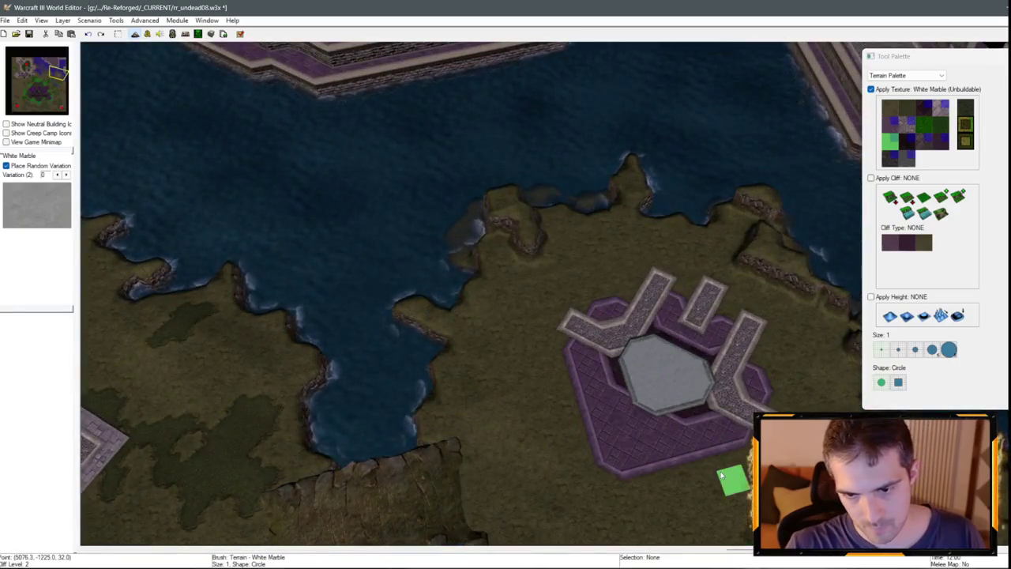
{"action": "key", "text": "Down"}
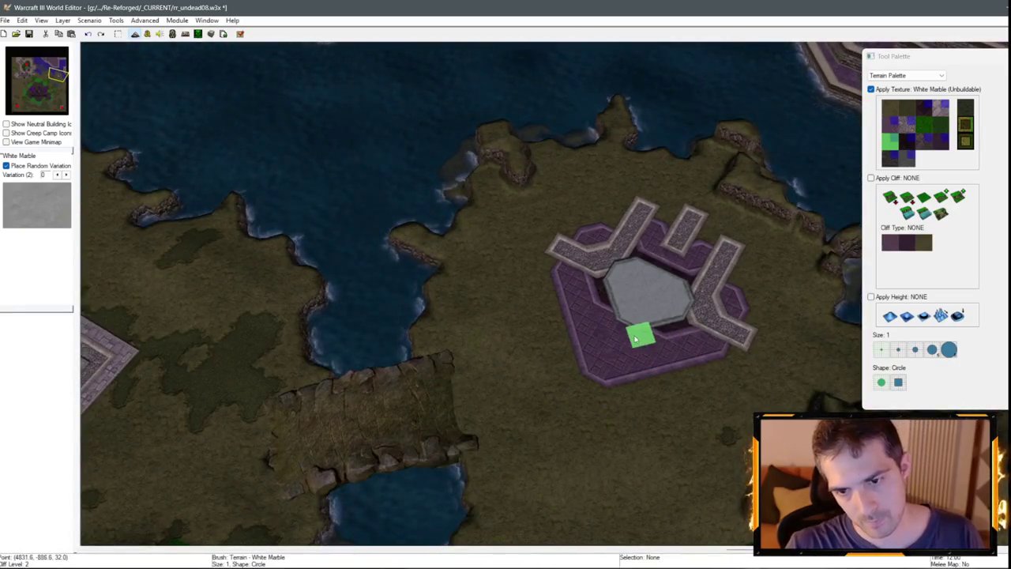
{"action": "scroll", "coordinate": [624, 337], "scroll_direction": "down", "scroll_amount": 3}
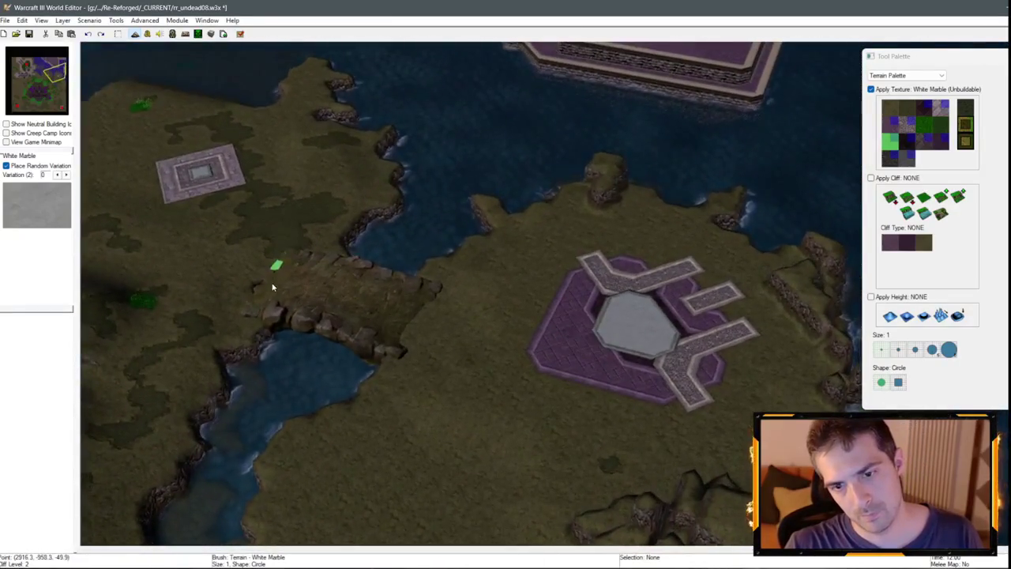
{"action": "left_click", "coordinate": [911, 141]}
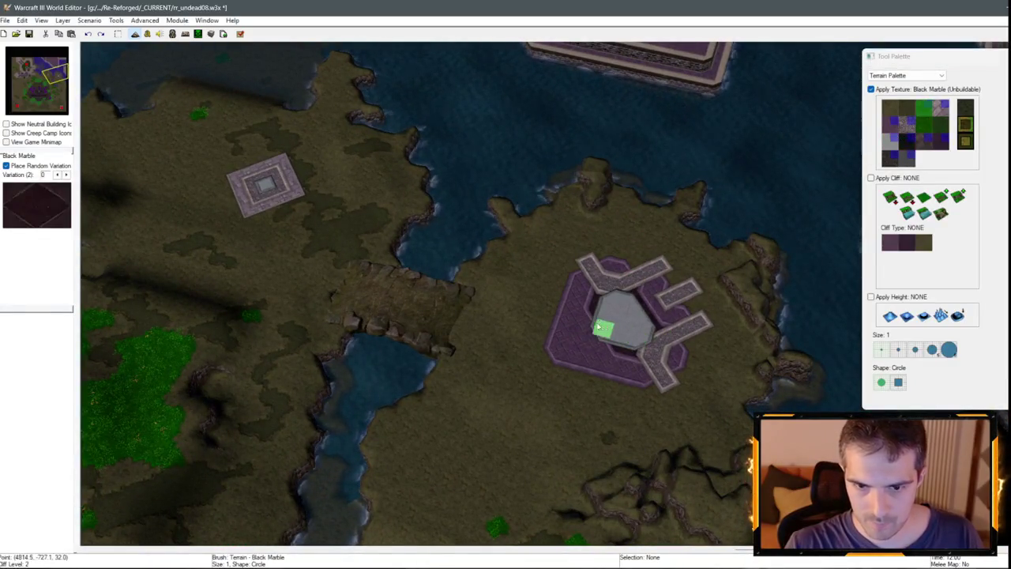
Zoom out and pan east over to the main undead base.
{"action": "scroll", "coordinate": [374, 369], "scroll_direction": "down", "scroll_amount": 3}
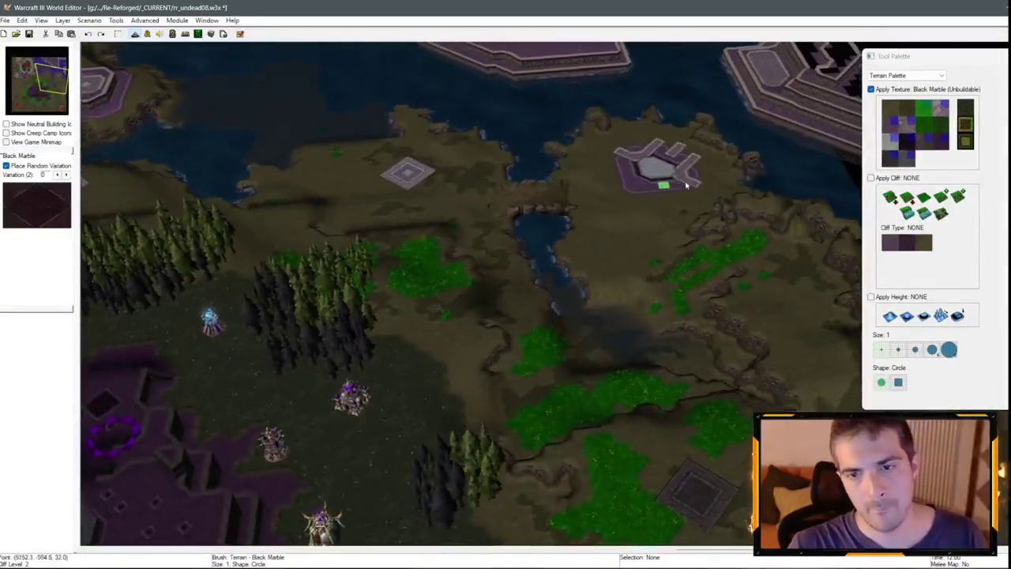
{"action": "scroll", "coordinate": [493, 295], "scroll_direction": "down", "scroll_amount": 3}
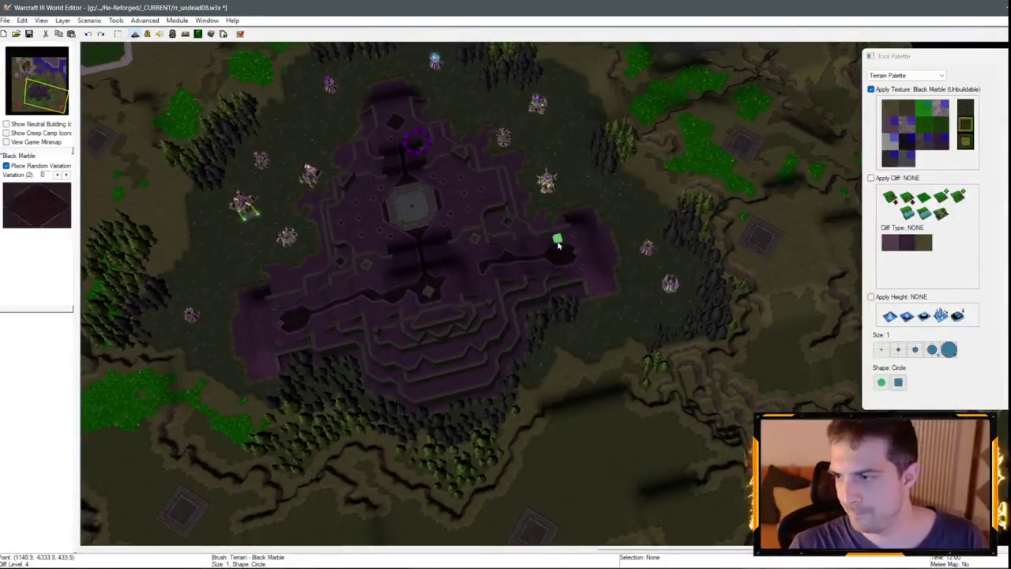
{"action": "key", "text": "space"}
{"action": "scroll", "coordinate": [489, 272], "scroll_direction": "up", "scroll_amount": 3}
{"action": "key", "text": "Right"}
{"action": "key", "text": "Right"}
{"action": "key", "text": "Right"}
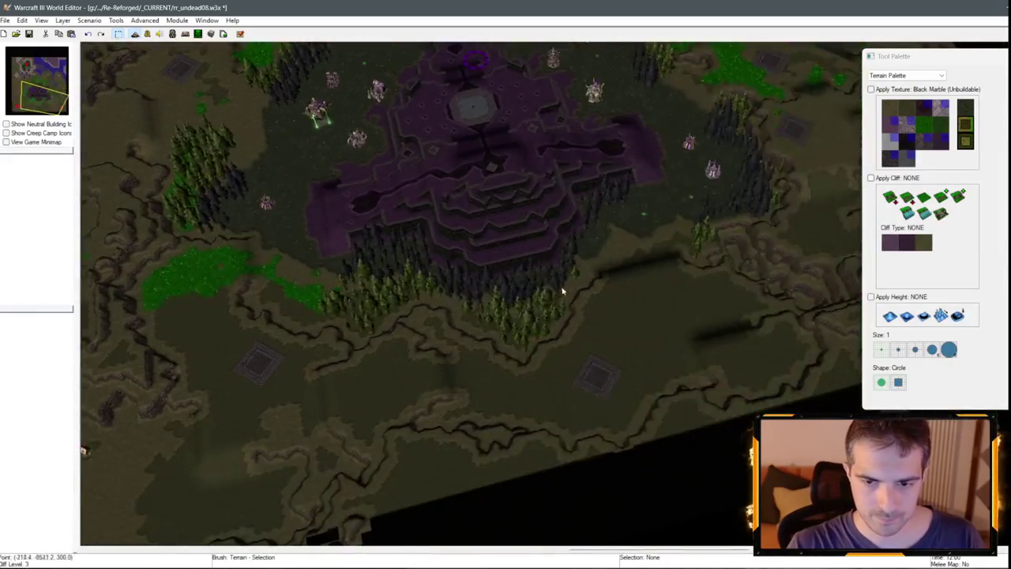
Pan west to the purple-walled base, then north-east to the water and plateau.
{"action": "key", "text": "Left"}
{"action": "key", "text": "Left"}
{"action": "key", "text": "Left"}
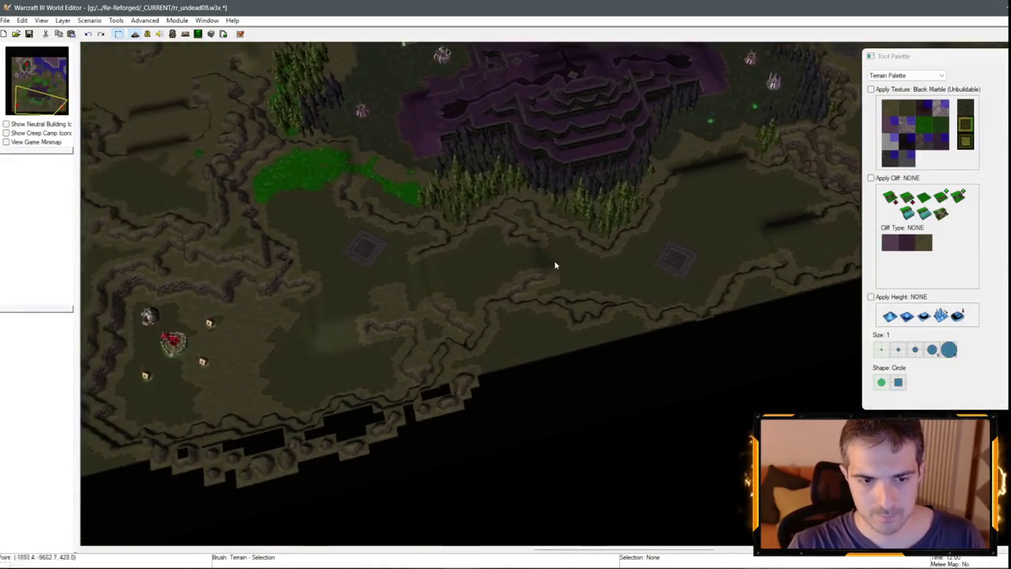
{"action": "key", "text": "Left"}
{"action": "key", "text": "Down"}
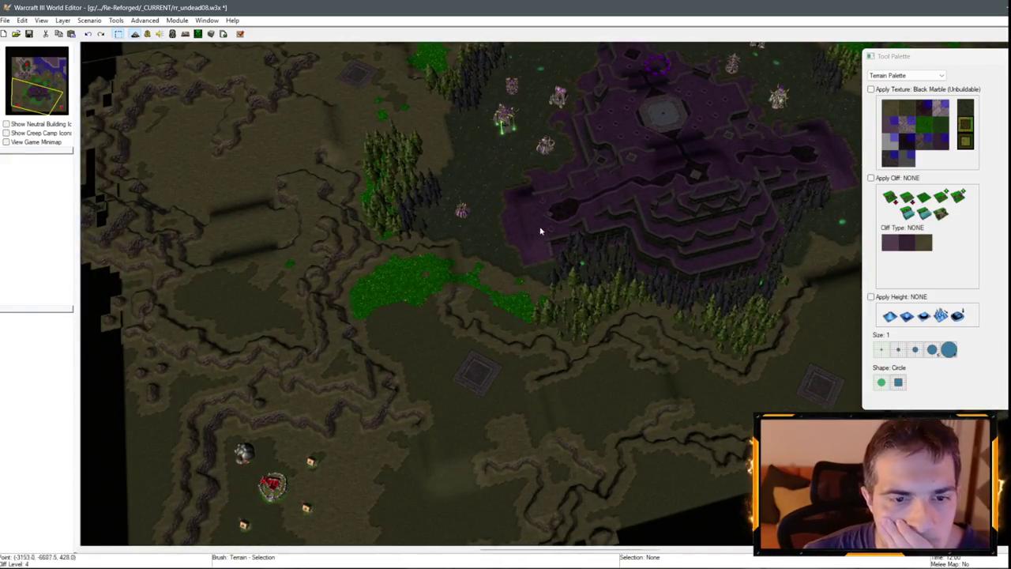
{"action": "key", "text": "Up"}
{"action": "key", "text": "Up"}
{"action": "key", "text": "Up"}
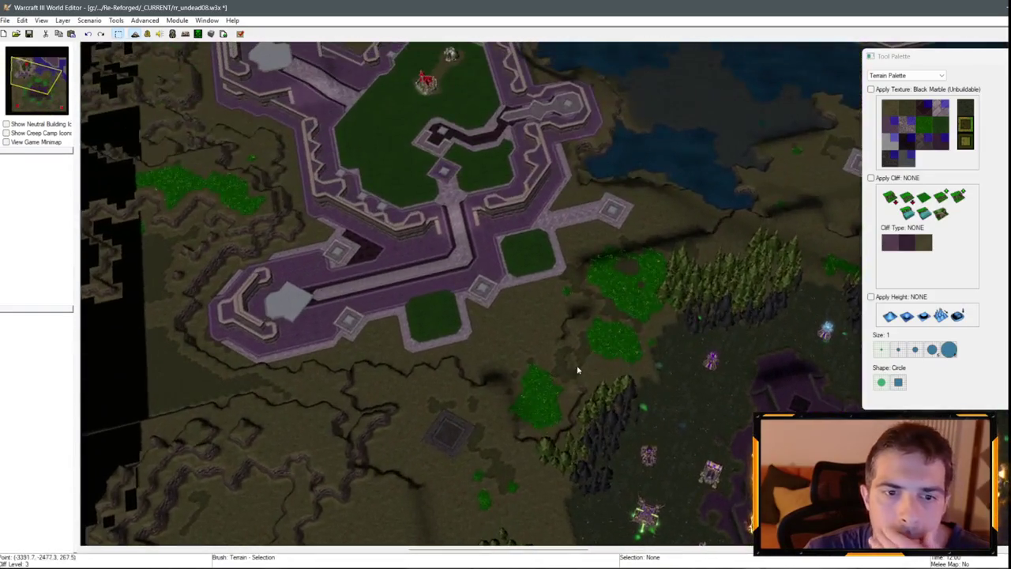
{"action": "scroll", "coordinate": [577, 370], "scroll_direction": "down", "scroll_amount": 3}
{"action": "scroll", "coordinate": [479, 221], "scroll_direction": "up", "scroll_amount": 3}
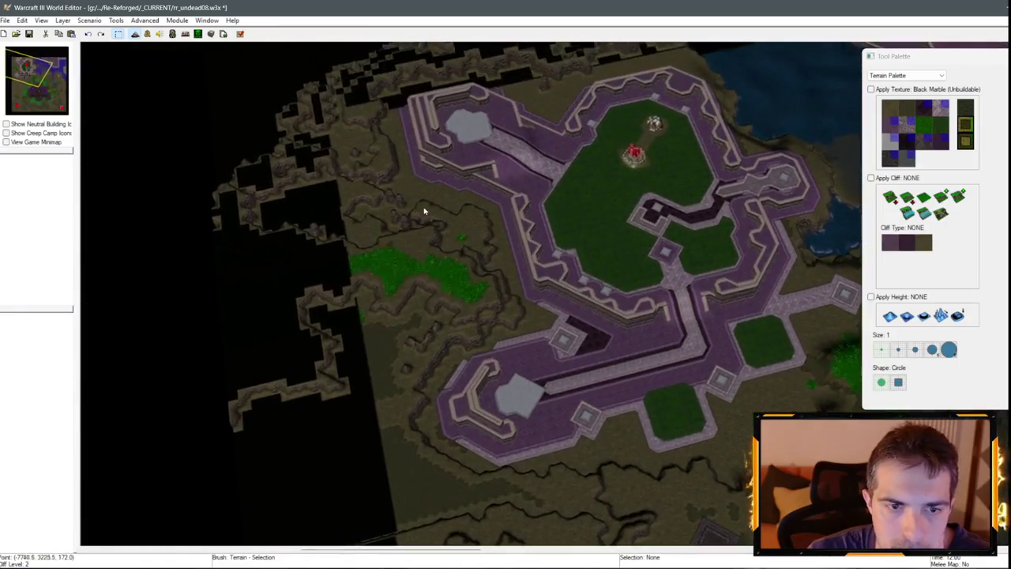
{"action": "key", "text": "Up"}
{"action": "key", "text": "Right"}
{"action": "scroll", "coordinate": [580, 208], "scroll_direction": "up", "scroll_amount": 2}
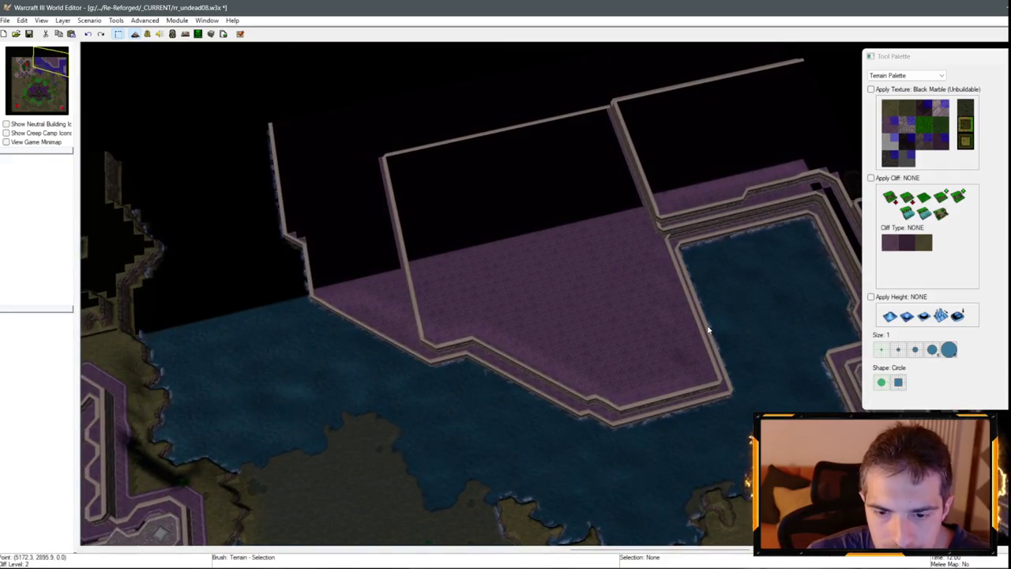
{"action": "scroll", "coordinate": [582, 188], "scroll_direction": "down", "scroll_amount": 2}
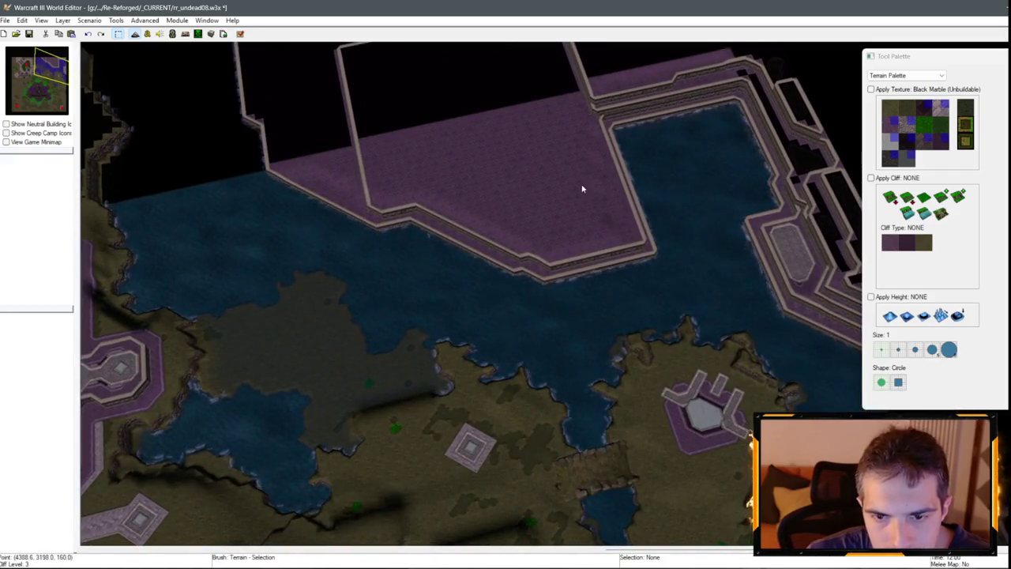
{"action": "scroll", "coordinate": [632, 244], "scroll_direction": "up", "scroll_amount": 2}
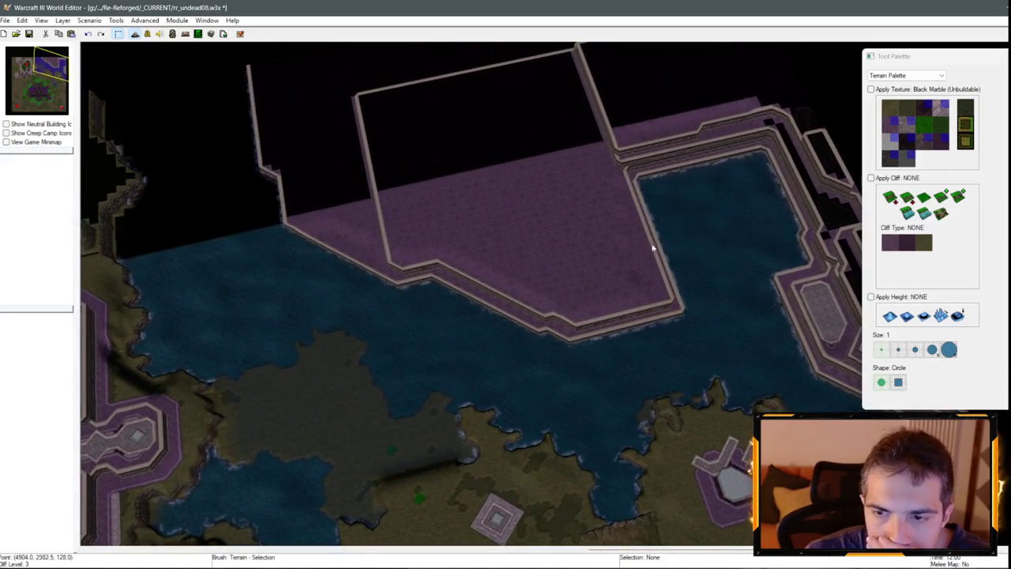
{"action": "scroll", "coordinate": [469, 242], "scroll_direction": "down", "scroll_amount": 2}
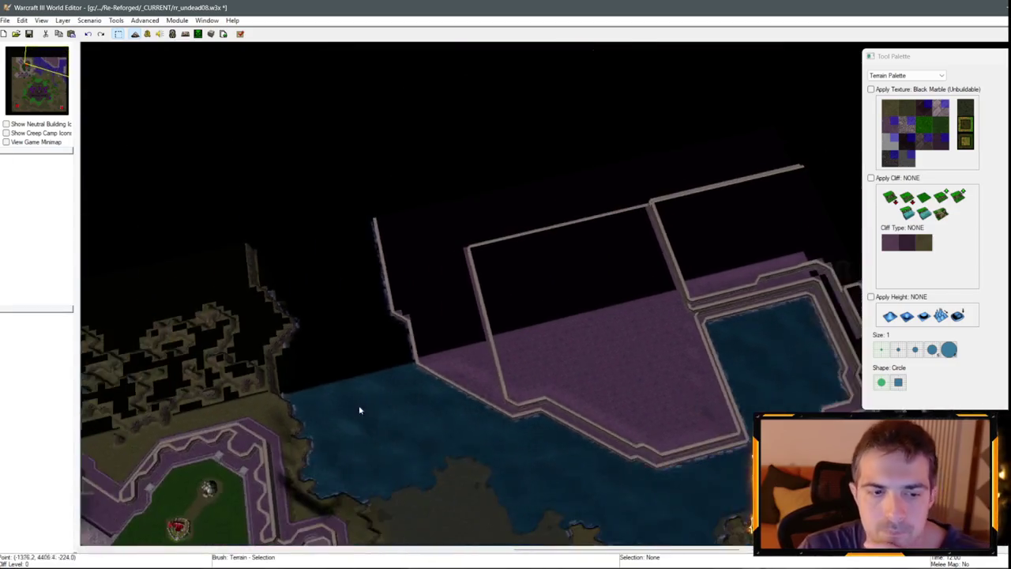
Zoom in and out over the plateau coast, previewing it from the in-game camera.
{"action": "key", "text": "Left"}
{"action": "key", "text": "Left"}
{"action": "key", "text": "Left"}
{"action": "scroll", "coordinate": [623, 255], "scroll_direction": "up", "scroll_amount": 2}
{"action": "key", "text": "Right"}
{"action": "key", "text": "Right"}
{"action": "scroll", "coordinate": [329, 303], "scroll_direction": "up", "scroll_amount": 1}
{"action": "scroll", "coordinate": [287, 260], "scroll_direction": "down", "scroll_amount": 1}
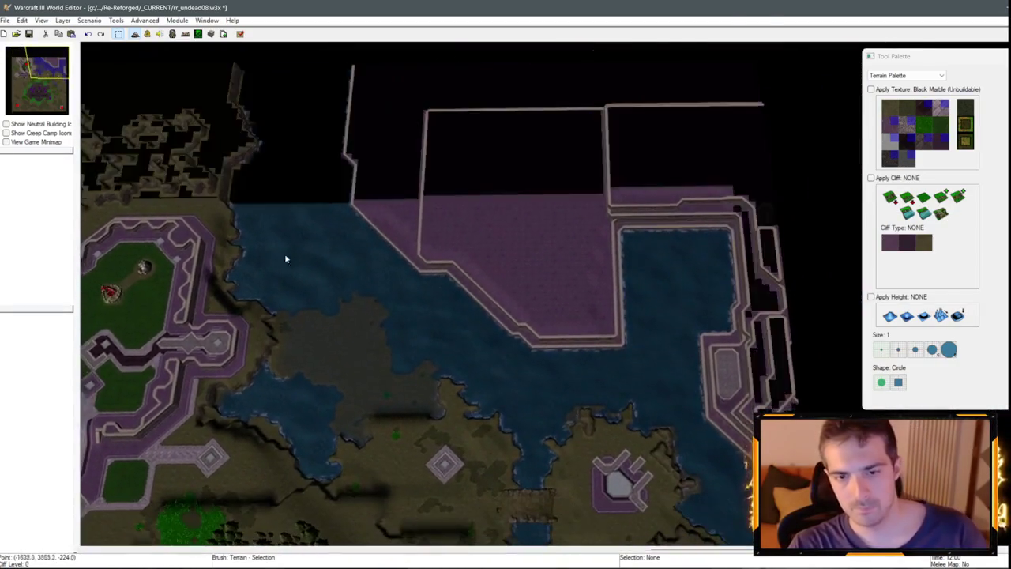
{"action": "scroll", "coordinate": [466, 257], "scroll_direction": "up", "scroll_amount": 2}
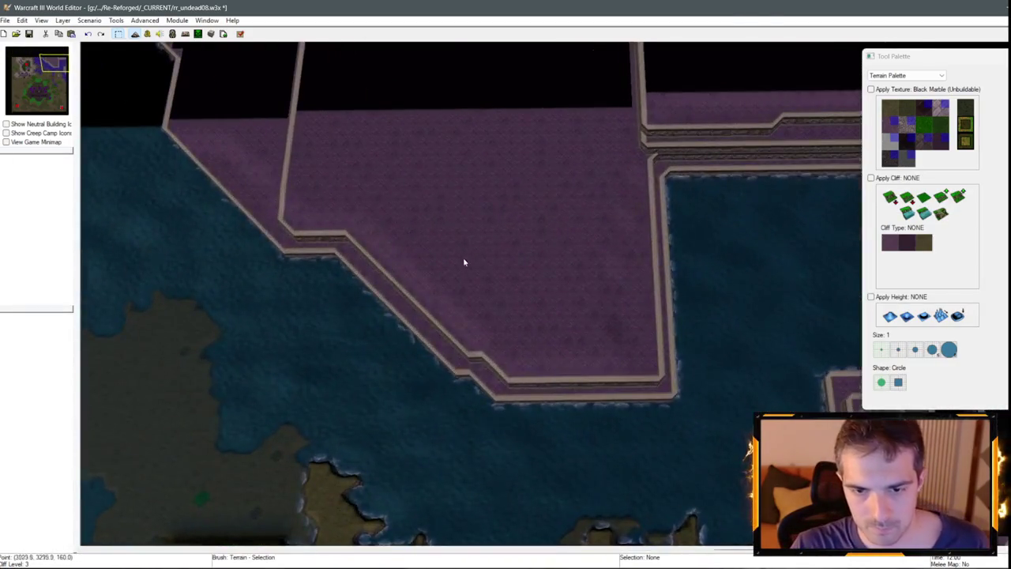
{"action": "scroll", "coordinate": [537, 214], "scroll_direction": "down", "scroll_amount": 2}
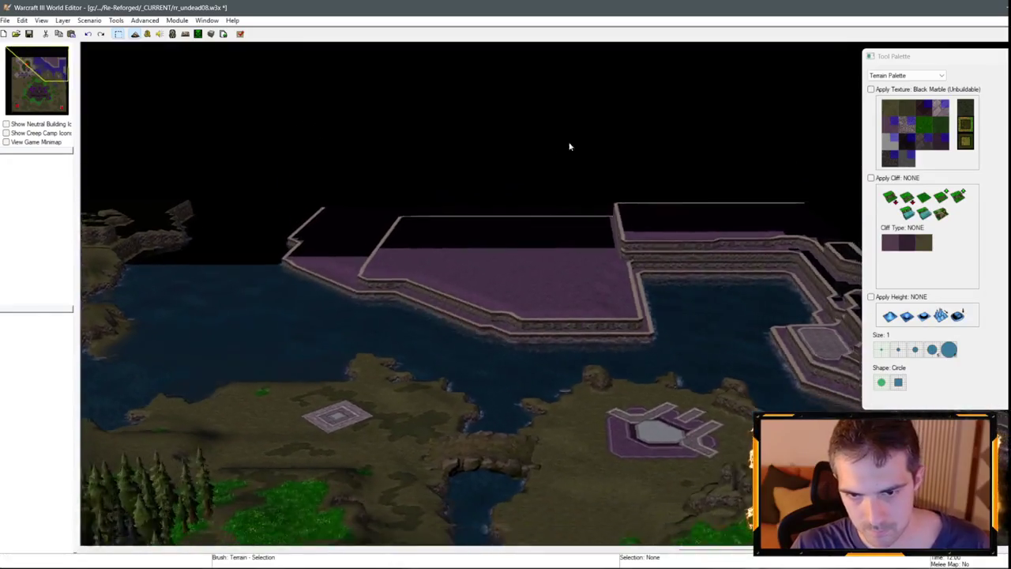
{"action": "scroll", "coordinate": [474, 316], "scroll_direction": "up", "scroll_amount": 3}
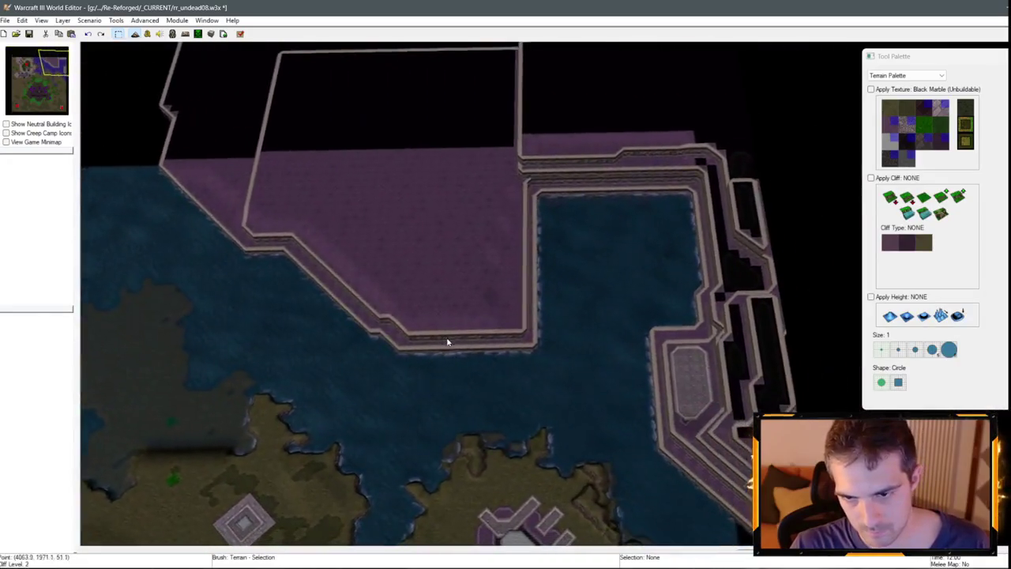
{"action": "scroll", "coordinate": [445, 271], "scroll_direction": "down", "scroll_amount": 2}
{"action": "key", "text": "Down"}
{"action": "key", "text": "Down"}
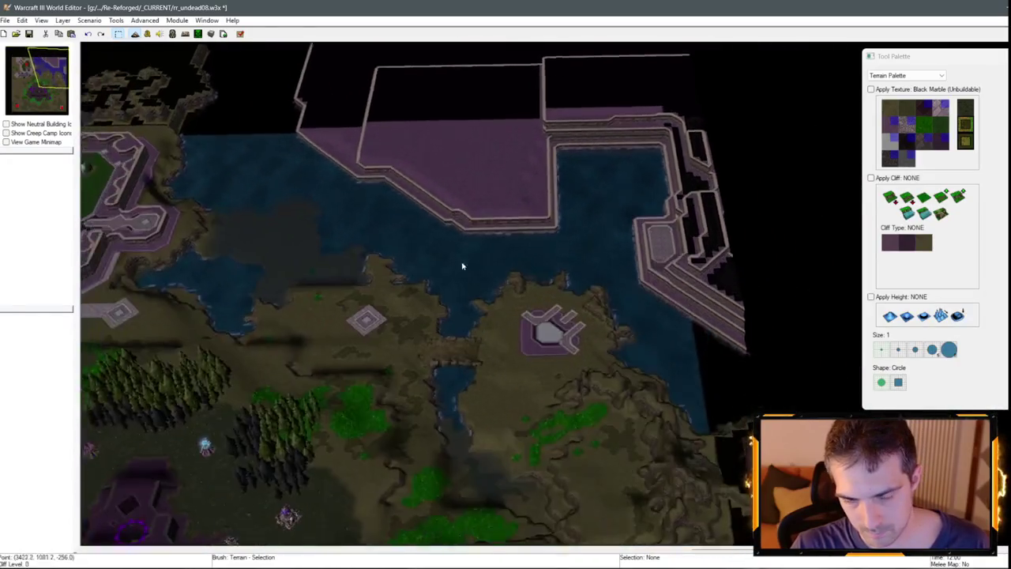
{"action": "scroll", "coordinate": [521, 293], "scroll_direction": "up", "scroll_amount": 3}
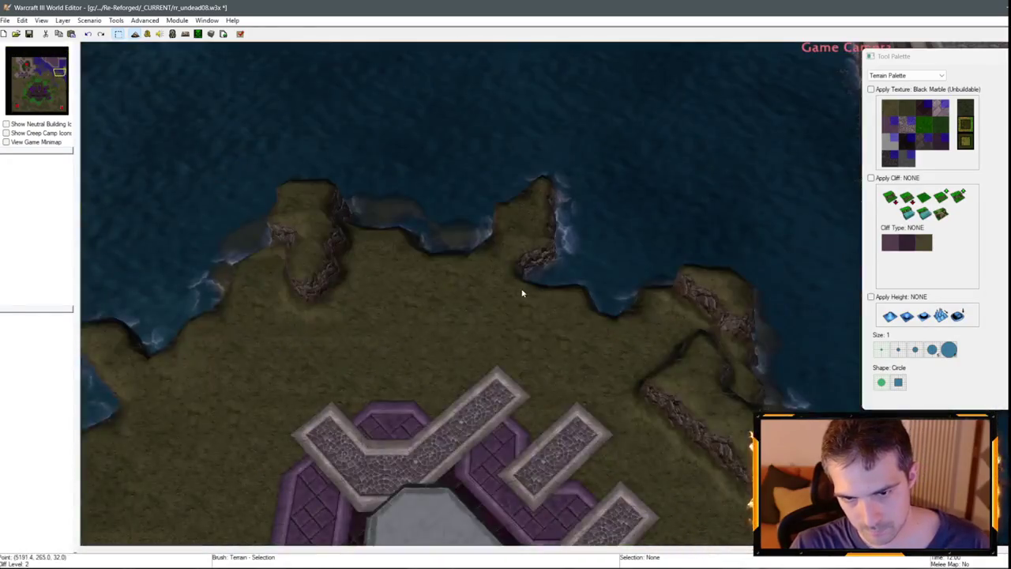
{"action": "key", "text": "Up"}
{"action": "key", "text": "Up"}
{"action": "scroll", "coordinate": [418, 355], "scroll_direction": "down", "scroll_amount": 2}
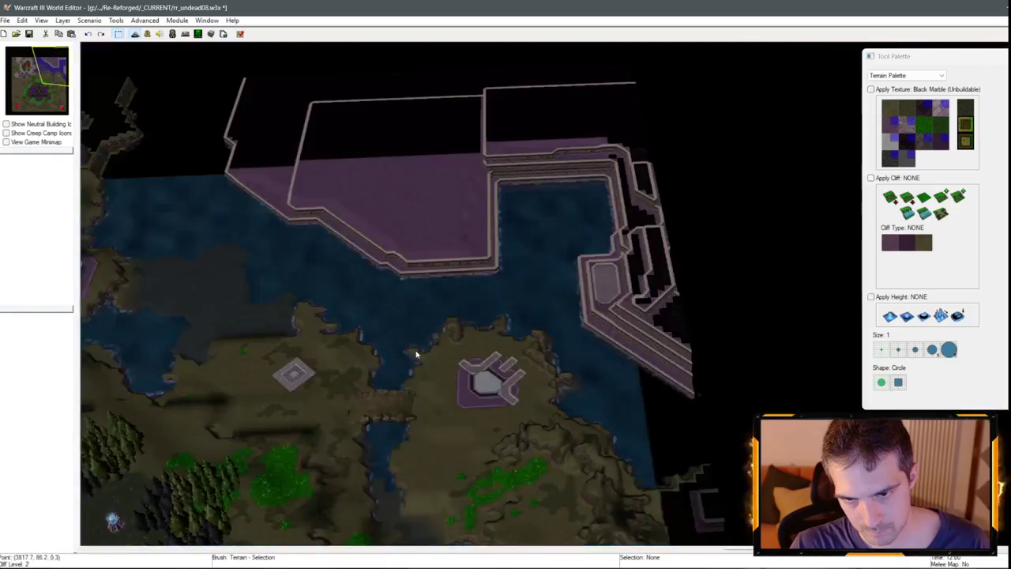
{"action": "scroll", "coordinate": [474, 379], "scroll_direction": "up", "scroll_amount": 2}
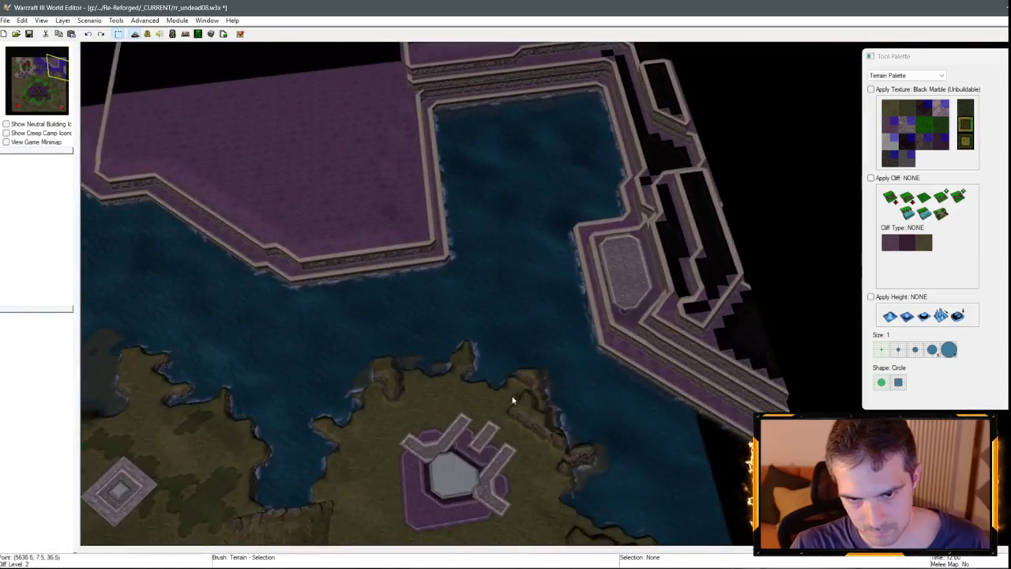
{"action": "scroll", "coordinate": [440, 339], "scroll_direction": "down", "scroll_amount": 2}
{"action": "scroll", "coordinate": [440, 339], "scroll_direction": "up", "scroll_amount": 2}
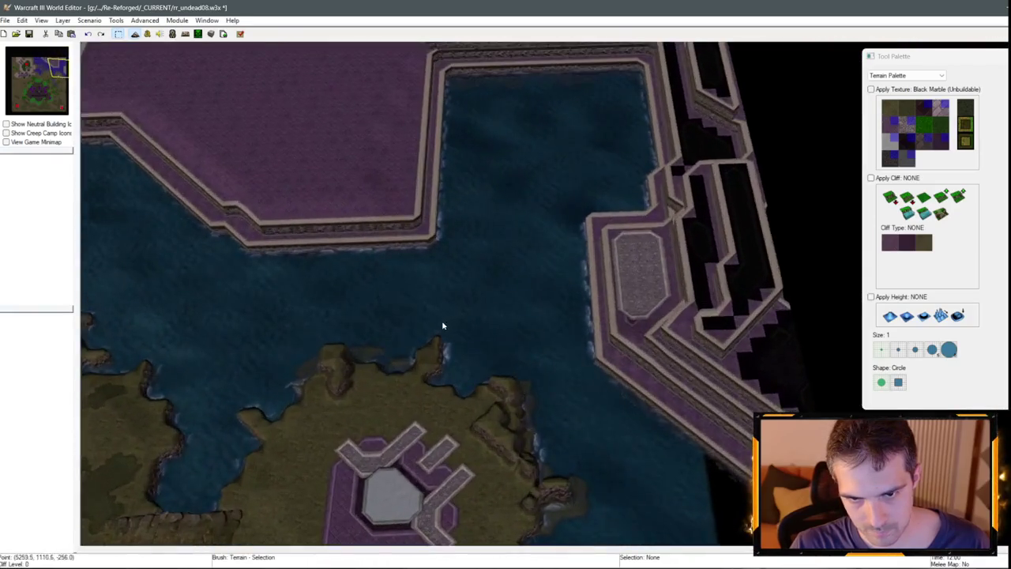
{"action": "scroll", "coordinate": [441, 339], "scroll_direction": "down", "scroll_amount": 2}
Pan south-east past the base to the grassy clearing and choose Blight texture.
{"action": "key", "text": "Down"}
{"action": "key", "text": "Down"}
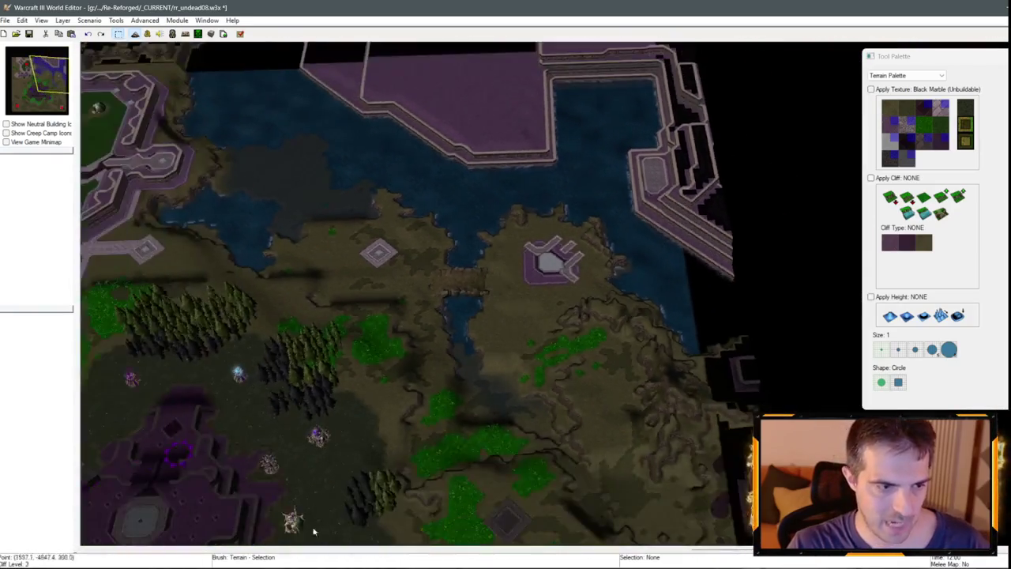
{"action": "key", "text": "Down"}
{"action": "key", "text": "Down"}
{"action": "key", "text": "Up"}
{"action": "key", "text": "Up"}
{"action": "key", "text": "Up"}
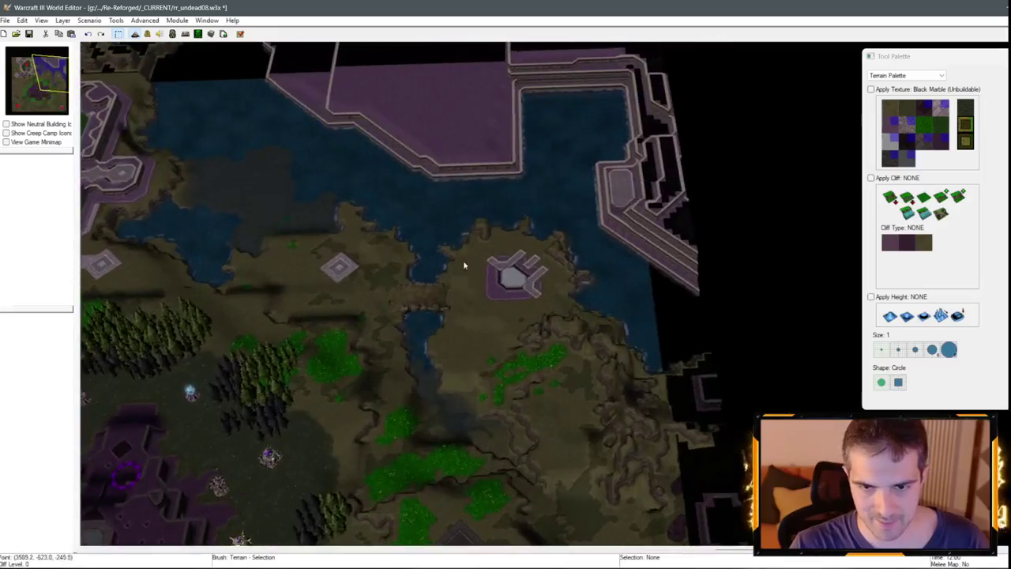
{"action": "scroll", "coordinate": [463, 260], "scroll_direction": "up", "scroll_amount": 3}
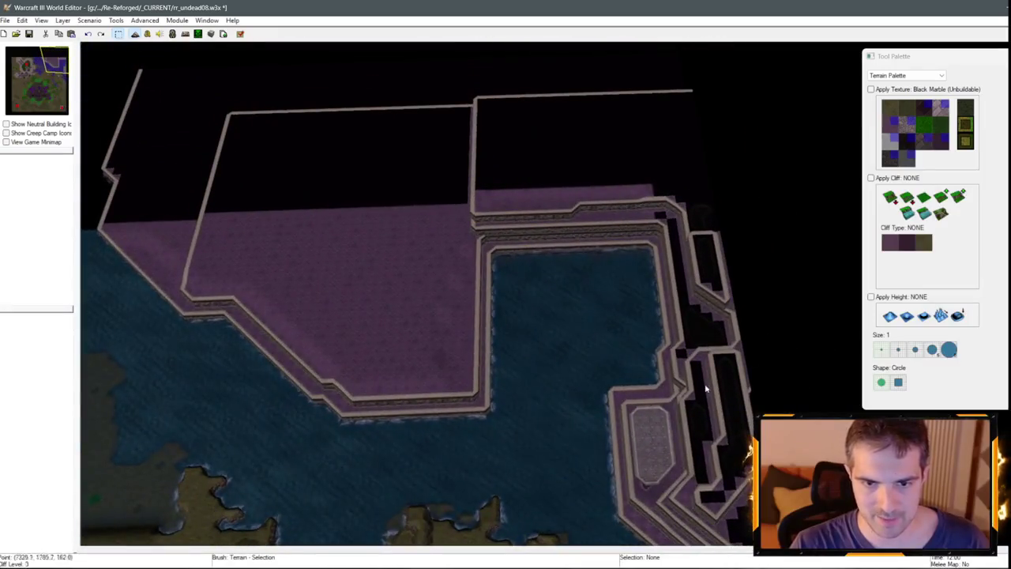
{"action": "scroll", "coordinate": [276, 219], "scroll_direction": "down", "scroll_amount": 3}
{"action": "scroll", "coordinate": [603, 232], "scroll_direction": "up", "scroll_amount": 2}
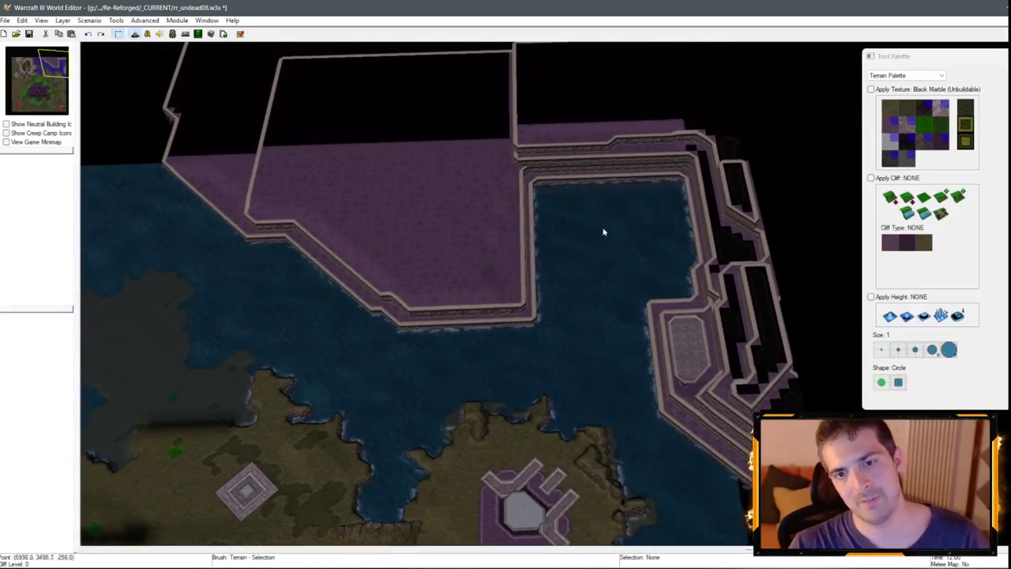
{"action": "scroll", "coordinate": [584, 224], "scroll_direction": "down", "scroll_amount": 2}
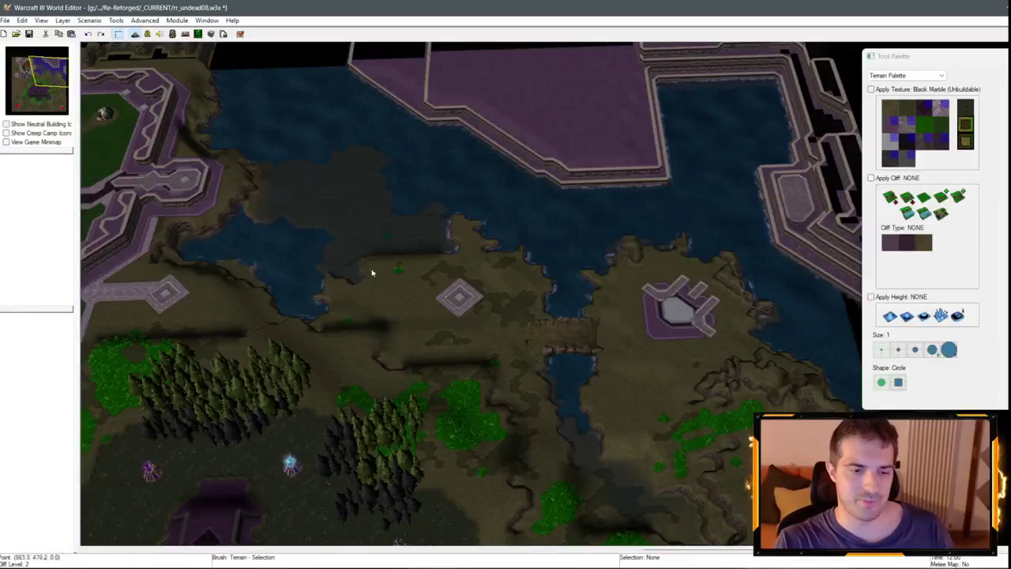
{"action": "scroll", "coordinate": [437, 199], "scroll_direction": "down", "scroll_amount": 2}
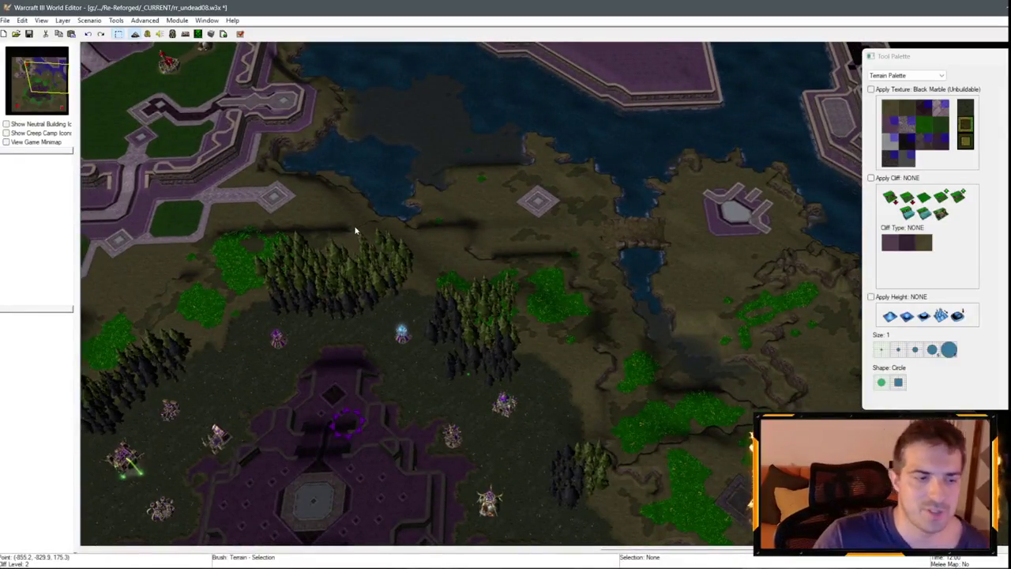
{"action": "scroll", "coordinate": [356, 232], "scroll_direction": "up", "scroll_amount": 3}
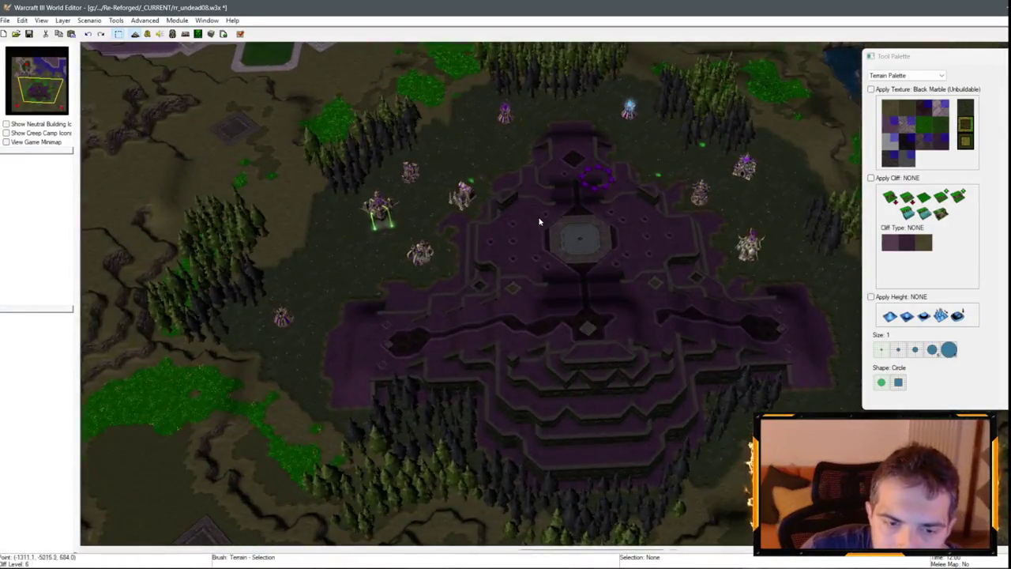
{"action": "scroll", "coordinate": [539, 222], "scroll_direction": "up", "scroll_amount": 3}
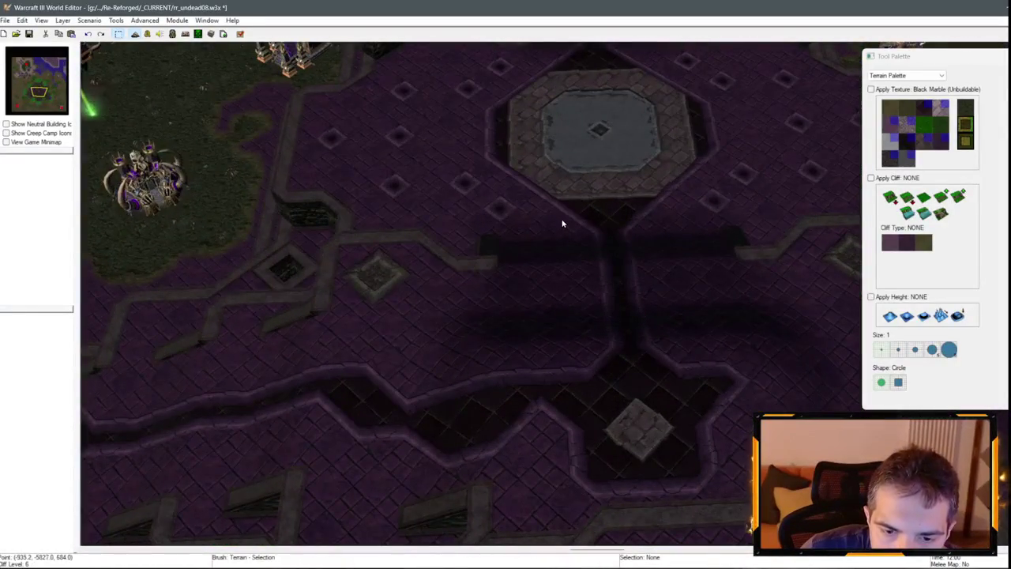
{"action": "scroll", "coordinate": [567, 190], "scroll_direction": "down", "scroll_amount": 5}
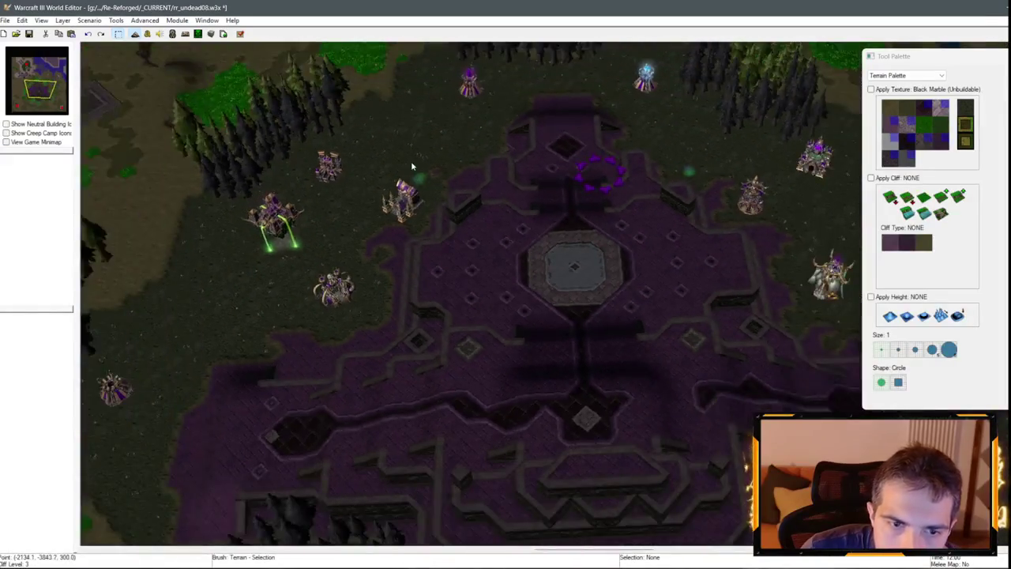
{"action": "key", "text": "Down"}
{"action": "key", "text": "Right"}
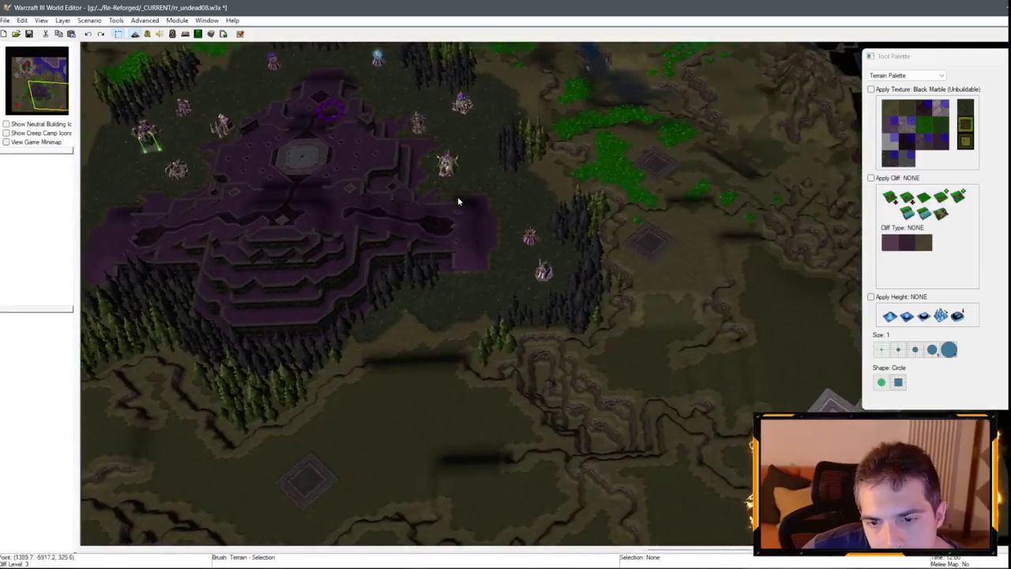
{"action": "key", "text": "Right"}
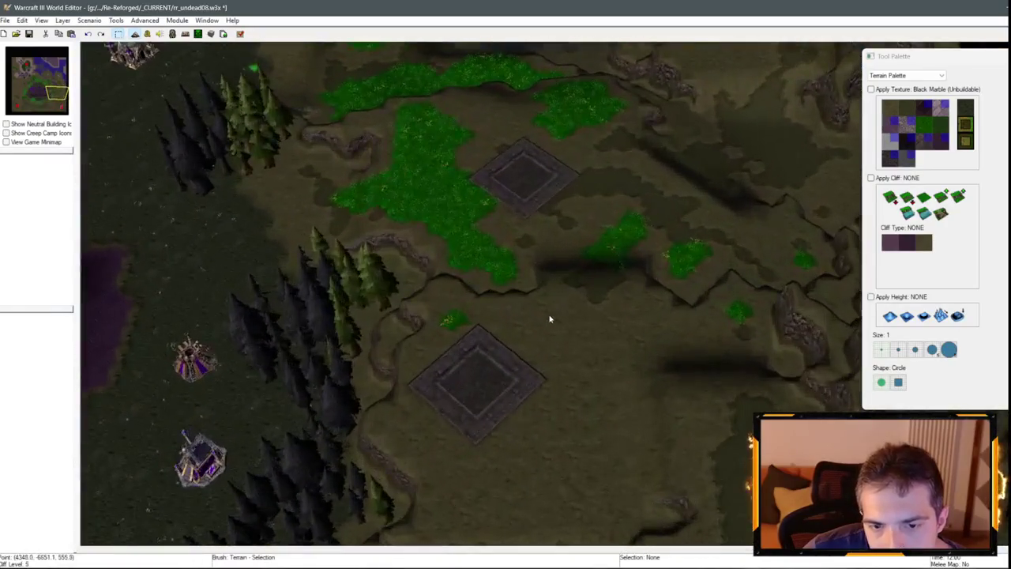
{"action": "key", "text": "Up"}
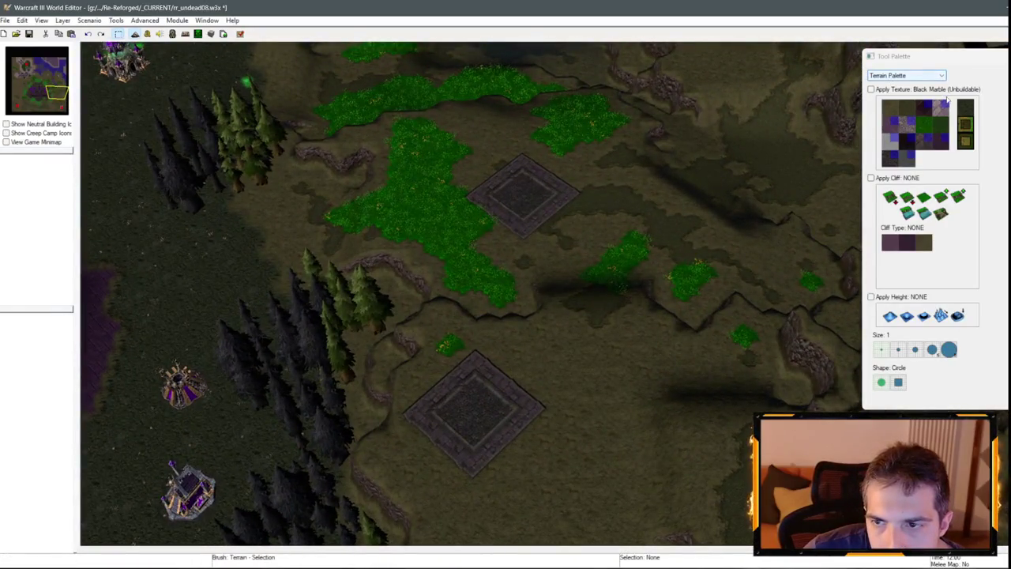
{"action": "left_click", "coordinate": [945, 101]}
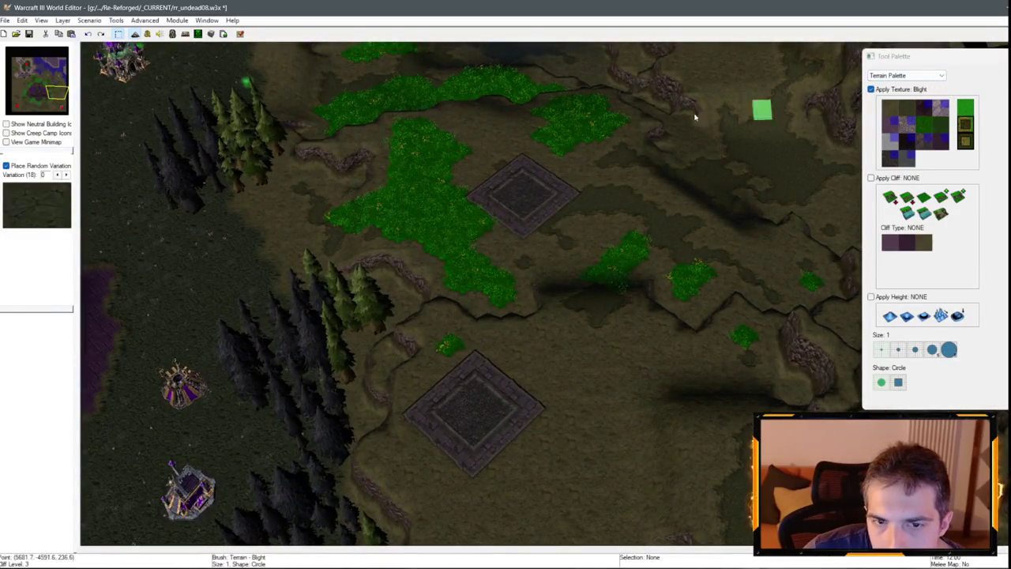
Pan north-west, then south to the dark stone square beside the forest.
{"action": "key", "text": "Up"}
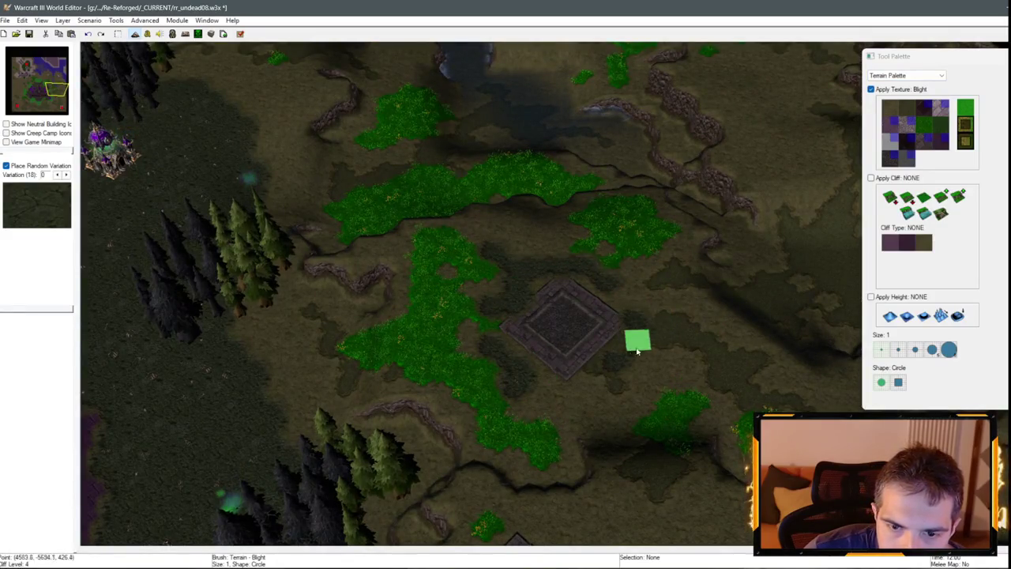
{"action": "key", "text": "Up"}
{"action": "key", "text": "Left"}
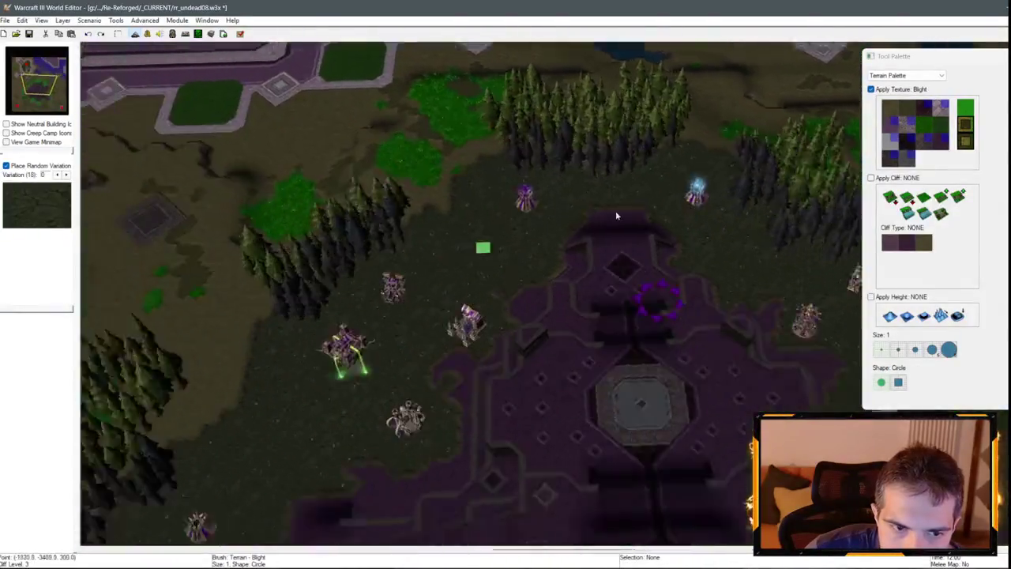
{"action": "key", "text": "Down"}
{"action": "key", "text": "Left"}
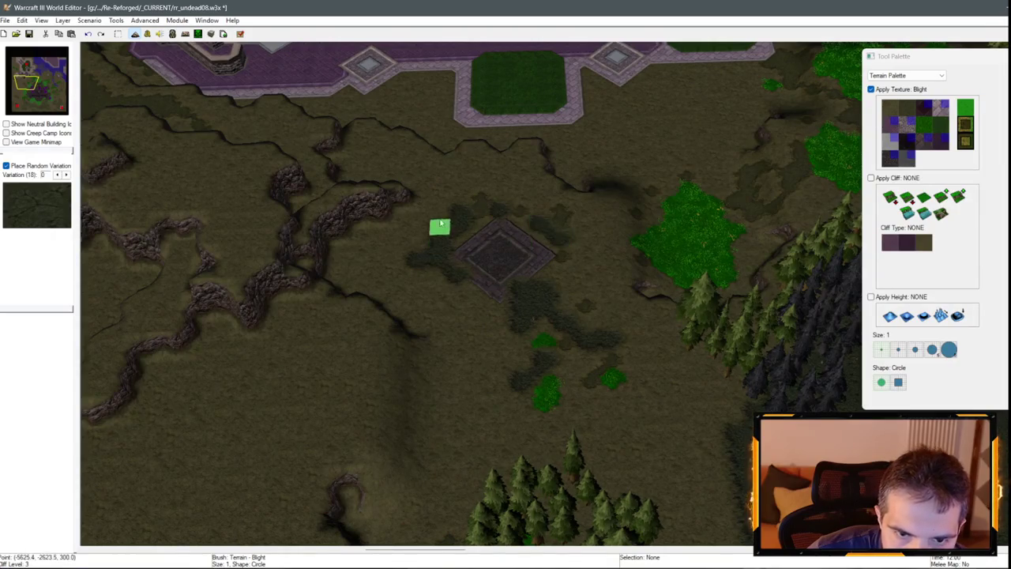
{"action": "key", "text": "Down"}
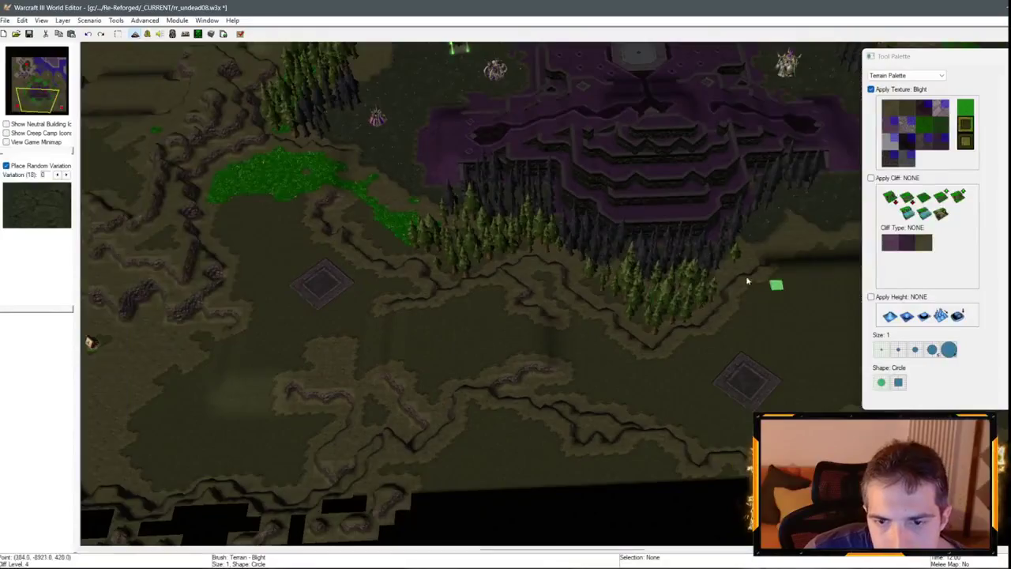
Drop the Blight brush and pick Round Tiles (Unbuildable) as the paint texture.
{"action": "key", "text": "Right"}
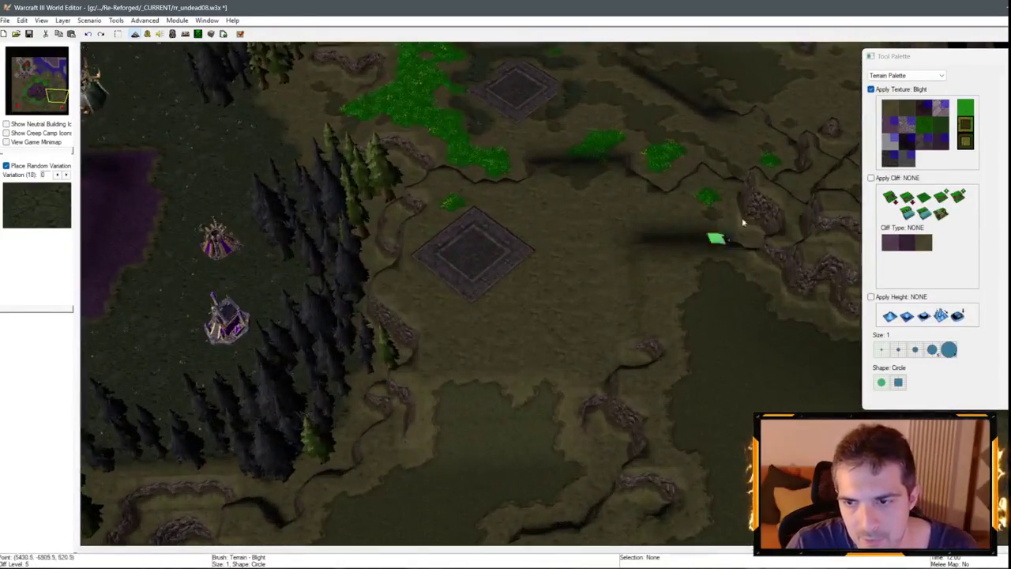
{"action": "right_click", "coordinate": [741, 219]}
{"action": "left_click", "coordinate": [909, 122]}
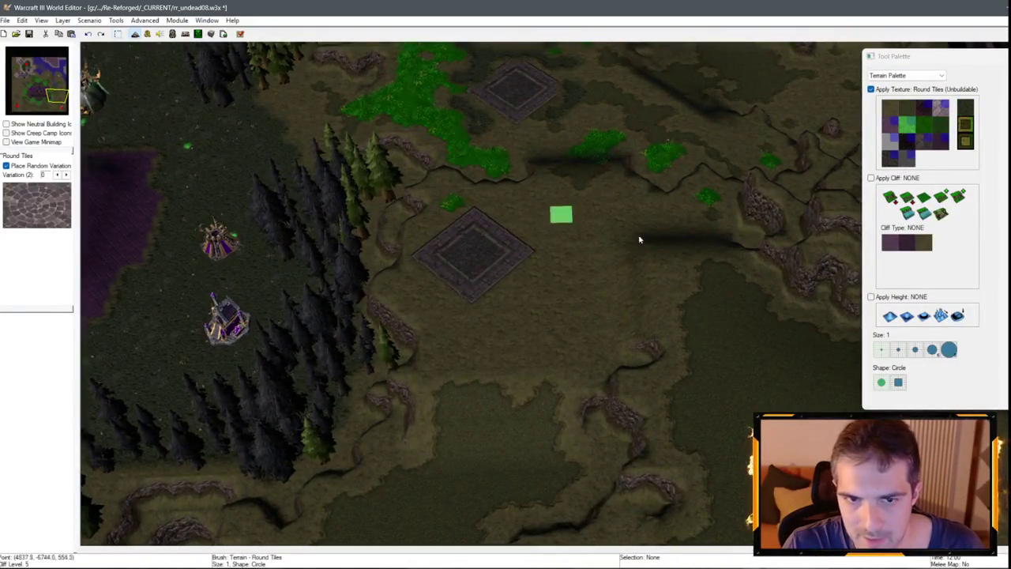
Pave the square's interior with Round Tiles and give it a White Marble centre.
{"action": "scroll", "coordinate": [624, 359], "scroll_direction": "up", "scroll_amount": 3}
{"action": "mouse_move", "coordinate": [631, 371]}
{"action": "left_mouse_down"}
{"action": "mouse_move", "coordinate": [632, 384]}
{"action": "mouse_move", "coordinate": [666, 350]}
{"action": "mouse_move", "coordinate": [636, 352]}
{"action": "left_mouse_up"}
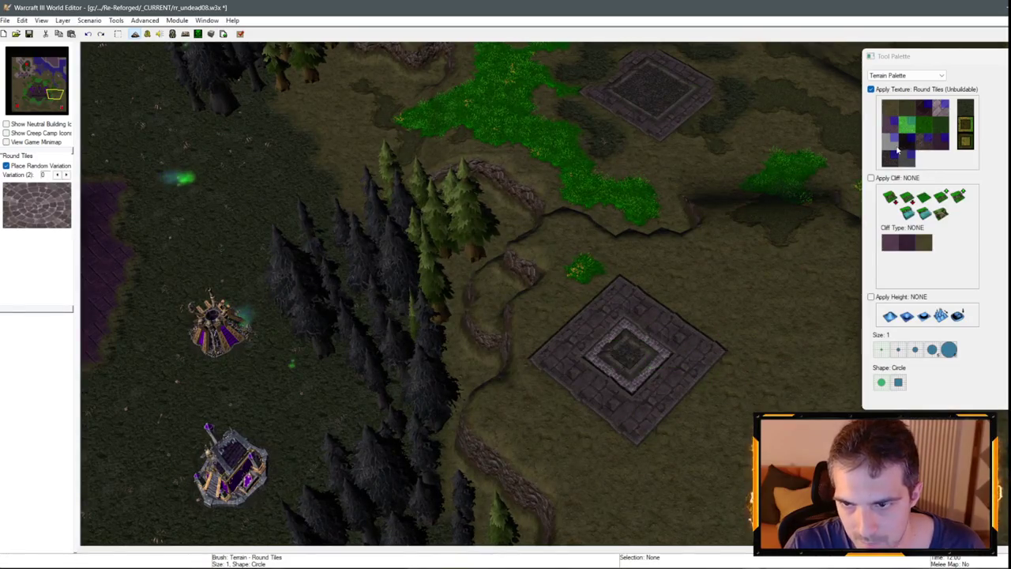
{"action": "left_click", "coordinate": [890, 142]}
{"action": "left_click", "coordinate": [630, 356]}
Lay Brick (Unbuildable) along the square's lower-left, lower-right and remaining edges.
{"action": "left_click", "coordinate": [940, 106]}
{"action": "mouse_move", "coordinate": [553, 356]}
{"action": "left_mouse_down"}
{"action": "mouse_move", "coordinate": [594, 384]}
{"action": "mouse_move", "coordinate": [633, 384]}
{"action": "mouse_move", "coordinate": [636, 415]}
{"action": "mouse_move", "coordinate": [700, 350]}
{"action": "mouse_move", "coordinate": [661, 321]}
{"action": "mouse_move", "coordinate": [590, 324]}
{"action": "left_mouse_up"}
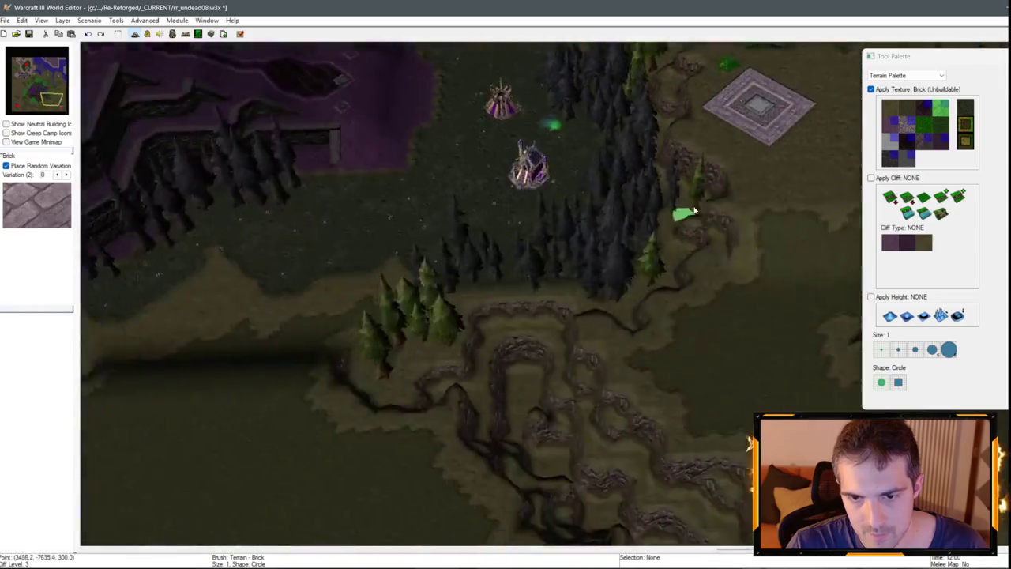
{"action": "scroll", "coordinate": [694, 211], "scroll_direction": "up", "scroll_amount": 3}
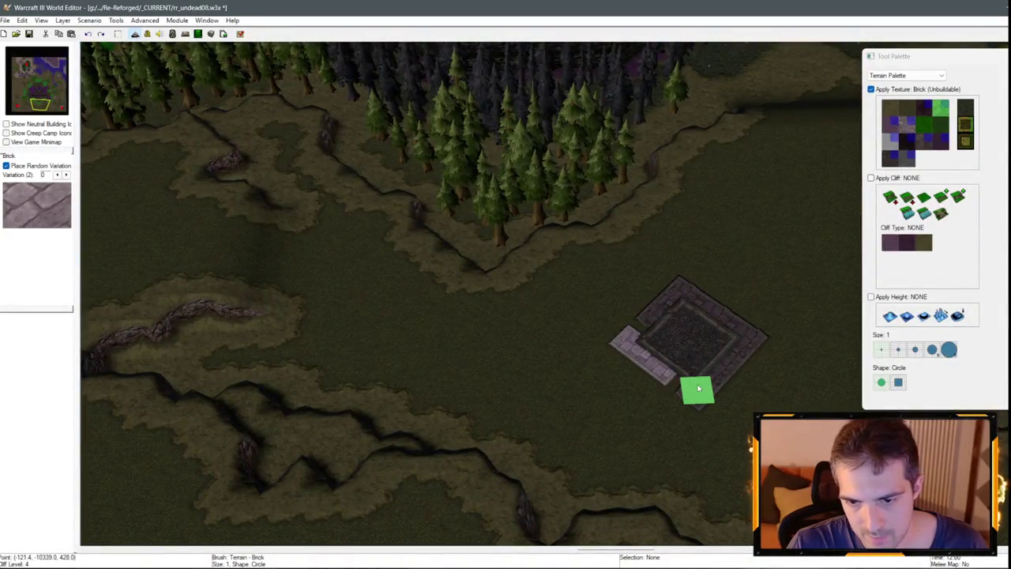
{"action": "left_click_drag", "start_coordinate": [698, 388], "coordinate": [740, 355]}
{"action": "scroll", "coordinate": [645, 315], "scroll_direction": "down", "scroll_amount": 2}
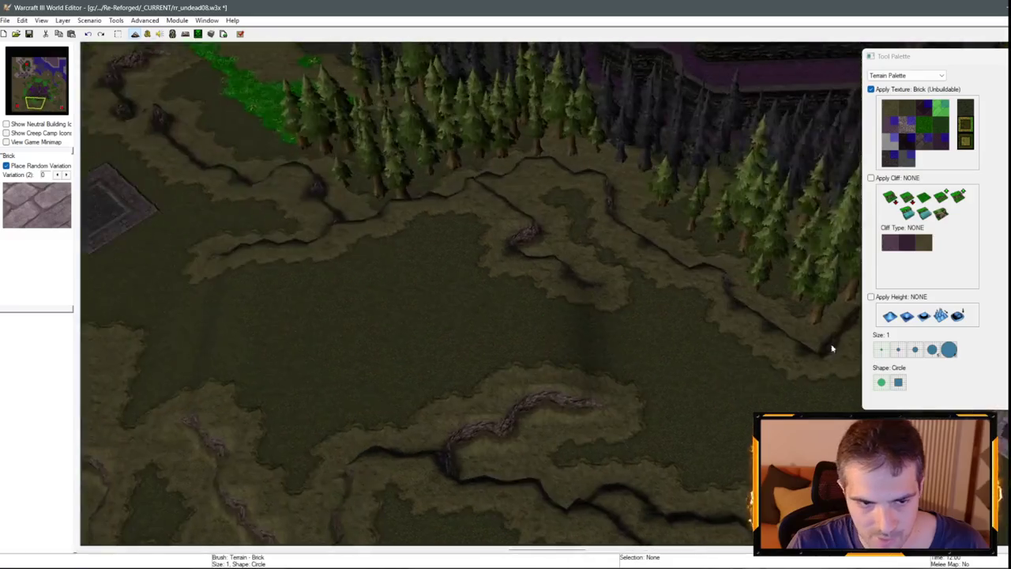
{"action": "scroll", "coordinate": [829, 345], "scroll_direction": "up", "scroll_amount": 3}
{"action": "mouse_move", "coordinate": [415, 340]}
{"action": "left_mouse_down"}
{"action": "mouse_move", "coordinate": [357, 329]}
{"action": "mouse_move", "coordinate": [428, 276]}
{"action": "left_mouse_up"}
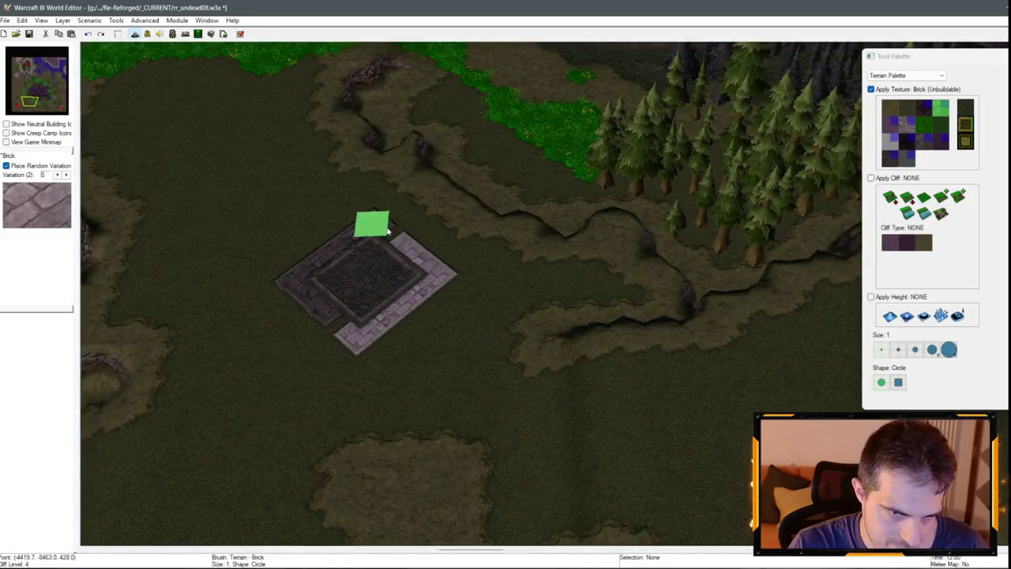
{"action": "scroll", "coordinate": [332, 304], "scroll_direction": "up", "scroll_amount": 2}
Paint Round Tiles inside the square, covering its dark centre.
{"action": "left_click", "coordinate": [907, 124]}
{"action": "mouse_move", "coordinate": [458, 310]}
{"action": "left_mouse_down"}
{"action": "mouse_move", "coordinate": [487, 316]}
{"action": "mouse_move", "coordinate": [514, 296]}
{"action": "left_mouse_up"}
{"action": "scroll", "coordinate": [666, 308], "scroll_direction": "down", "scroll_amount": 5}
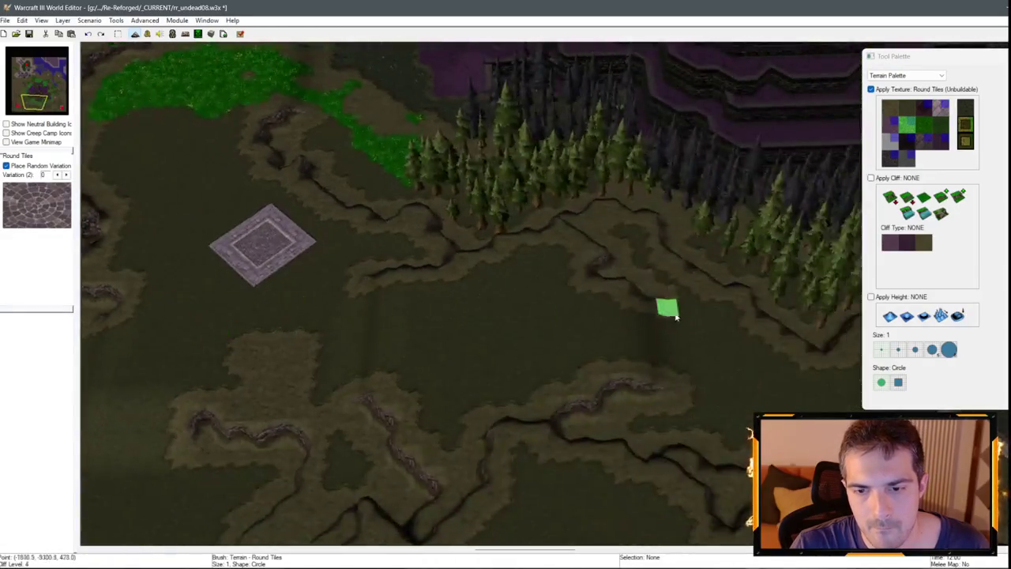
{"action": "scroll", "coordinate": [445, 286], "scroll_direction": "up", "scroll_amount": 5}
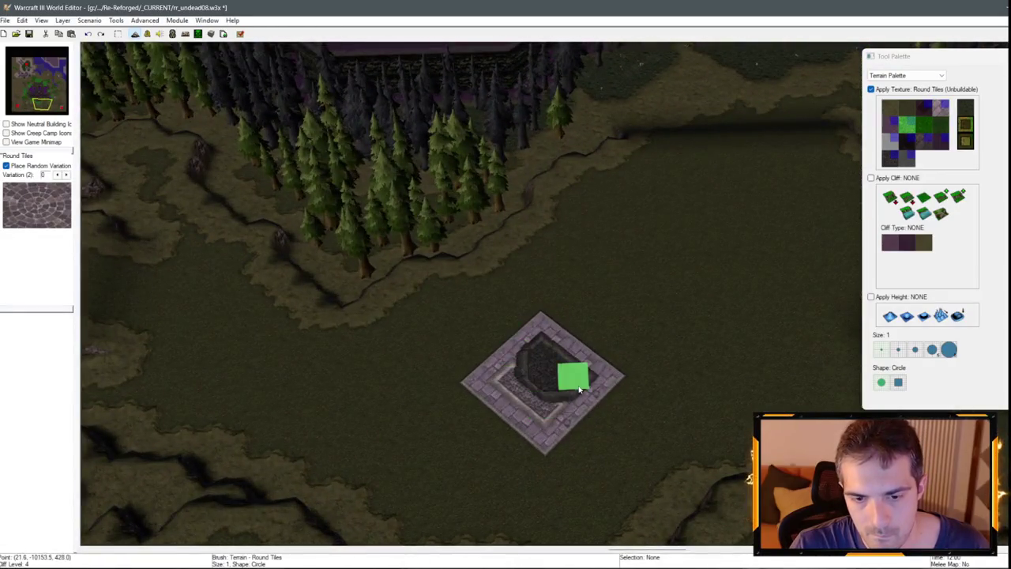
{"action": "left_click_drag", "start_coordinate": [579, 389], "coordinate": [549, 389]}
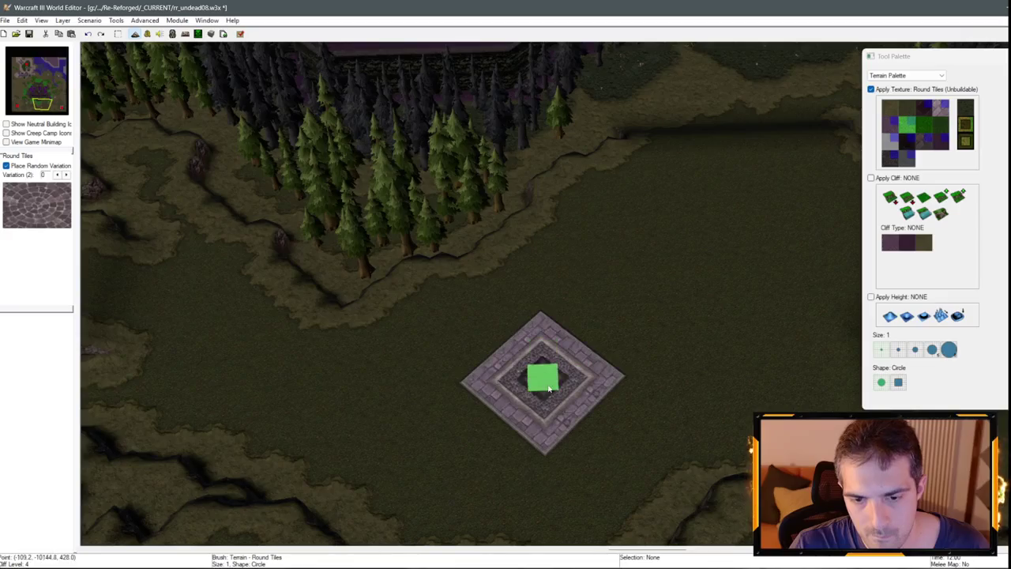
Make White Marble the active paint texture.
{"action": "left_click", "coordinate": [891, 140]}
{"action": "scroll", "coordinate": [407, 401], "scroll_direction": "down", "scroll_amount": 3}
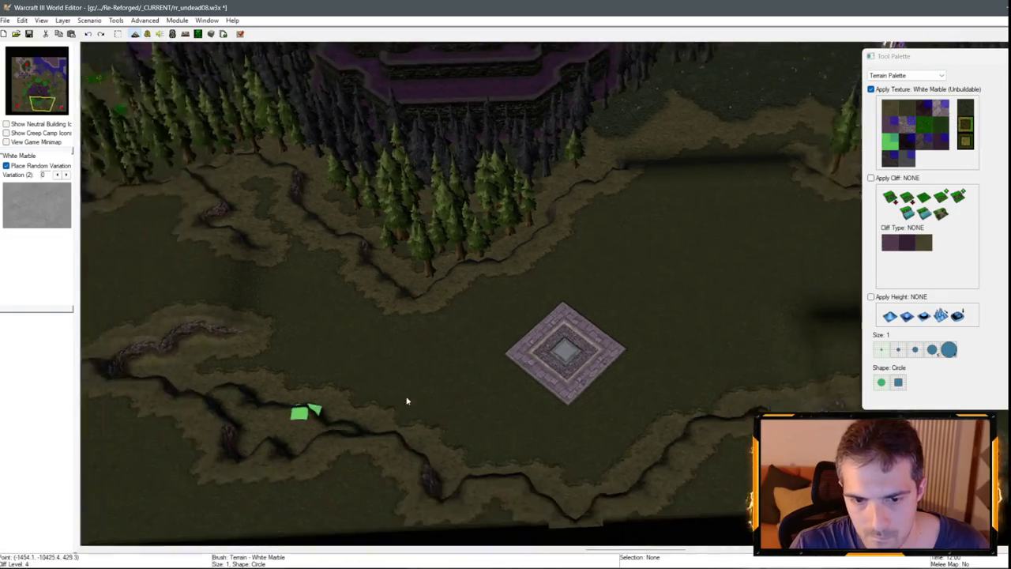
{"action": "scroll", "coordinate": [429, 244], "scroll_direction": "down", "scroll_amount": 3}
{"action": "scroll", "coordinate": [384, 350], "scroll_direction": "up", "scroll_amount": 3}
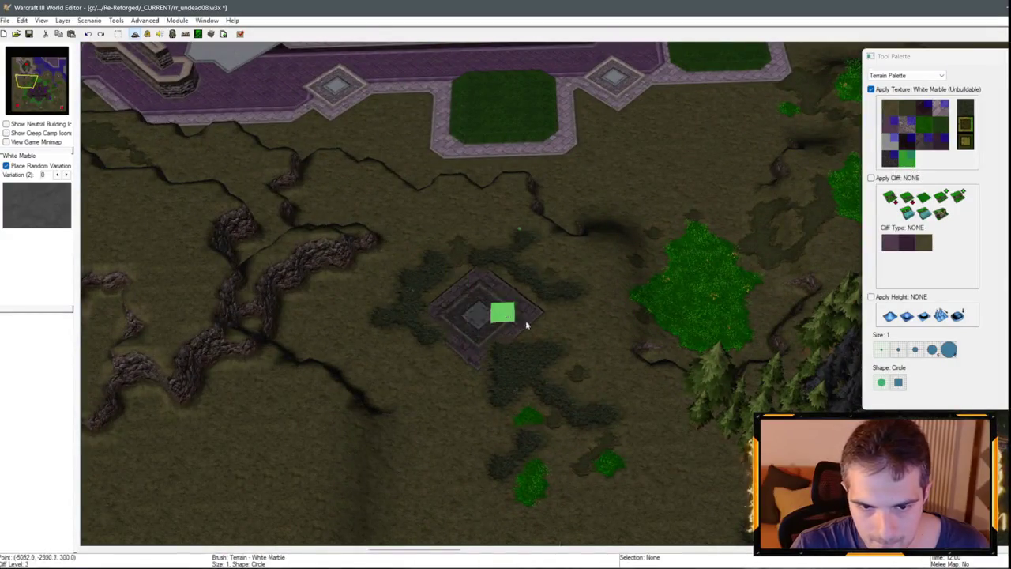
{"action": "scroll", "coordinate": [474, 332], "scroll_direction": "down", "scroll_amount": 3}
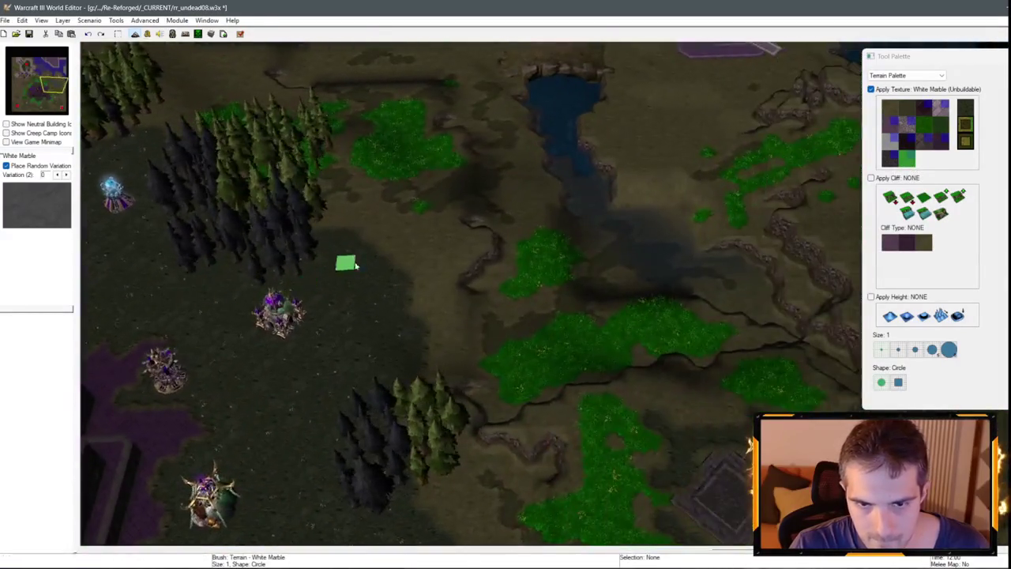
{"action": "scroll", "coordinate": [533, 408], "scroll_direction": "up", "scroll_amount": 3}
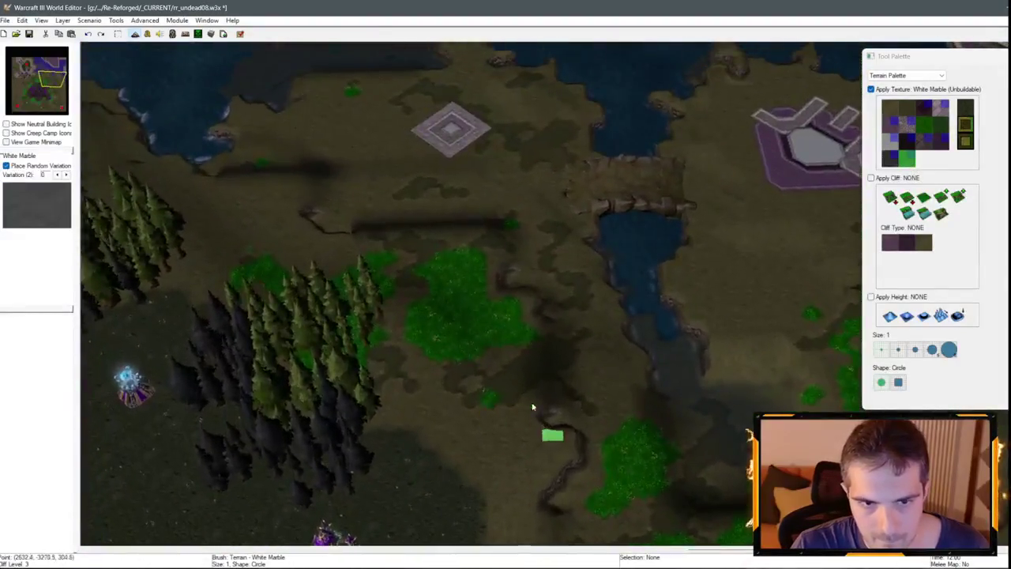
{"action": "scroll", "coordinate": [533, 408], "scroll_direction": "down", "scroll_amount": 3}
{"action": "scroll", "coordinate": [441, 315], "scroll_direction": "up", "scroll_amount": 3}
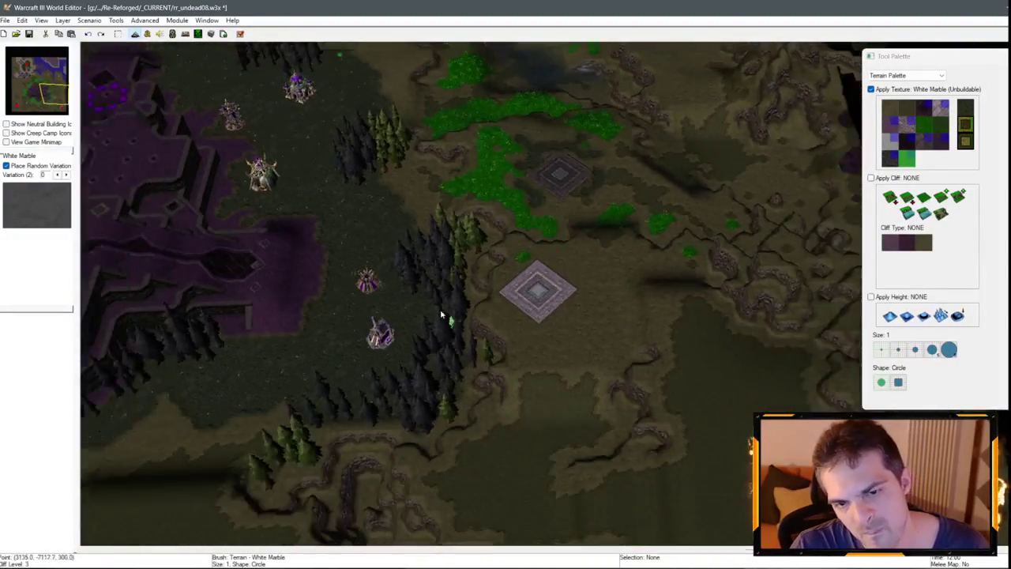
{"action": "scroll", "coordinate": [441, 314], "scroll_direction": "down", "scroll_amount": 3}
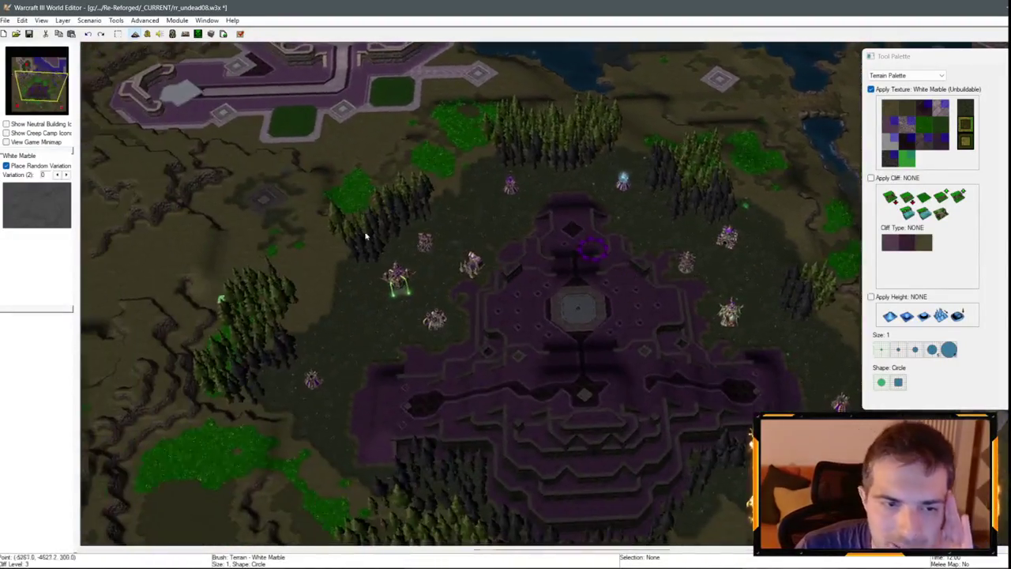
{"action": "scroll", "coordinate": [366, 226], "scroll_direction": "up", "scroll_amount": 3}
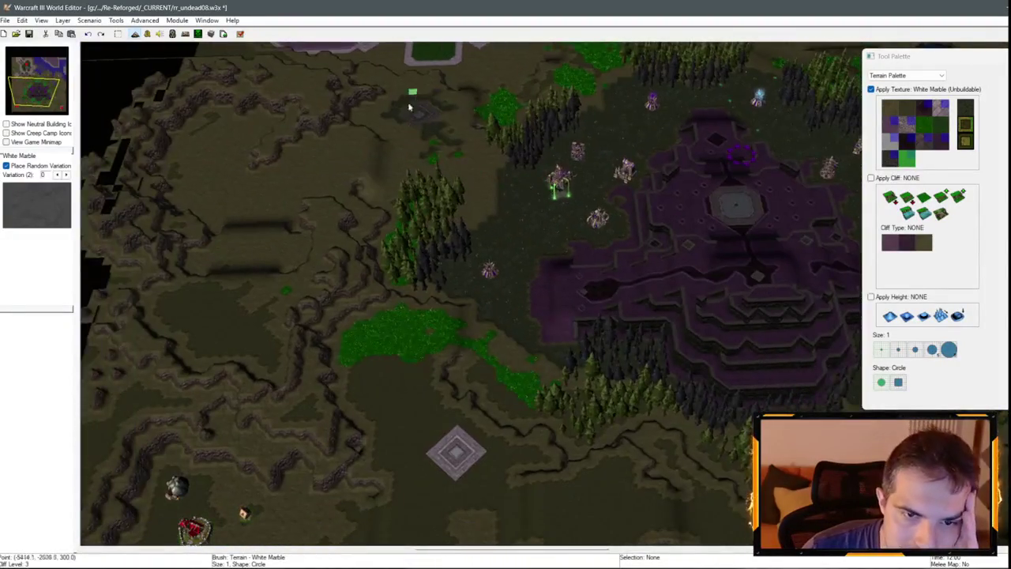
{"action": "scroll", "coordinate": [409, 106], "scroll_direction": "down", "scroll_amount": 3}
{"action": "scroll", "coordinate": [633, 201], "scroll_direction": "up", "scroll_amount": 3}
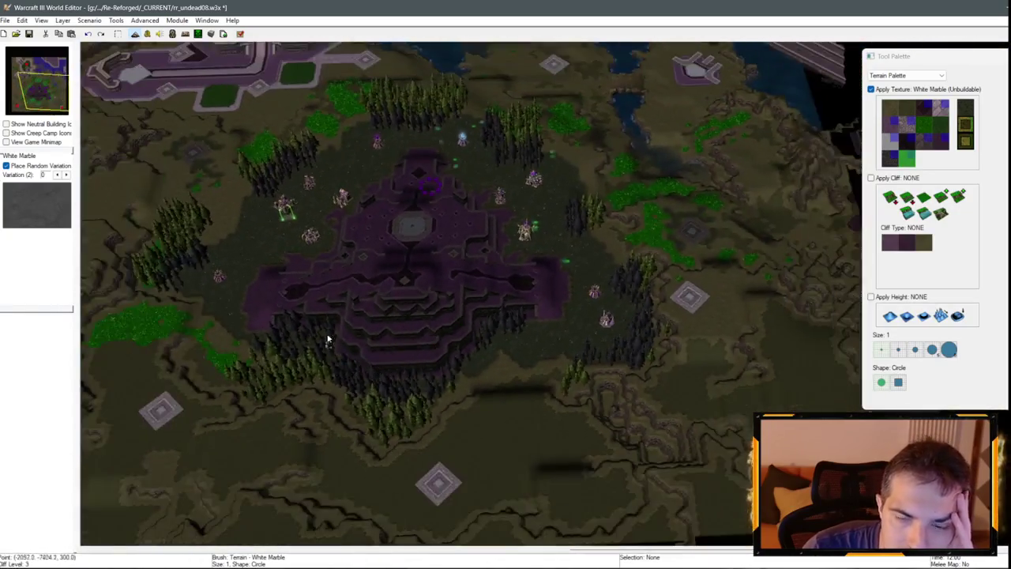
{"action": "scroll", "coordinate": [328, 339], "scroll_direction": "down", "scroll_amount": 3}
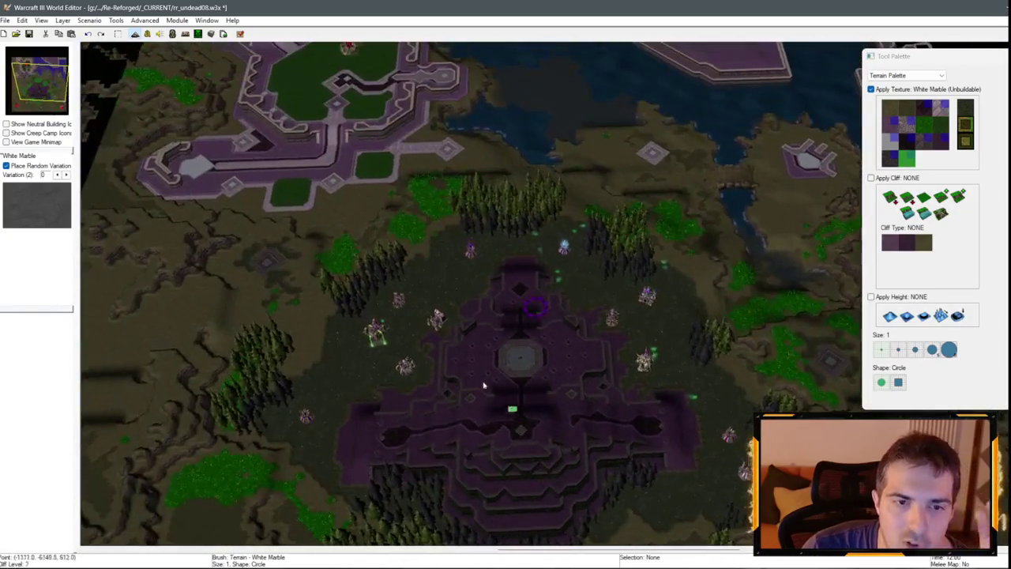
{"action": "scroll", "coordinate": [542, 296], "scroll_direction": "up", "scroll_amount": 3}
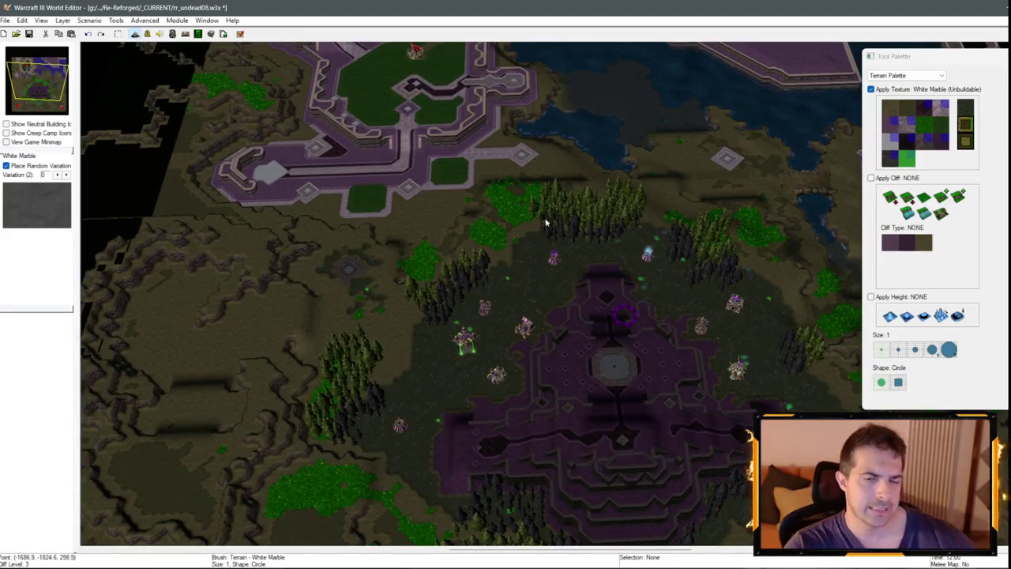
{"action": "scroll", "coordinate": [619, 257], "scroll_direction": "down", "scroll_amount": 3}
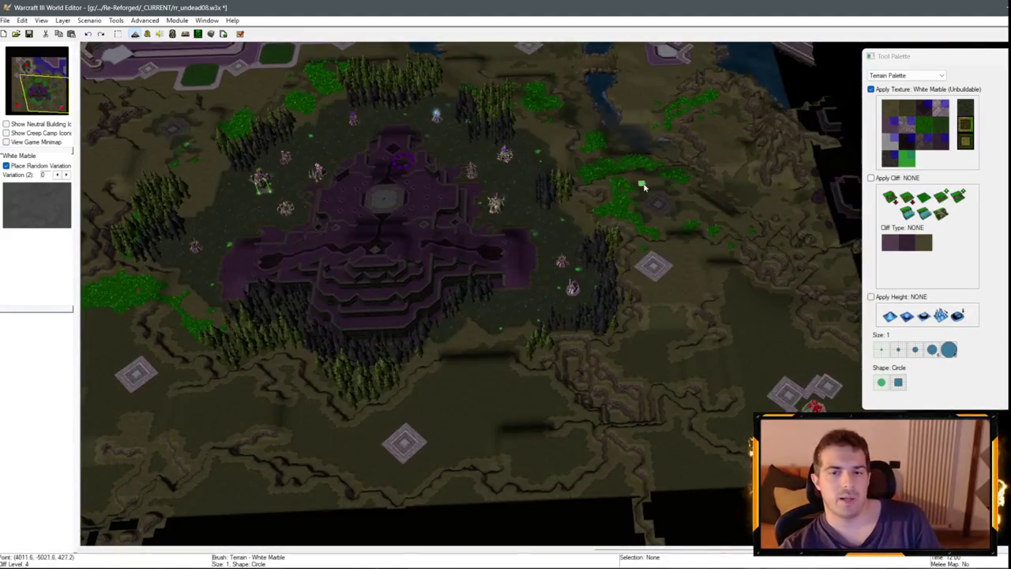
{"action": "scroll", "coordinate": [558, 327], "scroll_direction": "up", "scroll_amount": 3}
{"action": "scroll", "coordinate": [558, 327], "scroll_direction": "up", "scroll_amount": 5}
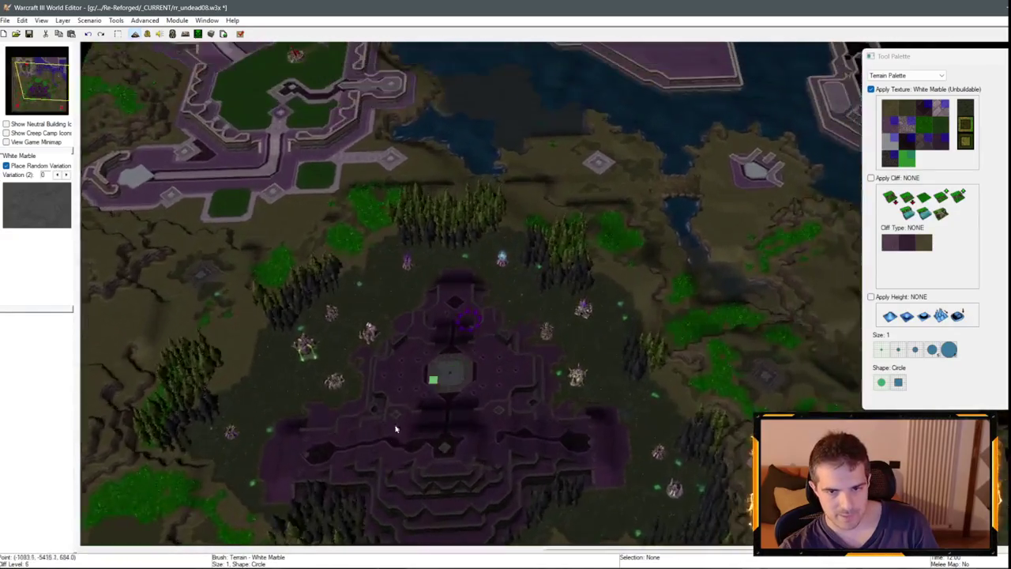
{"action": "scroll", "coordinate": [558, 317], "scroll_direction": "down", "scroll_amount": 3}
{"action": "scroll", "coordinate": [605, 369], "scroll_direction": "up", "scroll_amount": 5}
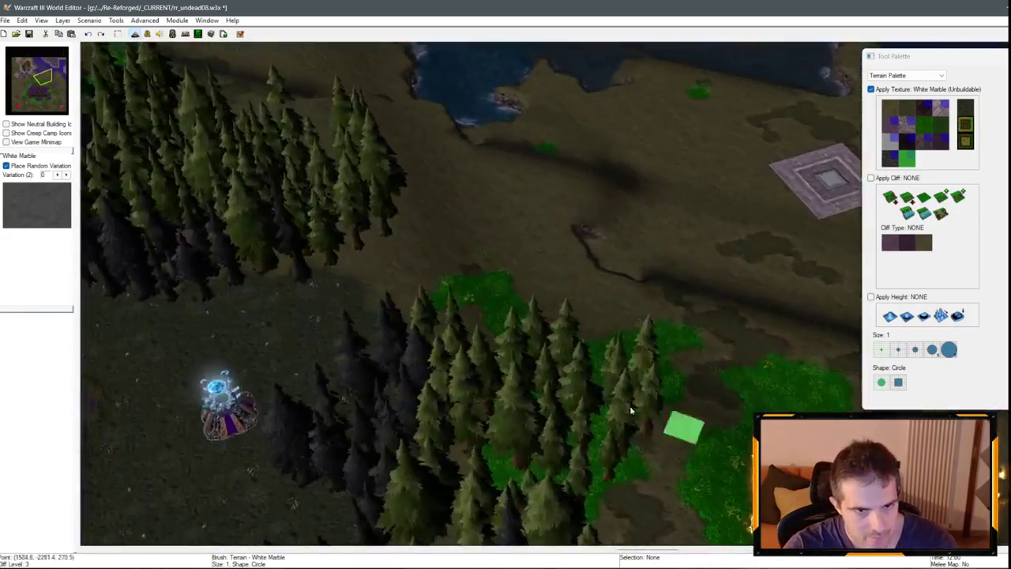
{"action": "scroll", "coordinate": [630, 410], "scroll_direction": "down", "scroll_amount": 3}
{"action": "scroll", "coordinate": [585, 291], "scroll_direction": "up", "scroll_amount": 3}
{"action": "right_click", "coordinate": [515, 276]}
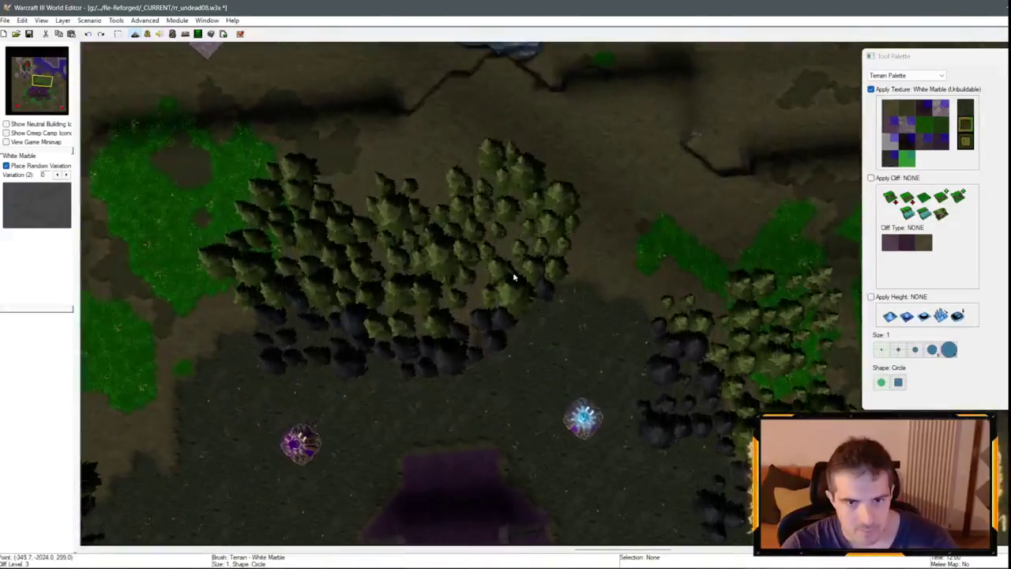
In the Doodad Palette, box-select and delete three batches of trees from the forest's upper part.
{"action": "left_click", "coordinate": [909, 75]}
{"action": "left_click", "coordinate": [889, 85]}
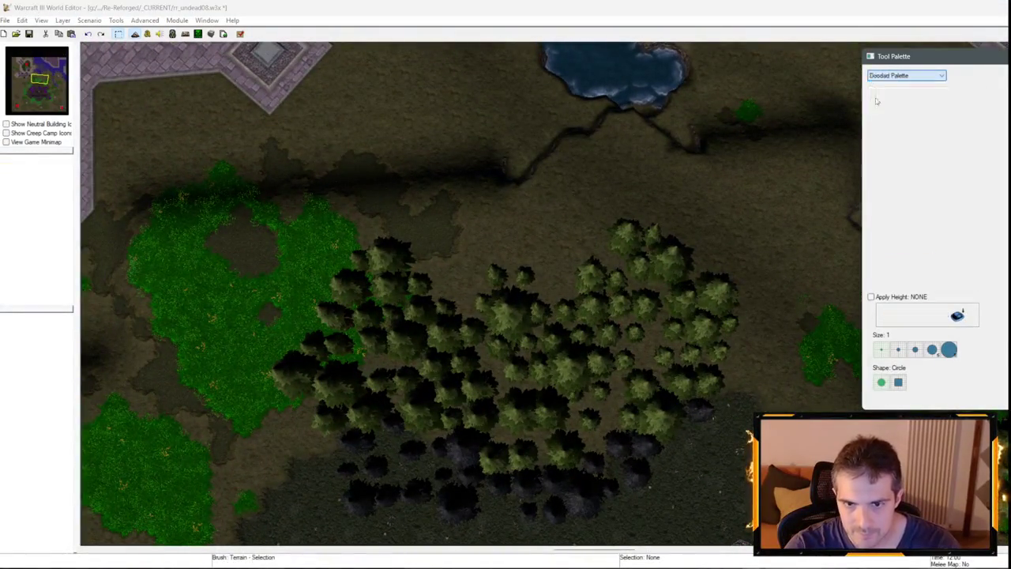
{"action": "left_click_drag", "start_coordinate": [699, 198], "coordinate": [515, 327]}
{"action": "key", "text": "Delete"}
{"action": "left_click_drag", "start_coordinate": [585, 284], "coordinate": [474, 396]}
{"action": "key", "text": "Delete"}
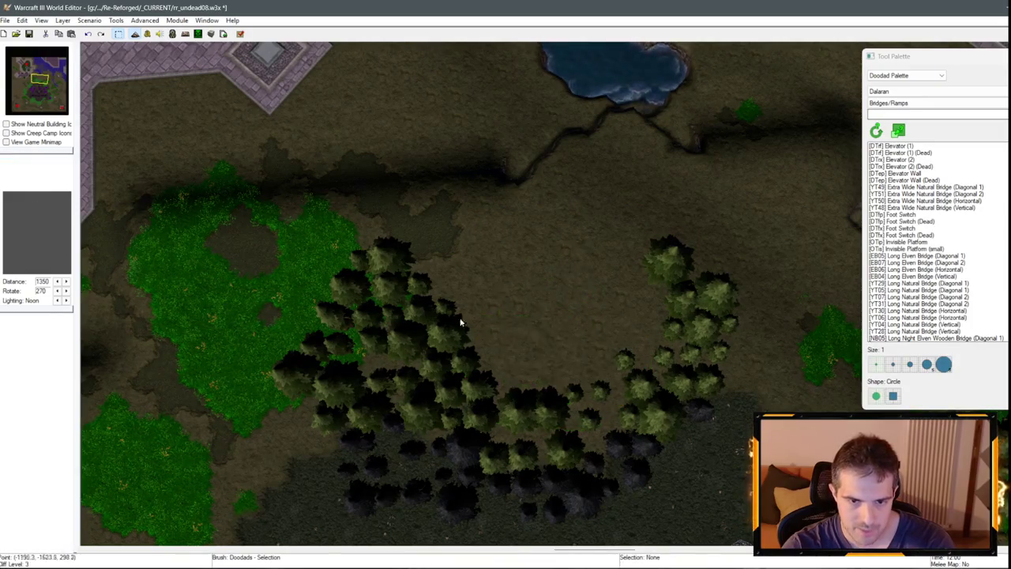
{"action": "left_click_drag", "start_coordinate": [545, 269], "coordinate": [411, 387]}
{"action": "key", "text": "Delete"}
Delete the three remaining trees at the clearing edge and return to the Terrain Palette.
{"action": "left_click", "coordinate": [905, 75]}
{"action": "left_click", "coordinate": [889, 83]}
{"action": "left_click", "coordinate": [905, 75]}
{"action": "left_click", "coordinate": [889, 91]}
{"action": "left_click_drag", "start_coordinate": [651, 225], "coordinate": [727, 302]}
{"action": "key", "text": "Delete"}
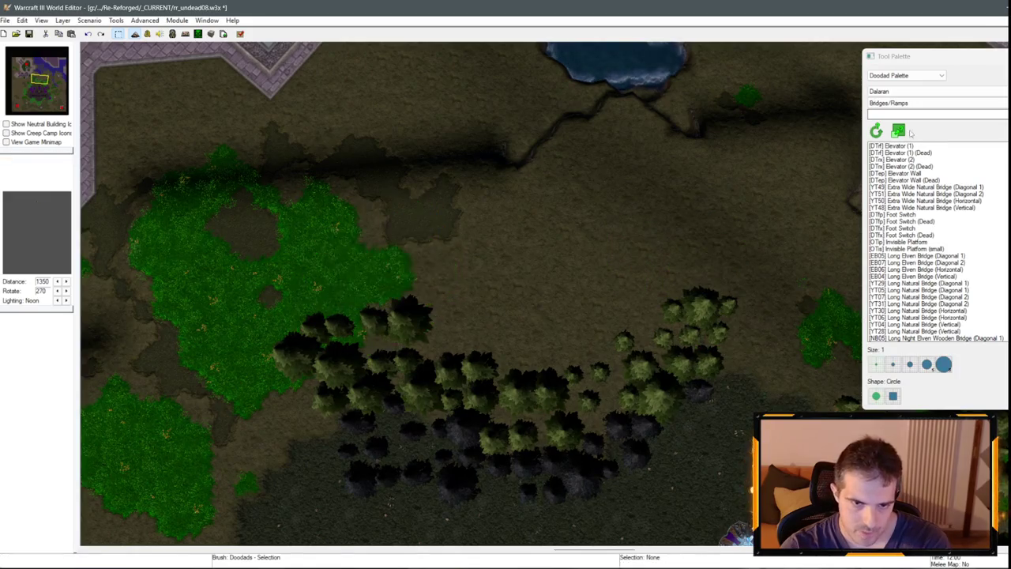
{"action": "left_click", "coordinate": [909, 75]}
{"action": "left_click", "coordinate": [904, 84]}
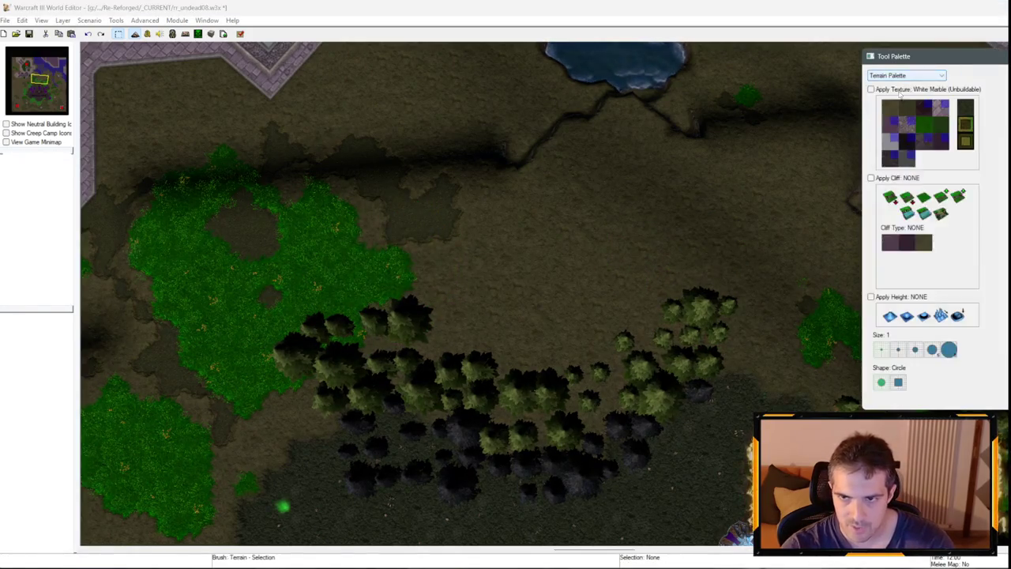
Paint a Round Tiles patch in the clearing, then a Brick patch beside it, undoing a misplaced one.
{"action": "left_click", "coordinate": [891, 158]}
{"action": "left_click", "coordinate": [541, 284]}
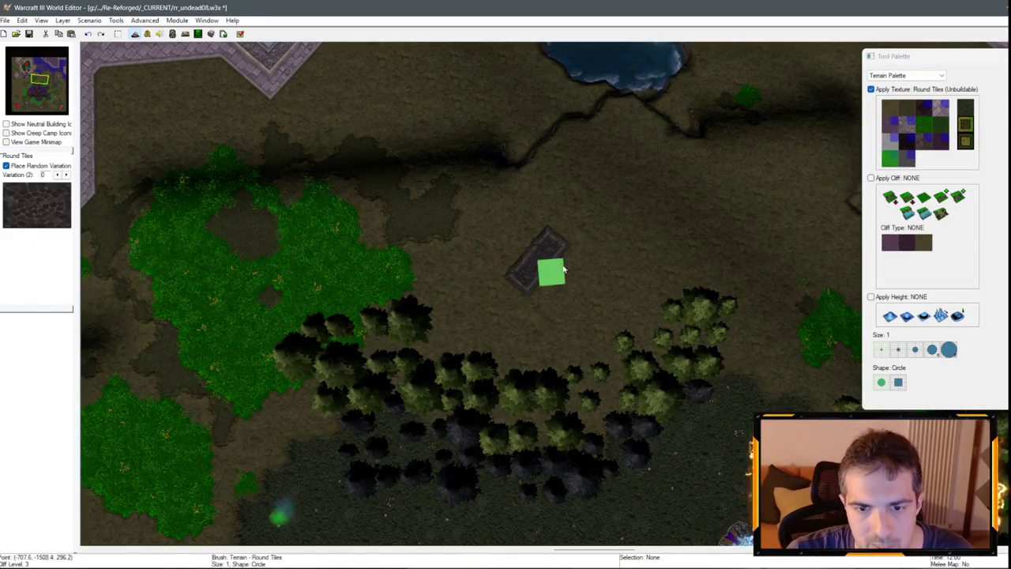
{"action": "left_click", "coordinate": [909, 159]}
{"action": "left_click", "coordinate": [923, 139]}
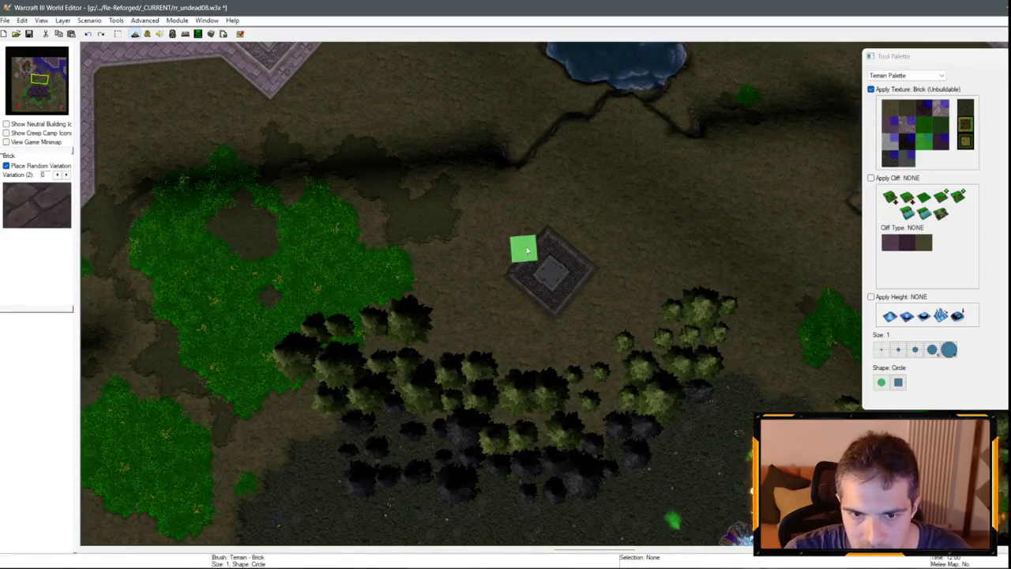
{"action": "key", "text": "ctrl+z"}
{"action": "left_click", "coordinate": [539, 234]}
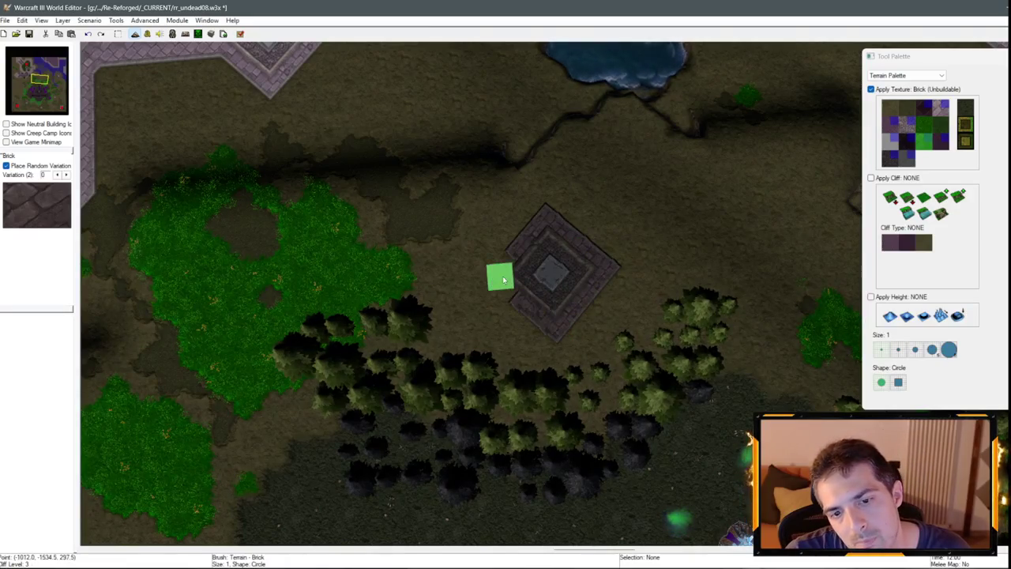
{"action": "key", "text": "Escape"}
{"action": "key", "text": "Left"}
{"action": "key", "text": "Down"}
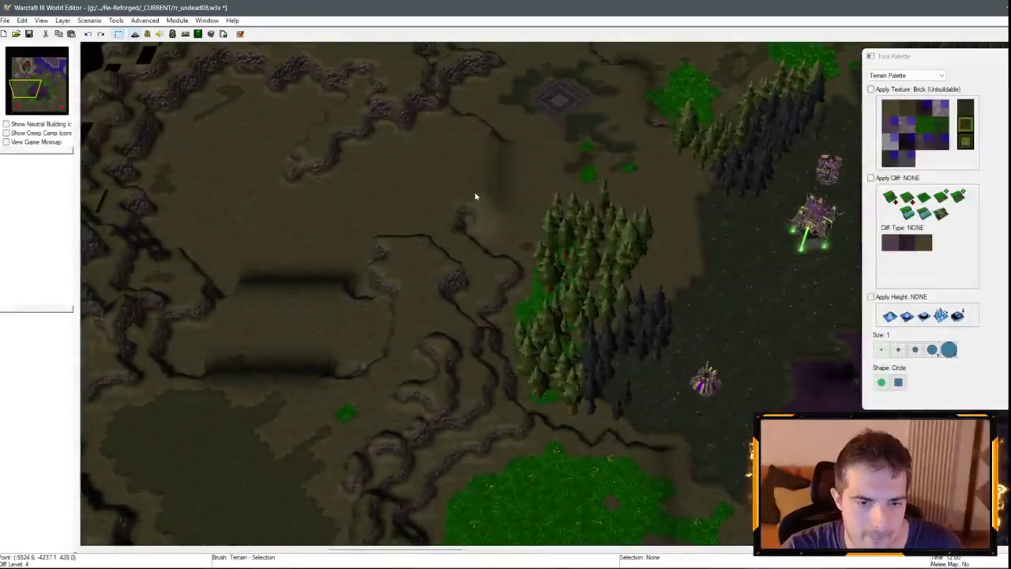
Centre the view on the town with the circle of power, zoom in, and select Round Tiles.
{"action": "key", "text": "Right"}
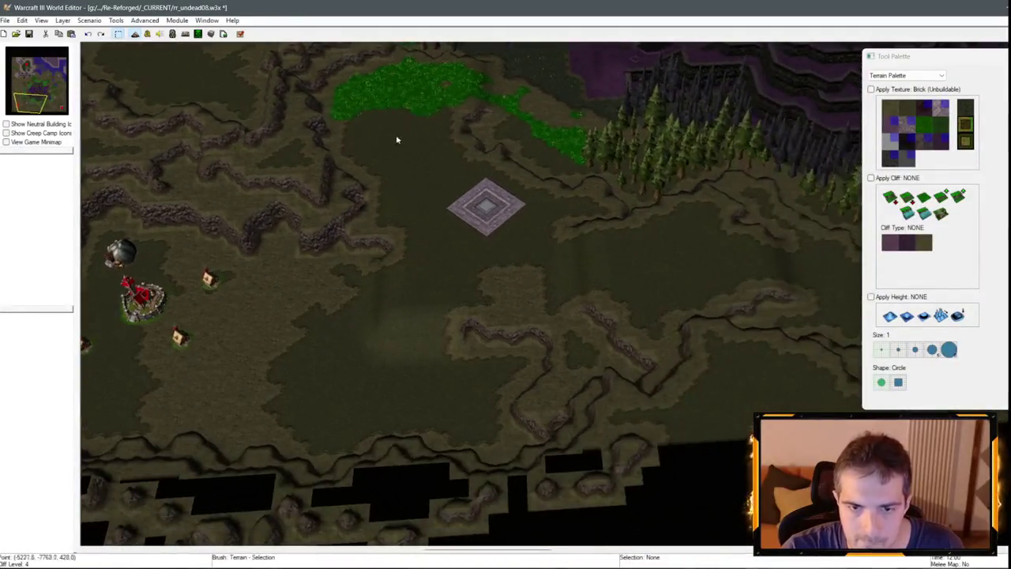
{"action": "key", "text": "Left"}
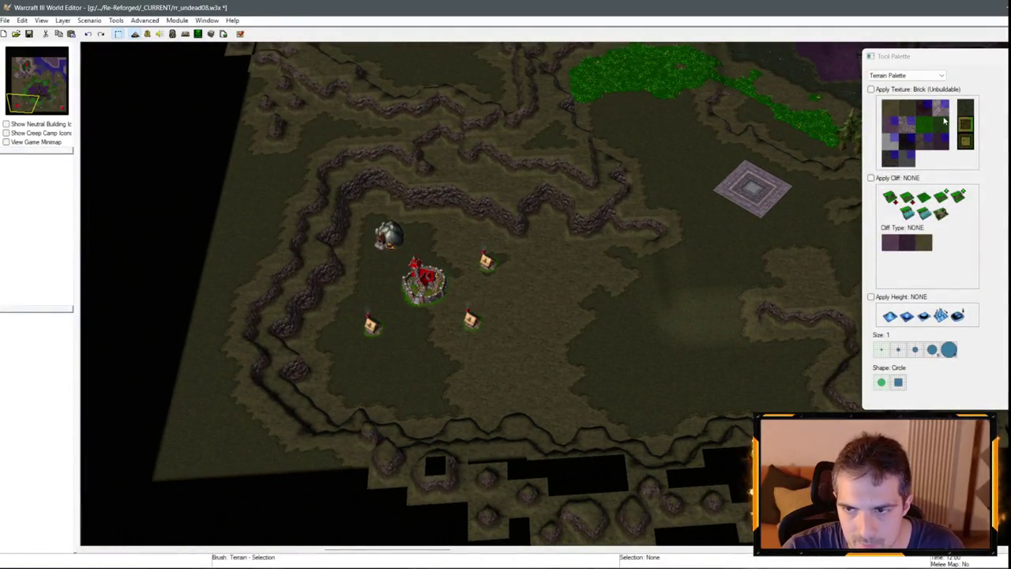
{"action": "left_click", "coordinate": [944, 120]}
{"action": "scroll", "coordinate": [579, 328], "scroll_direction": "up", "scroll_amount": 5}
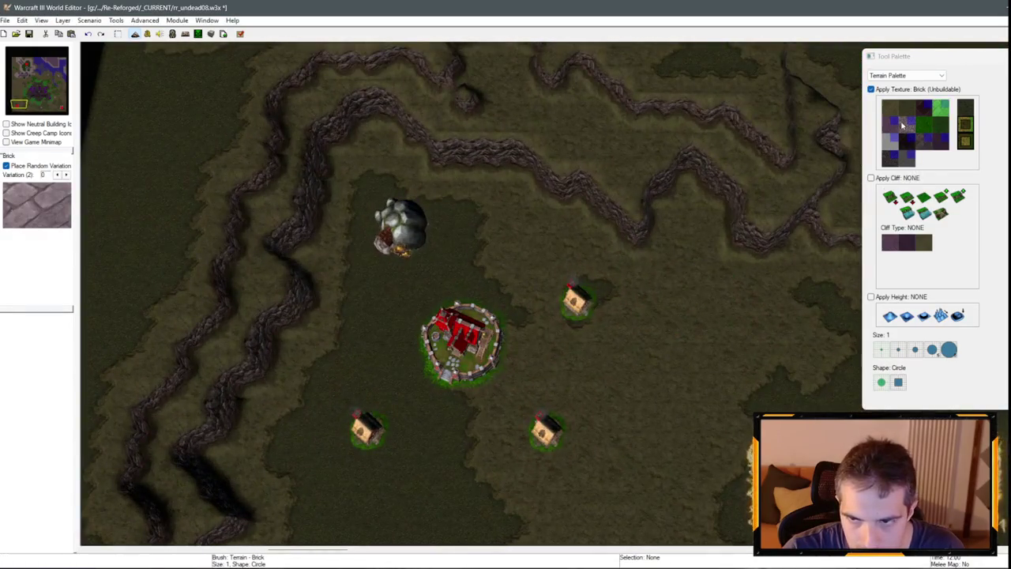
{"action": "left_click", "coordinate": [903, 125]}
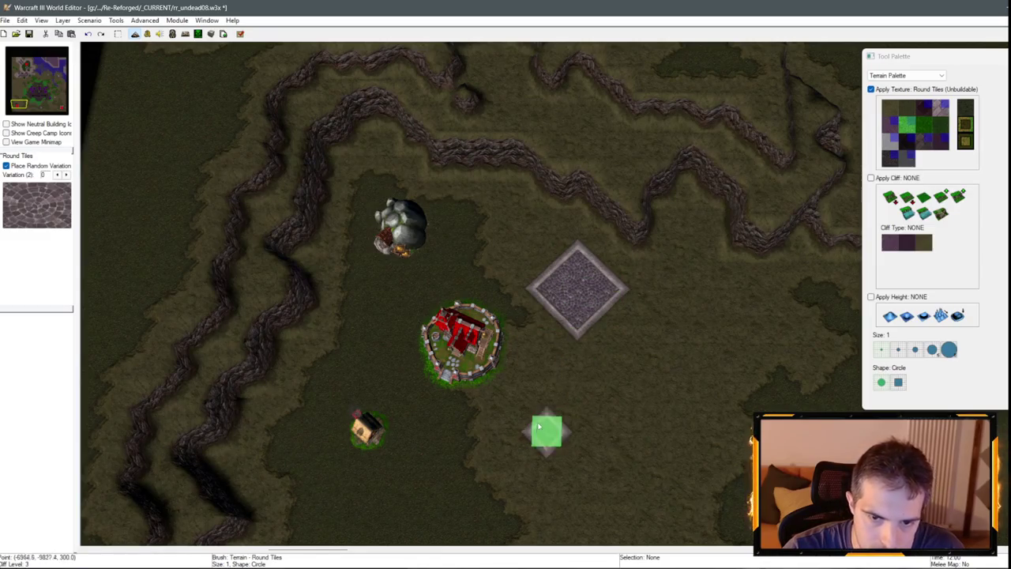
Undo two stray Round Tiles patches near the farm and pan to reveal more land.
{"action": "key", "text": "ctrl+z"}
{"action": "key", "text": "ctrl+z"}
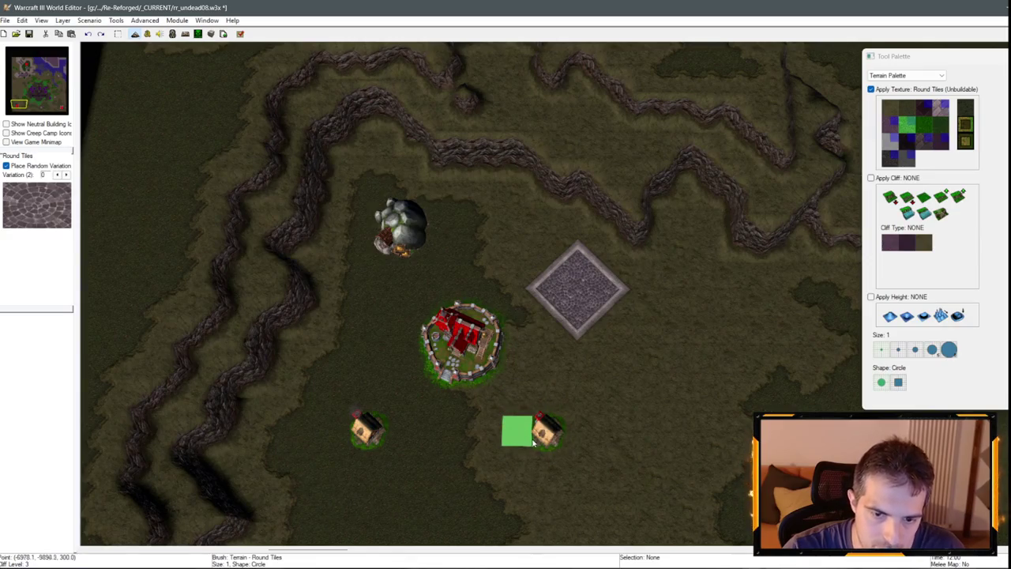
{"action": "key", "text": "ctrl+z"}
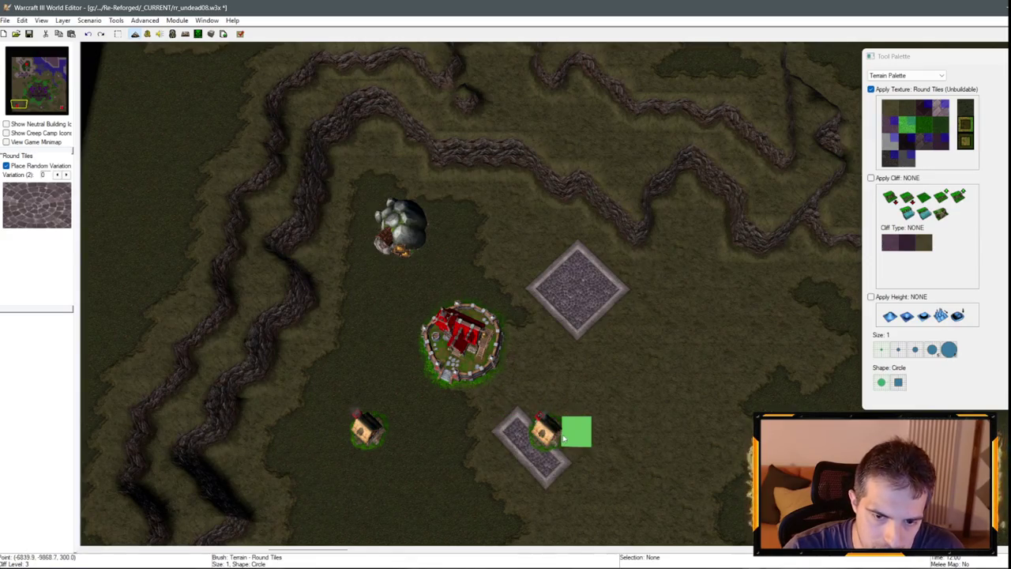
{"action": "key", "text": "Left"}
{"action": "key", "text": "Down"}
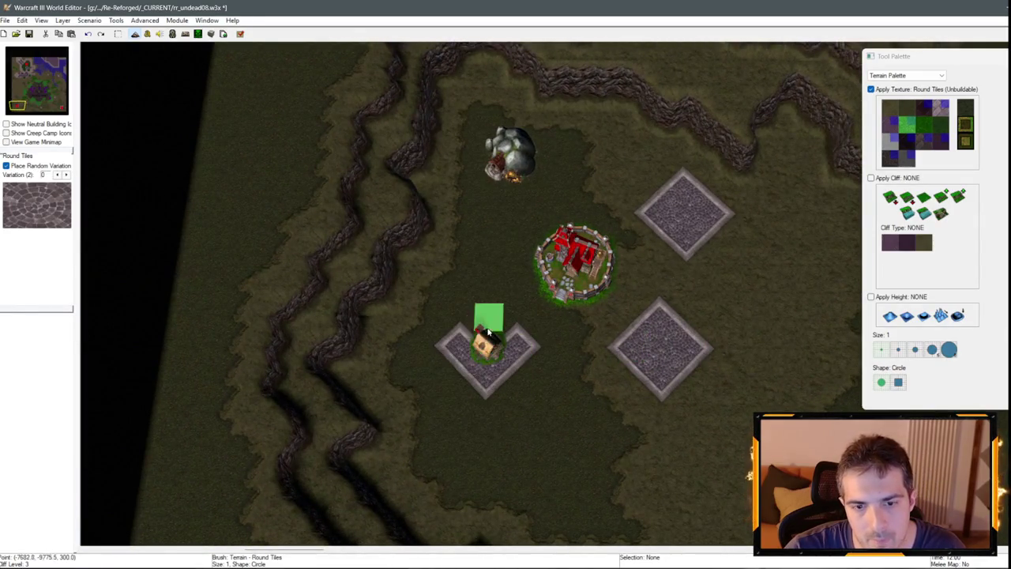
Rotate the camera so the plazas look square and switch to the Unit Palette.
{"action": "key", "text": "ctrl+Right"}
{"action": "key", "text": "ctrl+z"}
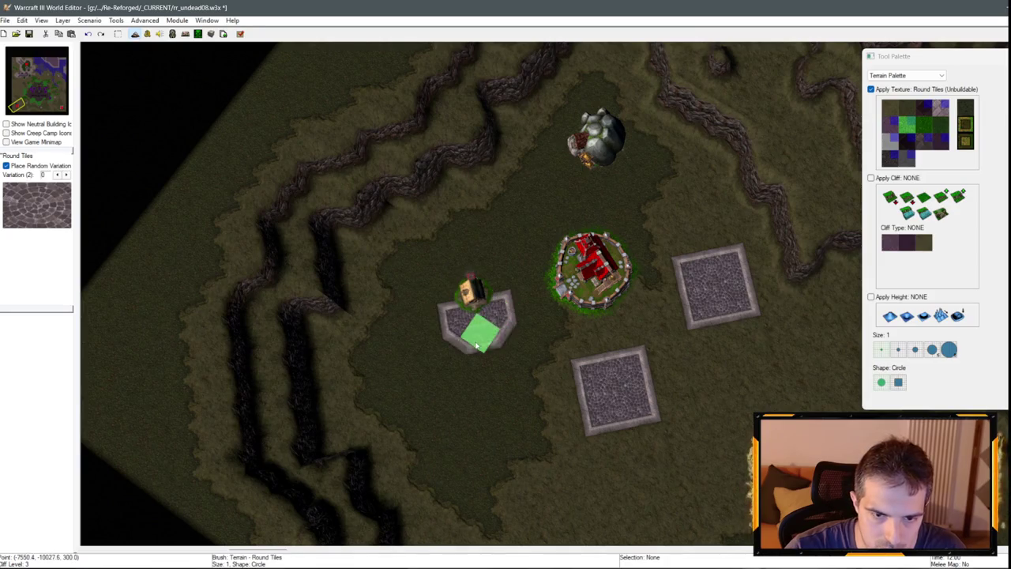
{"action": "key", "text": "ctrl+Right"}
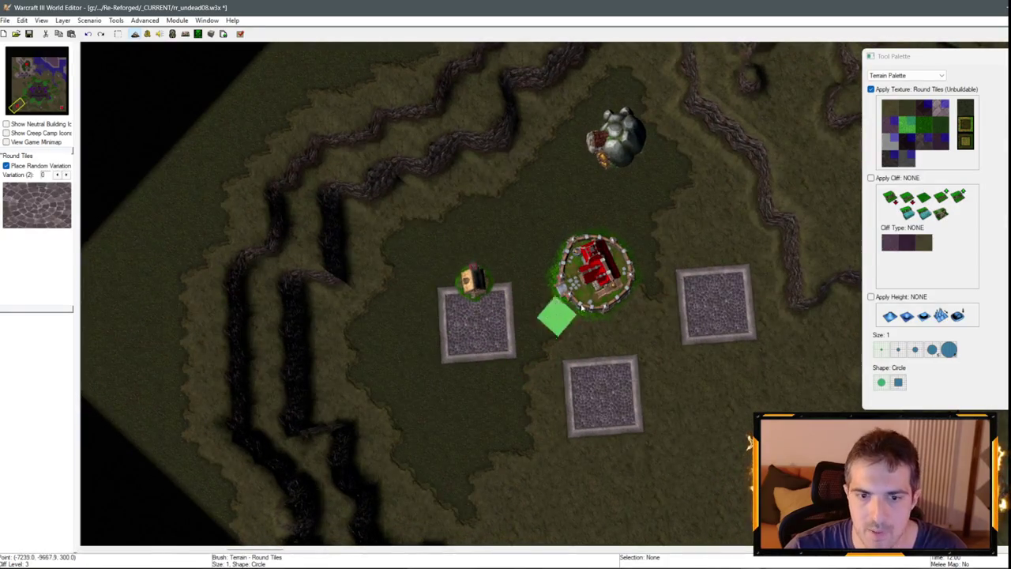
{"action": "left_click", "coordinate": [906, 75]}
{"action": "left_click", "coordinate": [890, 99]}
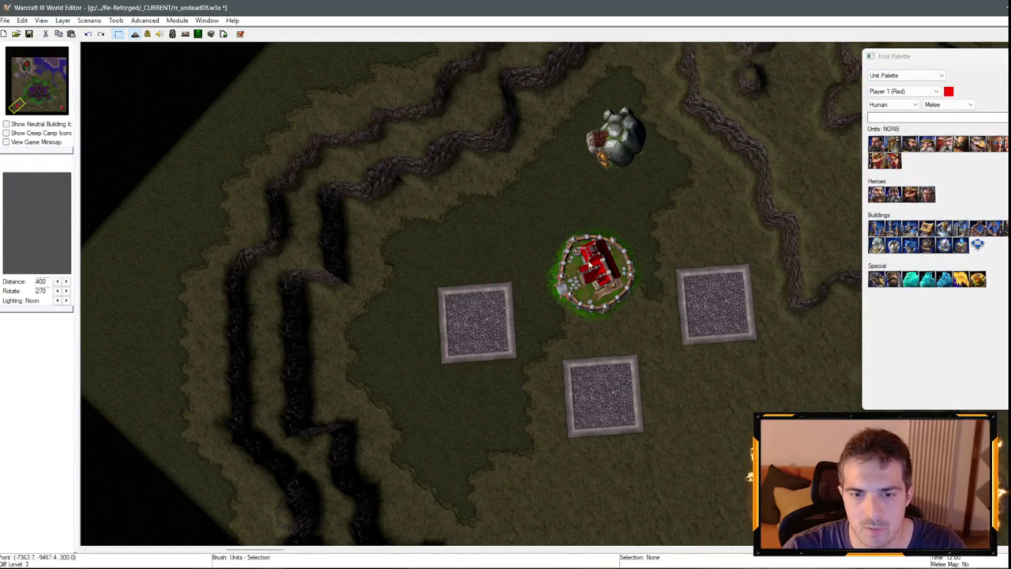
Select the Town Hall, then return to the Terrain Palette to paint Brick between the plazas.
{"action": "left_click", "coordinate": [591, 266]}
{"action": "left_click", "coordinate": [885, 76]}
{"action": "left_click", "coordinate": [885, 83]}
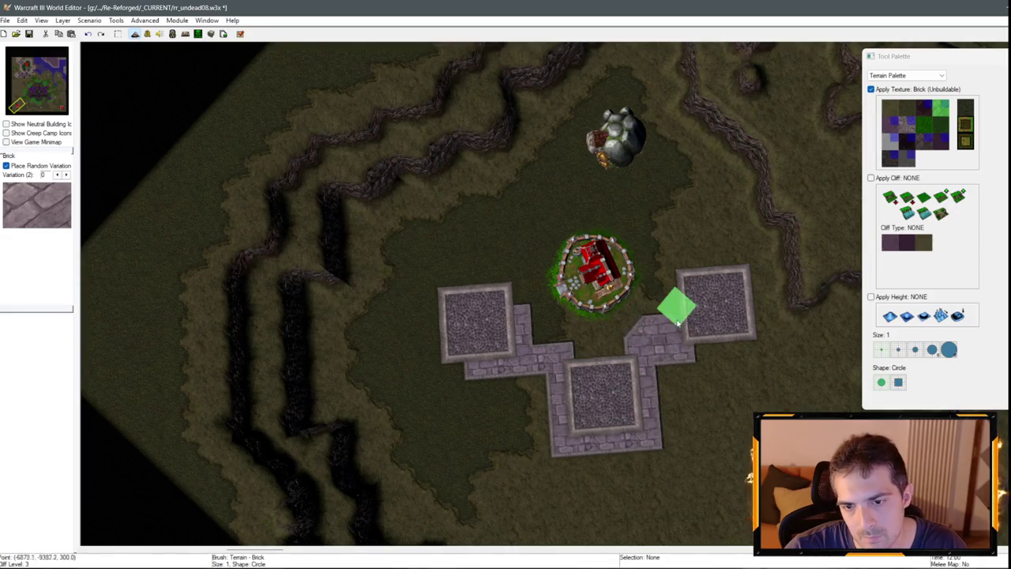
{"action": "scroll", "coordinate": [695, 342], "scroll_direction": "down", "scroll_amount": 5}
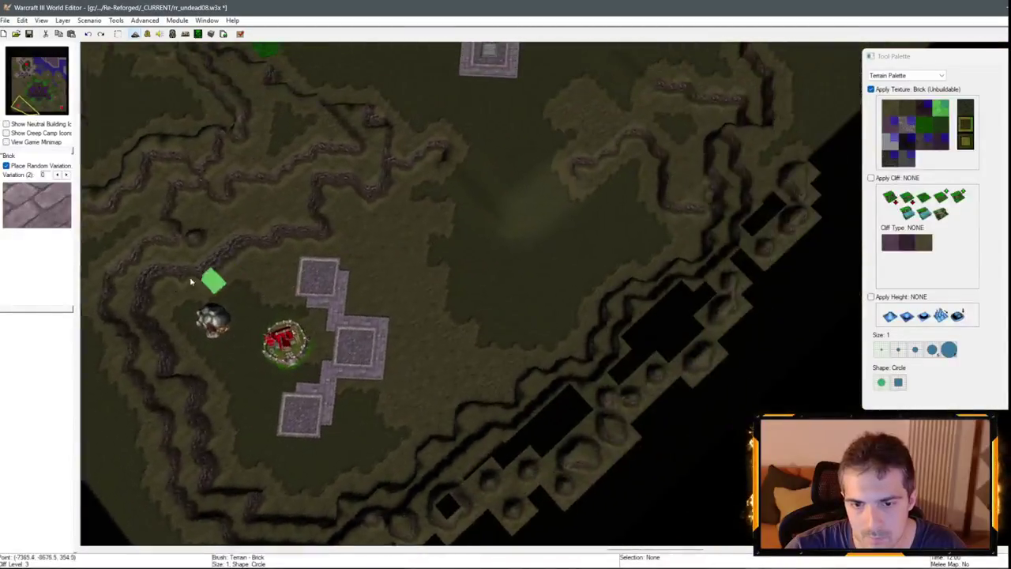
{"action": "scroll", "coordinate": [420, 451], "scroll_direction": "down", "scroll_amount": 5}
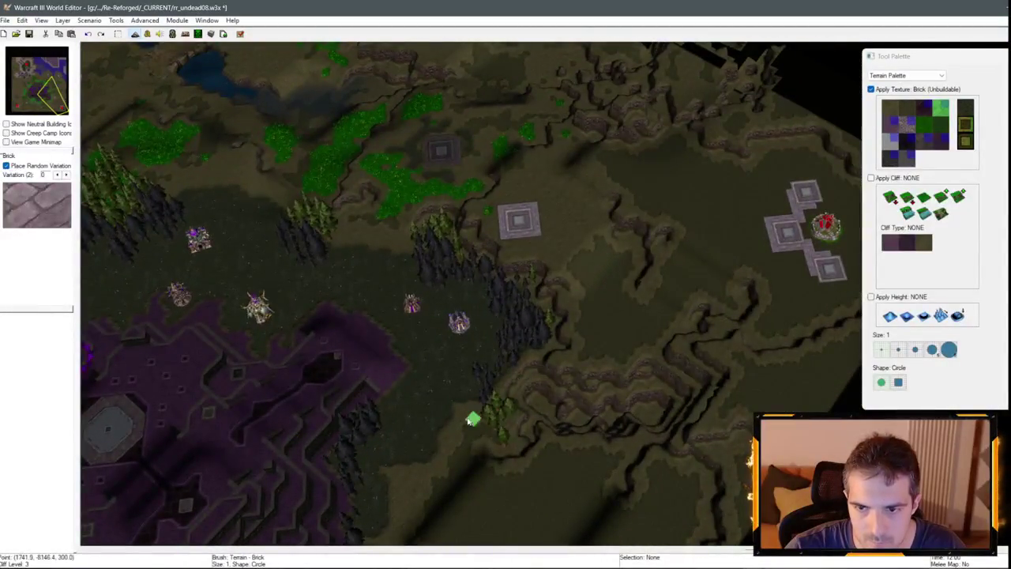
{"action": "scroll", "coordinate": [469, 421], "scroll_direction": "up", "scroll_amount": 5}
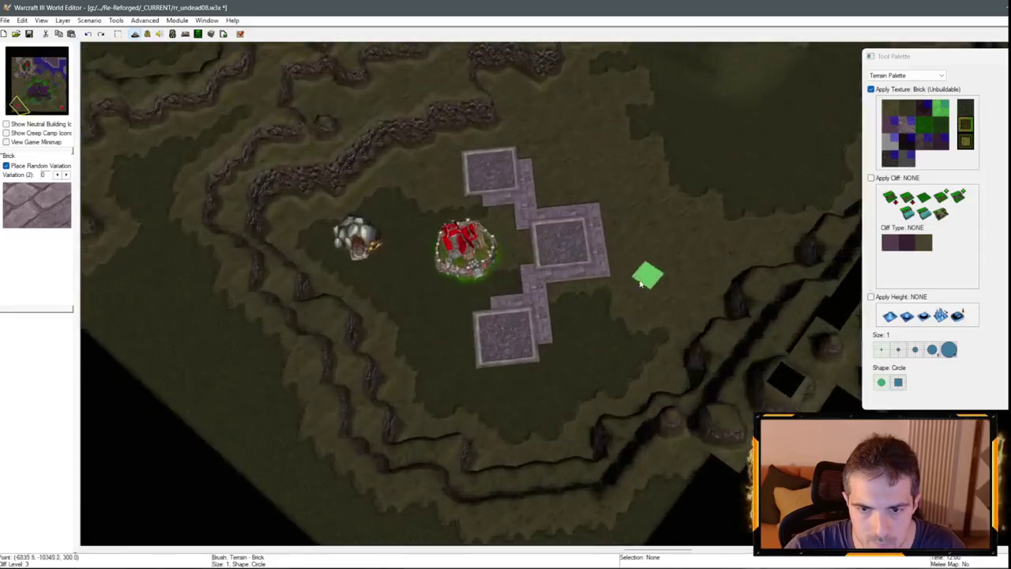
{"action": "scroll", "coordinate": [641, 283], "scroll_direction": "up", "scroll_amount": 2}
Paint White Marble squares into the plaza centres, then switch to the Unit Palette.
{"action": "left_click", "coordinate": [907, 141]}
{"action": "left_click", "coordinate": [890, 142]}
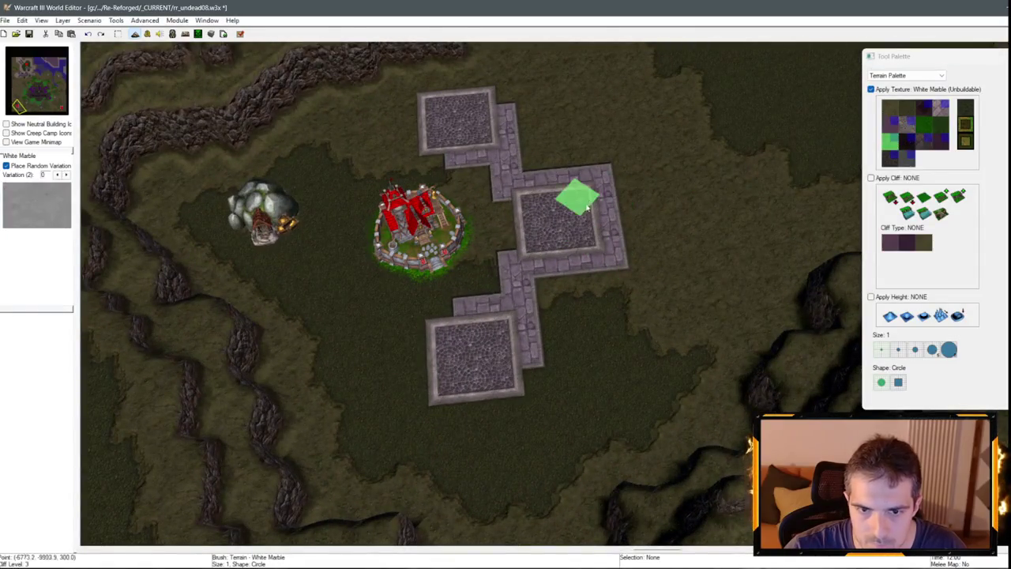
{"action": "left_click", "coordinate": [557, 217]}
{"action": "scroll", "coordinate": [727, 185], "scroll_direction": "up", "scroll_amount": 3}
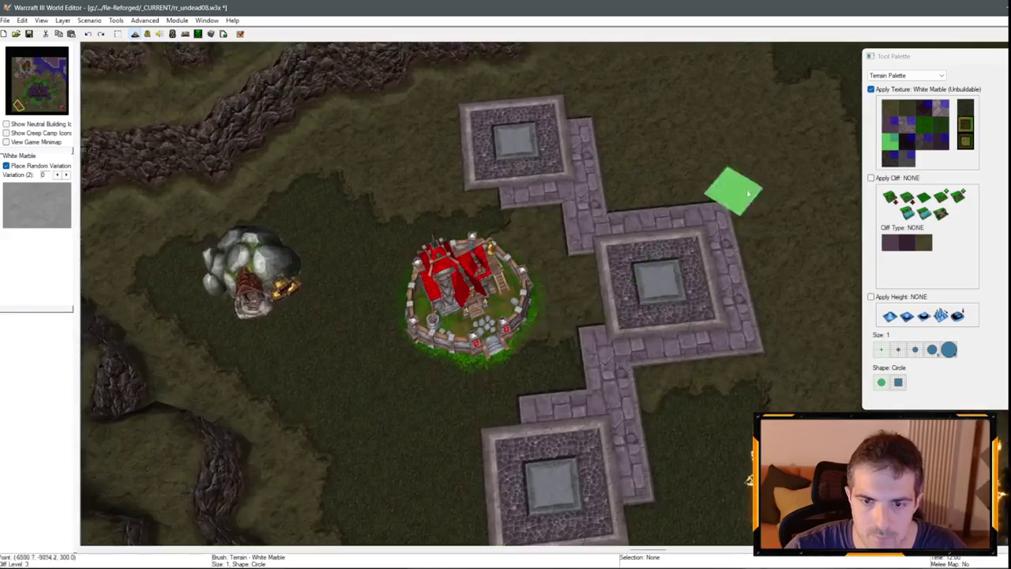
{"action": "right_click", "coordinate": [727, 185]}
{"action": "left_click", "coordinate": [889, 77]}
{"action": "left_click", "coordinate": [888, 94]}
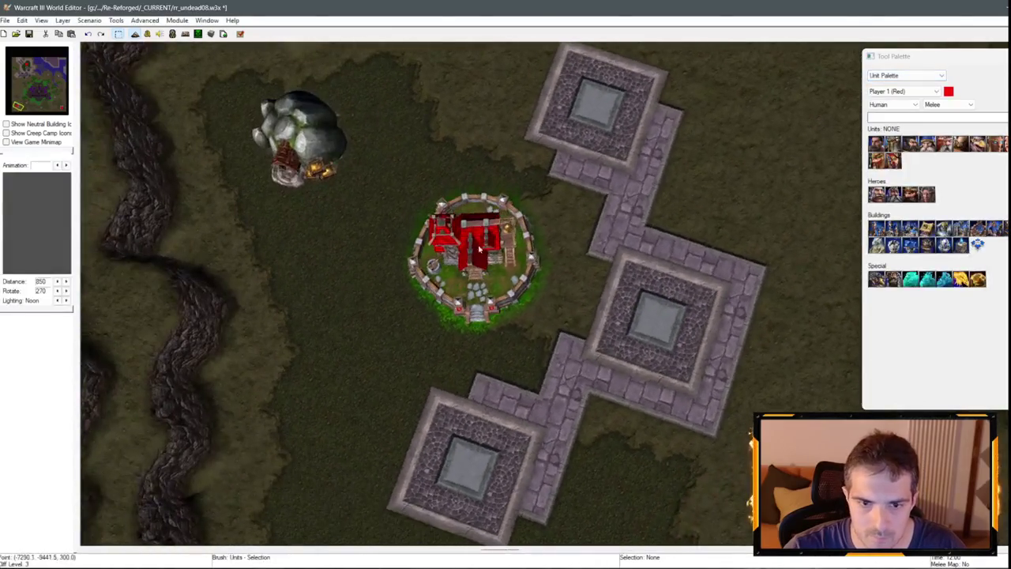
Select the gold mine, then clear the selection.
{"action": "left_click", "coordinate": [506, 269]}
{"action": "left_click", "coordinate": [316, 198]}
{"action": "scroll", "coordinate": [529, 213], "scroll_direction": "down", "scroll_amount": 5}
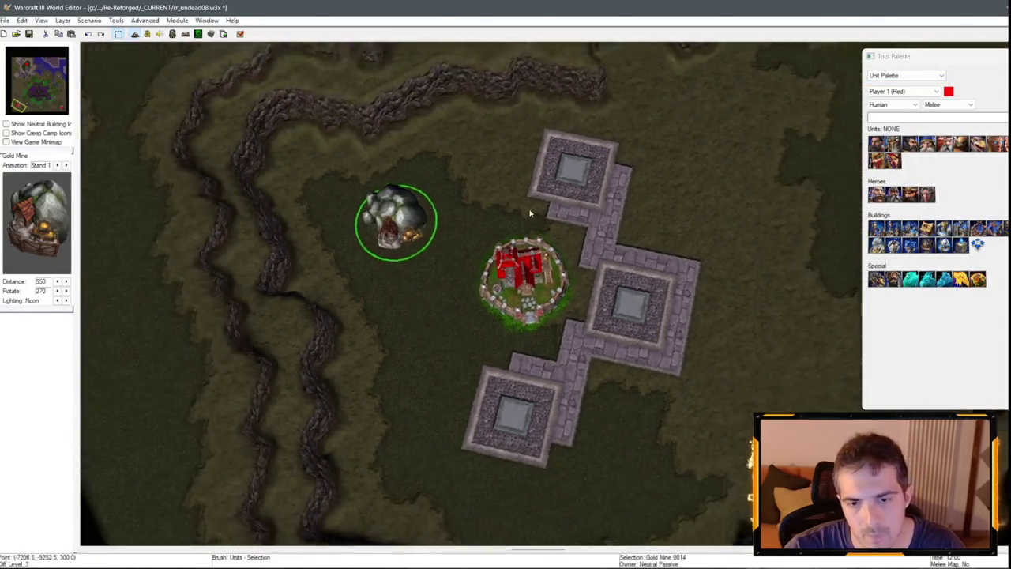
{"action": "left_click", "coordinate": [632, 221]}
{"action": "scroll", "coordinate": [482, 302], "scroll_direction": "up", "scroll_amount": 5}
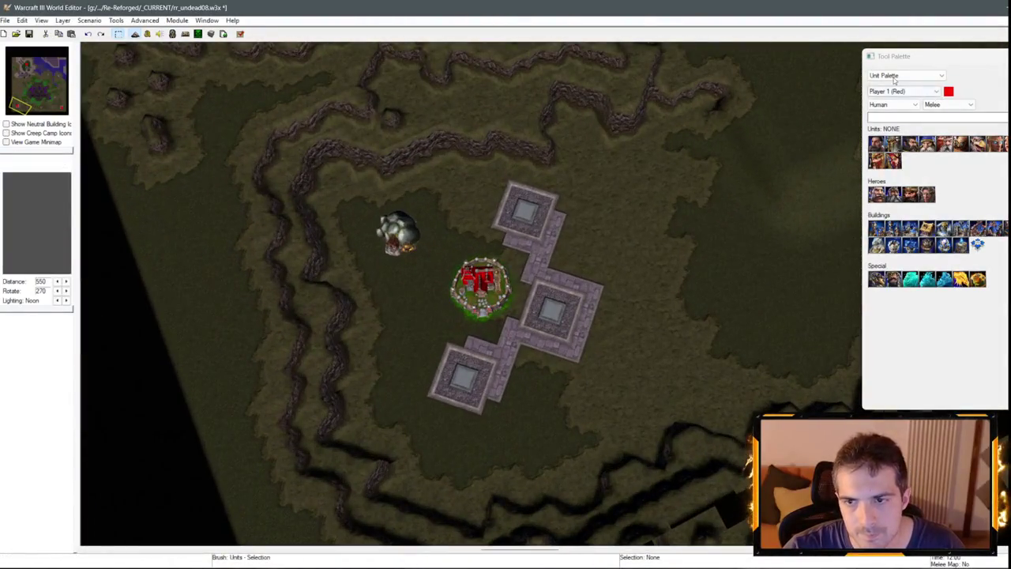
Set the Unit Palette race to Undead, pick the Necropolis, and turn on the pathing overlay.
{"action": "left_click", "coordinate": [895, 77]}
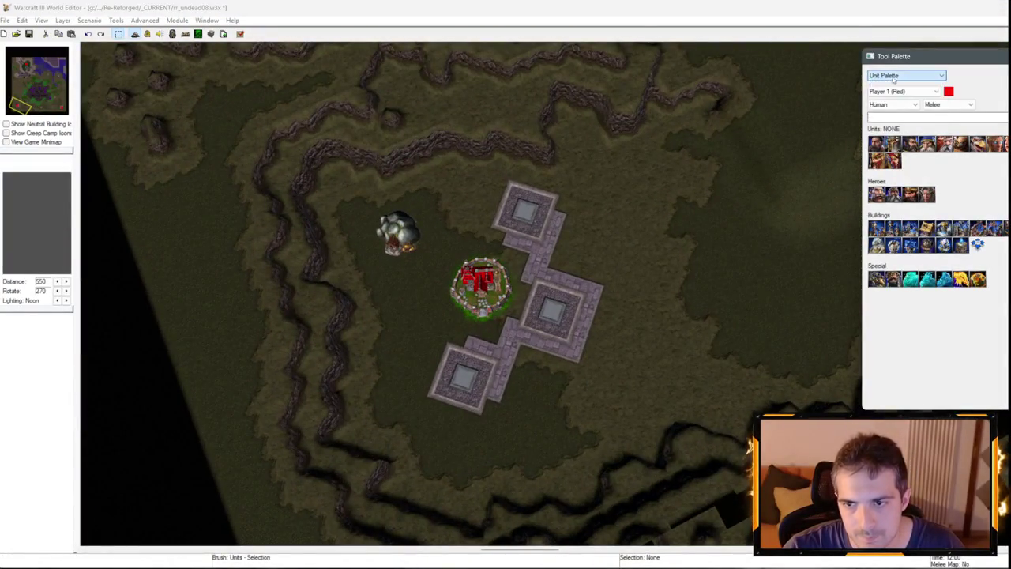
{"action": "left_click", "coordinate": [893, 106]}
{"action": "left_click", "coordinate": [883, 129]}
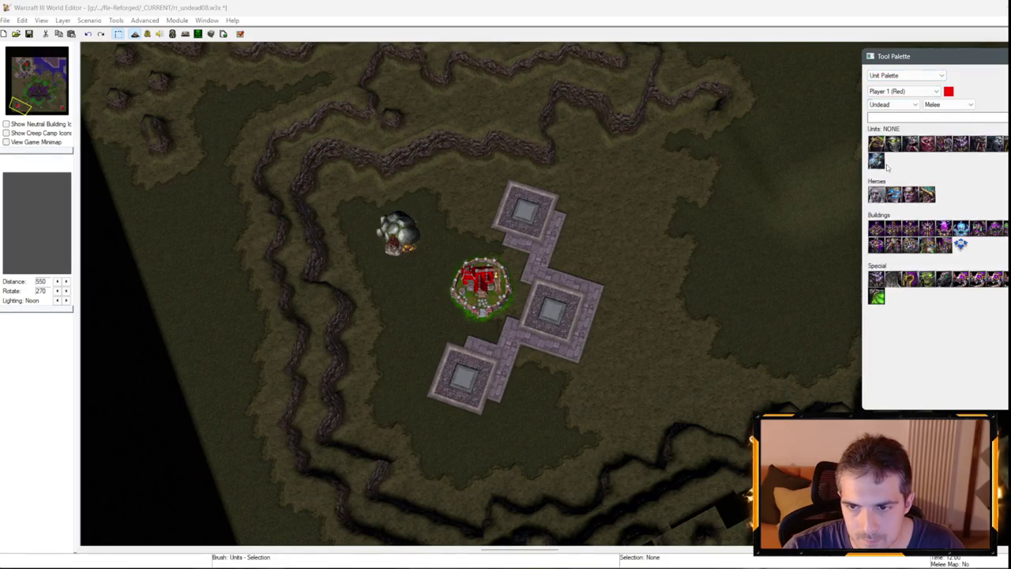
{"action": "left_click", "coordinate": [876, 228]}
{"action": "scroll", "coordinate": [399, 310], "scroll_direction": "down", "scroll_amount": 2}
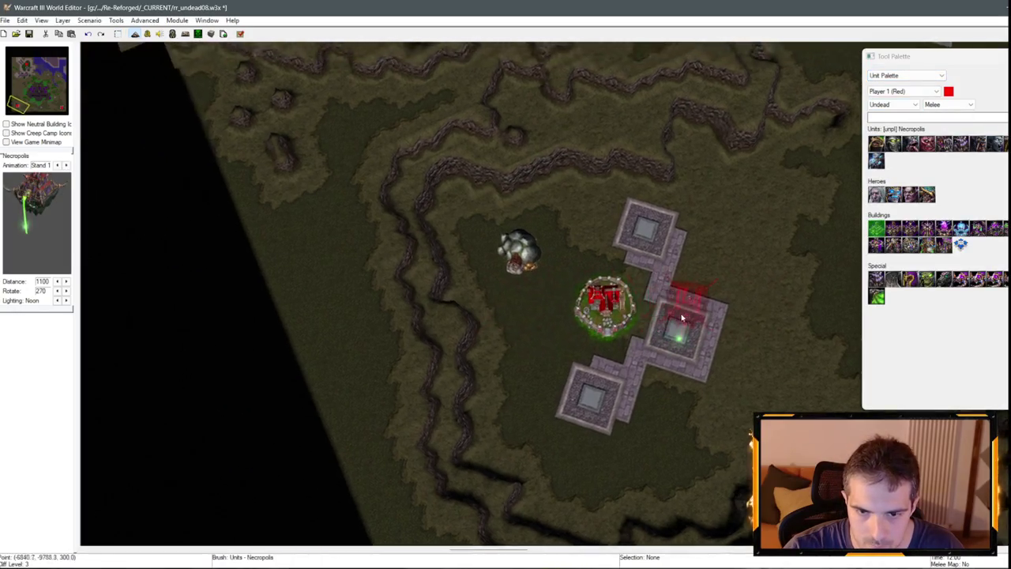
{"action": "scroll", "coordinate": [677, 293], "scroll_direction": "up", "scroll_amount": 4}
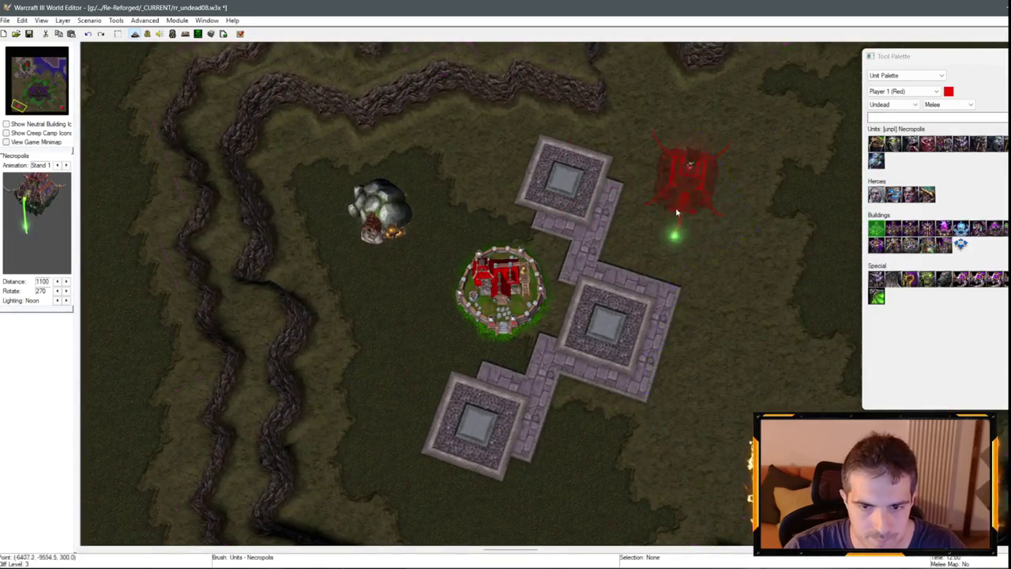
{"action": "key", "text": "p"}
{"action": "right_click", "coordinate": [515, 291]}
Move the Town Hall aside to the upper right, then drag it back to the centre.
{"action": "left_click_drag", "start_coordinate": [515, 290], "coordinate": [831, 175]}
{"action": "left_click", "coordinate": [876, 228]}
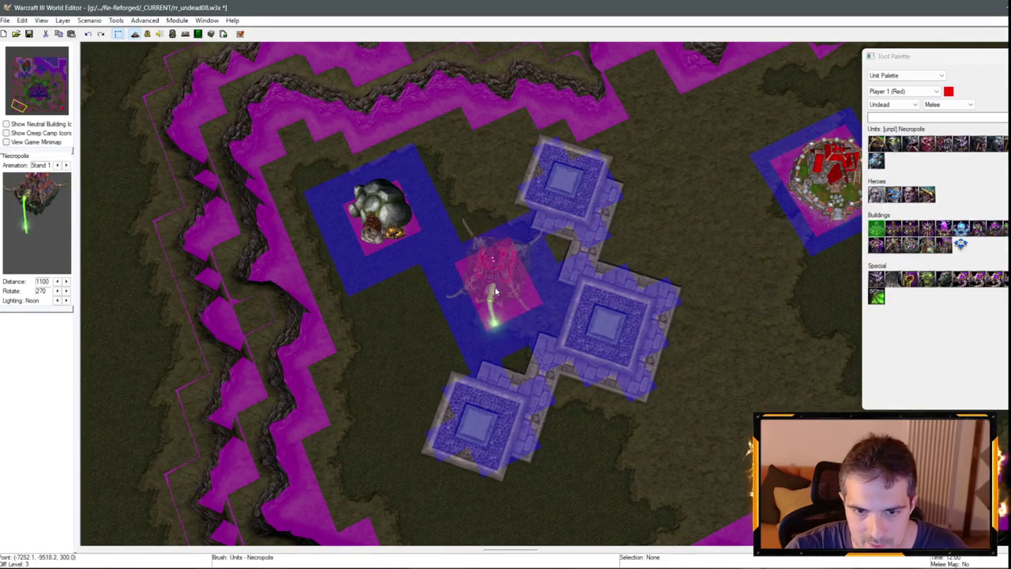
{"action": "right_click", "coordinate": [700, 288]}
{"action": "left_click", "coordinate": [783, 181]}
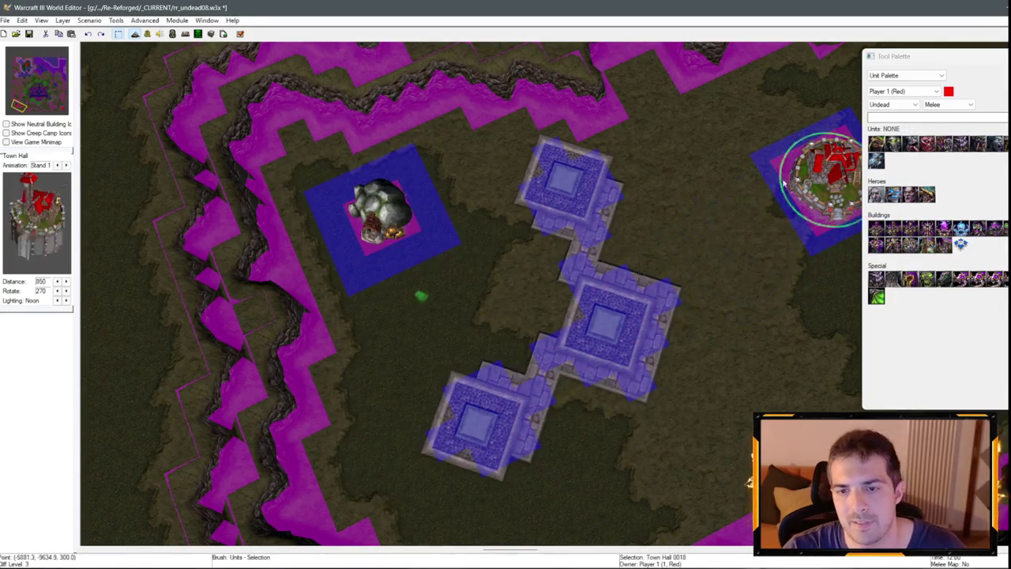
{"action": "left_click_drag", "start_coordinate": [784, 182], "coordinate": [474, 282]}
{"action": "scroll", "coordinate": [609, 249], "scroll_direction": "down", "scroll_amount": 3}
Preview the base from the in-game camera with Ctrl+Shift+C.
{"action": "key", "text": "ctrl+shift+c"}
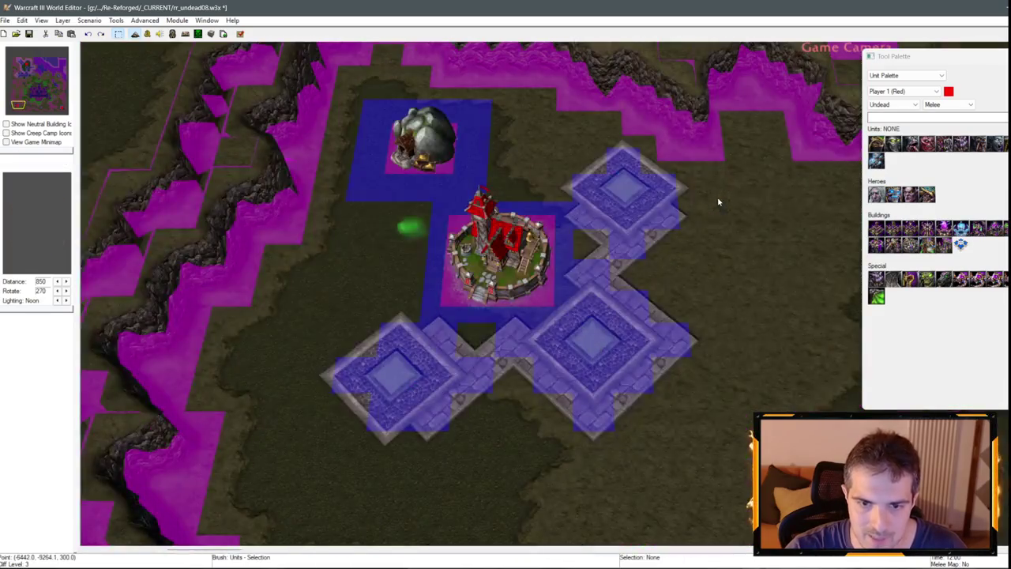
{"action": "scroll", "coordinate": [643, 248], "scroll_direction": "down", "scroll_amount": 5}
{"action": "scroll", "coordinate": [490, 411], "scroll_direction": "up", "scroll_amount": 8}
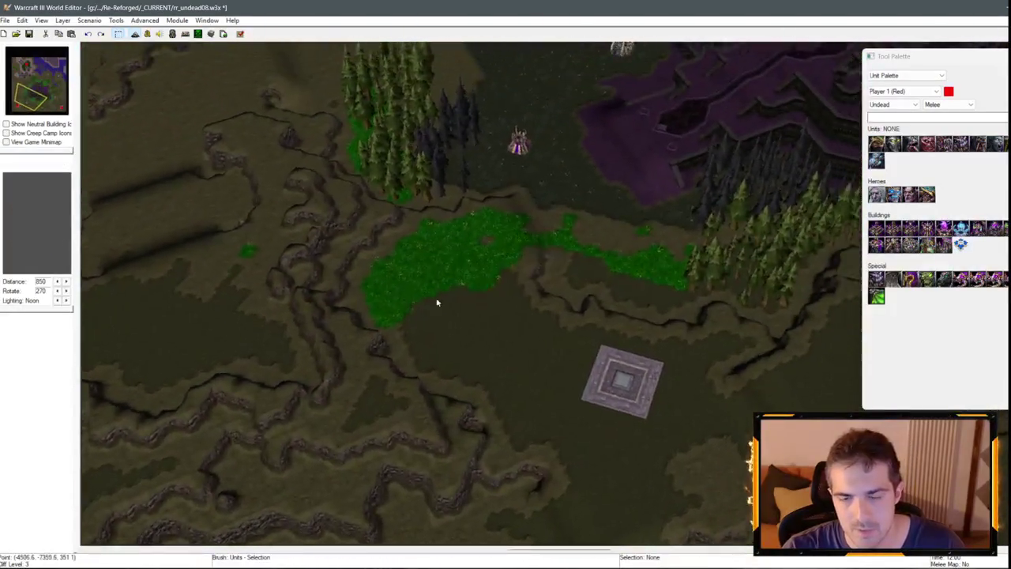
{"action": "scroll", "coordinate": [458, 305], "scroll_direction": "down", "scroll_amount": 5}
{"action": "scroll", "coordinate": [490, 300], "scroll_direction": "up", "scroll_amount": 8}
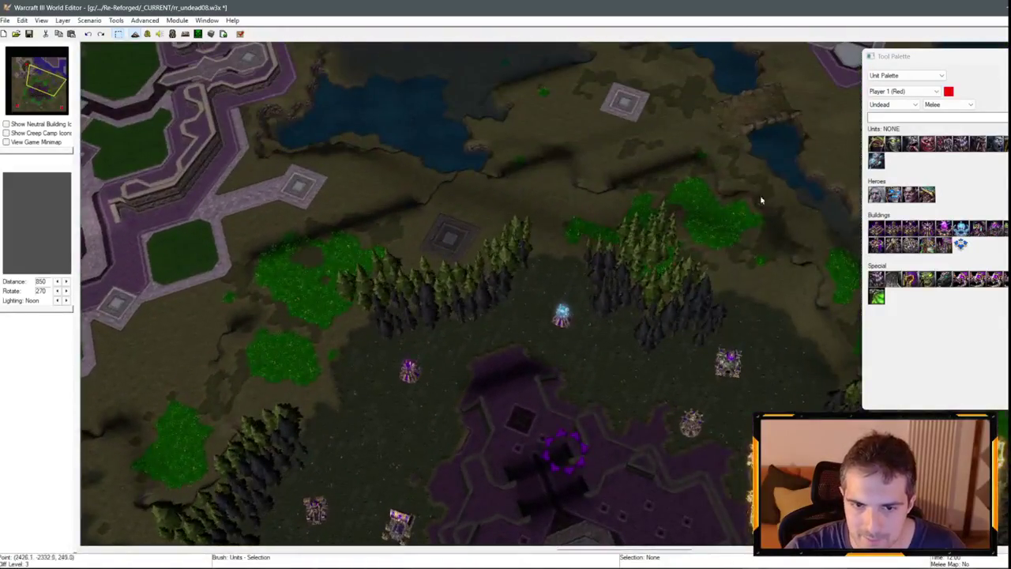
{"action": "left_click", "coordinate": [921, 75]}
Paint Blight around the pyramid and along the trees.
{"action": "left_click", "coordinate": [917, 83]}
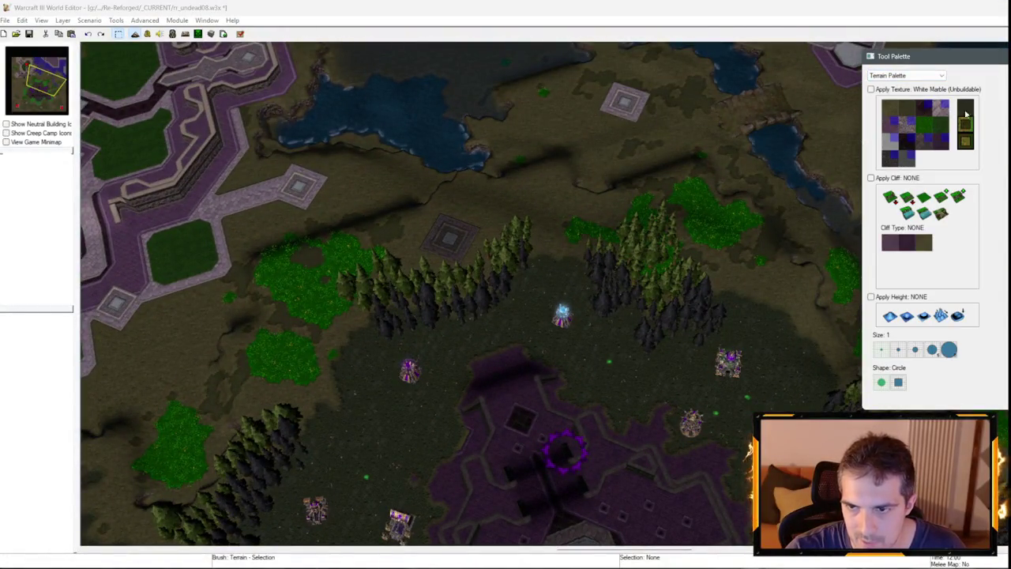
{"action": "left_click", "coordinate": [965, 111]}
{"action": "scroll", "coordinate": [624, 316], "scroll_direction": "up", "scroll_amount": 5}
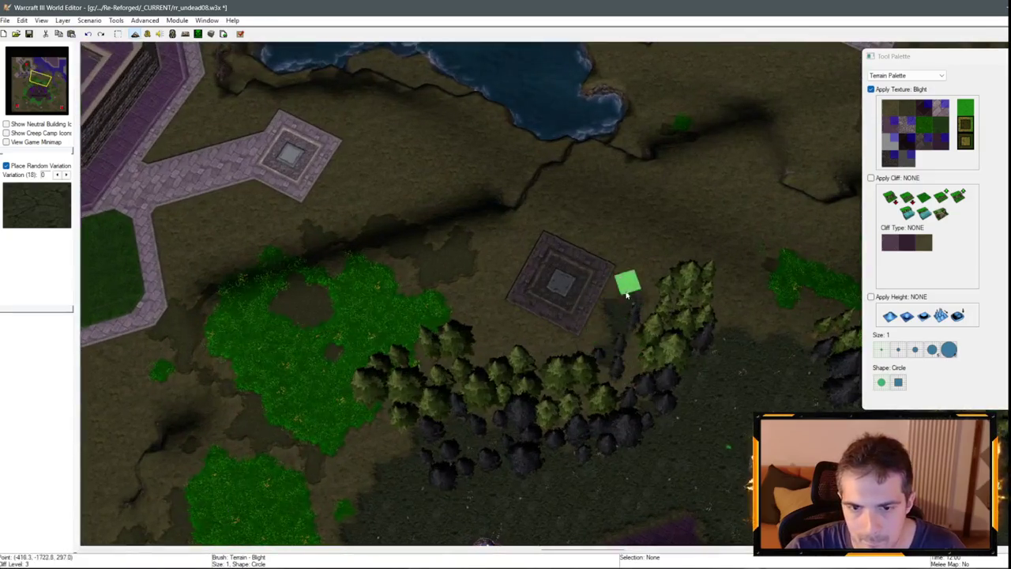
{"action": "mouse_move", "coordinate": [627, 292]}
{"action": "left_mouse_down"}
{"action": "mouse_move", "coordinate": [576, 197]}
{"action": "mouse_move", "coordinate": [497, 298]}
{"action": "mouse_move", "coordinate": [515, 339]}
{"action": "mouse_move", "coordinate": [674, 407]}
{"action": "mouse_move", "coordinate": [605, 284]}
{"action": "mouse_move", "coordinate": [515, 181]}
{"action": "mouse_move", "coordinate": [551, 142]}
{"action": "left_mouse_up"}
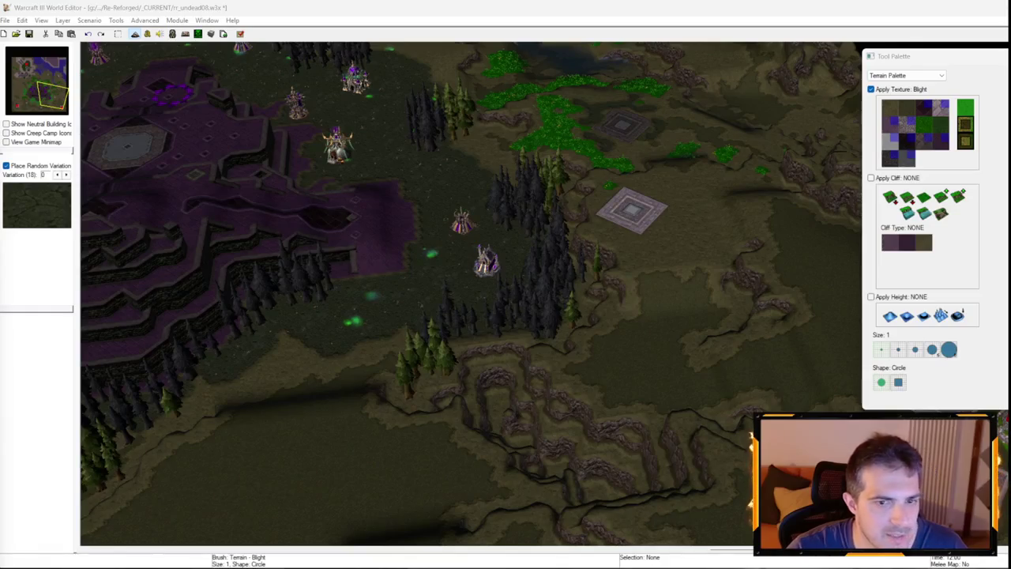
{"action": "scroll", "coordinate": [430, 207], "scroll_direction": "up", "scroll_amount": 2}
{"action": "scroll", "coordinate": [467, 185], "scroll_direction": "down", "scroll_amount": 3}
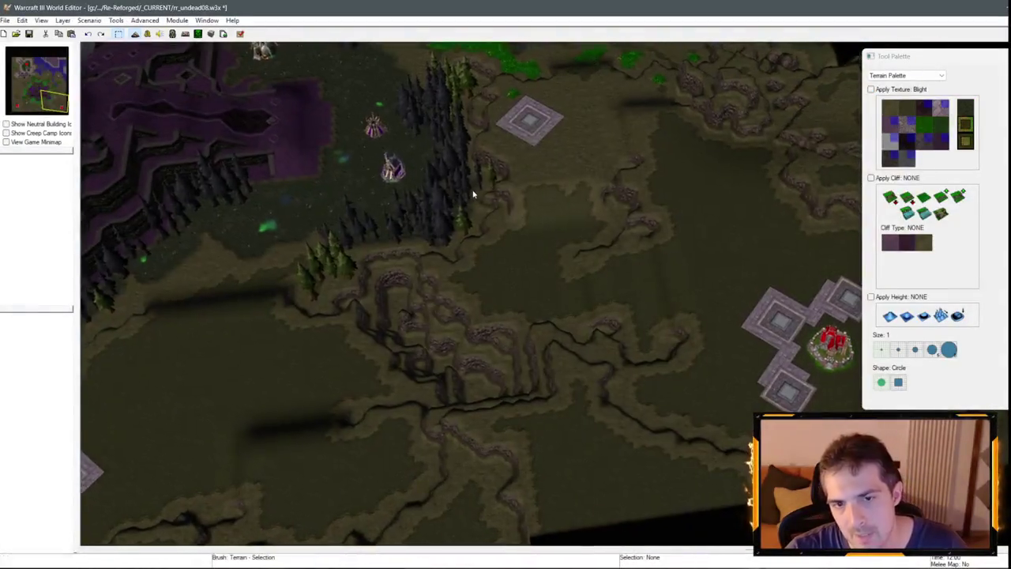
{"action": "scroll", "coordinate": [594, 345], "scroll_direction": "up", "scroll_amount": 4}
{"action": "right_click", "coordinate": [583, 262]}
Zoom the view over to the northern tiled-wall district beside the water.
{"action": "scroll", "coordinate": [434, 255], "scroll_direction": "down", "scroll_amount": 1}
{"action": "scroll", "coordinate": [535, 237], "scroll_direction": "up", "scroll_amount": 3}
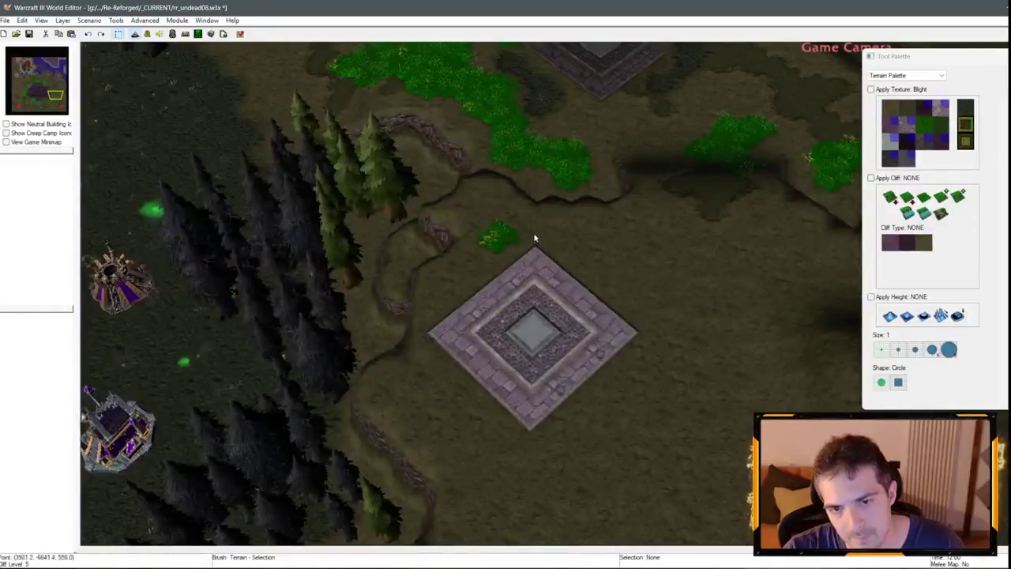
{"action": "scroll", "coordinate": [463, 289], "scroll_direction": "down", "scroll_amount": 3}
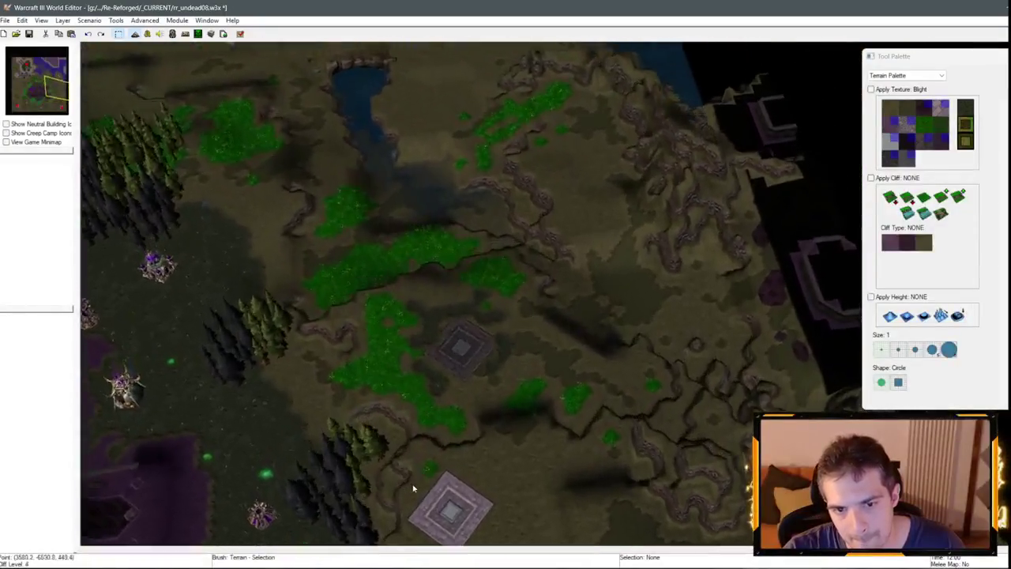
{"action": "scroll", "coordinate": [454, 267], "scroll_direction": "down", "scroll_amount": 2}
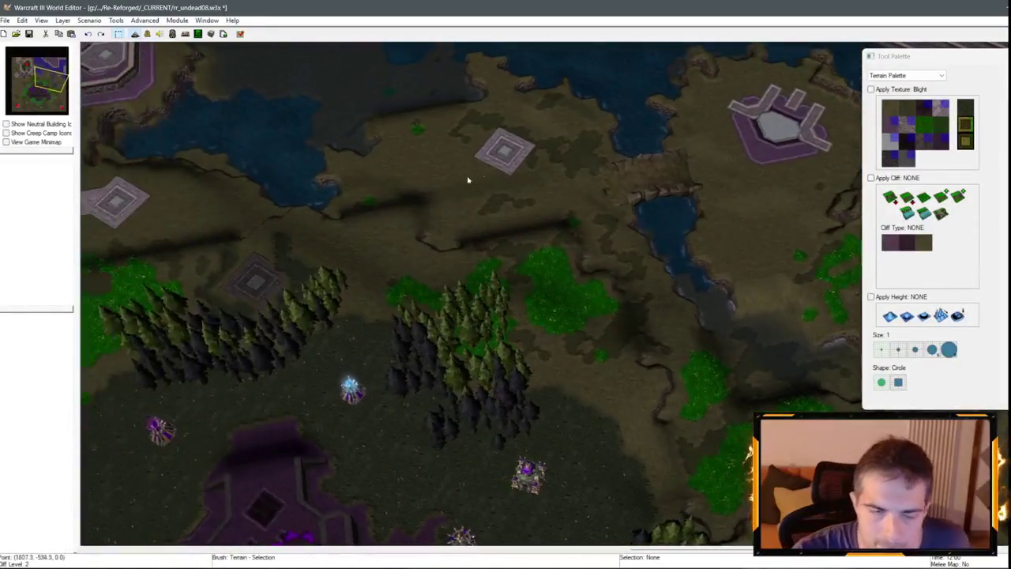
{"action": "scroll", "coordinate": [323, 100], "scroll_direction": "up", "scroll_amount": 2}
{"action": "scroll", "coordinate": [519, 211], "scroll_direction": "down", "scroll_amount": 2}
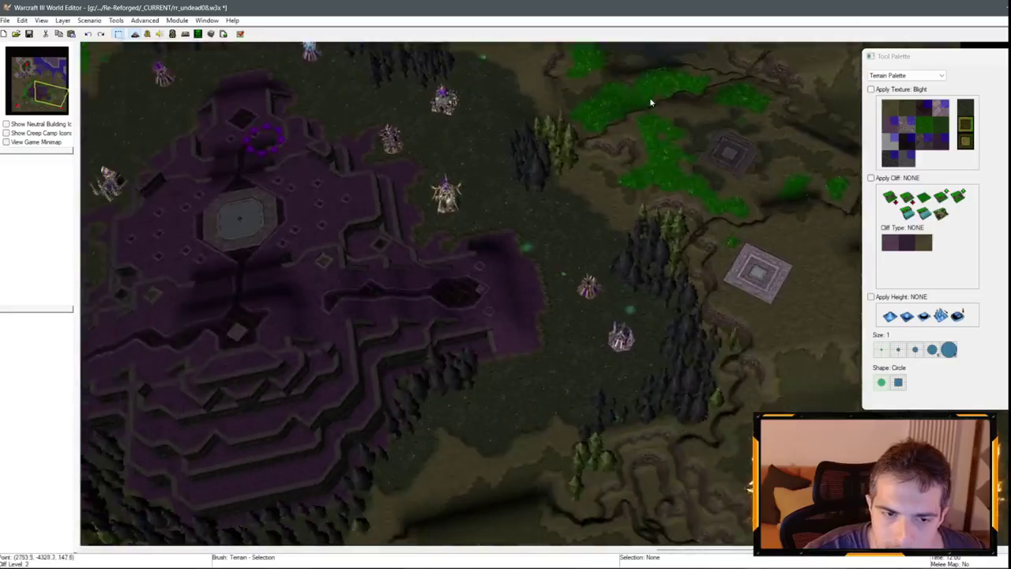
{"action": "scroll", "coordinate": [644, 119], "scroll_direction": "up", "scroll_amount": 2}
{"action": "scroll", "coordinate": [379, 194], "scroll_direction": "down", "scroll_amount": 3}
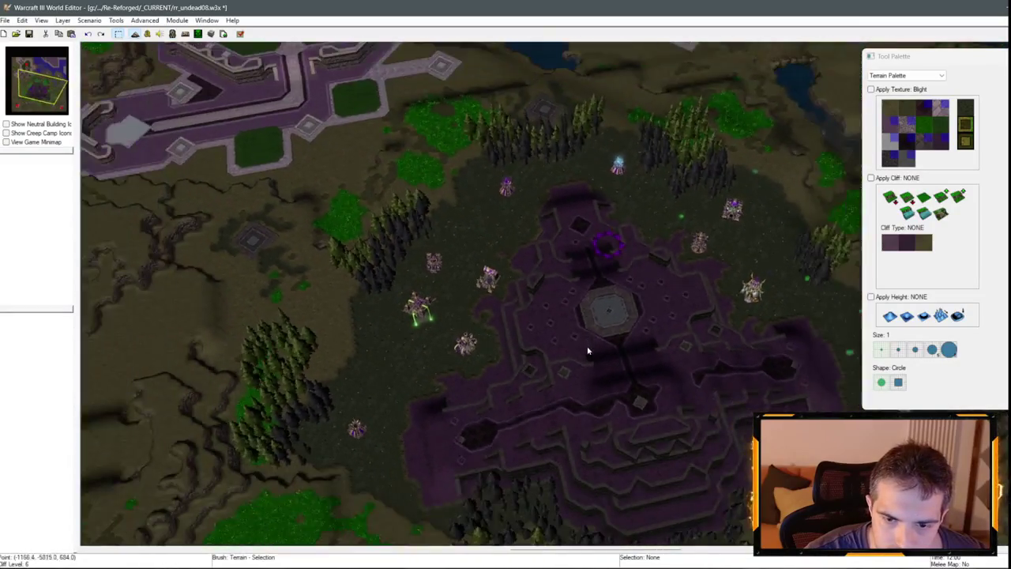
{"action": "scroll", "coordinate": [514, 208], "scroll_direction": "up", "scroll_amount": 3}
{"action": "scroll", "coordinate": [514, 208], "scroll_direction": "up", "scroll_amount": 2}
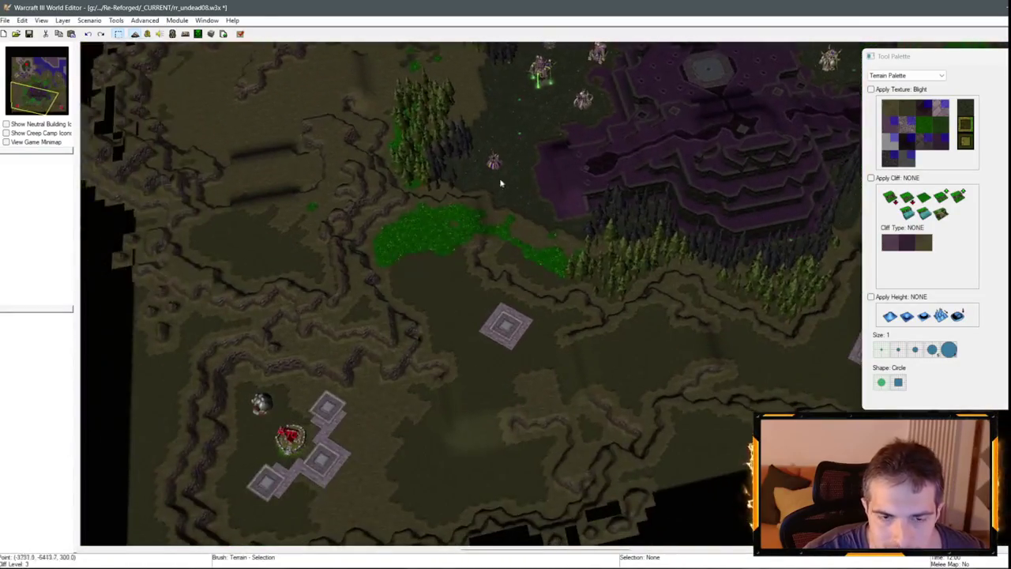
{"action": "scroll", "coordinate": [524, 214], "scroll_direction": "down", "scroll_amount": 1}
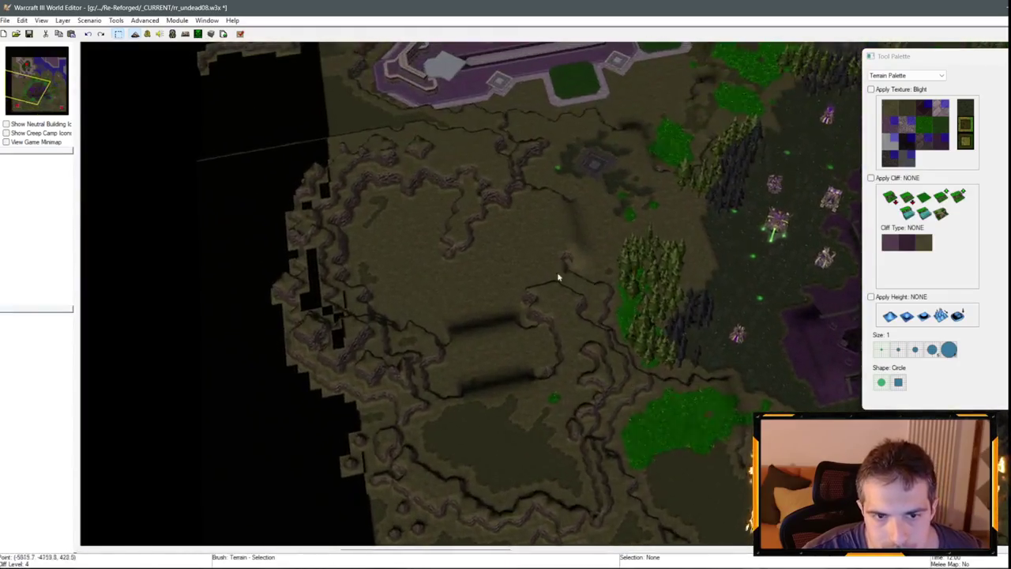
{"action": "scroll", "coordinate": [558, 277], "scroll_direction": "down", "scroll_amount": 2}
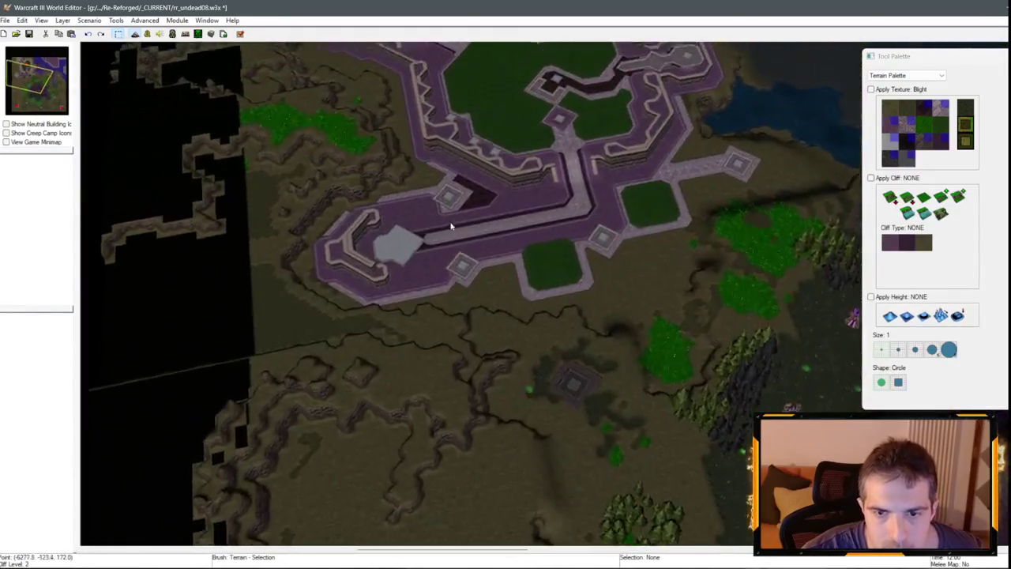
{"action": "scroll", "coordinate": [244, 255], "scroll_direction": "up", "scroll_amount": 2}
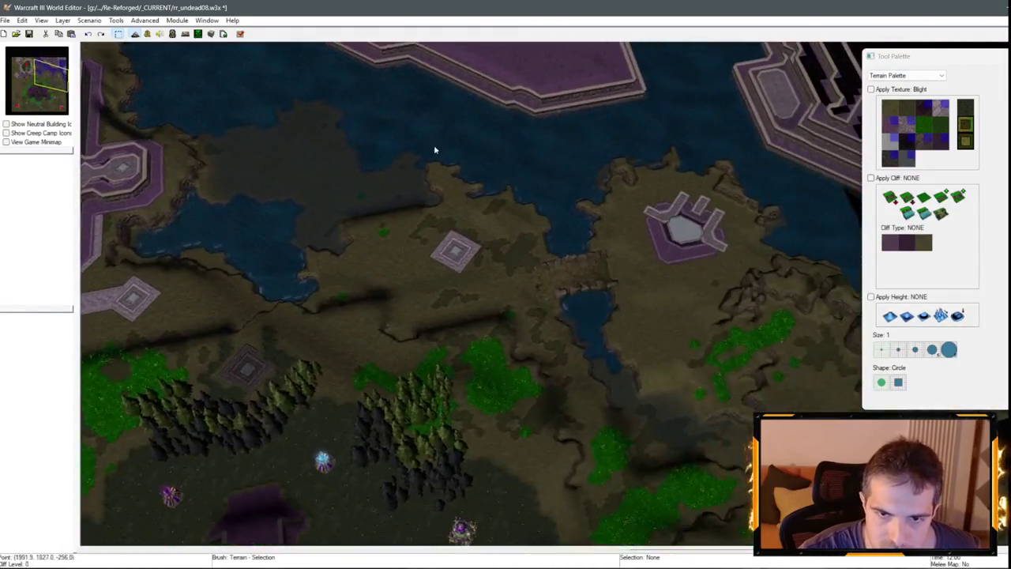
{"action": "scroll", "coordinate": [434, 149], "scroll_direction": "up", "scroll_amount": 3}
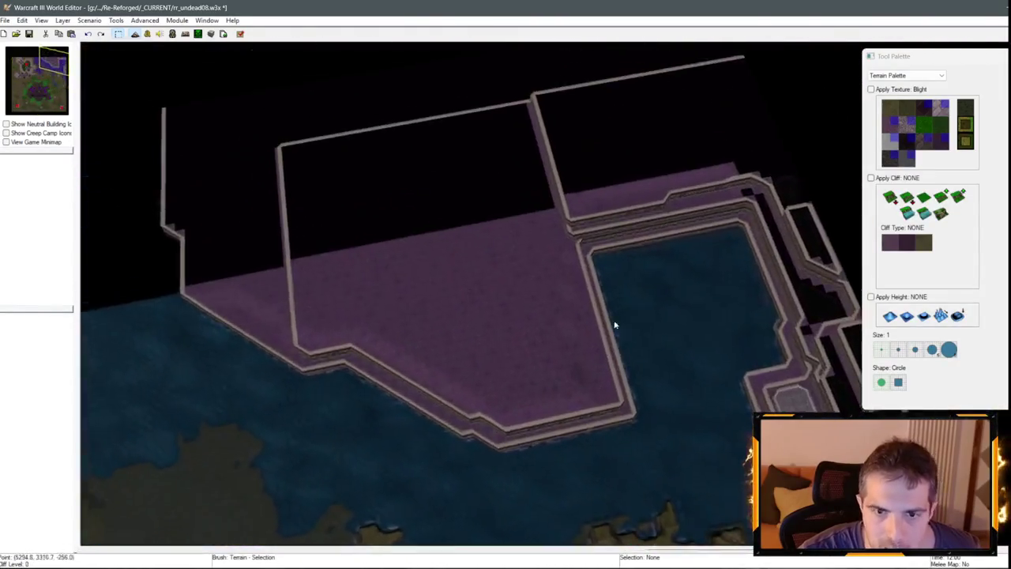
{"action": "scroll", "coordinate": [587, 267], "scroll_direction": "up", "scroll_amount": 1}
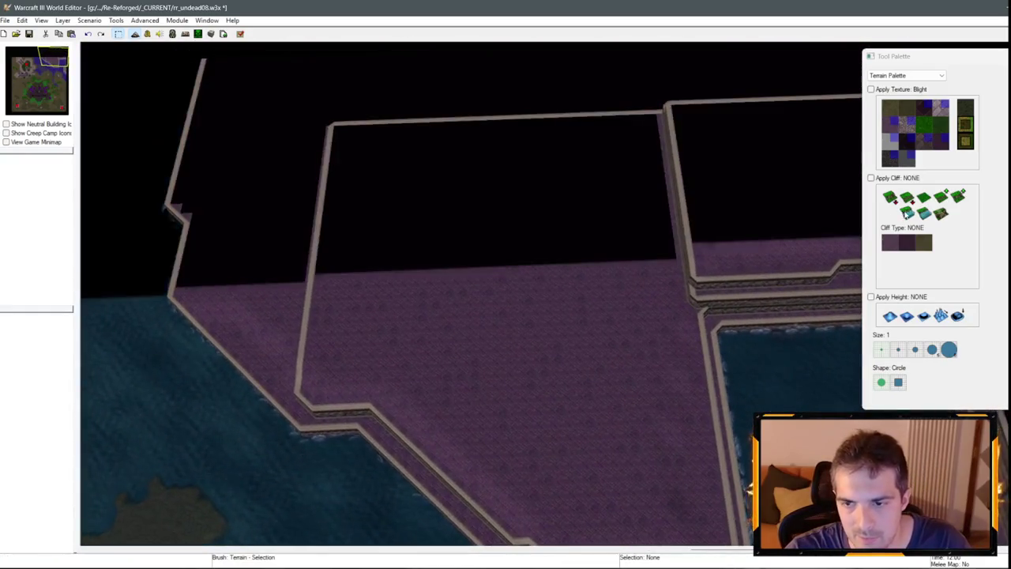
Carve a tiled-wall notch into the inner wall with a size 2 brush.
{"action": "left_click", "coordinate": [897, 351]}
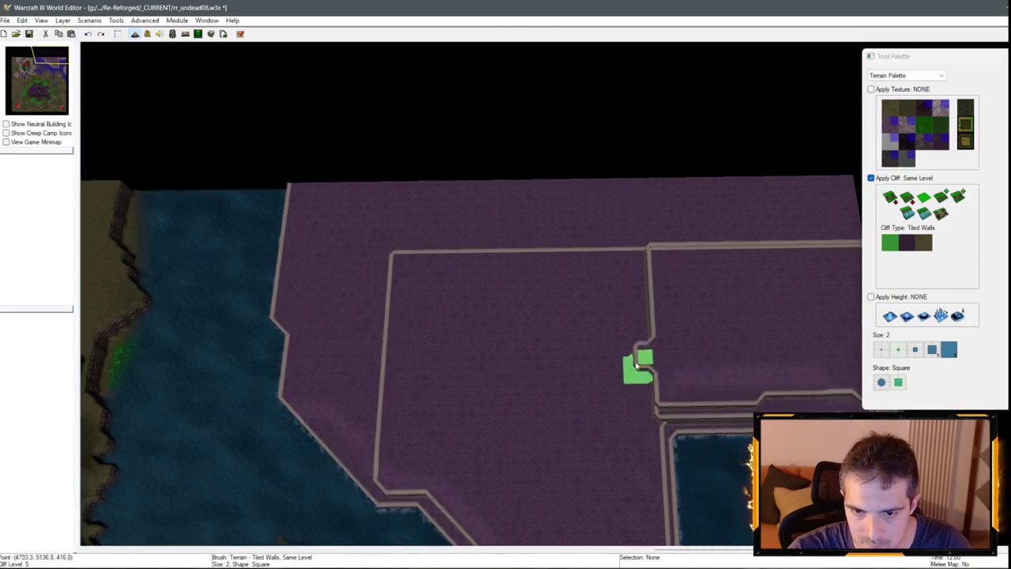
{"action": "left_click", "coordinate": [611, 332]}
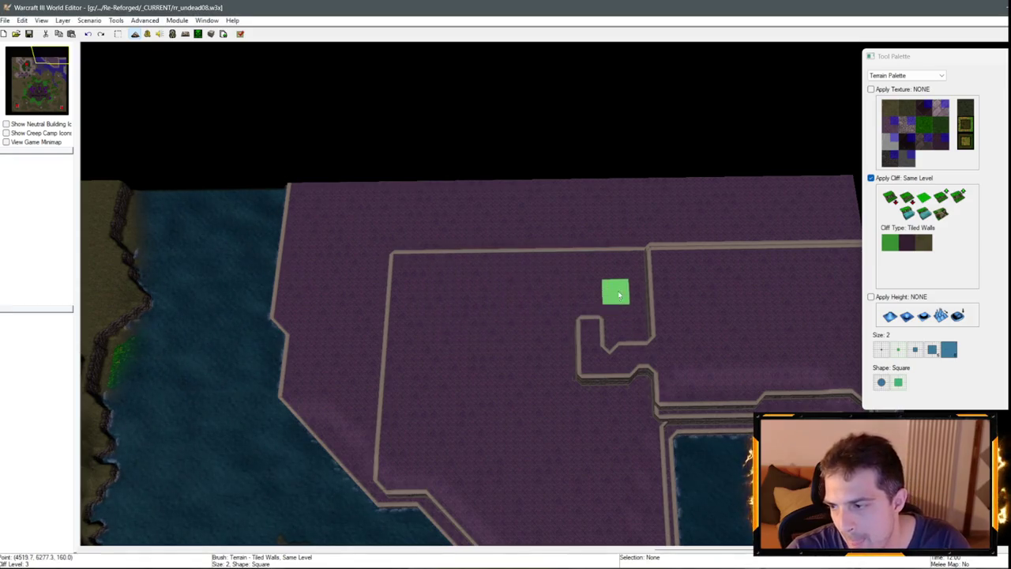
{"action": "key", "text": "u"}
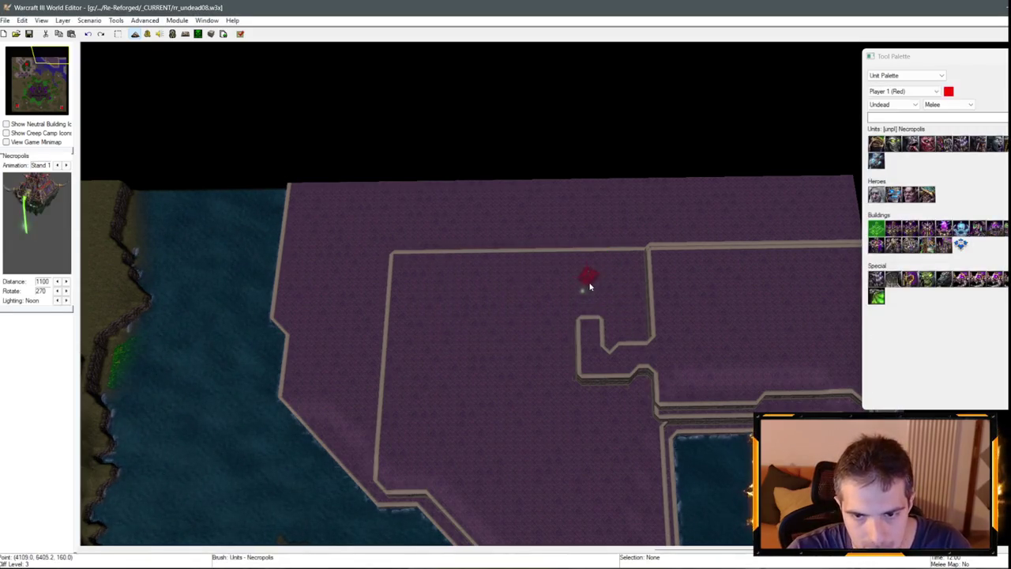
{"action": "left_click", "coordinate": [907, 75]}
{"action": "left_click", "coordinate": [901, 83]}
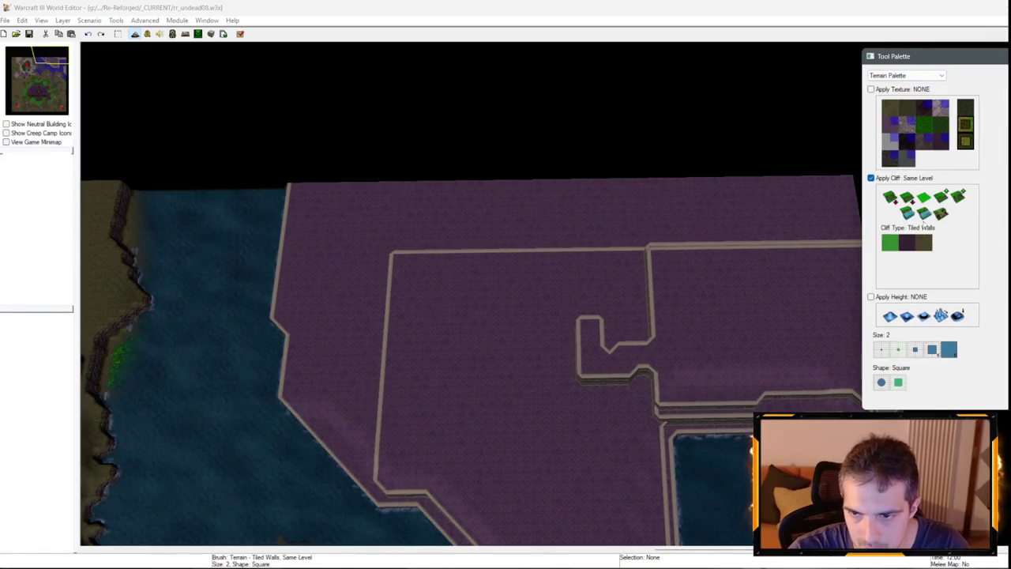
{"action": "scroll", "coordinate": [661, 296], "scroll_direction": "up", "scroll_amount": 1}
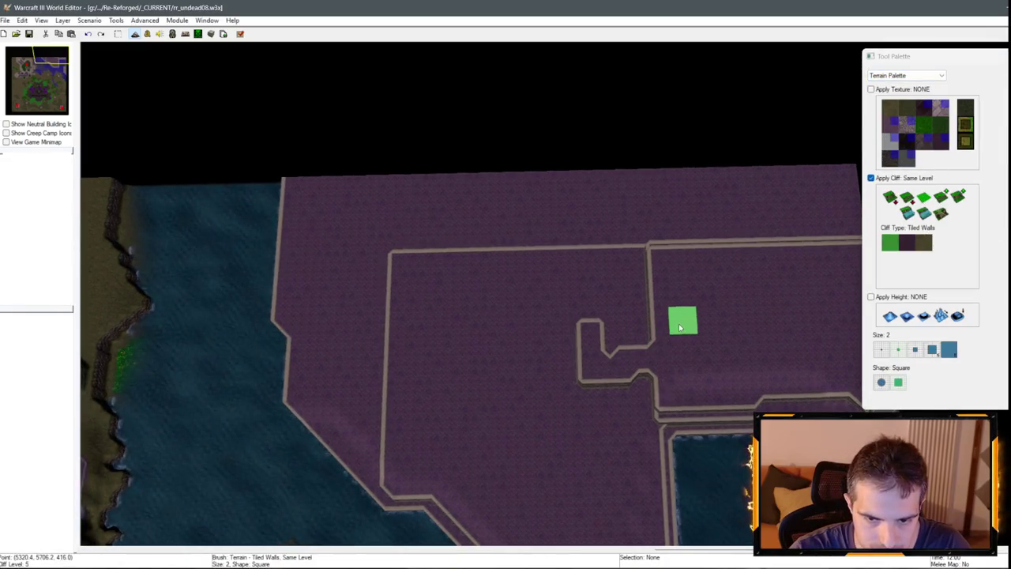
{"action": "scroll", "coordinate": [549, 320], "scroll_direction": "up", "scroll_amount": 1}
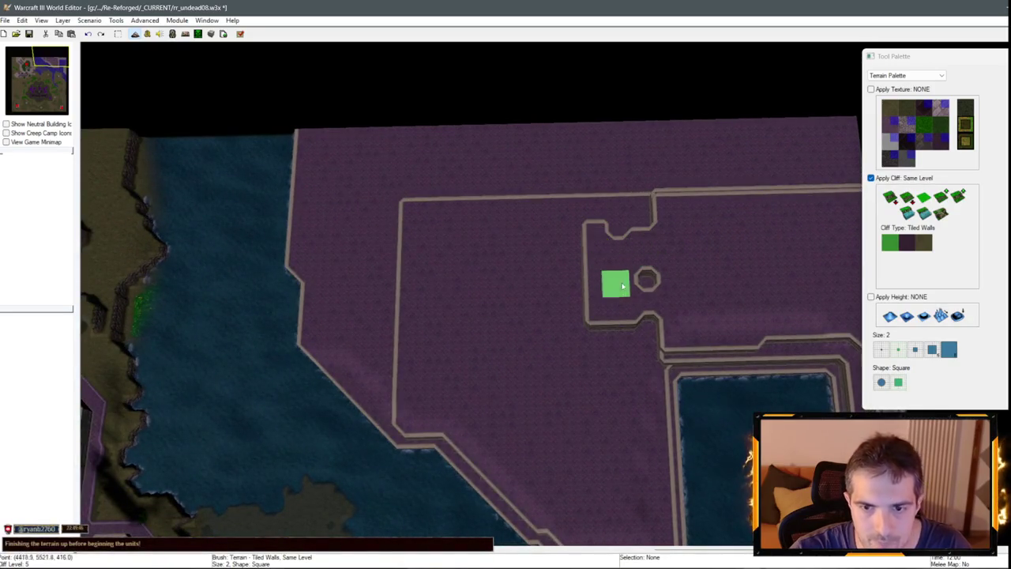
{"action": "scroll", "coordinate": [456, 353], "scroll_direction": "up", "scroll_amount": 2}
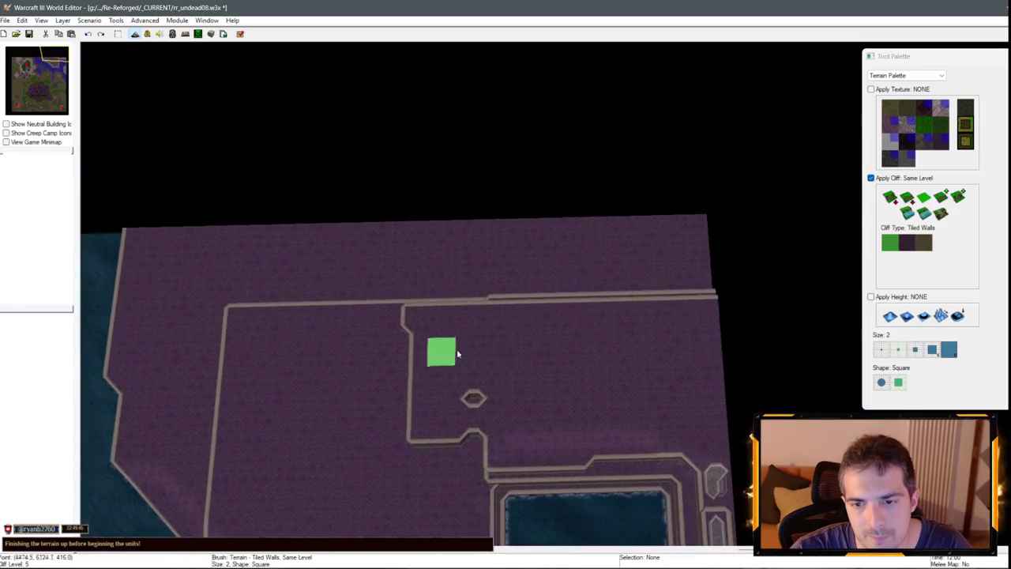
Erase the upper and horizontal wall lines with a size 8 brush, merging the cliff edge.
{"action": "left_click", "coordinate": [949, 350]}
{"action": "mouse_move", "coordinate": [695, 255]}
{"action": "left_mouse_down"}
{"action": "mouse_move", "coordinate": [277, 230]}
{"action": "mouse_move", "coordinate": [280, 279]}
{"action": "mouse_move", "coordinate": [398, 303]}
{"action": "mouse_move", "coordinate": [379, 331]}
{"action": "mouse_move", "coordinate": [601, 245]}
{"action": "left_mouse_up"}
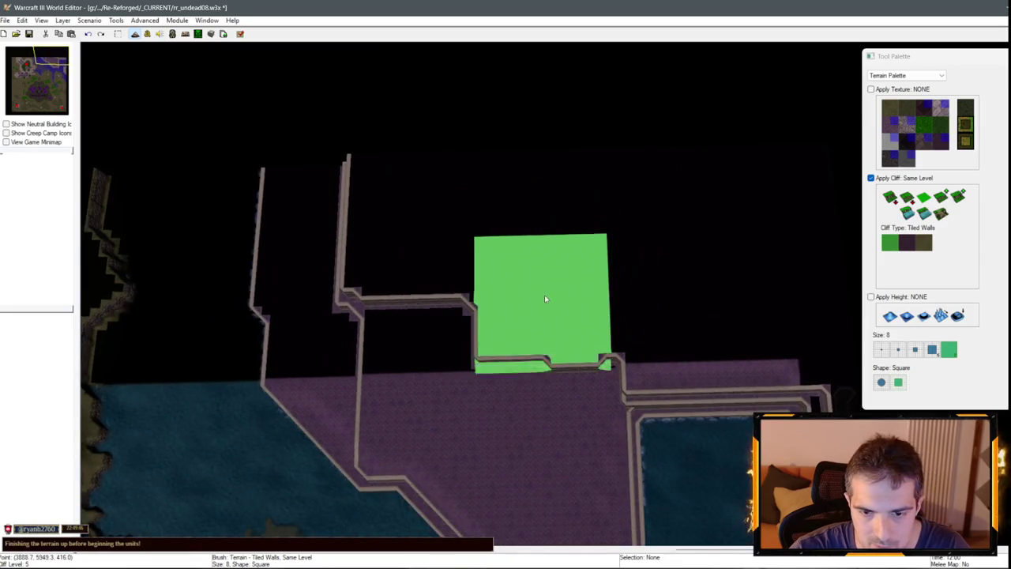
{"action": "left_click_drag", "start_coordinate": [547, 305], "coordinate": [408, 313]}
{"action": "key", "text": "Left"}
{"action": "key", "text": "Left"}
{"action": "key", "text": "Left"}
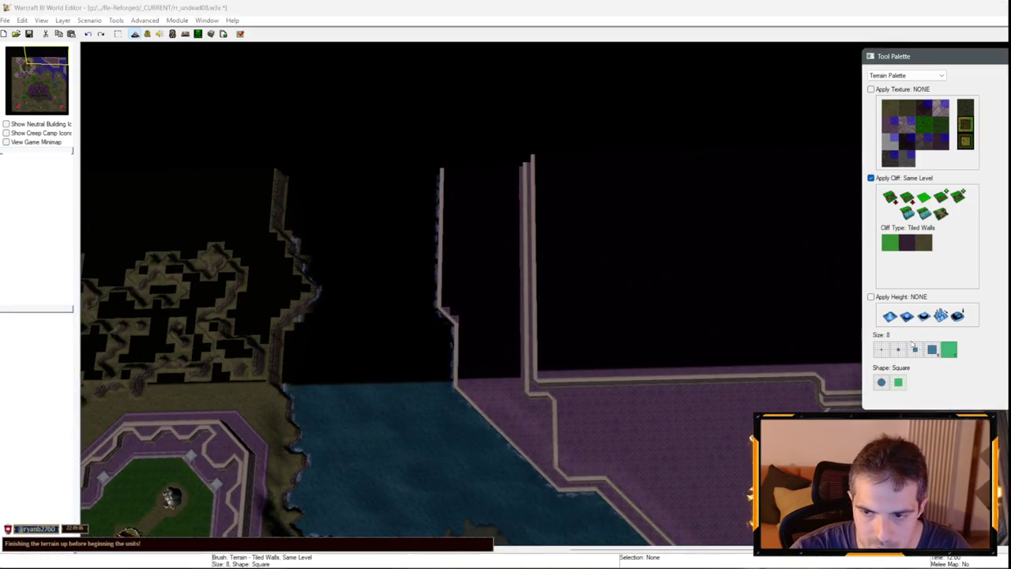
With a size 2 brush, paint a tiled-wall channel across the purple ground and loop the walls.
{"action": "left_click", "coordinate": [915, 349]}
{"action": "key", "text": "Left"}
{"action": "key", "text": "Up"}
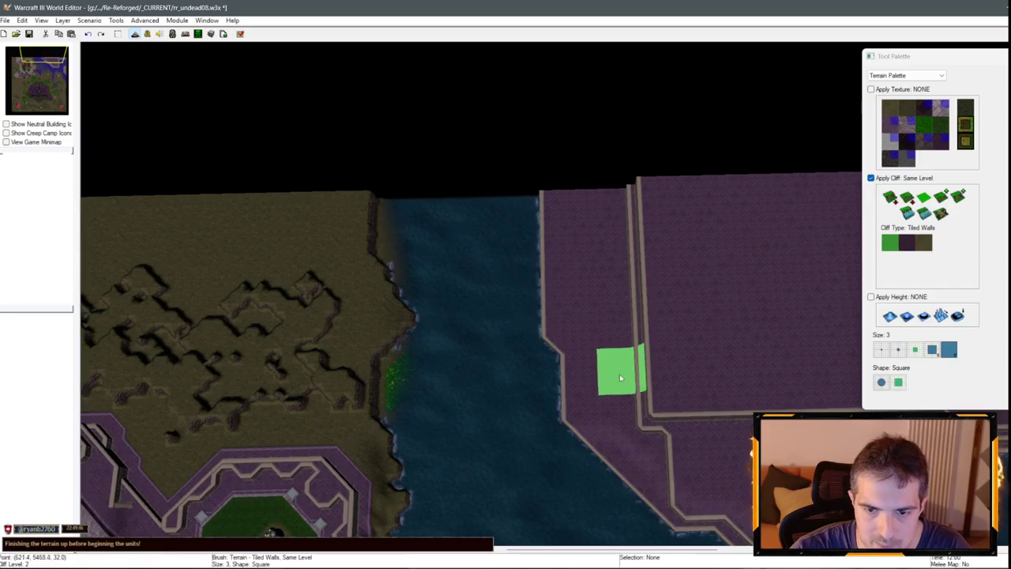
{"action": "left_click", "coordinate": [898, 349]}
{"action": "key", "text": "Right"}
{"action": "mouse_move", "coordinate": [693, 449]}
{"action": "left_mouse_down"}
{"action": "mouse_move", "coordinate": [655, 445]}
{"action": "mouse_move", "coordinate": [614, 411]}
{"action": "mouse_move", "coordinate": [607, 438]}
{"action": "mouse_move", "coordinate": [593, 338]}
{"action": "mouse_move", "coordinate": [565, 302]}
{"action": "mouse_move", "coordinate": [558, 187]}
{"action": "left_mouse_up"}
{"action": "mouse_move", "coordinate": [548, 185]}
{"action": "left_mouse_down"}
{"action": "mouse_move", "coordinate": [567, 192]}
{"action": "mouse_move", "coordinate": [632, 163]}
{"action": "mouse_move", "coordinate": [583, 176]}
{"action": "mouse_move", "coordinate": [626, 243]}
{"action": "mouse_move", "coordinate": [658, 406]}
{"action": "left_mouse_up"}
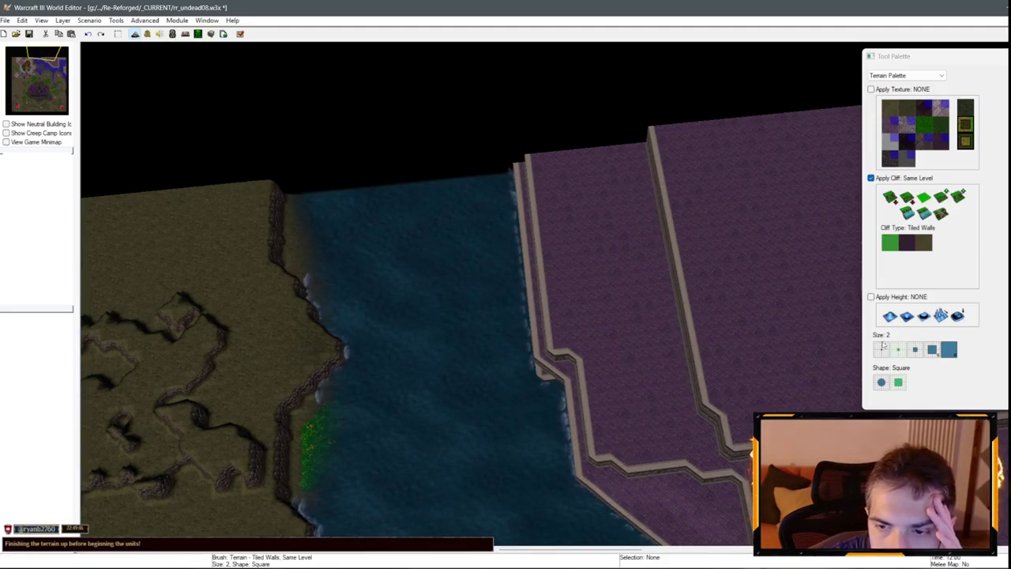
Pan the view over to the water inlet district.
{"action": "key", "text": "Down"}
{"action": "key", "text": "Right"}
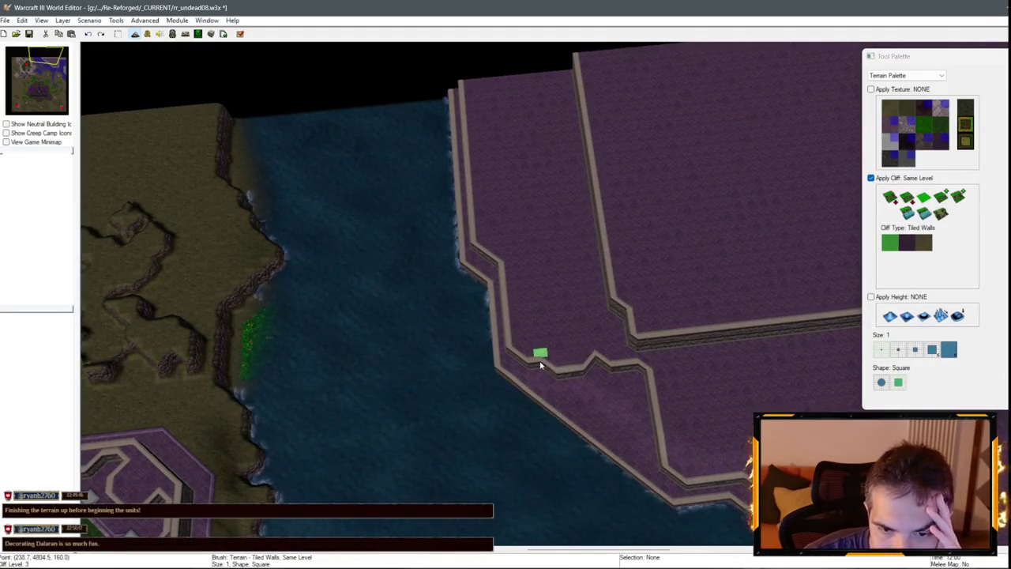
{"action": "key", "text": "Up"}
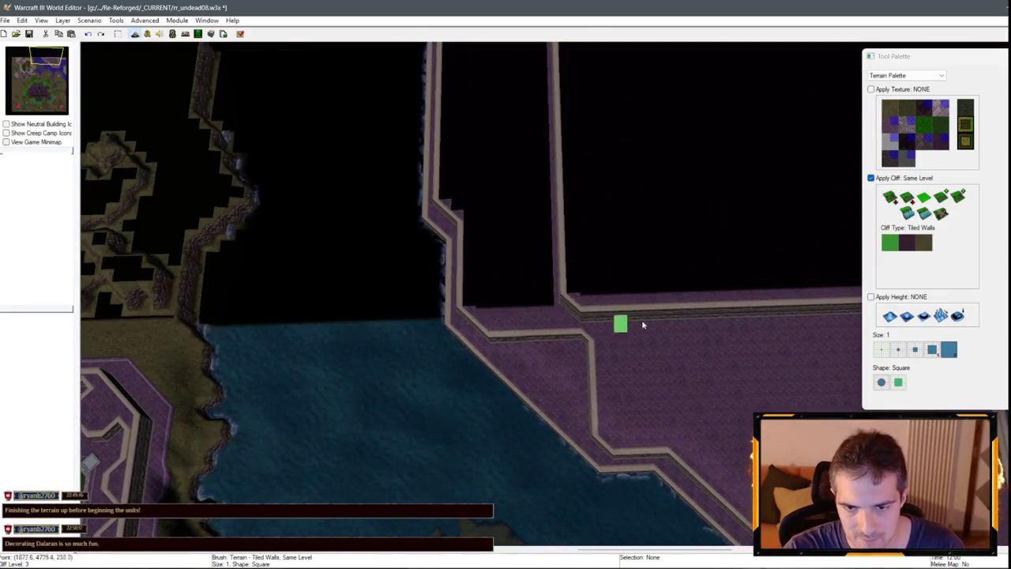
{"action": "key", "text": "Down"}
{"action": "scroll", "coordinate": [430, 272], "scroll_direction": "up", "scroll_amount": 3}
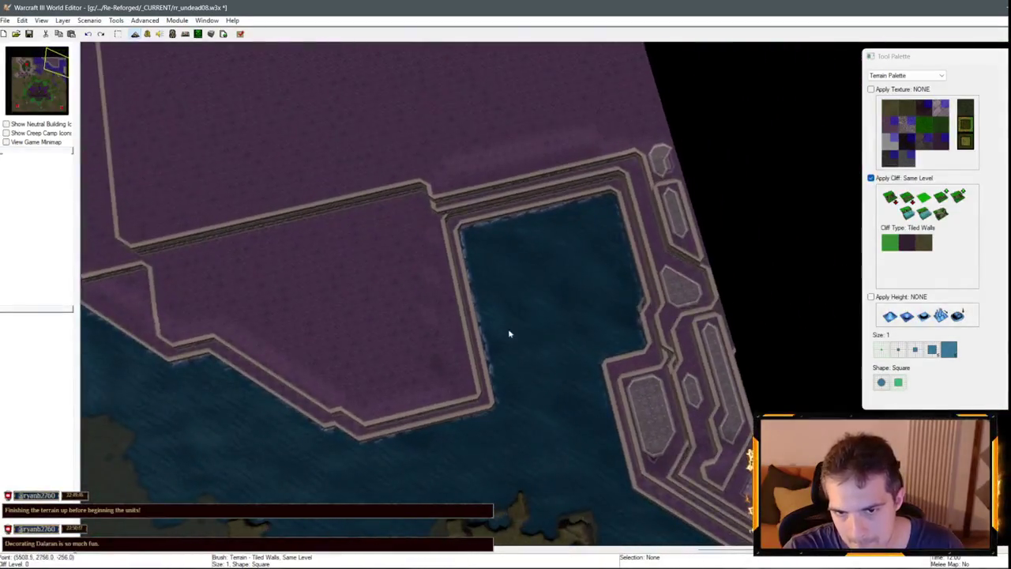
Paint cliff segments and notched bumps along the plateau's water edge.
{"action": "mouse_move", "coordinate": [706, 339]}
{"action": "left_mouse_down"}
{"action": "mouse_move", "coordinate": [677, 334]}
{"action": "mouse_move", "coordinate": [630, 352]}
{"action": "left_mouse_up"}
{"action": "key", "text": "Down"}
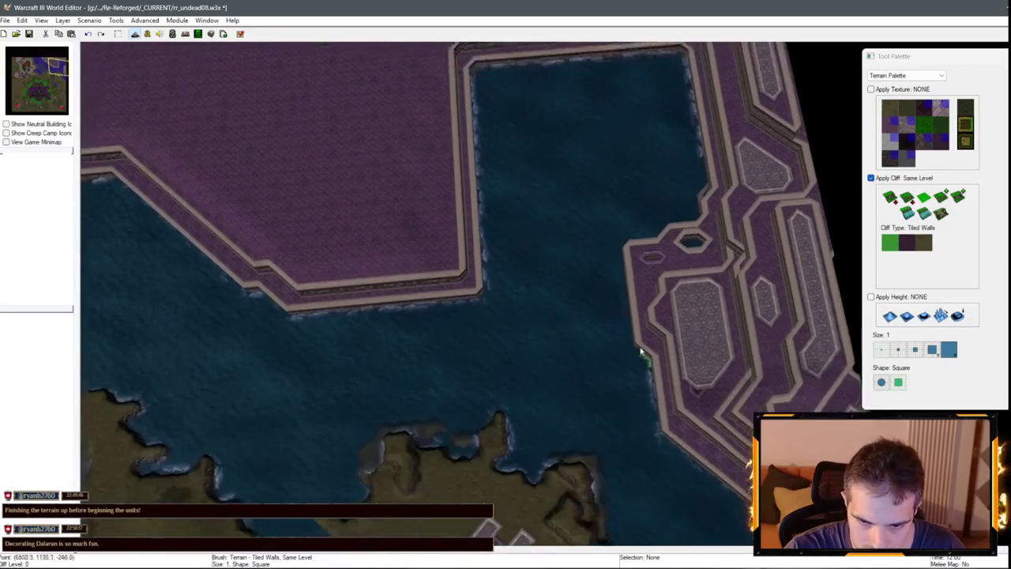
{"action": "mouse_move", "coordinate": [662, 354]}
{"action": "left_mouse_down"}
{"action": "mouse_move", "coordinate": [643, 282]}
{"action": "mouse_move", "coordinate": [647, 236]}
{"action": "left_mouse_up"}
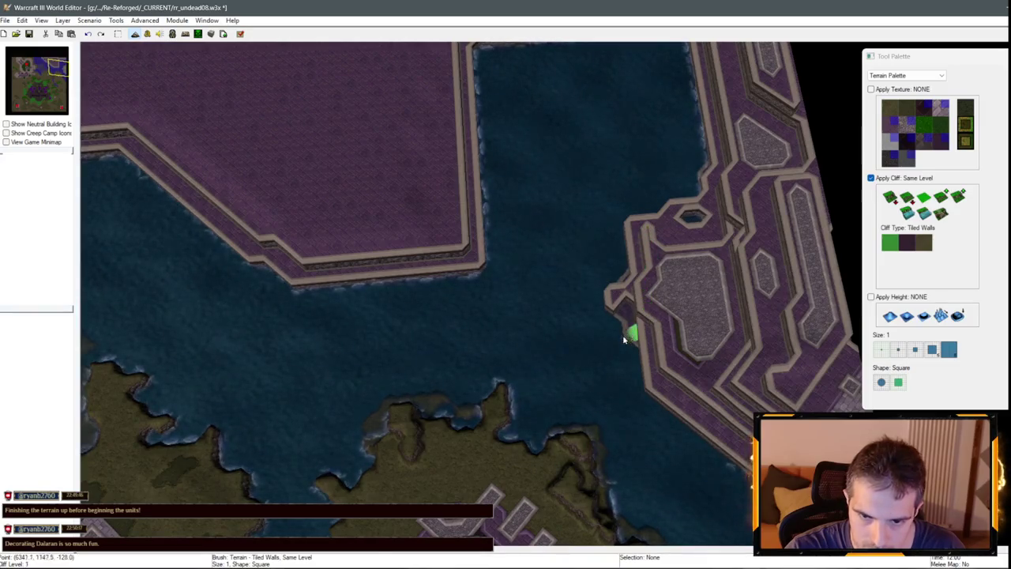
{"action": "left_click_drag", "start_coordinate": [624, 340], "coordinate": [619, 296]}
{"action": "left_click", "coordinate": [669, 312]}
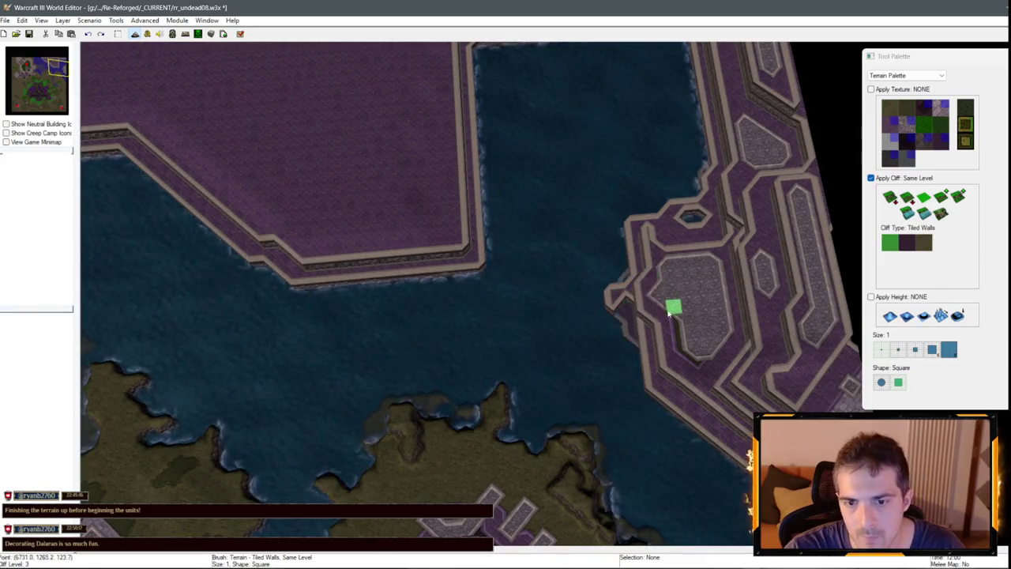
{"action": "mouse_move", "coordinate": [625, 281]}
{"action": "left_mouse_down"}
{"action": "mouse_move", "coordinate": [637, 259]}
{"action": "mouse_move", "coordinate": [628, 269]}
{"action": "left_mouse_up"}
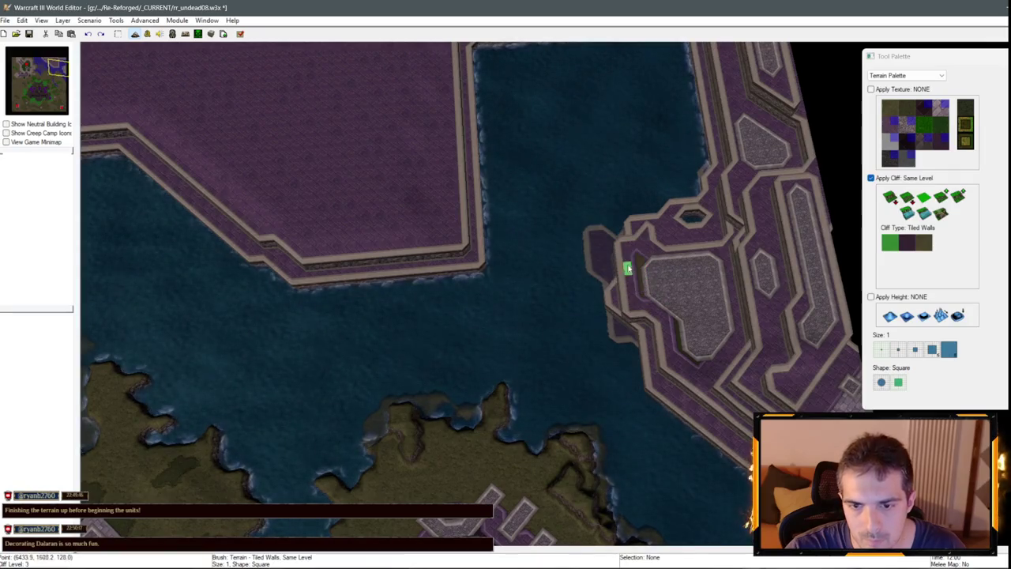
Extend the plateau upward and left into the water, undoing unwanted wall strokes.
{"action": "left_click_drag", "start_coordinate": [678, 230], "coordinate": [664, 239]}
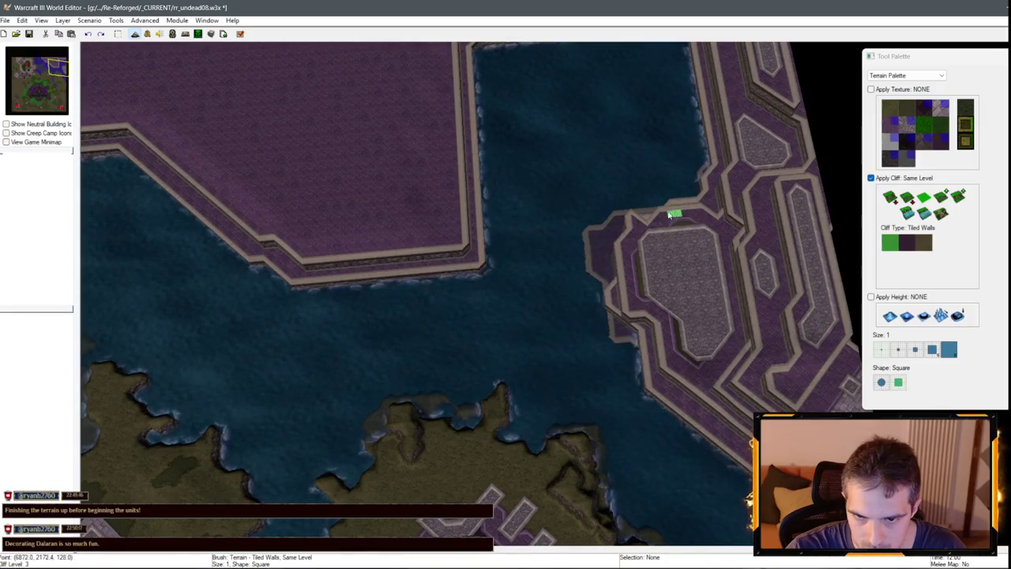
{"action": "left_click_drag", "start_coordinate": [643, 226], "coordinate": [648, 360]}
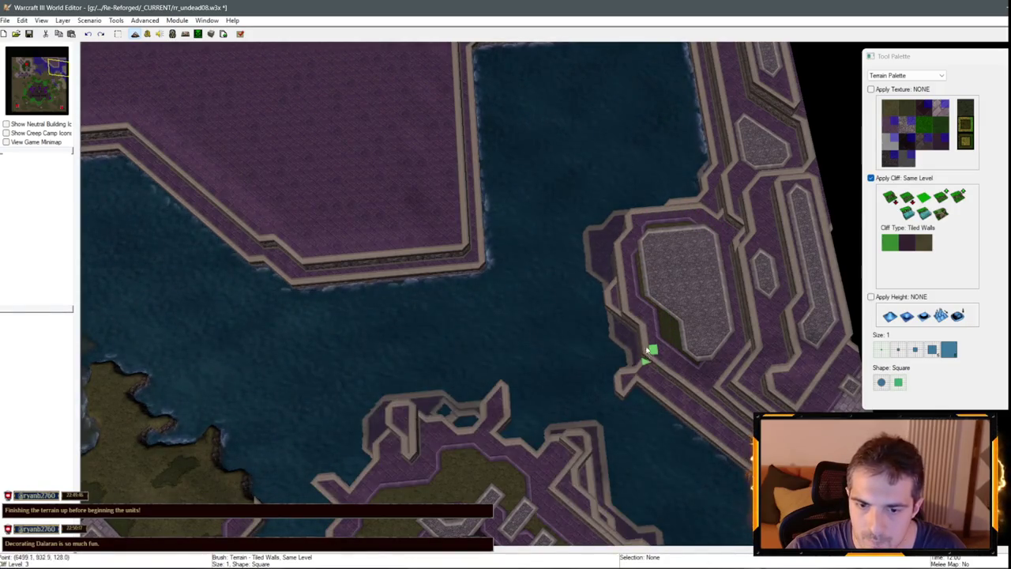
{"action": "key", "text": "ctrl+z"}
{"action": "key", "text": "ctrl+z"}
{"action": "mouse_move", "coordinate": [640, 255]}
{"action": "left_mouse_down"}
{"action": "mouse_move", "coordinate": [640, 246]}
{"action": "mouse_move", "coordinate": [710, 231]}
{"action": "left_mouse_up"}
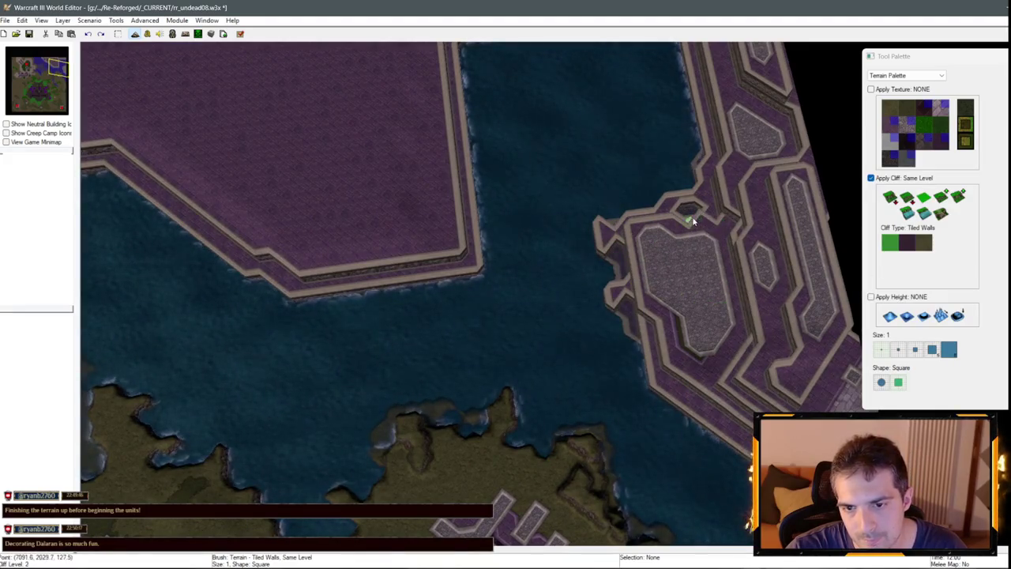
{"action": "mouse_move", "coordinate": [702, 319]}
{"action": "left_mouse_down"}
{"action": "mouse_move", "coordinate": [661, 248]}
{"action": "mouse_move", "coordinate": [836, 264]}
{"action": "left_mouse_up"}
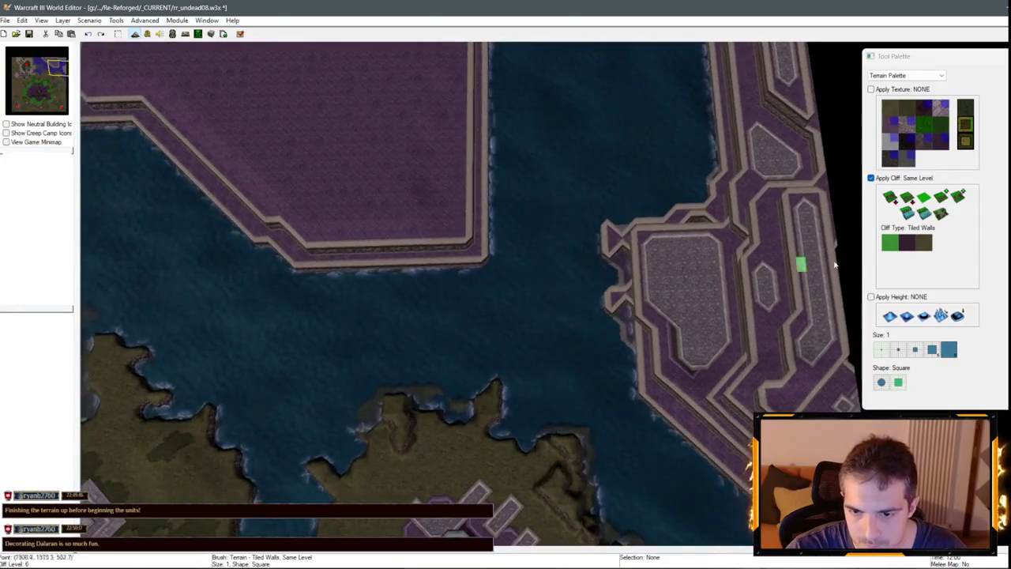
{"action": "left_click_drag", "start_coordinate": [654, 343], "coordinate": [651, 361]}
{"action": "key", "text": "ctrl+z"}
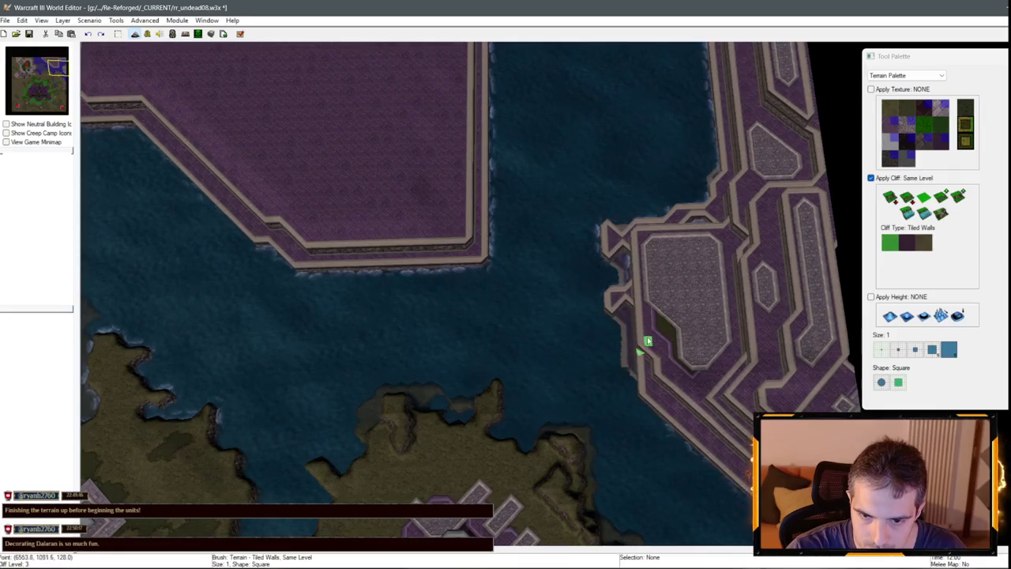
{"action": "left_click", "coordinate": [908, 212]}
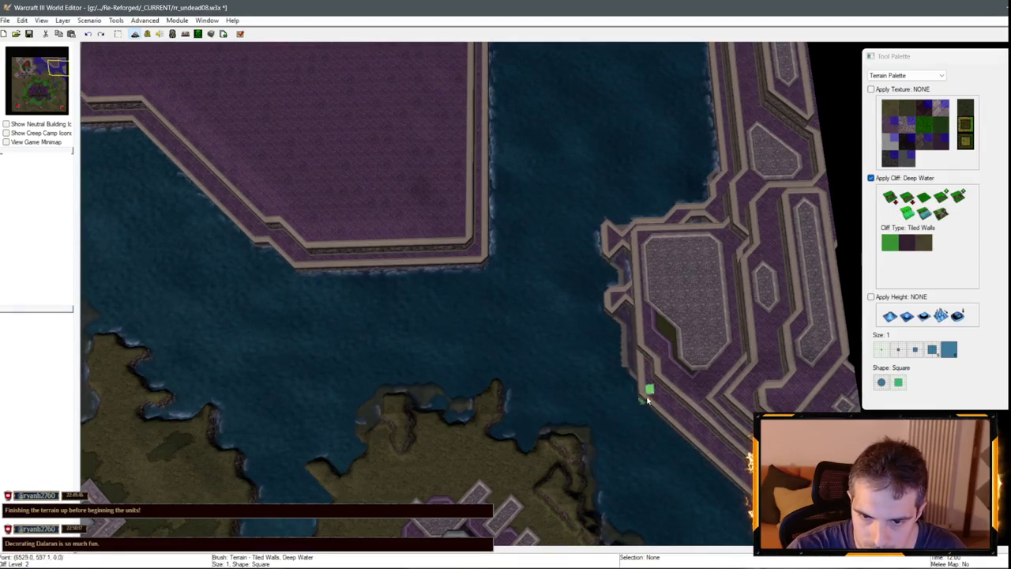
Try deep water along the shore edge, then undo it and the earlier stray cliff edits.
{"action": "left_click", "coordinate": [613, 403]}
{"action": "mouse_move", "coordinate": [614, 403]}
{"action": "left_mouse_down"}
{"action": "mouse_move", "coordinate": [578, 372]}
{"action": "mouse_move", "coordinate": [632, 429]}
{"action": "left_mouse_up"}
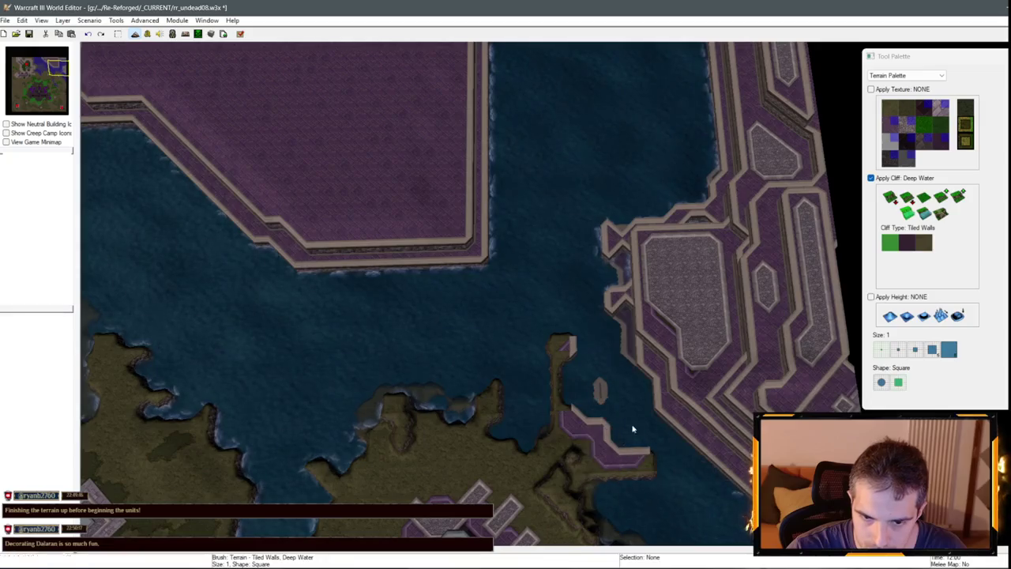
{"action": "key", "text": "ctrl+z"}
{"action": "key", "text": "ctrl+z"}
{"action": "key", "text": "ctrl+z"}
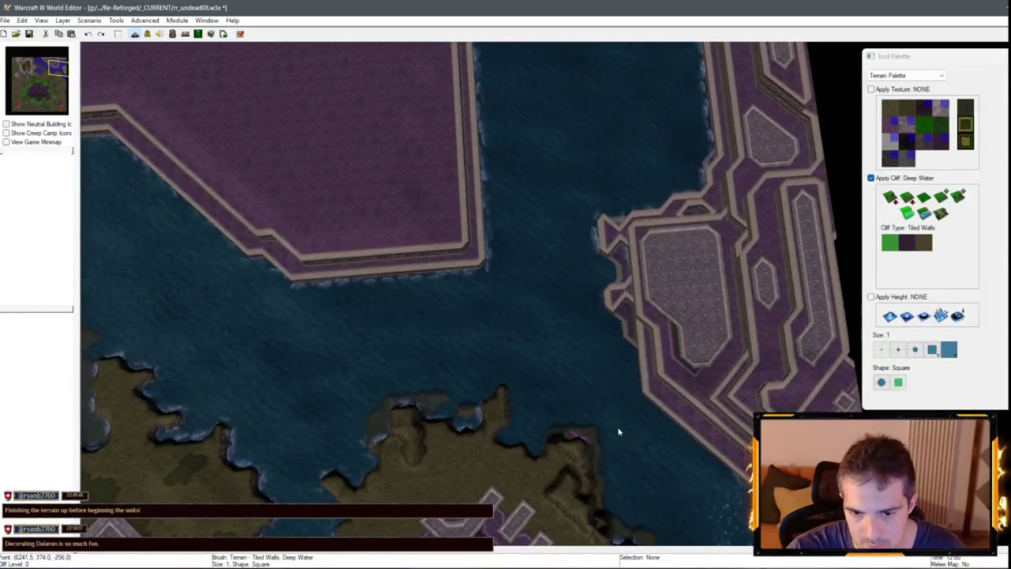
{"action": "key", "text": "ctrl+z"}
{"action": "key", "text": "ctrl+z"}
{"action": "key", "text": "ctrl+z"}
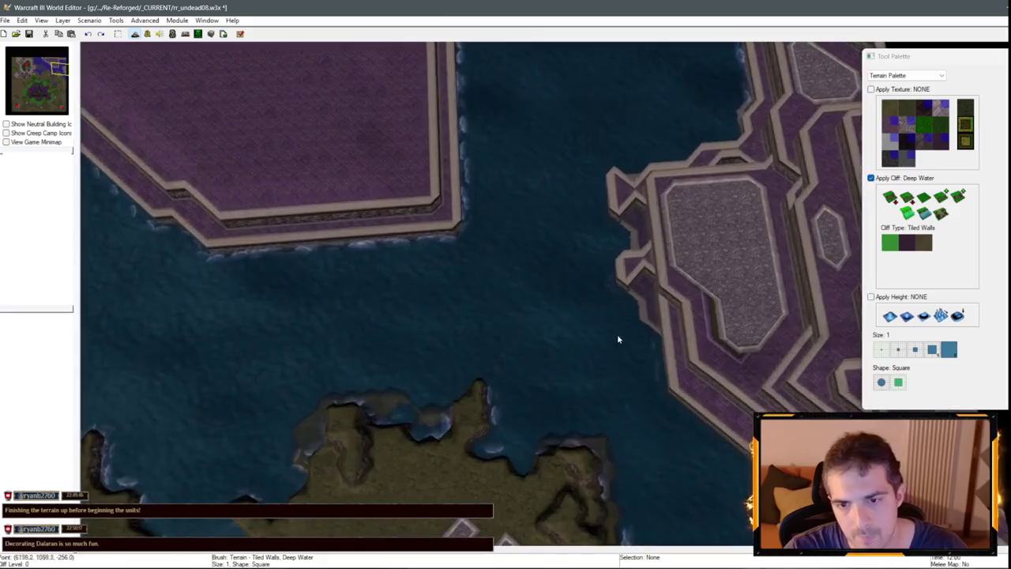
{"action": "key", "text": "space"}
{"action": "key", "text": "ctrl+v"}
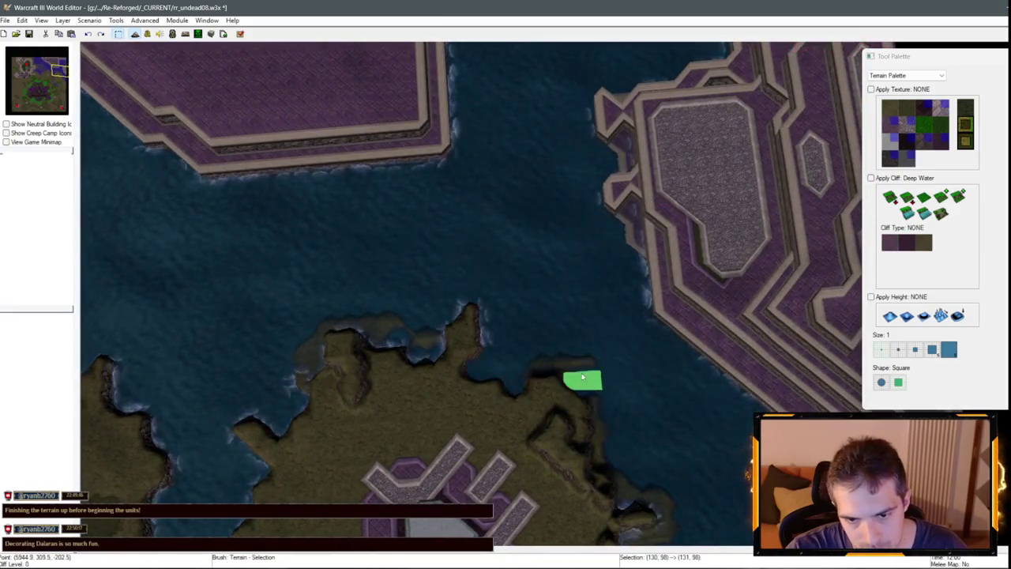
Brush Deep Water Tiled Walls over the plateau's protrusions, then select Same Level and pan north.
{"action": "mouse_move", "coordinate": [601, 319]}
{"action": "left_mouse_down"}
{"action": "mouse_move", "coordinate": [528, 318]}
{"action": "mouse_move", "coordinate": [566, 178]}
{"action": "mouse_move", "coordinate": [743, 233]}
{"action": "left_mouse_up"}
{"action": "left_click", "coordinate": [891, 198]}
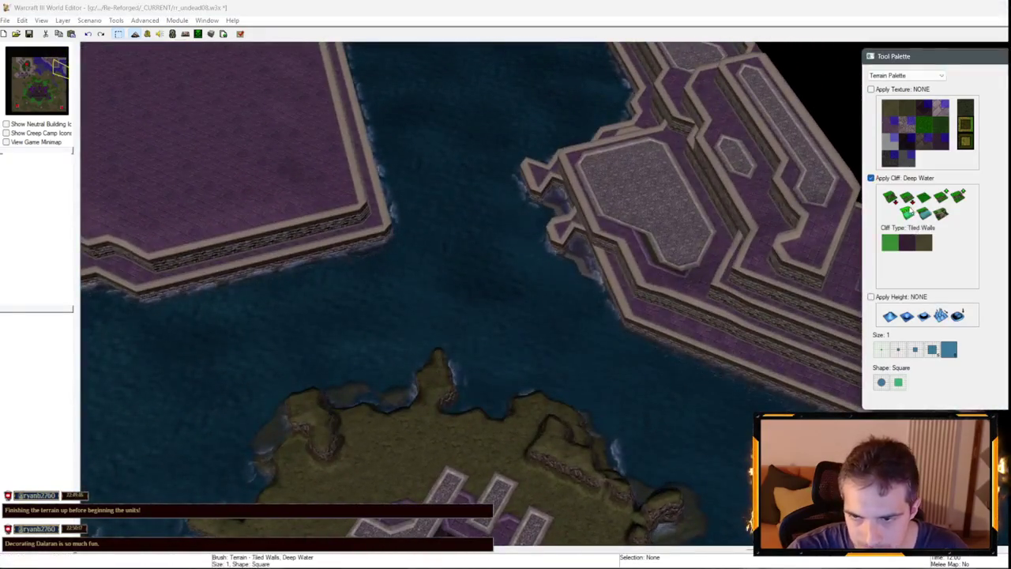
{"action": "left_click_drag", "start_coordinate": [586, 235], "coordinate": [560, 125]}
{"action": "key", "text": "Up"}
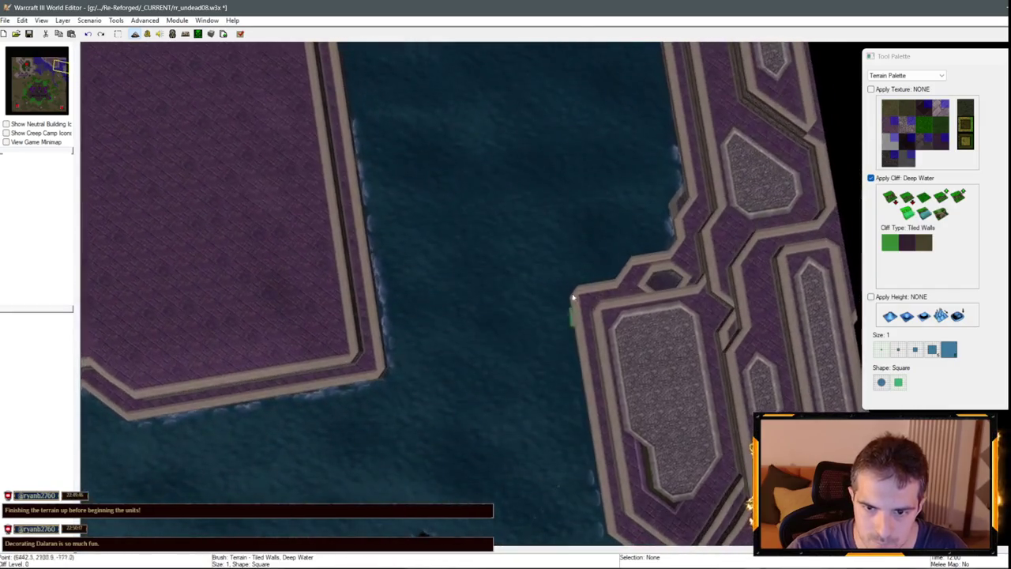
{"action": "left_click", "coordinate": [907, 211]}
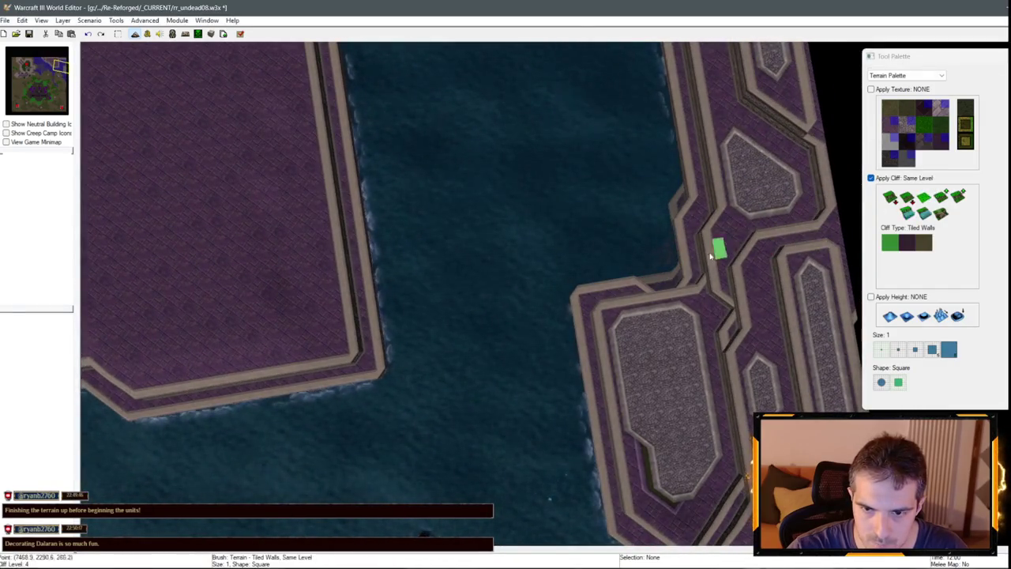
{"action": "key", "text": "Up"}
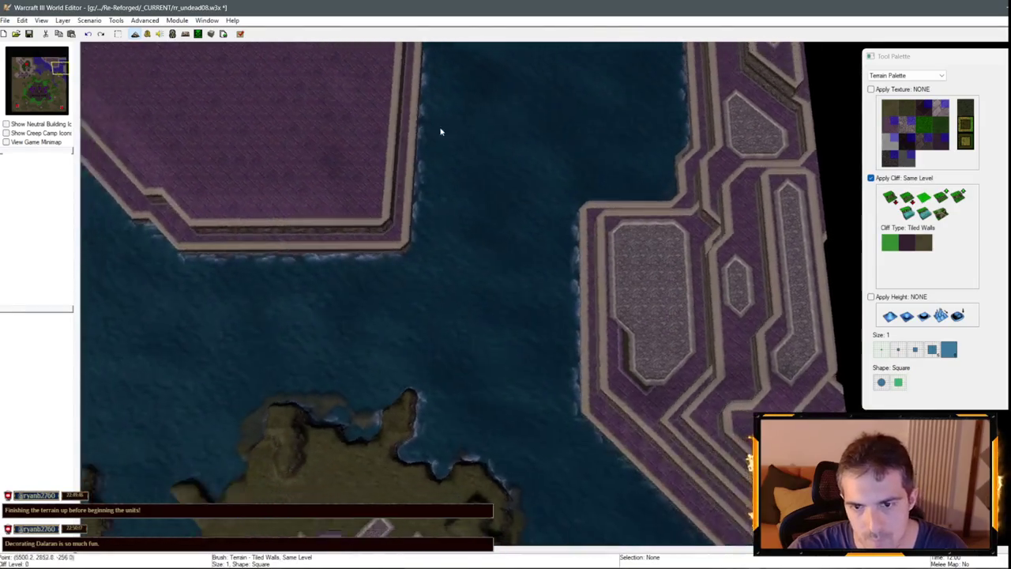
{"action": "key", "text": "Up"}
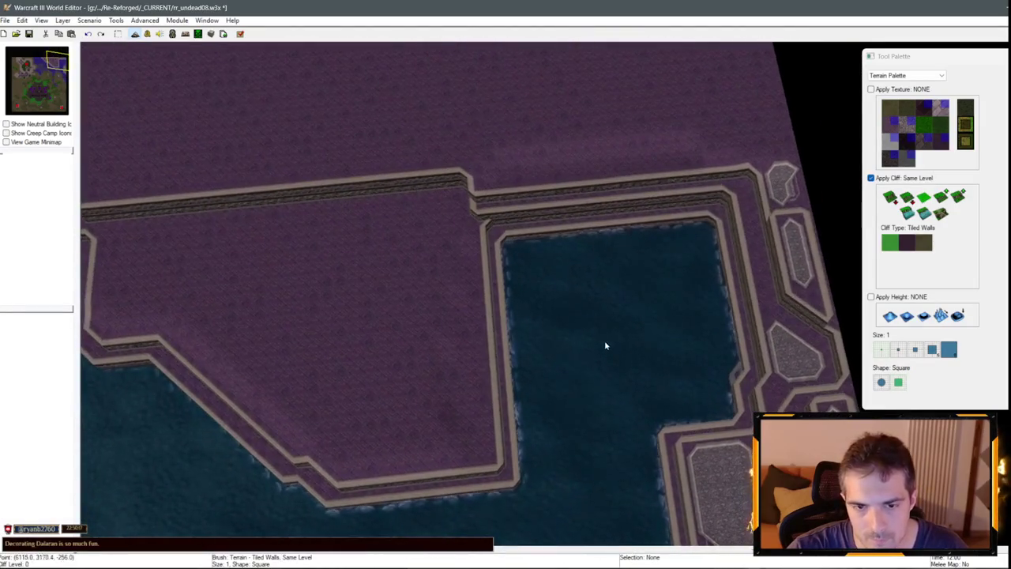
Paint a long diagonal Same Level cliff edge along the inlet corner at brush sizes 1–2.
{"action": "left_click_drag", "start_coordinate": [523, 255], "coordinate": [521, 281]}
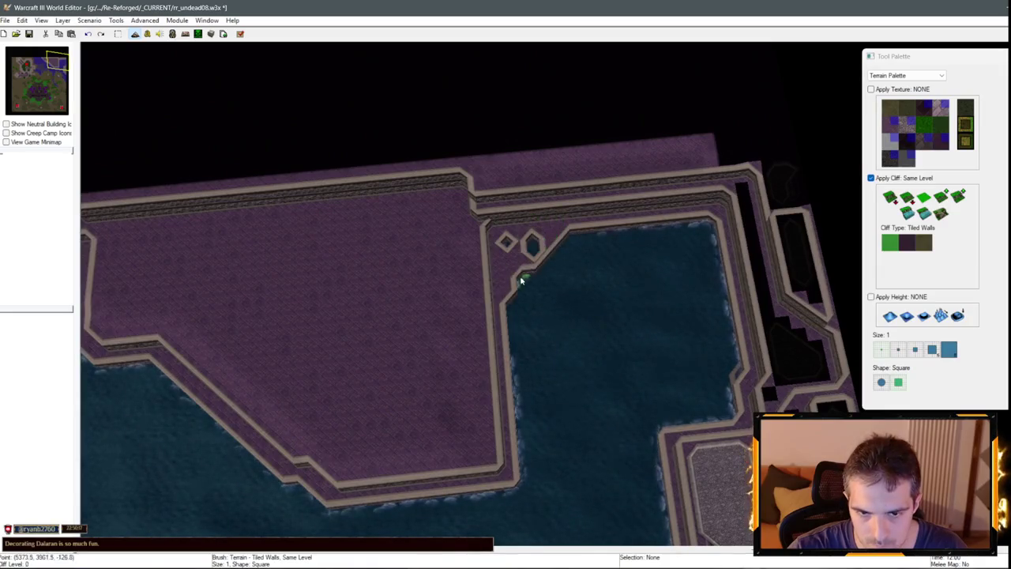
{"action": "left_click_drag", "start_coordinate": [512, 319], "coordinate": [534, 345]}
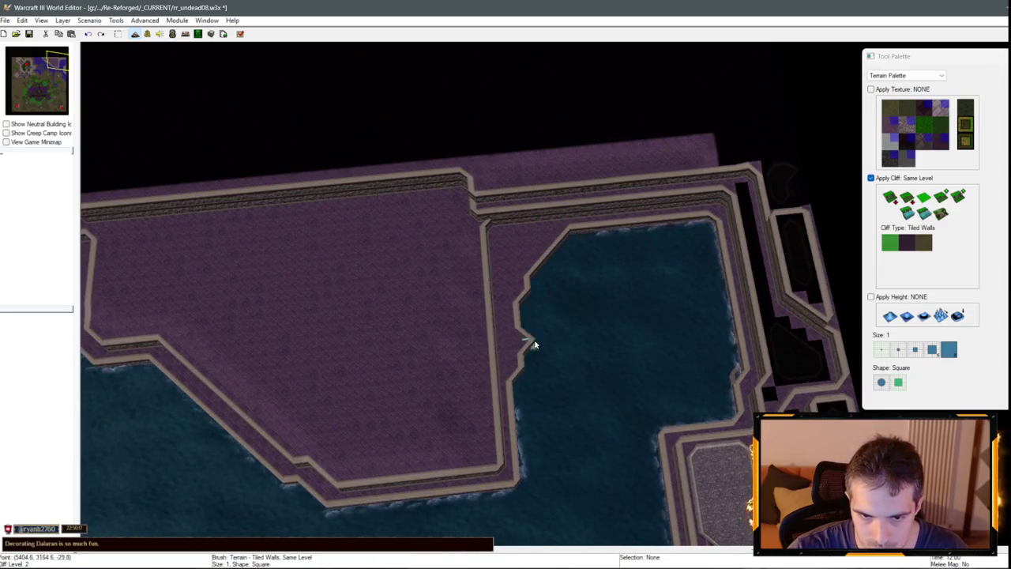
{"action": "left_click", "coordinate": [898, 350]}
{"action": "mouse_move", "coordinate": [506, 276]}
{"action": "left_mouse_down"}
{"action": "mouse_move", "coordinate": [524, 297]}
{"action": "mouse_move", "coordinate": [575, 254]}
{"action": "left_mouse_up"}
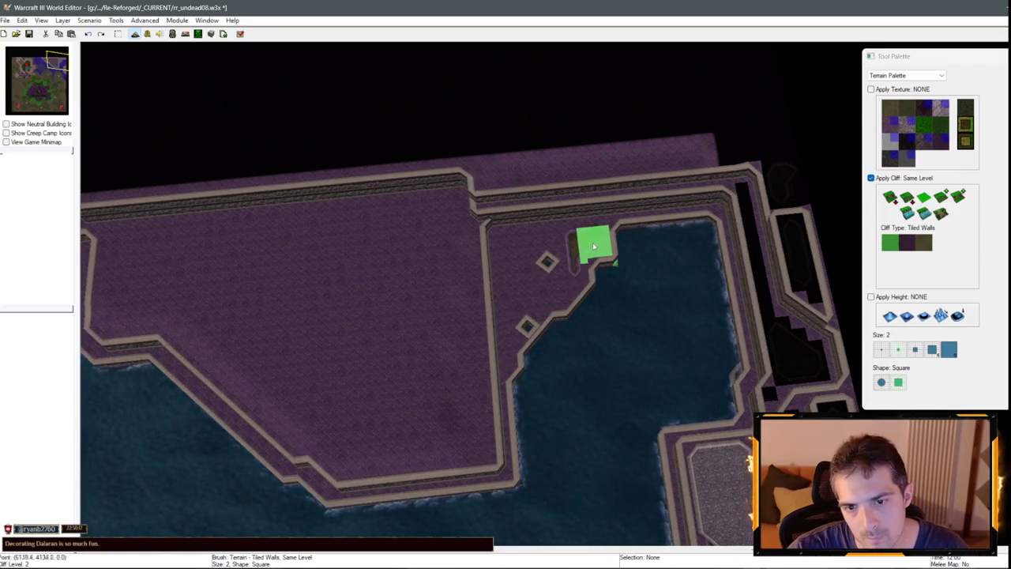
{"action": "left_click_drag", "start_coordinate": [526, 316], "coordinate": [515, 339]}
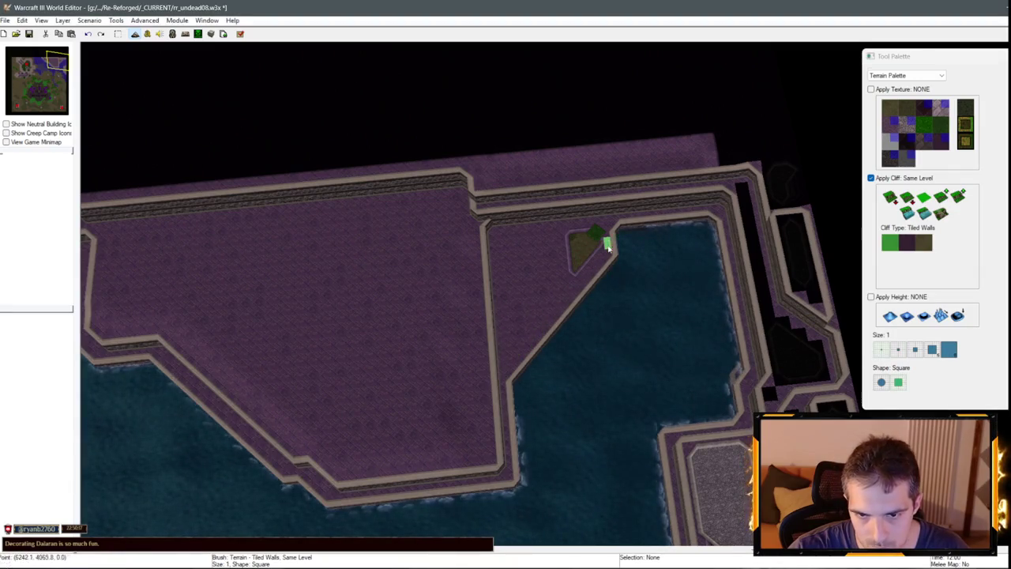
{"action": "scroll", "coordinate": [521, 387], "scroll_direction": "up", "scroll_amount": 5}
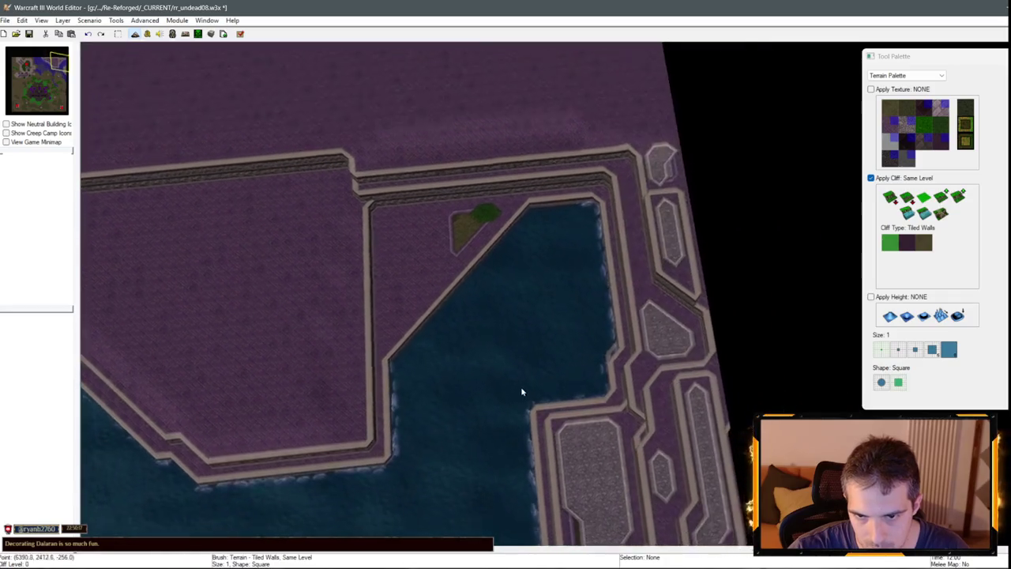
Touch up the east boundary wall, shrinking the brush back to size 1 while heading south.
{"action": "left_click", "coordinate": [901, 350]}
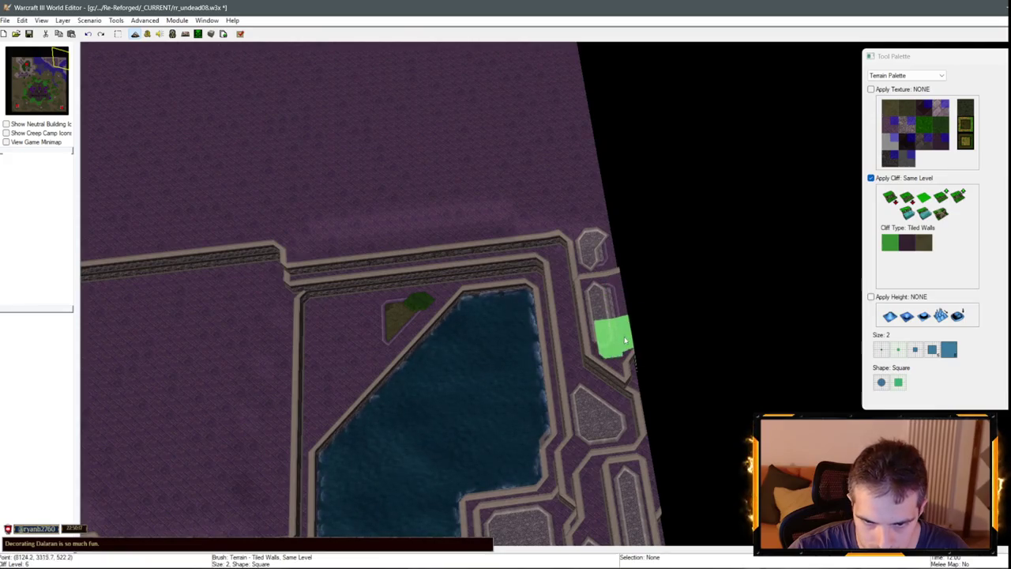
{"action": "key", "text": "Down"}
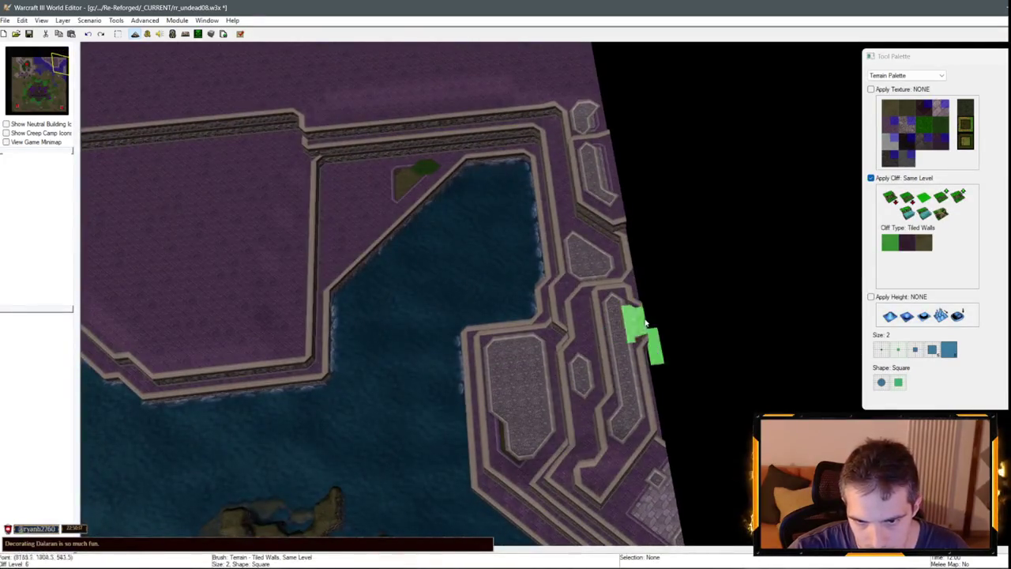
{"action": "key", "text": "Down"}
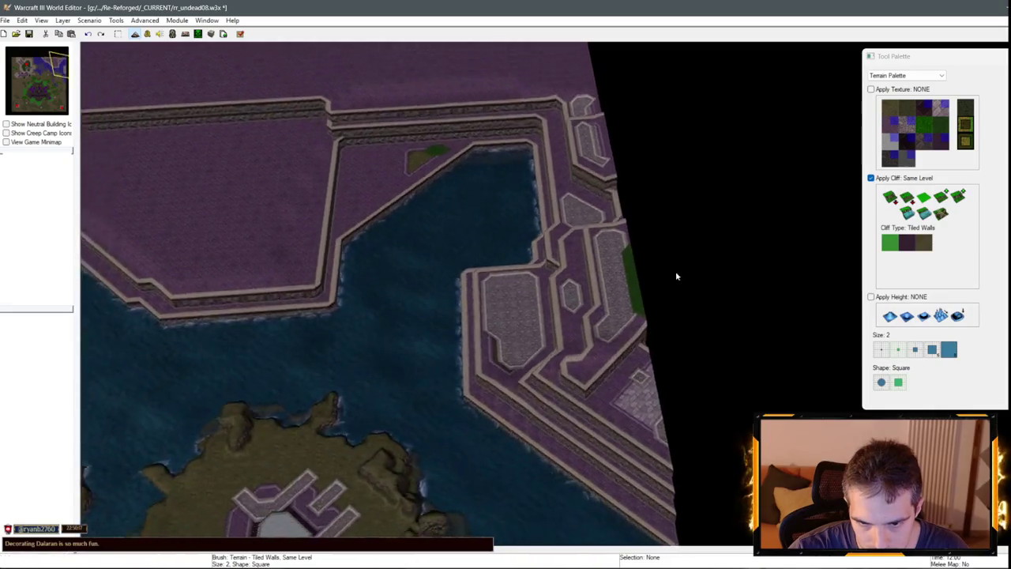
{"action": "scroll", "coordinate": [676, 275], "scroll_direction": "down", "scroll_amount": 2}
{"action": "scroll", "coordinate": [687, 395], "scroll_direction": "up", "scroll_amount": 2}
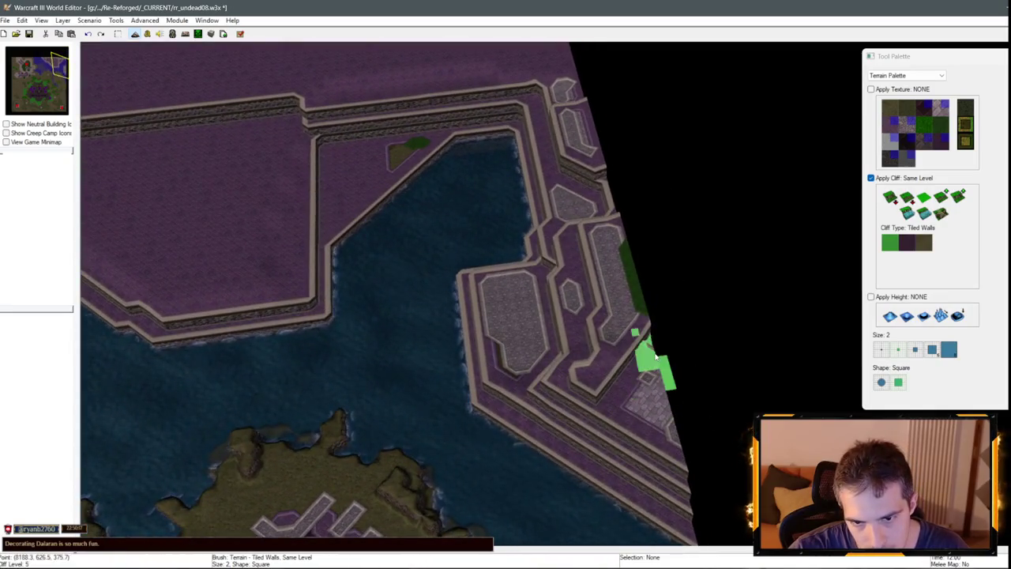
{"action": "key", "text": "minus"}
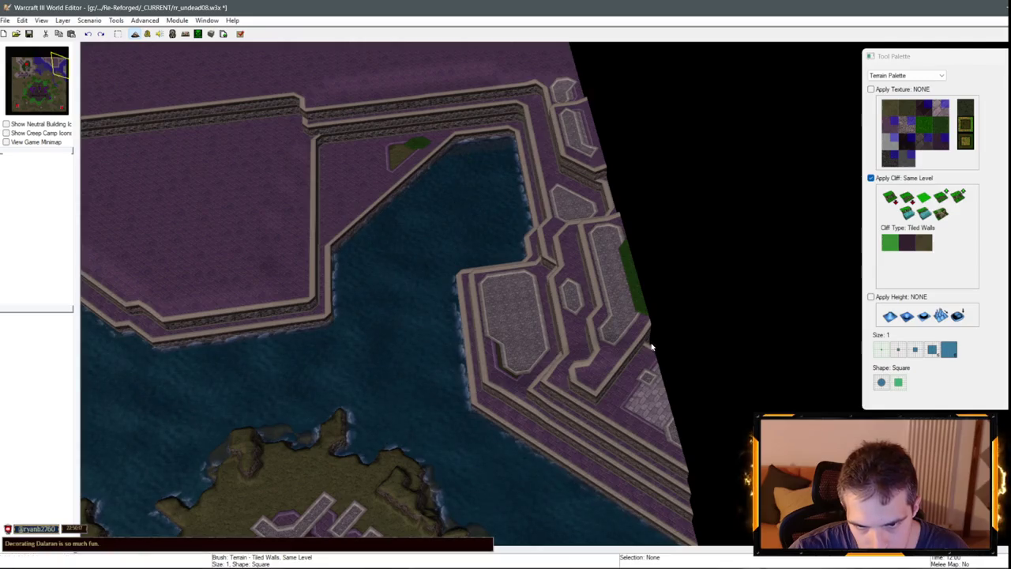
{"action": "key", "text": "Down"}
{"action": "key", "text": "Left"}
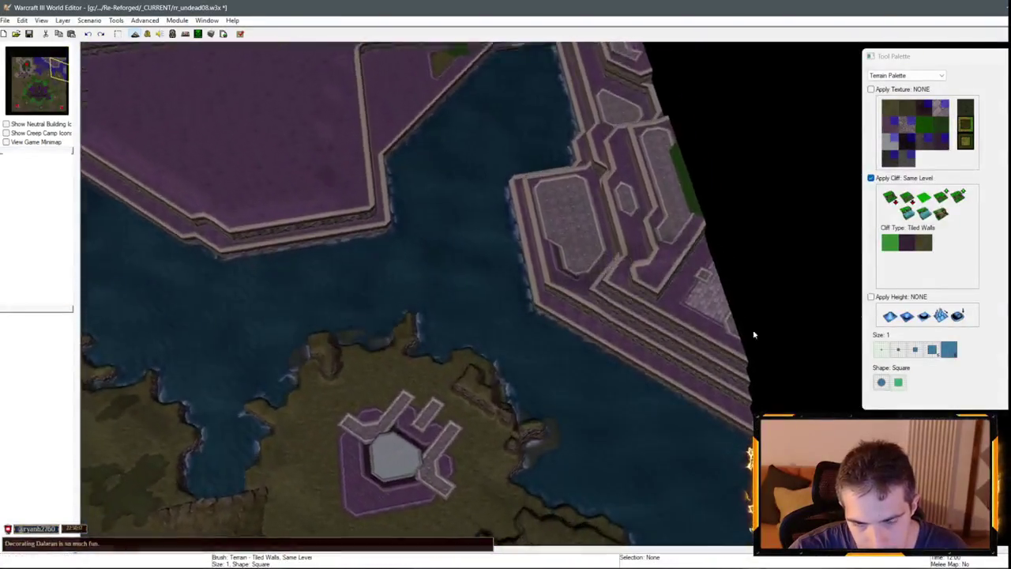
Paint Same Level Tiled Walls over the hexagon and diamond pillars at the wall's southern tip.
{"action": "key", "text": "Down"}
{"action": "key", "text": "Right"}
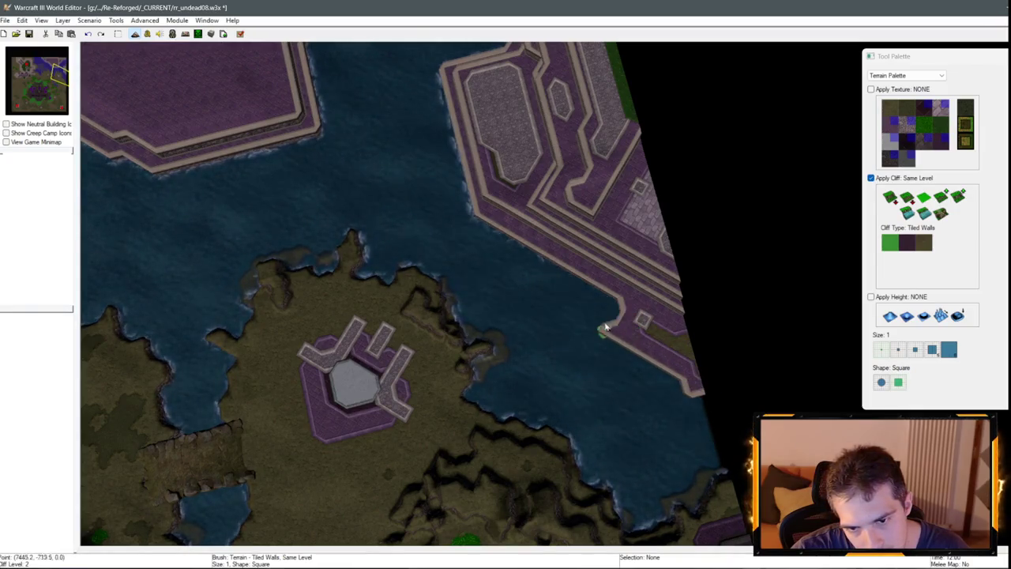
{"action": "left_click_drag", "start_coordinate": [587, 293], "coordinate": [607, 325]}
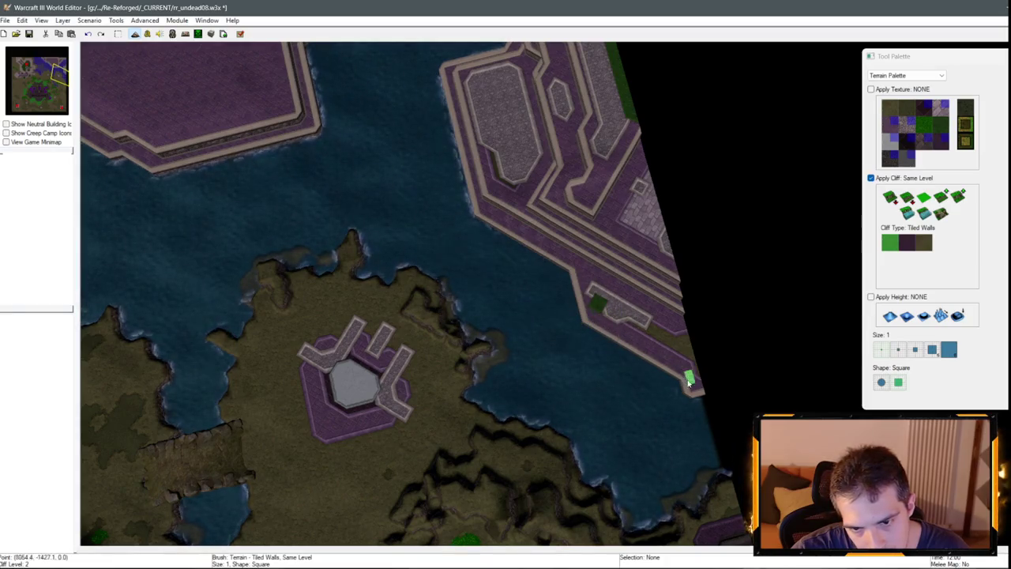
{"action": "left_click", "coordinate": [907, 213]}
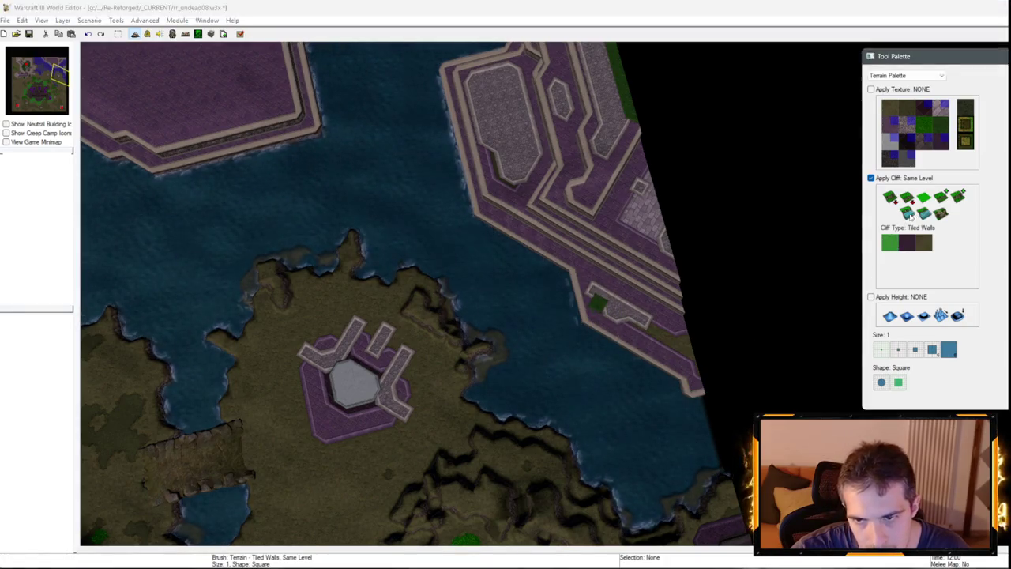
{"action": "key", "text": "Up"}
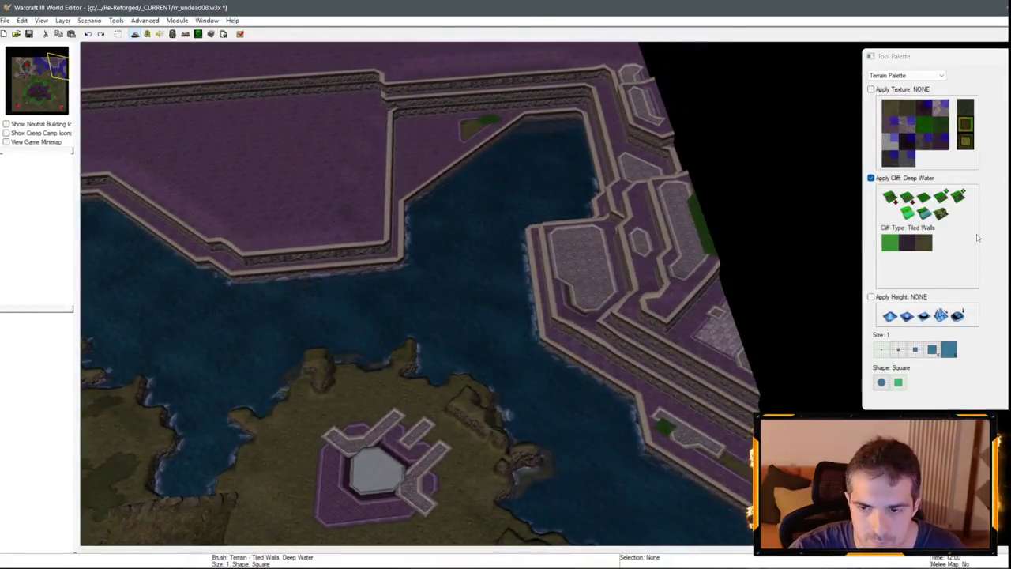
{"action": "left_click", "coordinate": [924, 199]}
{"action": "key", "text": "Down"}
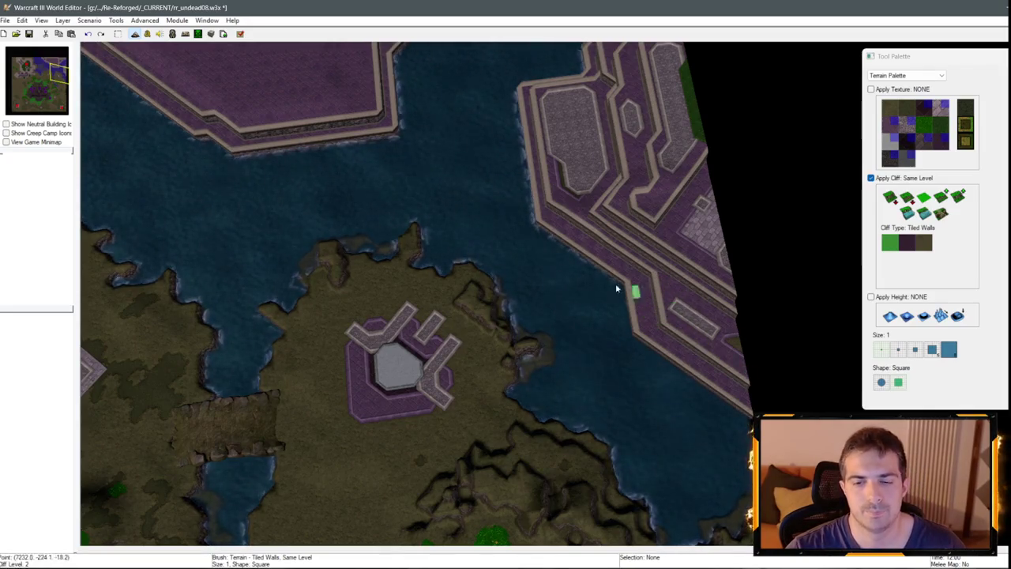
{"action": "scroll", "coordinate": [617, 290], "scroll_direction": "up", "scroll_amount": 5}
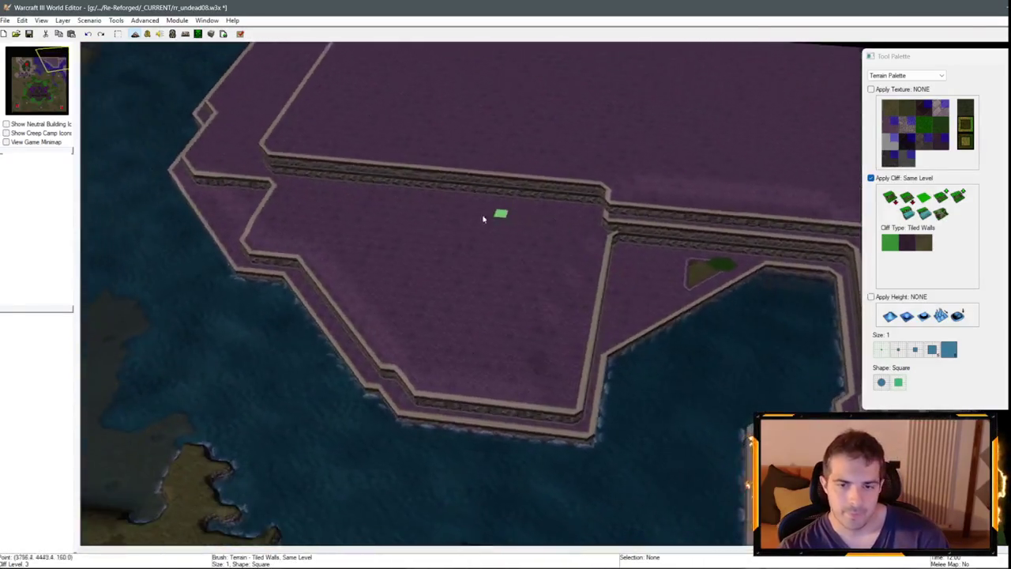
{"action": "scroll", "coordinate": [483, 219], "scroll_direction": "up", "scroll_amount": 5}
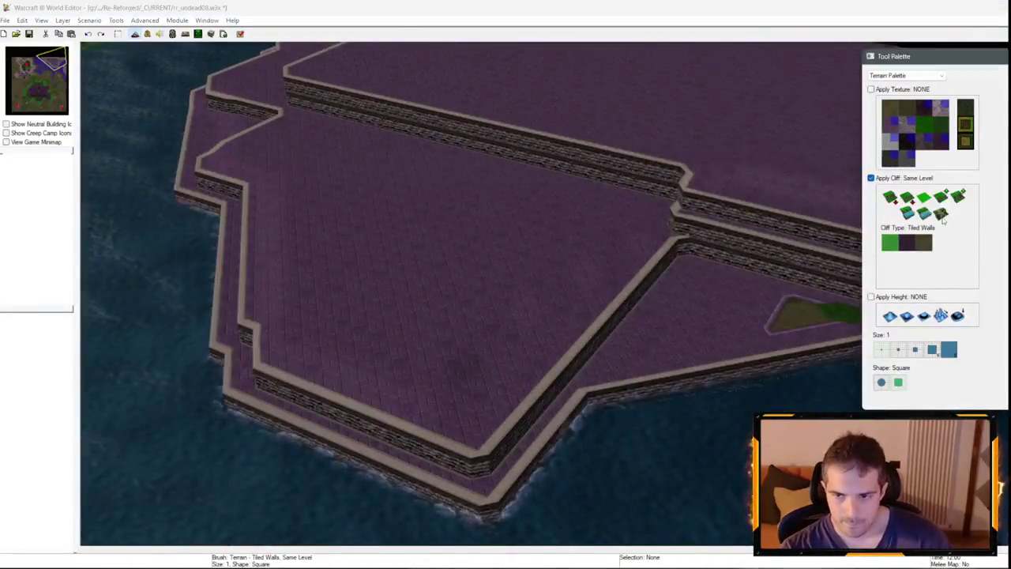
Carve a notch in the northern tiled wall with Same Level at size 2 and widen it both ways.
{"action": "left_click", "coordinate": [941, 215]}
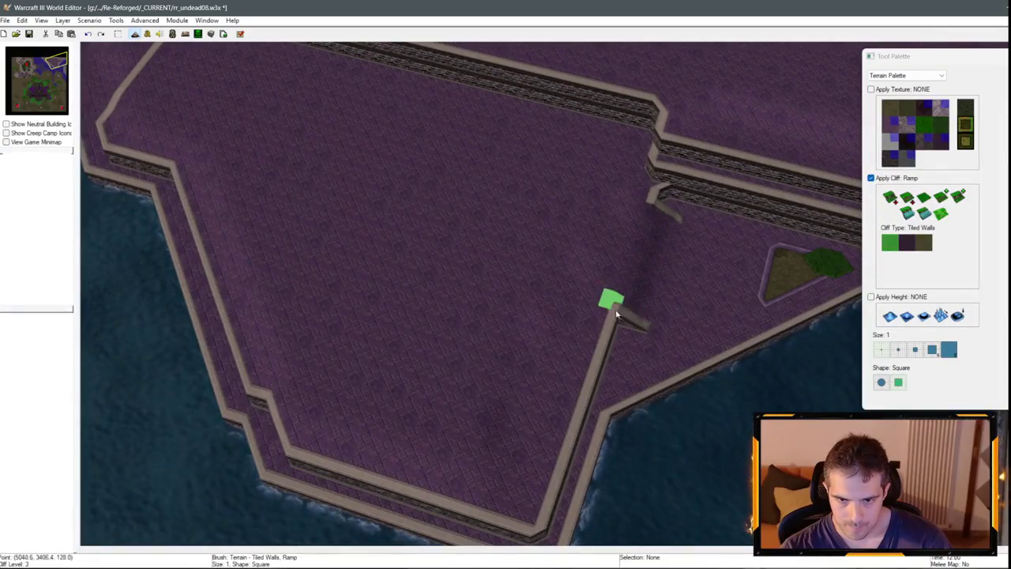
{"action": "scroll", "coordinate": [601, 320], "scroll_direction": "down", "scroll_amount": 3}
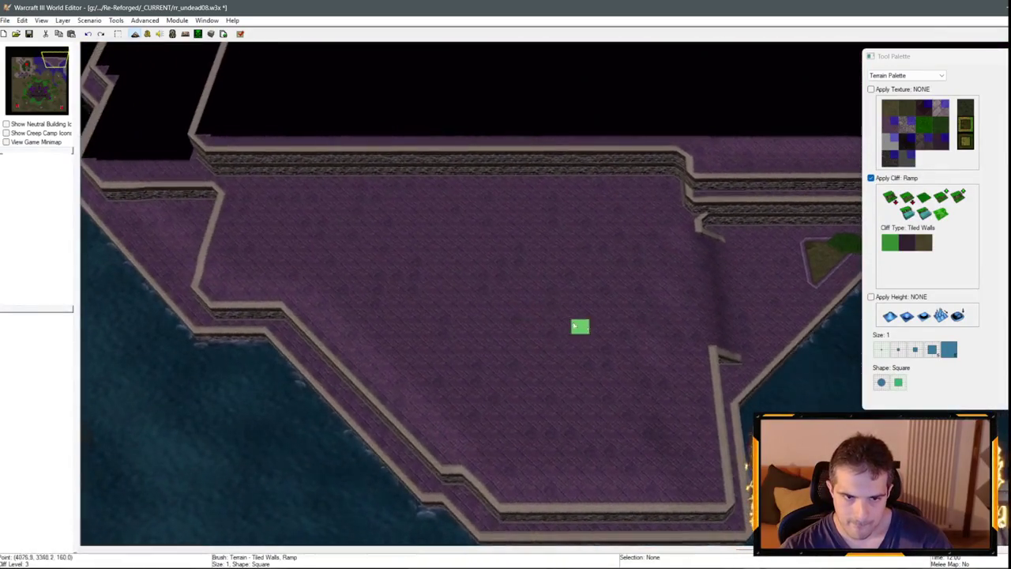
{"action": "left_click", "coordinate": [890, 197]}
{"action": "left_click", "coordinate": [897, 349]}
{"action": "left_click", "coordinate": [503, 126]}
{"action": "left_click", "coordinate": [506, 118]}
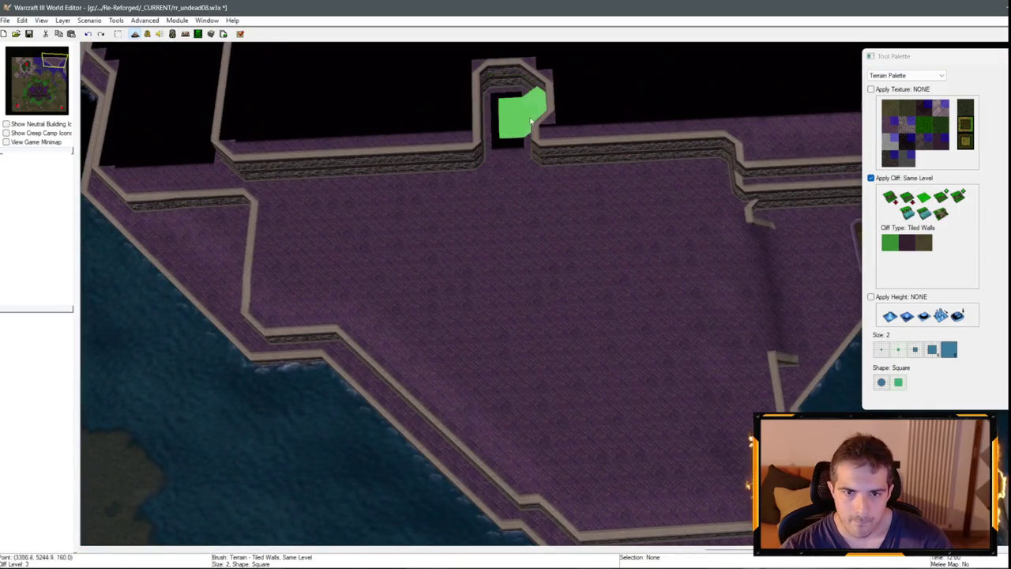
{"action": "scroll", "coordinate": [522, 198], "scroll_direction": "up", "scroll_amount": 2}
{"action": "left_click", "coordinate": [519, 229]}
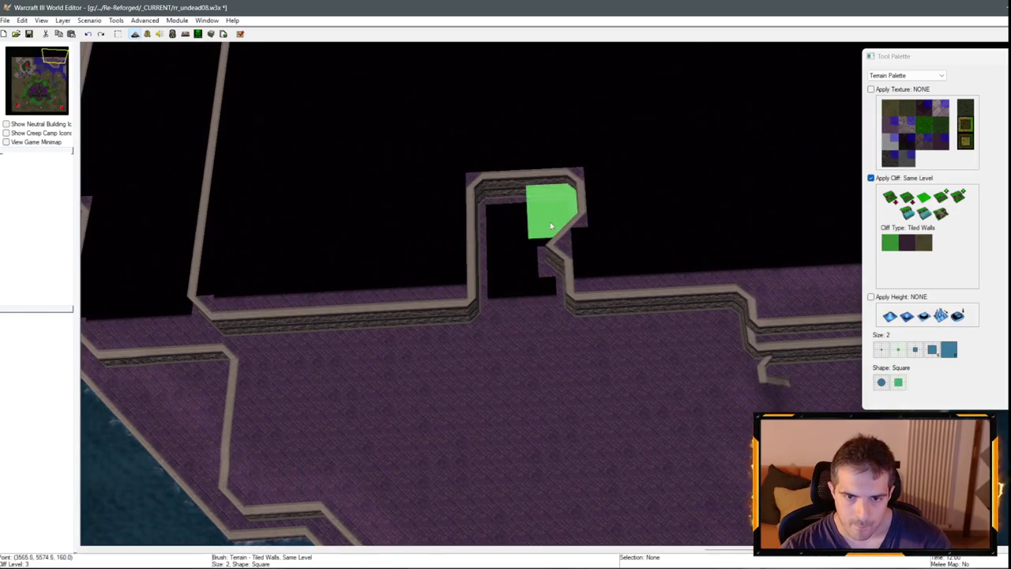
{"action": "left_click", "coordinate": [551, 220]}
{"action": "left_click", "coordinate": [486, 210]}
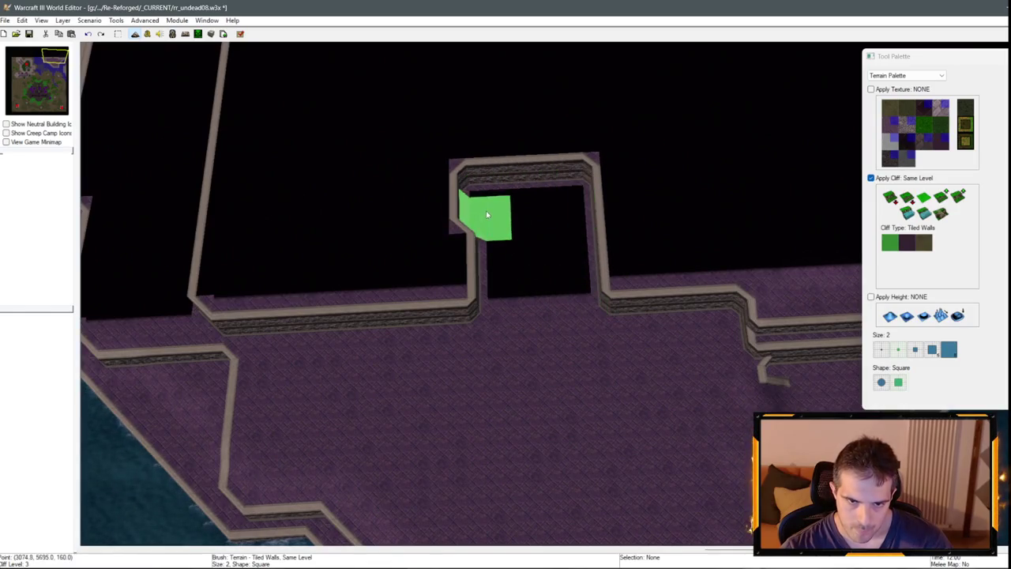
{"action": "scroll", "coordinate": [557, 305], "scroll_direction": "down", "scroll_amount": 2}
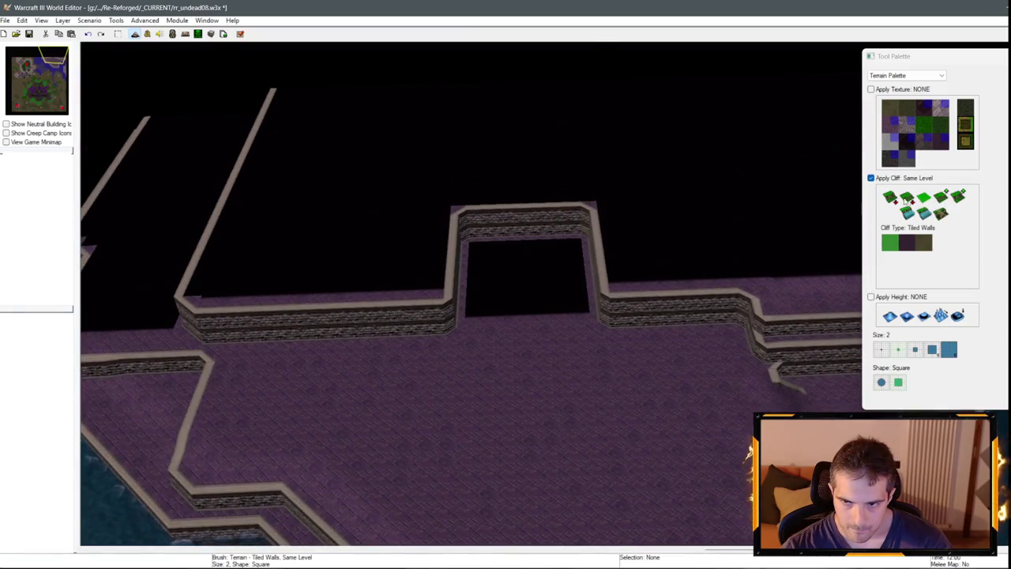
Lower a small Decrease One recess right of the alcove, then undo it.
{"action": "left_click", "coordinate": [890, 197]}
{"action": "left_click", "coordinate": [674, 278]}
{"action": "scroll", "coordinate": [573, 425], "scroll_direction": "up", "scroll_amount": 1}
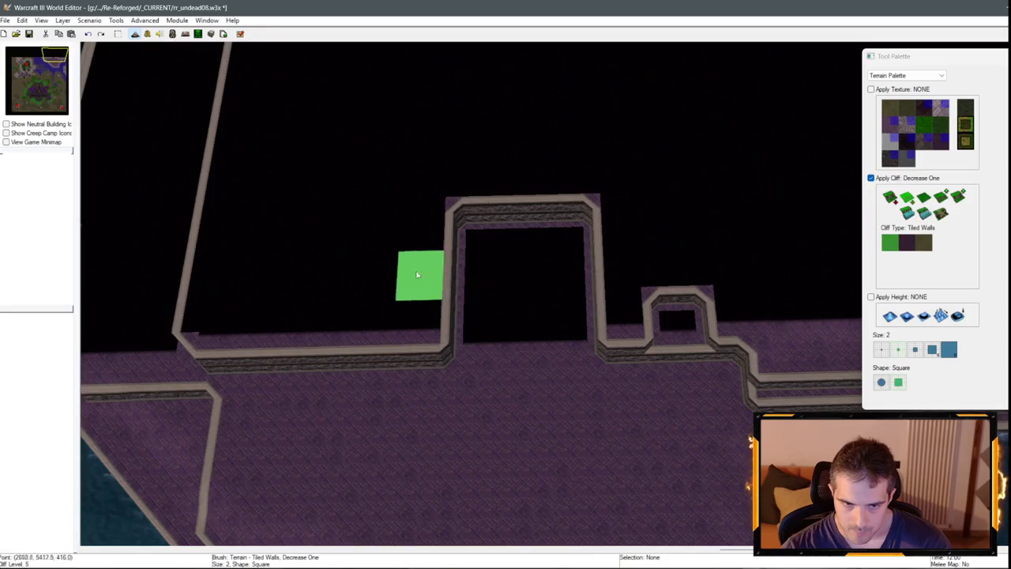
{"action": "key", "text": "ctrl+z"}
Lower three size-3 square alcoves on both sides of the wide alcove, then reselect Same Level.
{"action": "left_click", "coordinate": [915, 349]}
{"action": "left_click", "coordinate": [680, 286]}
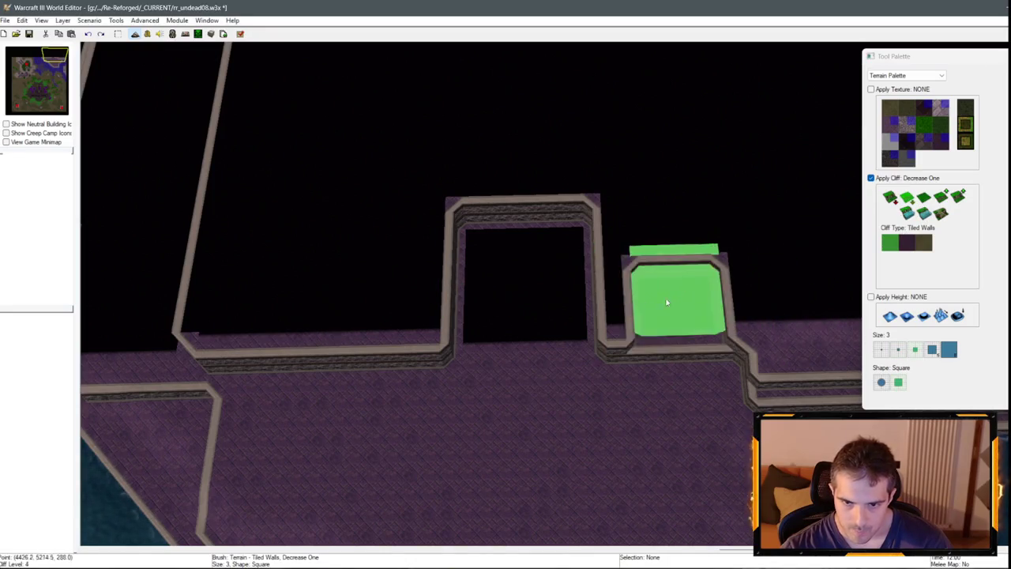
{"action": "left_click", "coordinate": [363, 304]}
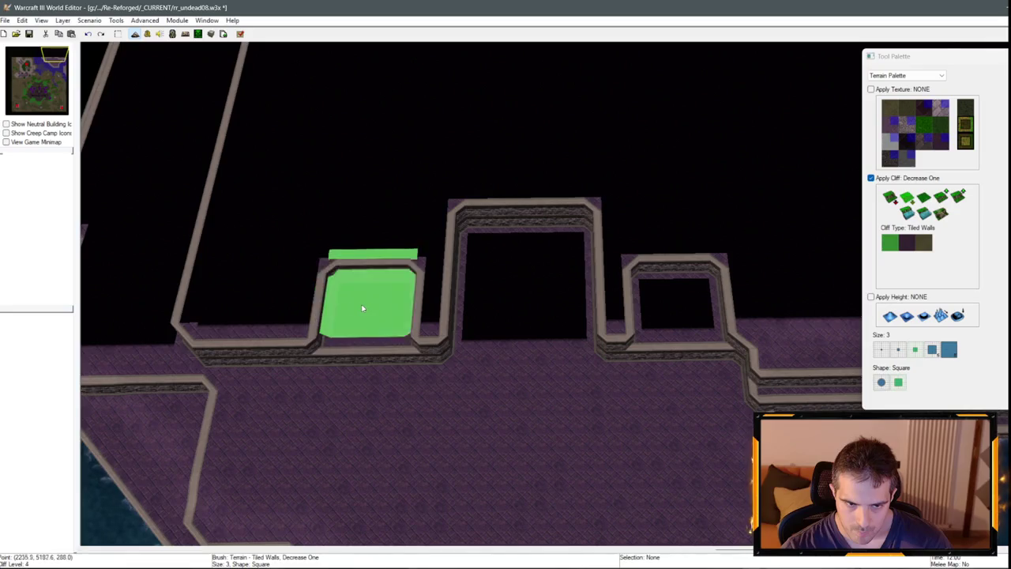
{"action": "left_click", "coordinate": [237, 302]}
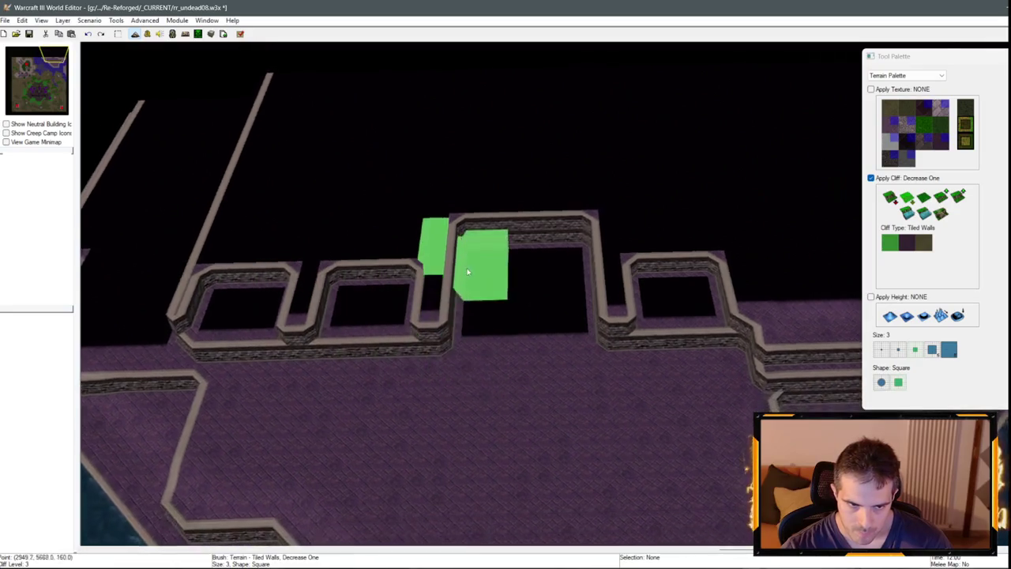
{"action": "key", "text": "Left"}
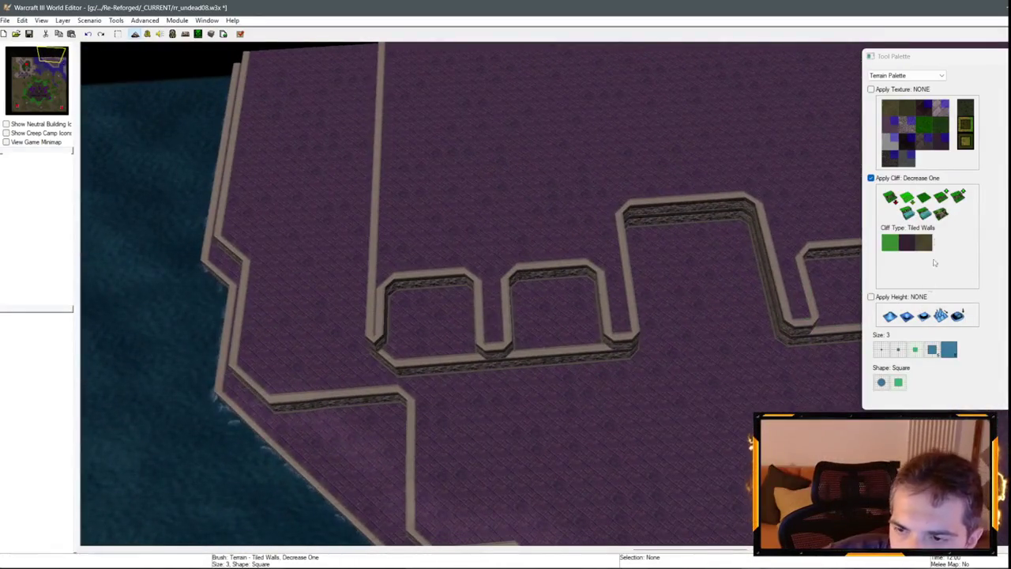
{"action": "left_click", "coordinate": [925, 197]}
{"action": "left_click", "coordinate": [380, 315]}
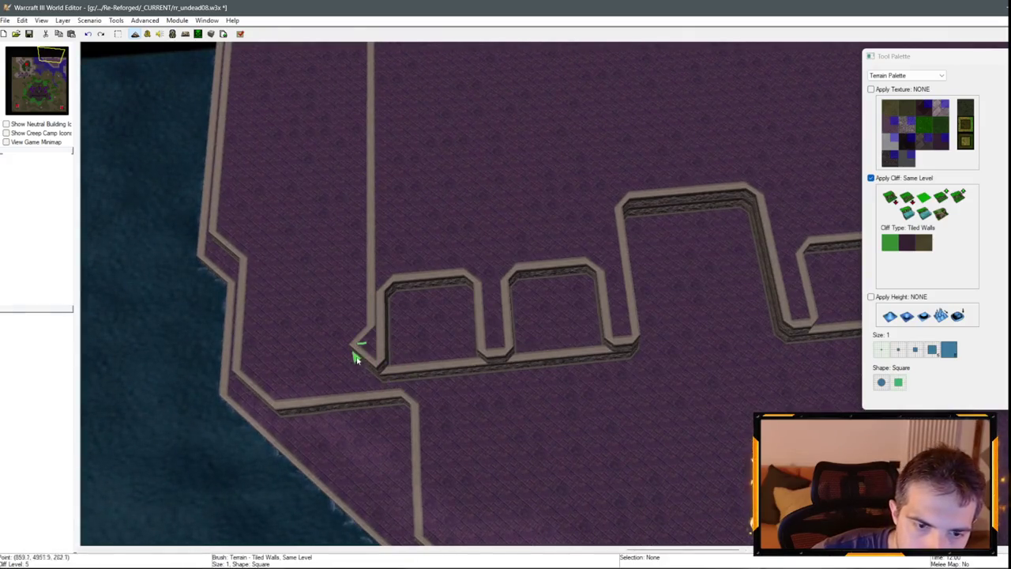
Drag size-2 Same Level walls north from the alcoves into a long straight corridor.
{"action": "scroll", "coordinate": [361, 294], "scroll_direction": "up", "scroll_amount": 2}
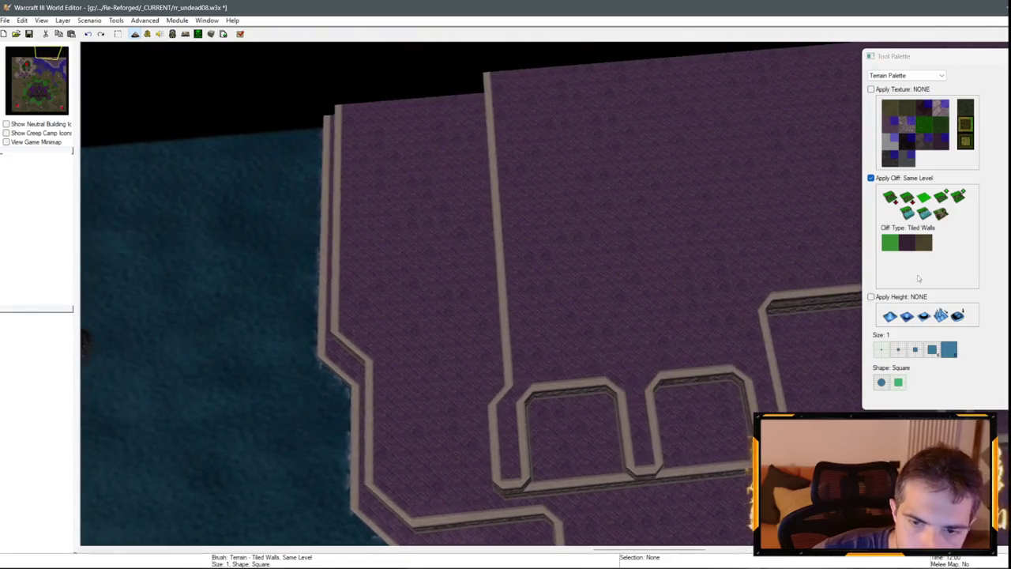
{"action": "key", "text": "KP_Add"}
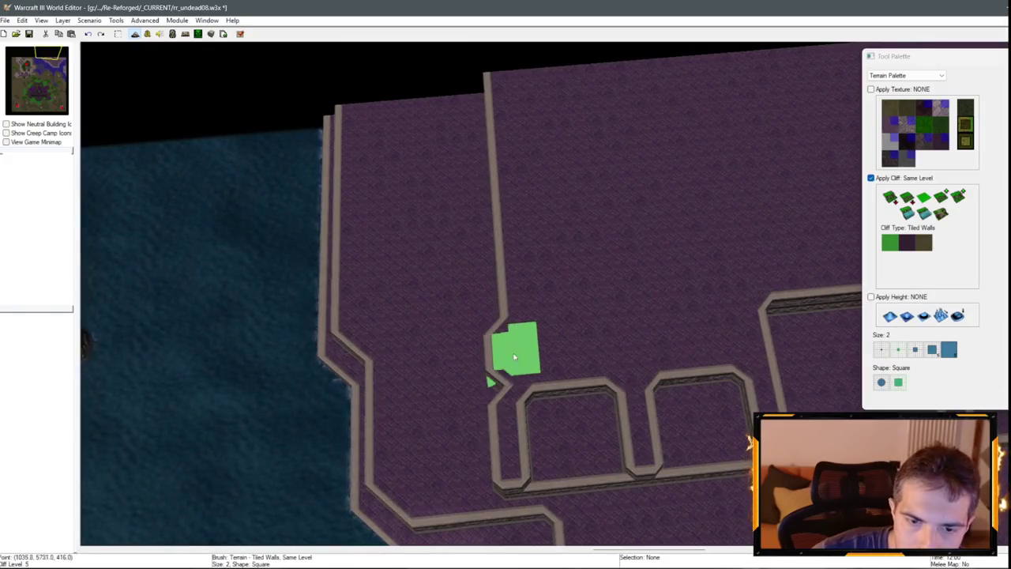
{"action": "mouse_move", "coordinate": [514, 357]}
{"action": "left_mouse_down"}
{"action": "mouse_move", "coordinate": [510, 149]}
{"action": "mouse_move", "coordinate": [495, 96]}
{"action": "left_mouse_up"}
{"action": "key", "text": "Down"}
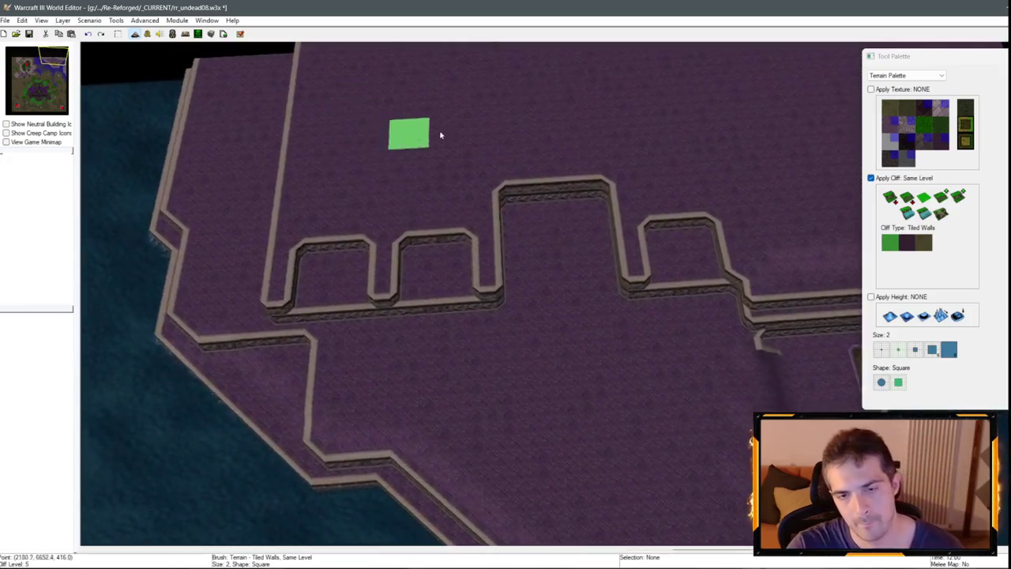
{"action": "key", "text": "Up"}
{"action": "mouse_move", "coordinate": [600, 408]}
{"action": "left_mouse_down"}
{"action": "mouse_move", "coordinate": [535, 290]}
{"action": "mouse_move", "coordinate": [582, 341]}
{"action": "mouse_move", "coordinate": [533, 282]}
{"action": "left_mouse_up"}
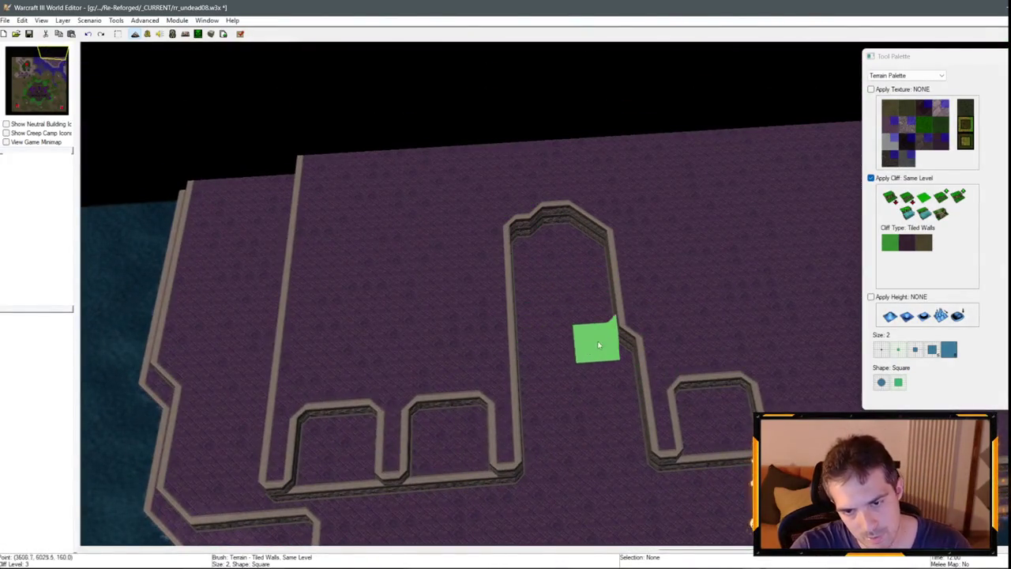
{"action": "mouse_move", "coordinate": [583, 226]}
{"action": "left_mouse_down"}
{"action": "mouse_move", "coordinate": [526, 159]}
{"action": "mouse_move", "coordinate": [600, 193]}
{"action": "mouse_move", "coordinate": [582, 214]}
{"action": "mouse_move", "coordinate": [587, 158]}
{"action": "mouse_move", "coordinate": [598, 244]}
{"action": "mouse_move", "coordinate": [531, 175]}
{"action": "left_mouse_up"}
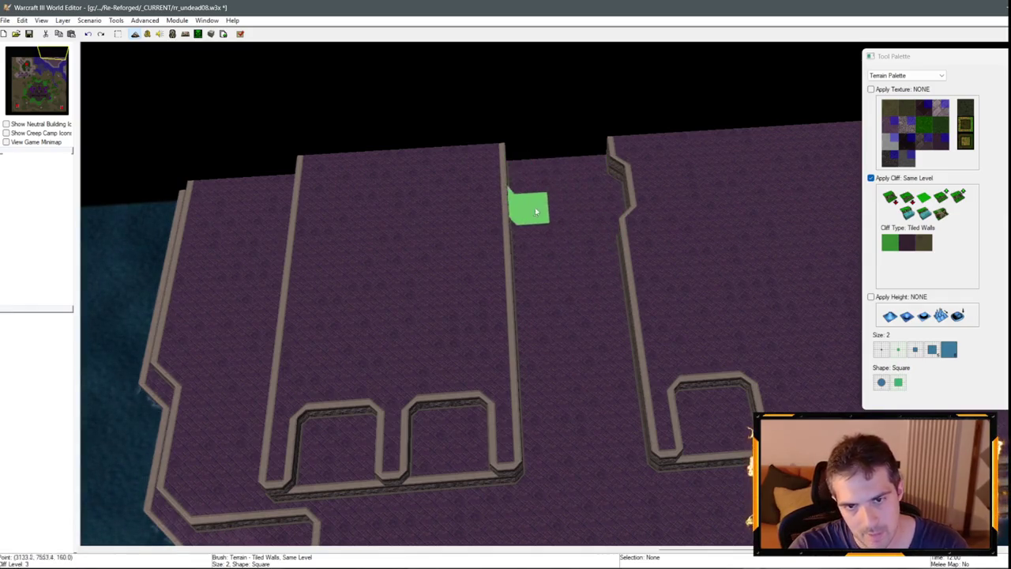
{"action": "scroll", "coordinate": [592, 198], "scroll_direction": "down", "scroll_amount": 5}
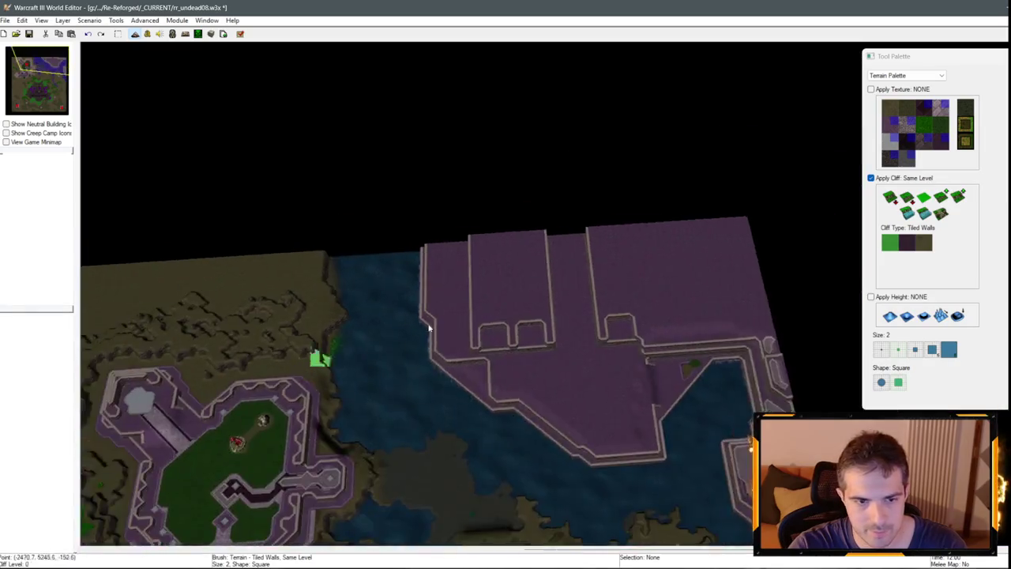
Save the map with Ctrl+S.
{"action": "key", "text": "Down"}
{"action": "key", "text": "Left"}
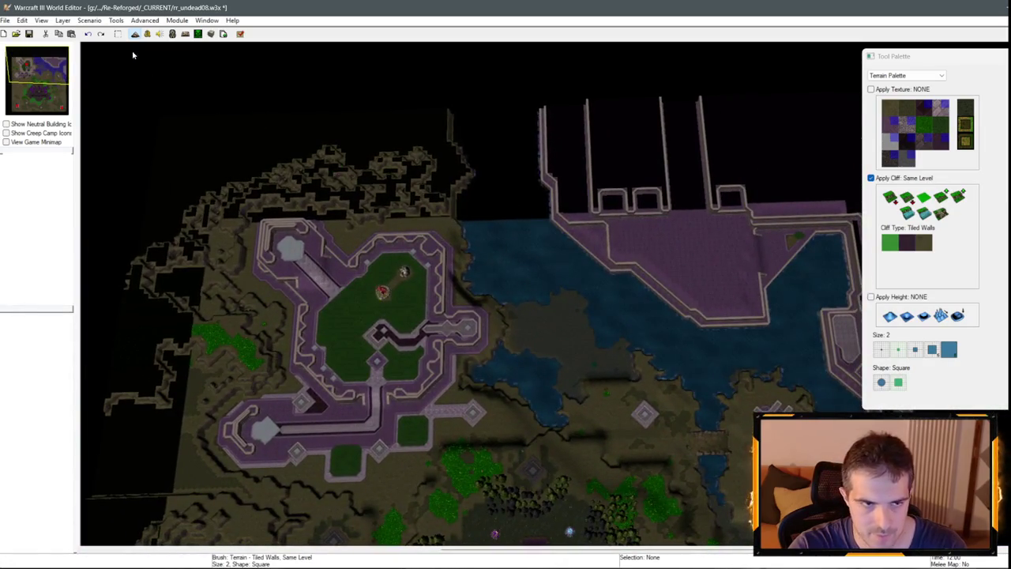
{"action": "left_click", "coordinate": [87, 20]}
{"action": "left_click", "coordinate": [86, 19]}
{"action": "key", "text": "ctrl+s"}
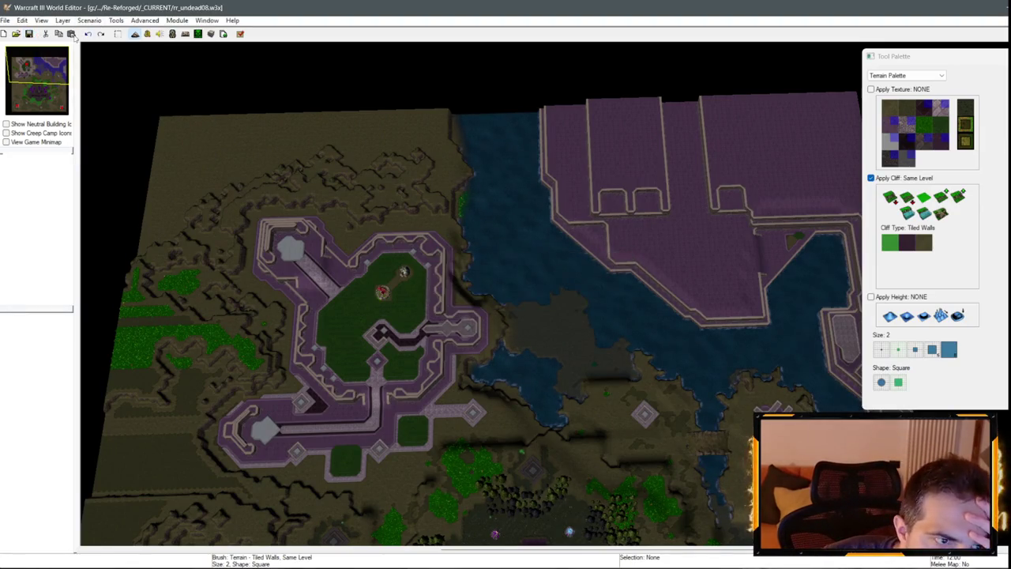
{"action": "left_click", "coordinate": [63, 87]}
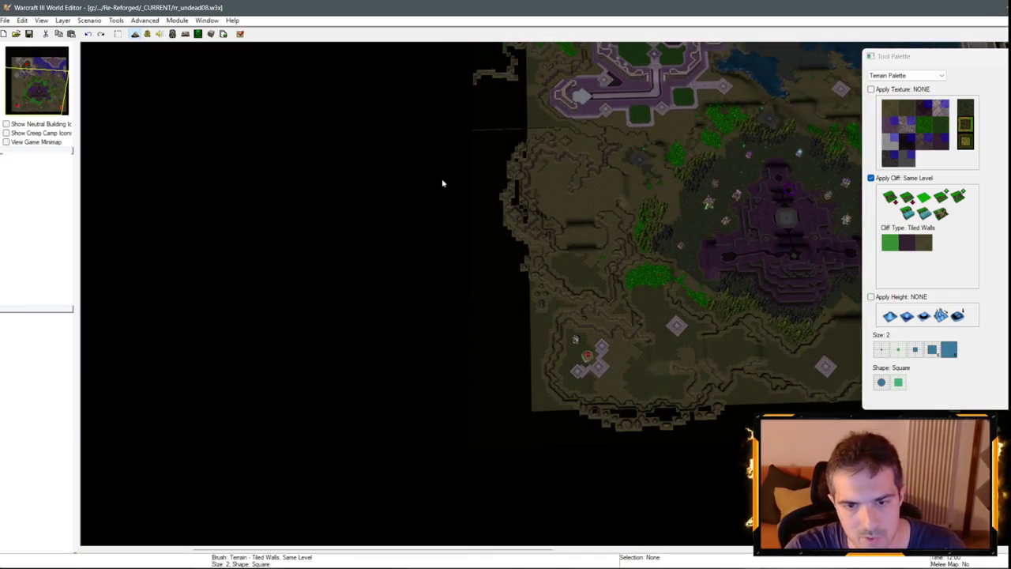
{"action": "scroll", "coordinate": [443, 184], "scroll_direction": "up", "scroll_amount": 3}
Bring up the Size and Camera Bounds page of Scenario > Map Options.
{"action": "left_click", "coordinate": [93, 20]}
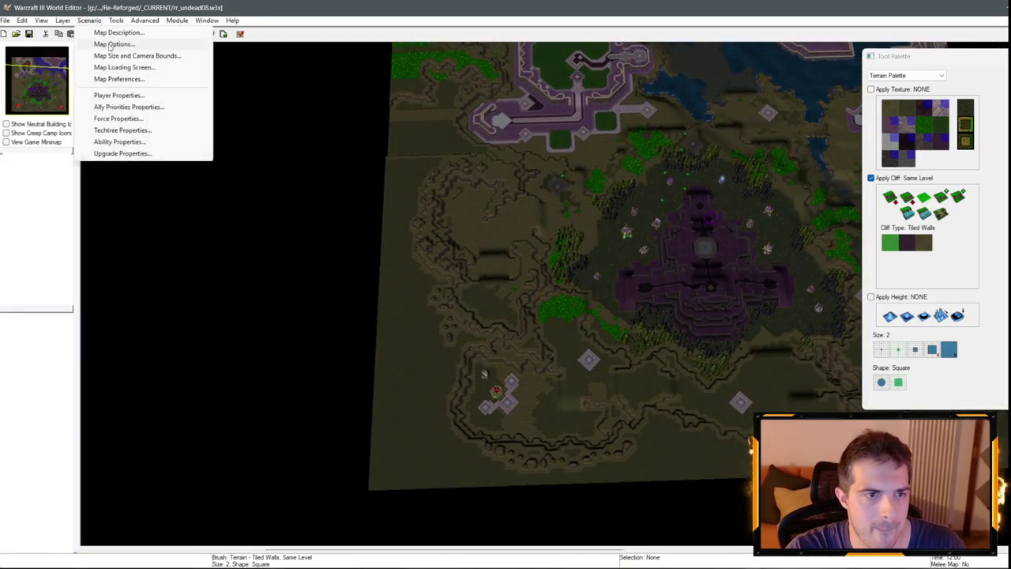
{"action": "left_click", "coordinate": [150, 44]}
{"action": "left_click", "coordinate": [419, 147]}
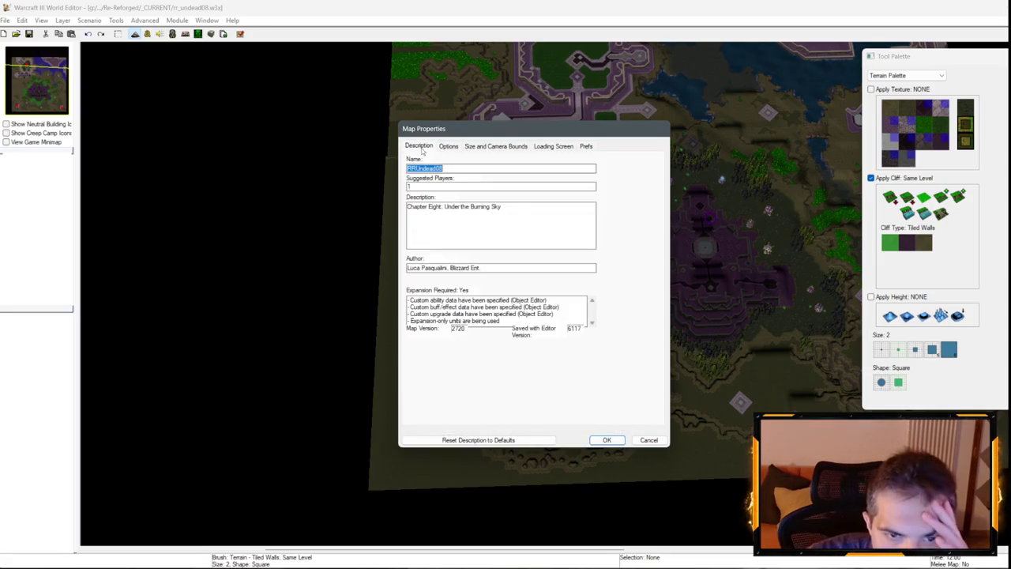
{"action": "left_click", "coordinate": [448, 146]}
{"action": "left_click", "coordinate": [497, 146]}
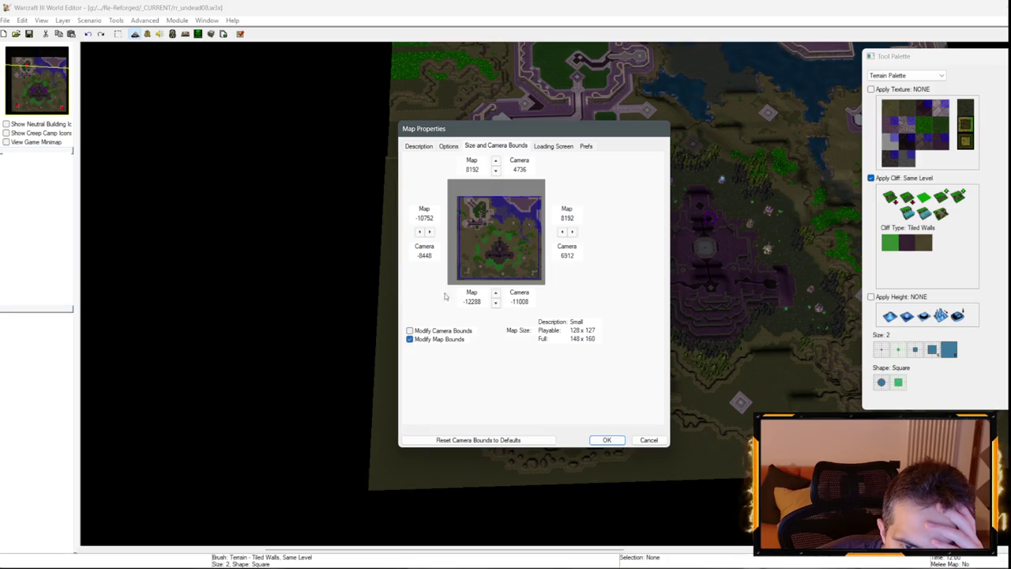
Set map bounds (right 8704, bottom -12800, top 6144) for a 148 x 148 map and confirm.
{"action": "left_click", "coordinate": [430, 231]}
{"action": "left_click", "coordinate": [429, 232]}
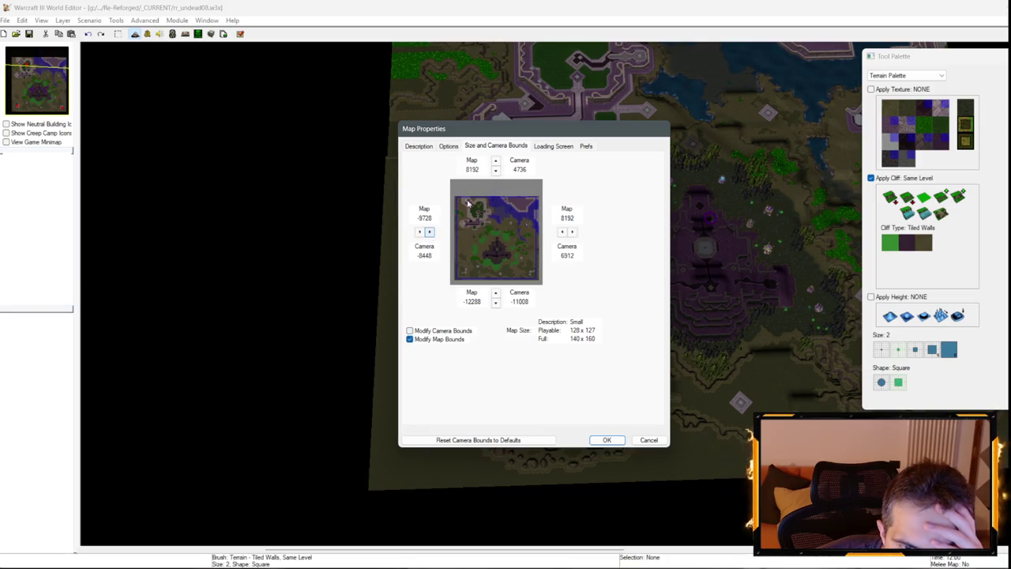
{"action": "left_click", "coordinate": [419, 232]}
{"action": "left_click", "coordinate": [573, 231]}
{"action": "left_click", "coordinate": [496, 303]}
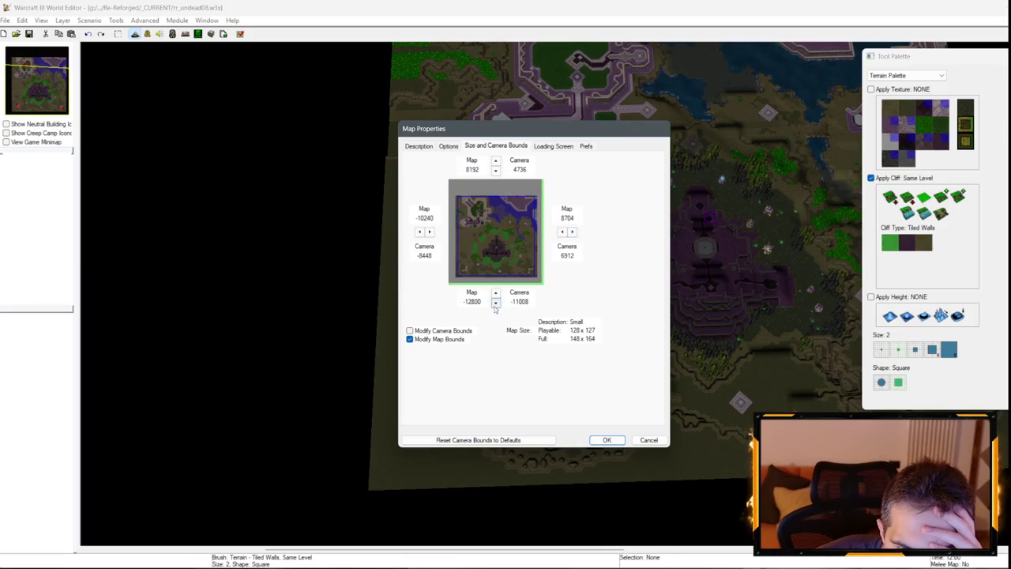
{"action": "left_click", "coordinate": [495, 171]}
{"action": "left_click", "coordinate": [496, 171]}
{"action": "left_click", "coordinate": [496, 170]}
{"action": "left_click", "coordinate": [495, 171]}
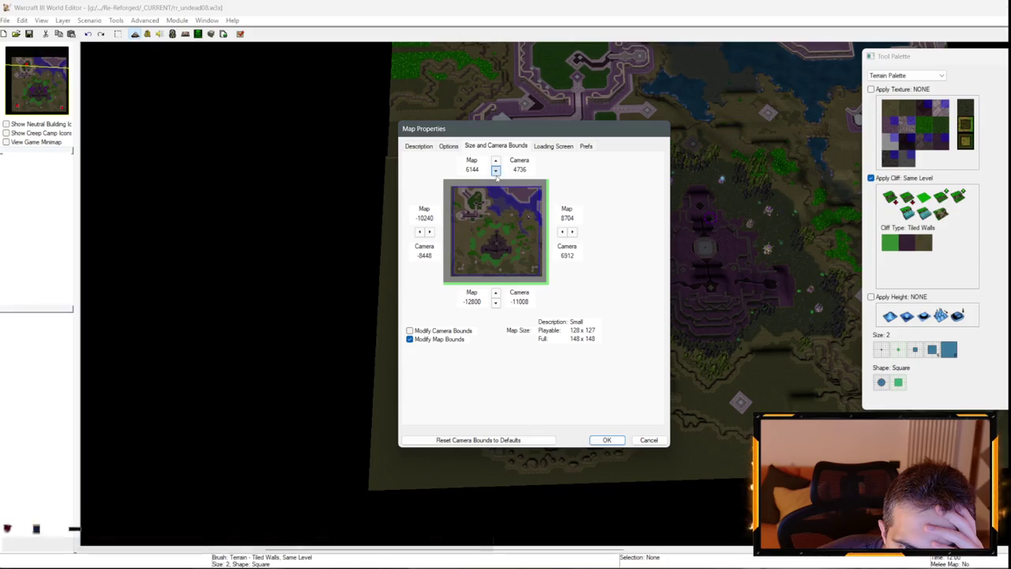
{"action": "left_click", "coordinate": [496, 162]}
{"action": "key", "text": "Return"}
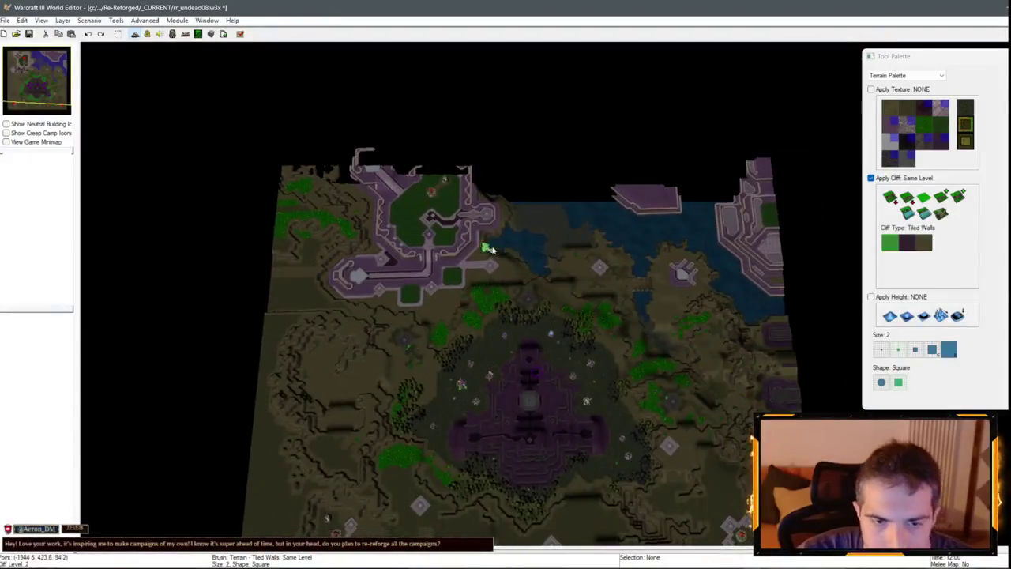
Exit Game Camera, zoom in on the purple base walls, and drop the Tiled Walls cliff brush.
{"action": "scroll", "coordinate": [481, 248], "scroll_direction": "up", "scroll_amount": 3}
{"action": "key", "text": "Down"}
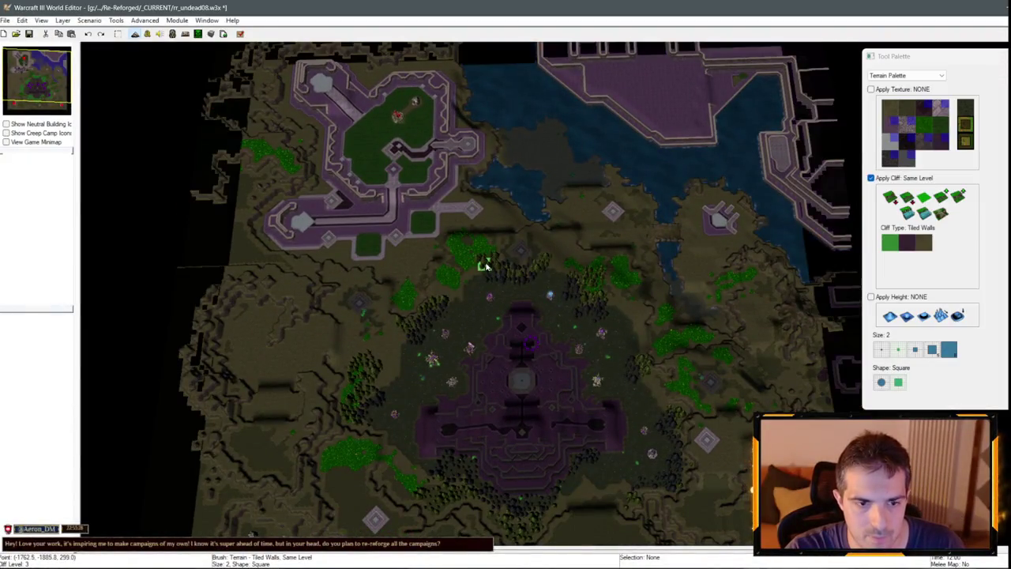
{"action": "scroll", "coordinate": [454, 198], "scroll_direction": "up", "scroll_amount": 5}
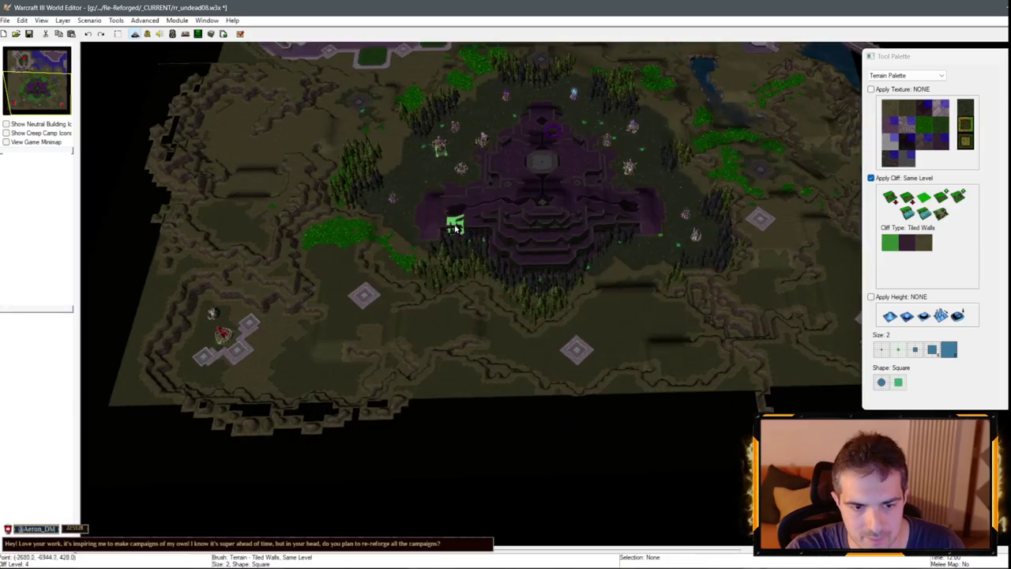
{"action": "key", "text": "Up"}
{"action": "scroll", "coordinate": [463, 405], "scroll_direction": "up", "scroll_amount": 5}
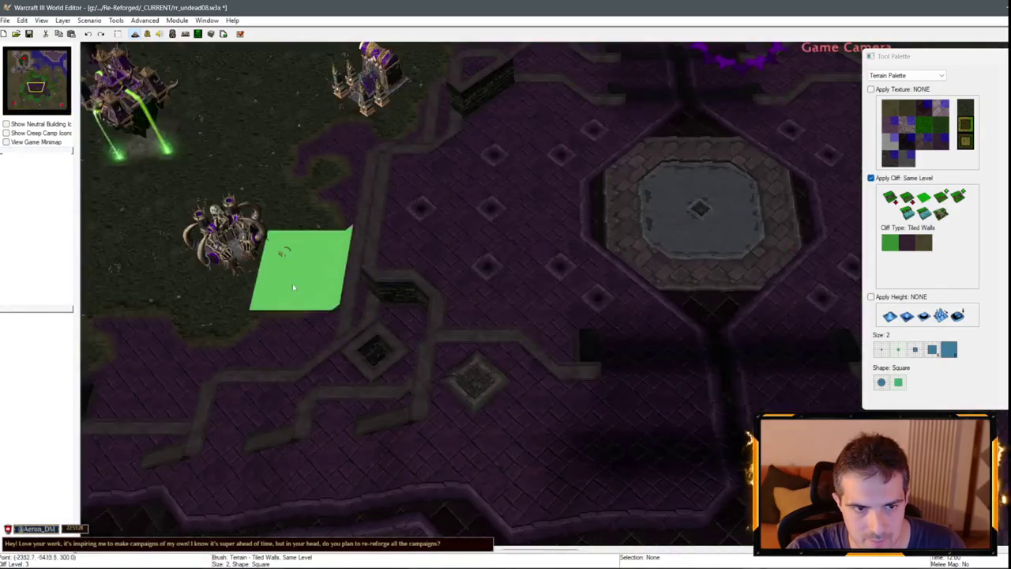
{"action": "scroll", "coordinate": [613, 333], "scroll_direction": "down", "scroll_amount": 5}
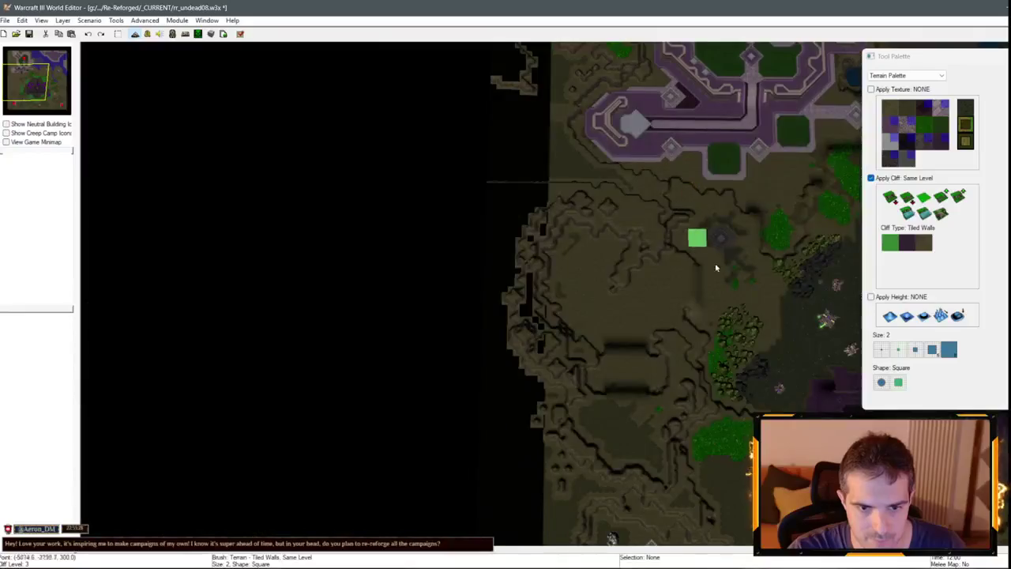
{"action": "scroll", "coordinate": [387, 292], "scroll_direction": "up", "scroll_amount": 5}
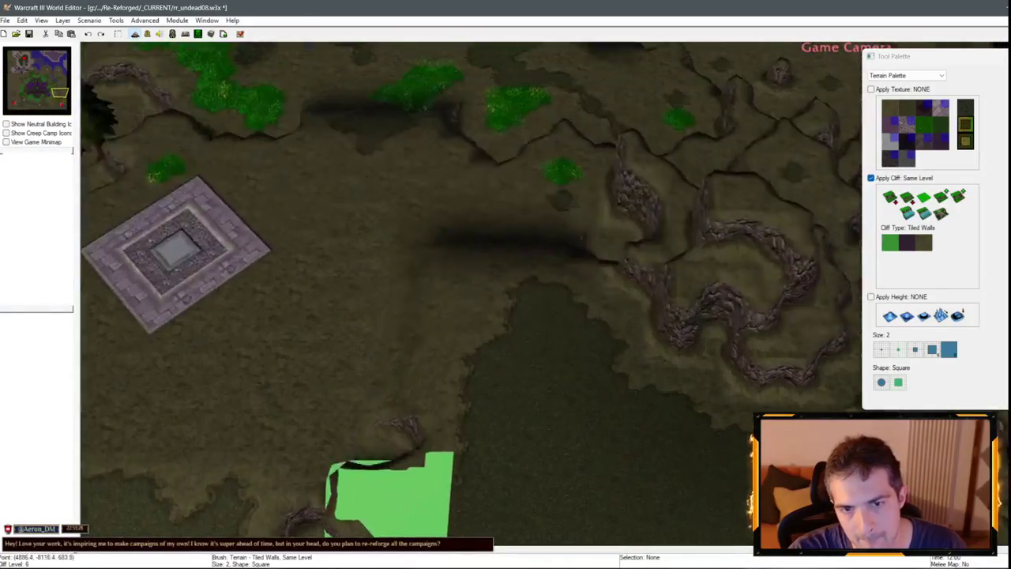
{"action": "scroll", "coordinate": [501, 267], "scroll_direction": "down", "scroll_amount": 5}
{"action": "key", "text": "Up"}
{"action": "scroll", "coordinate": [512, 351], "scroll_direction": "up", "scroll_amount": 3}
{"action": "scroll", "coordinate": [512, 352], "scroll_direction": "down", "scroll_amount": 2}
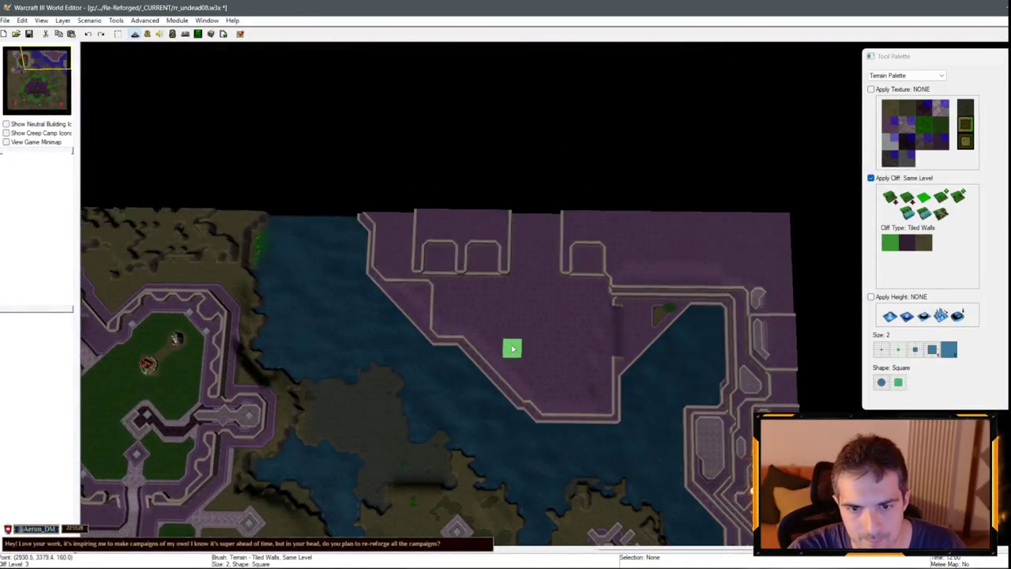
{"action": "scroll", "coordinate": [519, 226], "scroll_direction": "up", "scroll_amount": 3}
{"action": "key", "text": "Escape"}
{"action": "scroll", "coordinate": [471, 283], "scroll_direction": "up", "scroll_amount": 2}
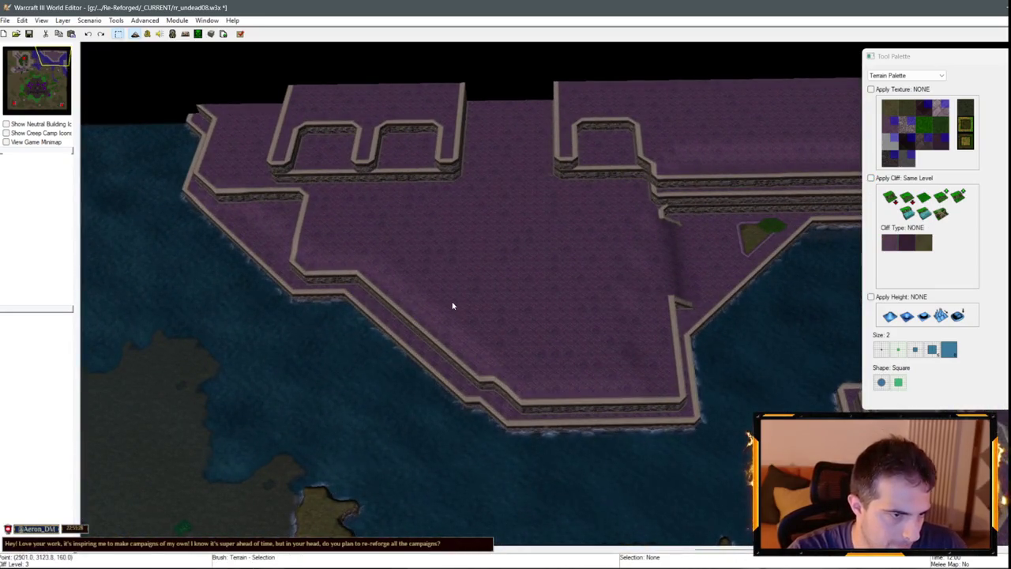
{"action": "scroll", "coordinate": [453, 291], "scroll_direction": "up", "scroll_amount": 3}
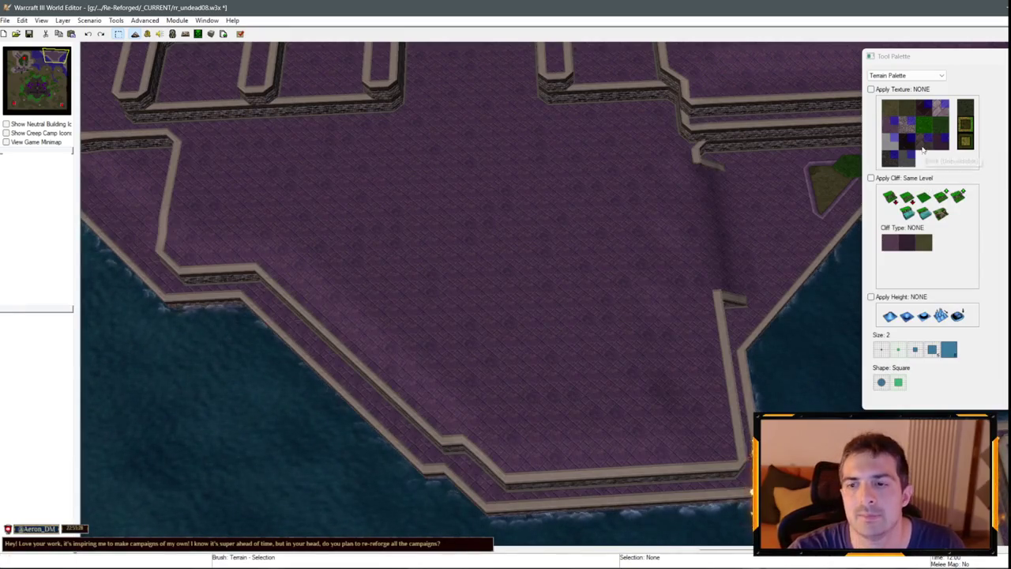
Stamp Round Tiles octagons onto the middle and left alcove floors.
{"action": "left_click", "coordinate": [897, 125]}
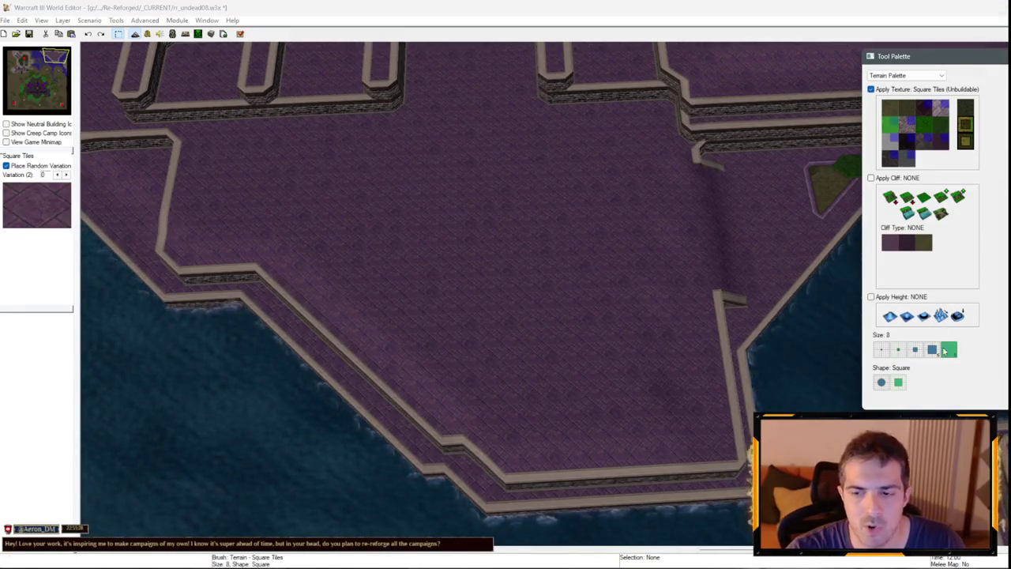
{"action": "scroll", "coordinate": [548, 226], "scroll_direction": "down", "scroll_amount": 2}
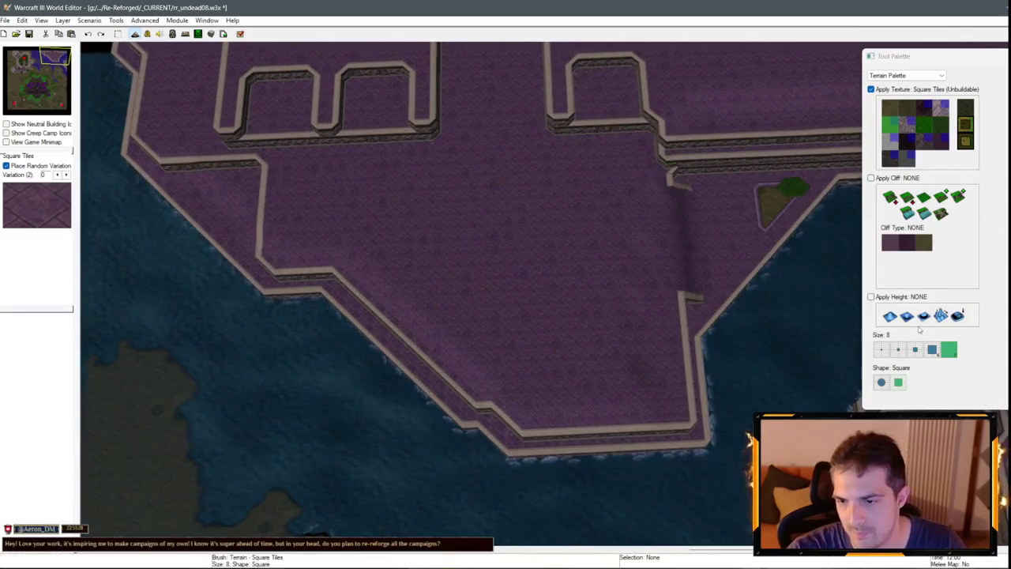
{"action": "scroll", "coordinate": [688, 273], "scroll_direction": "up", "scroll_amount": 2}
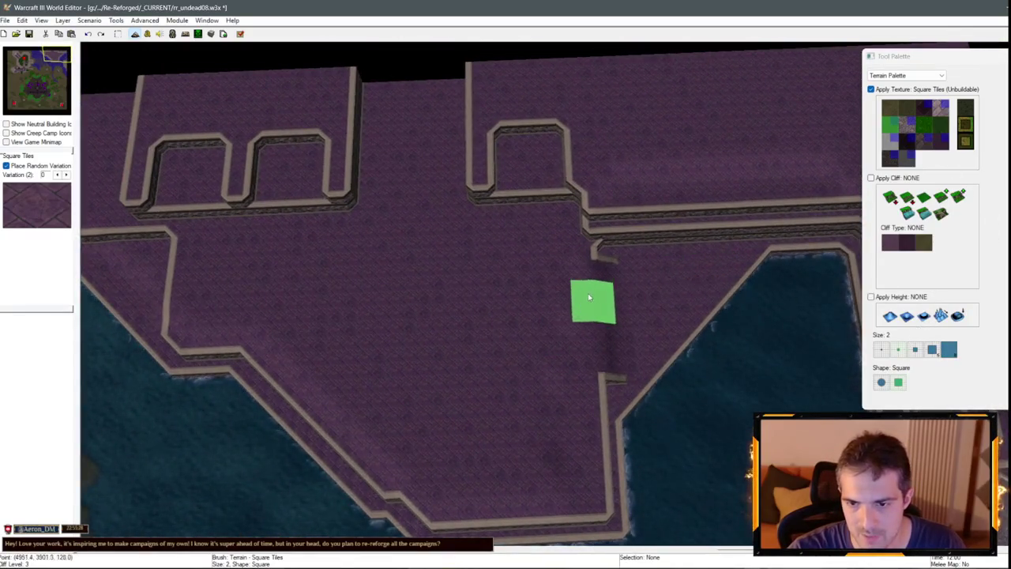
{"action": "scroll", "coordinate": [588, 297], "scroll_direction": "up", "scroll_amount": 2}
{"action": "left_click", "coordinate": [907, 125]}
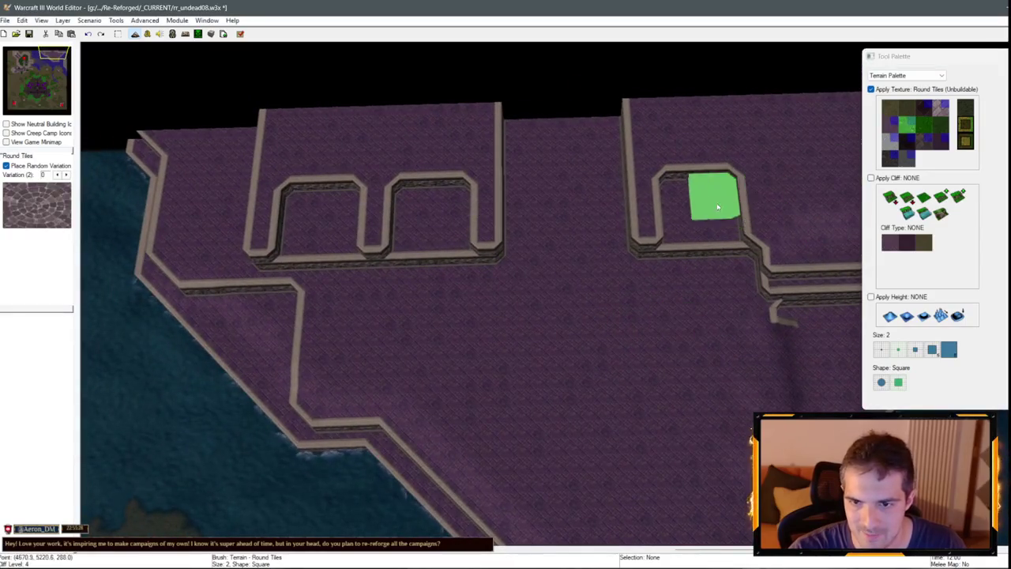
{"action": "key", "text": "Left"}
{"action": "left_click", "coordinate": [582, 260]}
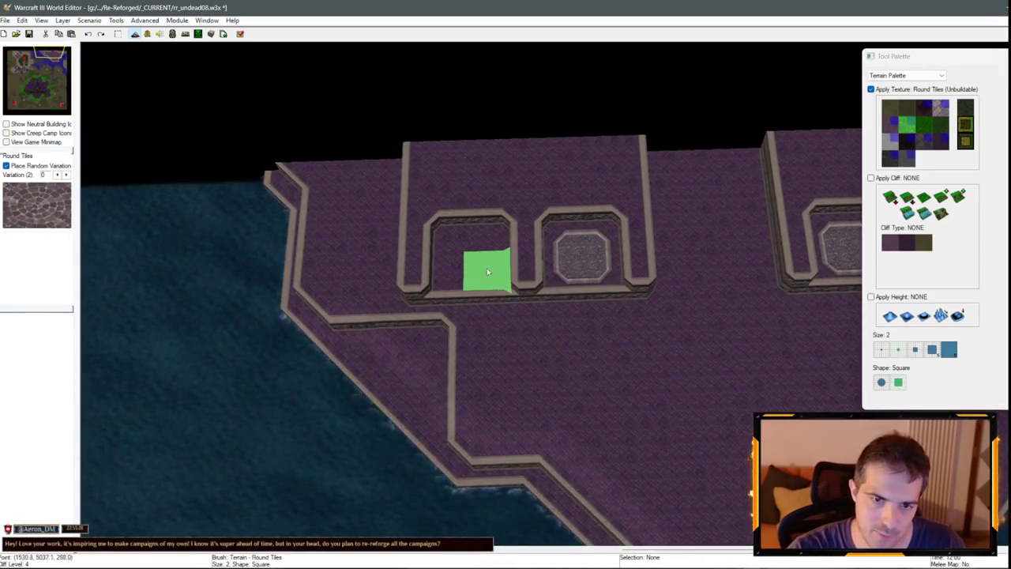
{"action": "left_click", "coordinate": [487, 273]}
{"action": "key", "text": "Up"}
{"action": "key", "text": "Right"}
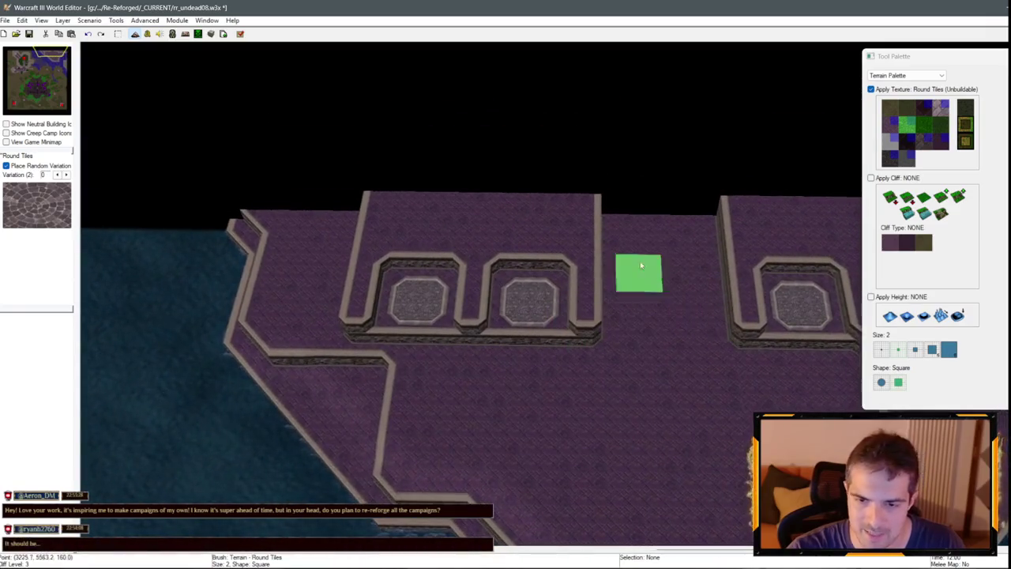
{"action": "key", "text": "Down"}
Paint a White Marble walkway strip down the gap between the alcoves.
{"action": "left_click", "coordinate": [890, 140]}
{"action": "mouse_move", "coordinate": [642, 178]}
{"action": "left_mouse_down"}
{"action": "mouse_move", "coordinate": [637, 132]}
{"action": "mouse_move", "coordinate": [638, 167]}
{"action": "mouse_move", "coordinate": [655, 168]}
{"action": "mouse_move", "coordinate": [631, 244]}
{"action": "left_mouse_up"}
{"action": "key", "text": "Up"}
{"action": "key", "text": "Right"}
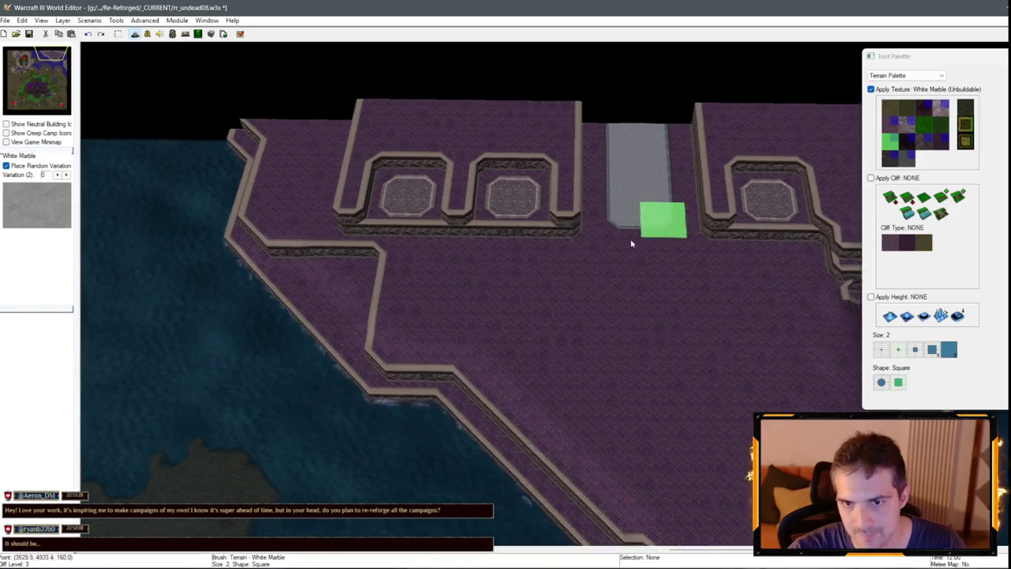
{"action": "key", "text": "Up"}
{"action": "key", "text": "Right"}
Edge the walkway with Black Marble at brush size 1, then reselect Same Level Tiled Walls.
{"action": "left_click", "coordinate": [940, 107]}
{"action": "left_click", "coordinate": [882, 350]}
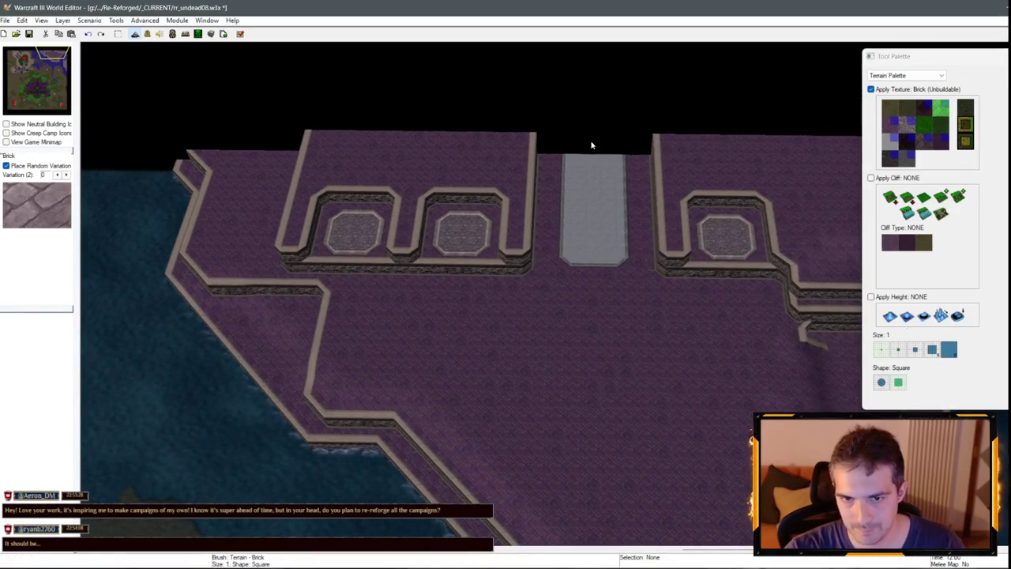
{"action": "left_click", "coordinate": [924, 123]}
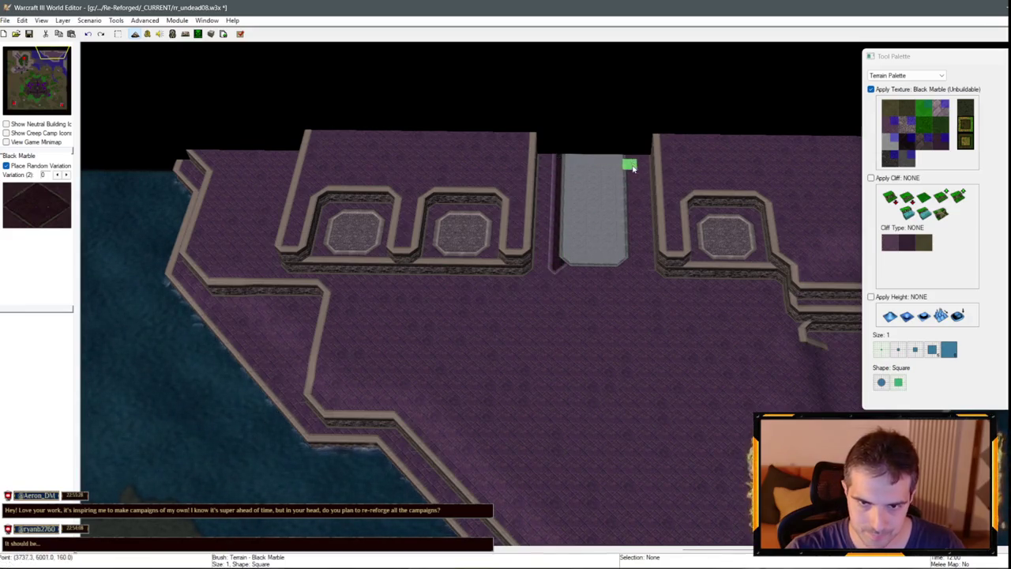
{"action": "left_click_drag", "start_coordinate": [634, 256], "coordinate": [640, 231]}
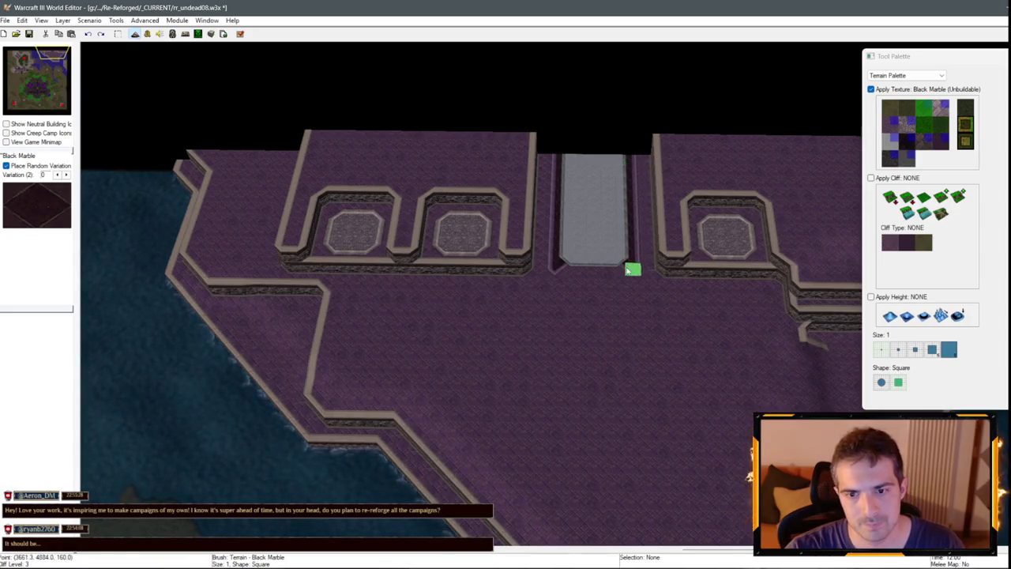
{"action": "key", "text": "Right"}
{"action": "key", "text": "Down"}
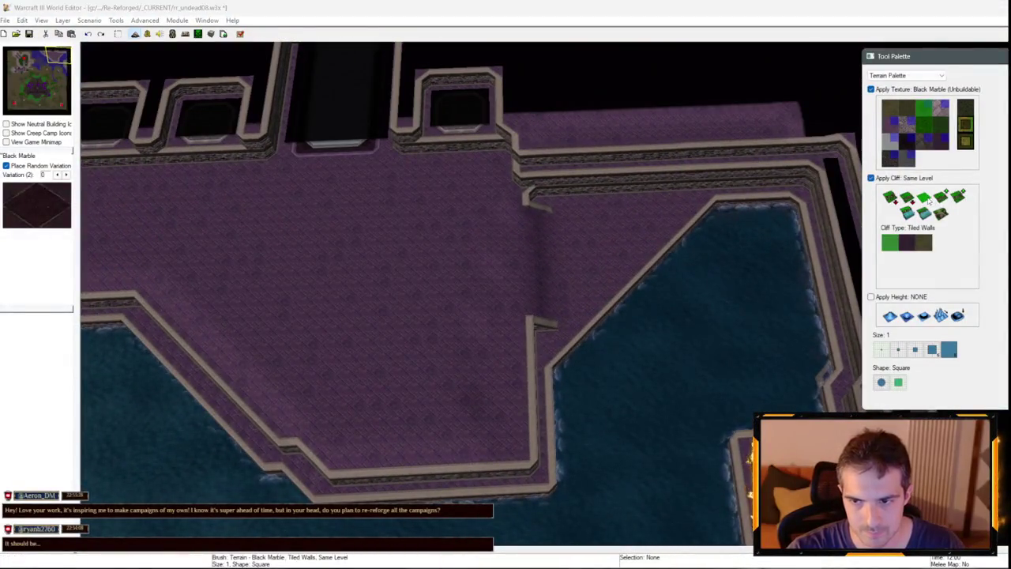
{"action": "left_click", "coordinate": [668, 271]}
Raise tiled-wall platform sections at brush size 2, straightening the wall corner into a diagonal.
{"action": "mouse_move", "coordinate": [652, 302]}
{"action": "left_mouse_down"}
{"action": "mouse_move", "coordinate": [648, 285]}
{"action": "mouse_move", "coordinate": [671, 332]}
{"action": "left_mouse_up"}
{"action": "left_click", "coordinate": [891, 89]}
{"action": "scroll", "coordinate": [440, 305], "scroll_direction": "up", "scroll_amount": 2}
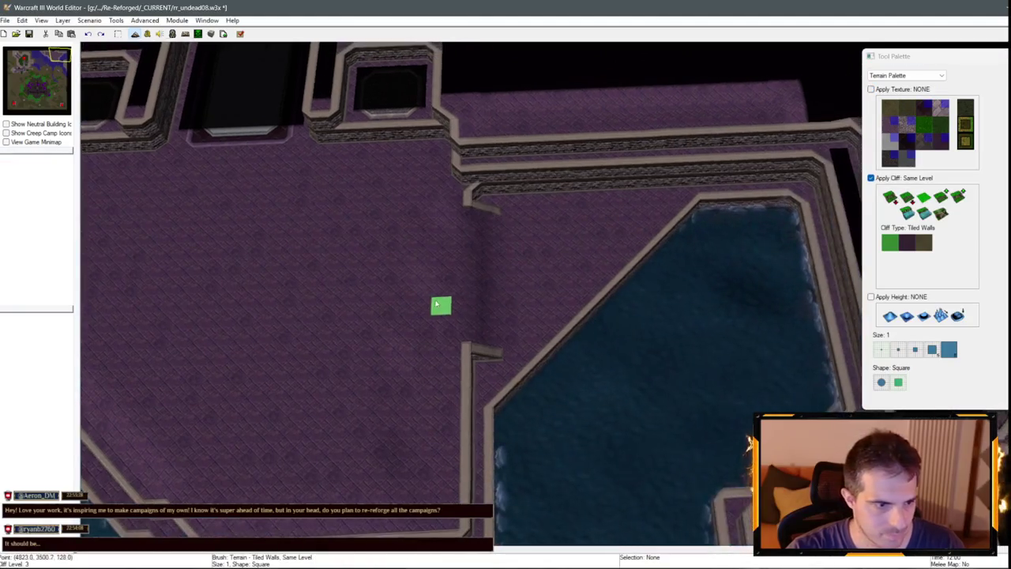
{"action": "left_click", "coordinate": [899, 349]}
{"action": "mouse_move", "coordinate": [615, 302]}
{"action": "left_mouse_down"}
{"action": "mouse_move", "coordinate": [655, 254]}
{"action": "mouse_move", "coordinate": [666, 289]}
{"action": "left_mouse_up"}
{"action": "mouse_move", "coordinate": [594, 319]}
{"action": "left_mouse_down"}
{"action": "mouse_move", "coordinate": [583, 338]}
{"action": "mouse_move", "coordinate": [655, 327]}
{"action": "mouse_move", "coordinate": [750, 388]}
{"action": "mouse_move", "coordinate": [293, 147]}
{"action": "mouse_move", "coordinate": [385, 316]}
{"action": "mouse_move", "coordinate": [548, 296]}
{"action": "left_mouse_up"}
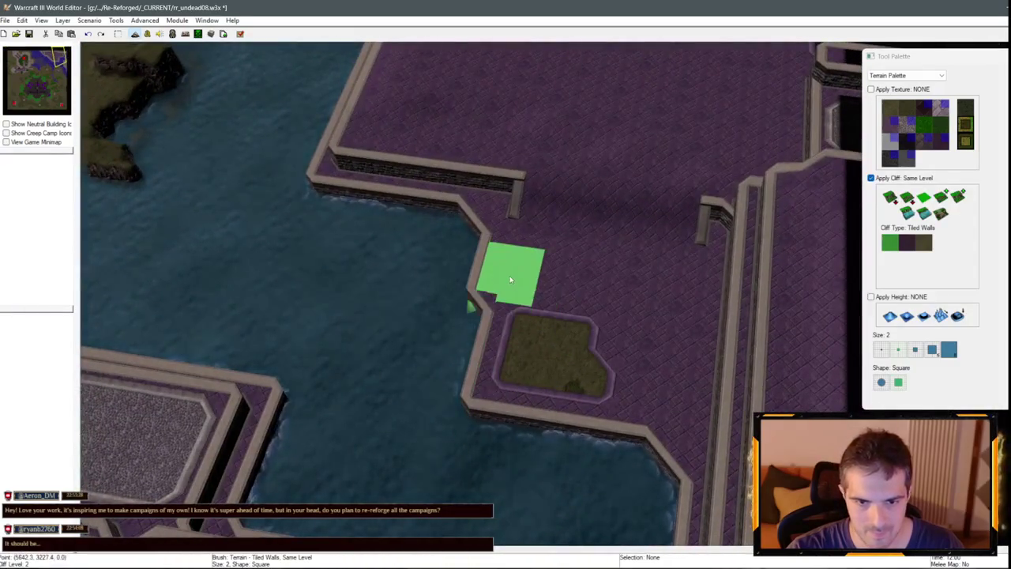
Switch the cliff brush to Deep Water at size 1 and cut an inlet into the plateau.
{"action": "scroll", "coordinate": [600, 454], "scroll_direction": "down", "scroll_amount": 2}
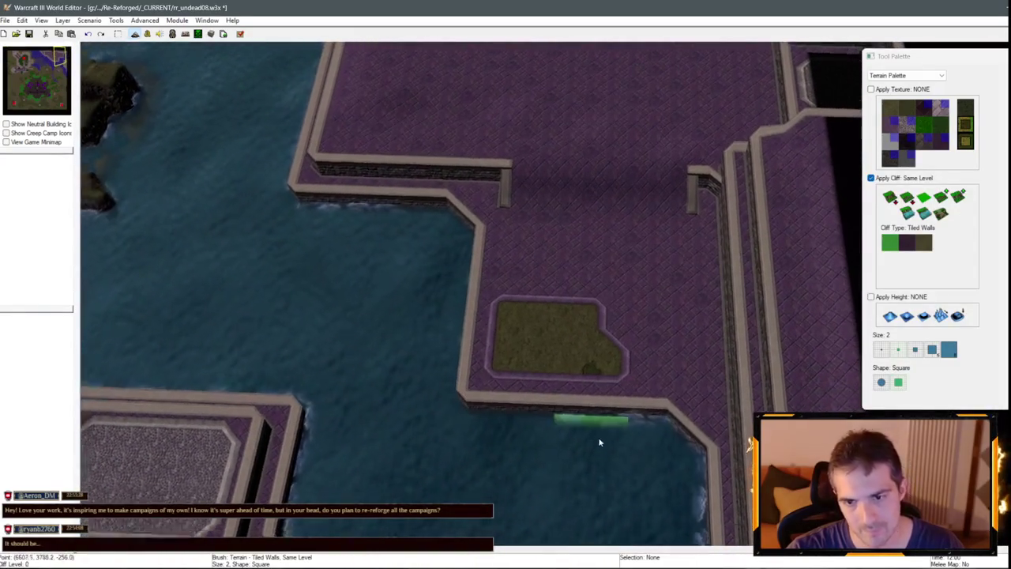
{"action": "left_click", "coordinate": [880, 350]}
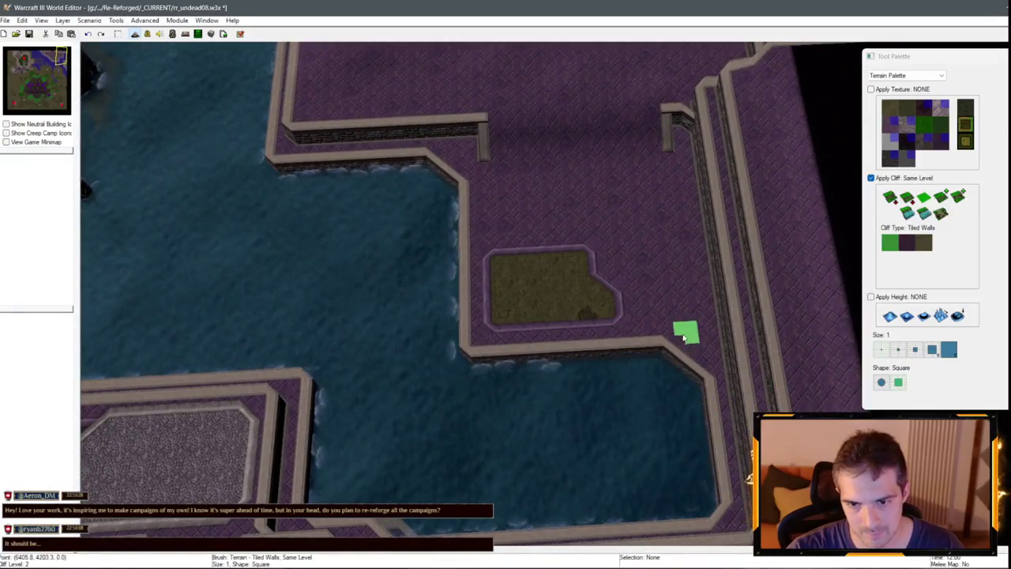
{"action": "left_click", "coordinate": [908, 212]}
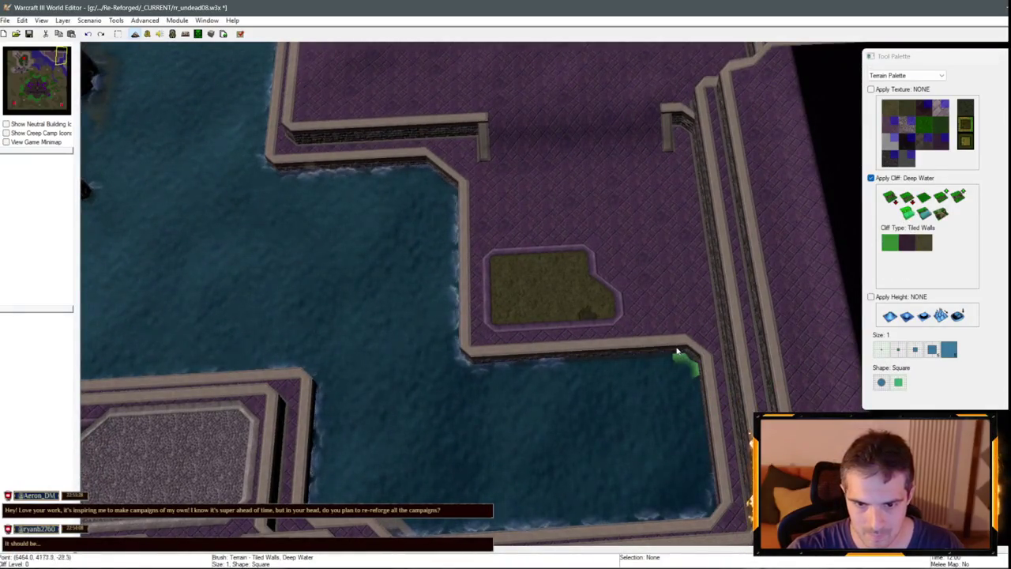
{"action": "scroll", "coordinate": [612, 361], "scroll_direction": "up", "scroll_amount": 1}
{"action": "scroll", "coordinate": [634, 451], "scroll_direction": "up", "scroll_amount": 1}
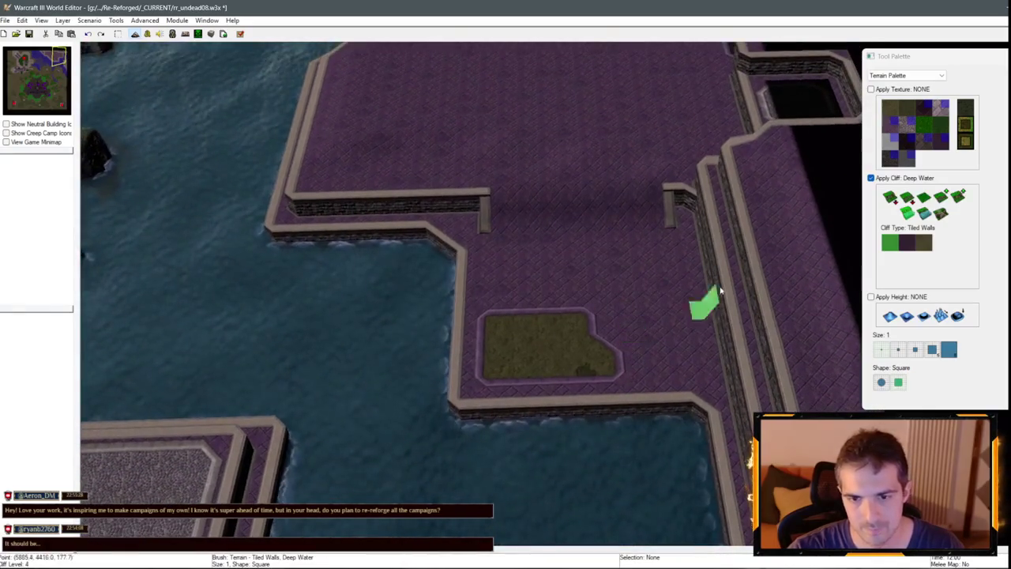
{"action": "left_click_drag", "start_coordinate": [693, 405], "coordinate": [677, 335]}
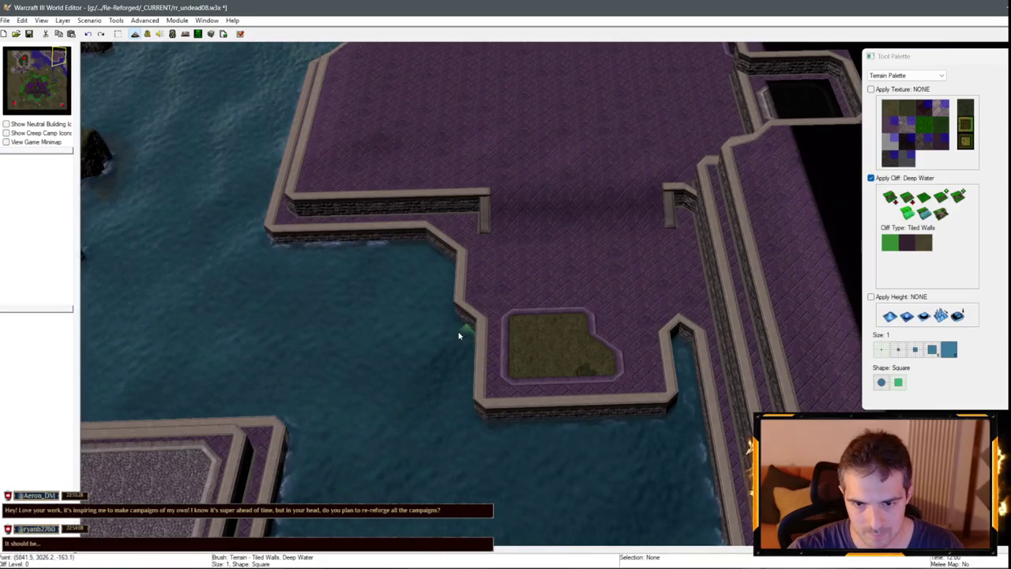
Extend the deep water along the lower wall and into the upper-left corner.
{"action": "left_click_drag", "start_coordinate": [460, 345], "coordinate": [535, 339]}
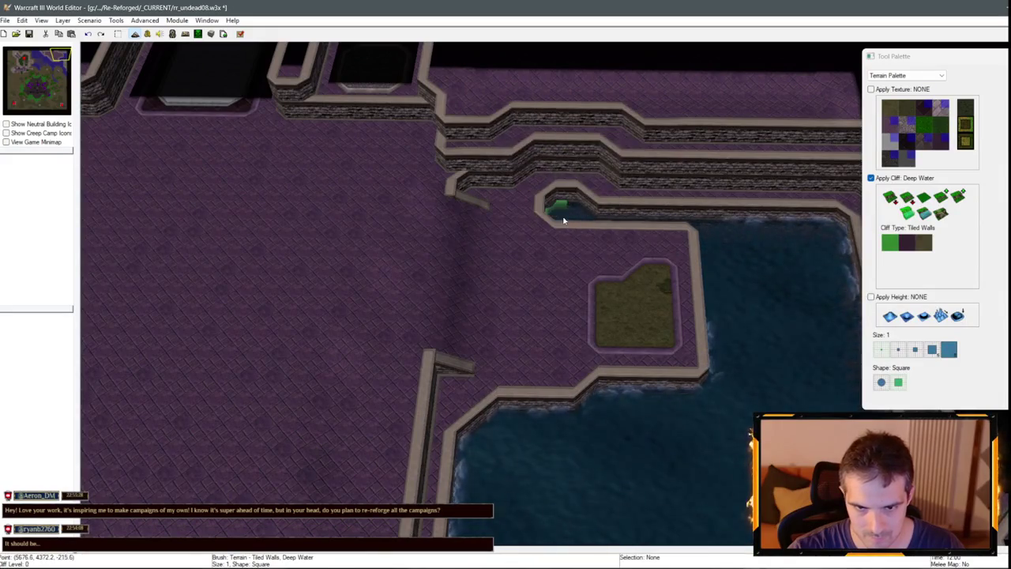
{"action": "scroll", "coordinate": [589, 276], "scroll_direction": "up", "scroll_amount": 1}
{"action": "mouse_move", "coordinate": [617, 408]}
{"action": "left_mouse_down"}
{"action": "mouse_move", "coordinate": [576, 372]}
{"action": "mouse_move", "coordinate": [558, 379]}
{"action": "left_mouse_up"}
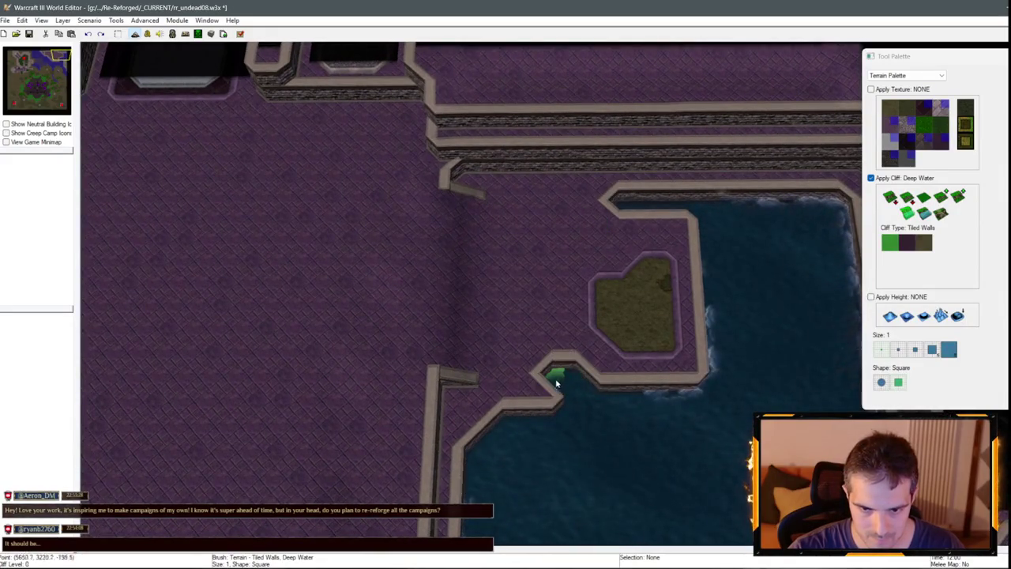
{"action": "mouse_move", "coordinate": [612, 205]}
{"action": "left_mouse_down"}
{"action": "mouse_move", "coordinate": [560, 205]}
{"action": "mouse_move", "coordinate": [548, 226]}
{"action": "left_mouse_up"}
{"action": "scroll", "coordinate": [714, 372], "scroll_direction": "down", "scroll_amount": 3}
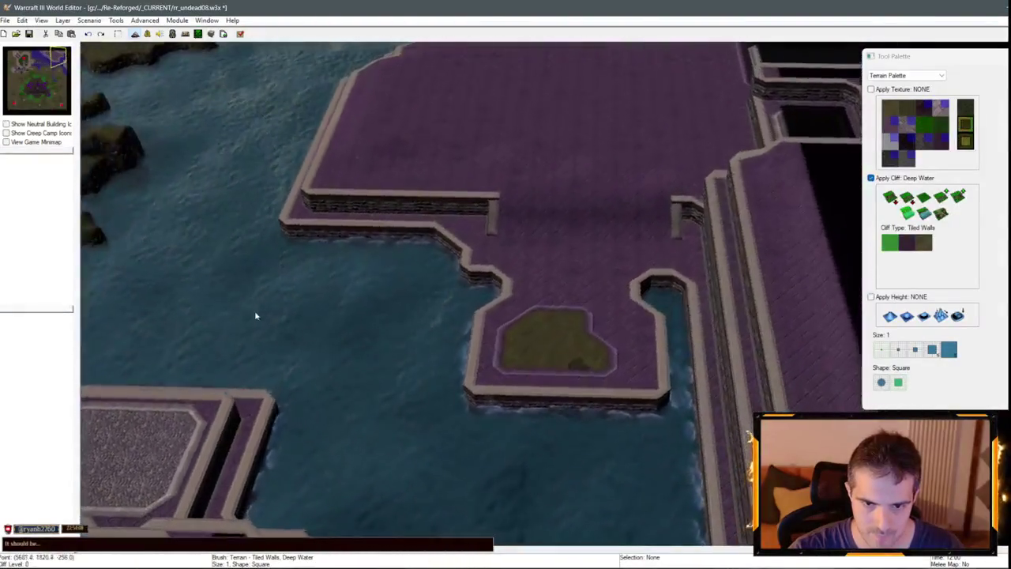
{"action": "scroll", "coordinate": [377, 334], "scroll_direction": "up", "scroll_amount": 3}
{"action": "scroll", "coordinate": [378, 334], "scroll_direction": "down", "scroll_amount": 2}
{"action": "left_click_drag", "start_coordinate": [455, 362], "coordinate": [848, 143]}
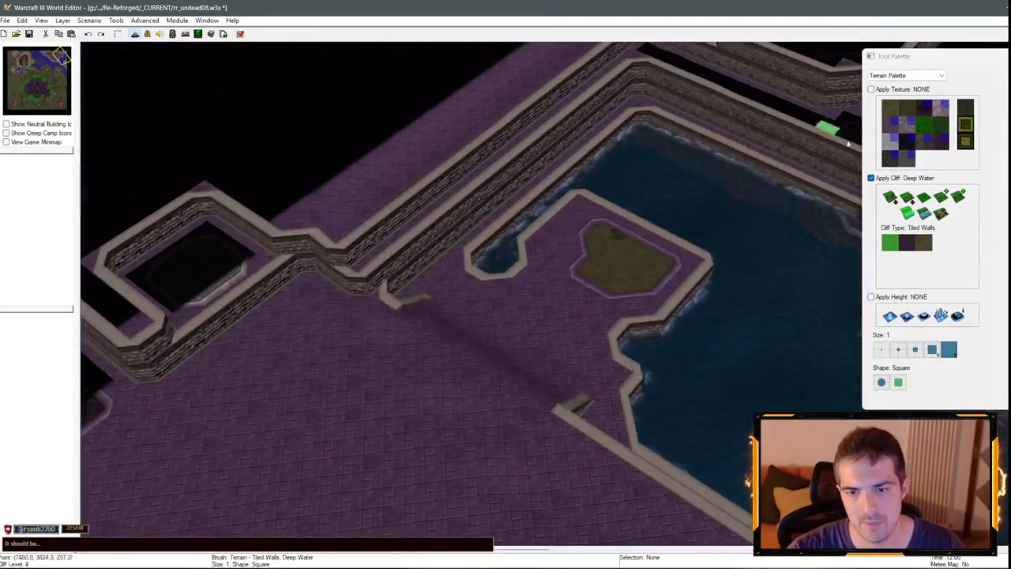
{"action": "left_click", "coordinate": [919, 125]}
Repaint the grey marble patch's bottom edge with Black Marble at size 1 into a tapered point.
{"action": "left_click", "coordinate": [899, 348]}
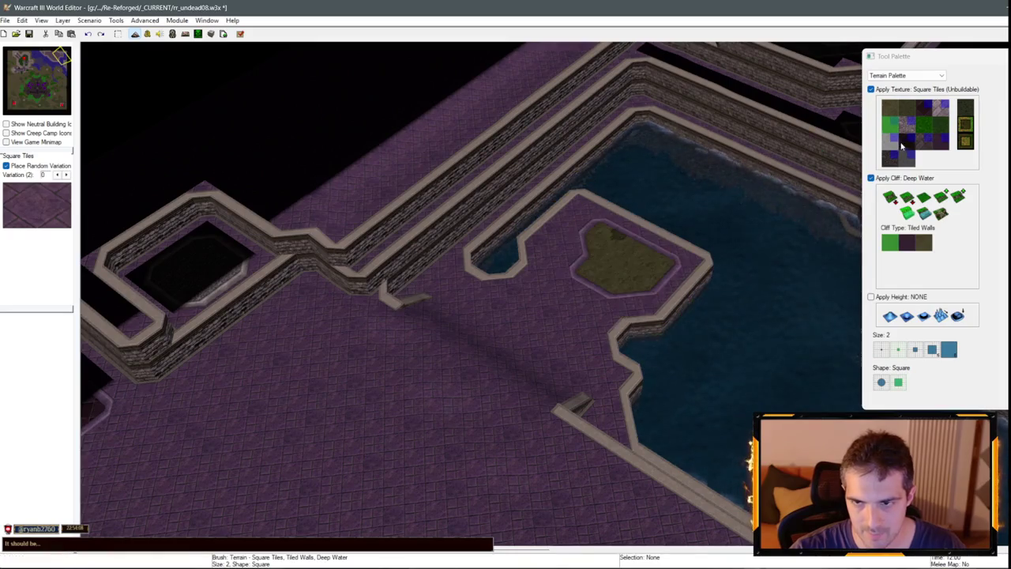
{"action": "left_click", "coordinate": [907, 178]}
{"action": "mouse_move", "coordinate": [582, 230]}
{"action": "left_mouse_down"}
{"action": "mouse_move", "coordinate": [659, 330]}
{"action": "mouse_move", "coordinate": [656, 257]}
{"action": "left_mouse_up"}
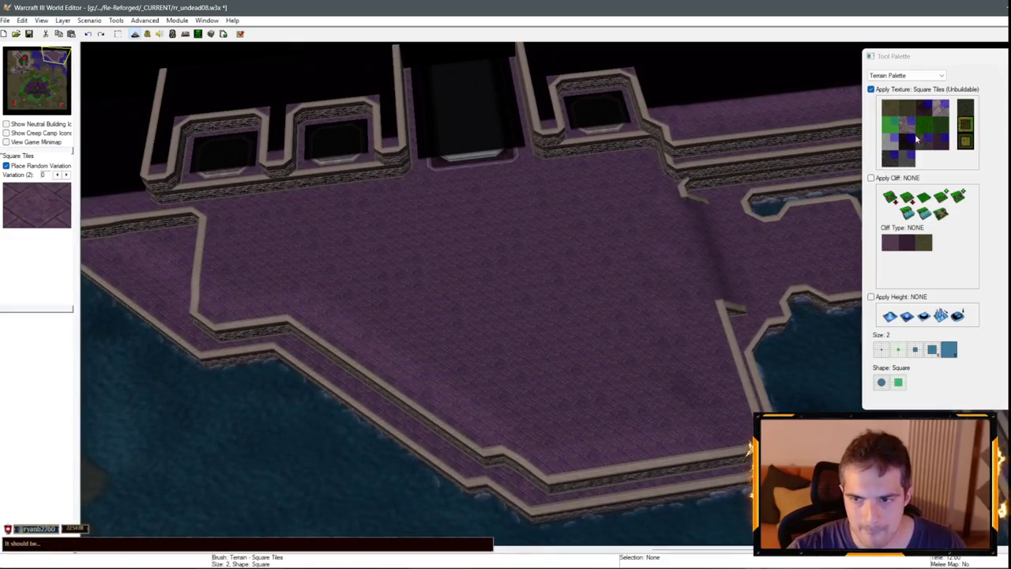
{"action": "left_click", "coordinate": [892, 142]}
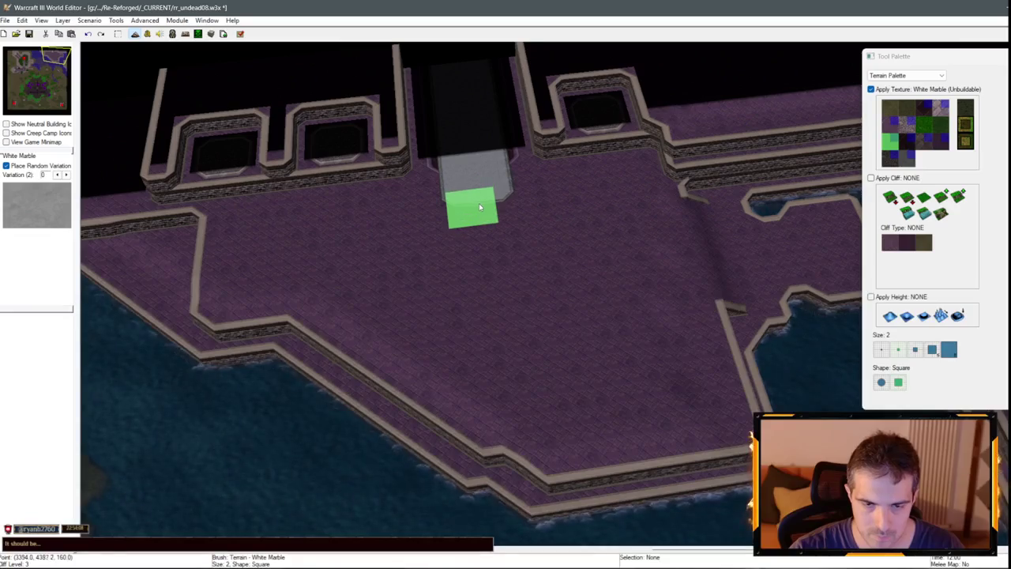
{"action": "scroll", "coordinate": [479, 203], "scroll_direction": "up", "scroll_amount": 2}
{"action": "left_click", "coordinate": [907, 141]}
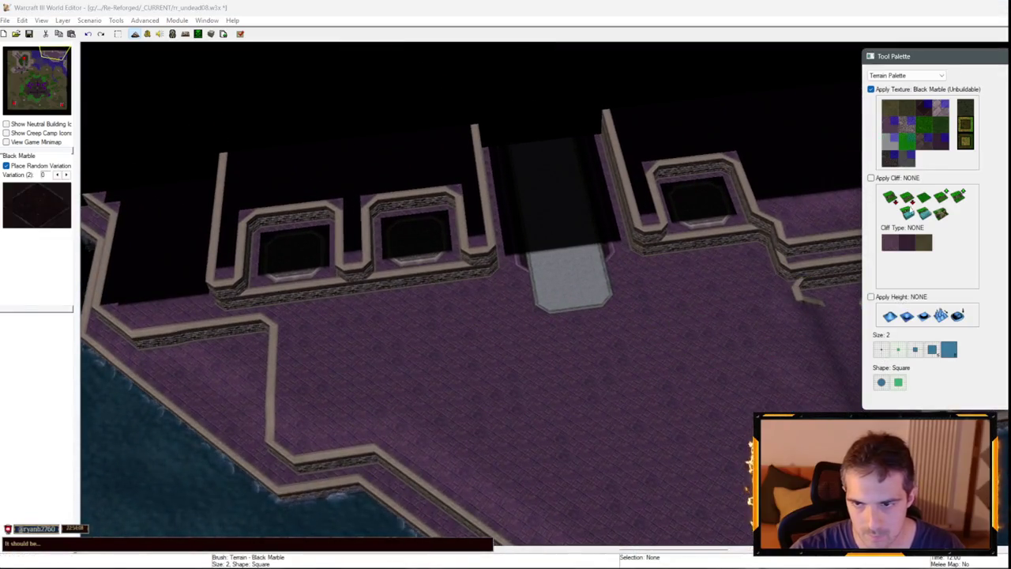
{"action": "left_click", "coordinate": [884, 351]}
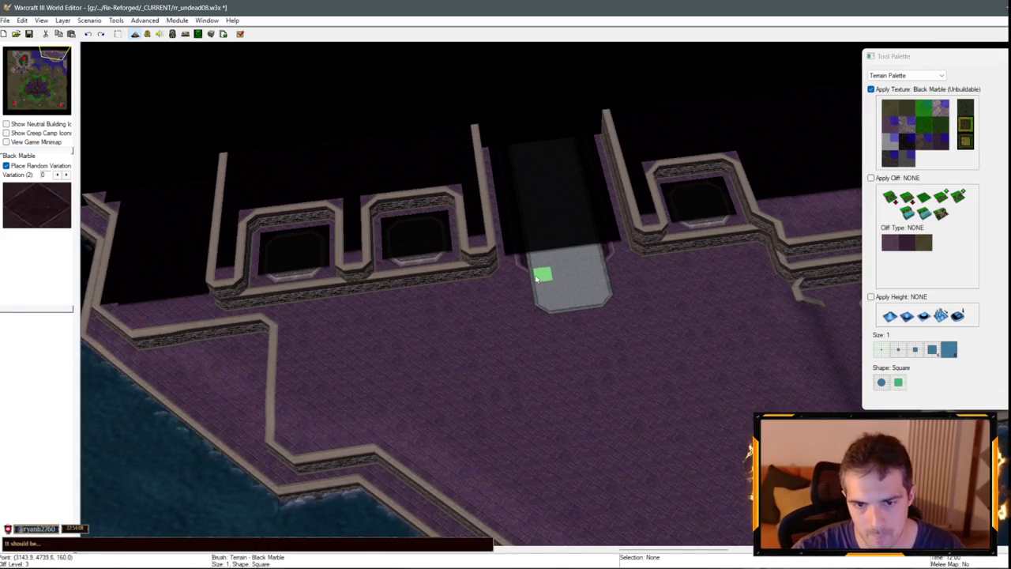
{"action": "left_click_drag", "start_coordinate": [574, 306], "coordinate": [603, 296]}
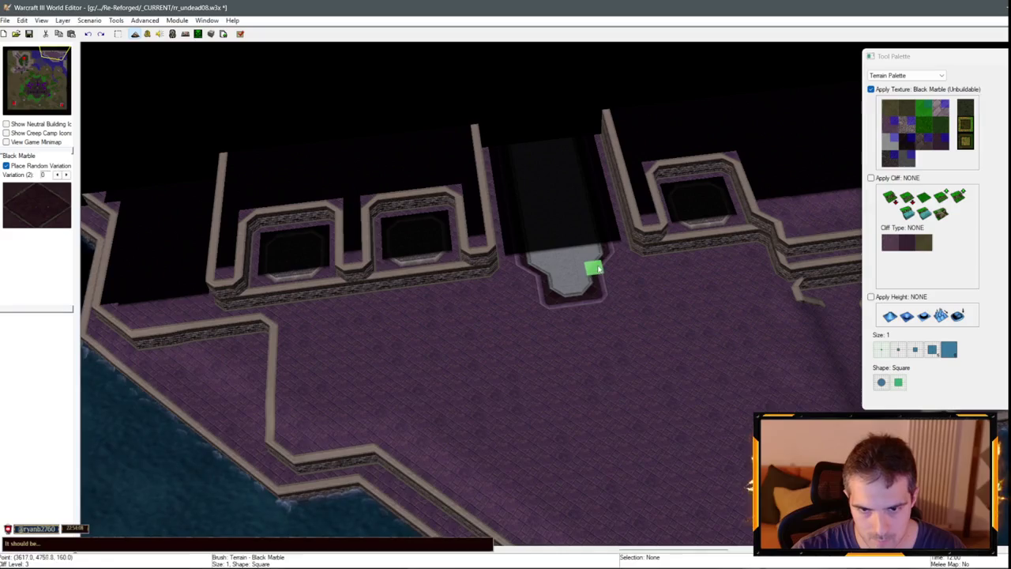
{"action": "key", "text": "Down"}
{"action": "key", "text": "Down"}
{"action": "key", "text": "Down"}
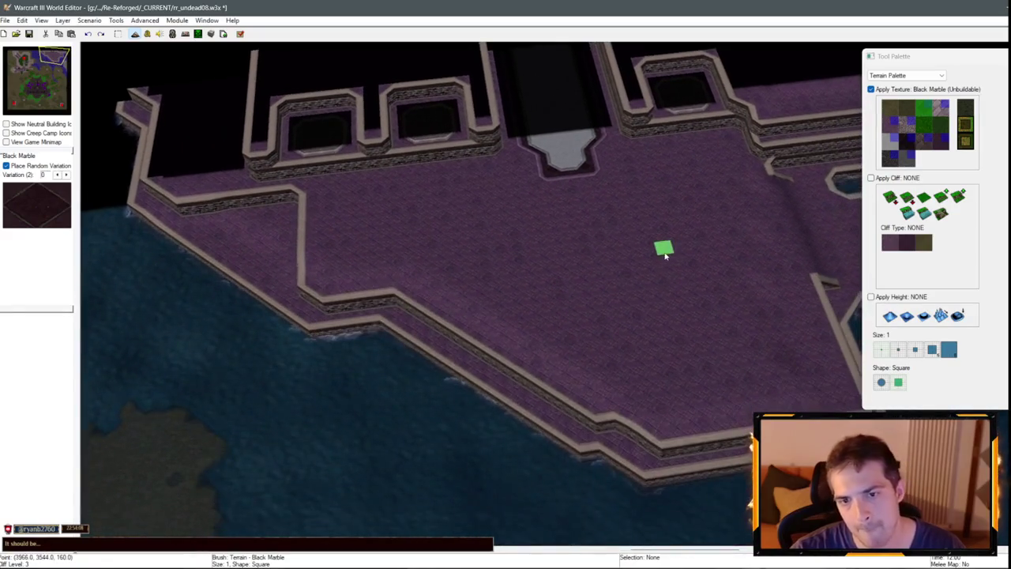
{"action": "left_click", "coordinate": [935, 126]}
{"action": "left_click", "coordinate": [907, 121]}
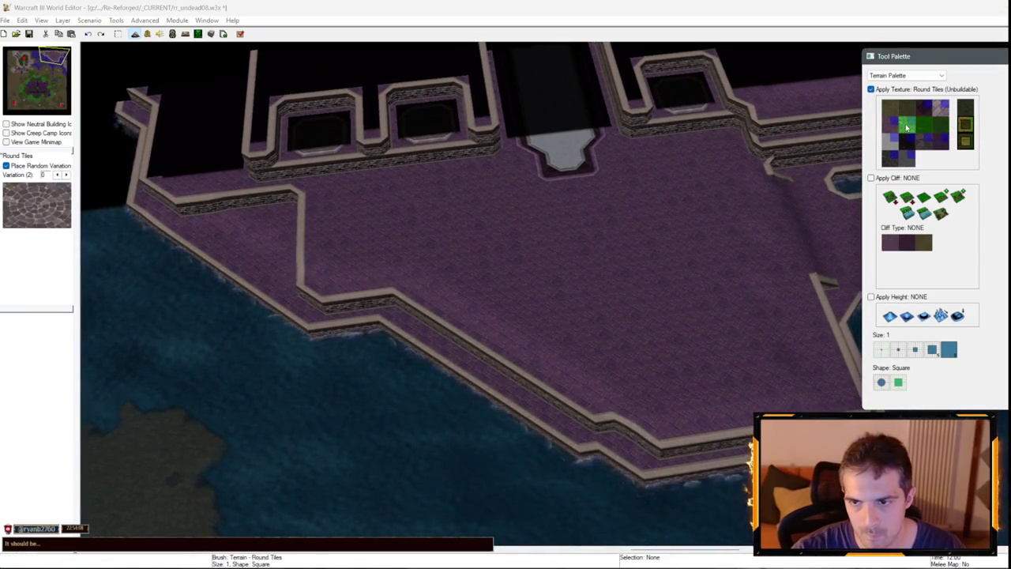
Lay Brick strips along the left wall, undoing a misplaced strip and joining them at the corner.
{"action": "scroll", "coordinate": [565, 240], "scroll_direction": "up", "scroll_amount": 1}
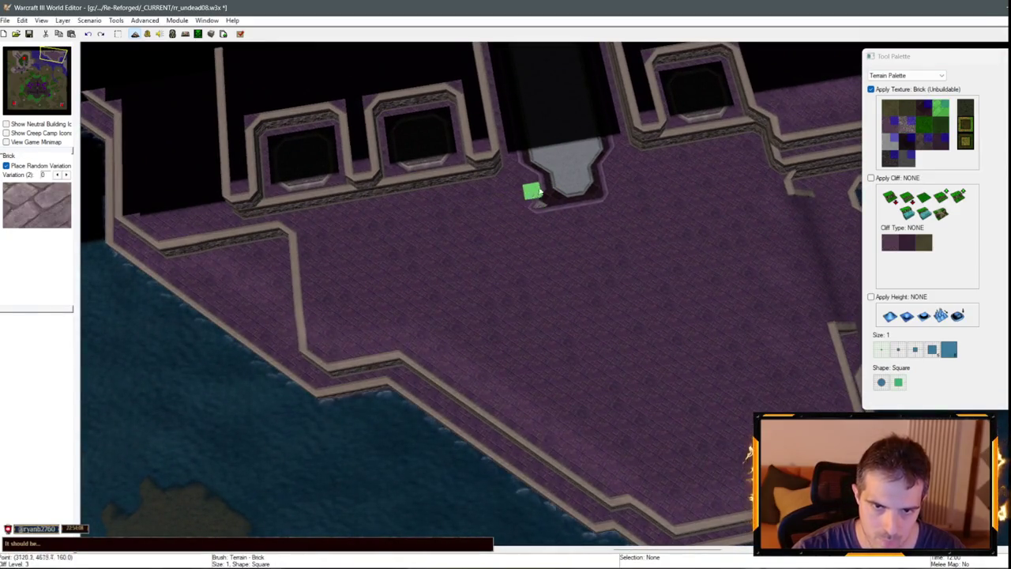
{"action": "mouse_move", "coordinate": [434, 212]}
{"action": "left_mouse_down"}
{"action": "mouse_move", "coordinate": [512, 209]}
{"action": "mouse_move", "coordinate": [329, 224]}
{"action": "mouse_move", "coordinate": [321, 310]}
{"action": "left_mouse_up"}
{"action": "key", "text": "ctrl+z"}
{"action": "key", "text": "ctrl+z"}
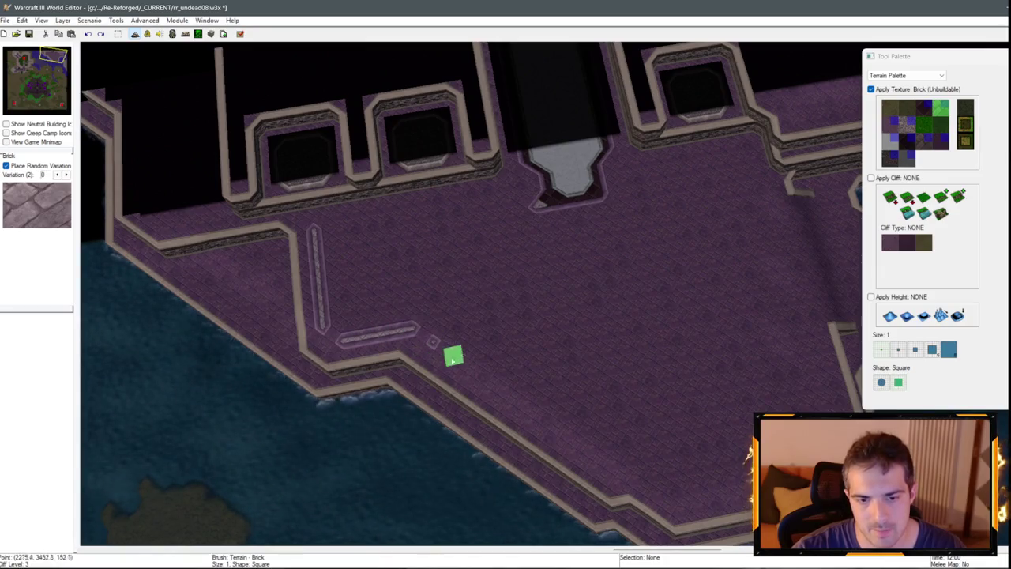
{"action": "left_click_drag", "start_coordinate": [465, 357], "coordinate": [433, 341]}
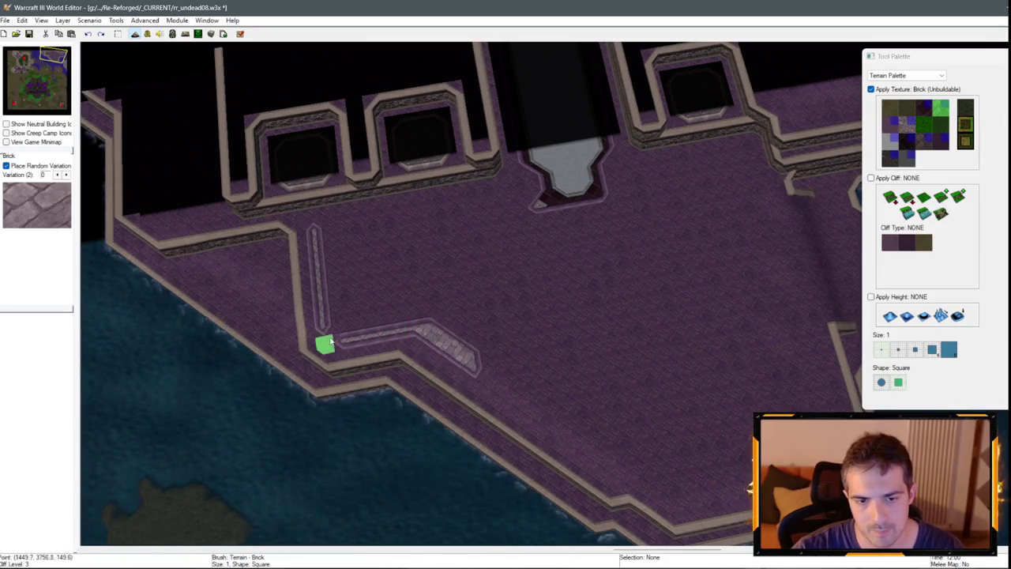
{"action": "left_click_drag", "start_coordinate": [333, 340], "coordinate": [327, 333]}
Carry the Brick border down the diagonal edge, along the bottom and up the right side.
{"action": "key", "text": "Down"}
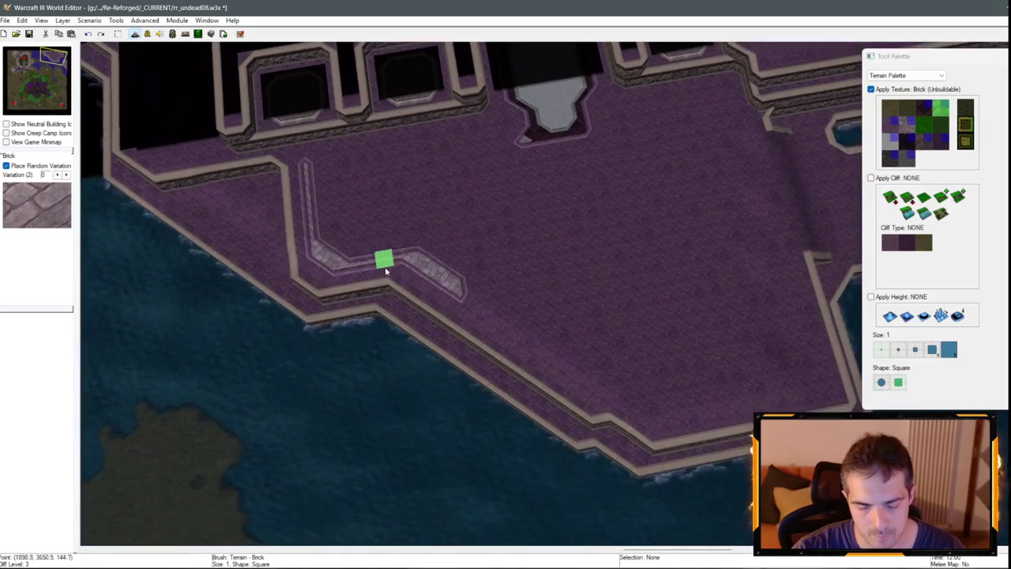
{"action": "left_click", "coordinate": [501, 323]}
{"action": "left_click", "coordinate": [521, 336]}
{"action": "left_click_drag", "start_coordinate": [563, 361], "coordinate": [605, 390]}
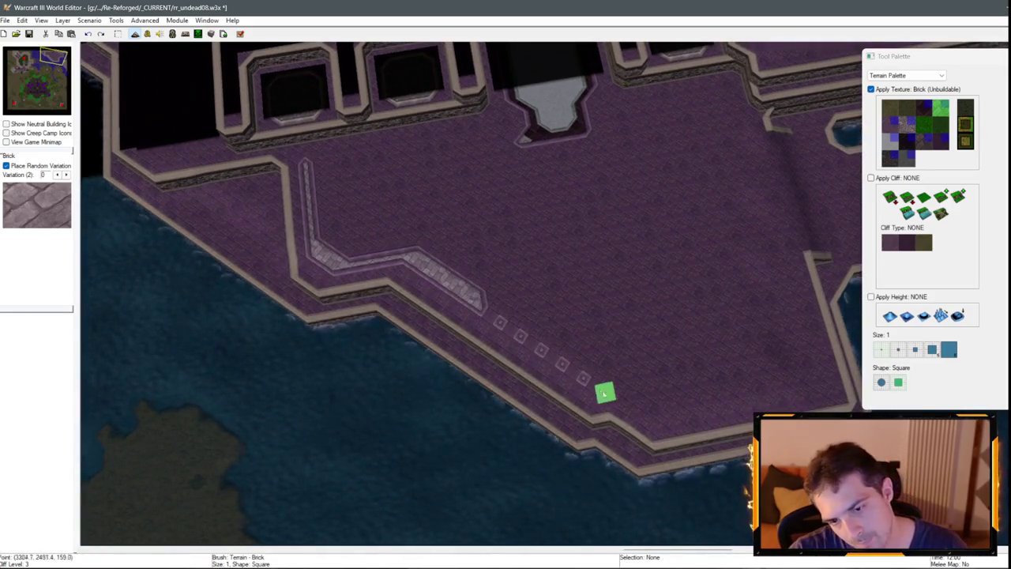
{"action": "left_click_drag", "start_coordinate": [509, 327], "coordinate": [479, 307]}
{"action": "mouse_move", "coordinate": [552, 360]}
{"action": "left_mouse_down"}
{"action": "mouse_move", "coordinate": [546, 344]}
{"action": "mouse_move", "coordinate": [590, 387]}
{"action": "mouse_move", "coordinate": [648, 417]}
{"action": "mouse_move", "coordinate": [623, 381]}
{"action": "left_mouse_up"}
{"action": "left_click_drag", "start_coordinate": [667, 418], "coordinate": [702, 412]}
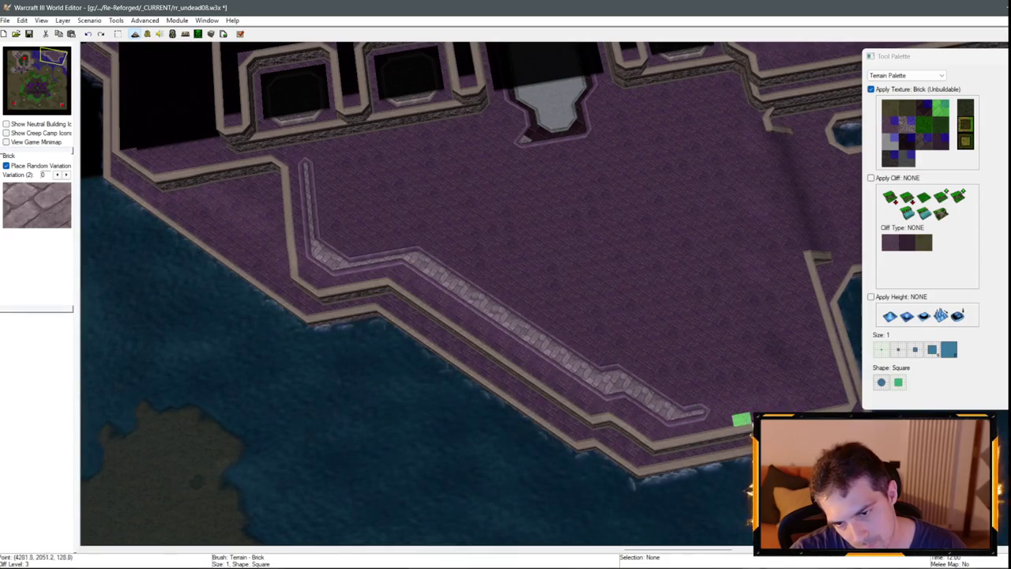
{"action": "mouse_move", "coordinate": [832, 401]}
{"action": "left_mouse_down"}
{"action": "mouse_move", "coordinate": [756, 402]}
{"action": "mouse_move", "coordinate": [767, 379]}
{"action": "mouse_move", "coordinate": [655, 413]}
{"action": "mouse_move", "coordinate": [621, 262]}
{"action": "mouse_move", "coordinate": [701, 259]}
{"action": "left_mouse_up"}
Paint Brick along the upper right and leftward from below the gate.
{"action": "key", "text": "Right"}
{"action": "mouse_move", "coordinate": [614, 171]}
{"action": "left_mouse_down"}
{"action": "mouse_move", "coordinate": [648, 172]}
{"action": "mouse_move", "coordinate": [617, 175]}
{"action": "mouse_move", "coordinate": [635, 163]}
{"action": "mouse_move", "coordinate": [571, 113]}
{"action": "mouse_move", "coordinate": [585, 147]}
{"action": "mouse_move", "coordinate": [526, 120]}
{"action": "mouse_move", "coordinate": [427, 138]}
{"action": "mouse_move", "coordinate": [438, 150]}
{"action": "left_mouse_up"}
{"action": "key", "text": "Left"}
{"action": "key", "text": "Up"}
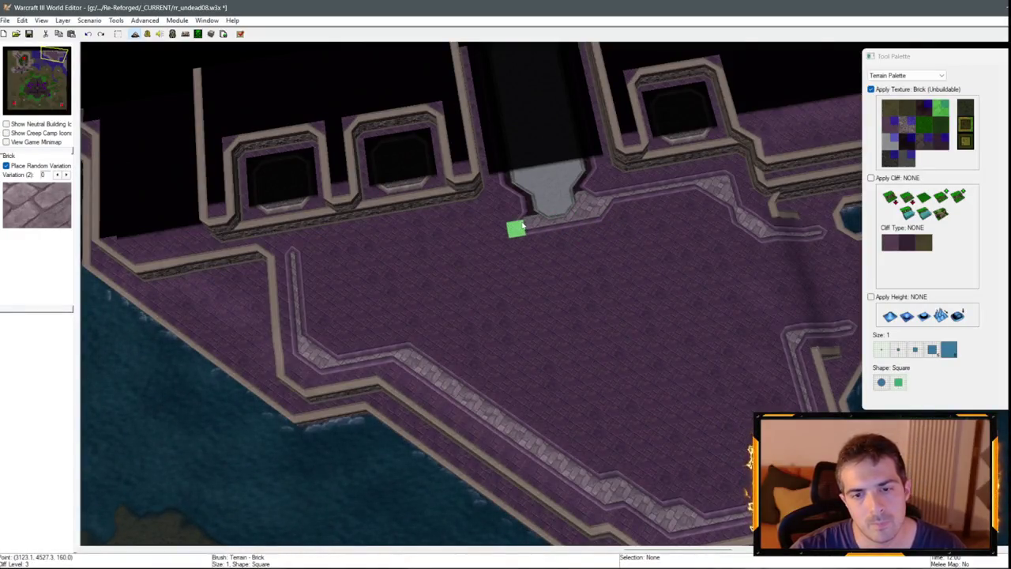
{"action": "left_click_drag", "start_coordinate": [523, 207], "coordinate": [322, 247]}
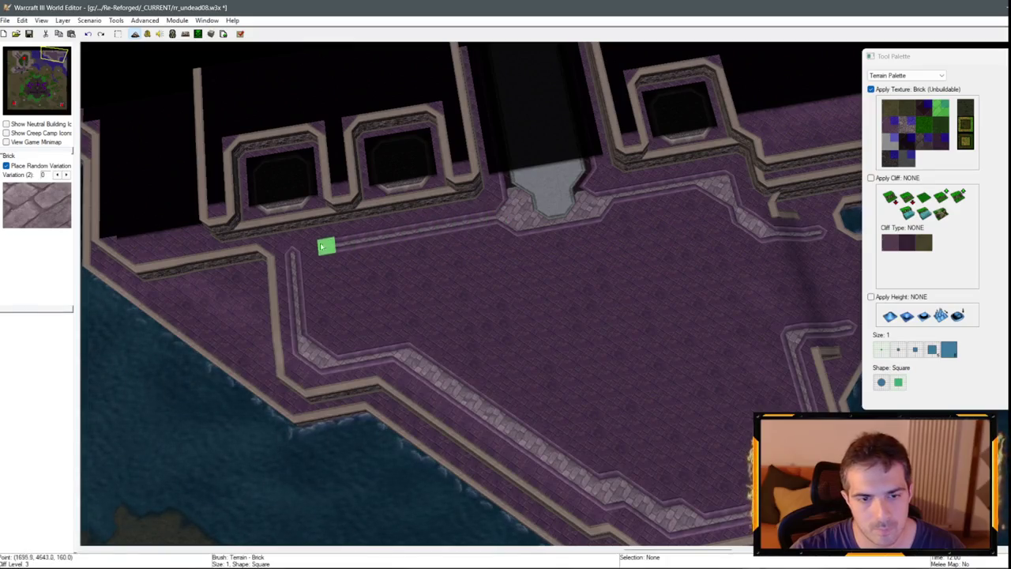
Paint Brick along the path beneath the grey gate.
{"action": "left_click", "coordinate": [921, 132]}
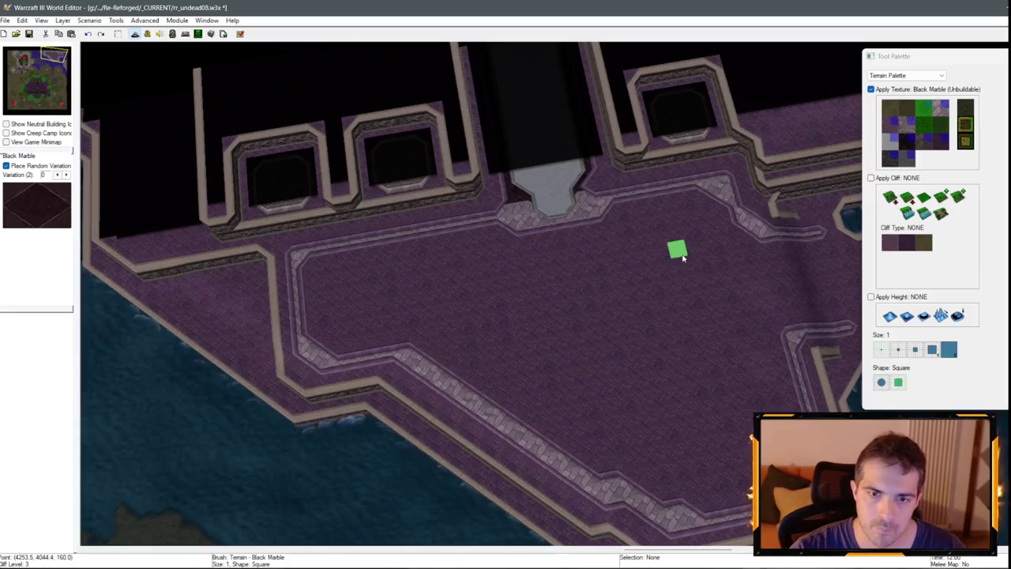
{"action": "scroll", "coordinate": [551, 305], "scroll_direction": "up", "scroll_amount": 2}
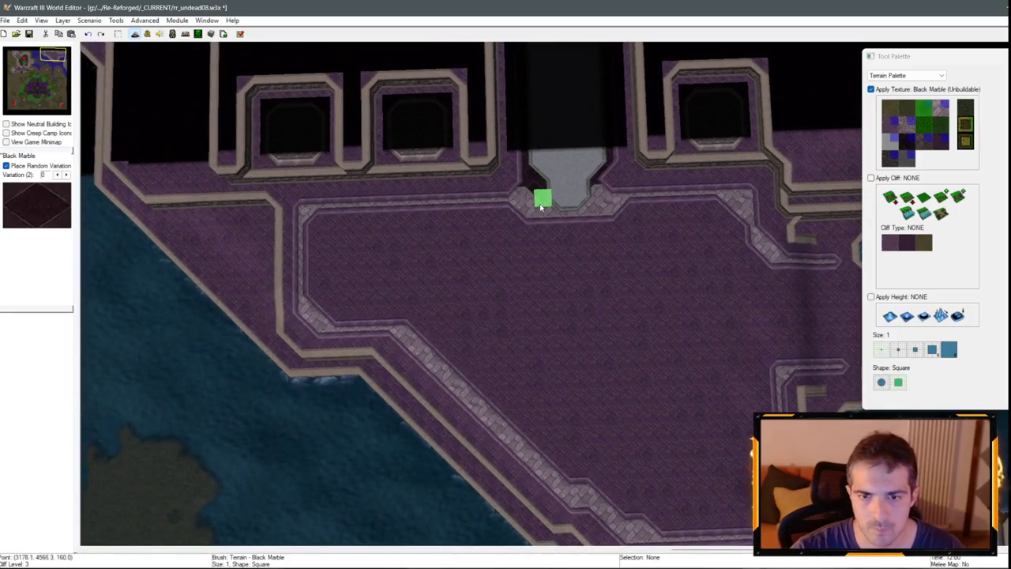
{"action": "left_click", "coordinate": [911, 128]}
{"action": "left_click_drag", "start_coordinate": [542, 236], "coordinate": [598, 231]}
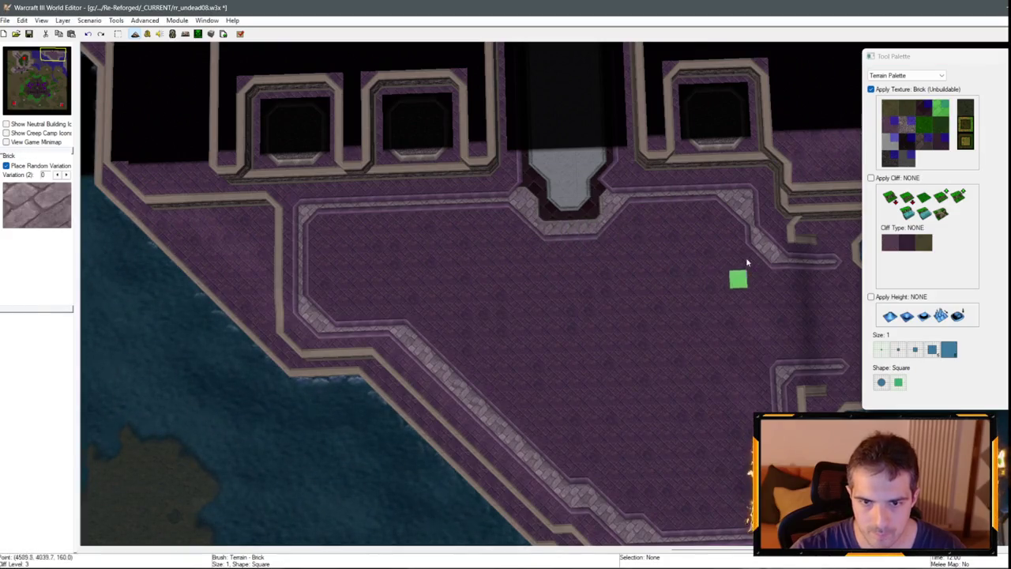
{"action": "left_click", "coordinate": [937, 132]}
Paint Grass Trim across the courtyard floor, along its top and left edges and into the notch.
{"action": "mouse_move", "coordinate": [655, 355]}
{"action": "left_mouse_down"}
{"action": "mouse_move", "coordinate": [650, 282]}
{"action": "mouse_move", "coordinate": [544, 251]}
{"action": "mouse_move", "coordinate": [617, 249]}
{"action": "mouse_move", "coordinate": [682, 210]}
{"action": "mouse_move", "coordinate": [721, 224]}
{"action": "left_mouse_up"}
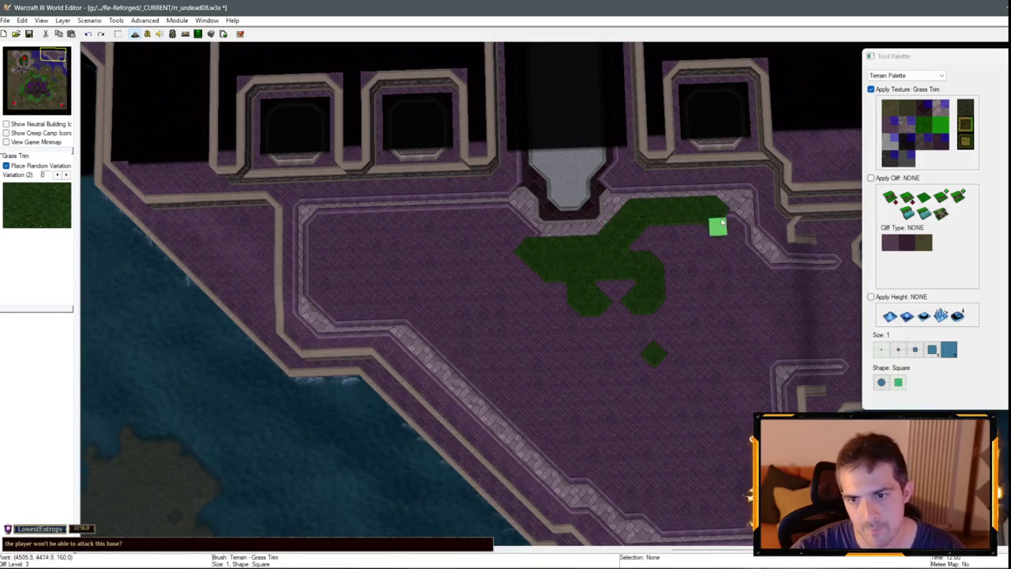
{"action": "mouse_move", "coordinate": [749, 269]}
{"action": "left_mouse_down"}
{"action": "mouse_move", "coordinate": [684, 244]}
{"action": "mouse_move", "coordinate": [631, 247]}
{"action": "left_mouse_up"}
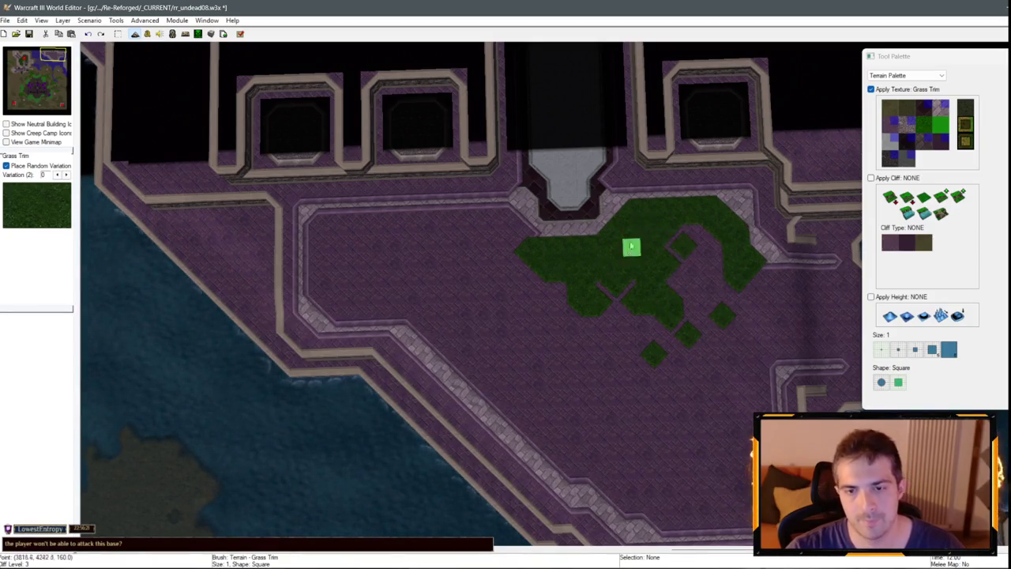
{"action": "mouse_move", "coordinate": [495, 221]}
{"action": "left_mouse_down"}
{"action": "mouse_move", "coordinate": [339, 222]}
{"action": "mouse_move", "coordinate": [320, 259]}
{"action": "mouse_move", "coordinate": [334, 302]}
{"action": "left_mouse_up"}
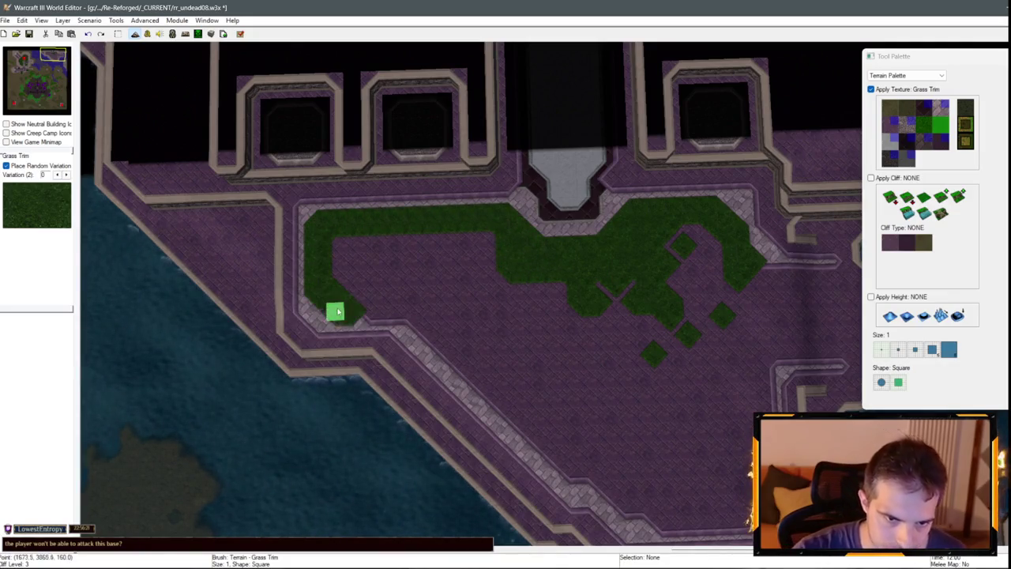
{"action": "scroll", "coordinate": [369, 309], "scroll_direction": "down", "scroll_amount": 2}
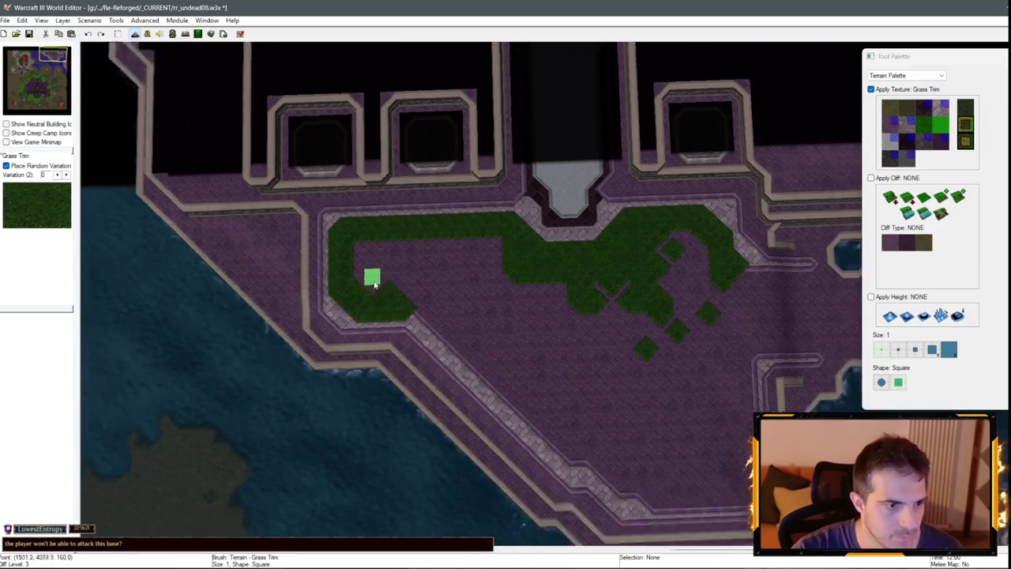
{"action": "mouse_move", "coordinate": [401, 296]}
{"action": "left_mouse_down"}
{"action": "mouse_move", "coordinate": [436, 267]}
{"action": "mouse_move", "coordinate": [452, 283]}
{"action": "left_mouse_up"}
Fill the lower part of the courtyard with Grass Trim.
{"action": "key", "text": "Down"}
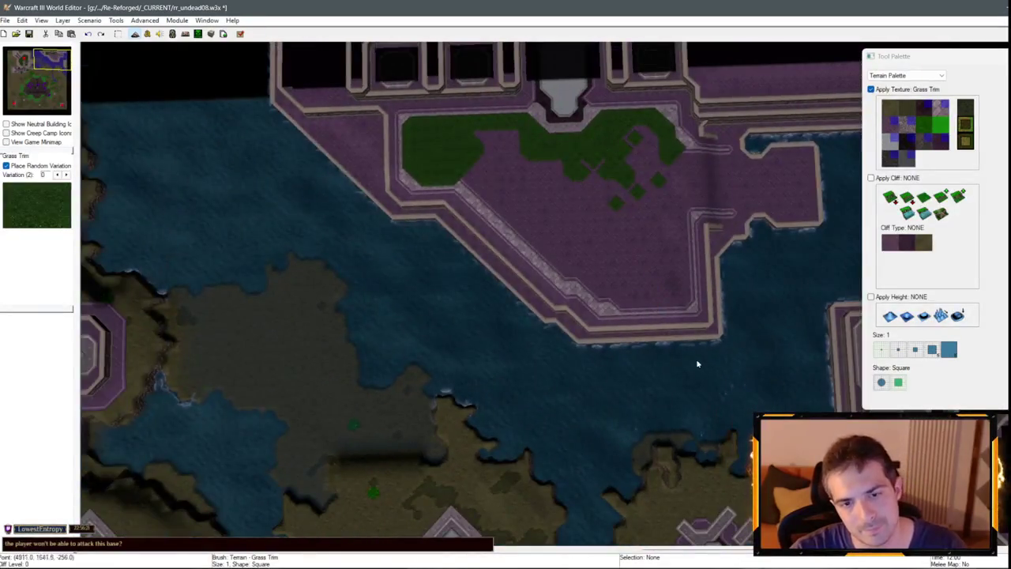
{"action": "key", "text": "Down"}
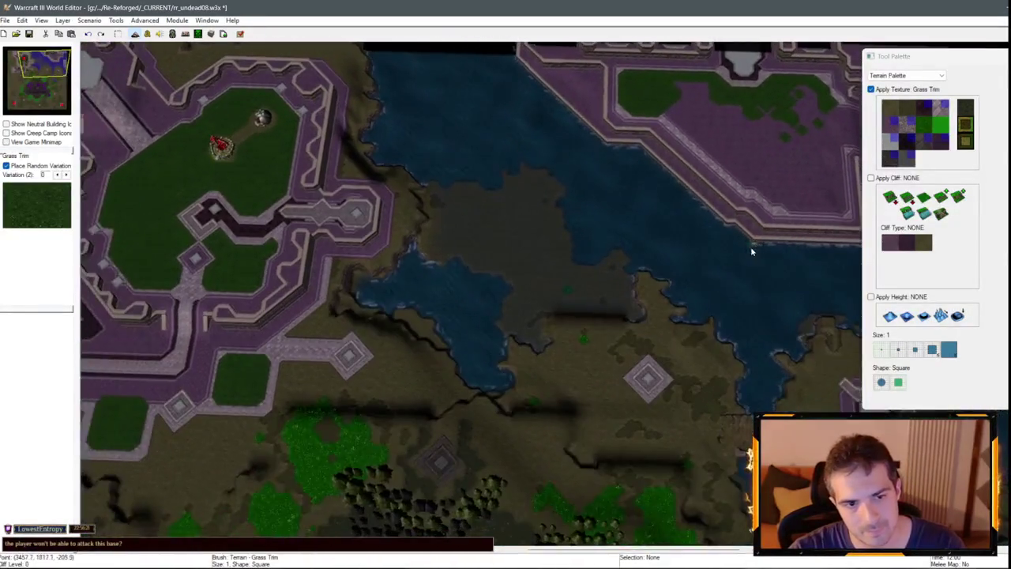
{"action": "key", "text": "Right"}
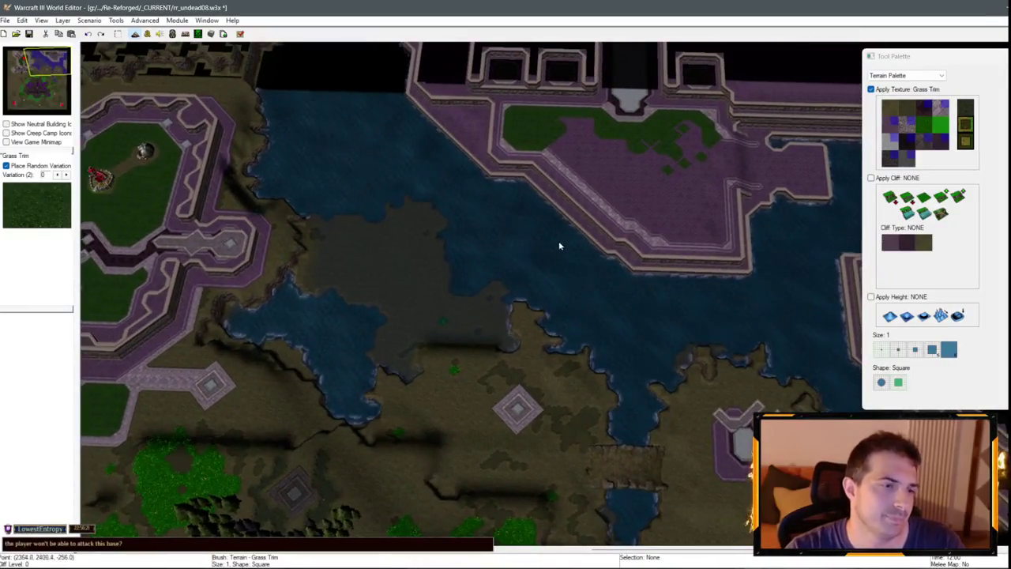
{"action": "key", "text": "Up"}
{"action": "scroll", "coordinate": [576, 358], "scroll_direction": "up", "scroll_amount": 3}
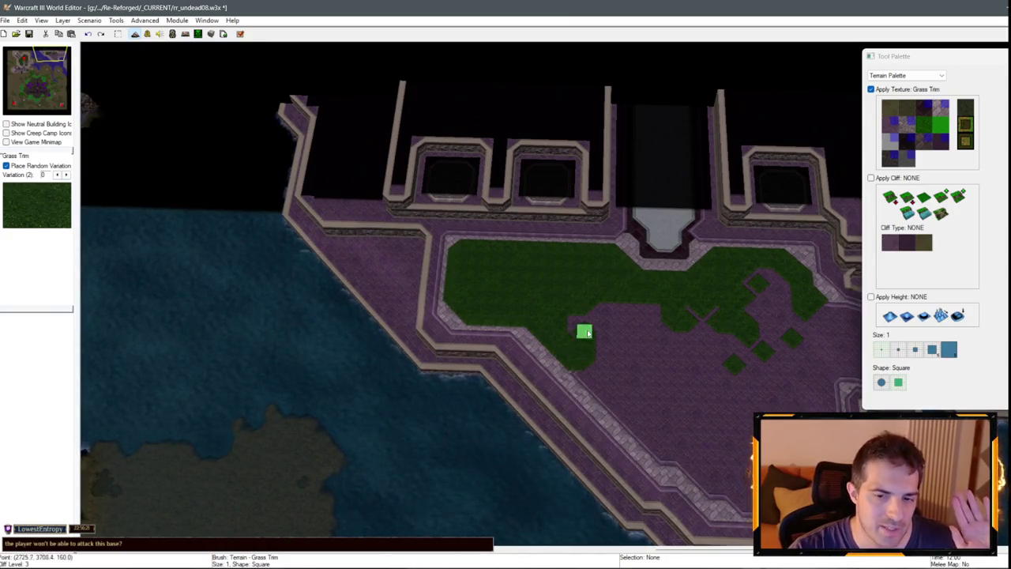
{"action": "mouse_move", "coordinate": [630, 411]}
{"action": "left_mouse_down"}
{"action": "mouse_move", "coordinate": [599, 395]}
{"action": "mouse_move", "coordinate": [593, 344]}
{"action": "mouse_move", "coordinate": [697, 325]}
{"action": "left_mouse_up"}
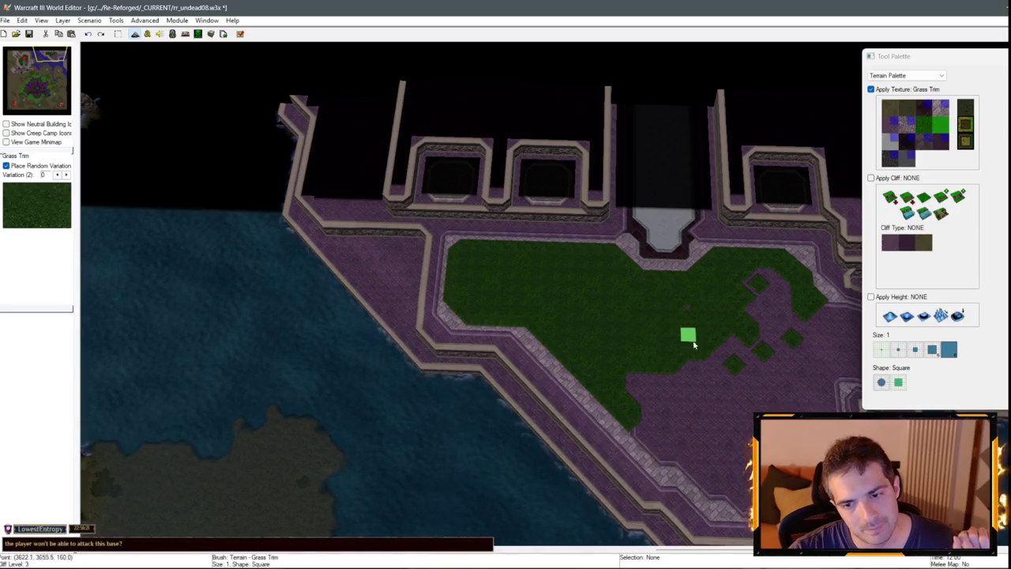
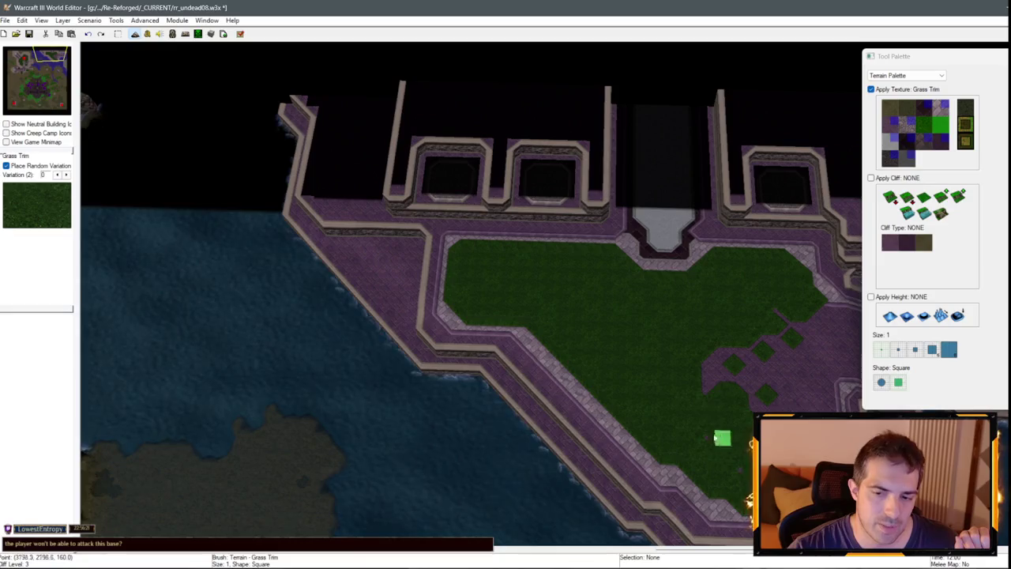
Paint Grass Trim over the purple notches along the courtyard's right edge.
{"action": "key", "text": "Down"}
{"action": "key", "text": "Left"}
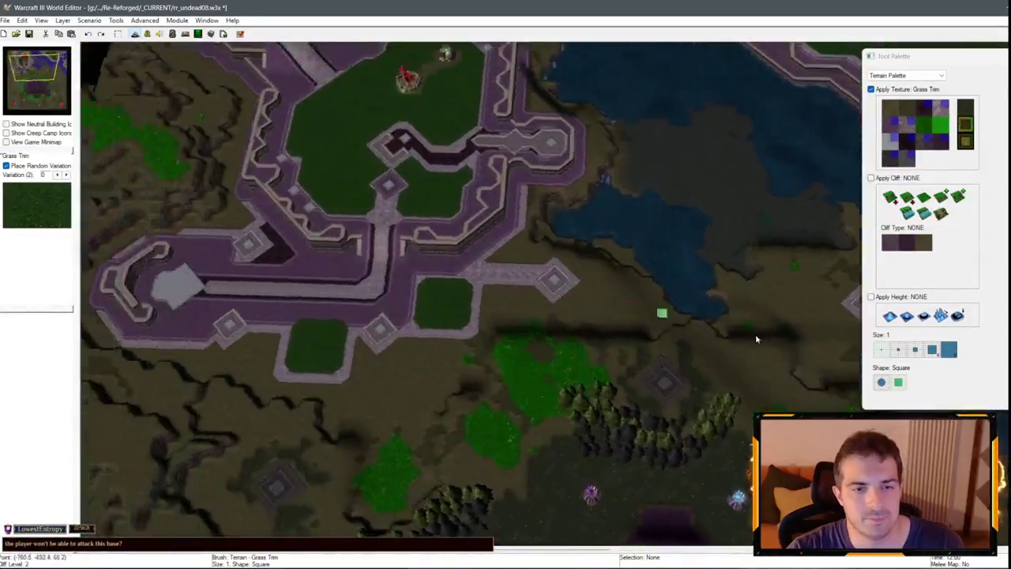
{"action": "key", "text": "Up"}
{"action": "key", "text": "Right"}
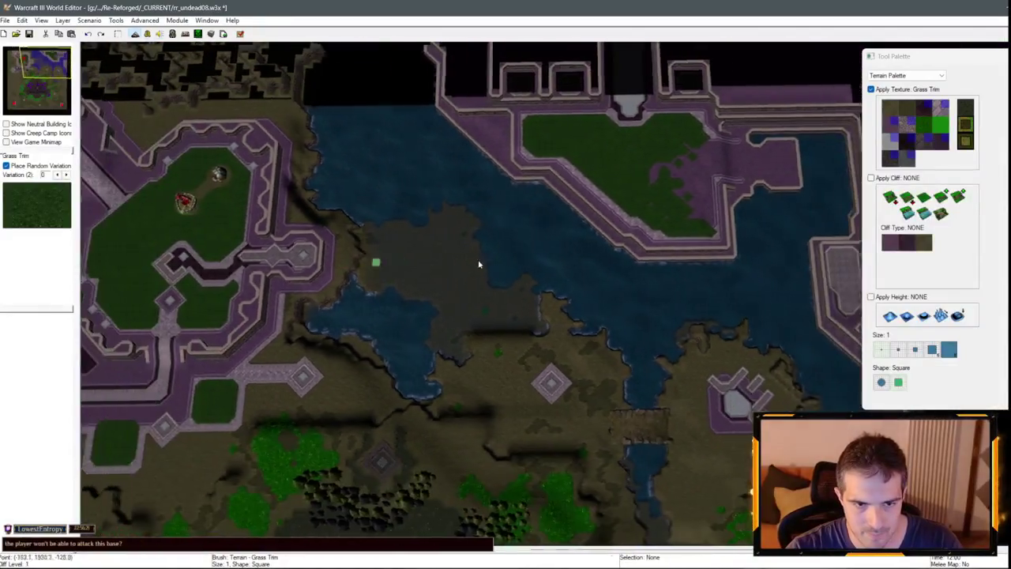
{"action": "mouse_move", "coordinate": [478, 265]}
{"action": "left_mouse_down"}
{"action": "mouse_move", "coordinate": [601, 260]}
{"action": "mouse_move", "coordinate": [479, 276]}
{"action": "mouse_move", "coordinate": [406, 244]}
{"action": "mouse_move", "coordinate": [411, 237]}
{"action": "left_mouse_up"}
{"action": "key", "text": "Up"}
{"action": "key", "text": "Right"}
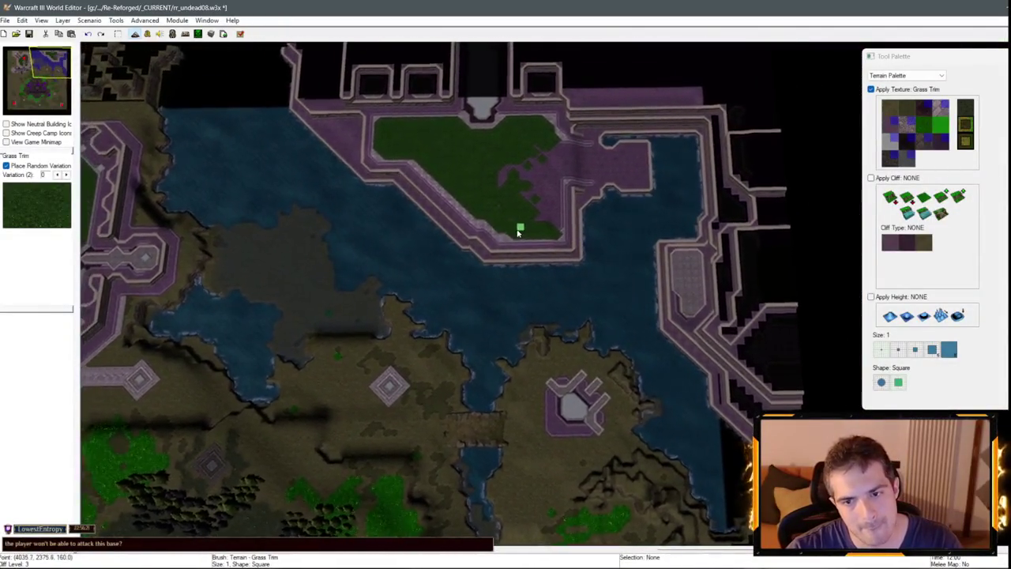
{"action": "scroll", "coordinate": [560, 254], "scroll_direction": "up", "scroll_amount": 5}
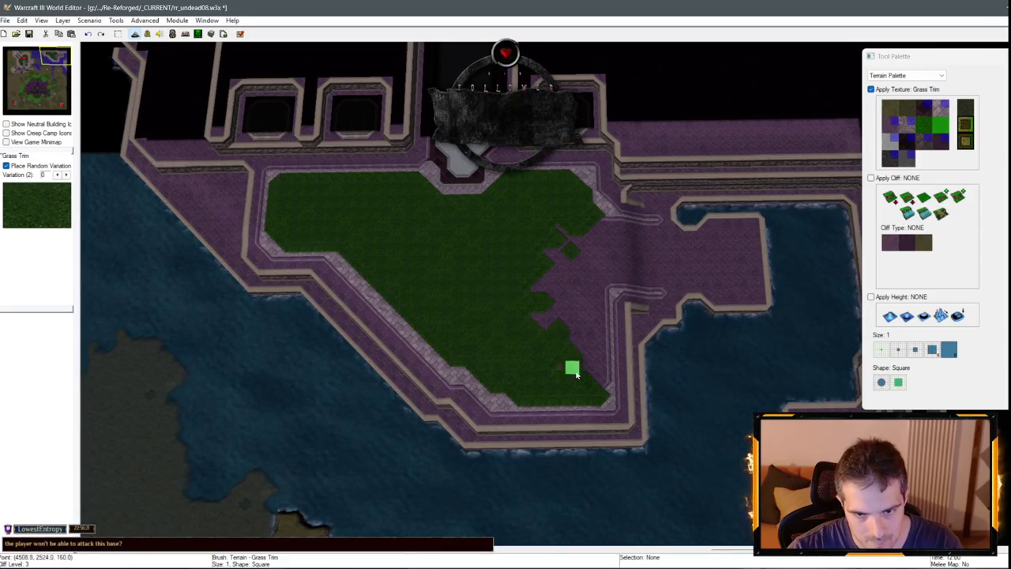
{"action": "mouse_move", "coordinate": [574, 357]}
{"action": "left_mouse_down"}
{"action": "mouse_move", "coordinate": [582, 342]}
{"action": "mouse_move", "coordinate": [544, 298]}
{"action": "mouse_move", "coordinate": [566, 258]}
{"action": "left_mouse_up"}
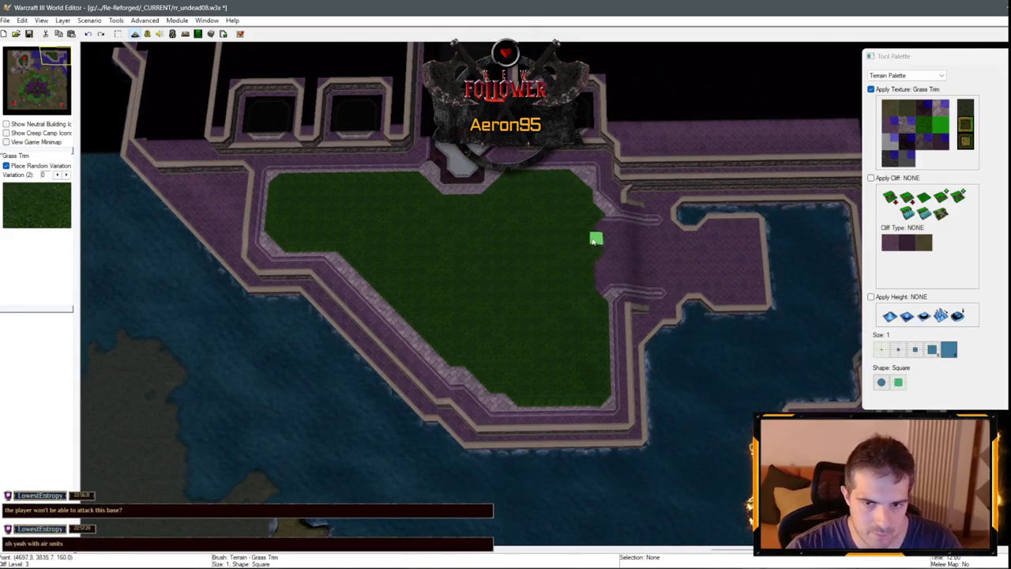
{"action": "scroll", "coordinate": [597, 290], "scroll_direction": "up", "scroll_amount": 3}
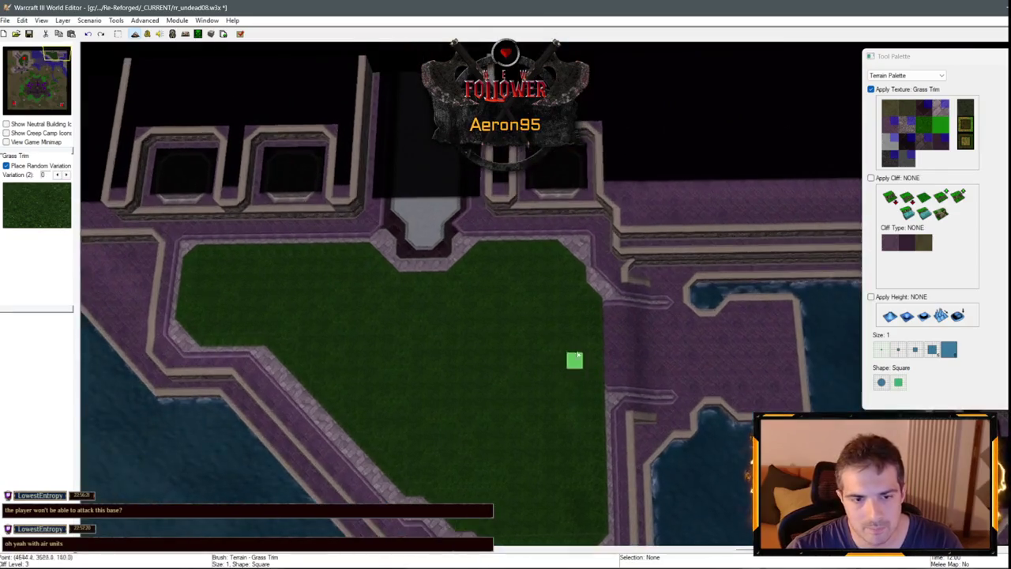
{"action": "scroll", "coordinate": [614, 293], "scroll_direction": "down", "scroll_amount": 3}
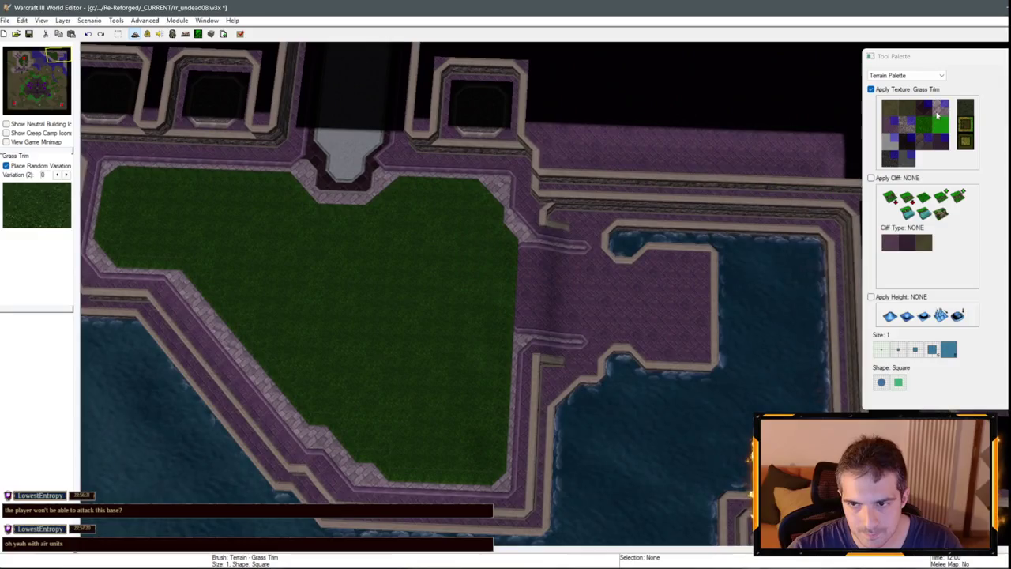
Select the Brick (Unbuildable) texture and survey the bases to the south-west.
{"action": "left_click", "coordinate": [938, 115]}
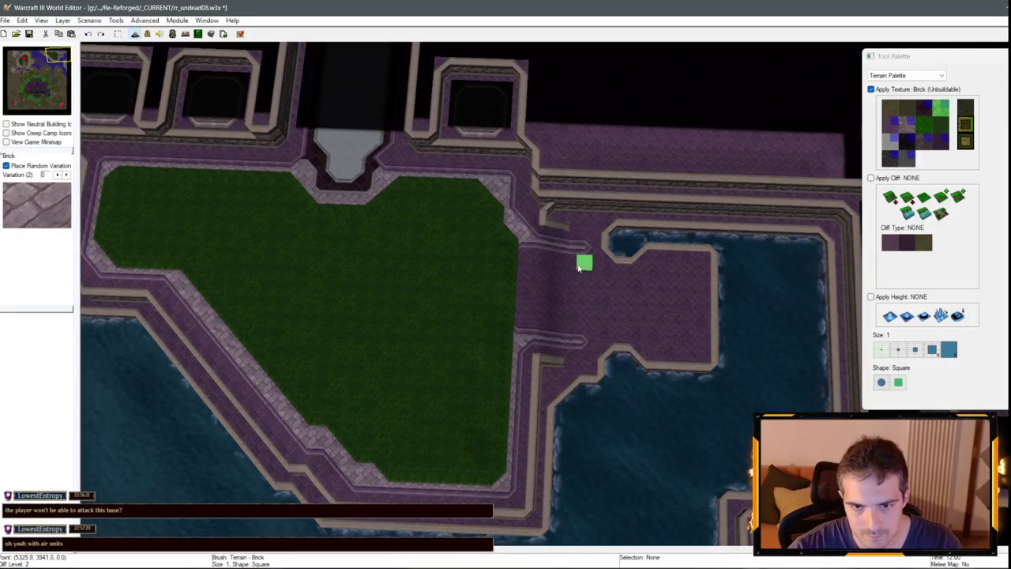
{"action": "scroll", "coordinate": [578, 320], "scroll_direction": "down", "scroll_amount": 5}
{"action": "key", "text": "Down"}
{"action": "key", "text": "Down"}
{"action": "key", "text": "Down"}
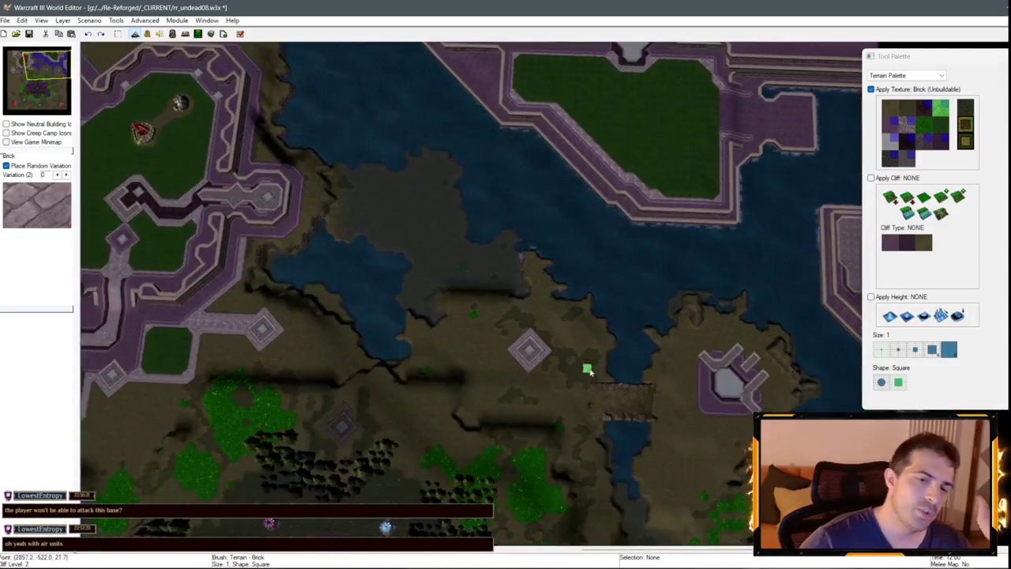
{"action": "key", "text": "Down"}
{"action": "key", "text": "Down"}
{"action": "key", "text": "Down"}
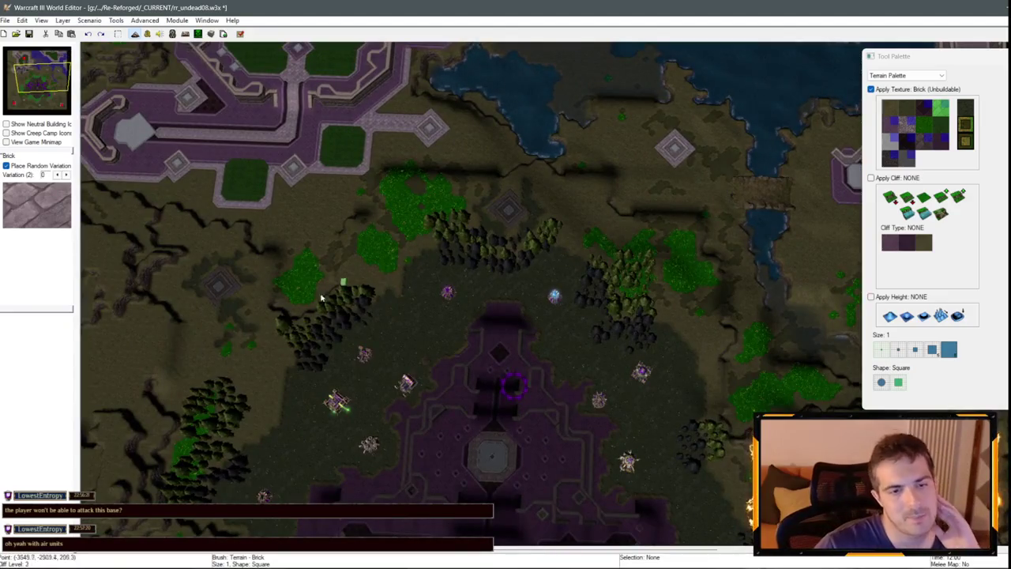
{"action": "key", "text": "Down"}
{"action": "key", "text": "Down"}
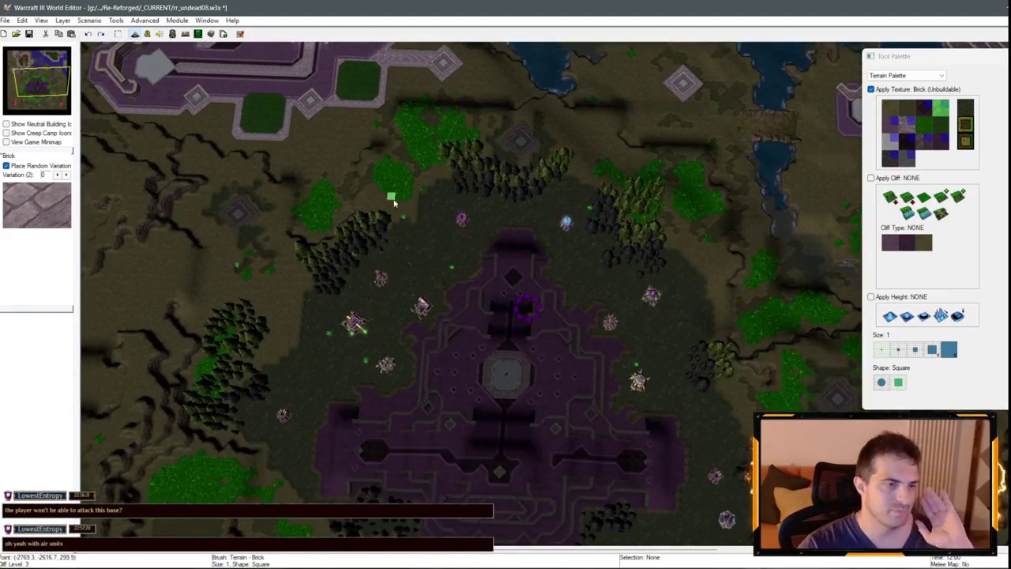
{"action": "key", "text": "Down"}
{"action": "key", "text": "Down"}
{"action": "key", "text": "Down"}
{"action": "key", "text": "Left"}
{"action": "key", "text": "Left"}
{"action": "key", "text": "Left"}
{"action": "key", "text": "Down"}
{"action": "key", "text": "Down"}
{"action": "key", "text": "Down"}
{"action": "key", "text": "Left"}
{"action": "key", "text": "Left"}
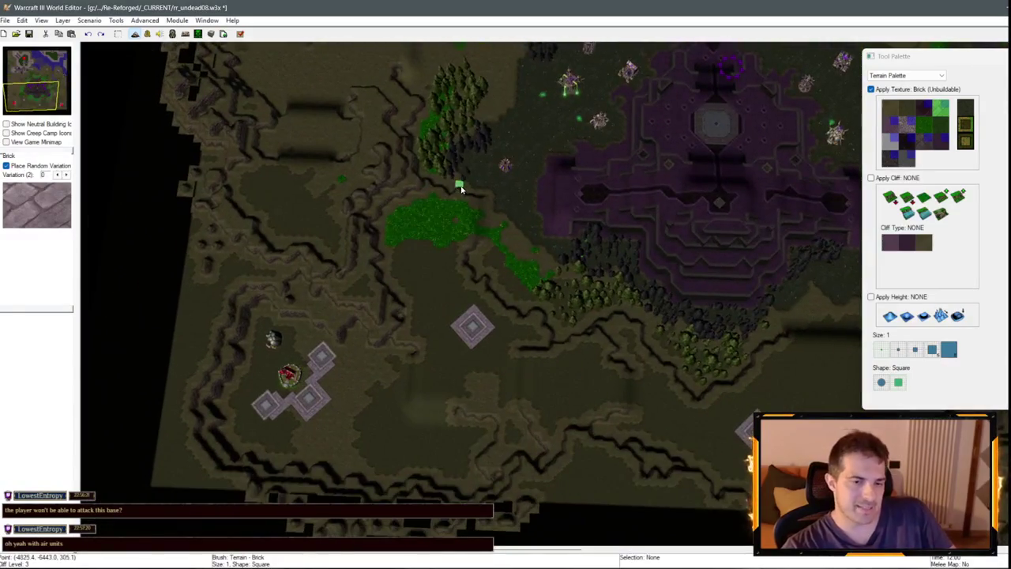
{"action": "scroll", "coordinate": [491, 182], "scroll_direction": "down", "scroll_amount": 5}
Paint a diagonal Brick strip beside the green courtyard at the walled fortress.
{"action": "key", "text": "Up"}
{"action": "key", "text": "Up"}
{"action": "key", "text": "Up"}
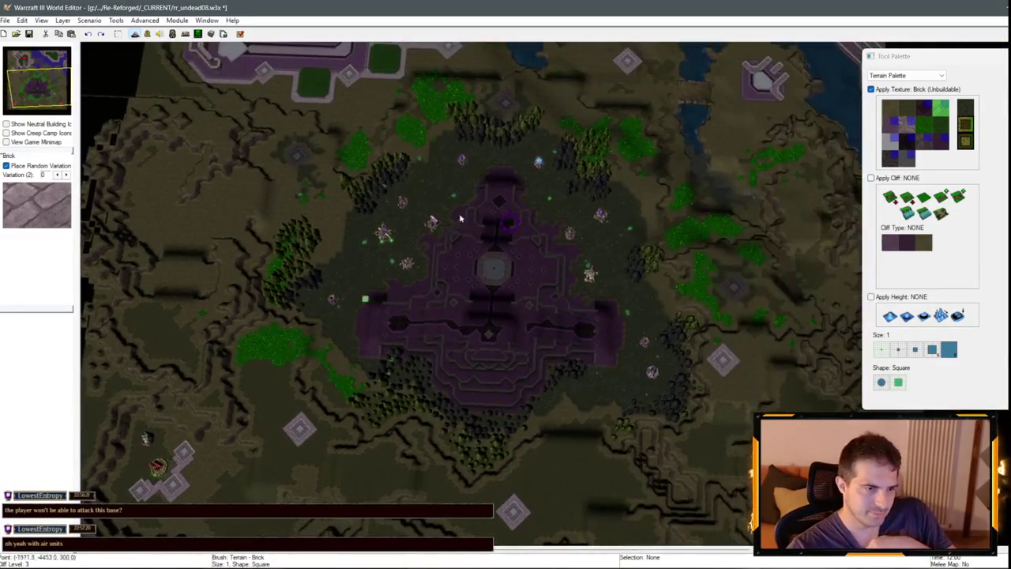
{"action": "scroll", "coordinate": [517, 199], "scroll_direction": "up", "scroll_amount": 5}
{"action": "scroll", "coordinate": [443, 300], "scroll_direction": "up", "scroll_amount": 3}
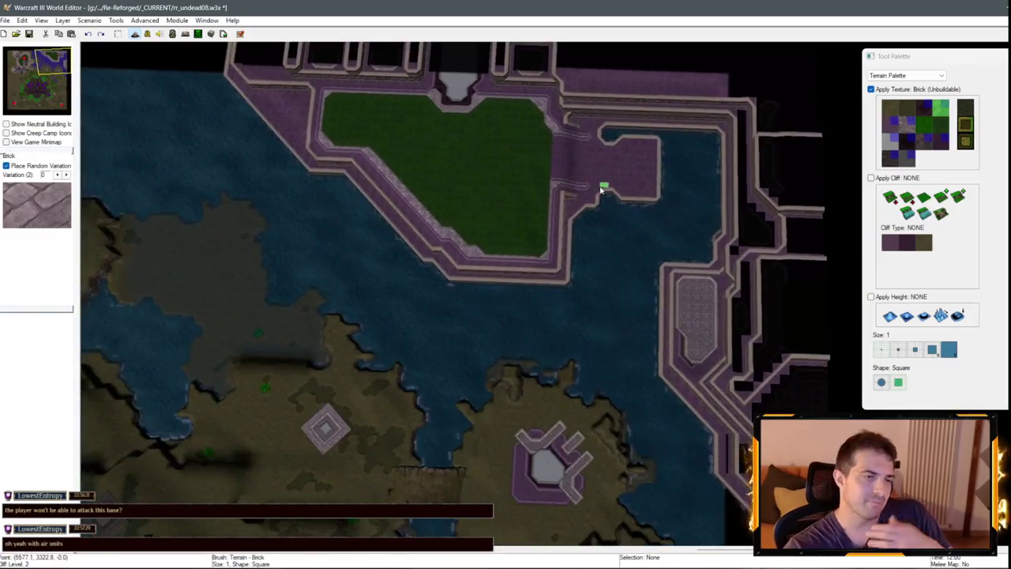
{"action": "scroll", "coordinate": [363, 388], "scroll_direction": "down", "scroll_amount": 3}
{"action": "key", "text": "Down"}
{"action": "key", "text": "Down"}
{"action": "key", "text": "Down"}
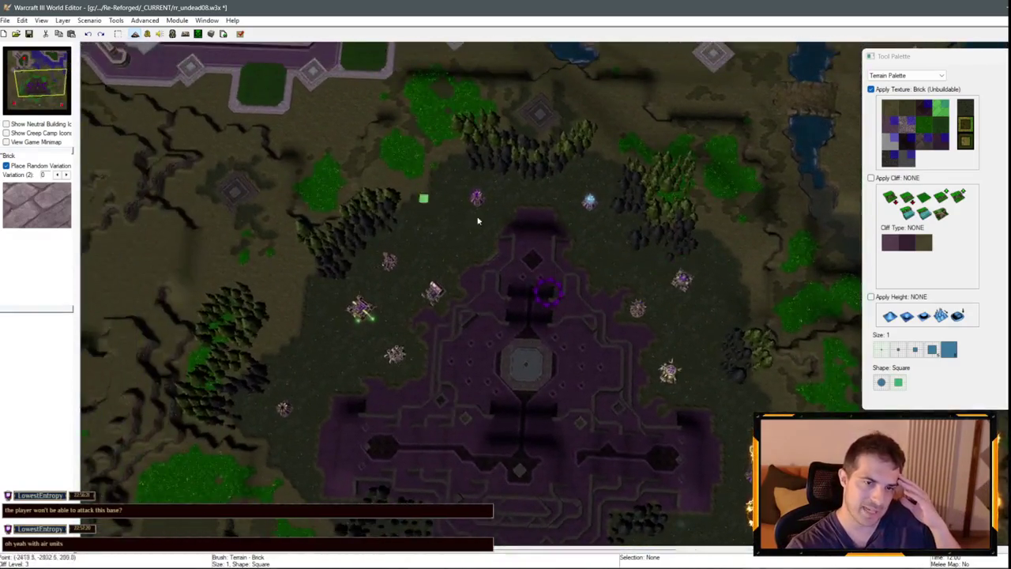
{"action": "key", "text": "Up"}
{"action": "key", "text": "Up"}
{"action": "key", "text": "Up"}
{"action": "key", "text": "Right"}
{"action": "key", "text": "Right"}
{"action": "key", "text": "Right"}
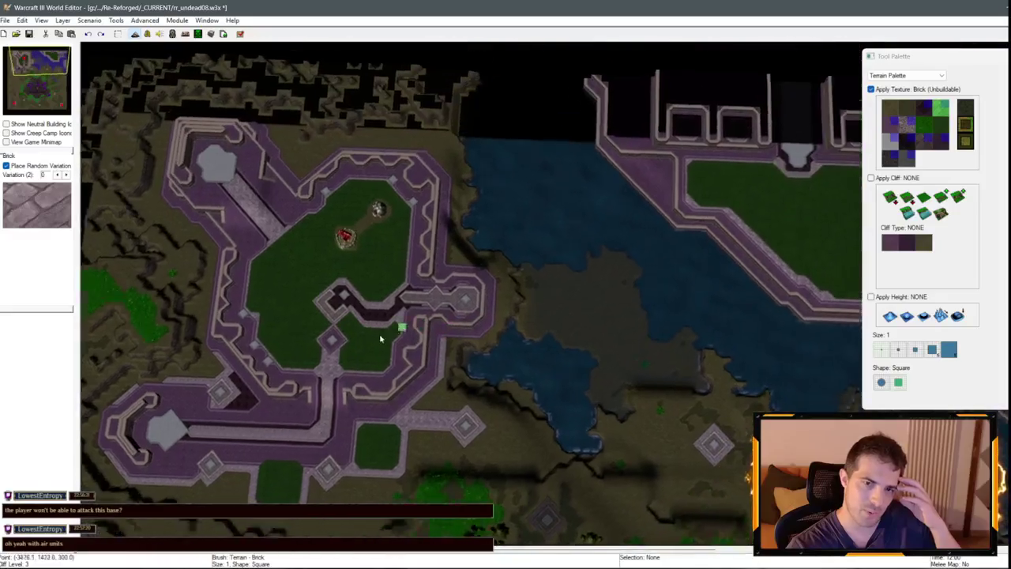
{"action": "key", "text": "Up"}
{"action": "key", "text": "Up"}
{"action": "scroll", "coordinate": [538, 290], "scroll_direction": "up", "scroll_amount": 2}
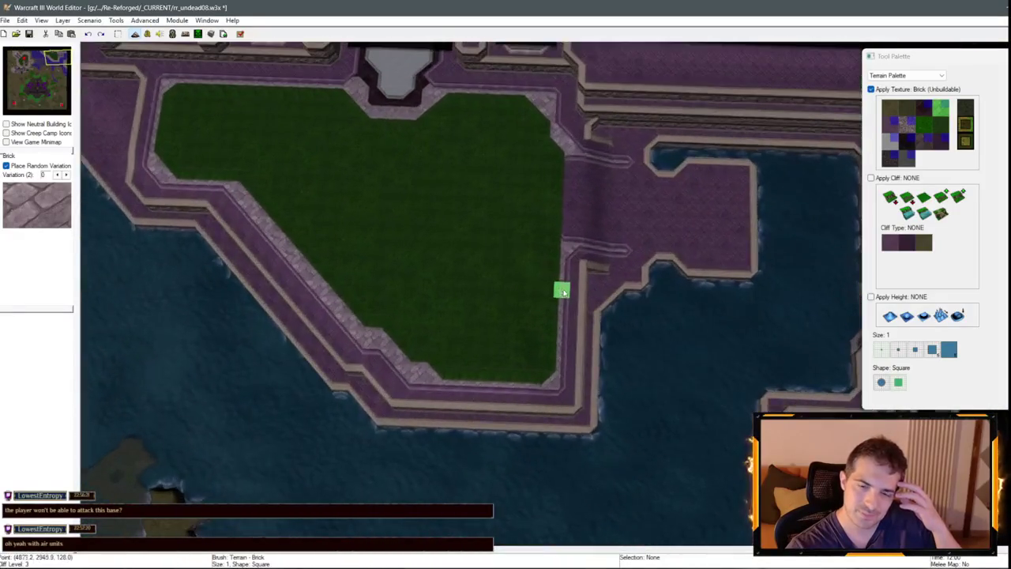
{"action": "scroll", "coordinate": [535, 288], "scroll_direction": "down", "scroll_amount": 3}
{"action": "scroll", "coordinate": [253, 279], "scroll_direction": "up", "scroll_amount": 2}
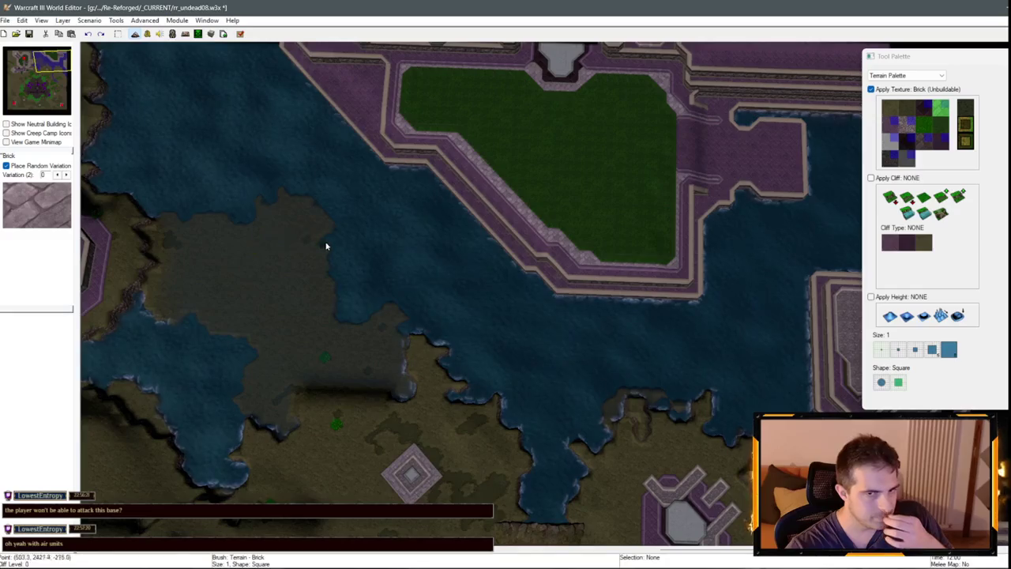
{"action": "scroll", "coordinate": [580, 327], "scroll_direction": "down", "scroll_amount": 1}
{"action": "scroll", "coordinate": [537, 253], "scroll_direction": "up", "scroll_amount": 3}
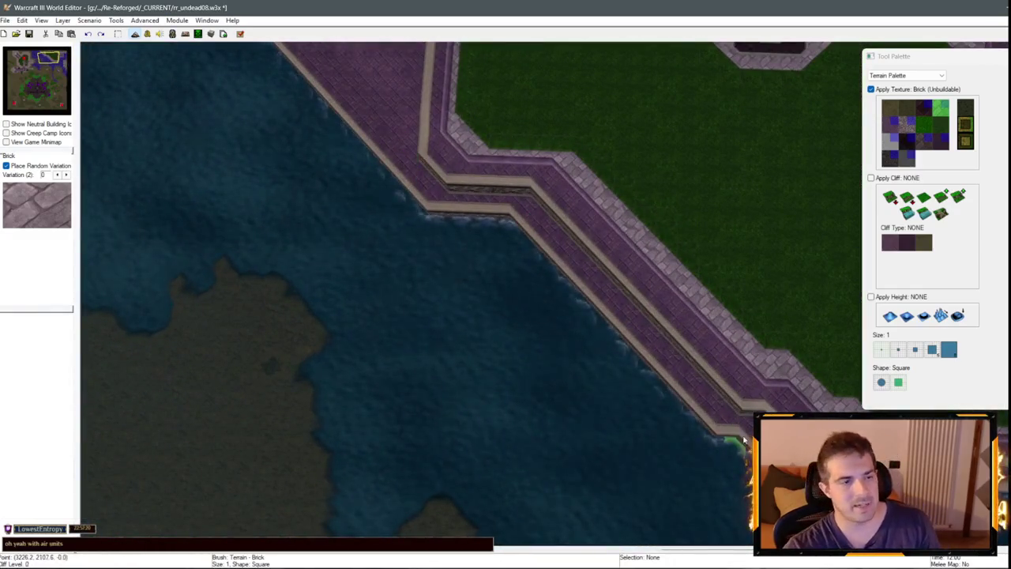
{"action": "scroll", "coordinate": [564, 321], "scroll_direction": "down", "scroll_amount": 3}
{"action": "scroll", "coordinate": [427, 251], "scroll_direction": "up", "scroll_amount": 2}
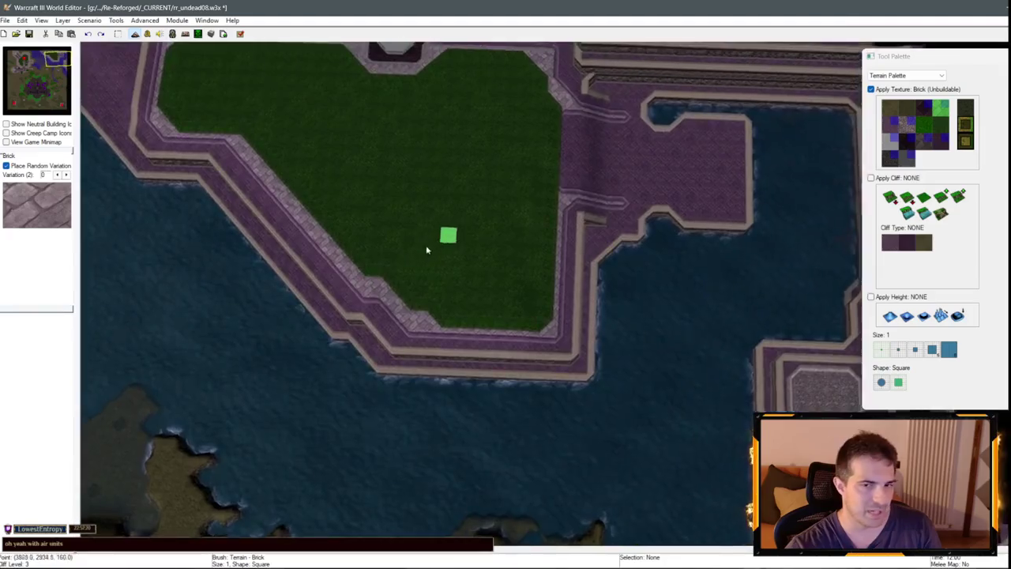
{"action": "scroll", "coordinate": [564, 318], "scroll_direction": "up", "scroll_amount": 2}
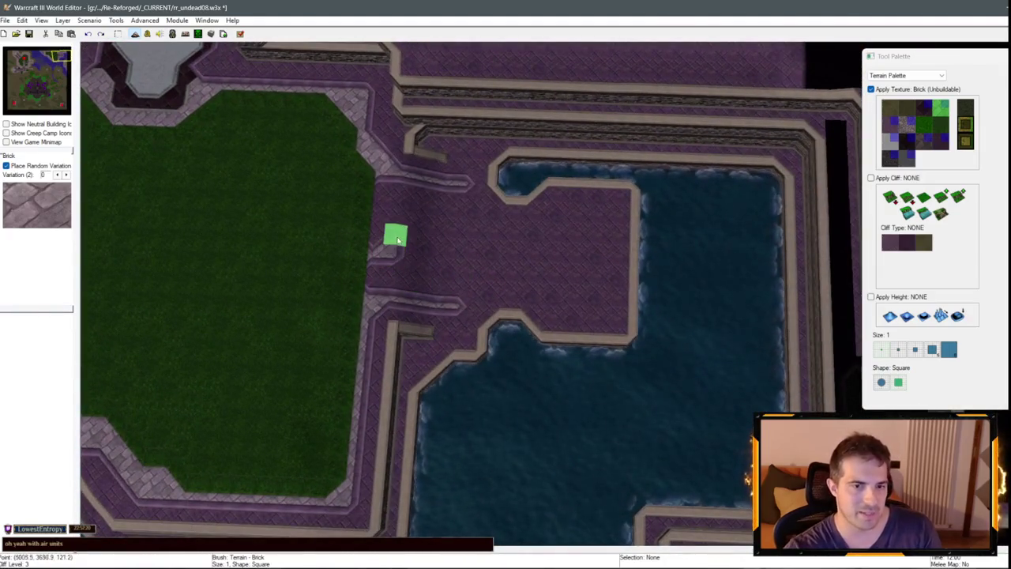
{"action": "scroll", "coordinate": [442, 228], "scroll_direction": "up", "scroll_amount": 2}
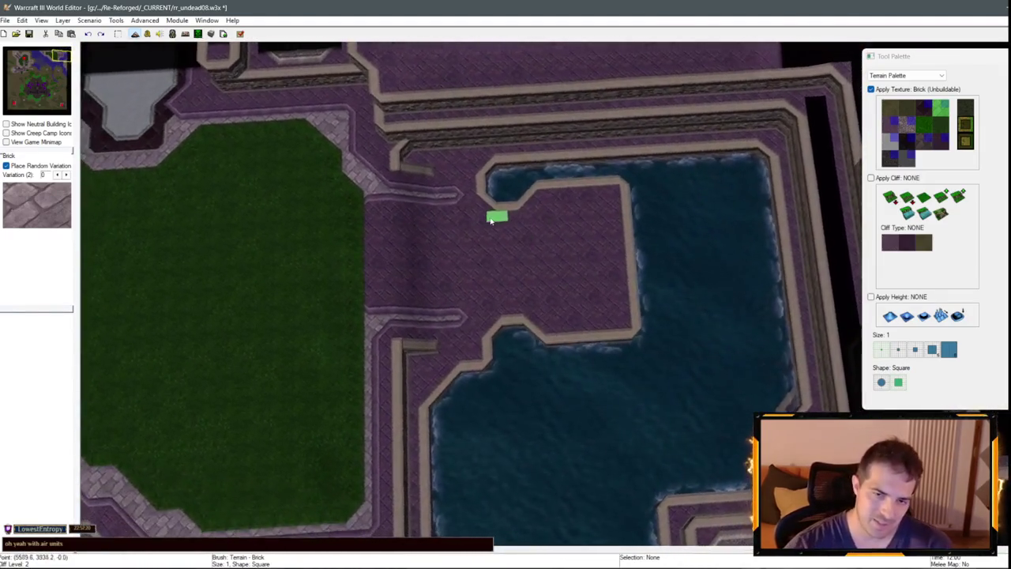
{"action": "key", "text": "Left"}
{"action": "key", "text": "Up"}
{"action": "mouse_move", "coordinate": [546, 235]}
{"action": "left_mouse_down"}
{"action": "mouse_move", "coordinate": [574, 312]}
{"action": "mouse_move", "coordinate": [548, 263]}
{"action": "left_mouse_up"}
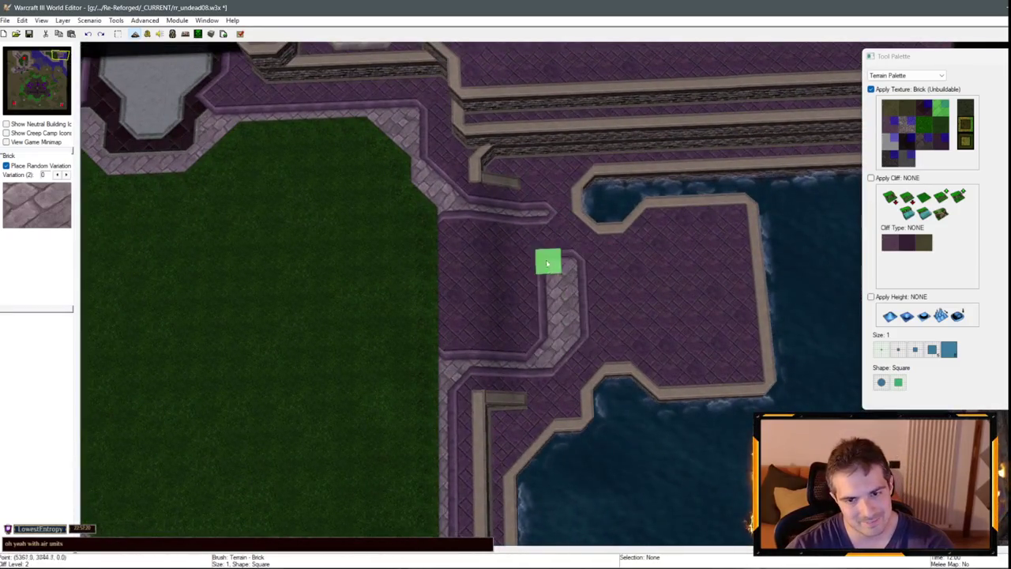
{"action": "mouse_move", "coordinate": [470, 226]}
{"action": "left_mouse_down"}
{"action": "mouse_move", "coordinate": [546, 240]}
{"action": "mouse_move", "coordinate": [548, 337]}
{"action": "mouse_move", "coordinate": [525, 256]}
{"action": "left_mouse_up"}
Select the White Marble (Unbuildable) texture, zoomed in on the fortress.
{"action": "scroll", "coordinate": [524, 256], "scroll_direction": "down", "scroll_amount": 3}
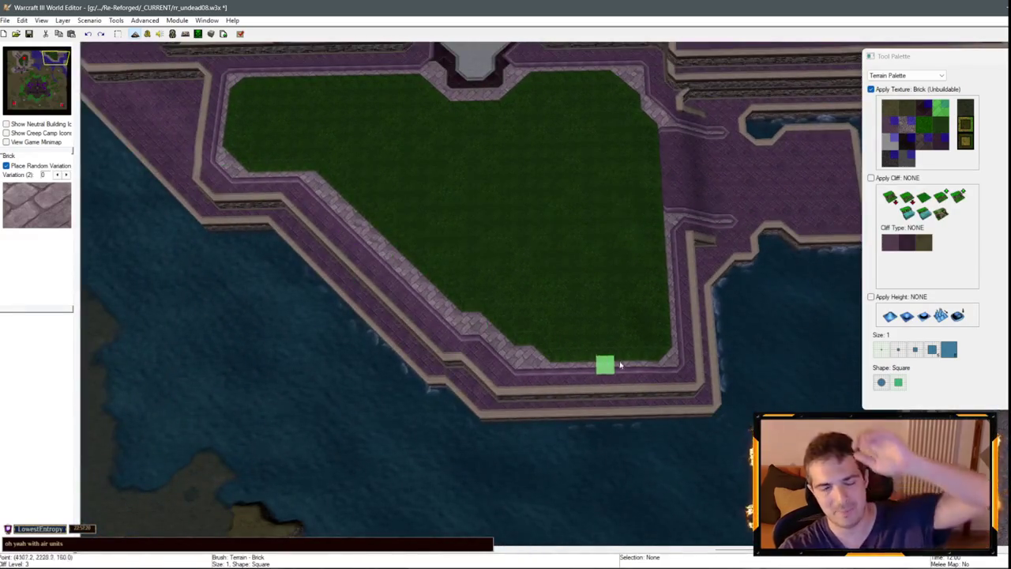
{"action": "scroll", "coordinate": [490, 350], "scroll_direction": "up", "scroll_amount": 3}
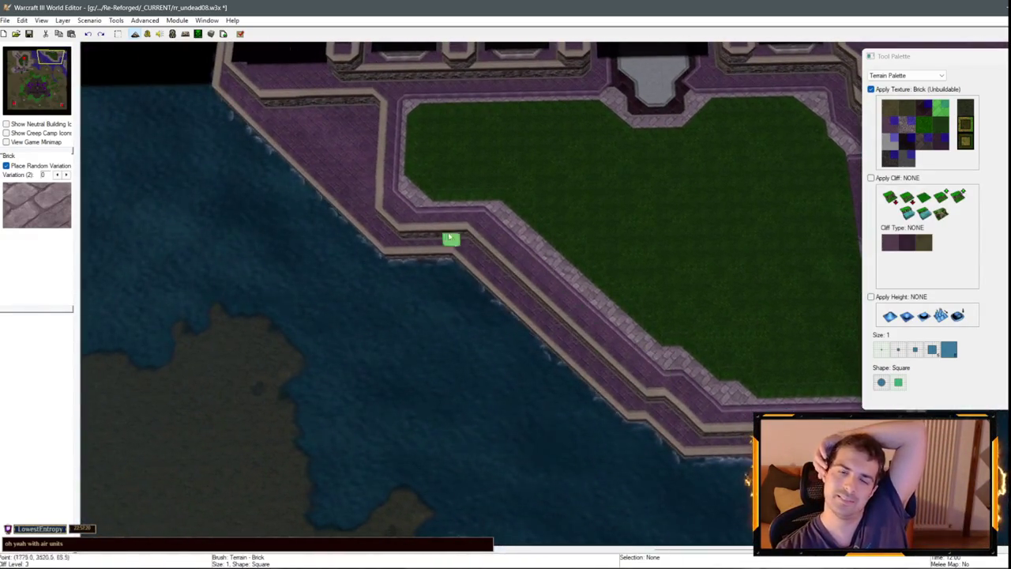
{"action": "key", "text": "Down"}
{"action": "key", "text": "Down"}
{"action": "key", "text": "Down"}
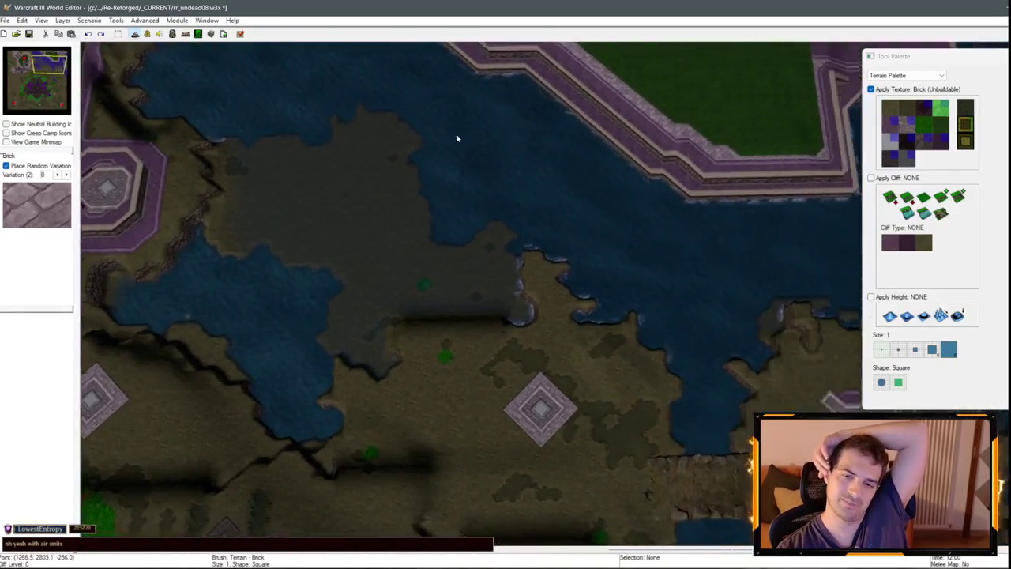
{"action": "scroll", "coordinate": [497, 219], "scroll_direction": "down", "scroll_amount": 2}
{"action": "key", "text": "Down"}
{"action": "key", "text": "Down"}
{"action": "key", "text": "Down"}
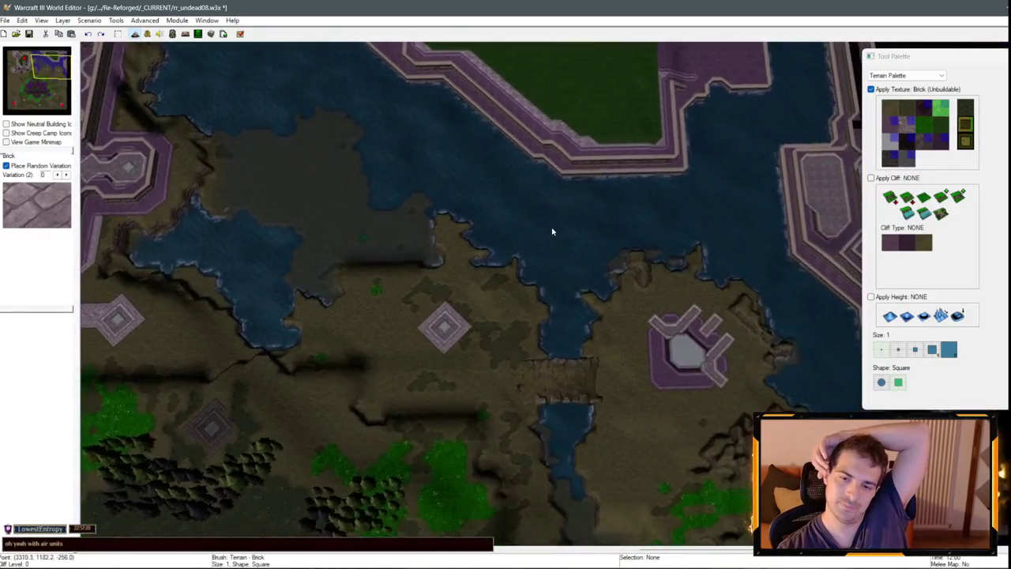
{"action": "scroll", "coordinate": [550, 230], "scroll_direction": "up", "scroll_amount": 2}
{"action": "key", "text": "Up"}
{"action": "key", "text": "Up"}
{"action": "key", "text": "Right"}
{"action": "key", "text": "Right"}
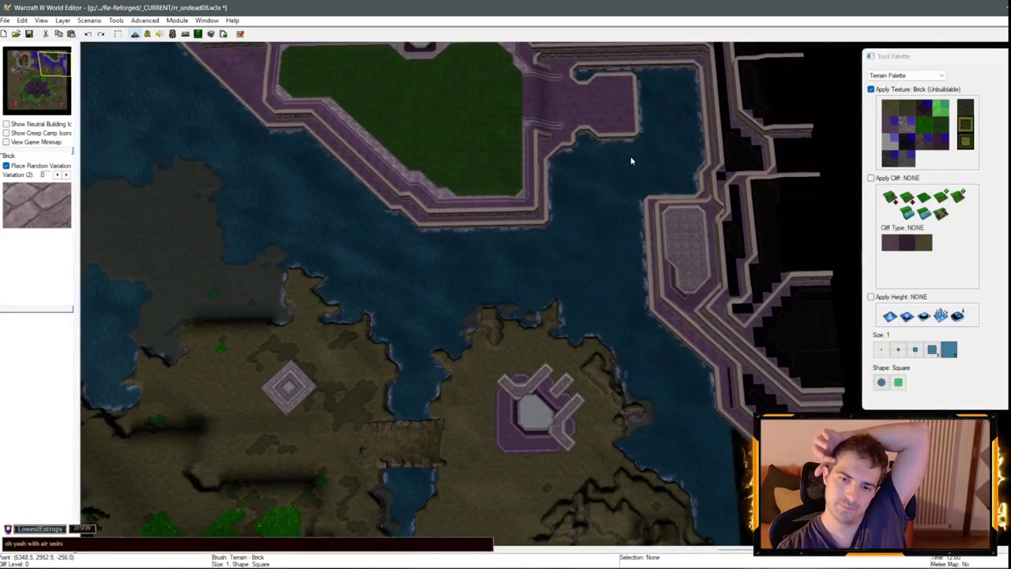
{"action": "key", "text": "Up"}
{"action": "key", "text": "Up"}
{"action": "scroll", "coordinate": [637, 286], "scroll_direction": "up", "scroll_amount": 2}
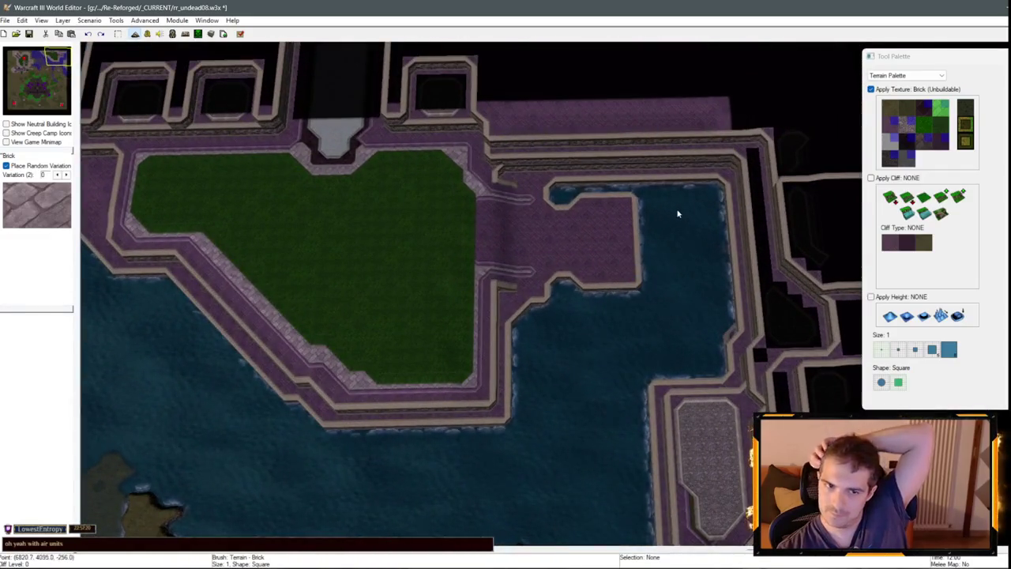
{"action": "scroll", "coordinate": [678, 213], "scroll_direction": "up", "scroll_amount": 3}
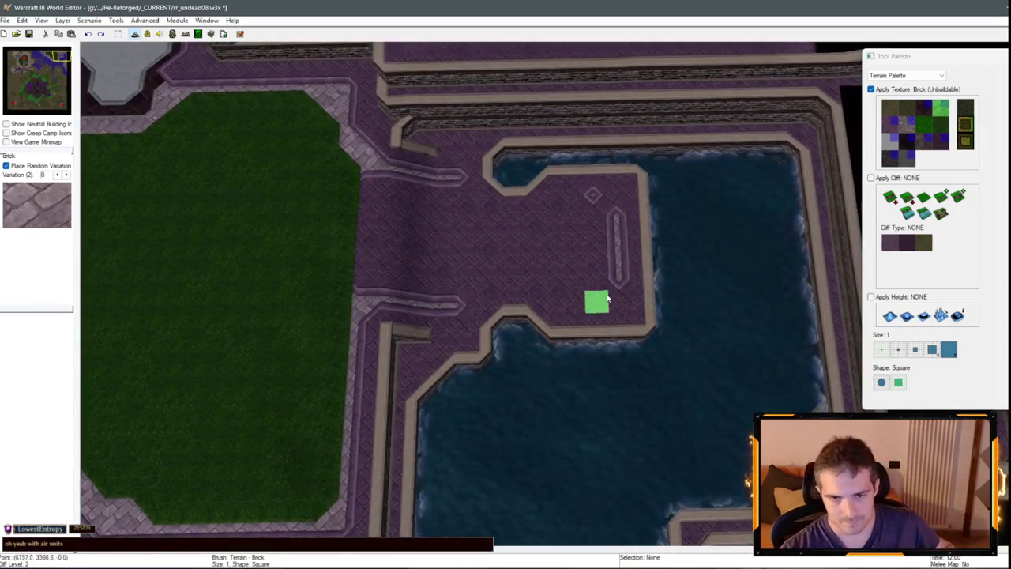
{"action": "scroll", "coordinate": [629, 263], "scroll_direction": "down", "scroll_amount": 5}
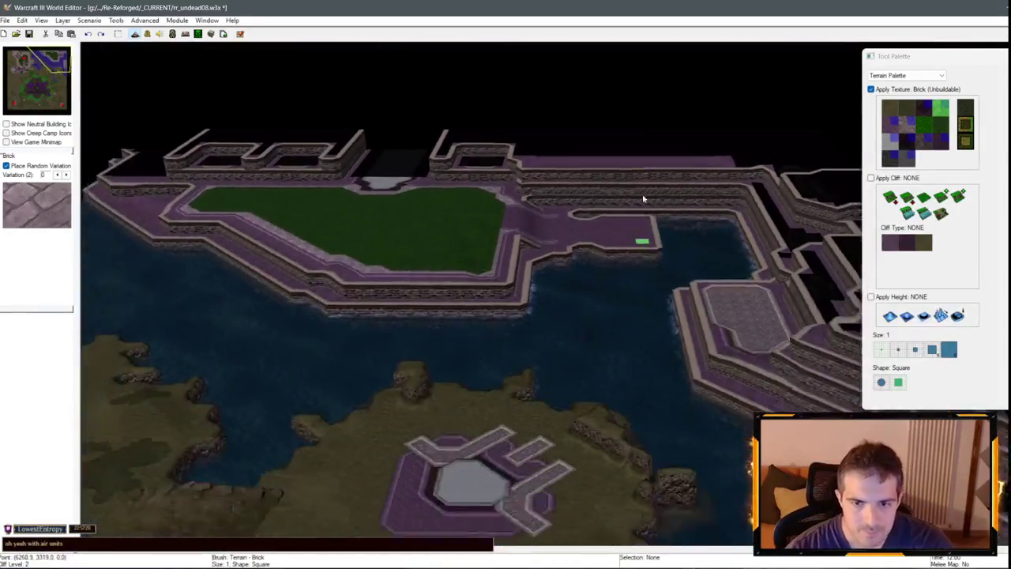
{"action": "scroll", "coordinate": [633, 237], "scroll_direction": "up", "scroll_amount": 5}
{"action": "left_click", "coordinate": [889, 141]}
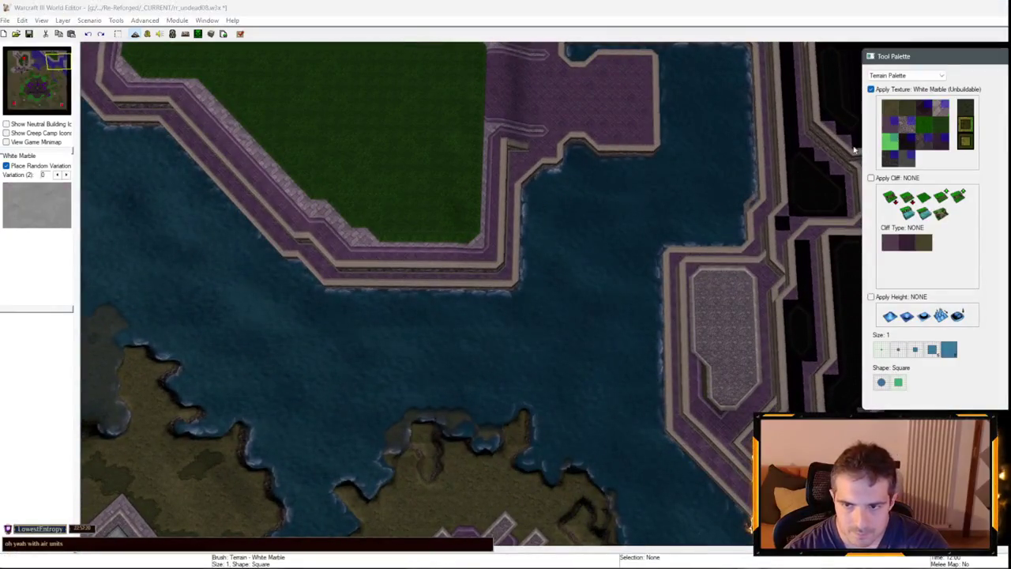
Paint White Marble over the octagonal platform and Black Marble along its top and left side.
{"action": "mouse_move", "coordinate": [601, 251]}
{"action": "left_mouse_down"}
{"action": "mouse_move", "coordinate": [582, 300]}
{"action": "mouse_move", "coordinate": [583, 259]}
{"action": "left_mouse_up"}
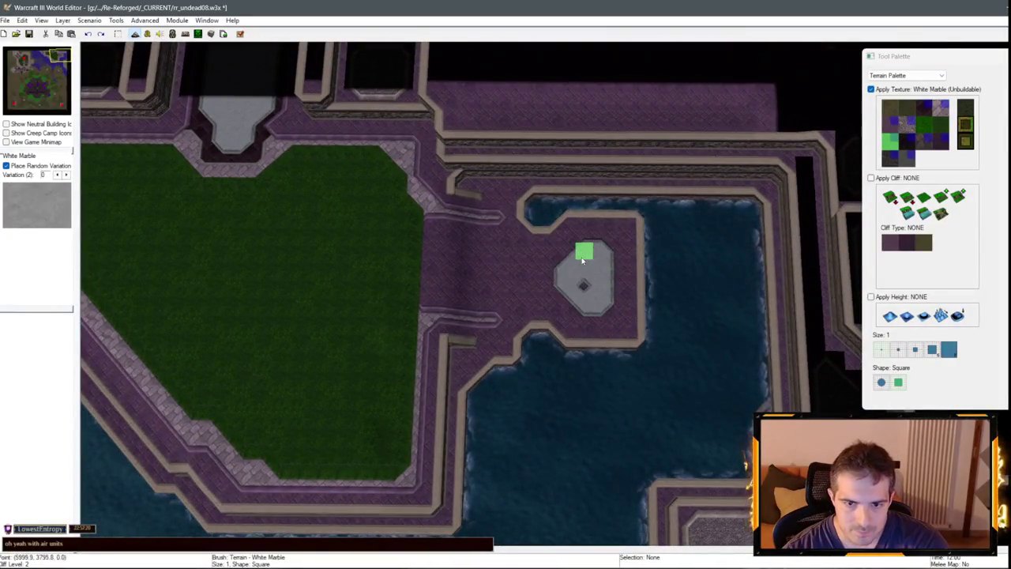
{"action": "scroll", "coordinate": [632, 302], "scroll_direction": "down", "scroll_amount": 3}
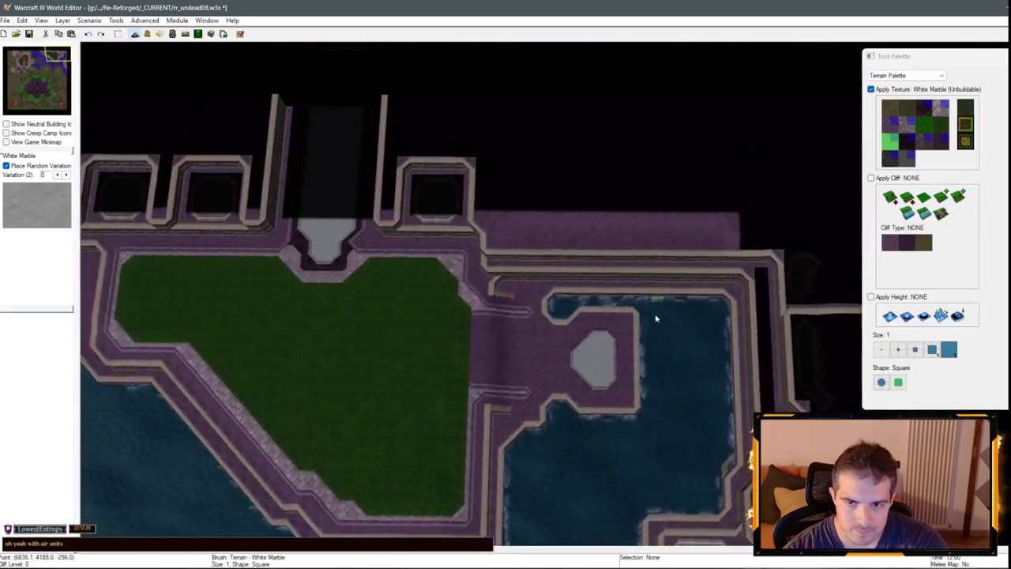
{"action": "scroll", "coordinate": [655, 316], "scroll_direction": "up", "scroll_amount": 3}
{"action": "left_click", "coordinate": [923, 105]}
{"action": "mouse_move", "coordinate": [593, 261]}
{"action": "left_mouse_down"}
{"action": "mouse_move", "coordinate": [636, 248]}
{"action": "mouse_move", "coordinate": [656, 262]}
{"action": "mouse_move", "coordinate": [651, 350]}
{"action": "left_mouse_up"}
{"action": "left_click_drag", "start_coordinate": [589, 334], "coordinate": [574, 261]}
Paint Round Tiles at the octagon's top-left corner, top-left edge and bottom-left corner.
{"action": "key", "text": "Down"}
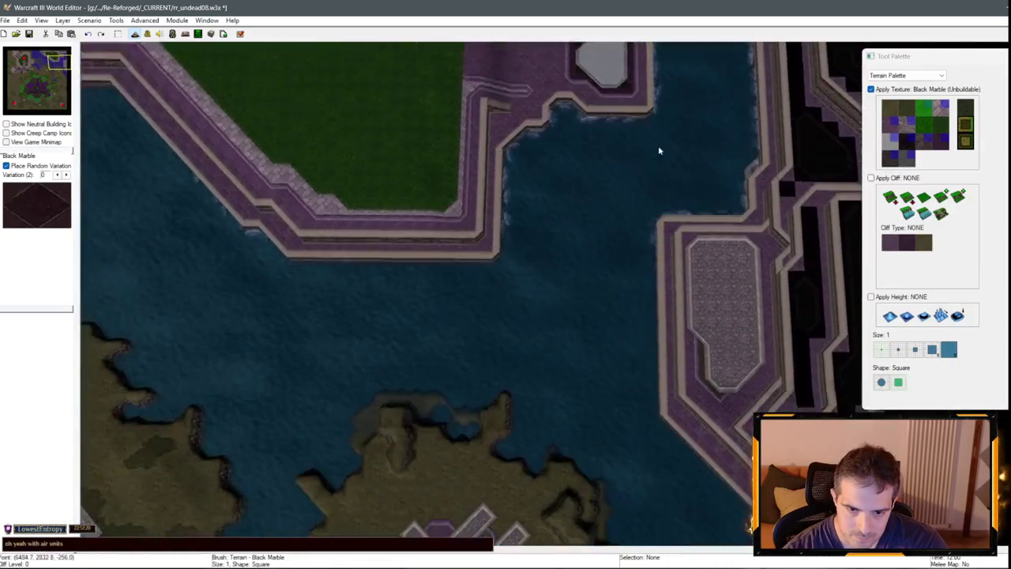
{"action": "key", "text": "Up"}
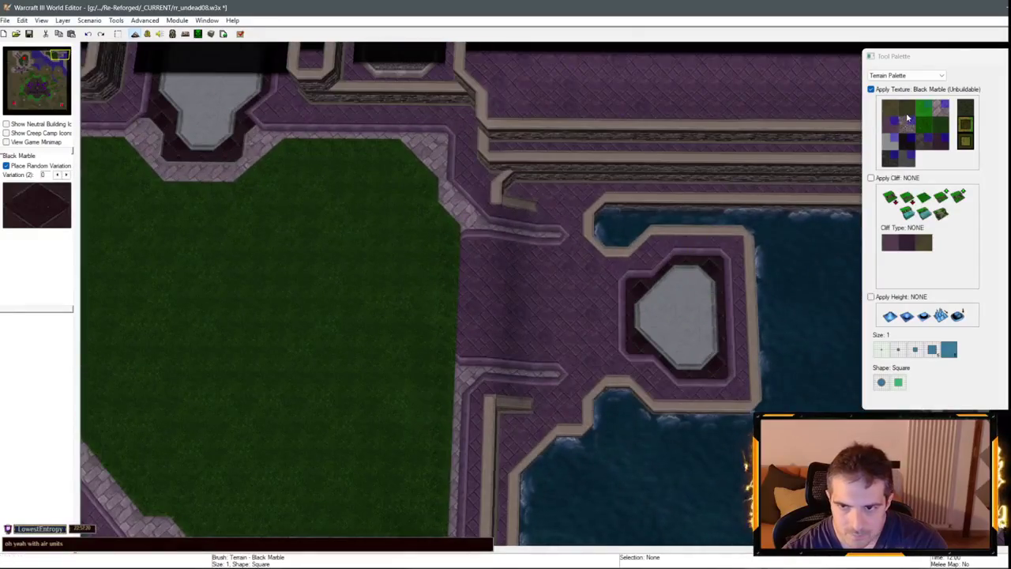
{"action": "left_click", "coordinate": [907, 124]}
{"action": "left_click", "coordinate": [628, 280]}
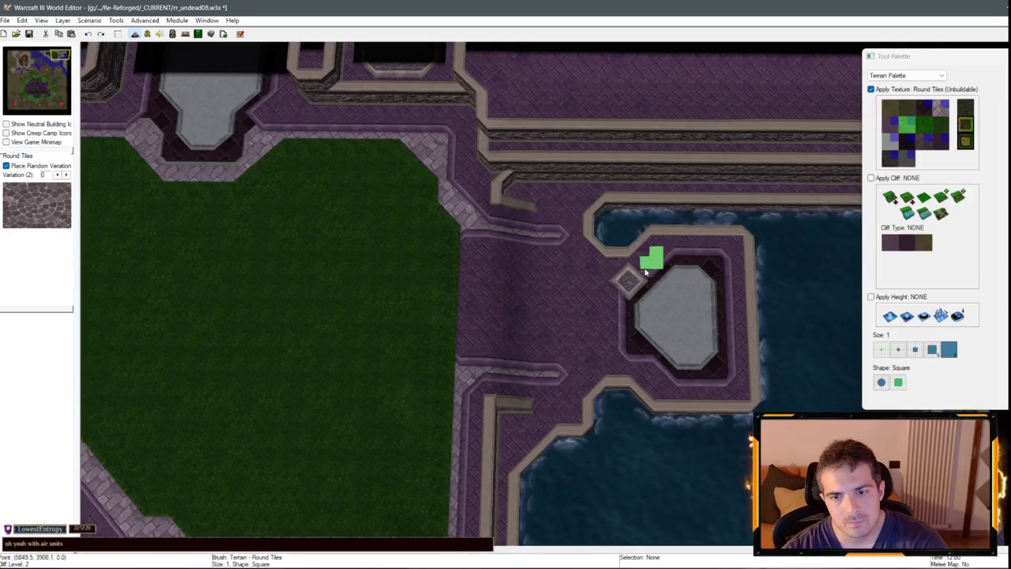
{"action": "left_click_drag", "start_coordinate": [666, 269], "coordinate": [650, 282]}
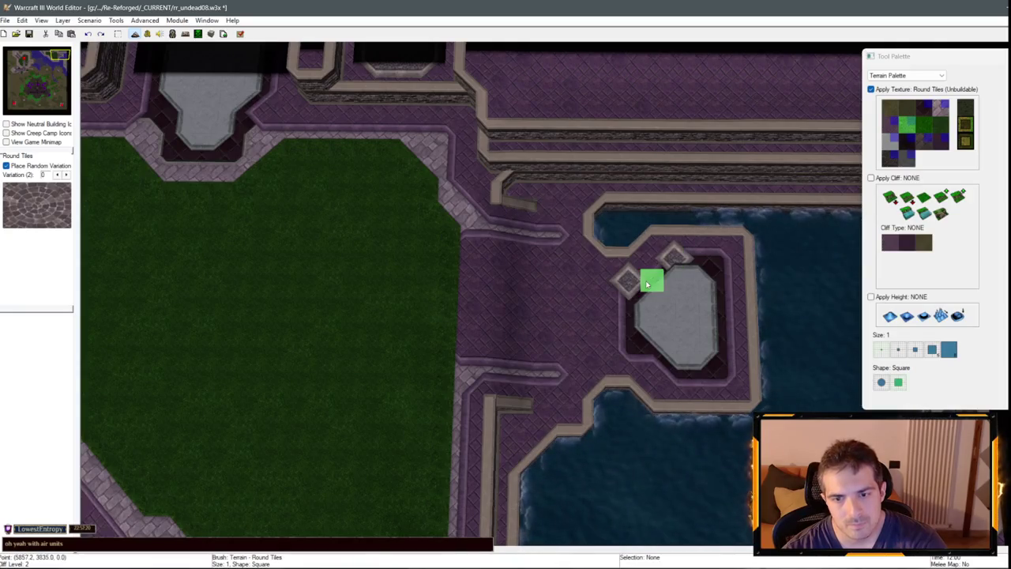
{"action": "left_click_drag", "start_coordinate": [628, 348], "coordinate": [659, 370]}
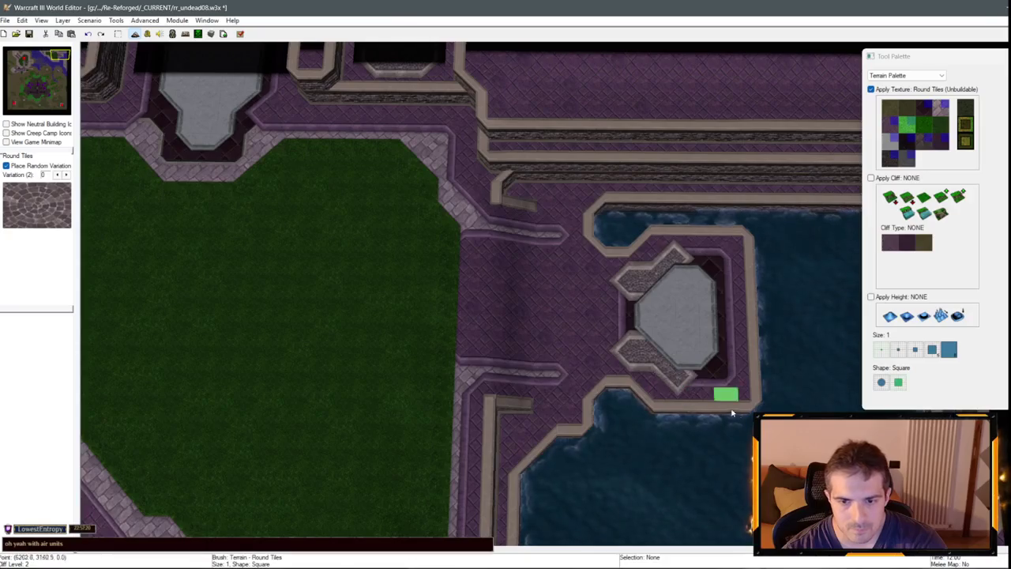
{"action": "scroll", "coordinate": [698, 245], "scroll_direction": "down", "scroll_amount": 1}
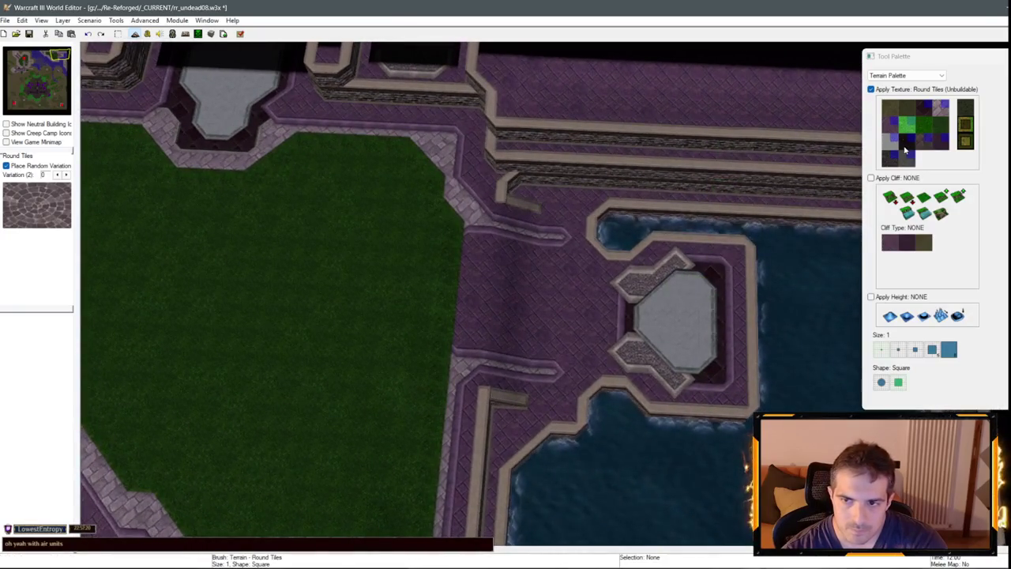
Fill the patch left of the octagon with Black Marble and lay a Brick strip leading to it.
{"action": "left_click", "coordinate": [906, 147]}
{"action": "left_click_drag", "start_coordinate": [605, 310], "coordinate": [611, 351]}
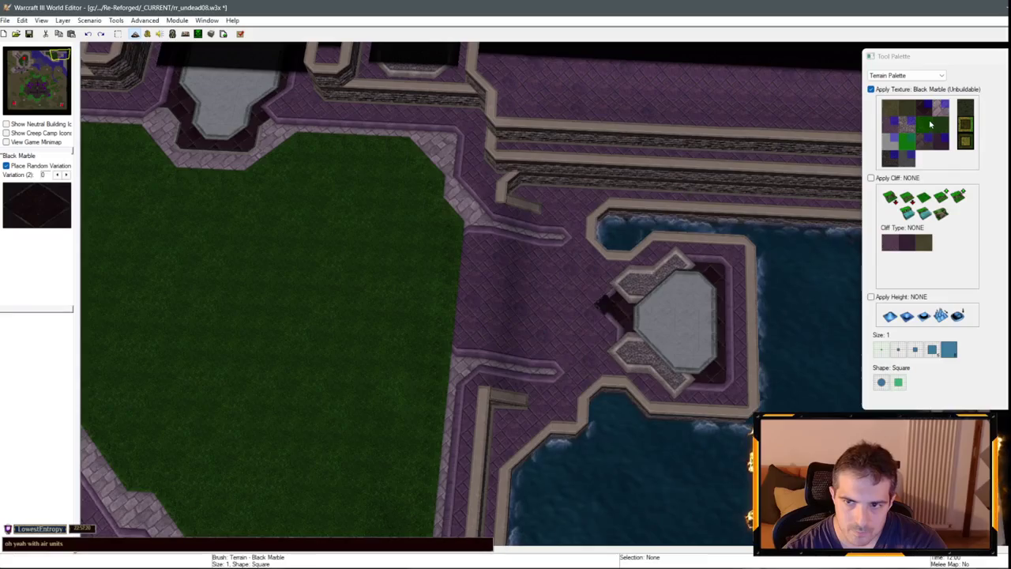
{"action": "left_click", "coordinate": [940, 107]}
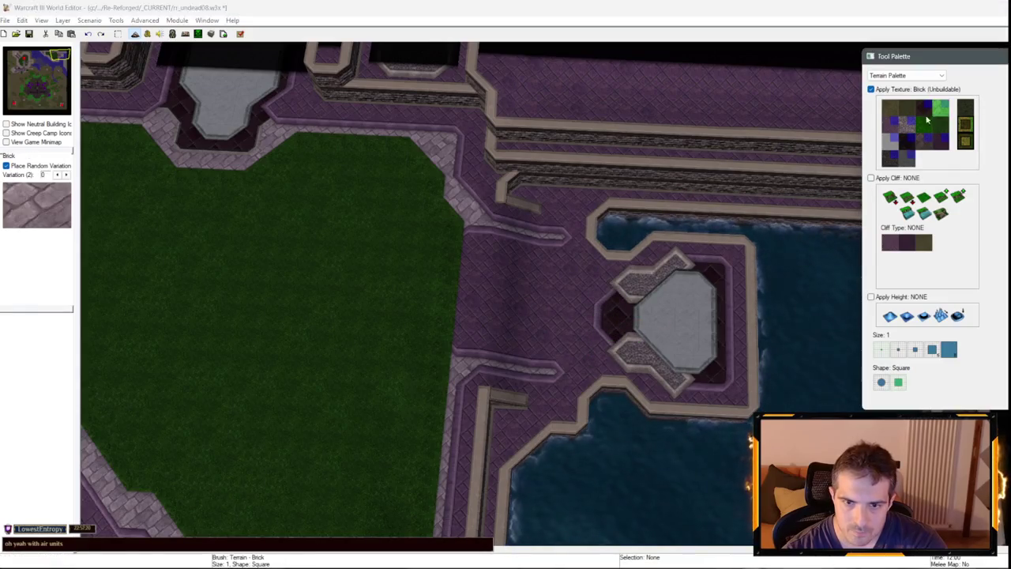
{"action": "mouse_move", "coordinate": [469, 295]}
{"action": "left_mouse_down"}
{"action": "mouse_move", "coordinate": [544, 306]}
{"action": "mouse_move", "coordinate": [497, 300]}
{"action": "mouse_move", "coordinate": [576, 324]}
{"action": "left_mouse_up"}
Undo two stray strokes left of the octagon, restoring the brick path, and pick Grass Trim.
{"action": "scroll", "coordinate": [612, 328], "scroll_direction": "up", "scroll_amount": 2}
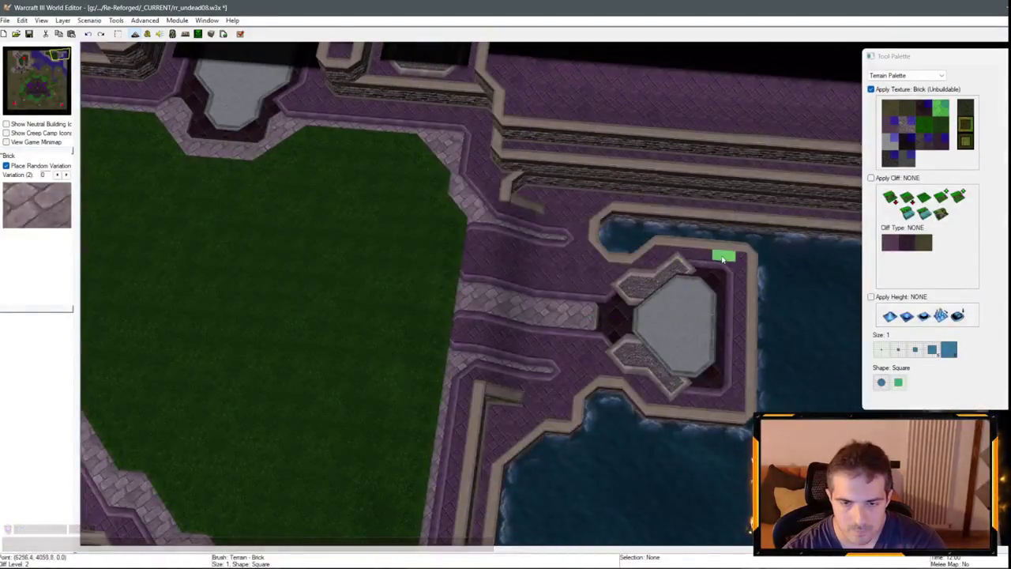
{"action": "left_click", "coordinate": [891, 144]}
{"action": "key", "text": "ctrl+z"}
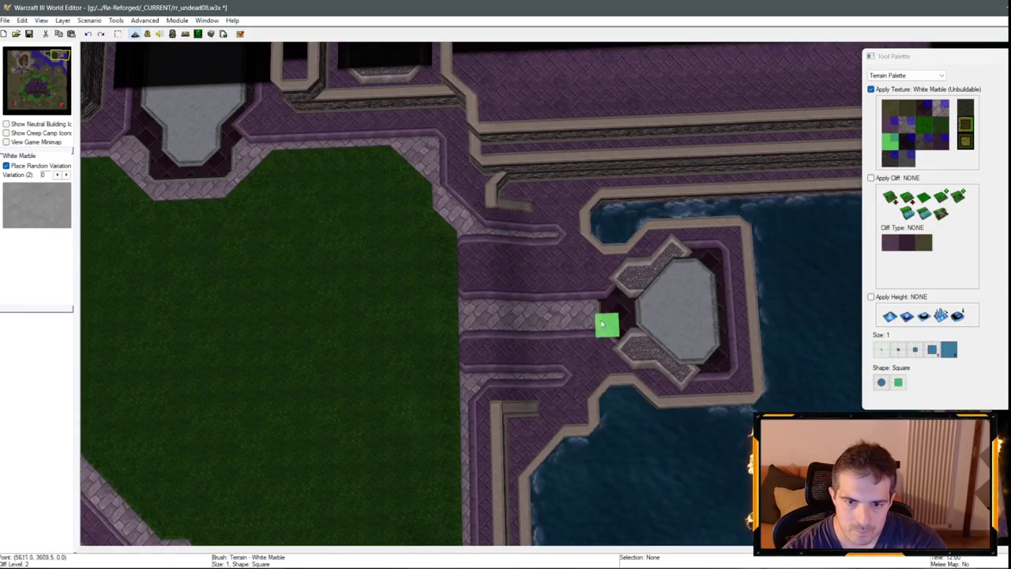
{"action": "key", "text": "ctrl+z"}
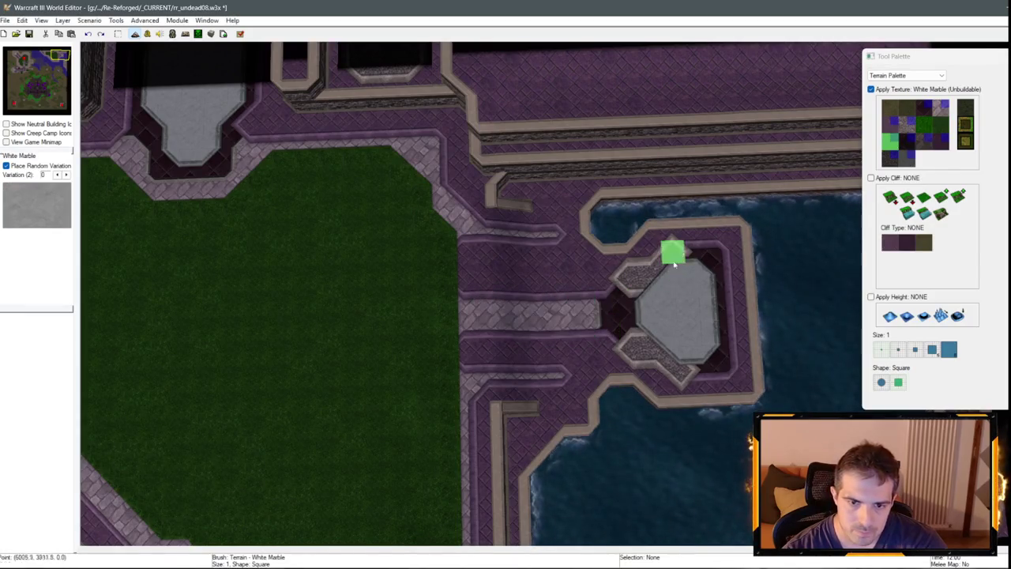
{"action": "left_click", "coordinate": [945, 125]}
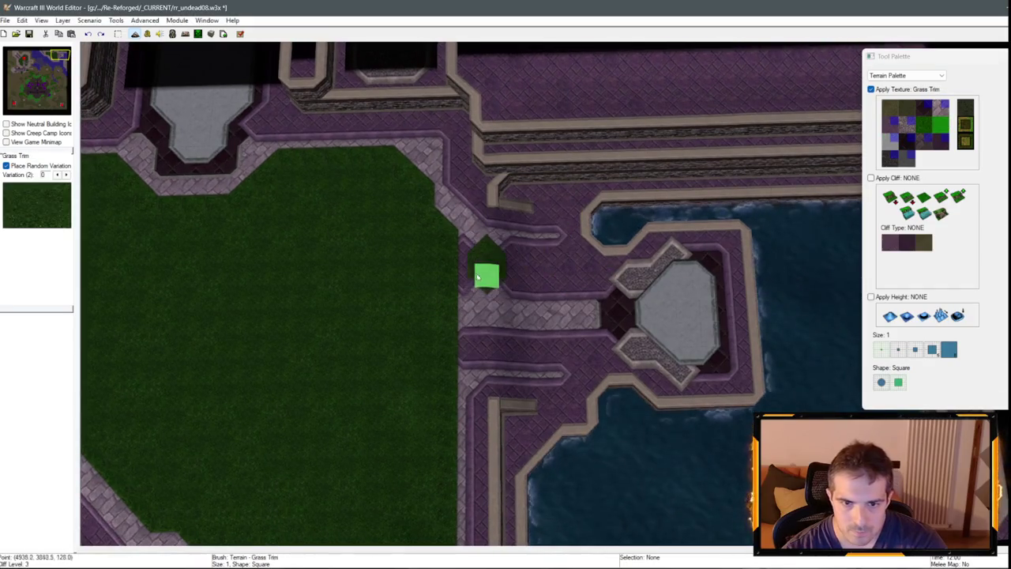
Try extending Grass Trim over the stone strip toward the octagon, then undo it.
{"action": "left_click", "coordinate": [907, 124]}
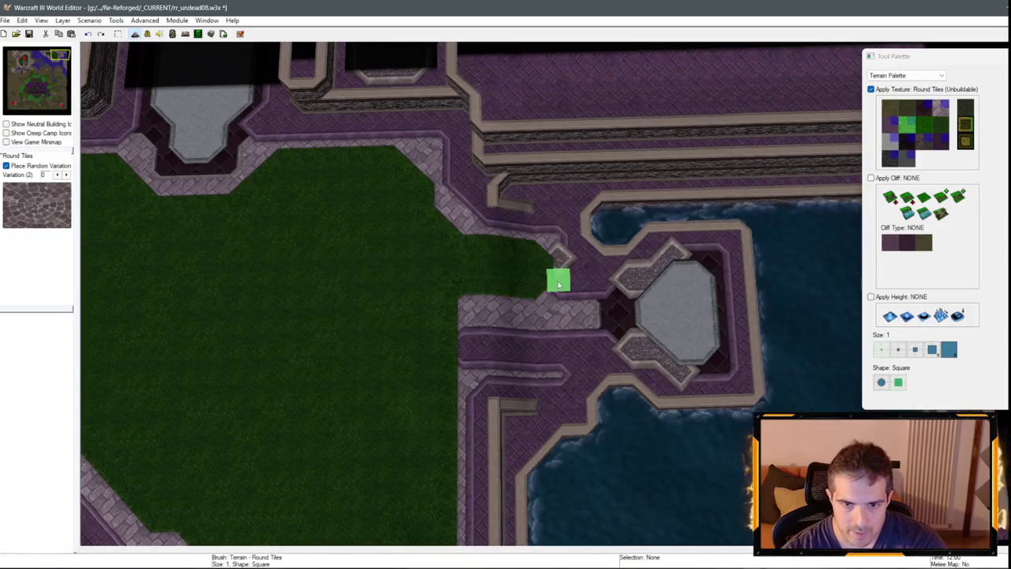
{"action": "left_click", "coordinate": [941, 108]}
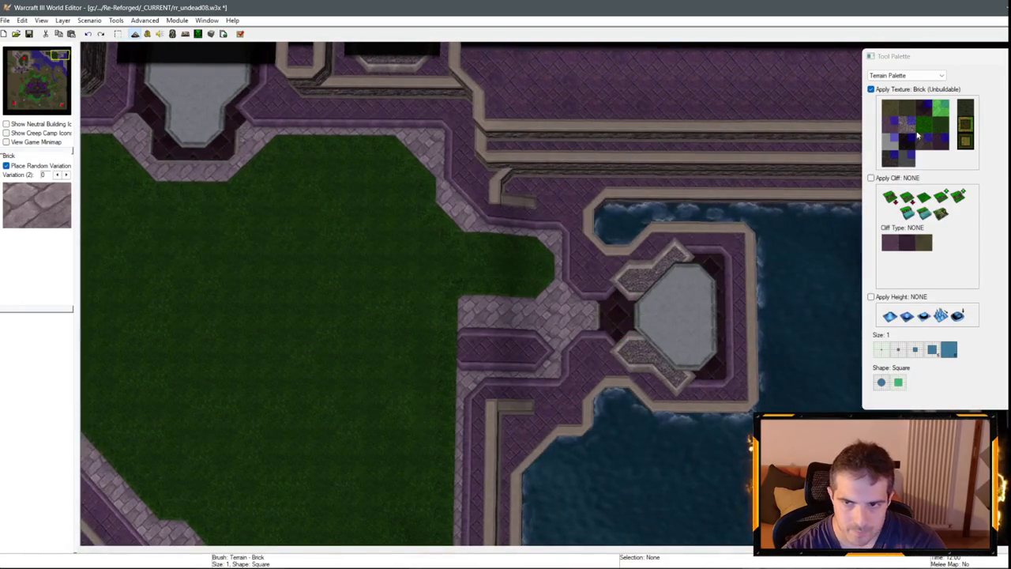
{"action": "left_click", "coordinate": [941, 124]}
{"action": "mouse_move", "coordinate": [472, 356]}
{"action": "left_mouse_down"}
{"action": "mouse_move", "coordinate": [512, 353]}
{"action": "mouse_move", "coordinate": [535, 327]}
{"action": "mouse_move", "coordinate": [463, 348]}
{"action": "mouse_move", "coordinate": [485, 323]}
{"action": "left_mouse_up"}
{"action": "scroll", "coordinate": [554, 336], "scroll_direction": "down", "scroll_amount": 1}
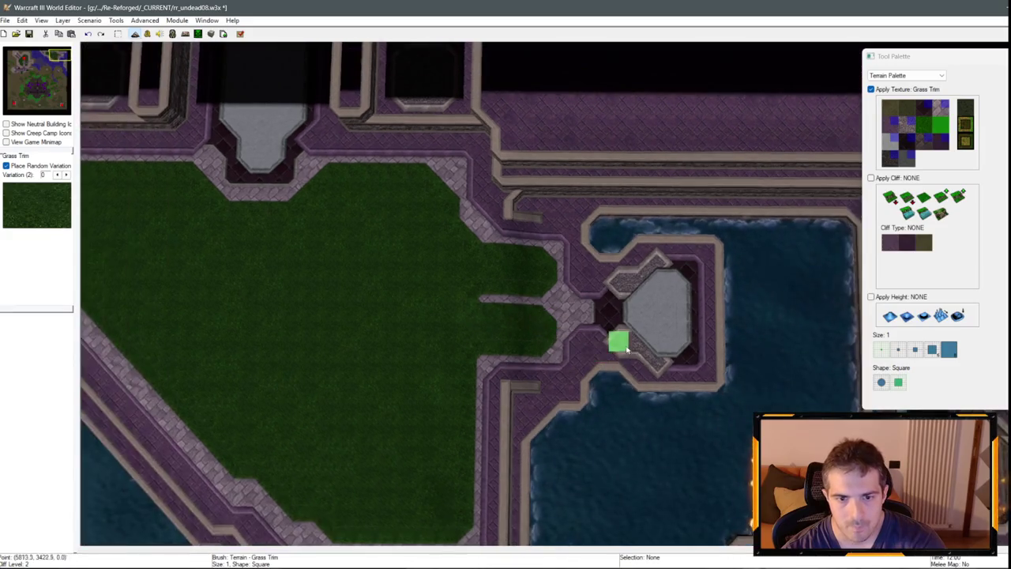
{"action": "key", "text": "ctrl+z"}
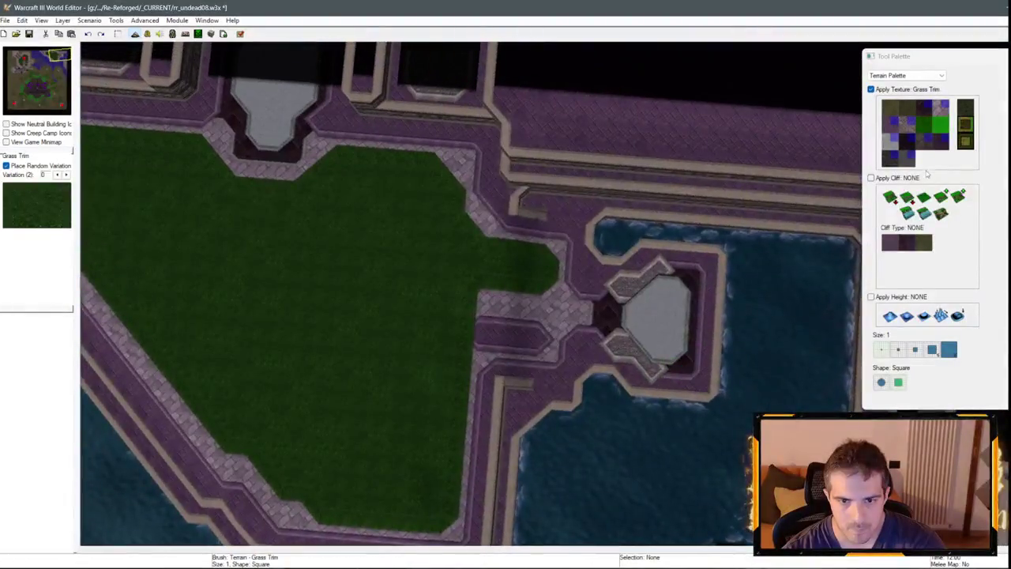
{"action": "scroll", "coordinate": [663, 294], "scroll_direction": "up", "scroll_amount": 1}
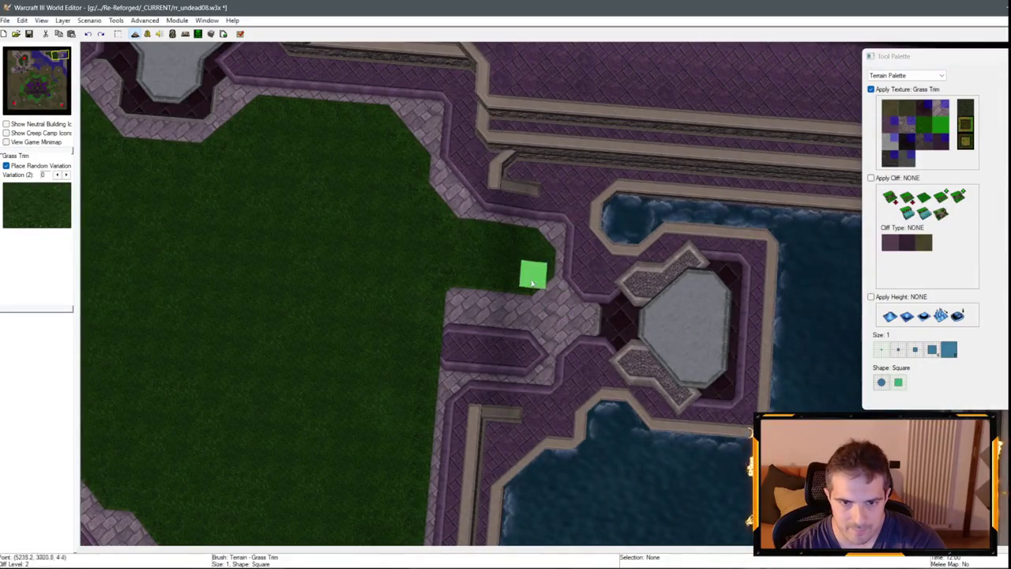
Paint Brick over the grass bulge near the octagon to form a plaza.
{"action": "left_click", "coordinate": [935, 111]}
{"action": "mouse_move", "coordinate": [537, 256]}
{"action": "left_mouse_down"}
{"action": "mouse_move", "coordinate": [488, 260]}
{"action": "mouse_move", "coordinate": [478, 351]}
{"action": "mouse_move", "coordinate": [529, 354]}
{"action": "mouse_move", "coordinate": [480, 295]}
{"action": "mouse_move", "coordinate": [458, 330]}
{"action": "left_mouse_up"}
{"action": "key", "text": "Left"}
{"action": "key", "text": "Down"}
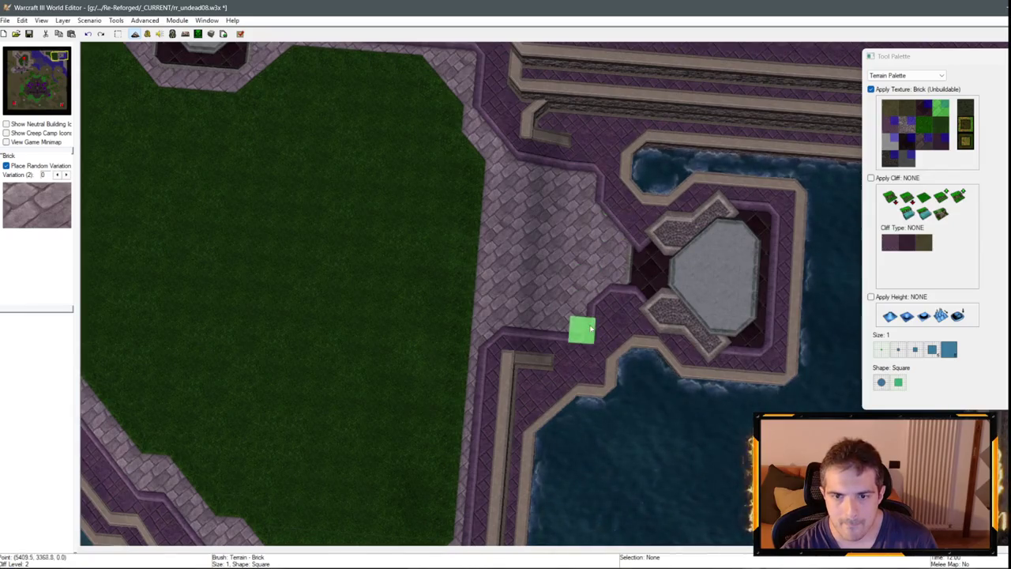
{"action": "key", "text": "Down"}
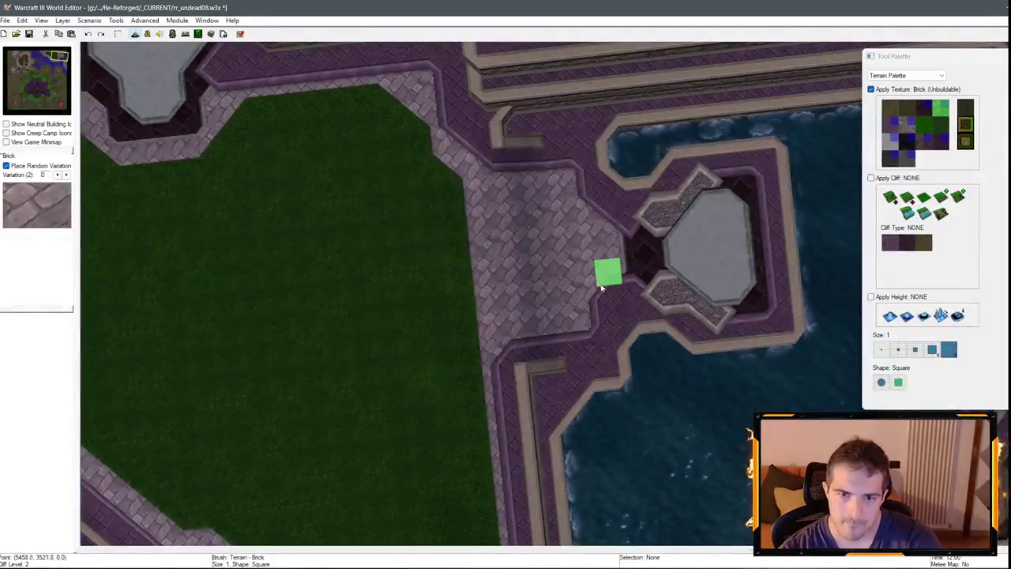
{"action": "key", "text": "Up"}
{"action": "scroll", "coordinate": [514, 285], "scroll_direction": "up", "scroll_amount": 2}
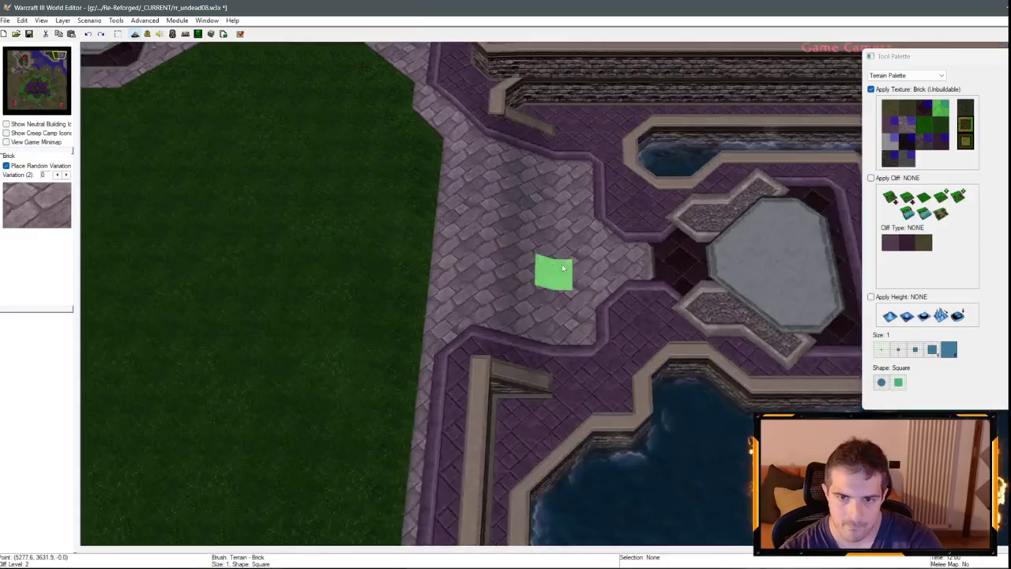
{"action": "scroll", "coordinate": [545, 293], "scroll_direction": "down", "scroll_amount": 2}
{"action": "scroll", "coordinate": [622, 232], "scroll_direction": "down", "scroll_amount": 1}
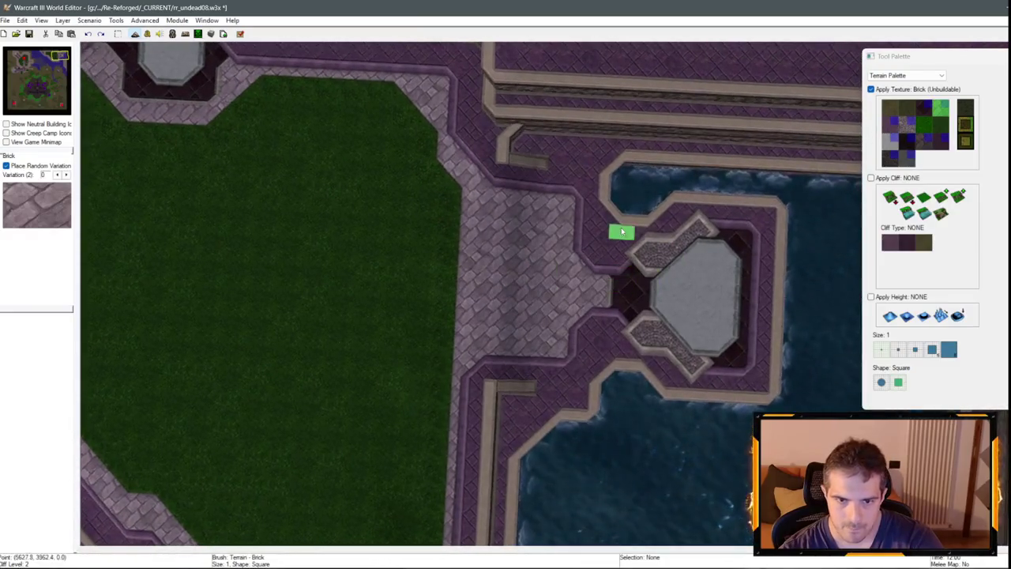
Paint Grass Trim along the edge of the brick plaza.
{"action": "left_click", "coordinate": [932, 122]}
{"action": "left_click_drag", "start_coordinate": [463, 242], "coordinate": [458, 321]}
{"action": "scroll", "coordinate": [458, 321], "scroll_direction": "up", "scroll_amount": 2}
{"action": "scroll", "coordinate": [582, 190], "scroll_direction": "down", "scroll_amount": 3}
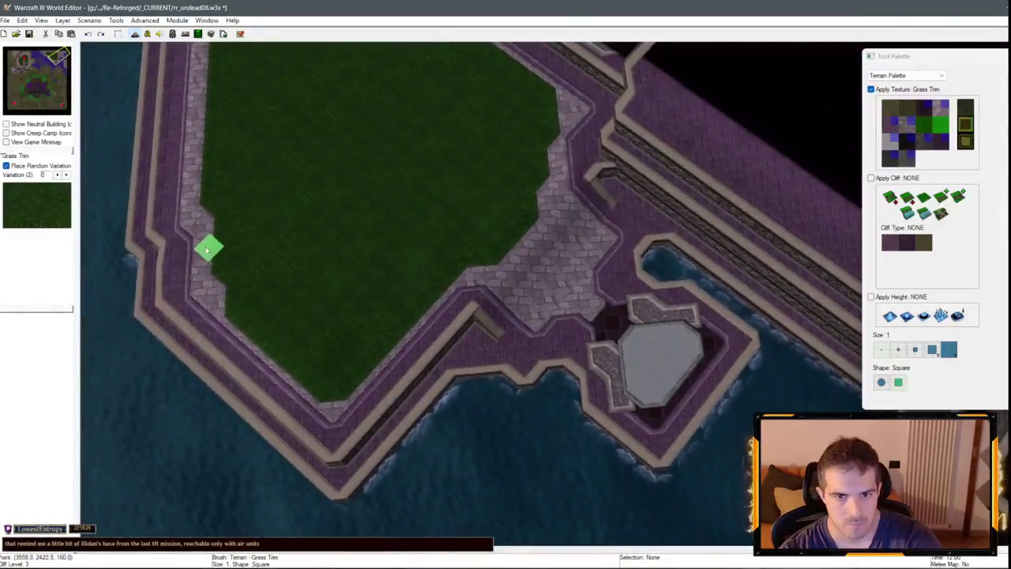
Enable Apply Cliff on the brush with Same Level and the Tiled Walls cliff type.
{"action": "scroll", "coordinate": [305, 307], "scroll_direction": "down", "scroll_amount": 4}
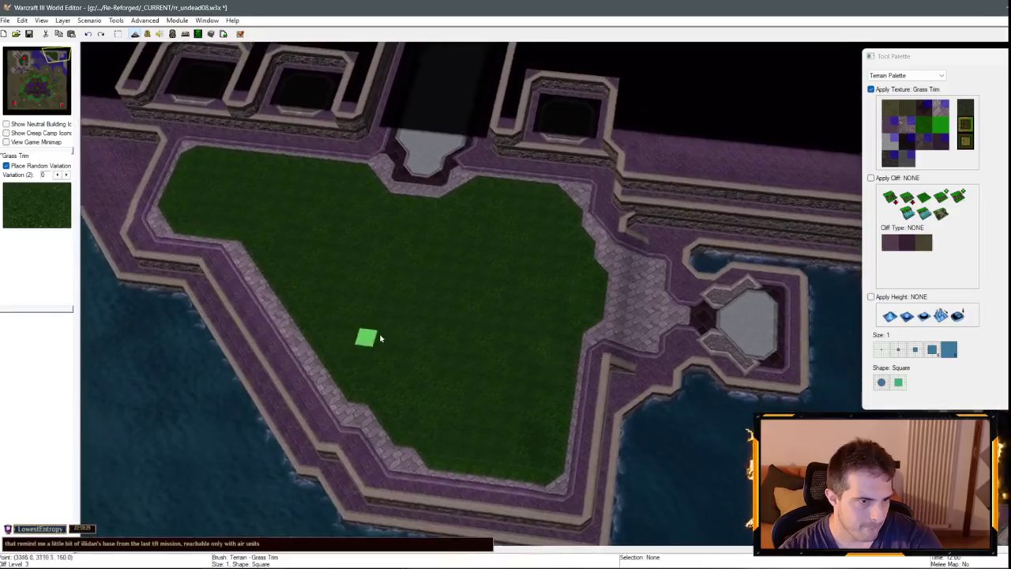
{"action": "scroll", "coordinate": [506, 309], "scroll_direction": "up", "scroll_amount": 3}
{"action": "scroll", "coordinate": [506, 309], "scroll_direction": "down", "scroll_amount": 3}
{"action": "scroll", "coordinate": [392, 219], "scroll_direction": "up", "scroll_amount": 3}
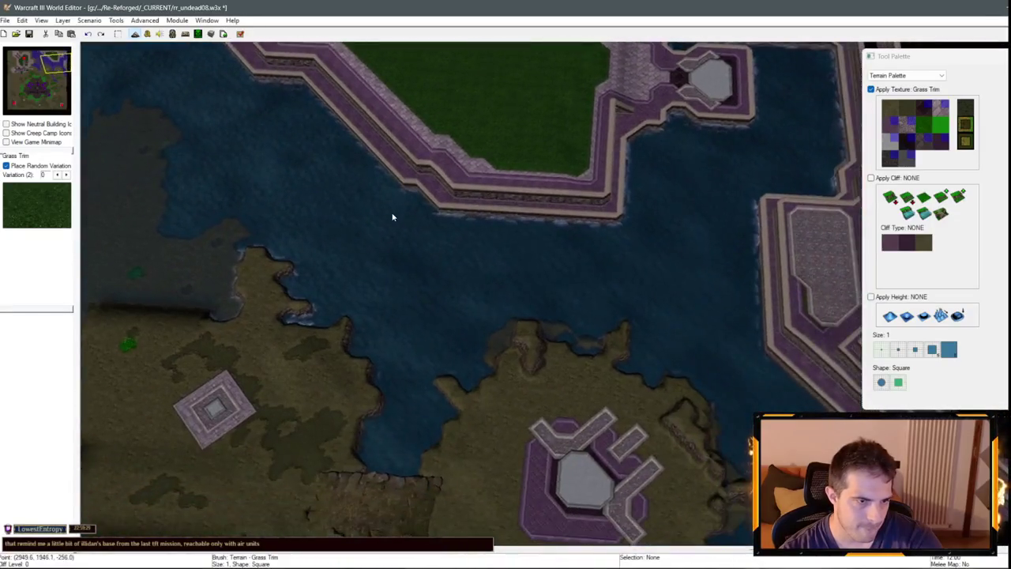
{"action": "scroll", "coordinate": [319, 222], "scroll_direction": "down", "scroll_amount": 3}
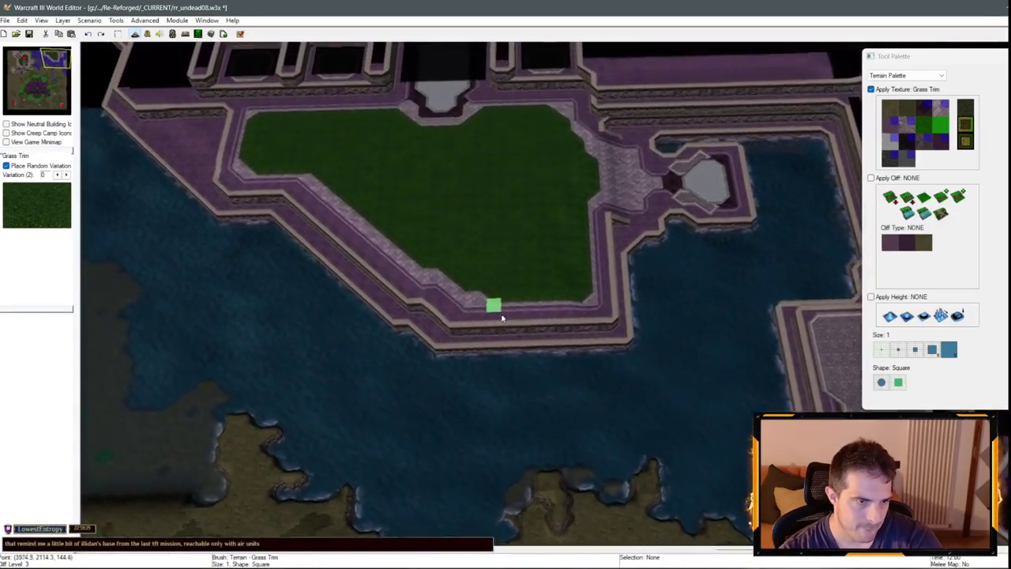
{"action": "scroll", "coordinate": [566, 338], "scroll_direction": "up", "scroll_amount": 3}
{"action": "scroll", "coordinate": [530, 409], "scroll_direction": "up", "scroll_amount": 3}
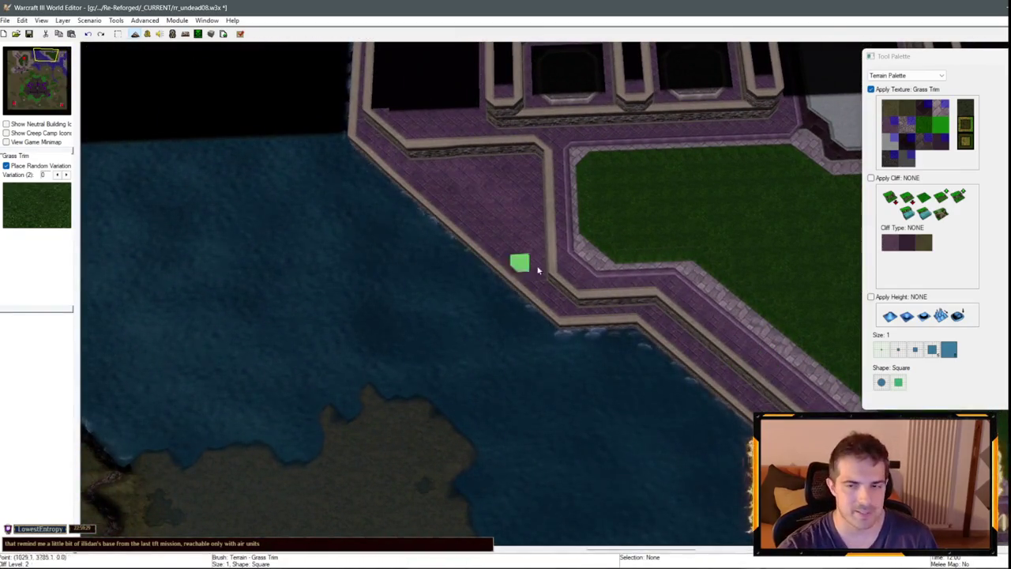
{"action": "left_click", "coordinate": [929, 202]}
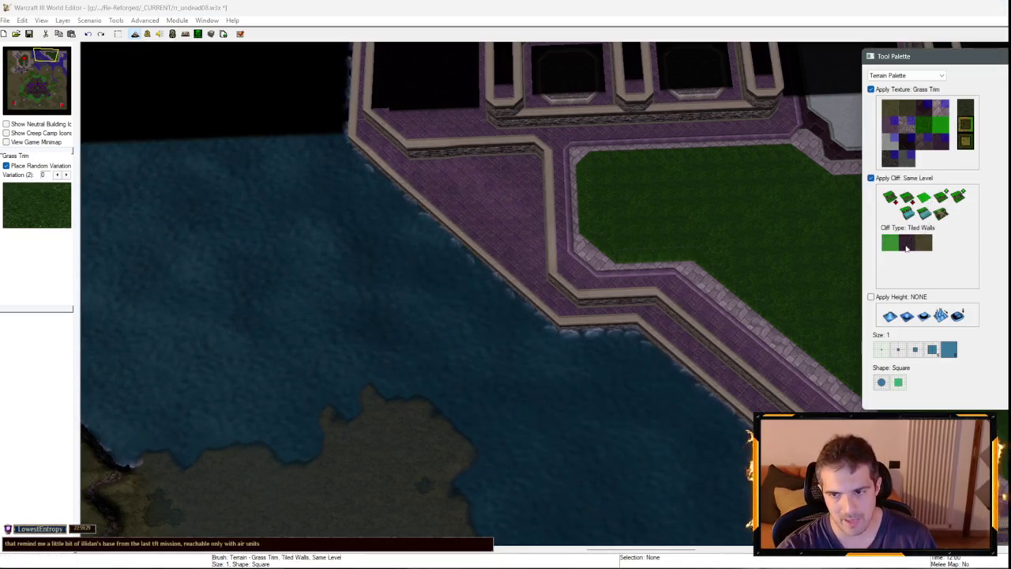
Turn off Apply Texture and set the brush size to 1.
{"action": "left_click", "coordinate": [899, 349]}
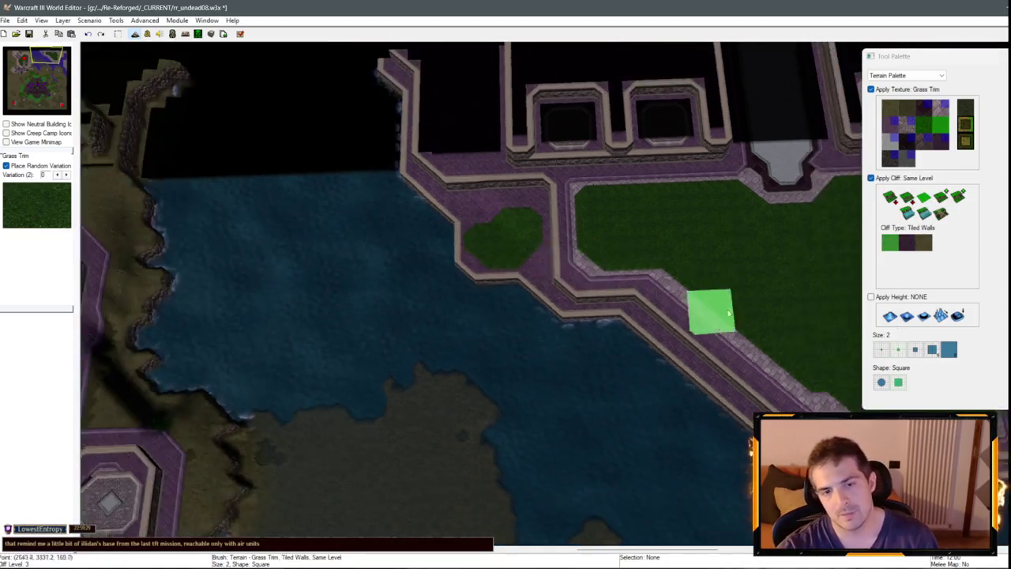
{"action": "scroll", "coordinate": [688, 232], "scroll_direction": "up", "scroll_amount": 1}
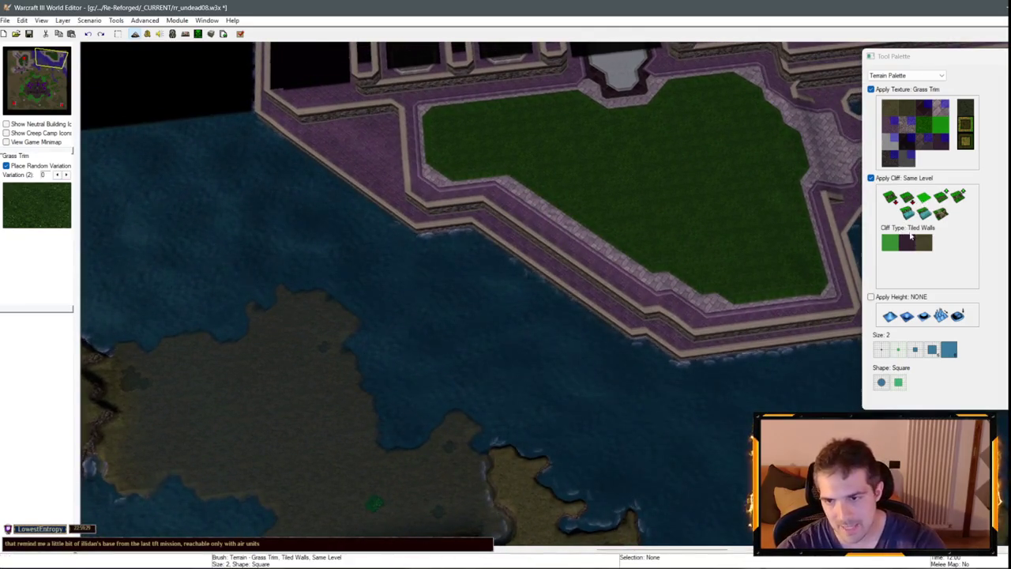
{"action": "left_click", "coordinate": [908, 181]}
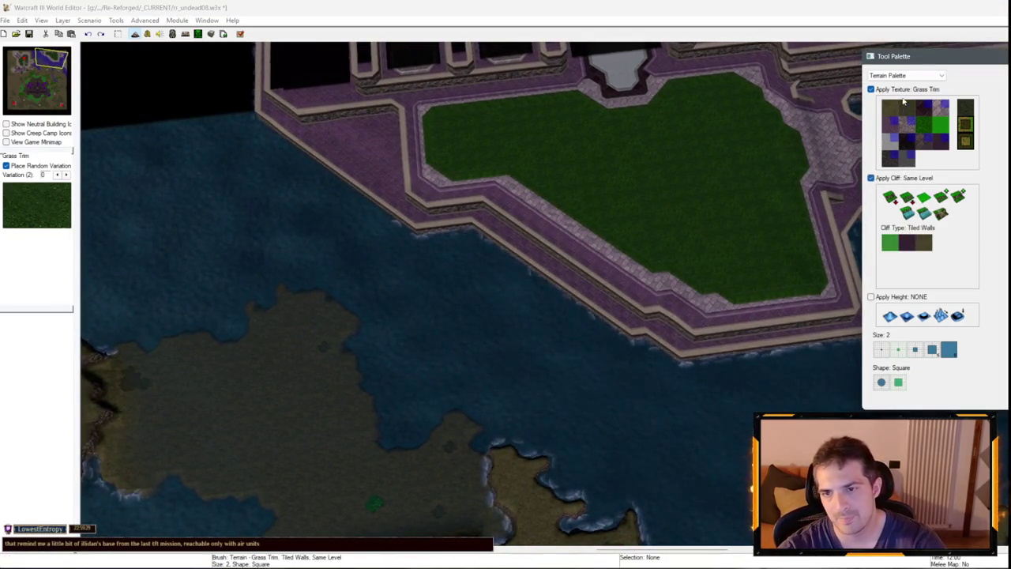
{"action": "left_click", "coordinate": [904, 92]}
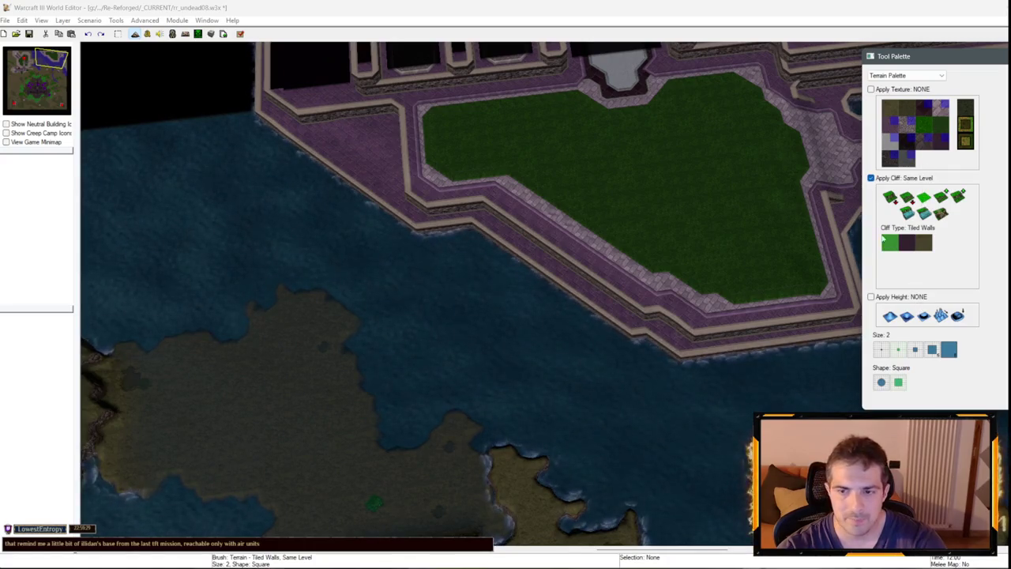
{"action": "scroll", "coordinate": [648, 402], "scroll_direction": "up", "scroll_amount": 1}
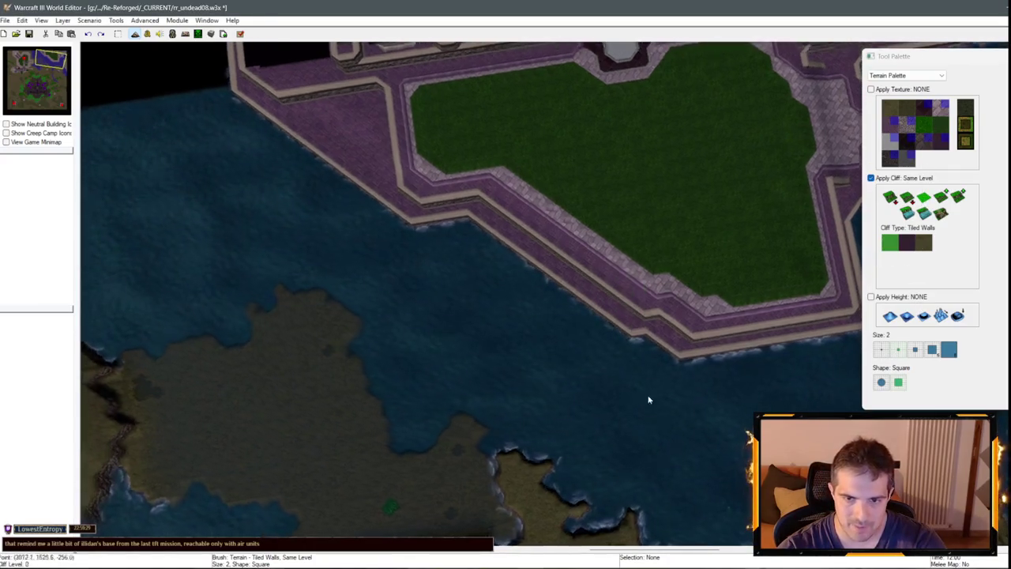
{"action": "left_click", "coordinate": [881, 350]}
{"action": "scroll", "coordinate": [636, 297], "scroll_direction": "up", "scroll_amount": 3}
Cut two small Tiled Walls notches into the seawall edge, working north-west along the wall.
{"action": "mouse_move", "coordinate": [636, 295]}
{"action": "left_mouse_down"}
{"action": "mouse_move", "coordinate": [606, 300]}
{"action": "mouse_move", "coordinate": [617, 324]}
{"action": "left_mouse_up"}
{"action": "key", "text": "Up"}
{"action": "key", "text": "Left"}
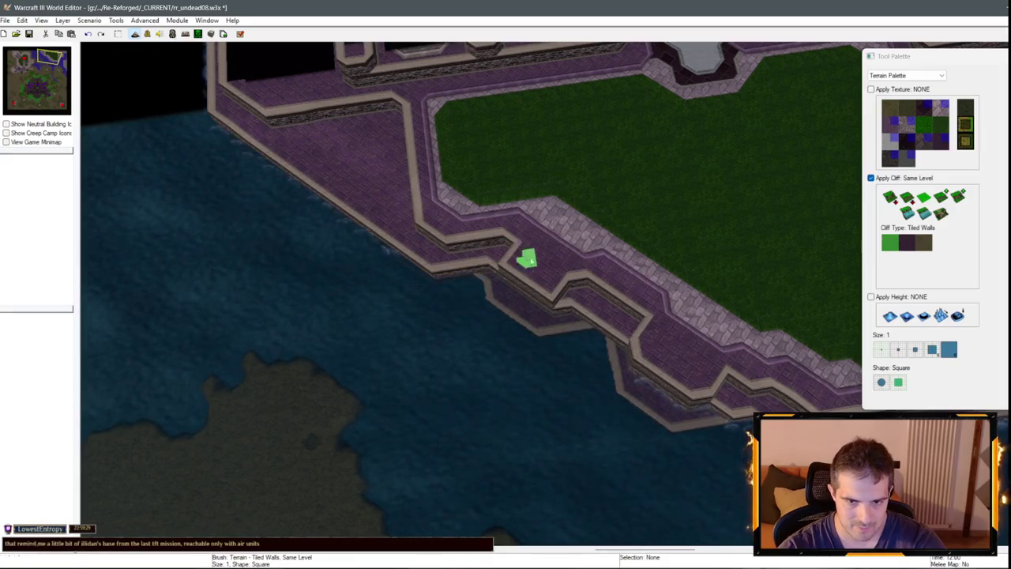
{"action": "scroll", "coordinate": [567, 293], "scroll_direction": "up", "scroll_amount": 2}
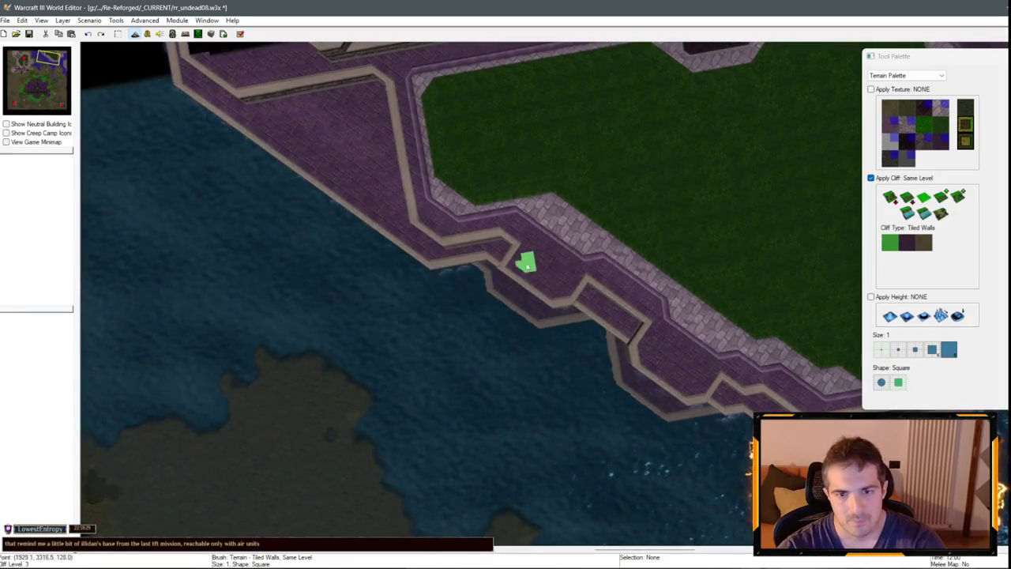
{"action": "left_click", "coordinate": [506, 255]}
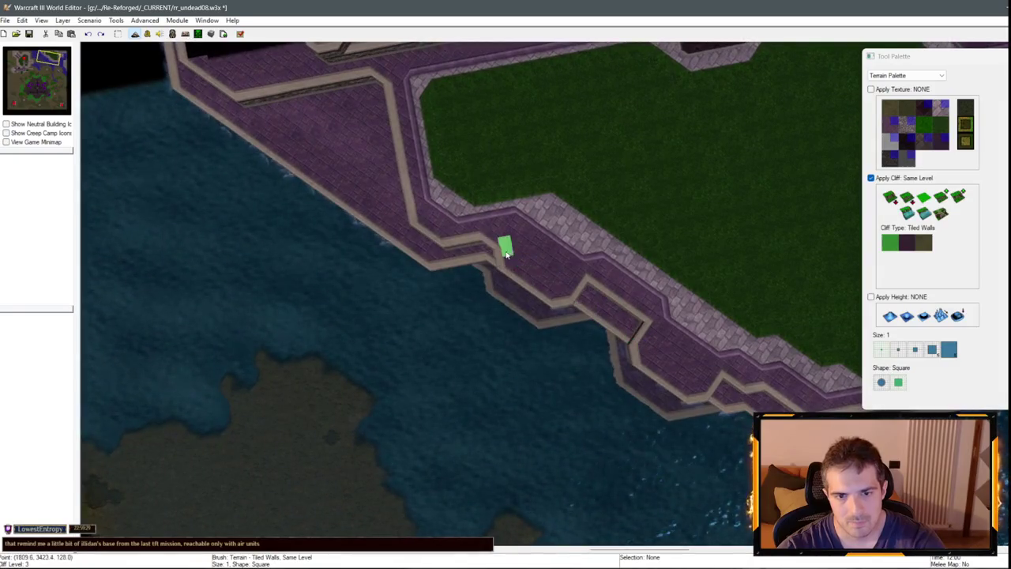
{"action": "scroll", "coordinate": [547, 288], "scroll_direction": "up", "scroll_amount": 2}
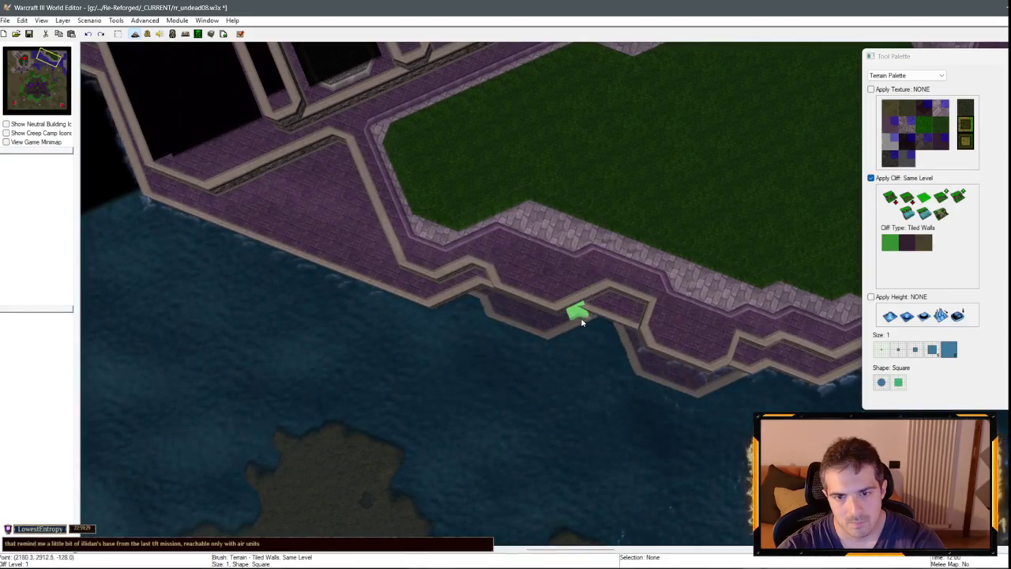
{"action": "scroll", "coordinate": [580, 320], "scroll_direction": "up", "scroll_amount": 1}
{"action": "scroll", "coordinate": [470, 249], "scroll_direction": "up", "scroll_amount": 1}
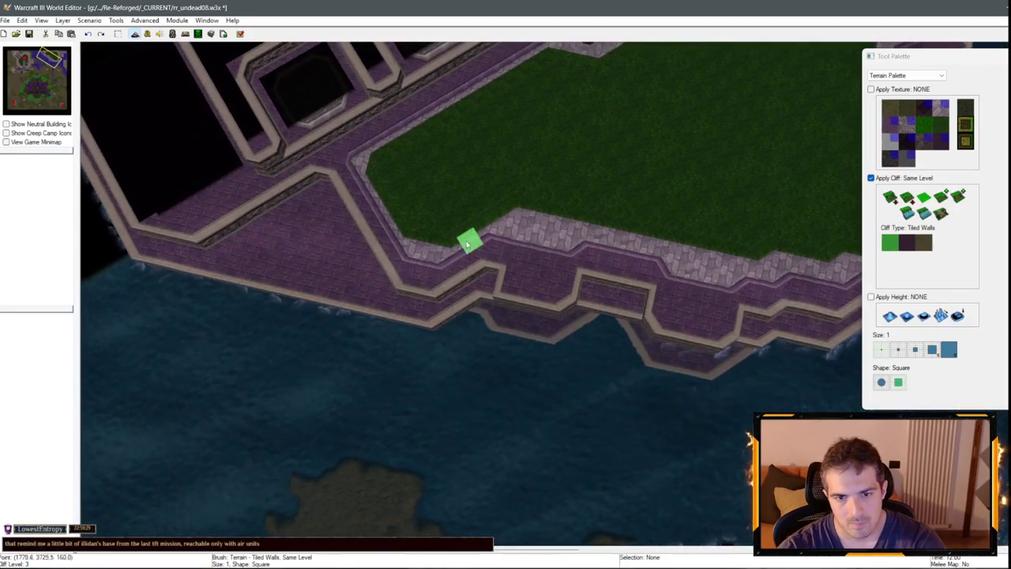
{"action": "scroll", "coordinate": [474, 185], "scroll_direction": "down", "scroll_amount": 3}
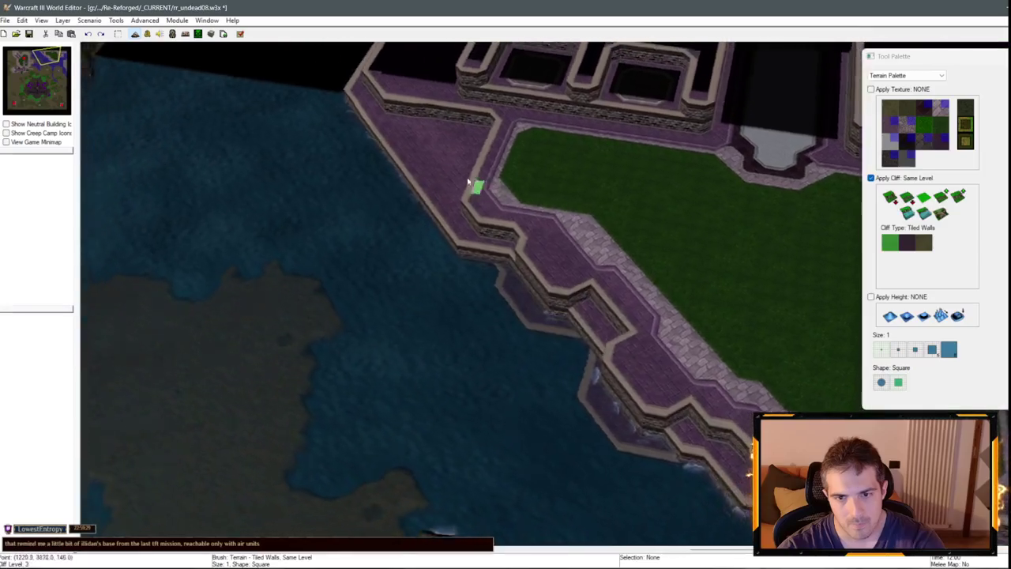
{"action": "scroll", "coordinate": [477, 234], "scroll_direction": "up", "scroll_amount": 3}
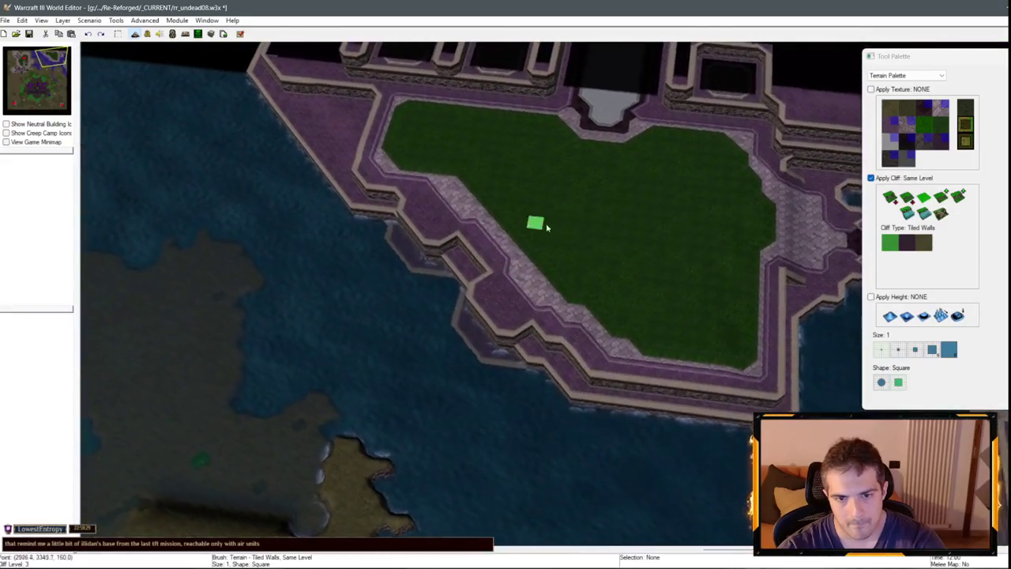
{"action": "scroll", "coordinate": [677, 330], "scroll_direction": "down", "scroll_amount": 2}
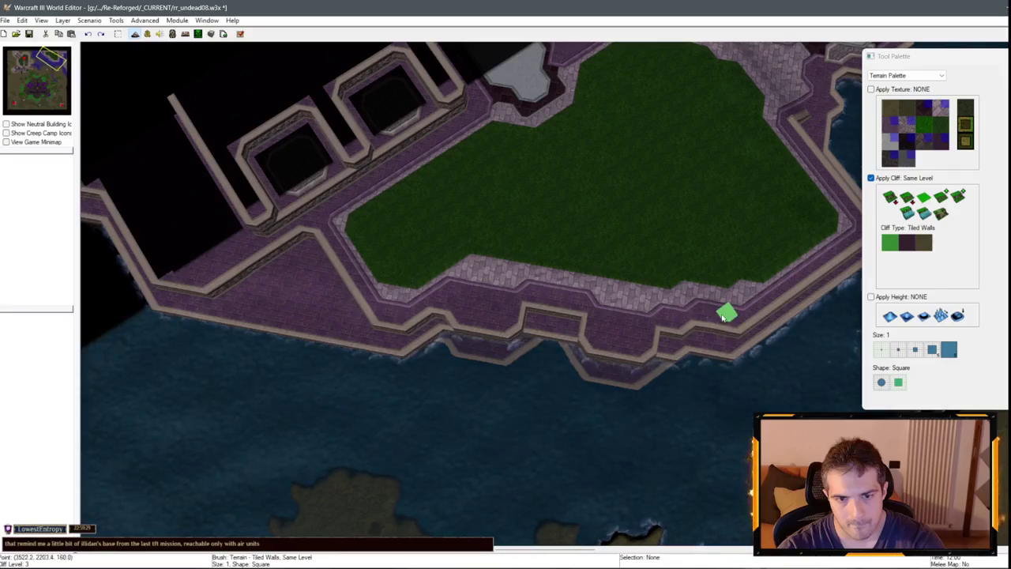
{"action": "scroll", "coordinate": [709, 293], "scroll_direction": "up", "scroll_amount": 3}
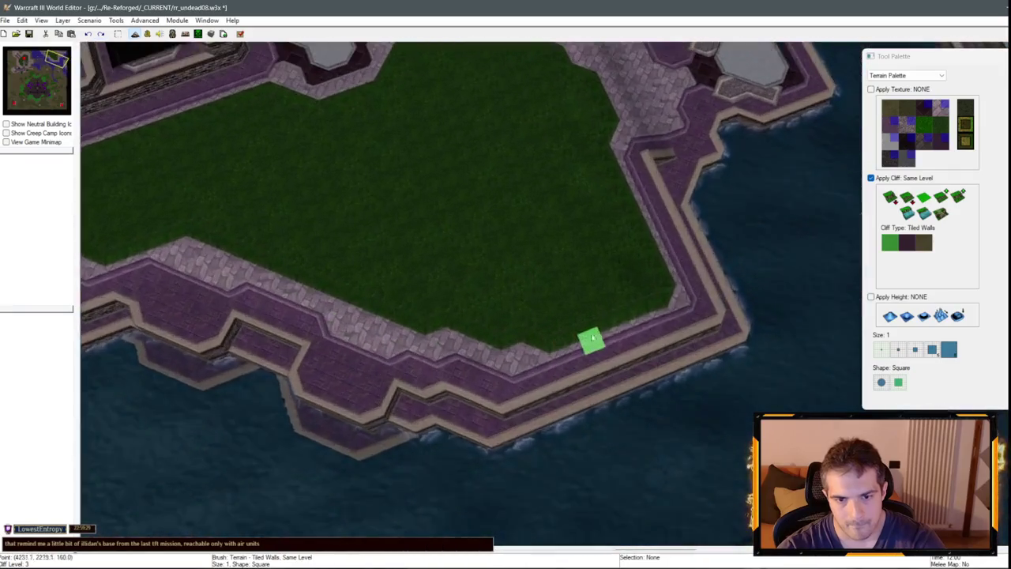
{"action": "scroll", "coordinate": [592, 338], "scroll_direction": "down", "scroll_amount": 2}
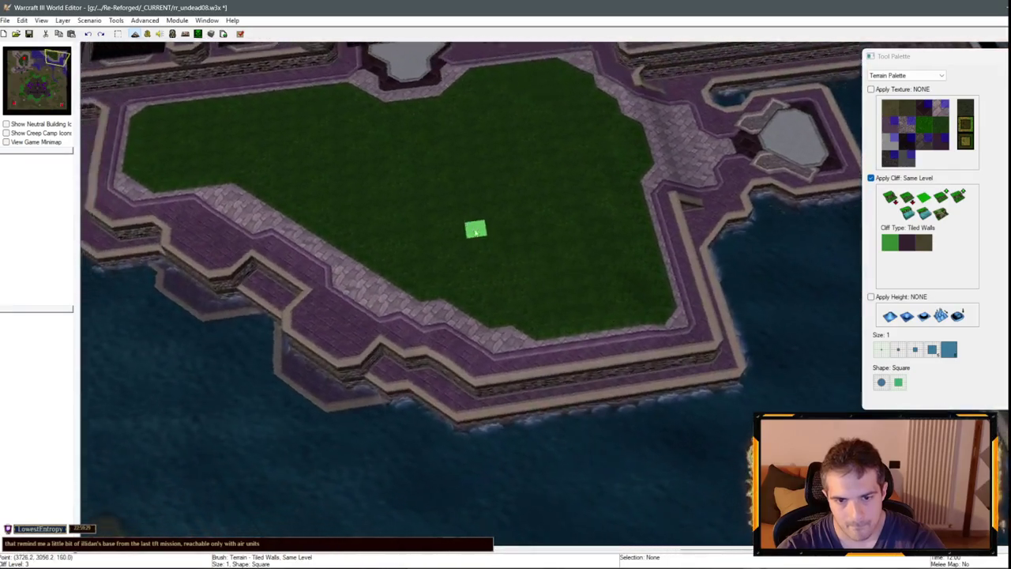
{"action": "scroll", "coordinate": [554, 381], "scroll_direction": "up", "scroll_amount": 2}
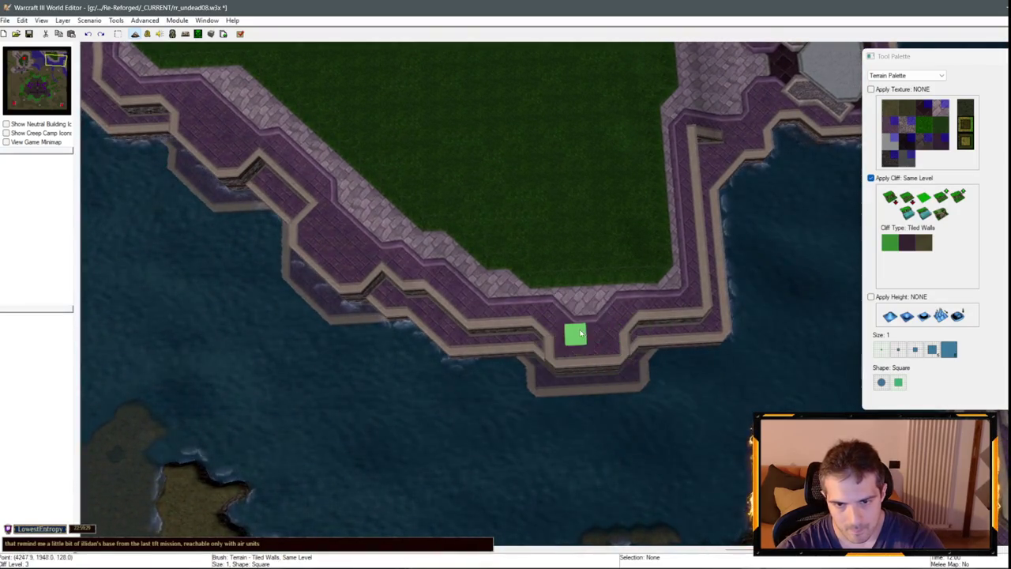
{"action": "scroll", "coordinate": [581, 334], "scroll_direction": "down", "scroll_amount": 2}
{"action": "scroll", "coordinate": [650, 355], "scroll_direction": "up", "scroll_amount": 2}
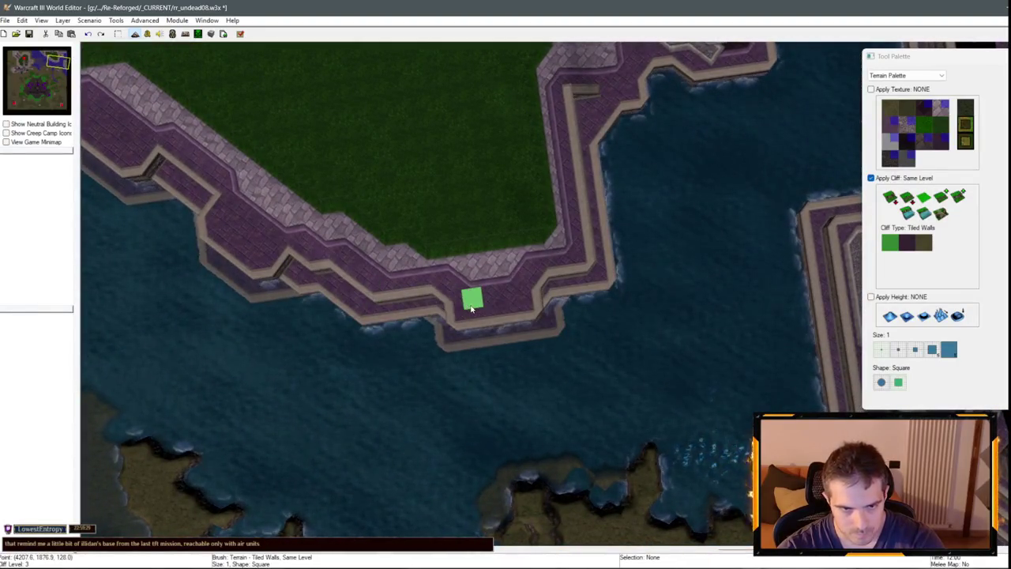
Fill the wall-corner notch with grass and turn the thin wall tip into a tiled ledge.
{"action": "left_click_drag", "start_coordinate": [462, 333], "coordinate": [535, 328]}
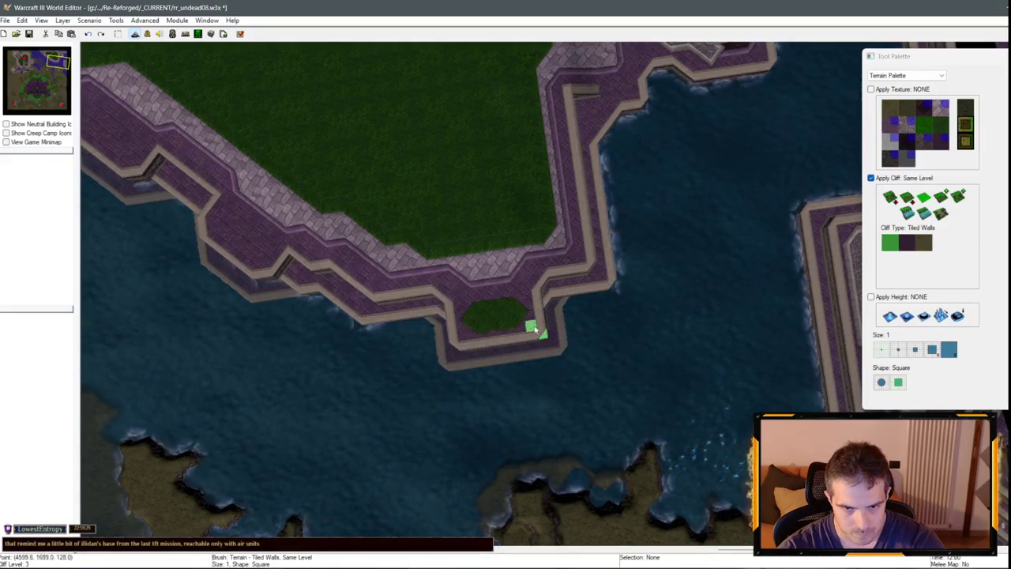
{"action": "key", "text": "Right"}
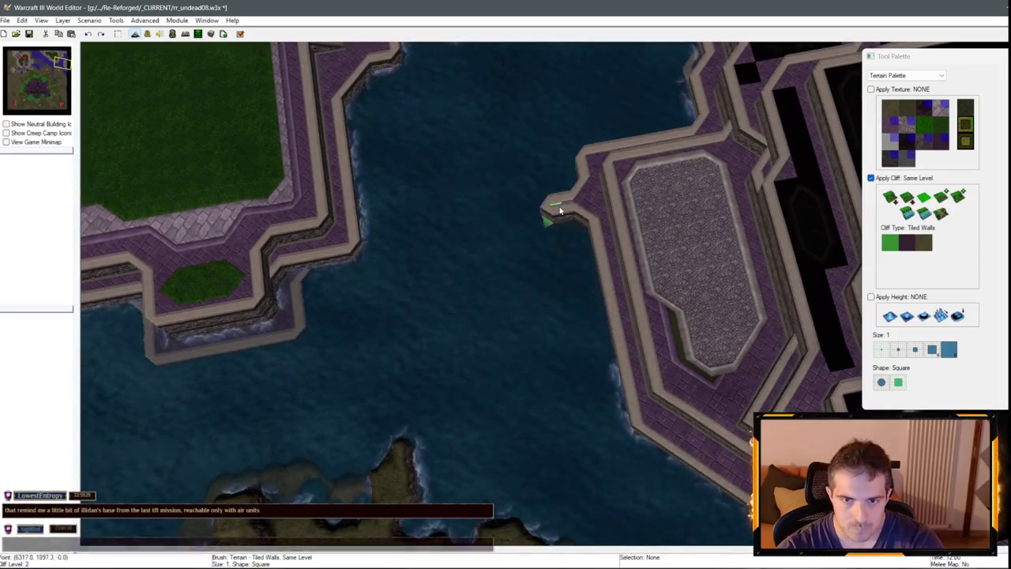
{"action": "mouse_move", "coordinate": [565, 255]}
{"action": "left_mouse_down"}
{"action": "mouse_move", "coordinate": [577, 241]}
{"action": "mouse_move", "coordinate": [589, 261]}
{"action": "mouse_move", "coordinate": [559, 269]}
{"action": "left_mouse_up"}
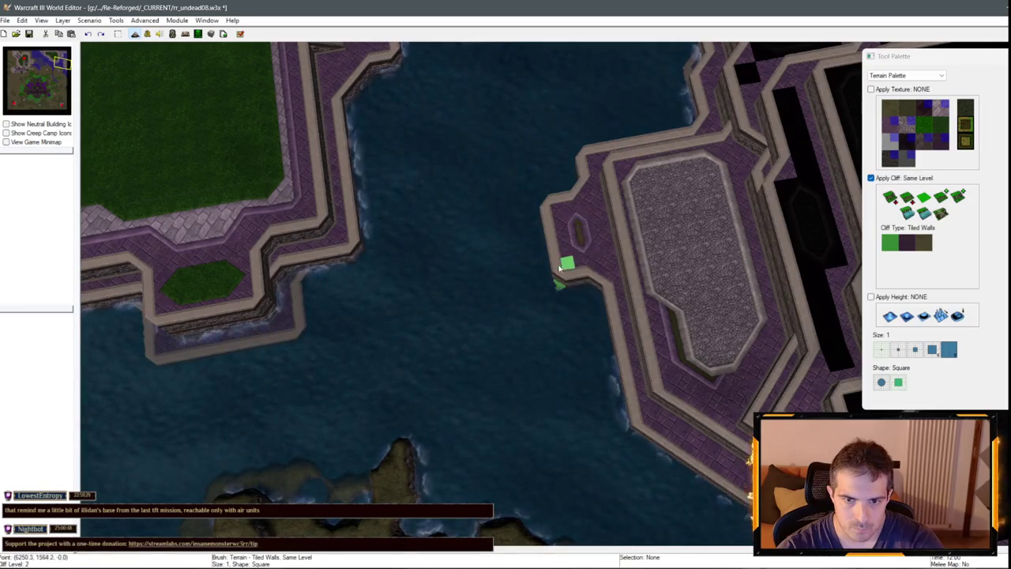
Build a Tiled Walls platform into the water along the eastern wall corner.
{"action": "key", "text": "Down"}
{"action": "key", "text": "Right"}
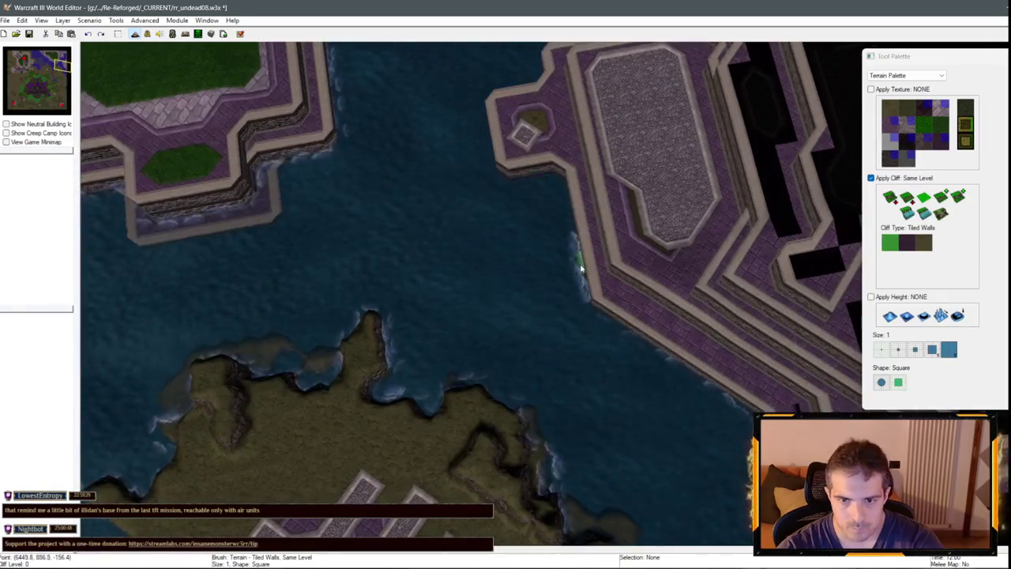
{"action": "mouse_move", "coordinate": [601, 291]}
{"action": "left_mouse_down"}
{"action": "mouse_move", "coordinate": [542, 289]}
{"action": "mouse_move", "coordinate": [542, 256]}
{"action": "mouse_move", "coordinate": [530, 264]}
{"action": "mouse_move", "coordinate": [569, 251]}
{"action": "mouse_move", "coordinate": [532, 242]}
{"action": "mouse_move", "coordinate": [543, 228]}
{"action": "left_mouse_up"}
{"action": "scroll", "coordinate": [577, 259], "scroll_direction": "down", "scroll_amount": 2}
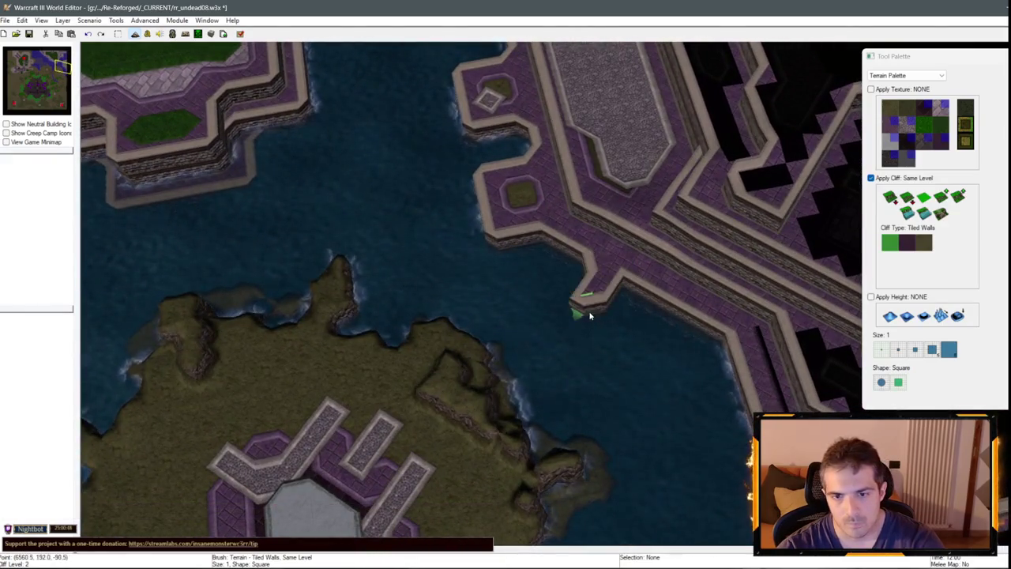
{"action": "left_click_drag", "start_coordinate": [624, 329], "coordinate": [659, 338]}
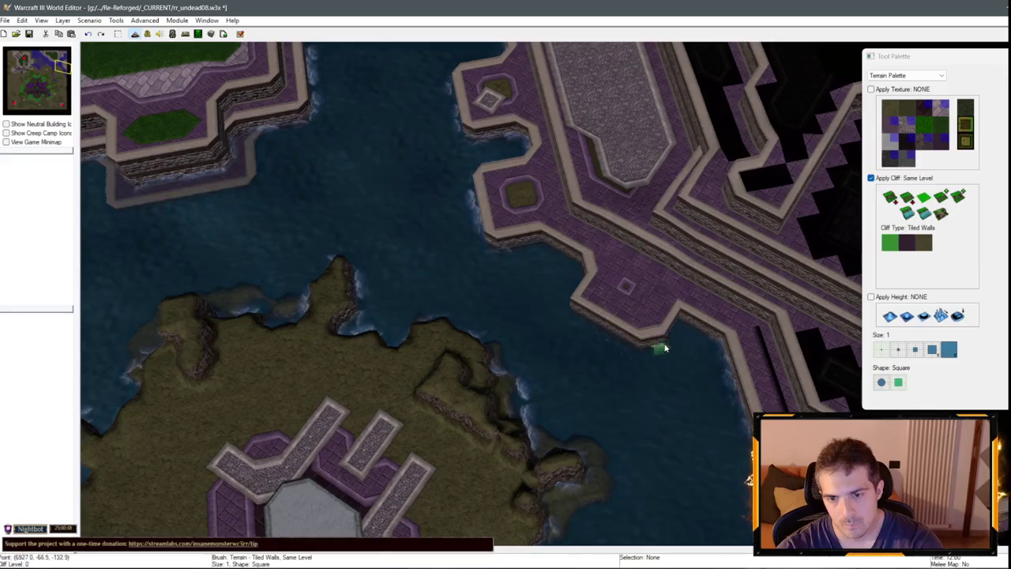
{"action": "scroll", "coordinate": [632, 336], "scroll_direction": "up", "scroll_amount": 1}
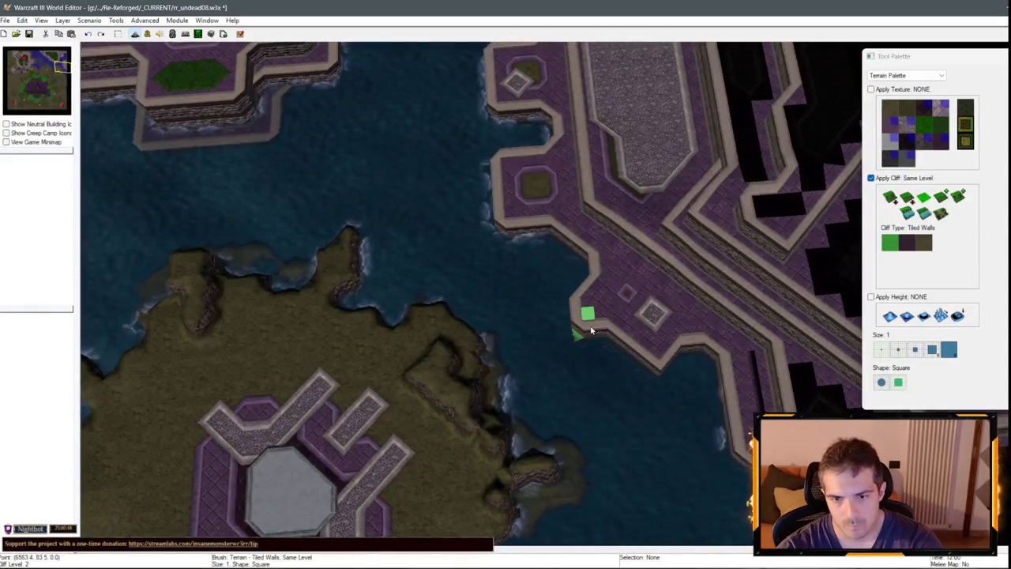
{"action": "scroll", "coordinate": [510, 355], "scroll_direction": "down", "scroll_amount": 2}
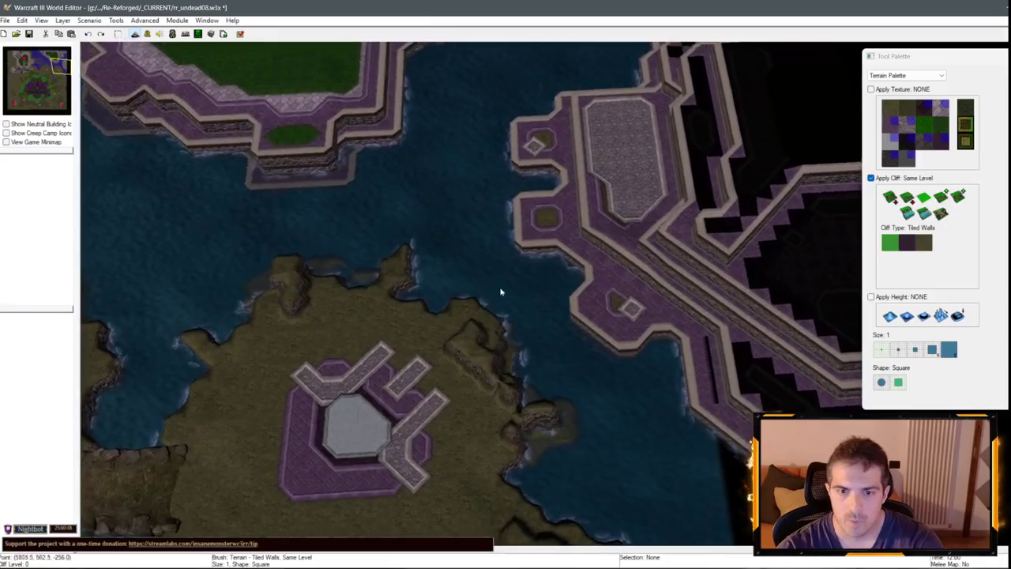
{"action": "scroll", "coordinate": [580, 330], "scroll_direction": "up", "scroll_amount": 2}
{"action": "scroll", "coordinate": [580, 330], "scroll_direction": "down", "scroll_amount": 2}
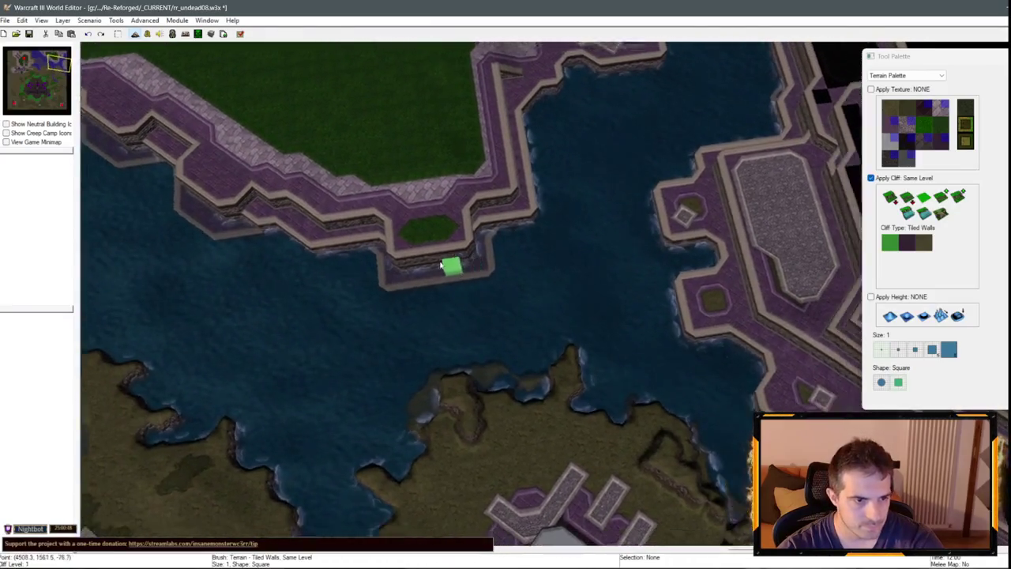
{"action": "scroll", "coordinate": [411, 263], "scroll_direction": "up", "scroll_amount": 2}
Pave the small platform with Round Tiles (Unbuildable) texture.
{"action": "left_click", "coordinate": [907, 125]}
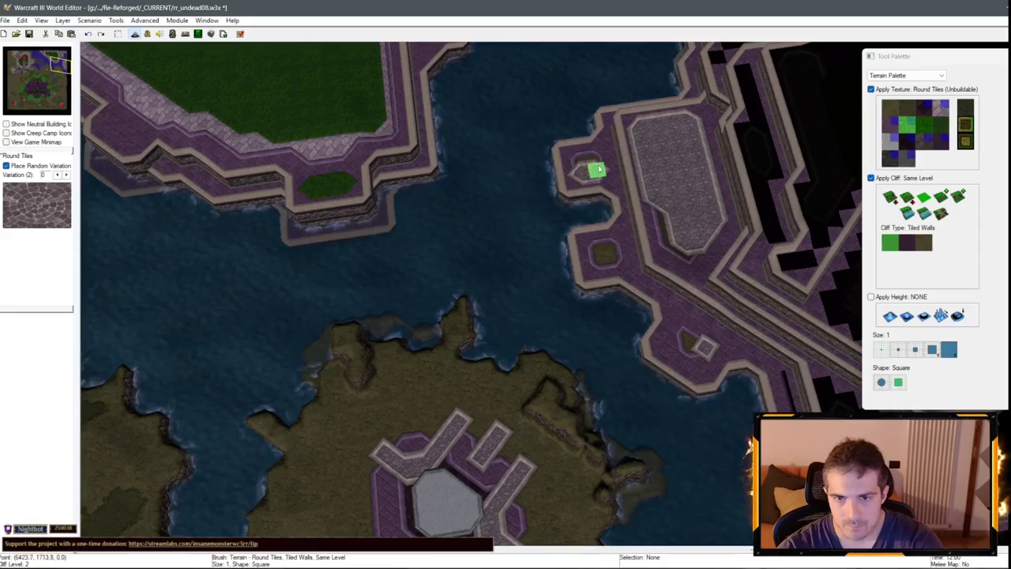
{"action": "left_click", "coordinate": [598, 264]}
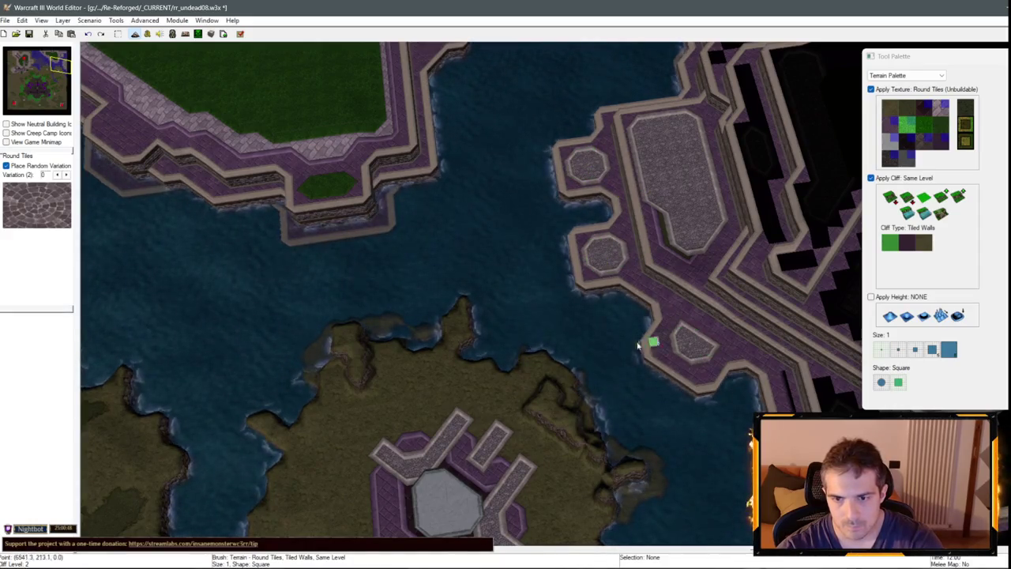
{"action": "key", "text": "Up"}
{"action": "key", "text": "Left"}
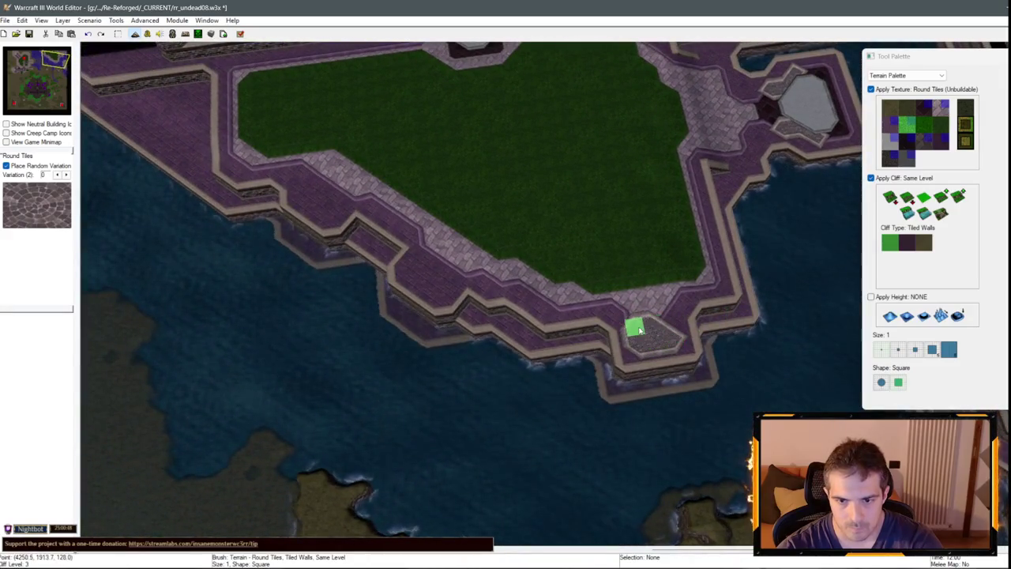
{"action": "key", "text": "Up"}
{"action": "key", "text": "Left"}
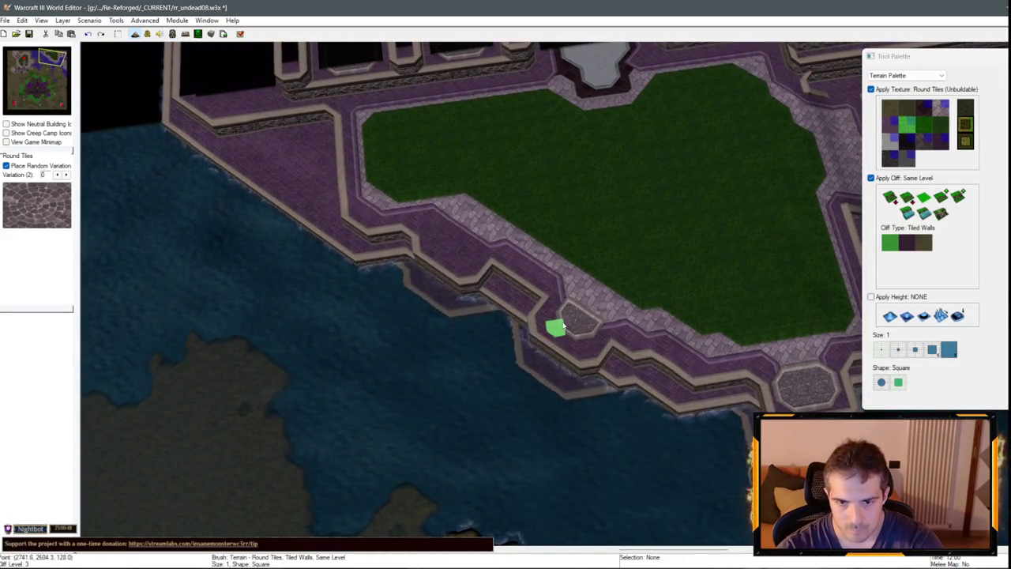
{"action": "key", "text": "Up"}
{"action": "key", "text": "Left"}
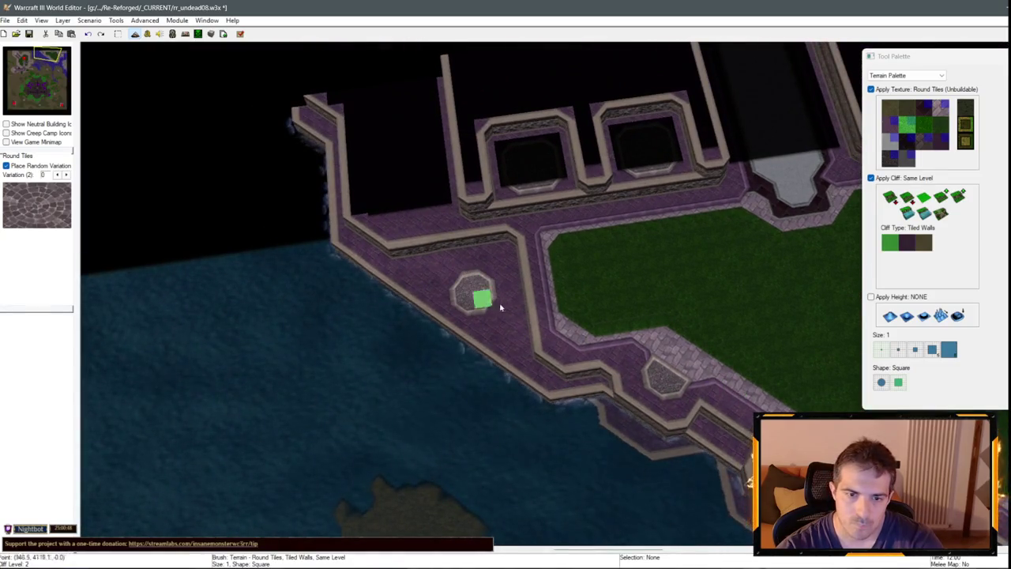
Extend the seawall edge along the water in Brick (Unbuildable), then return to the selection brush.
{"action": "left_click", "coordinate": [935, 112]}
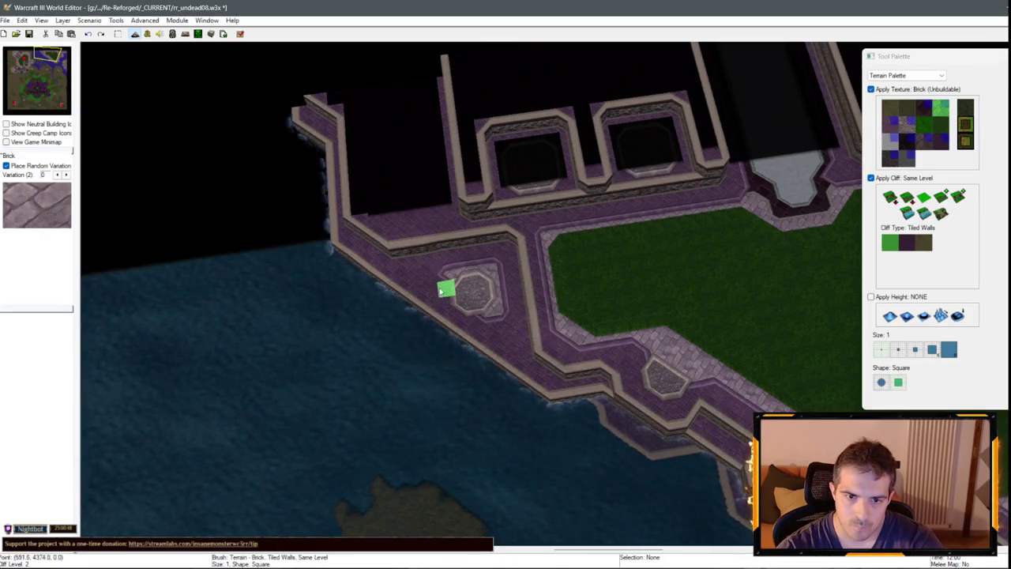
{"action": "scroll", "coordinate": [643, 377], "scroll_direction": "down", "scroll_amount": 3}
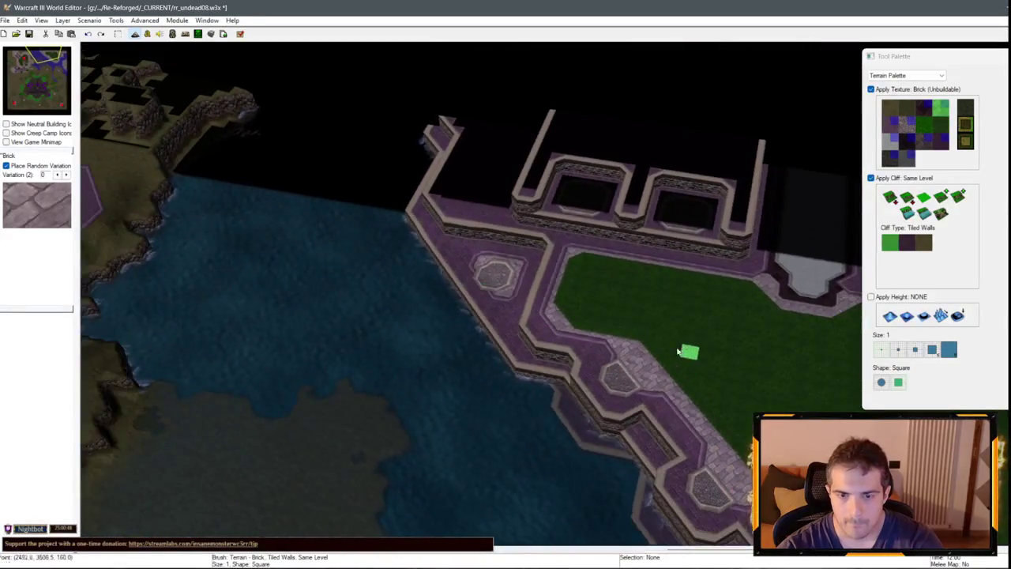
{"action": "scroll", "coordinate": [688, 350], "scroll_direction": "up", "scroll_amount": 3}
{"action": "key", "text": "Left"}
{"action": "key", "text": "Down"}
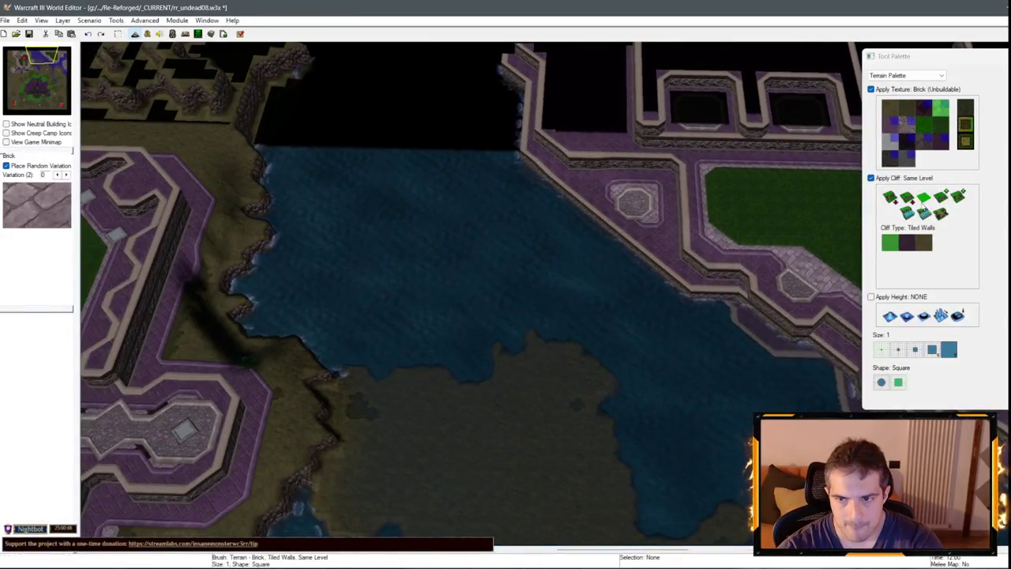
{"action": "left_click", "coordinate": [905, 227]}
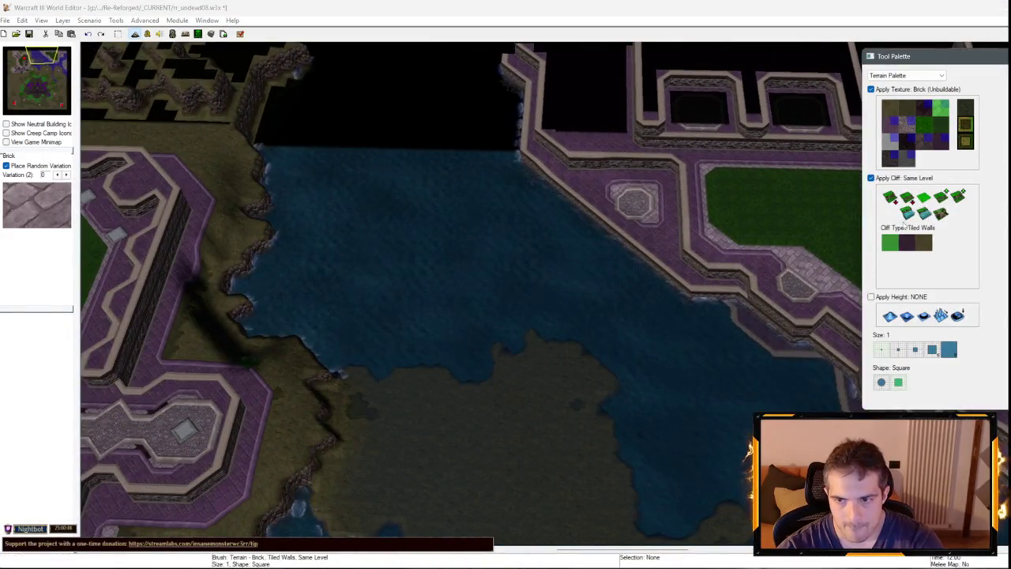
{"action": "scroll", "coordinate": [677, 214], "scroll_direction": "up", "scroll_amount": 3}
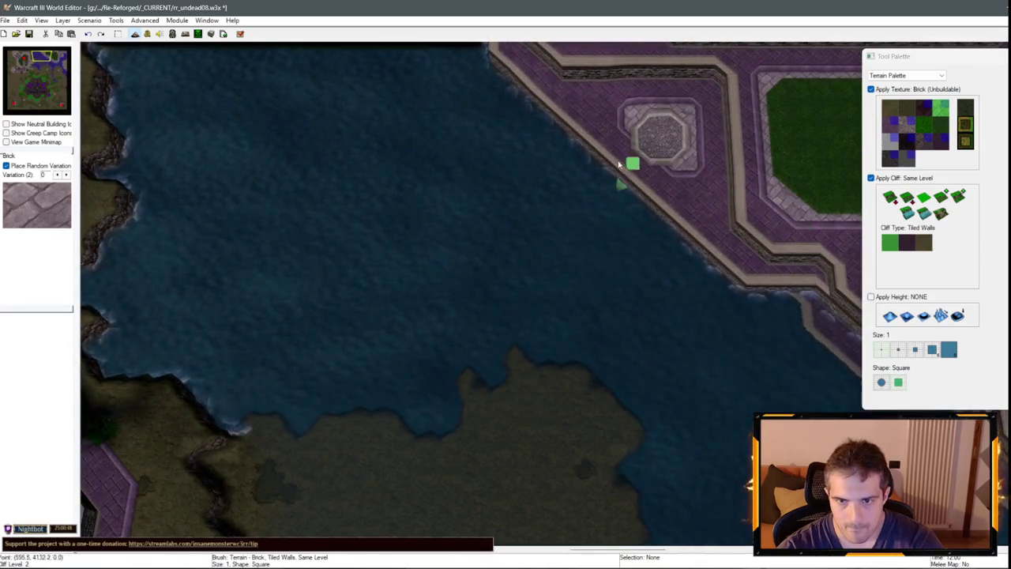
{"action": "mouse_move", "coordinate": [620, 165]}
{"action": "left_mouse_down"}
{"action": "mouse_move", "coordinate": [608, 166]}
{"action": "mouse_move", "coordinate": [633, 188]}
{"action": "left_mouse_up"}
{"action": "scroll", "coordinate": [672, 209], "scroll_direction": "down", "scroll_amount": 2}
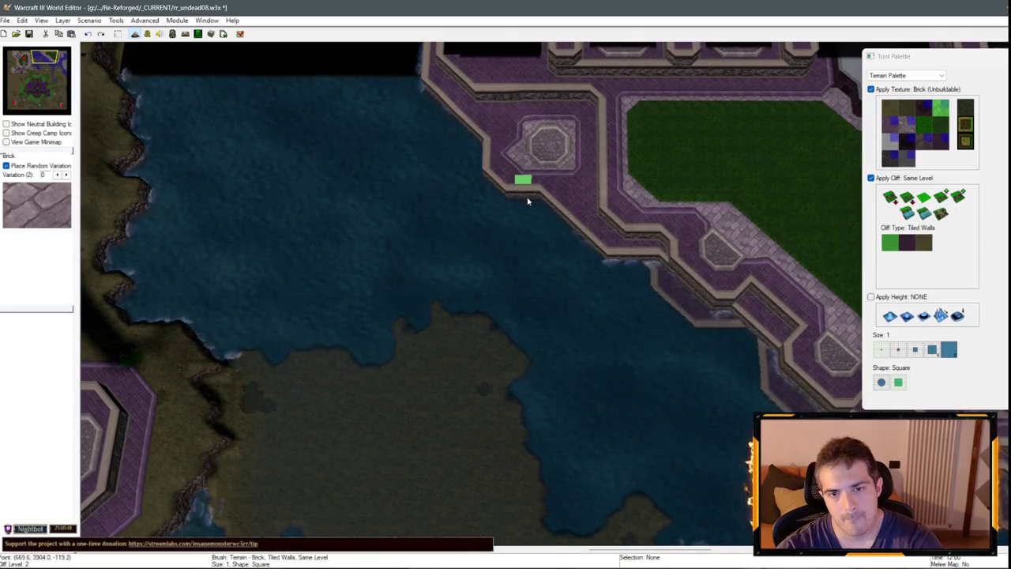
{"action": "scroll", "coordinate": [528, 206], "scroll_direction": "up", "scroll_amount": 2}
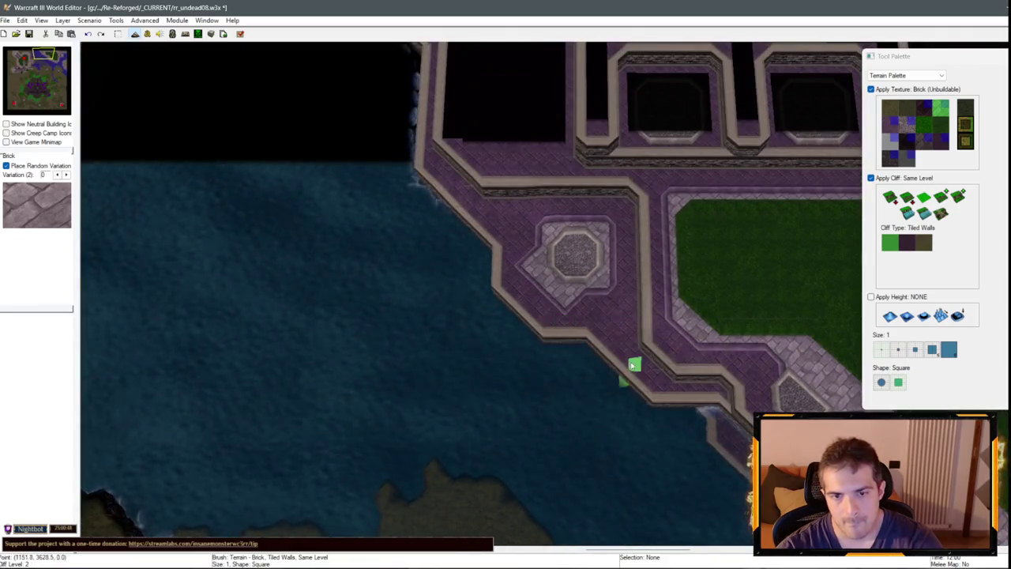
{"action": "scroll", "coordinate": [633, 365], "scroll_direction": "down", "scroll_amount": 5}
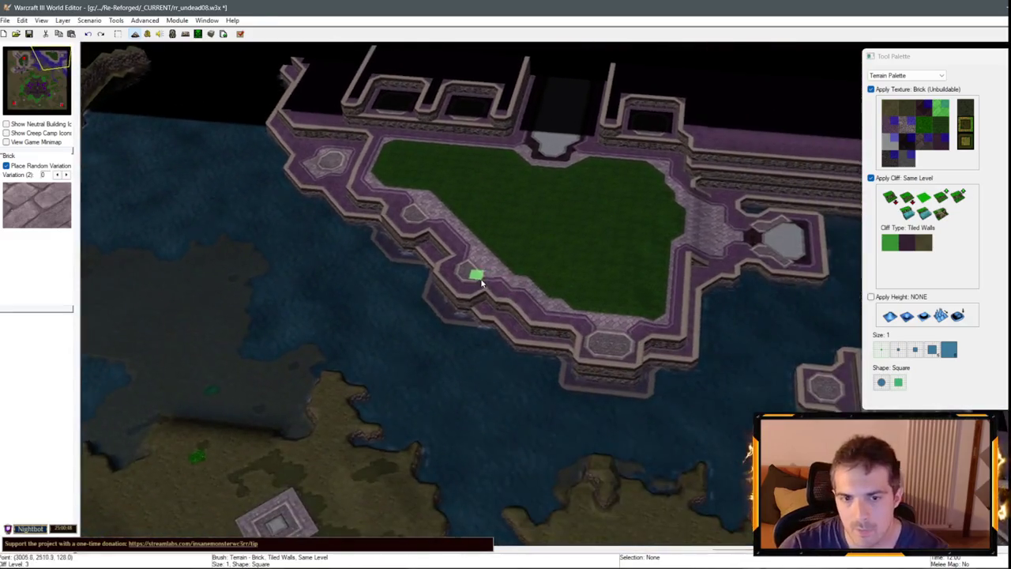
{"action": "scroll", "coordinate": [480, 283], "scroll_direction": "up", "scroll_amount": 3}
{"action": "key", "text": "space"}
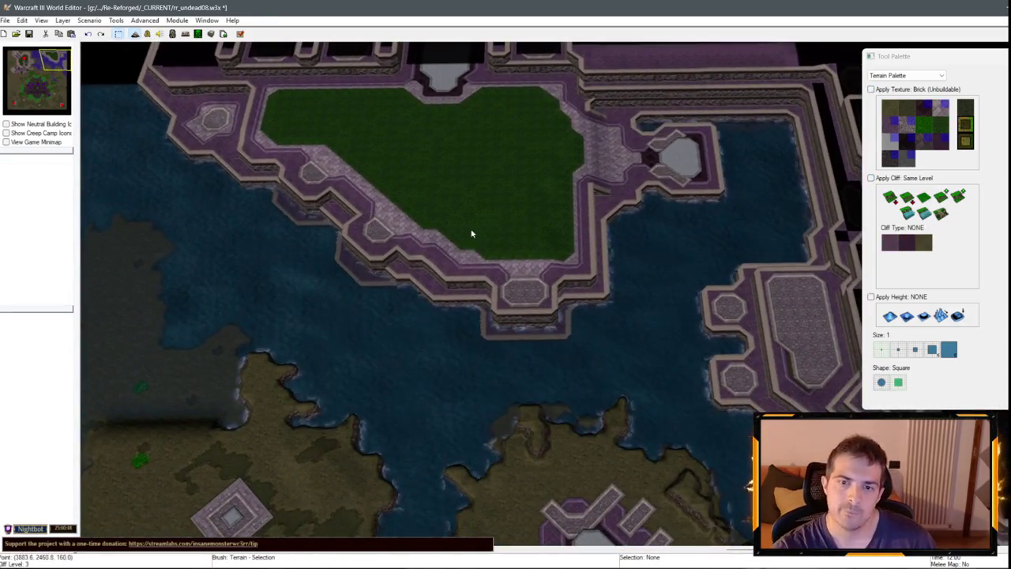
Select Round Tiles and look over the right island and lower land.
{"action": "scroll", "coordinate": [472, 233], "scroll_direction": "down", "scroll_amount": 1}
{"action": "scroll", "coordinate": [413, 212], "scroll_direction": "up", "scroll_amount": 3}
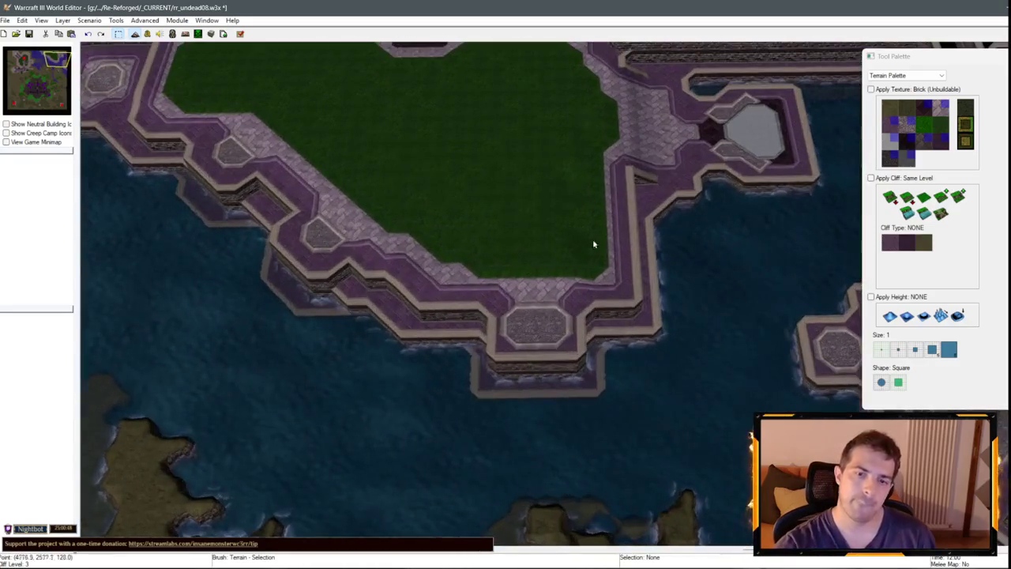
{"action": "left_click", "coordinate": [907, 124]}
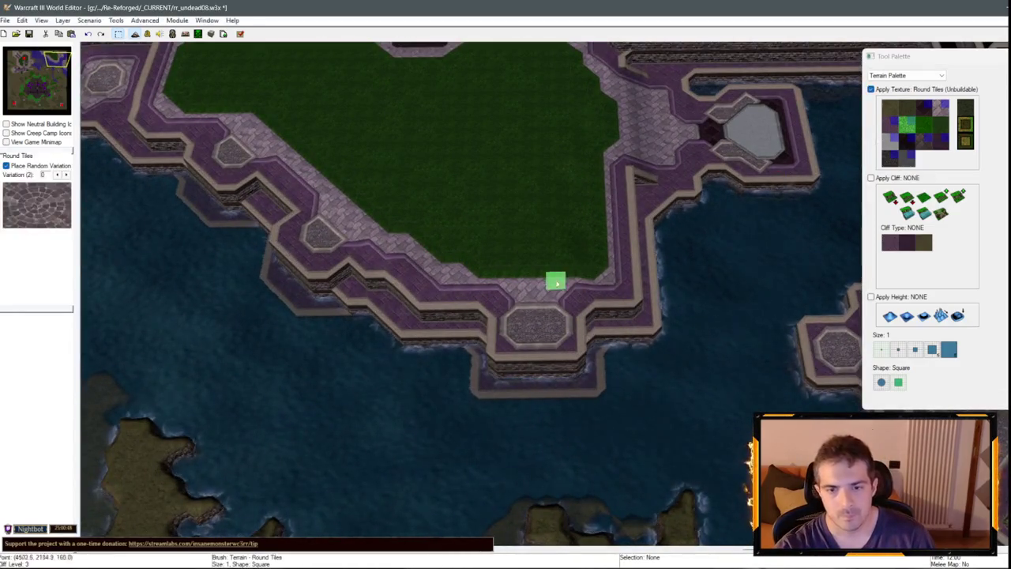
{"action": "key", "text": "Right"}
{"action": "key", "text": "Down"}
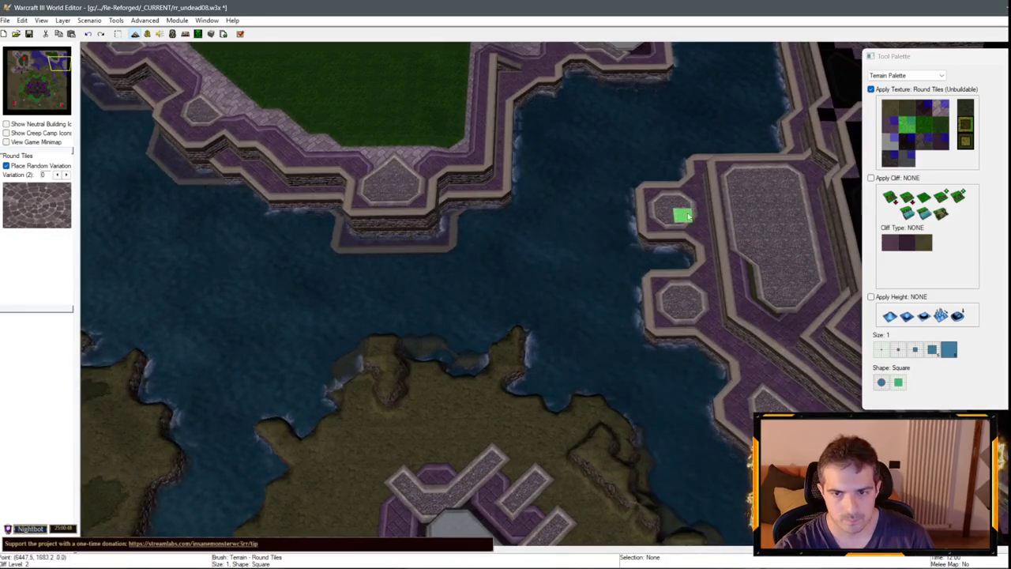
{"action": "key", "text": "Right"}
{"action": "key", "text": "Down"}
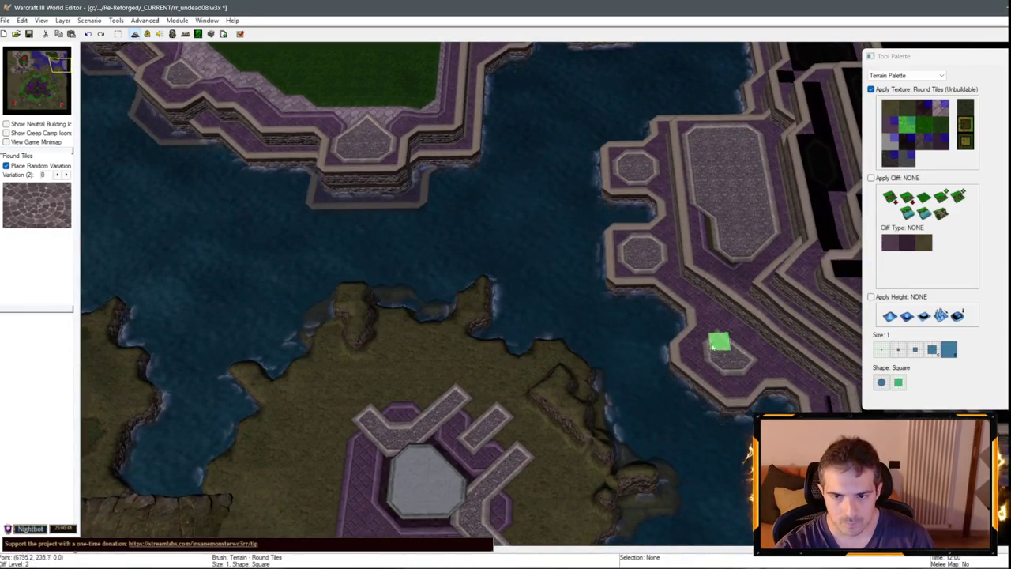
Survey the courtyard's western seawall, ending with Square Tiles (Unbuildable) as the texture.
{"action": "key", "text": "Up"}
{"action": "key", "text": "Left"}
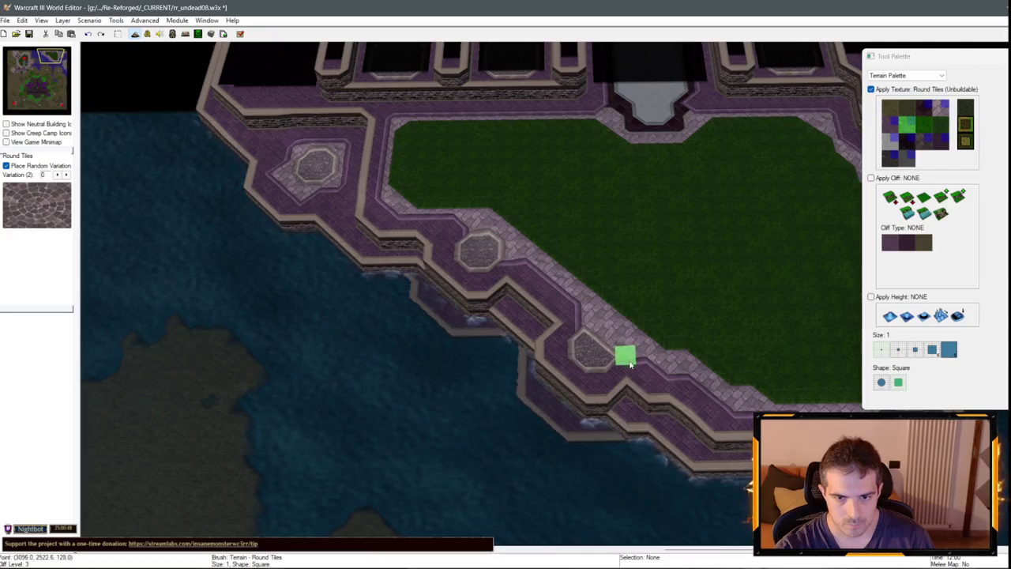
{"action": "key", "text": "Up"}
{"action": "key", "text": "Left"}
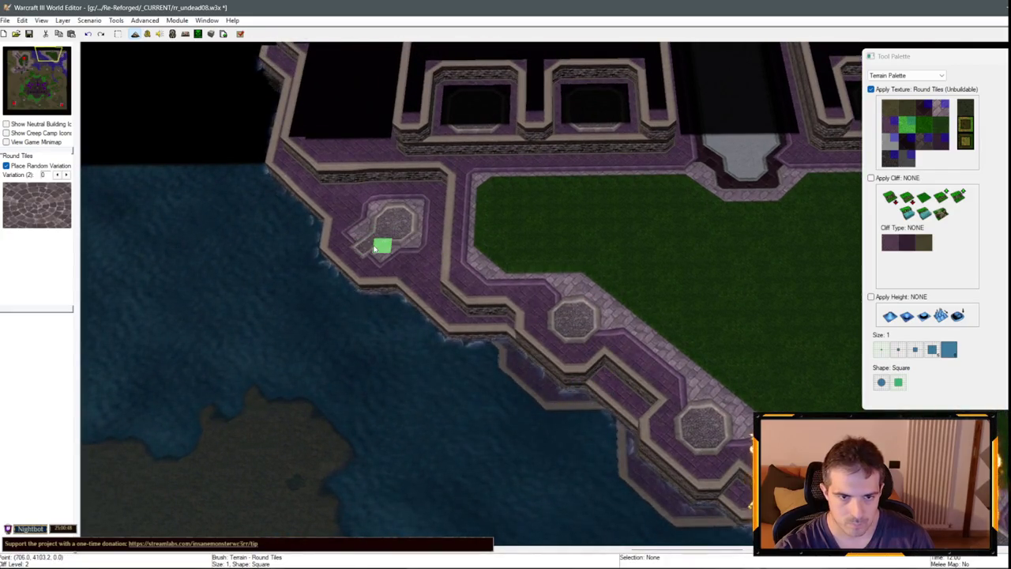
{"action": "key", "text": "Down"}
{"action": "key", "text": "Right"}
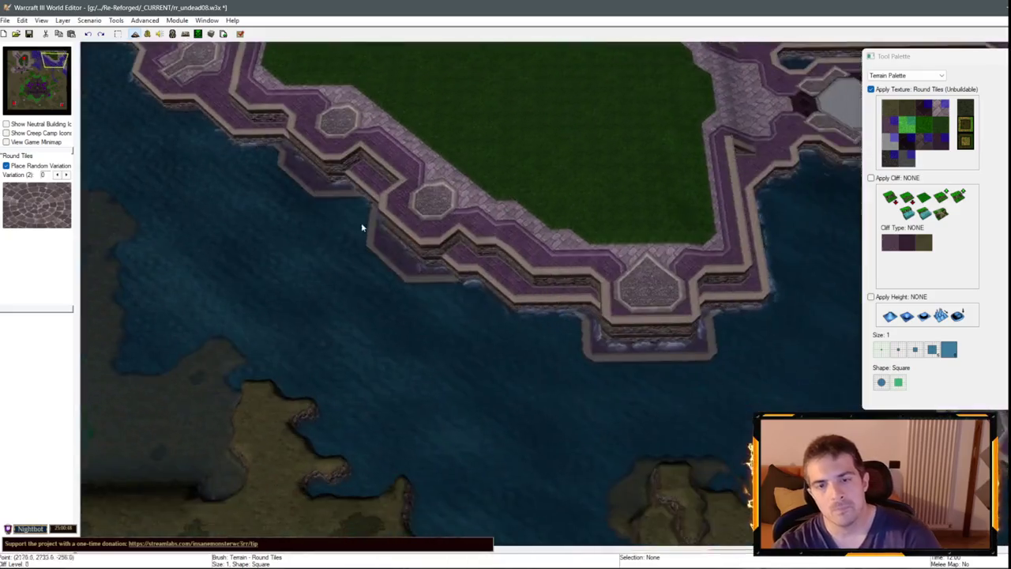
{"action": "scroll", "coordinate": [404, 237], "scroll_direction": "up", "scroll_amount": 3}
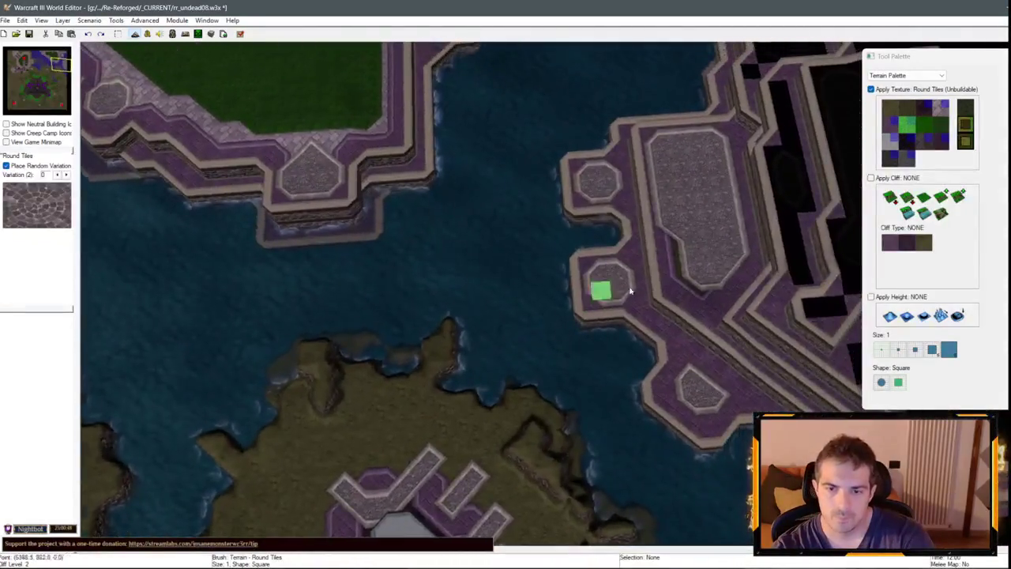
{"action": "left_click", "coordinate": [885, 136]}
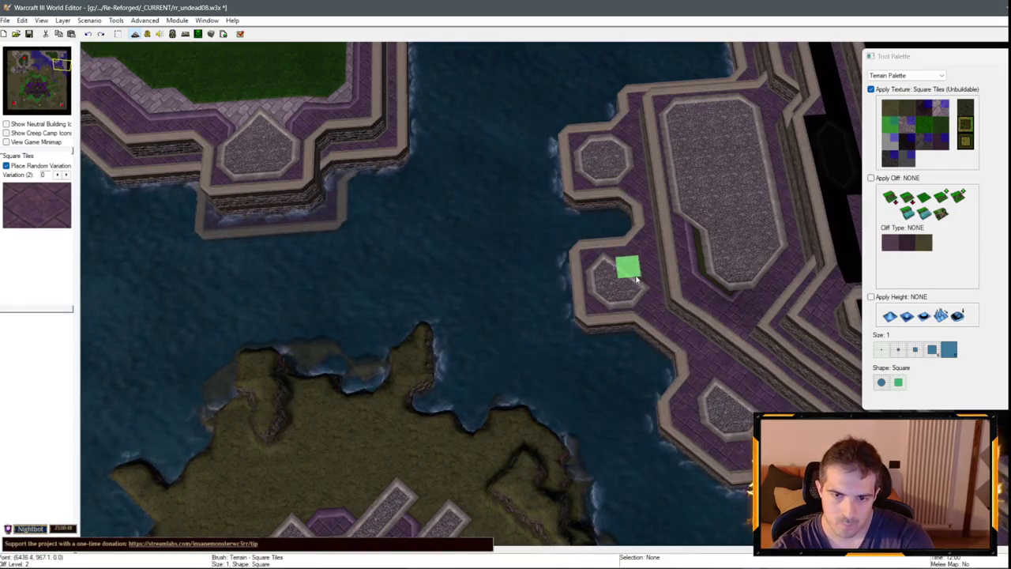
Fill the water gap between the octagons with Same Level Tiled Walls and extend the edge in Round Tiles.
{"action": "left_click", "coordinate": [924, 197]}
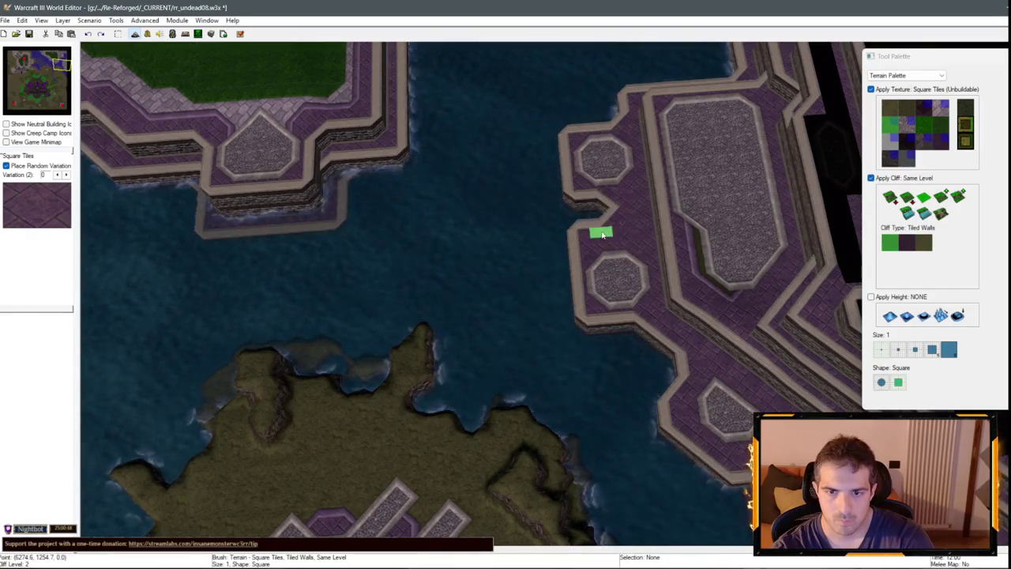
{"action": "left_click", "coordinate": [598, 209]}
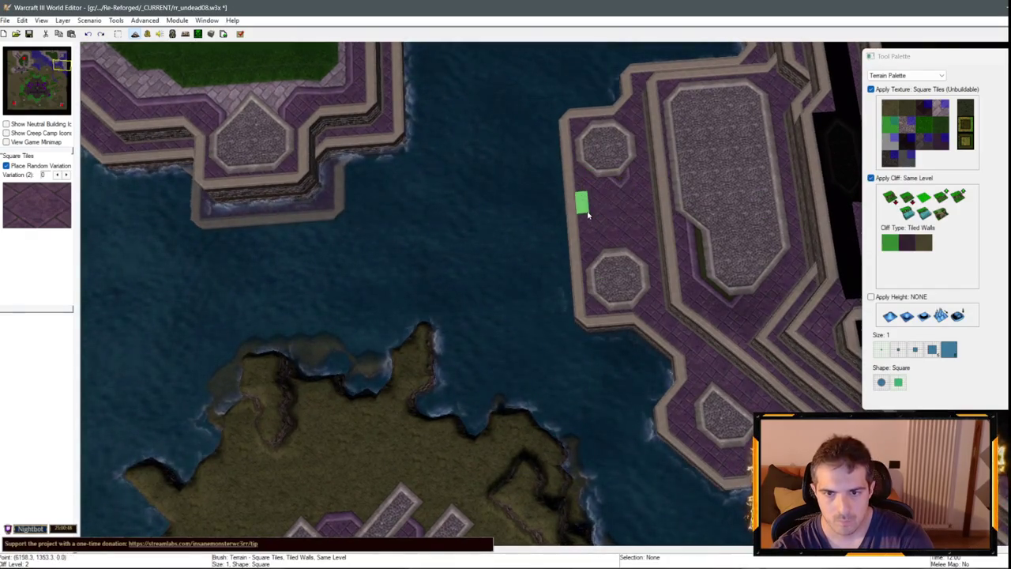
{"action": "left_click", "coordinate": [905, 124]}
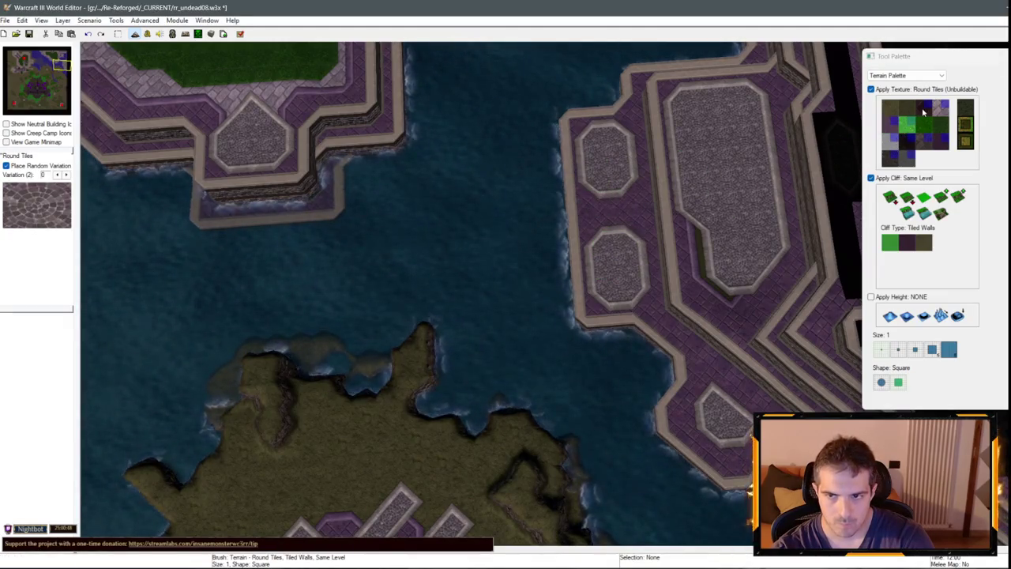
{"action": "key", "text": "Up"}
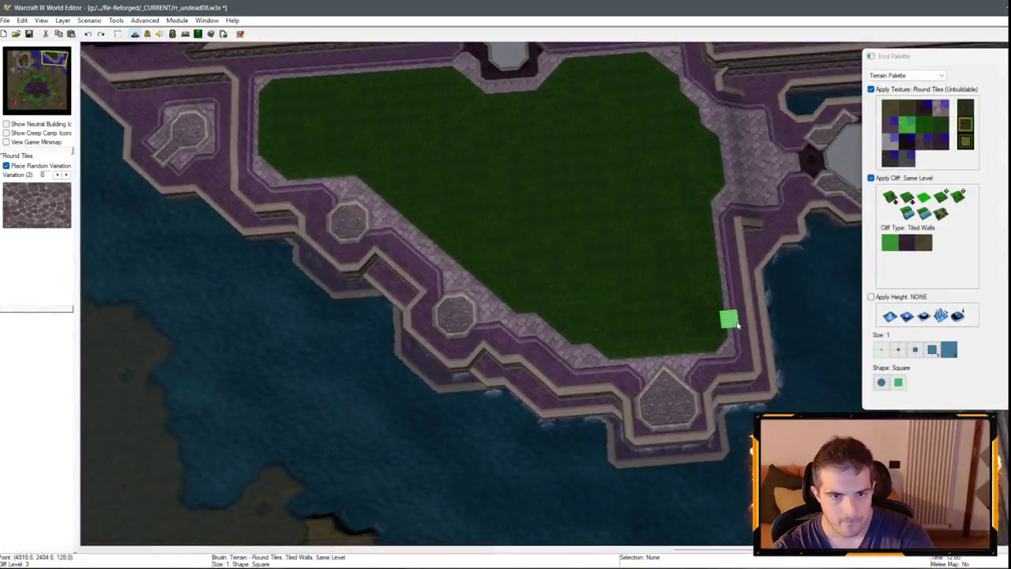
{"action": "key", "text": "Down"}
{"action": "key", "text": "Right"}
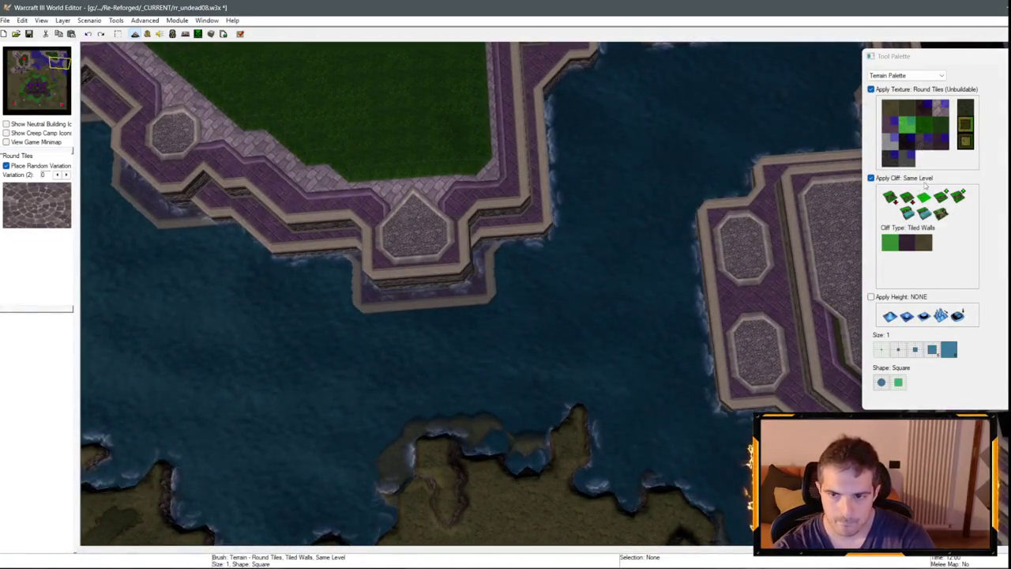
{"action": "mouse_move", "coordinate": [737, 273]}
{"action": "left_mouse_down"}
{"action": "mouse_move", "coordinate": [714, 226]}
{"action": "mouse_move", "coordinate": [696, 244]}
{"action": "mouse_move", "coordinate": [698, 266]}
{"action": "left_mouse_up"}
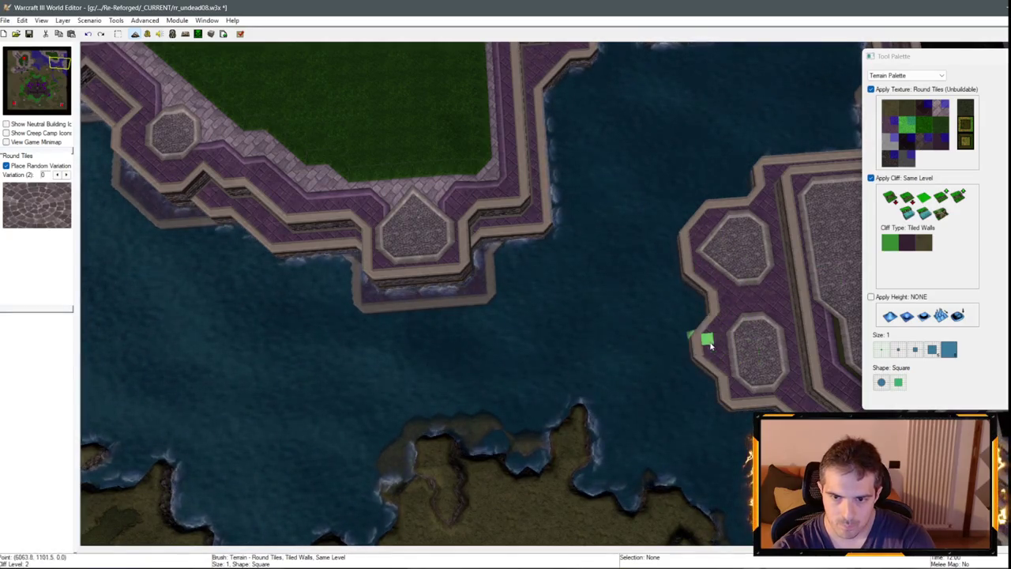
Paint a Grass Trim strip down the long platform's paved centre.
{"action": "key", "text": "Down"}
{"action": "key", "text": "Right"}
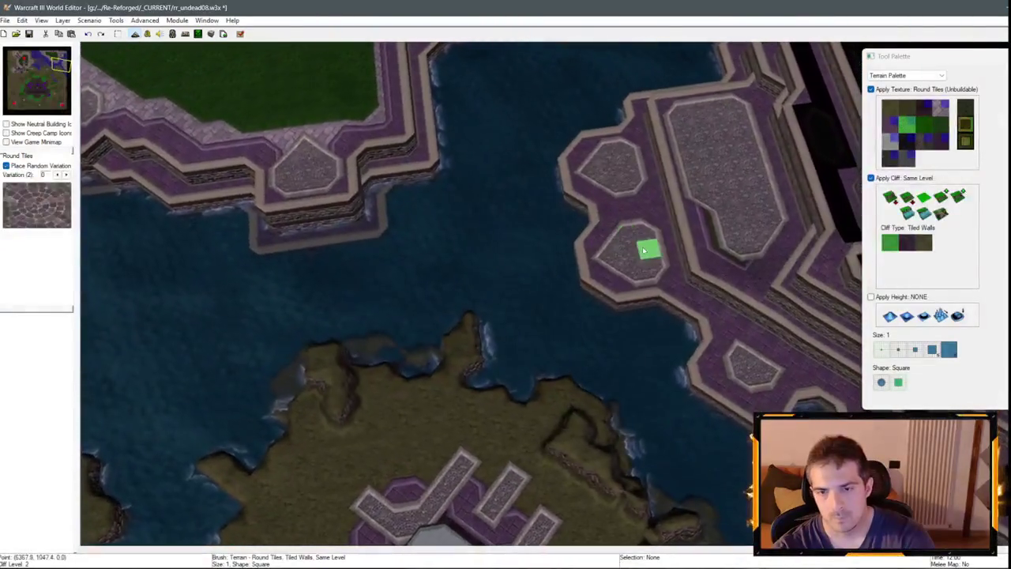
{"action": "left_click", "coordinate": [941, 108]}
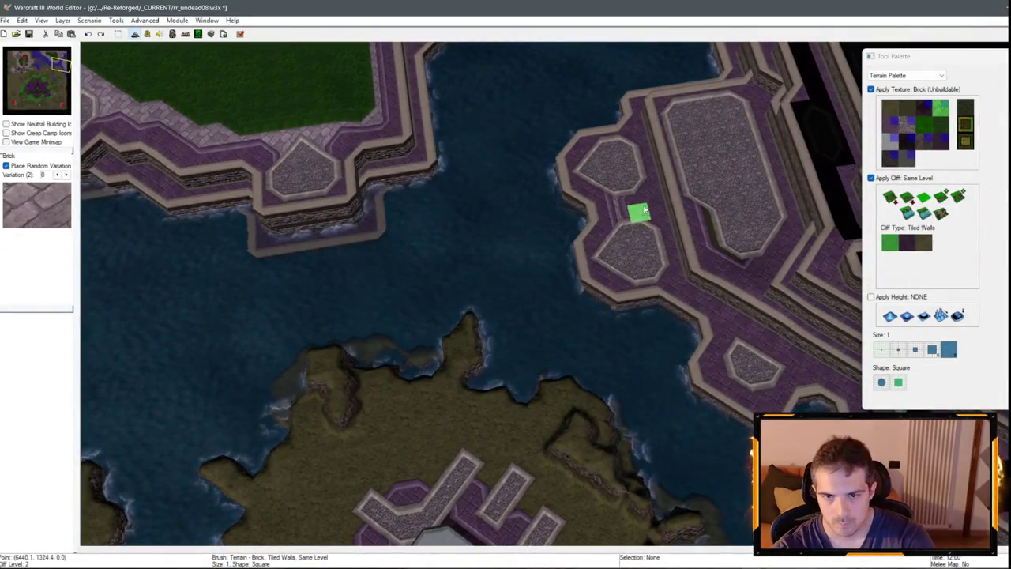
{"action": "key", "text": "Up"}
{"action": "key", "text": "Right"}
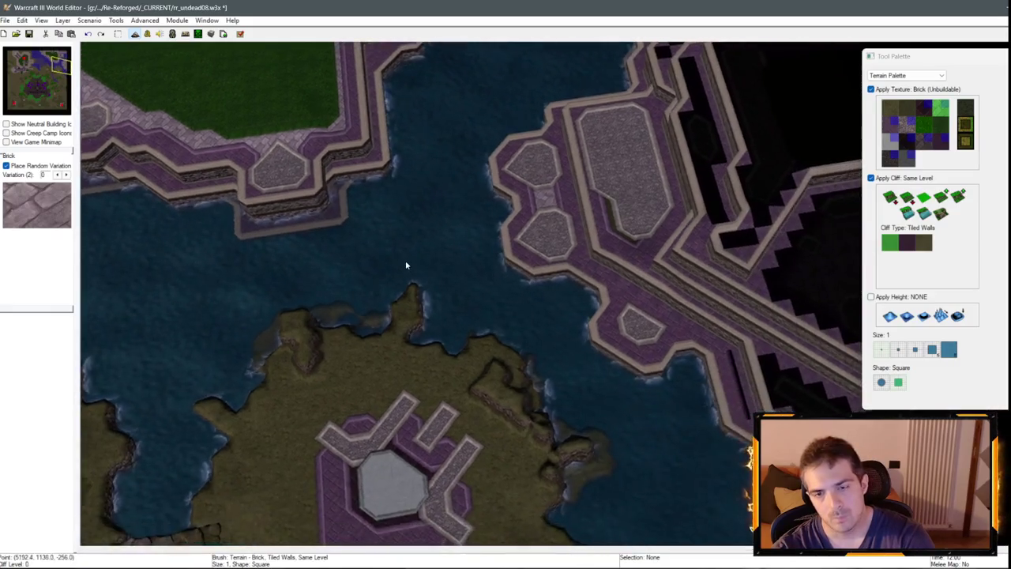
{"action": "scroll", "coordinate": [607, 354], "scroll_direction": "up", "scroll_amount": 2}
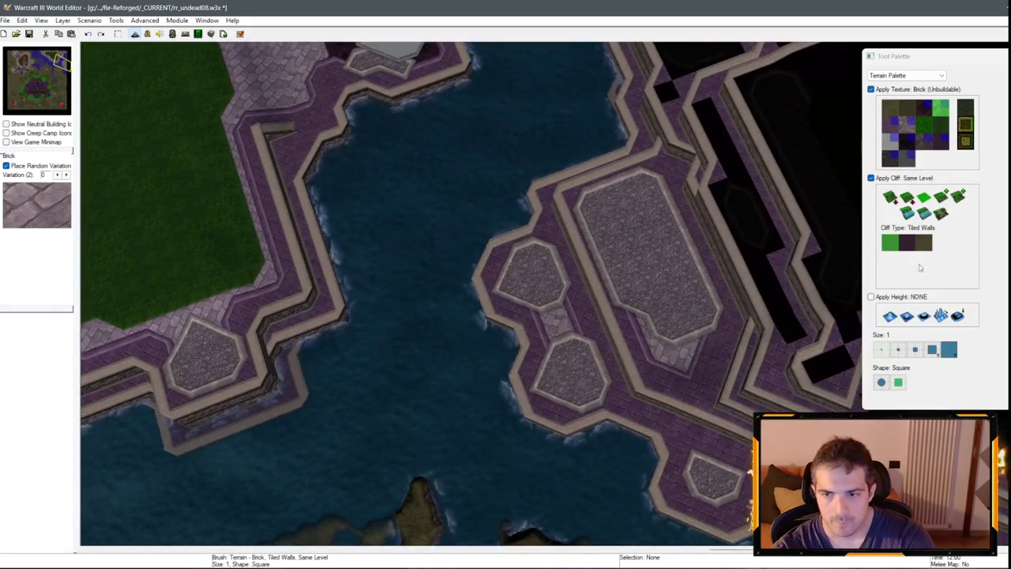
{"action": "left_click", "coordinate": [938, 124]}
{"action": "mouse_move", "coordinate": [637, 208]}
{"action": "left_mouse_down"}
{"action": "mouse_move", "coordinate": [668, 328]}
{"action": "mouse_move", "coordinate": [677, 300]}
{"action": "mouse_move", "coordinate": [675, 346]}
{"action": "mouse_move", "coordinate": [696, 340]}
{"action": "left_mouse_up"}
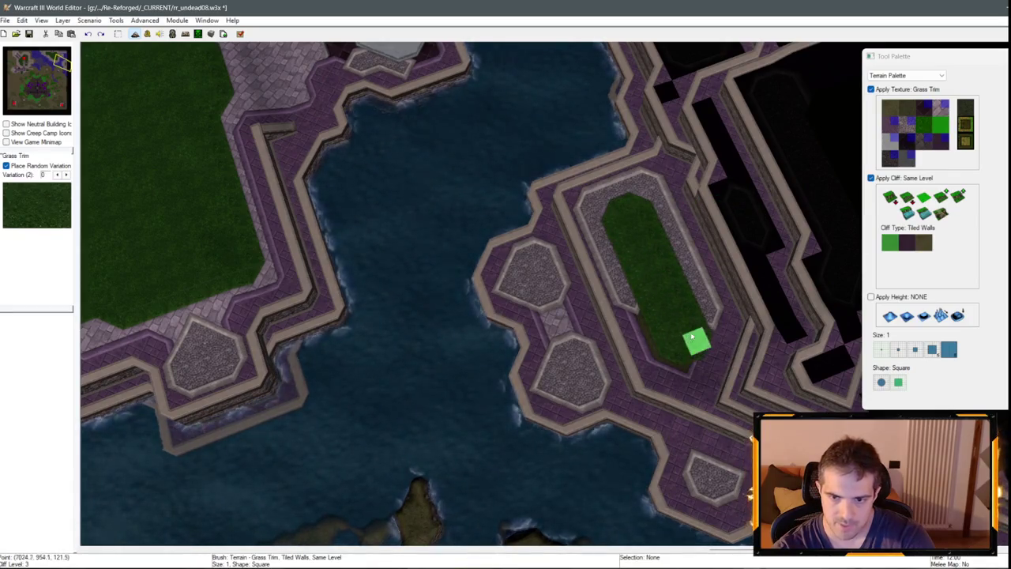
Paint a Brick (Unbuildable) border around the new Grass Trim strip on the long platform.
{"action": "left_click", "coordinate": [907, 128]}
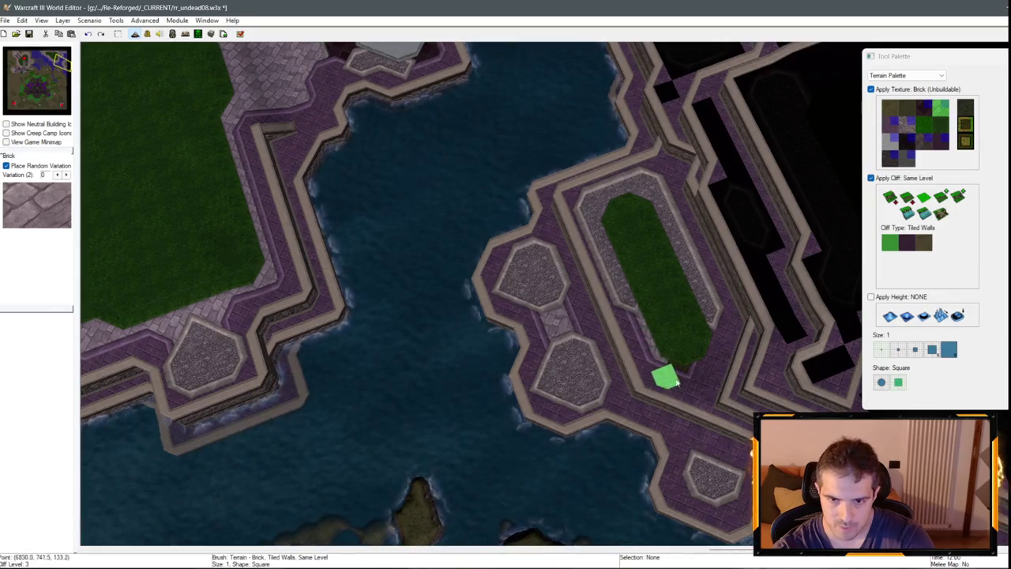
{"action": "mouse_move", "coordinate": [720, 335]}
{"action": "left_mouse_down"}
{"action": "mouse_move", "coordinate": [643, 183]}
{"action": "mouse_move", "coordinate": [598, 222]}
{"action": "mouse_move", "coordinate": [624, 301]}
{"action": "left_mouse_up"}
{"action": "key", "text": "Down"}
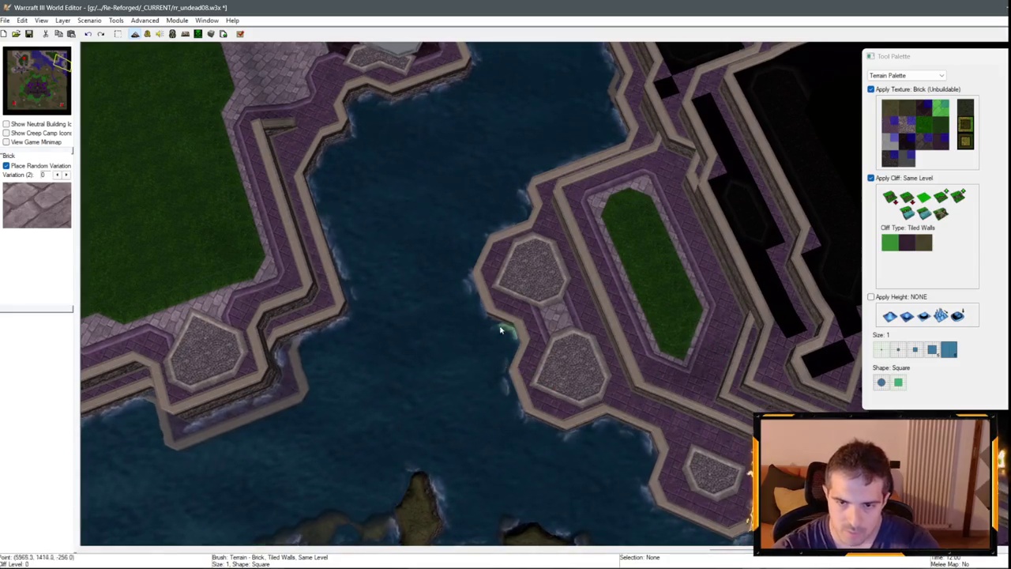
{"action": "scroll", "coordinate": [461, 277], "scroll_direction": "up", "scroll_amount": 2}
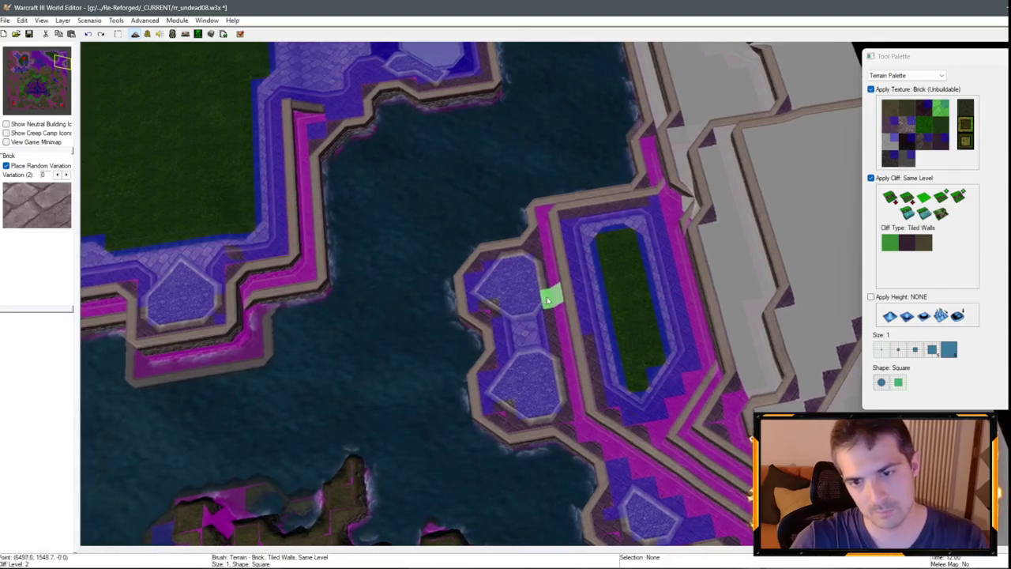
{"action": "key", "text": "Left"}
{"action": "key", "text": "Up"}
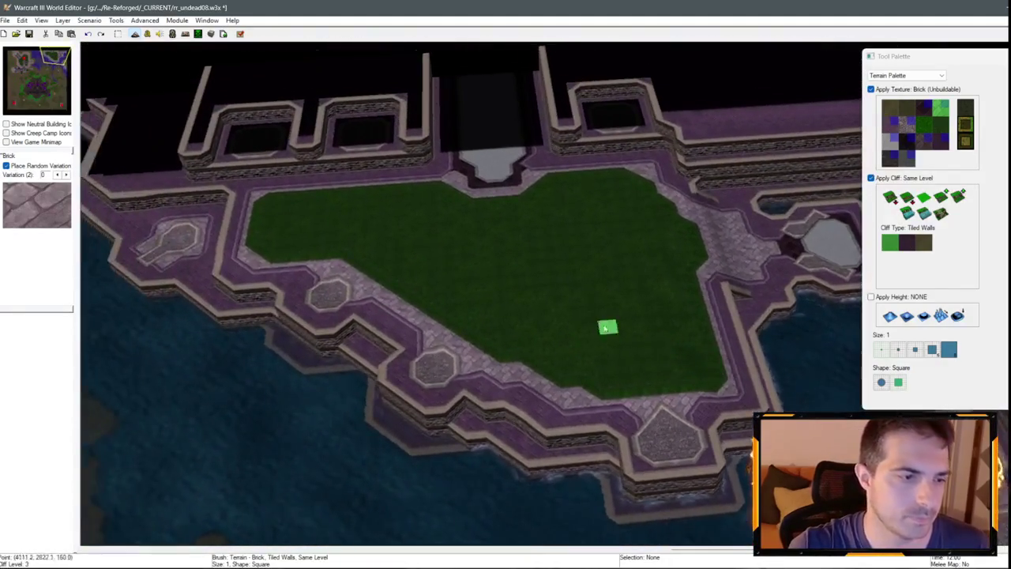
{"action": "key", "text": "Down"}
{"action": "key", "text": "Left"}
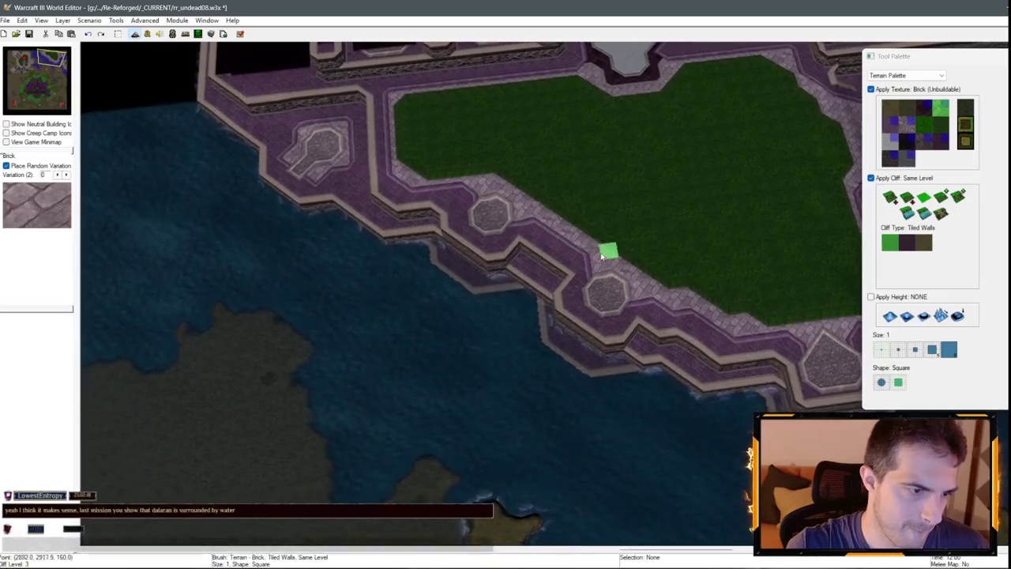
{"action": "key", "text": "Up"}
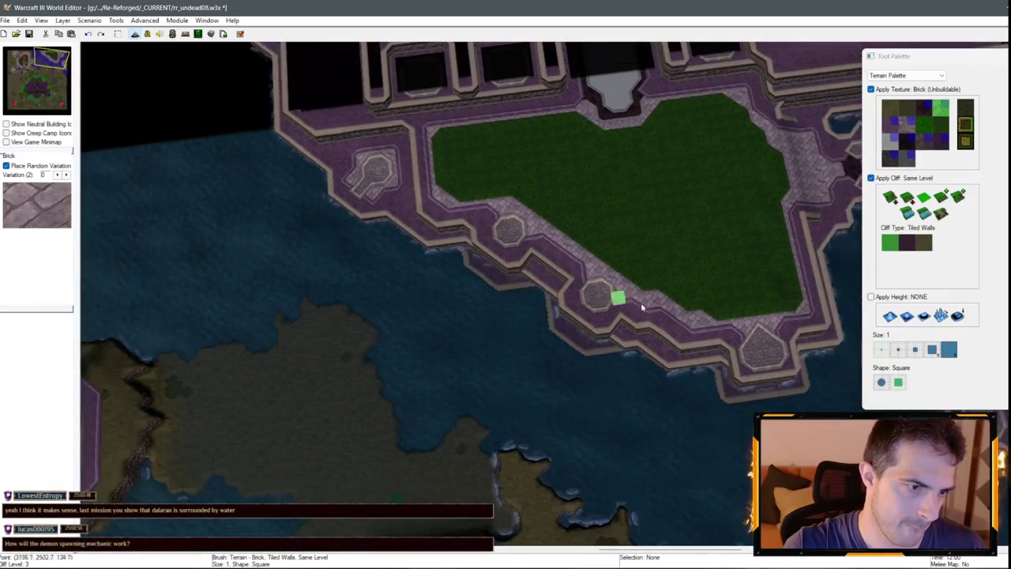
{"action": "key", "text": "Down"}
{"action": "key", "text": "Left"}
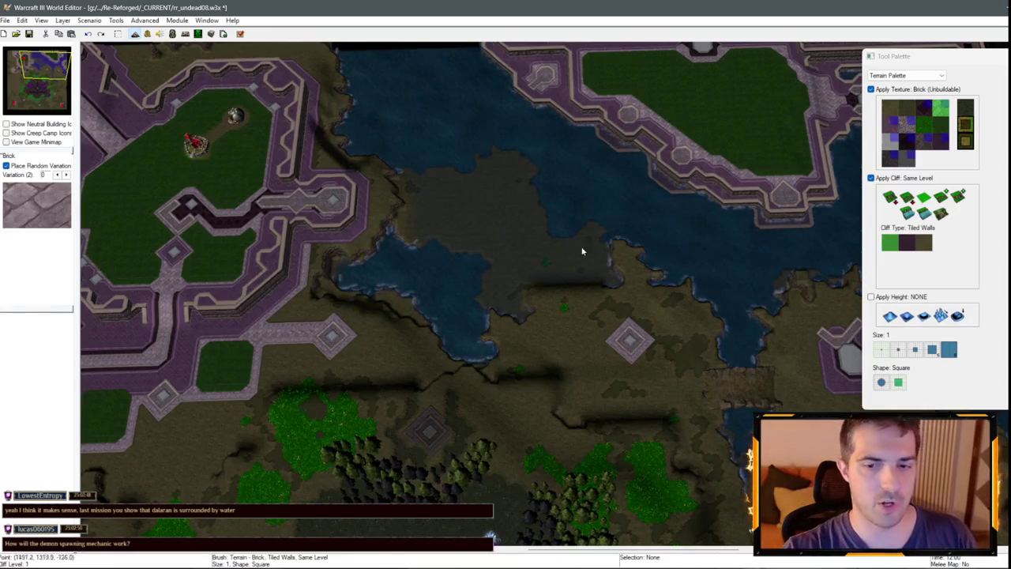
{"action": "key", "text": "Up"}
{"action": "key", "text": "Right"}
{"action": "key", "text": "Down"}
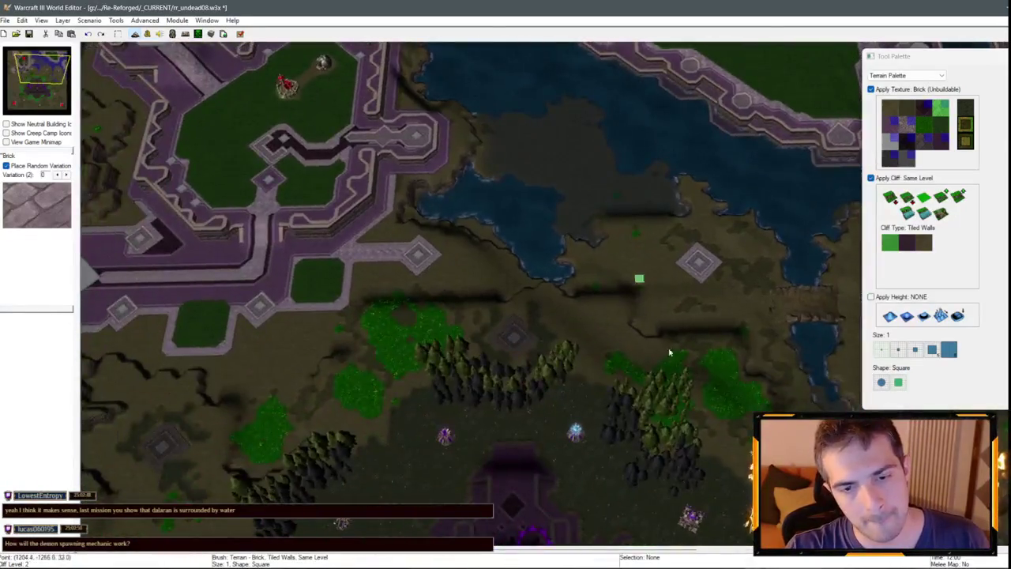
{"action": "key", "text": "Up"}
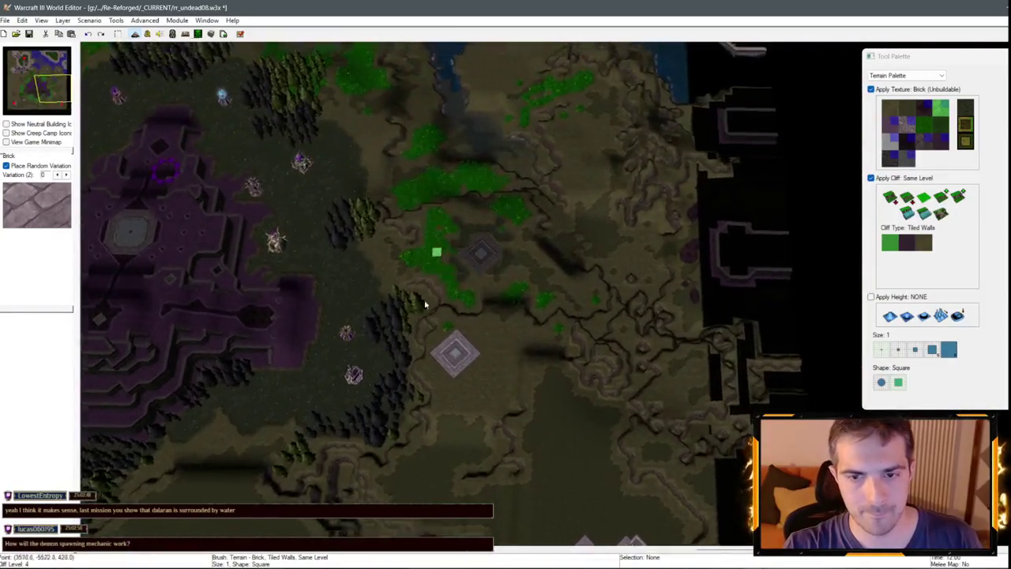
{"action": "key", "text": "Down"}
{"action": "key", "text": "Left"}
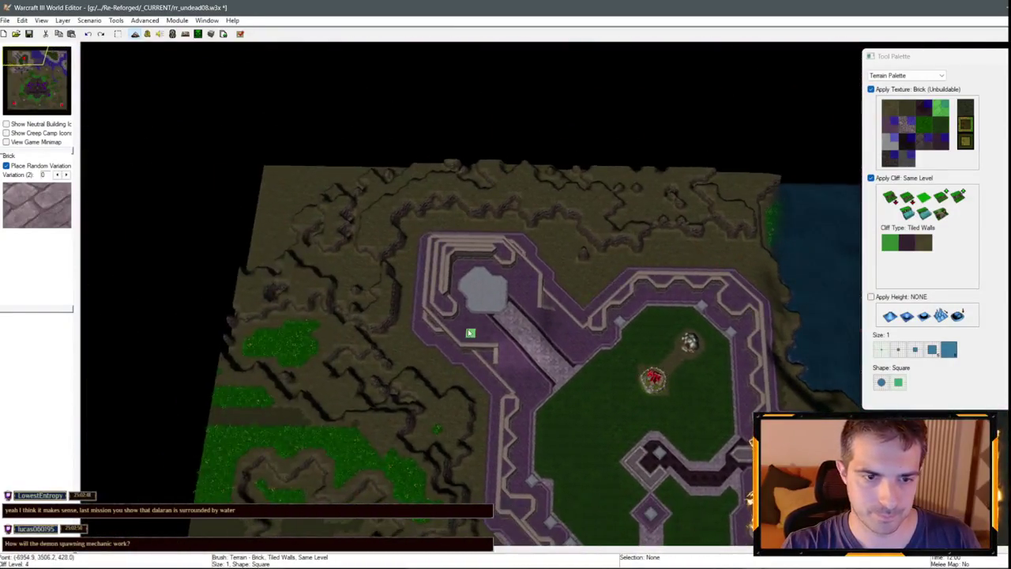
{"action": "key", "text": "Up"}
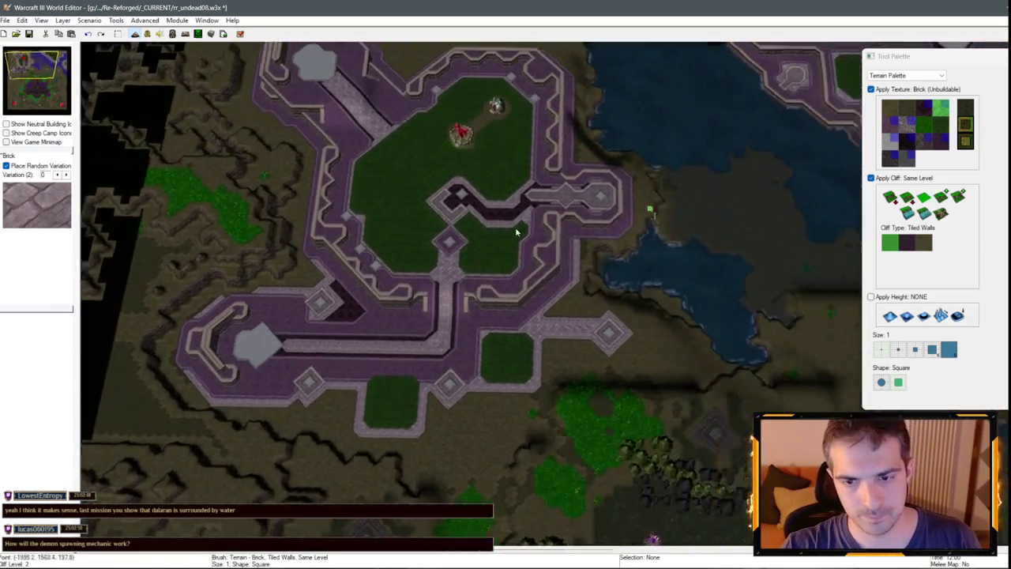
{"action": "scroll", "coordinate": [348, 252], "scroll_direction": "up", "scroll_amount": 3}
{"action": "scroll", "coordinate": [348, 253], "scroll_direction": "down", "scroll_amount": 3}
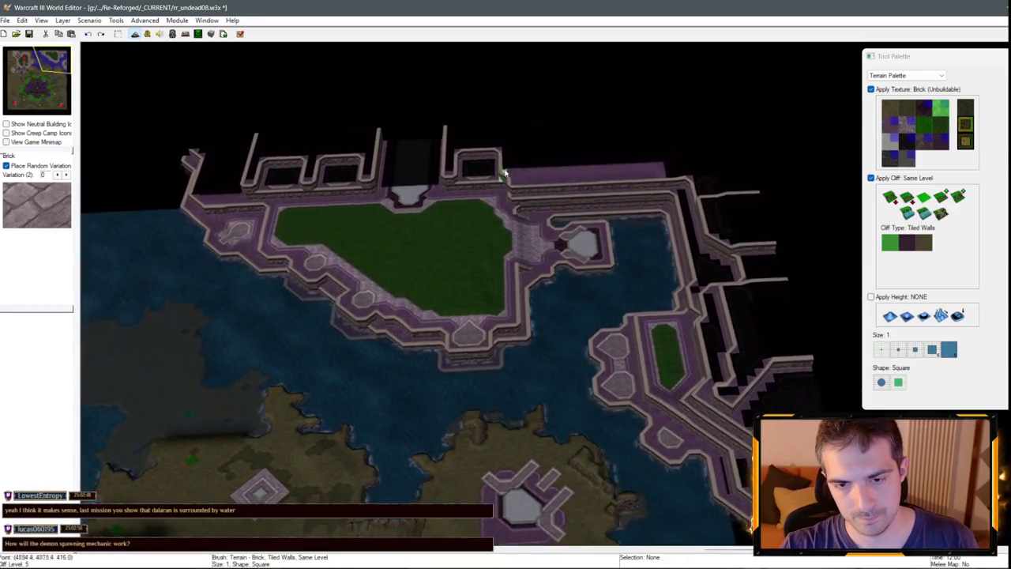
{"action": "scroll", "coordinate": [369, 316], "scroll_direction": "up", "scroll_amount": 3}
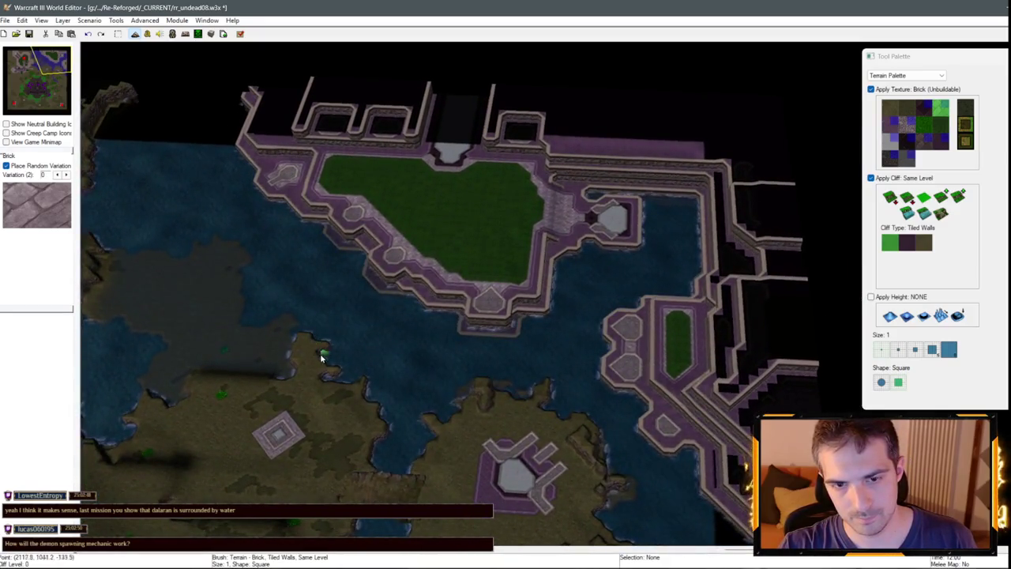
{"action": "mouse_move", "coordinate": [320, 358]}
{"action": "left_mouse_down"}
{"action": "mouse_move", "coordinate": [345, 316]}
{"action": "mouse_move", "coordinate": [395, 287]}
{"action": "mouse_move", "coordinate": [522, 261]}
{"action": "mouse_move", "coordinate": [531, 167]}
{"action": "left_mouse_up"}
{"action": "key", "text": "Down"}
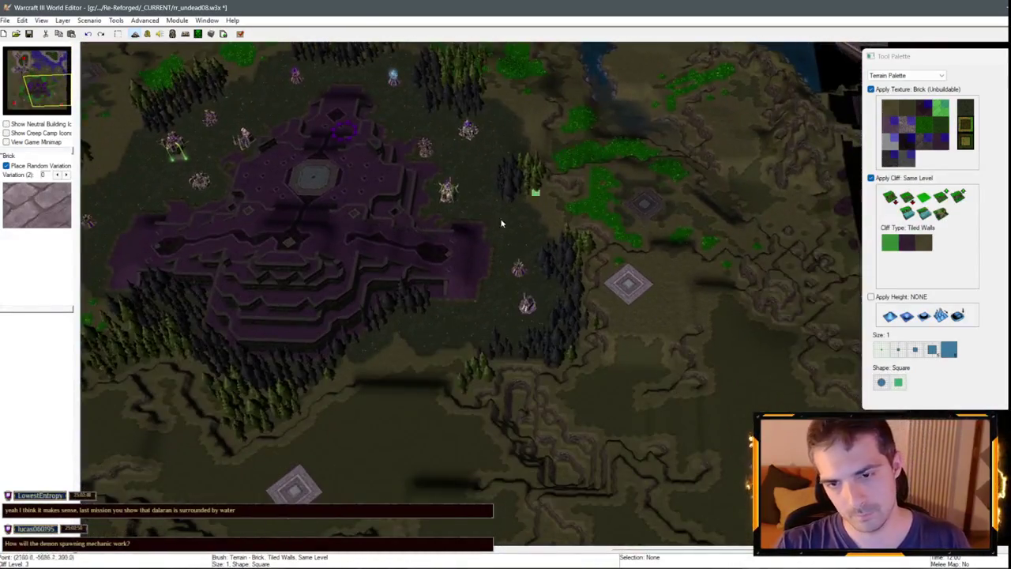
{"action": "key", "text": "Left"}
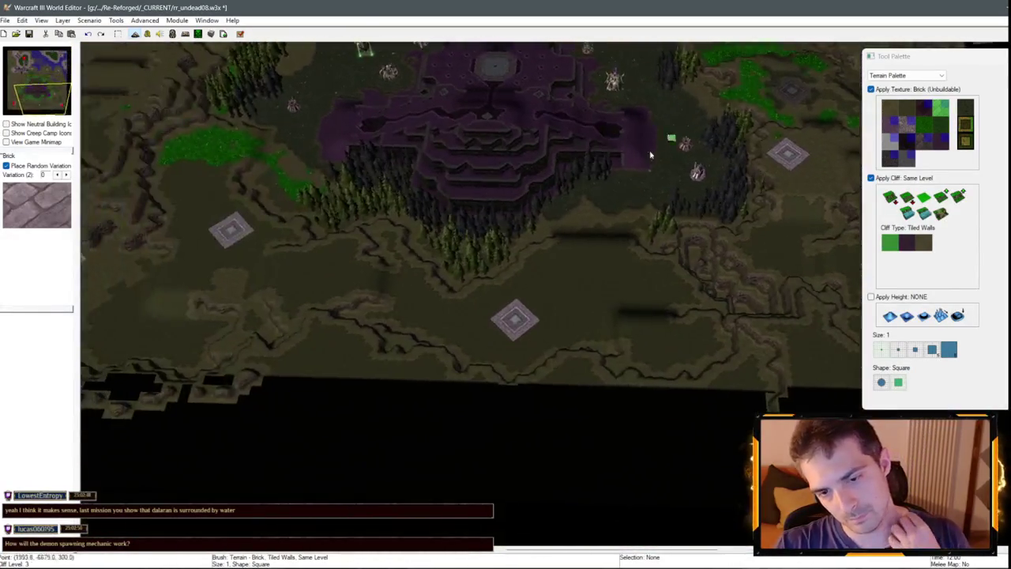
{"action": "left_click", "coordinate": [940, 75]}
{"action": "left_click", "coordinate": [889, 90]}
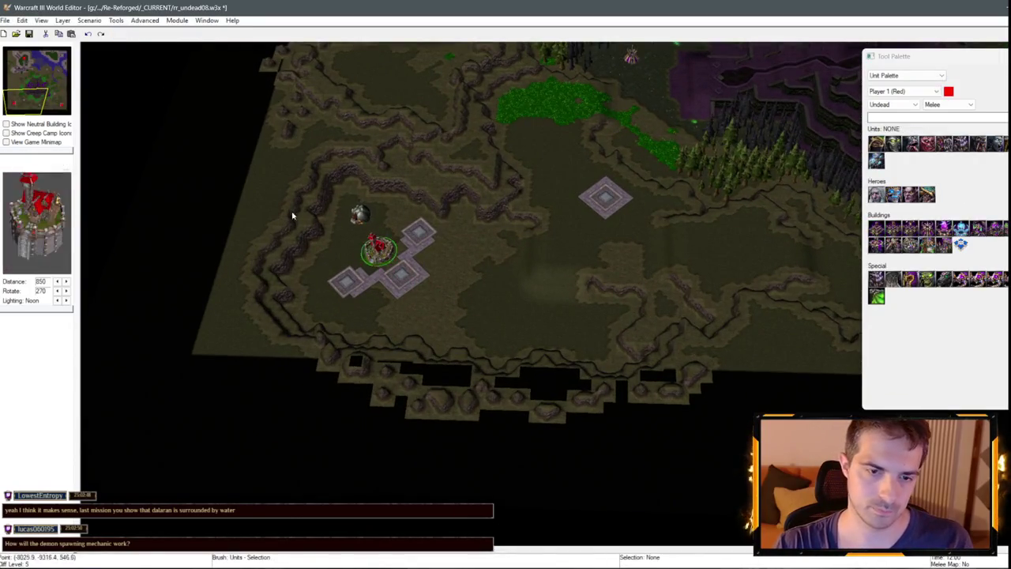
Pan east and south across the purple-walled fortress toward the trees and units.
{"action": "key", "text": "Right"}
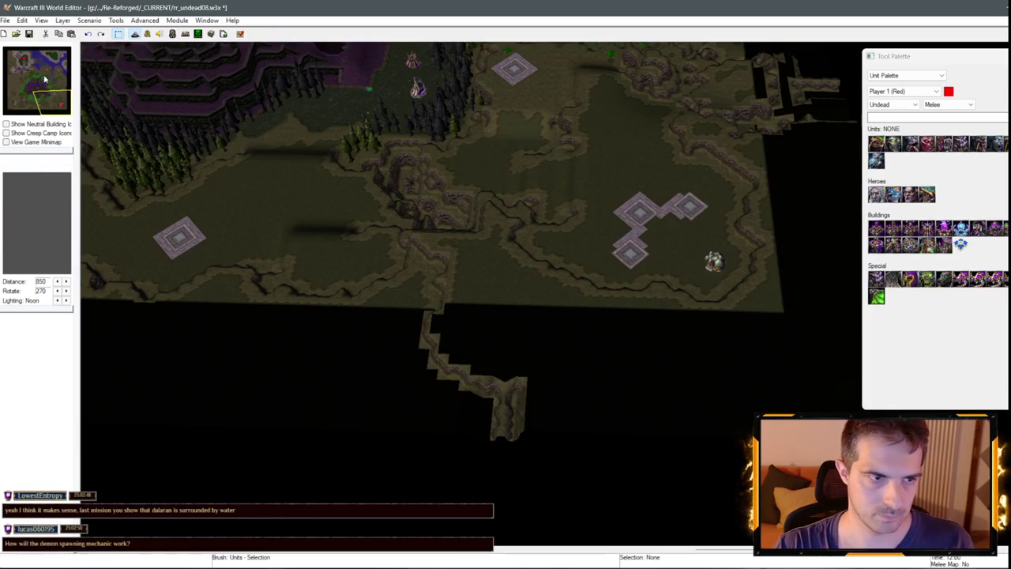
{"action": "scroll", "coordinate": [542, 256], "scroll_direction": "up", "scroll_amount": 3}
{"action": "key", "text": "Right"}
{"action": "key", "text": "Down"}
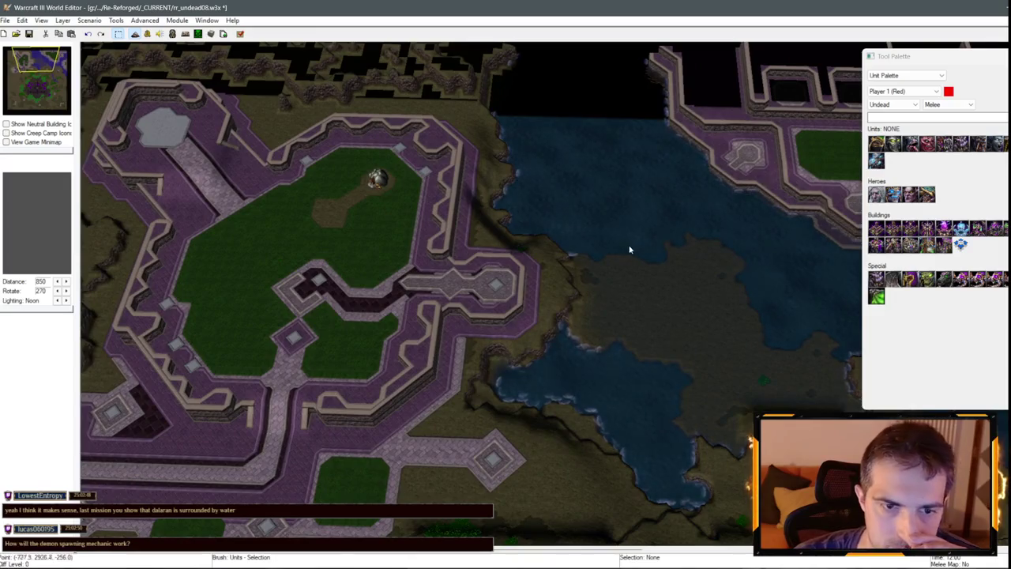
{"action": "key", "text": "Left"}
{"action": "key", "text": "Down"}
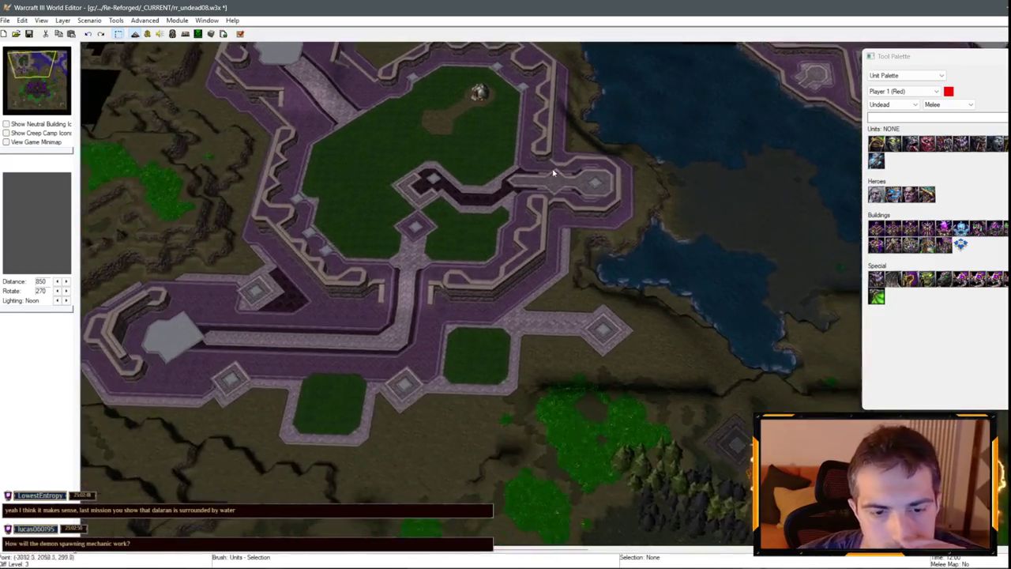
{"action": "key", "text": "Right"}
{"action": "key", "text": "Down"}
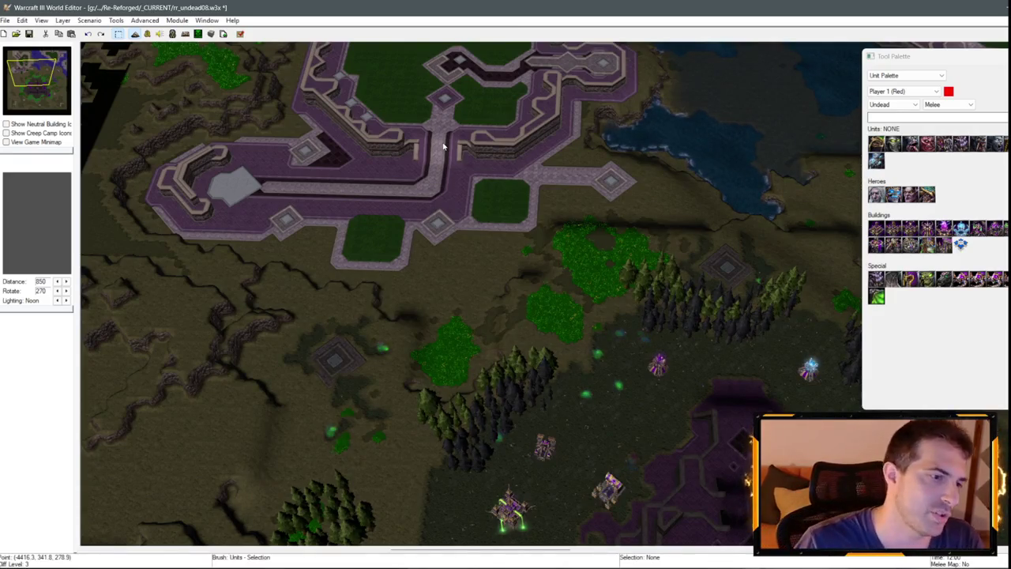
{"action": "mouse_move", "coordinate": [444, 147]}
{"action": "left_mouse_down"}
{"action": "mouse_move", "coordinate": [650, 276]}
{"action": "mouse_move", "coordinate": [406, 147]}
{"action": "mouse_move", "coordinate": [520, 246]}
{"action": "mouse_move", "coordinate": [618, 228]}
{"action": "left_mouse_up"}
{"action": "left_click_drag", "start_coordinate": [367, 201], "coordinate": [606, 293]}
{"action": "mouse_move", "coordinate": [589, 233]}
{"action": "left_mouse_down"}
{"action": "mouse_move", "coordinate": [402, 366]}
{"action": "mouse_move", "coordinate": [280, 369]}
{"action": "mouse_move", "coordinate": [411, 260]}
{"action": "mouse_move", "coordinate": [591, 394]}
{"action": "mouse_move", "coordinate": [605, 372]}
{"action": "mouse_move", "coordinate": [530, 220]}
{"action": "mouse_move", "coordinate": [577, 305]}
{"action": "mouse_move", "coordinate": [569, 175]}
{"action": "left_mouse_up"}
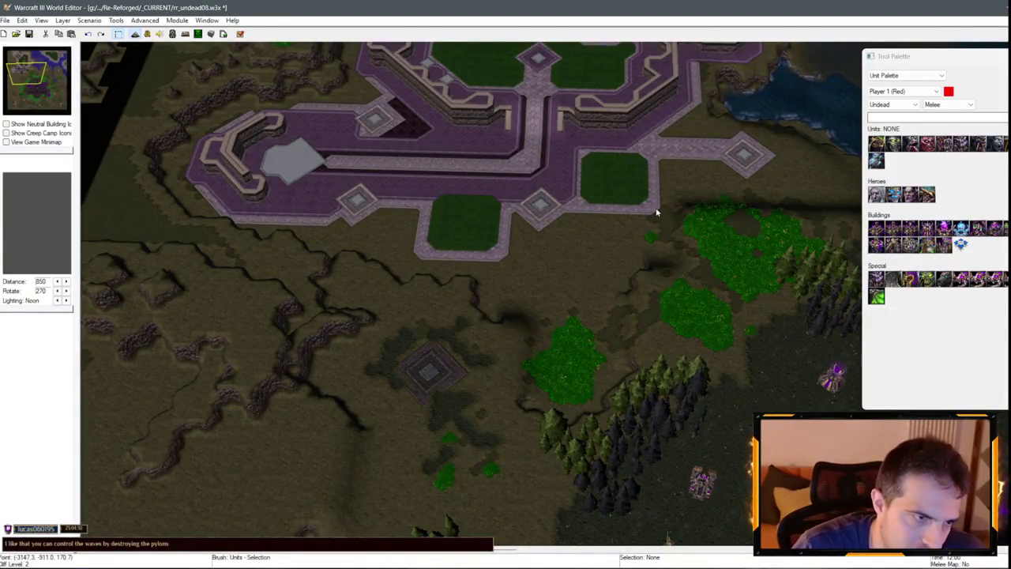
{"action": "left_click", "coordinate": [59, 62]}
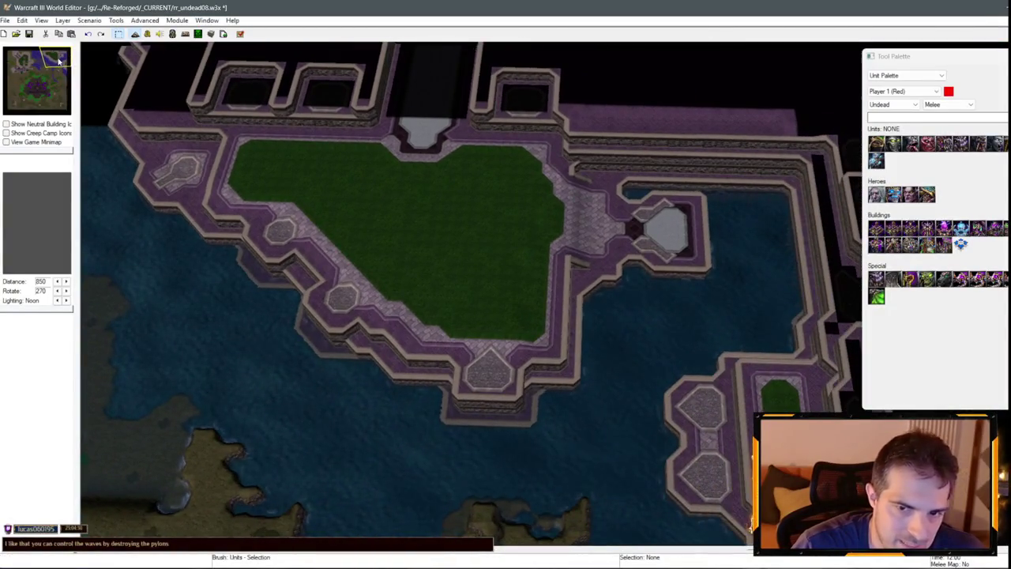
{"action": "scroll", "coordinate": [293, 226], "scroll_direction": "down", "scroll_amount": 3}
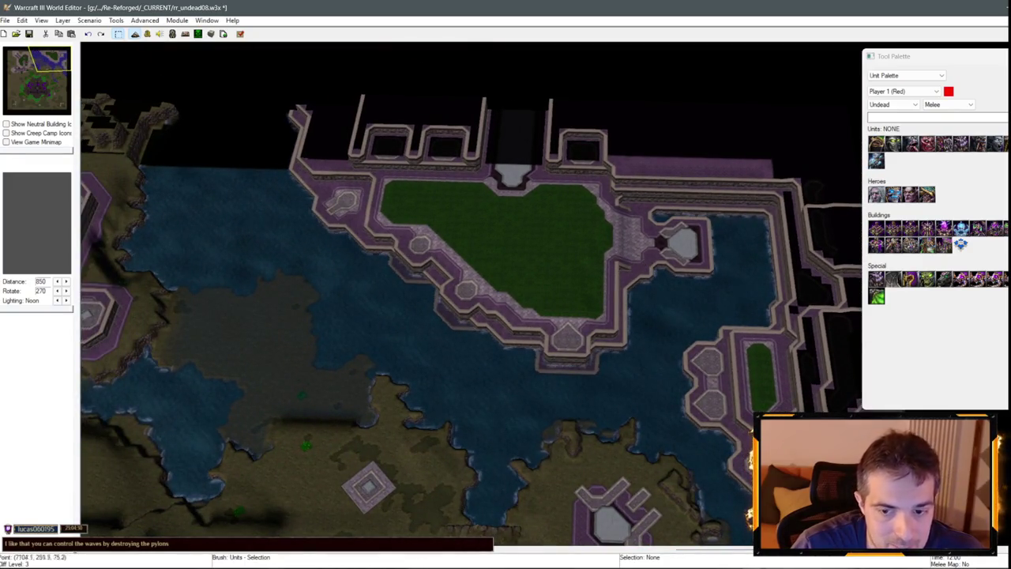
{"action": "key", "text": "Down"}
{"action": "key", "text": "Left"}
{"action": "key", "text": "Left"}
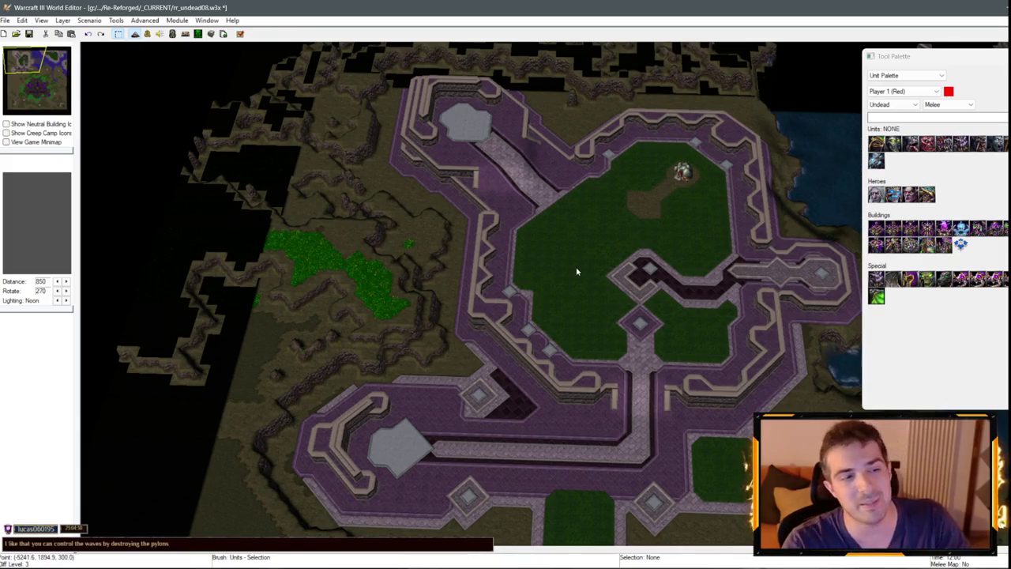
{"action": "left_click", "coordinate": [24, 99]}
{"action": "mouse_move", "coordinate": [546, 250]}
{"action": "left_mouse_down"}
{"action": "mouse_move", "coordinate": [278, 307]}
{"action": "mouse_move", "coordinate": [452, 468]}
{"action": "left_mouse_up"}
{"action": "left_click_drag", "start_coordinate": [477, 412], "coordinate": [690, 289]}
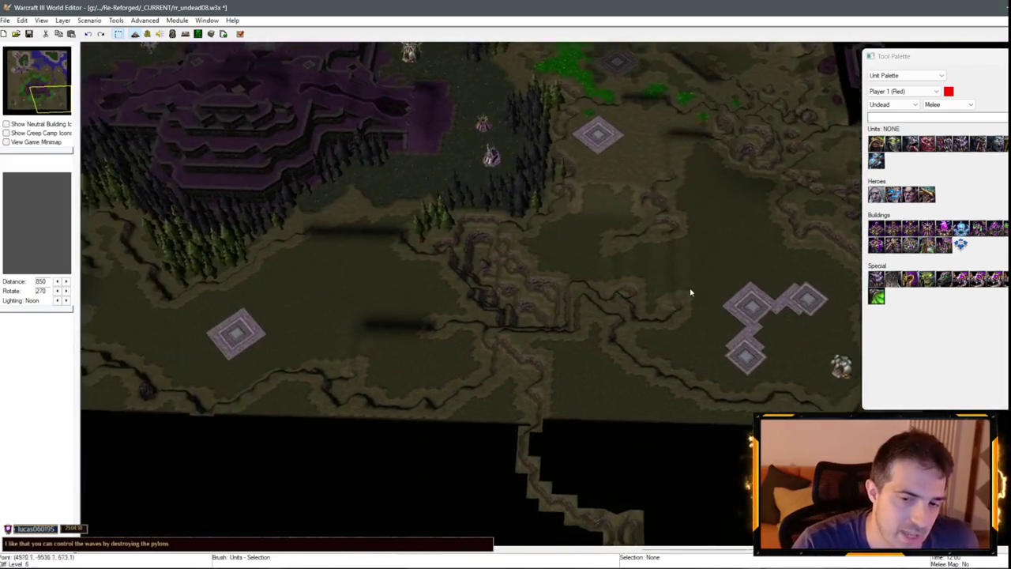
{"action": "left_click_drag", "start_coordinate": [564, 282], "coordinate": [677, 343]}
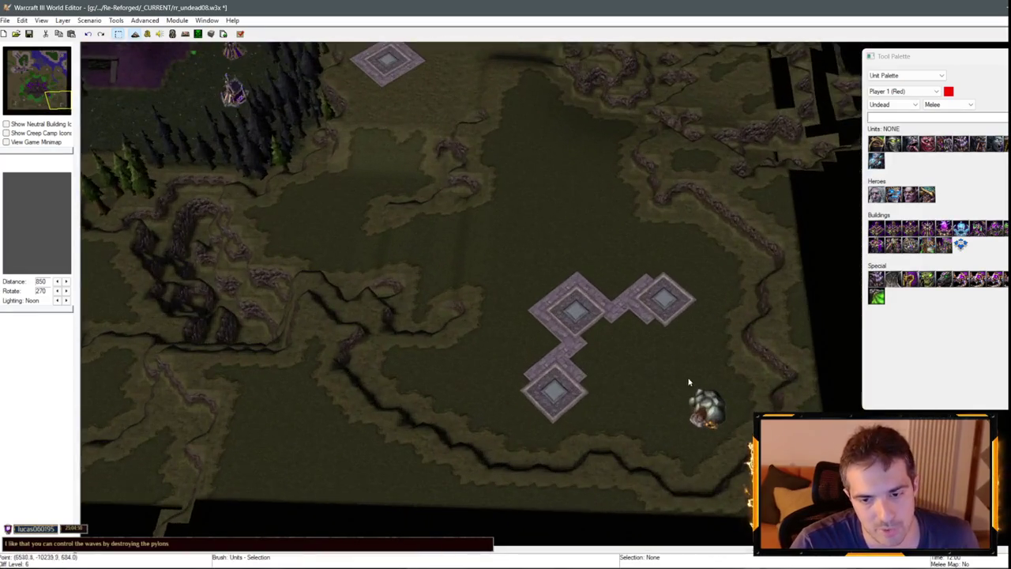
{"action": "left_click_drag", "start_coordinate": [689, 383], "coordinate": [513, 314]}
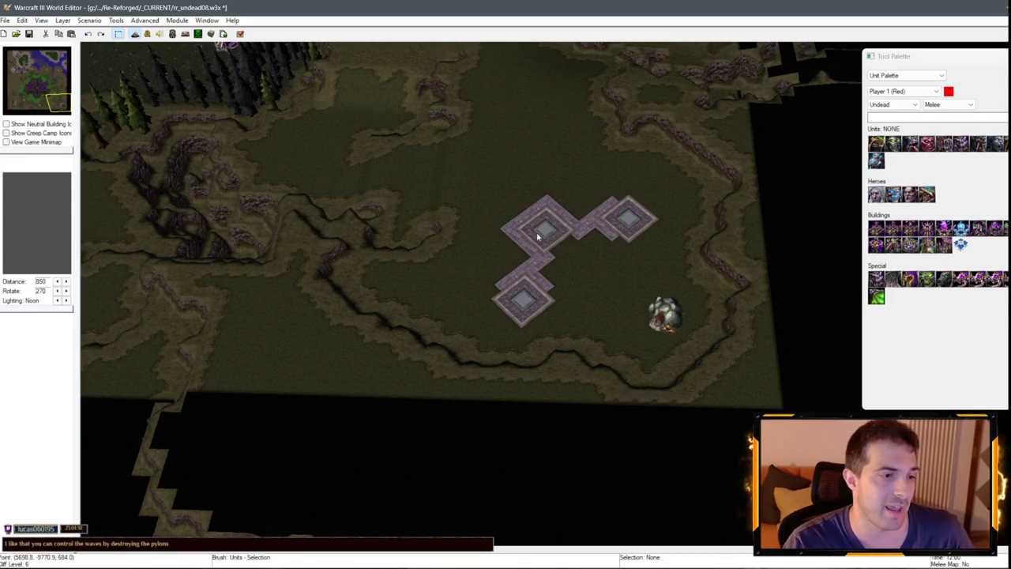
{"action": "mouse_move", "coordinate": [492, 194]}
{"action": "left_mouse_down"}
{"action": "mouse_move", "coordinate": [537, 320]}
{"action": "mouse_move", "coordinate": [640, 293]}
{"action": "left_mouse_up"}
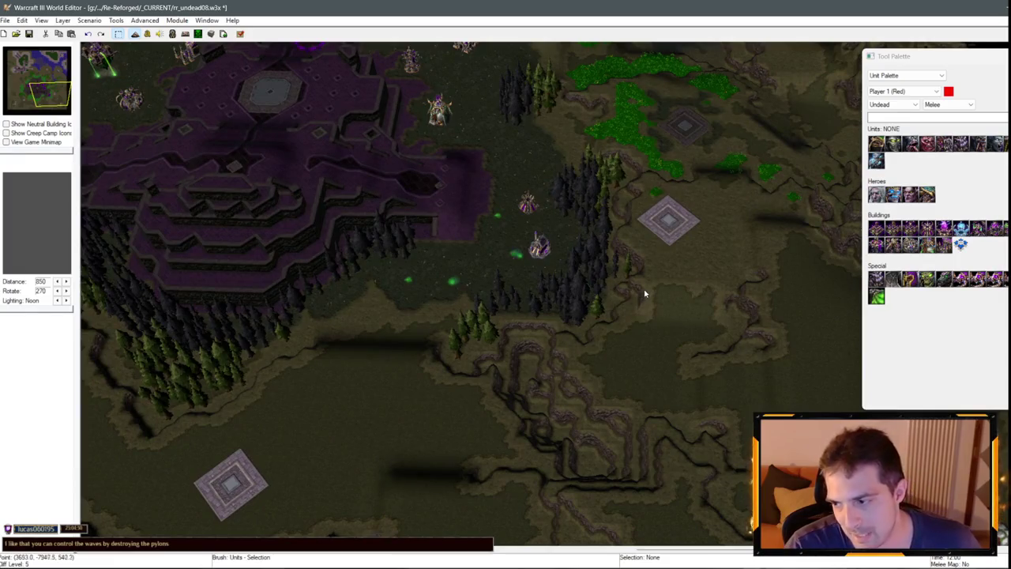
{"action": "scroll", "coordinate": [556, 266], "scroll_direction": "down", "scroll_amount": 1}
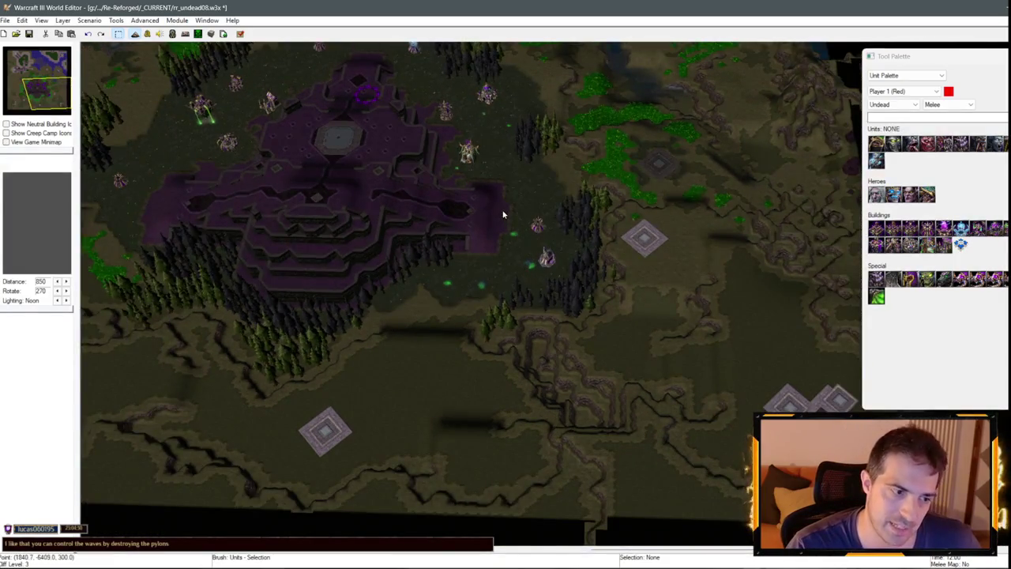
{"action": "key", "text": "Up"}
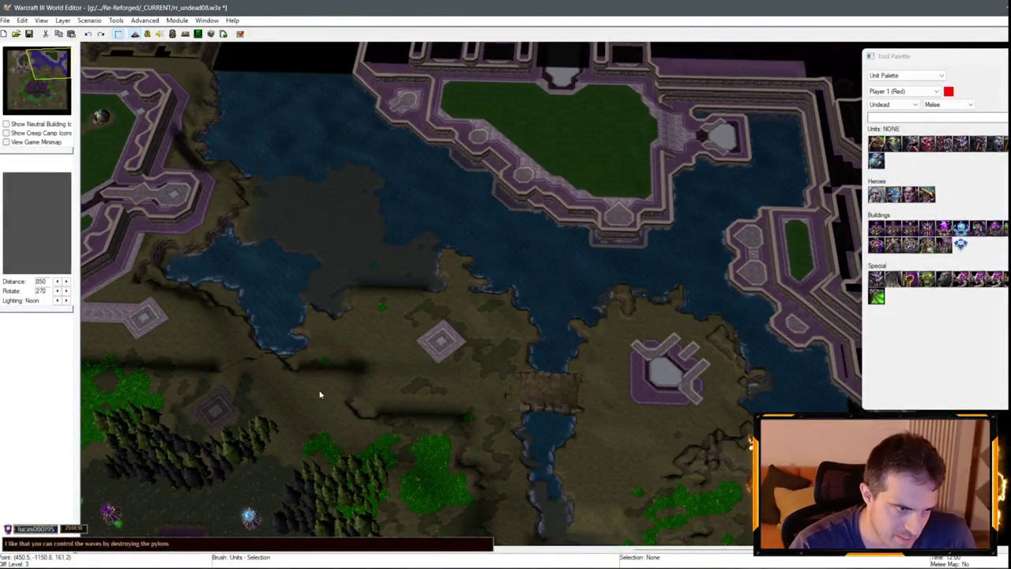
{"action": "left_click_drag", "start_coordinate": [235, 411], "coordinate": [437, 344]}
Pan around the purple-walled fortress and the undead town below it.
{"action": "key", "text": "Left"}
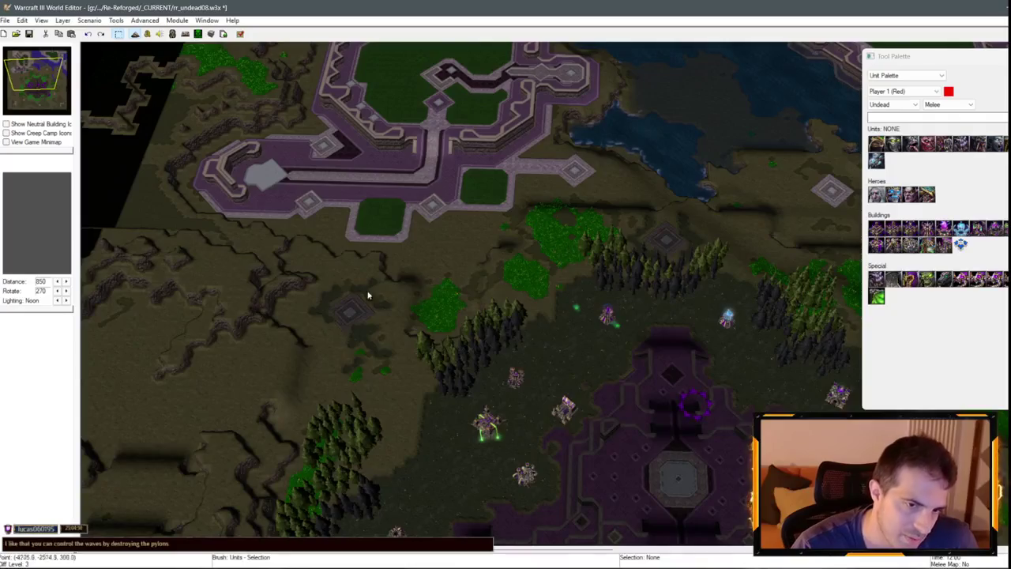
{"action": "key", "text": "Left"}
{"action": "key", "text": "Down"}
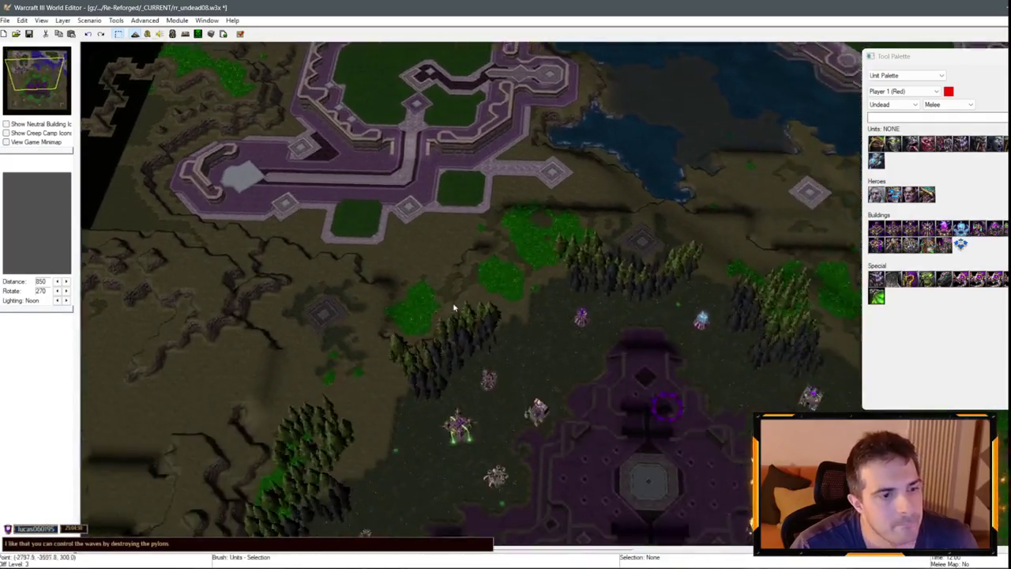
{"action": "key", "text": "Down"}
{"action": "key", "text": "Down"}
{"action": "key", "text": "Left"}
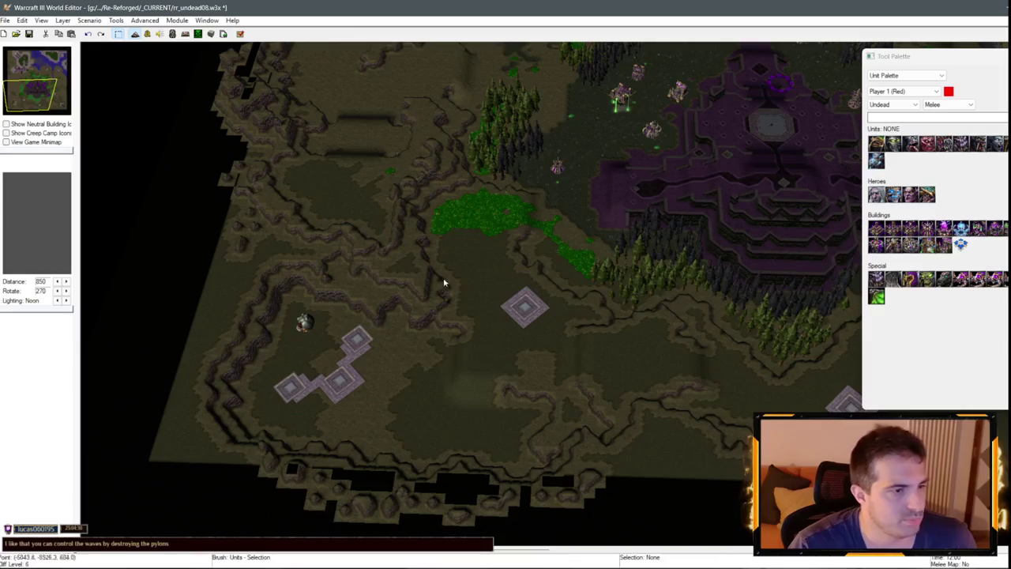
{"action": "key", "text": "Up"}
{"action": "key", "text": "Right"}
{"action": "key", "text": "Right"}
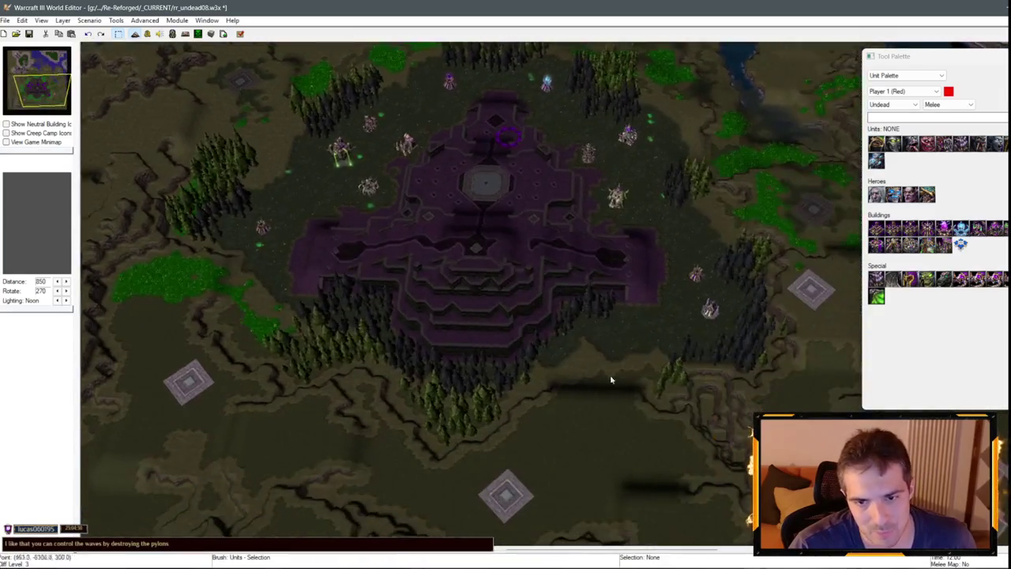
{"action": "key", "text": "Down"}
{"action": "key", "text": "Right"}
{"action": "key", "text": "Up"}
{"action": "key", "text": "Left"}
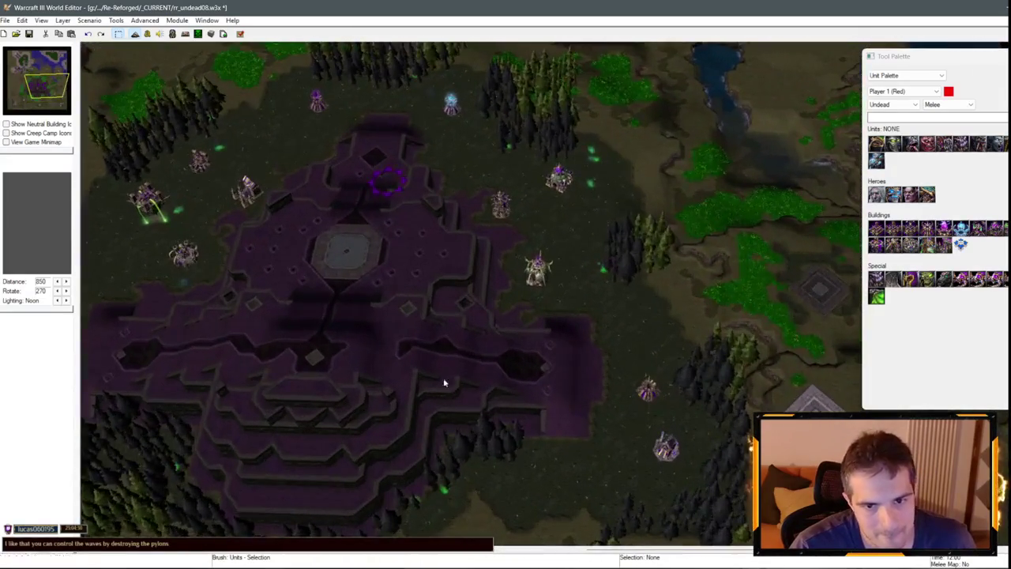
{"action": "key", "text": "Left"}
{"action": "scroll", "coordinate": [576, 301], "scroll_direction": "up", "scroll_amount": 2}
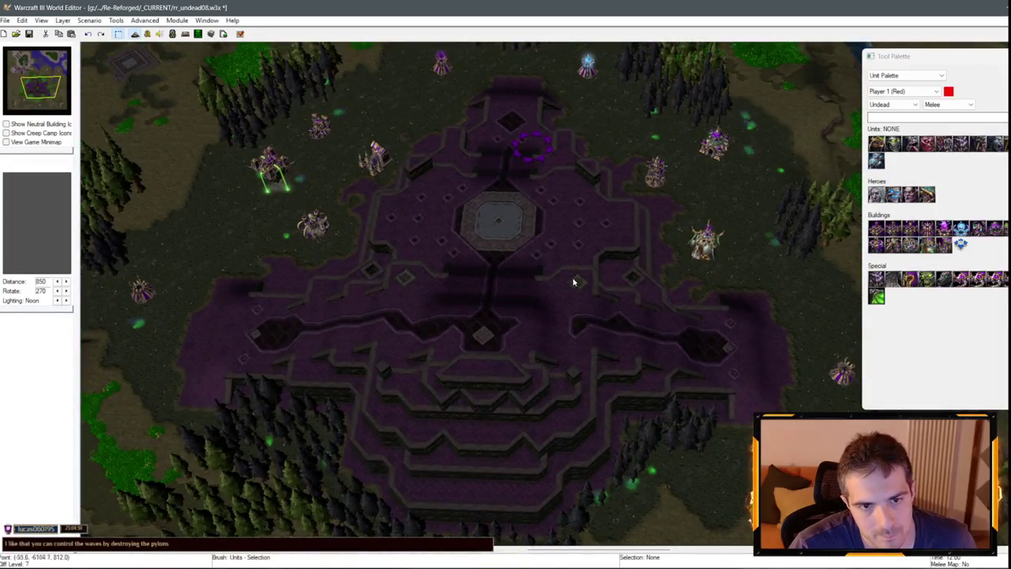
{"action": "scroll", "coordinate": [574, 282], "scroll_direction": "down", "scroll_amount": 3}
{"action": "key", "text": "Down"}
{"action": "key", "text": "Down"}
{"action": "key", "text": "Down"}
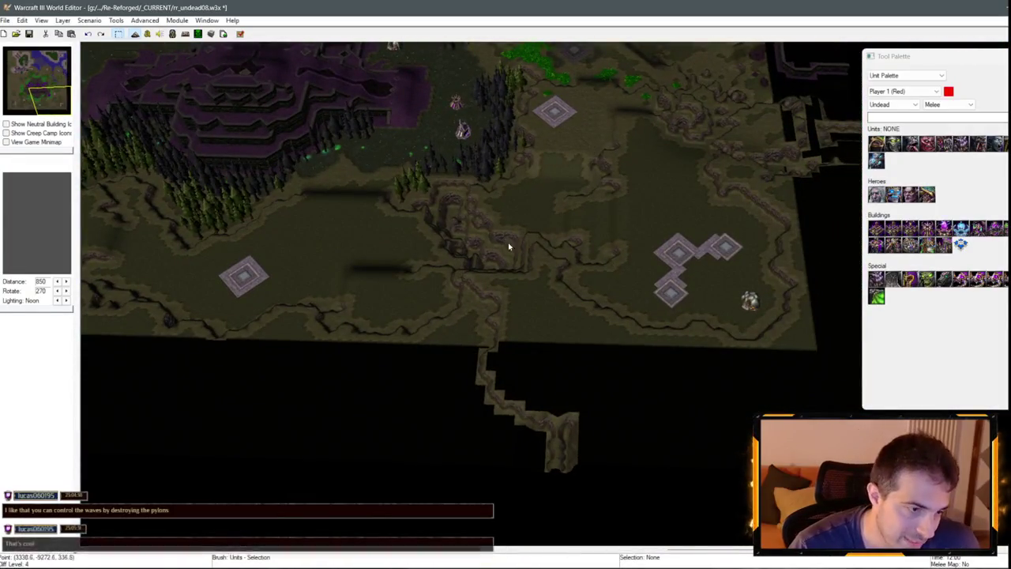
{"action": "key", "text": "Up"}
{"action": "key", "text": "Up"}
{"action": "key", "text": "Up"}
{"action": "scroll", "coordinate": [321, 141], "scroll_direction": "up", "scroll_amount": 3}
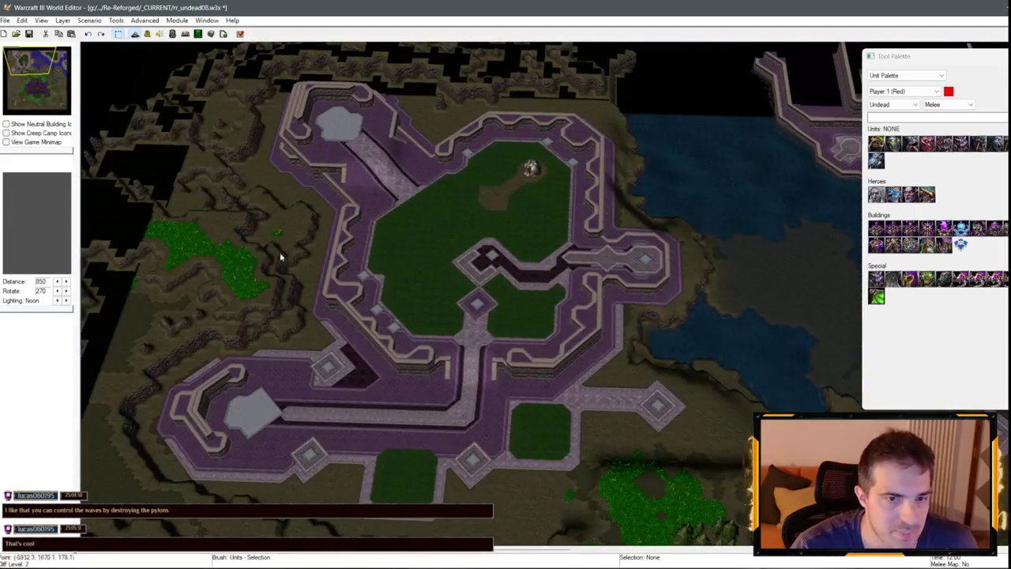
Use the minimap to survey the water, undead base, lake and eastern expansion.
{"action": "left_click", "coordinate": [51, 62]}
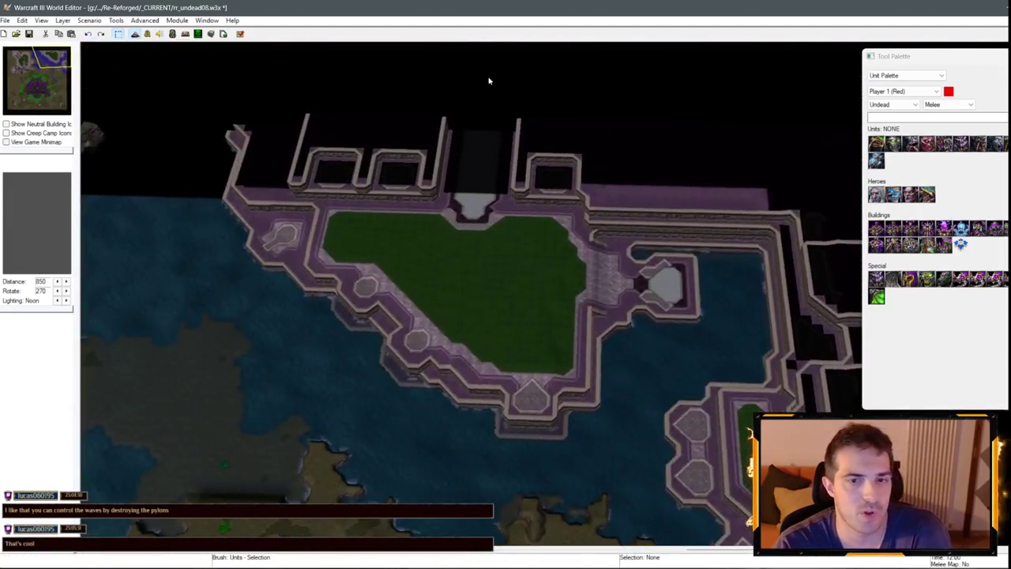
{"action": "left_click_drag", "start_coordinate": [489, 357], "coordinate": [662, 253]}
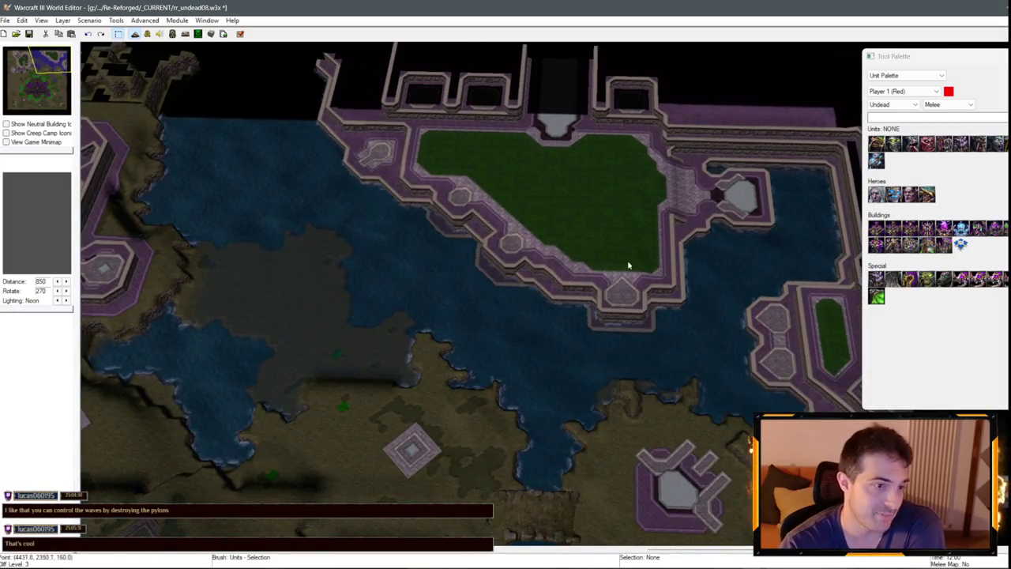
{"action": "left_click", "coordinate": [34, 91]}
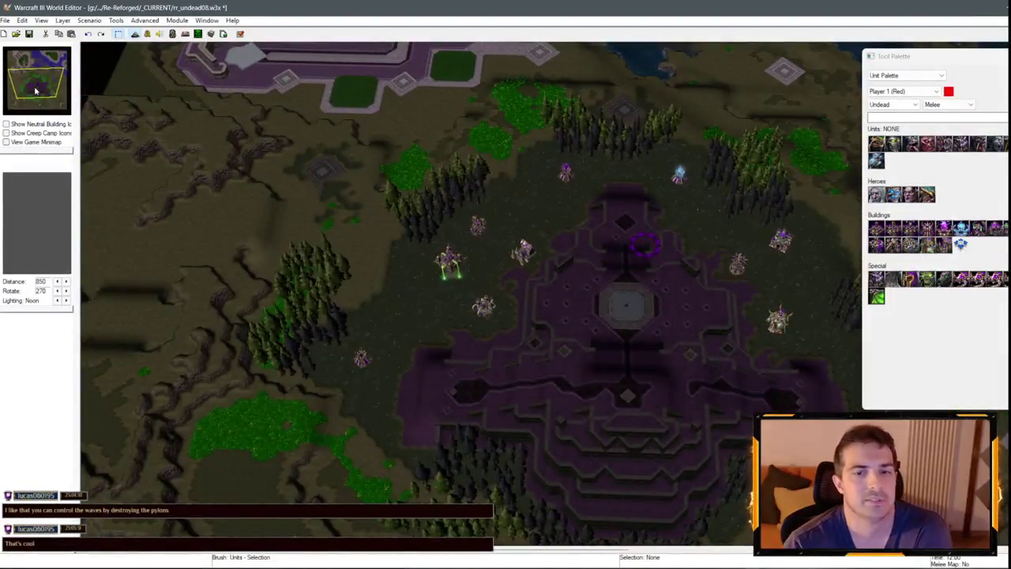
{"action": "scroll", "coordinate": [640, 227], "scroll_direction": "up", "scroll_amount": 3}
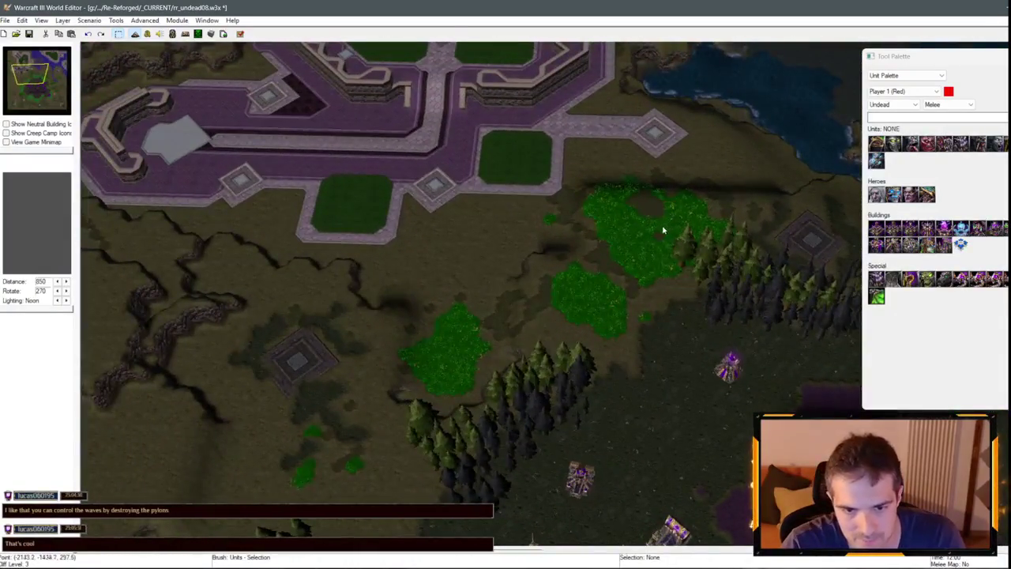
{"action": "scroll", "coordinate": [436, 350], "scroll_direction": "down", "scroll_amount": 3}
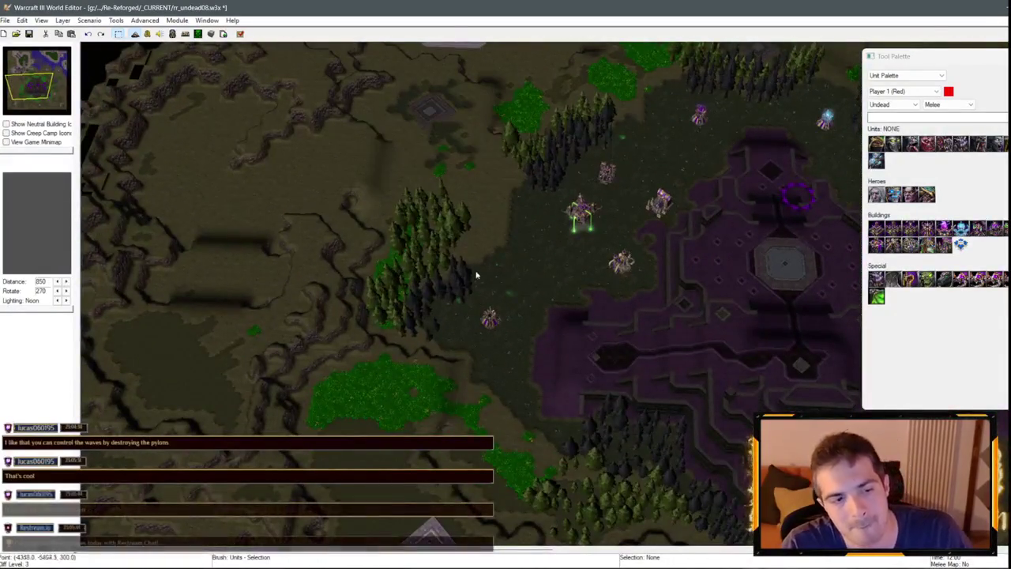
{"action": "key", "text": "Right"}
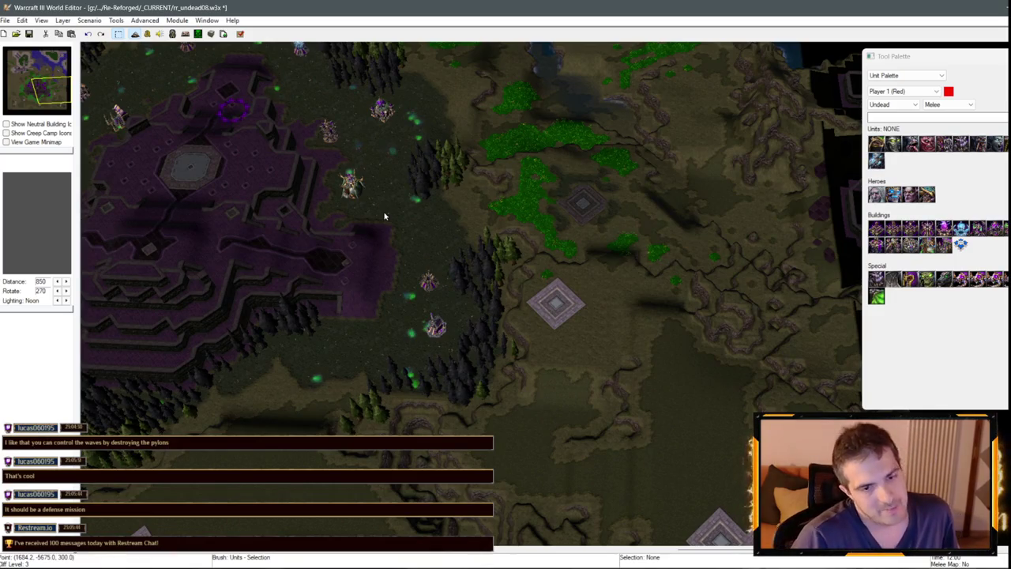
{"action": "left_click", "coordinate": [46, 62]}
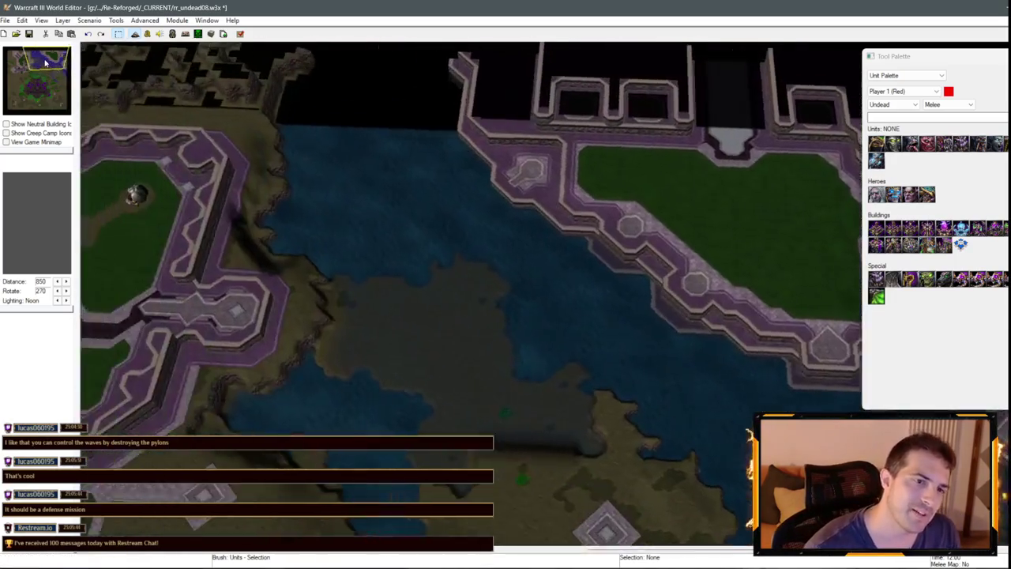
{"action": "left_click", "coordinate": [43, 72]}
{"action": "mouse_move", "coordinate": [43, 72]}
{"action": "left_mouse_down"}
{"action": "mouse_move", "coordinate": [36, 66]}
{"action": "mouse_move", "coordinate": [37, 106]}
{"action": "mouse_move", "coordinate": [46, 78]}
{"action": "left_mouse_up"}
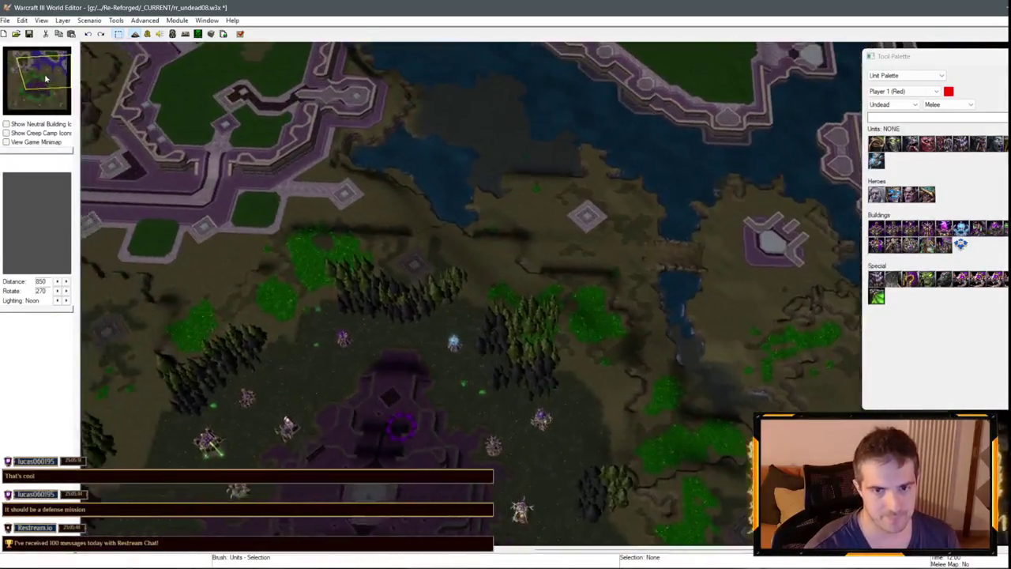
{"action": "scroll", "coordinate": [564, 334], "scroll_direction": "up", "scroll_amount": 5}
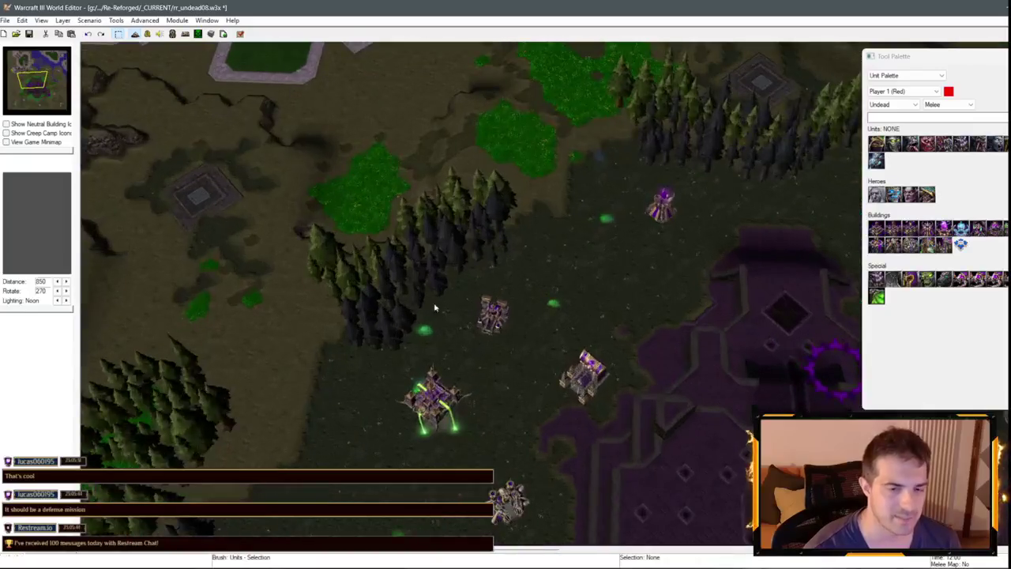
{"action": "scroll", "coordinate": [435, 308], "scroll_direction": "down", "scroll_amount": 5}
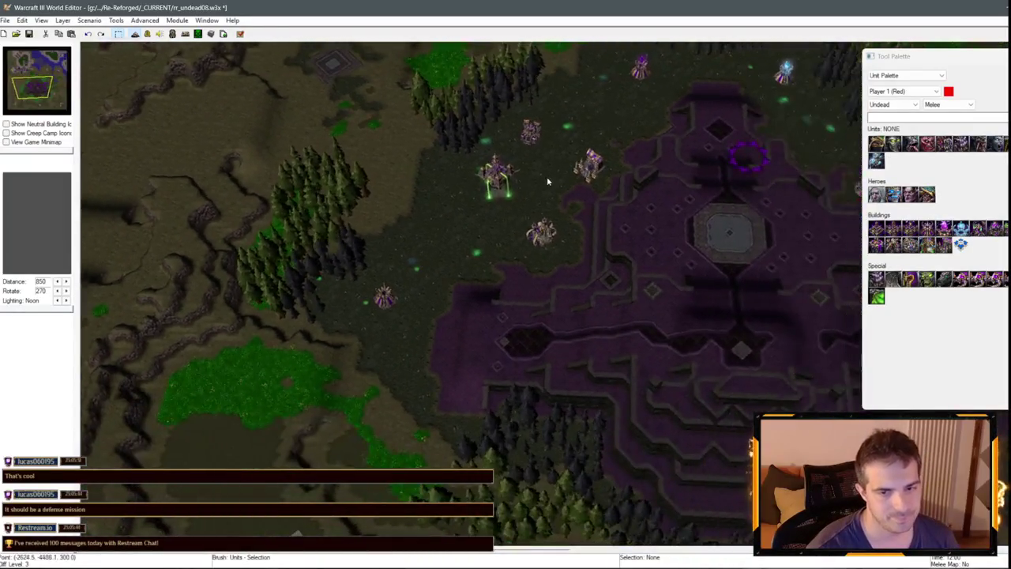
{"action": "scroll", "coordinate": [548, 182], "scroll_direction": "down", "scroll_amount": 3}
{"action": "mouse_move", "coordinate": [623, 198]}
{"action": "left_mouse_down"}
{"action": "mouse_move", "coordinate": [399, 289]}
{"action": "mouse_move", "coordinate": [339, 345]}
{"action": "left_mouse_up"}
{"action": "scroll", "coordinate": [395, 244], "scroll_direction": "up", "scroll_amount": 3}
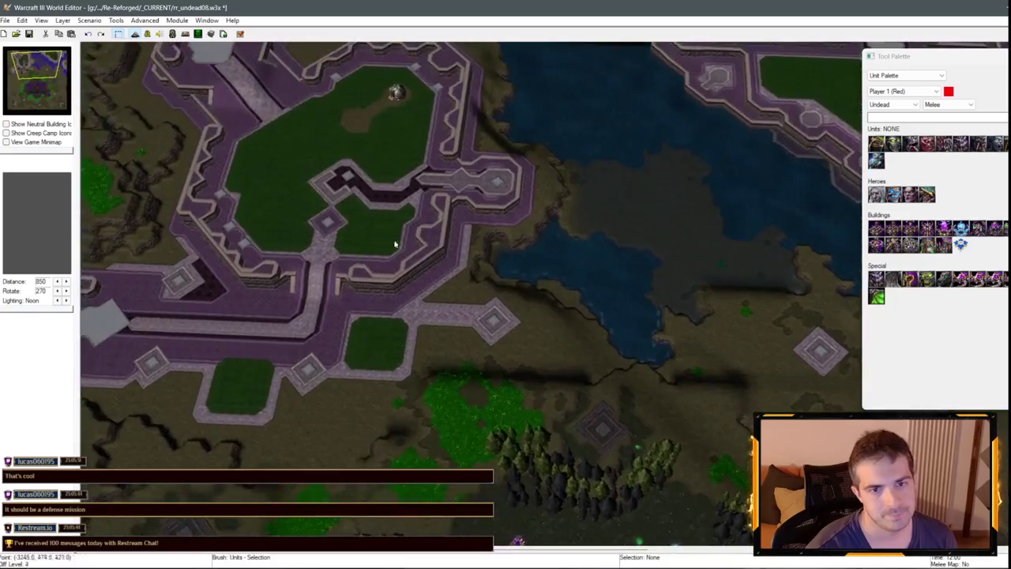
{"action": "mouse_move", "coordinate": [55, 93]}
{"action": "left_mouse_down"}
{"action": "mouse_move", "coordinate": [54, 65]}
{"action": "mouse_move", "coordinate": [49, 77]}
{"action": "left_mouse_up"}
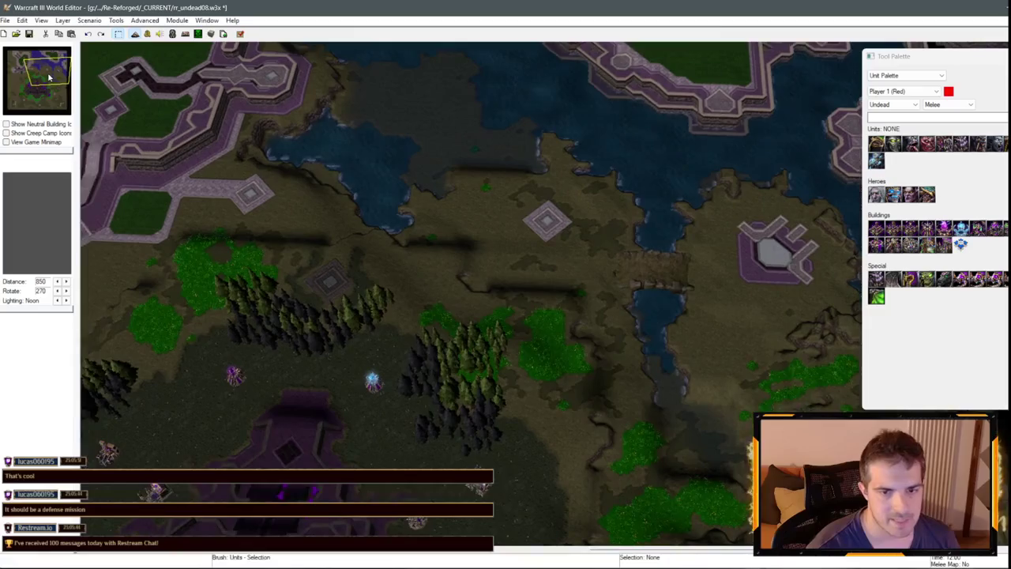
{"action": "mouse_move", "coordinate": [479, 293]}
{"action": "left_mouse_down"}
{"action": "mouse_move", "coordinate": [508, 316]}
{"action": "mouse_move", "coordinate": [345, 219]}
{"action": "mouse_move", "coordinate": [501, 282]}
{"action": "left_mouse_up"}
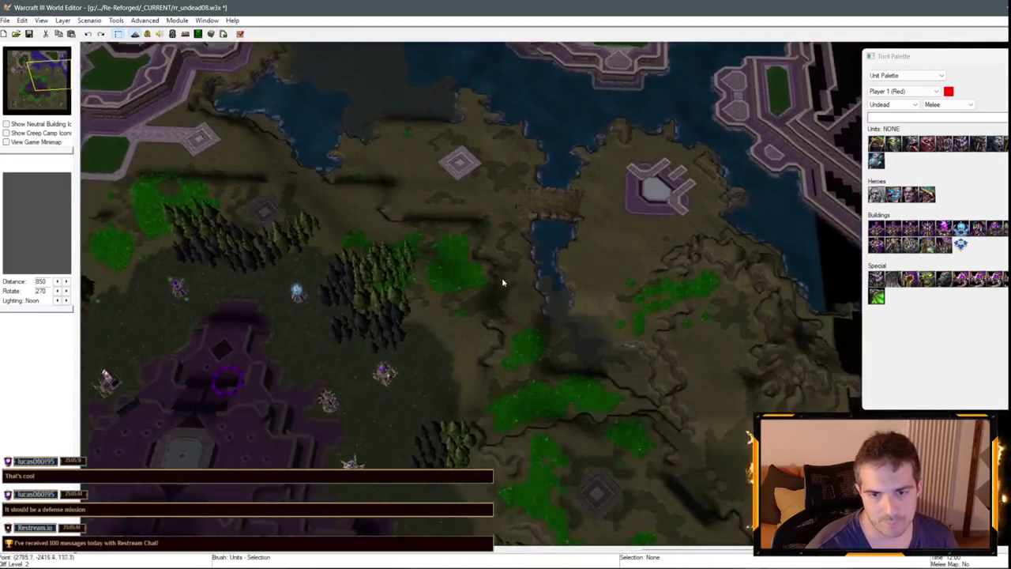
Switch the Tool Palette to the Doodad Palette.
{"action": "left_click", "coordinate": [906, 75]}
{"action": "left_click", "coordinate": [885, 89]}
{"action": "scroll", "coordinate": [564, 109], "scroll_direction": "down", "scroll_amount": 5}
Pick [YT09] Wide Natural Bridge (Diagonal 1) after trying Diagonal 2 and Horizontal.
{"action": "mouse_move", "coordinate": [564, 109]}
{"action": "left_mouse_down"}
{"action": "mouse_move", "coordinate": [587, 305]}
{"action": "mouse_move", "coordinate": [636, 319]}
{"action": "left_mouse_up"}
{"action": "scroll", "coordinate": [961, 282], "scroll_direction": "down", "scroll_amount": 10}
{"action": "scroll", "coordinate": [961, 283], "scroll_direction": "down", "scroll_amount": 10}
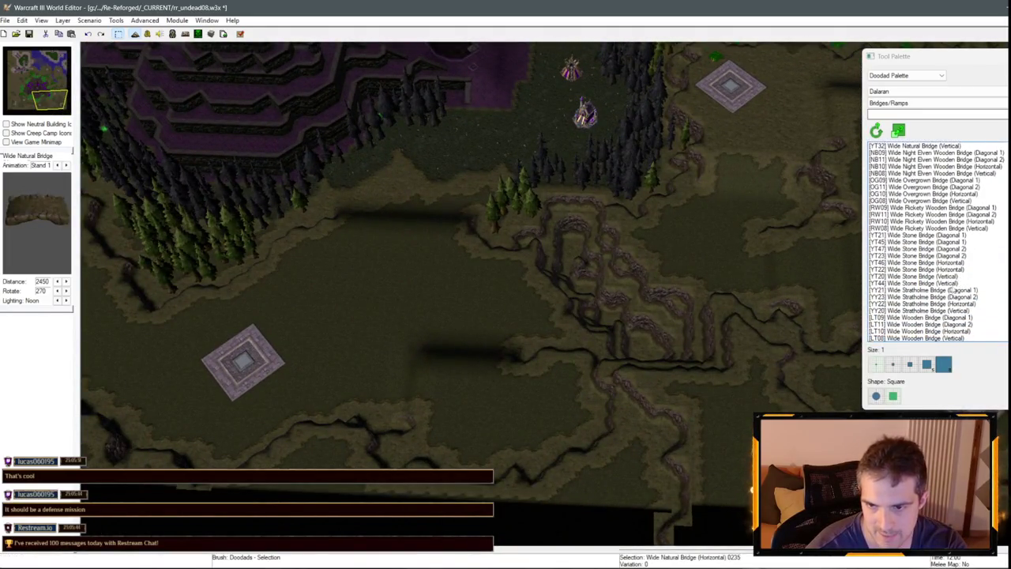
{"action": "scroll", "coordinate": [943, 218], "scroll_direction": "up", "scroll_amount": 4}
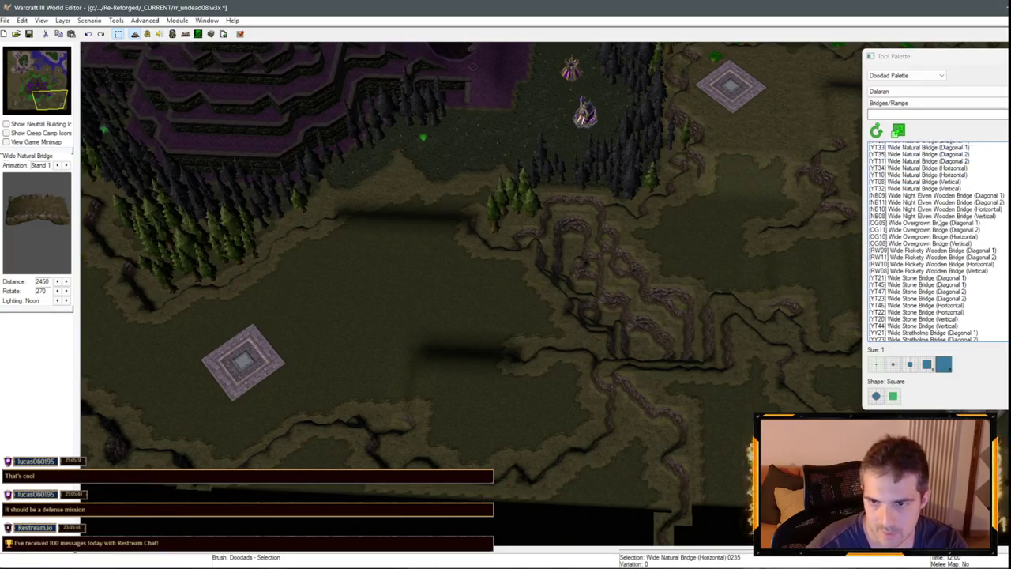
{"action": "left_click", "coordinate": [944, 201]}
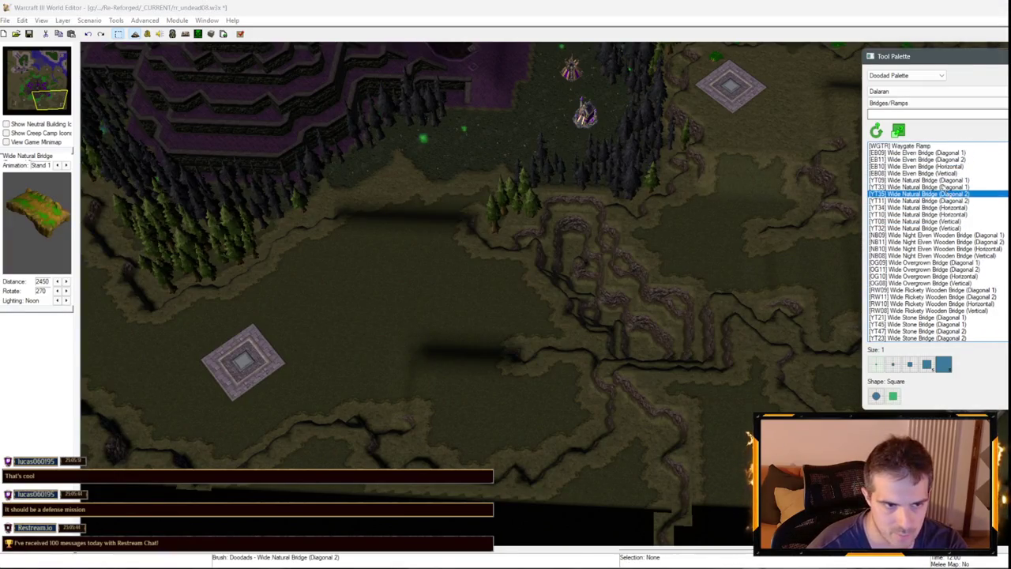
{"action": "left_click", "coordinate": [945, 214]}
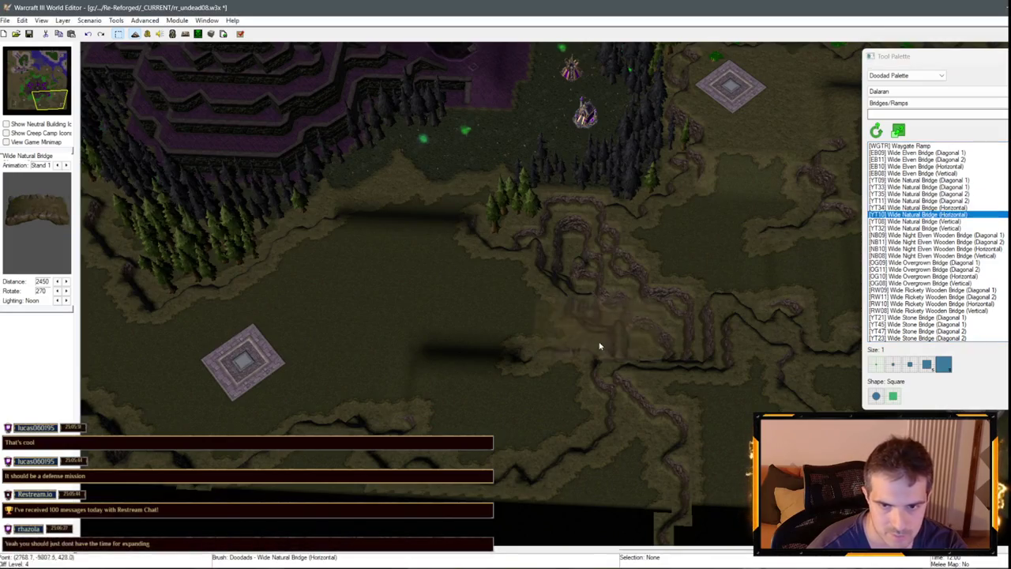
{"action": "left_click", "coordinate": [921, 180]}
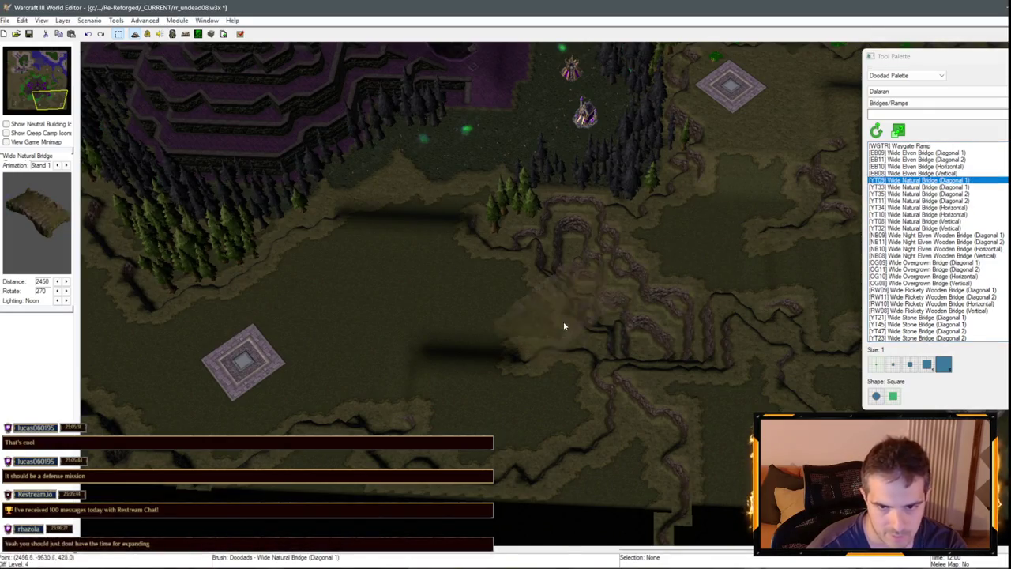
{"action": "scroll", "coordinate": [564, 322], "scroll_direction": "up", "scroll_amount": 5}
Place the bridge over the ravine below the base and nudge it into line.
{"action": "left_click", "coordinate": [689, 309]}
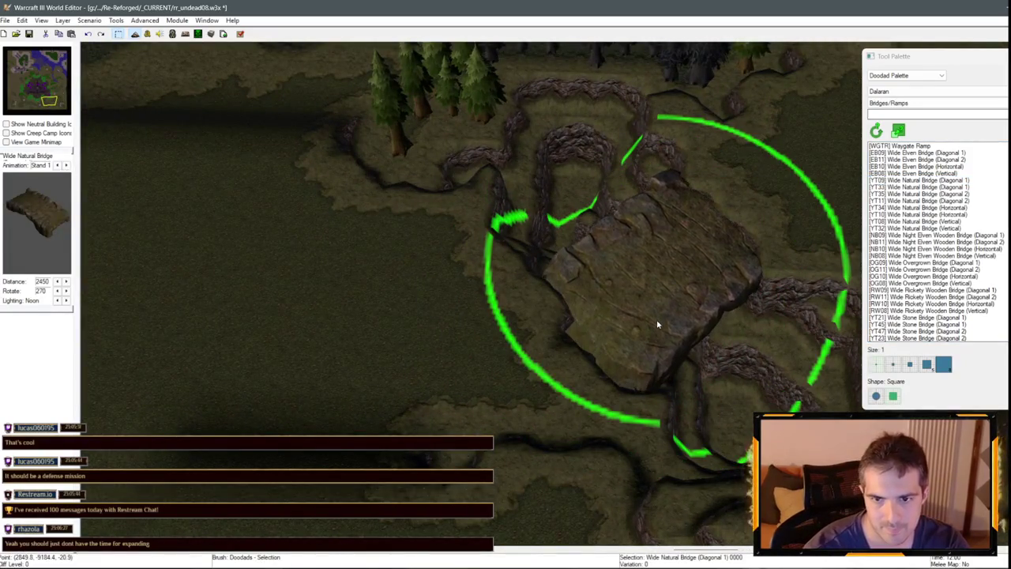
{"action": "left_click_drag", "start_coordinate": [643, 343], "coordinate": [153, 209]}
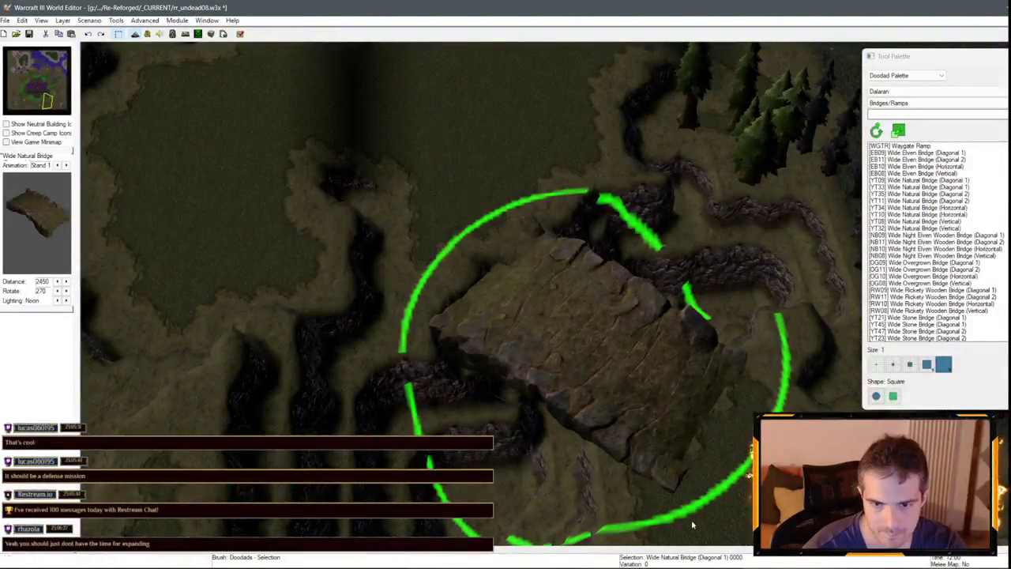
{"action": "scroll", "coordinate": [576, 364], "scroll_direction": "down", "scroll_amount": 2}
{"action": "scroll", "coordinate": [490, 235], "scroll_direction": "down", "scroll_amount": 2}
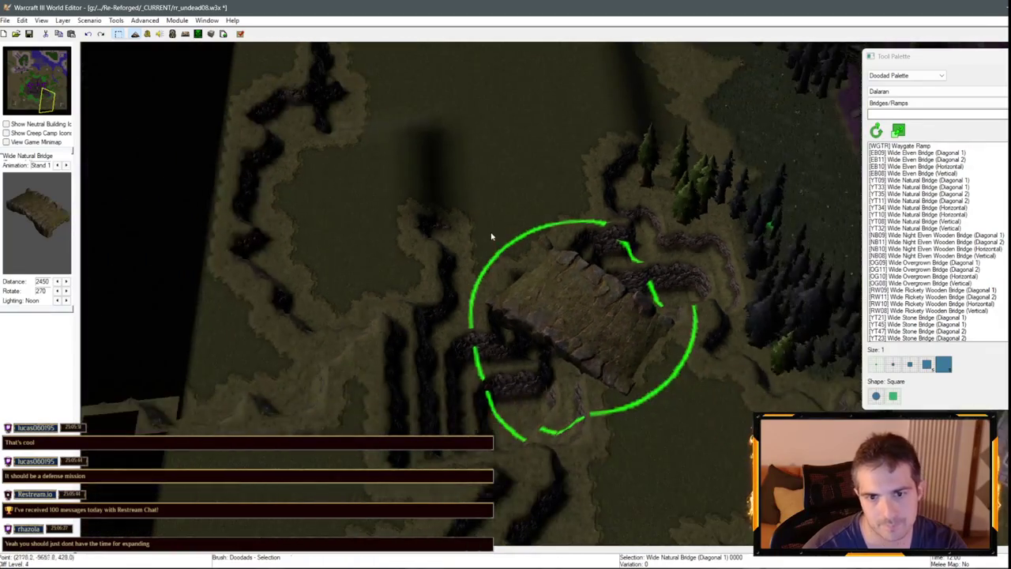
{"action": "mouse_move", "coordinate": [563, 317]}
{"action": "left_mouse_down"}
{"action": "mouse_move", "coordinate": [584, 321]}
{"action": "mouse_move", "coordinate": [581, 333]}
{"action": "left_mouse_up"}
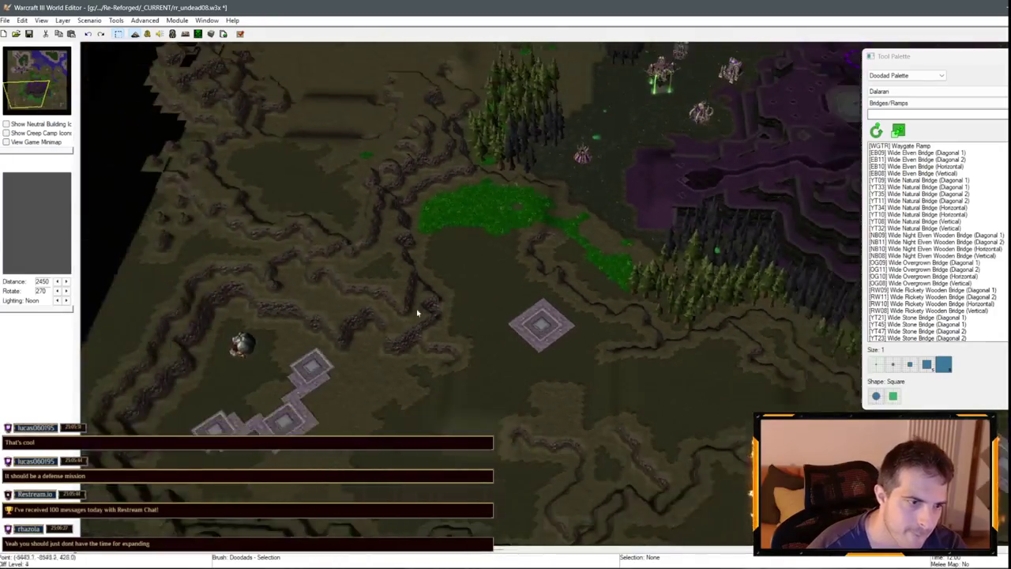
Survey the southern ravines and undead base, then jump to the fortress by the water.
{"action": "left_click_drag", "start_coordinate": [315, 340], "coordinate": [533, 293]}
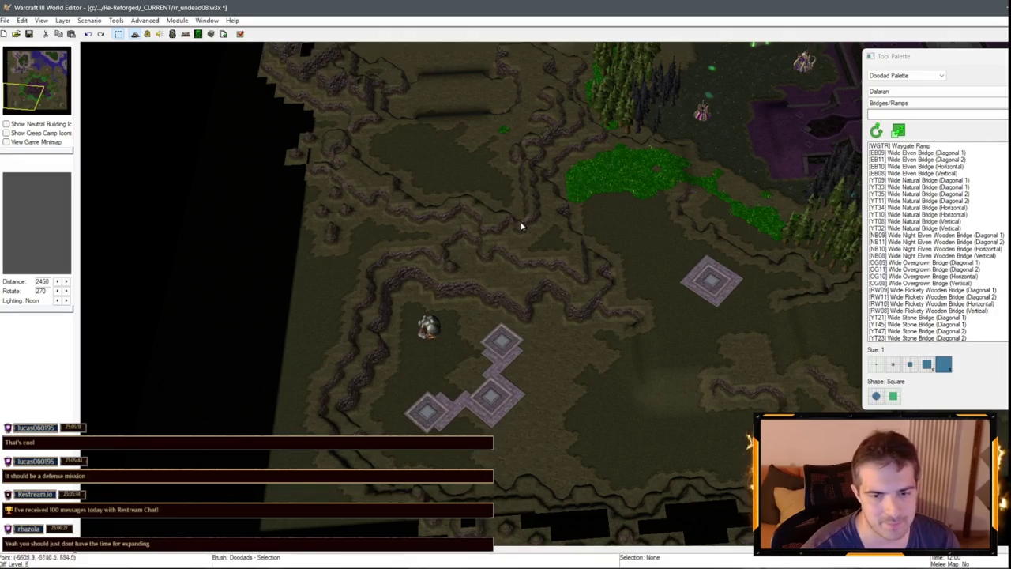
{"action": "key", "text": "Up"}
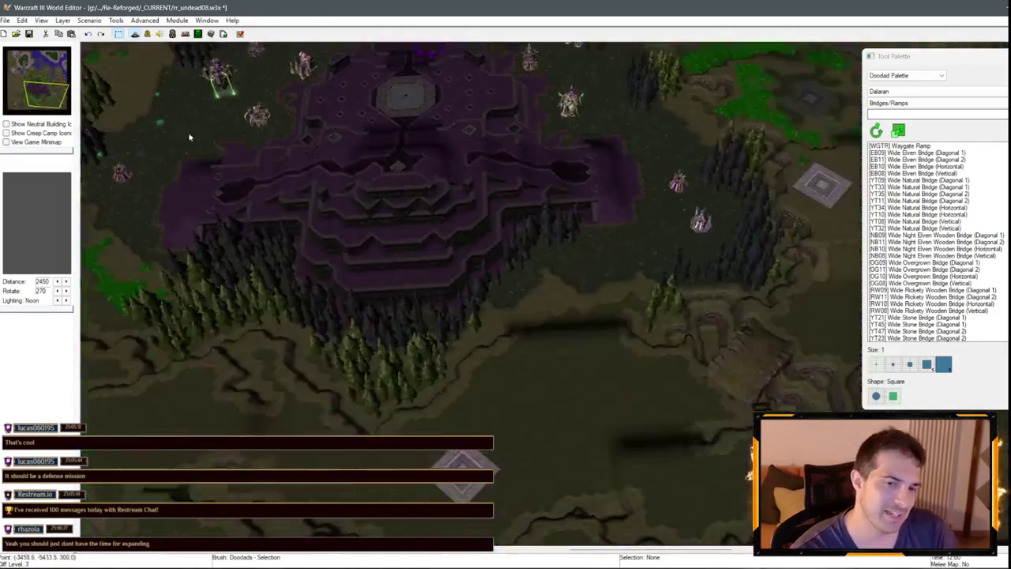
{"action": "key", "text": "Up"}
{"action": "key", "text": "Right"}
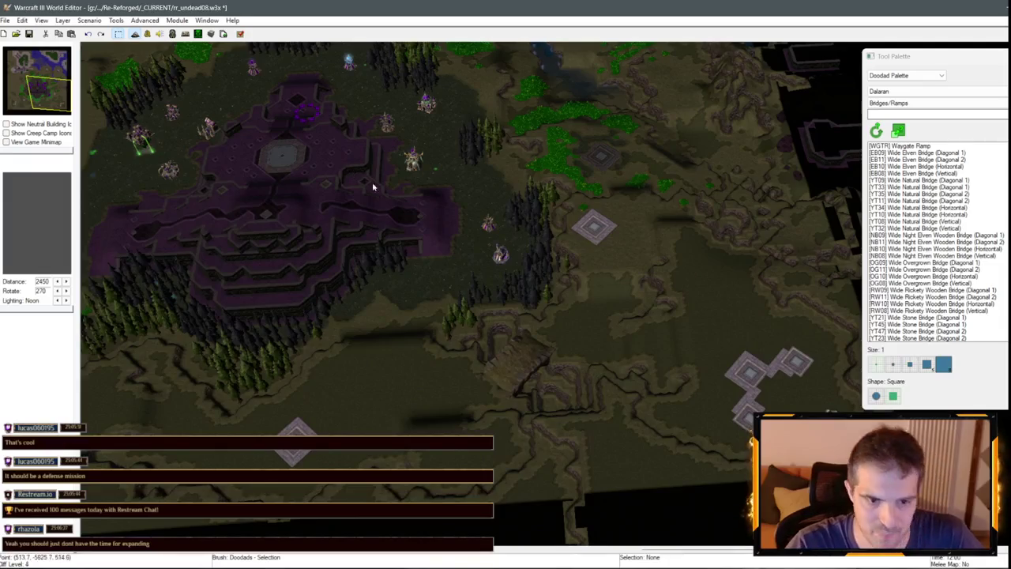
{"action": "key", "text": "Up"}
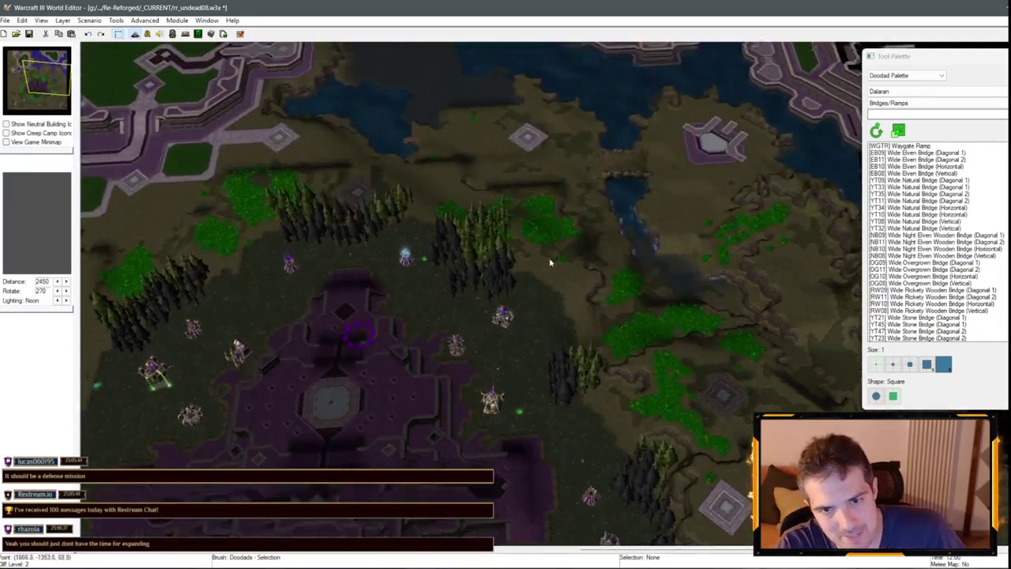
{"action": "key", "text": "Down"}
{"action": "key", "text": "Left"}
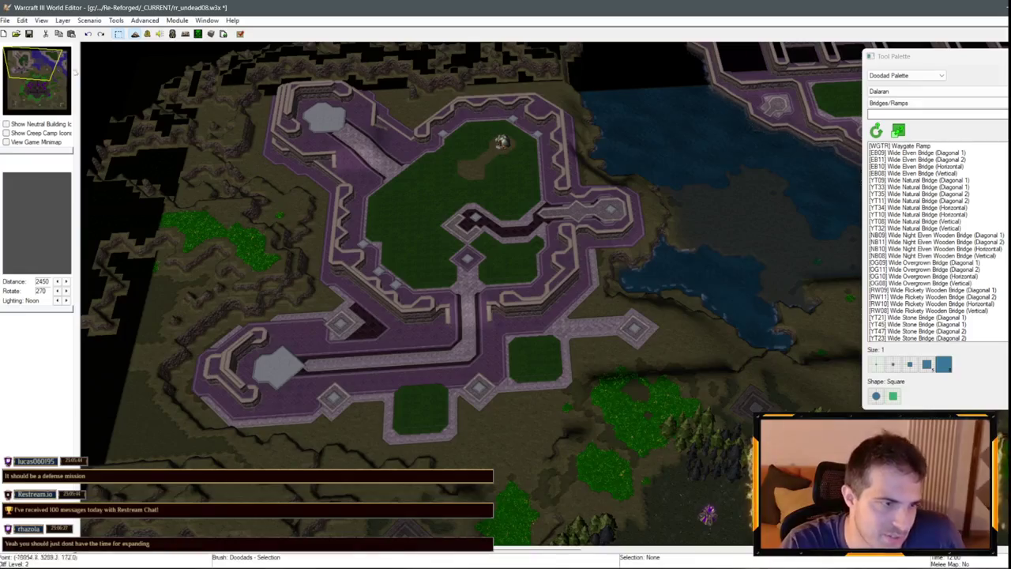
{"action": "left_click", "coordinate": [55, 67]}
Look over the walled fortress, northern bridges and south-western cliffs, then save the map.
{"action": "key", "text": "Left"}
{"action": "key", "text": "Up"}
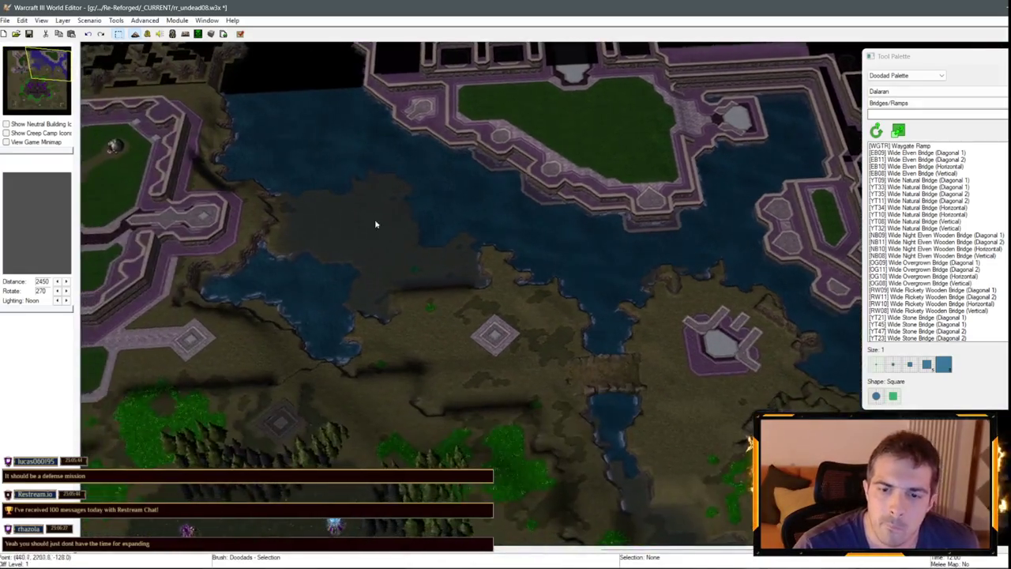
{"action": "key", "text": "Left"}
{"action": "key", "text": "Down"}
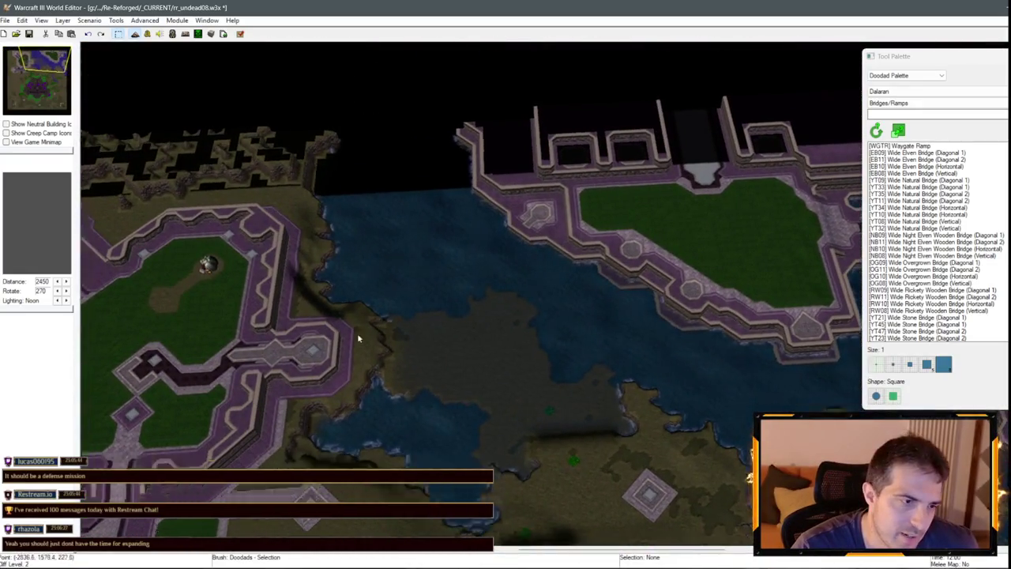
{"action": "key", "text": "Right"}
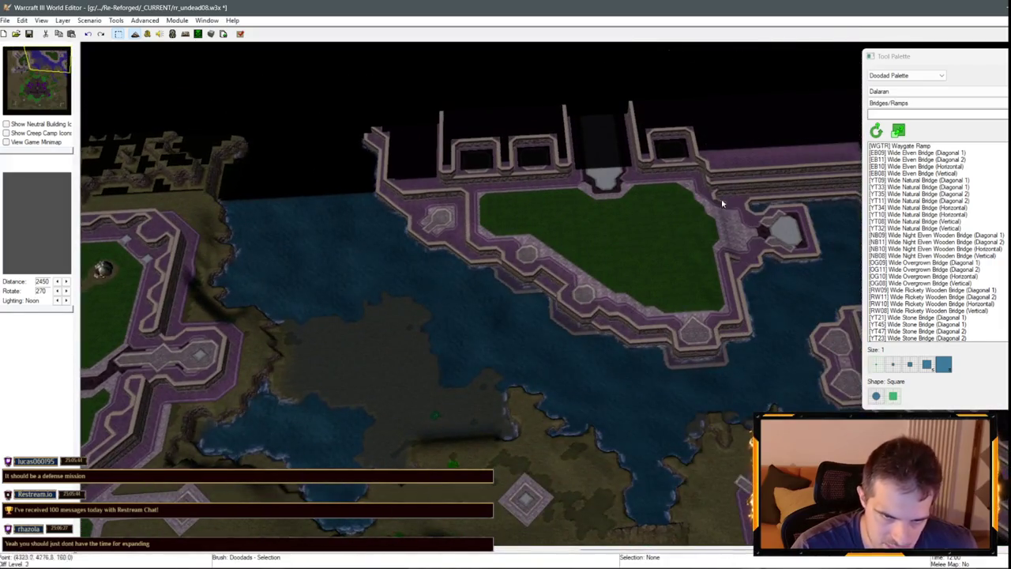
{"action": "key", "text": "Left"}
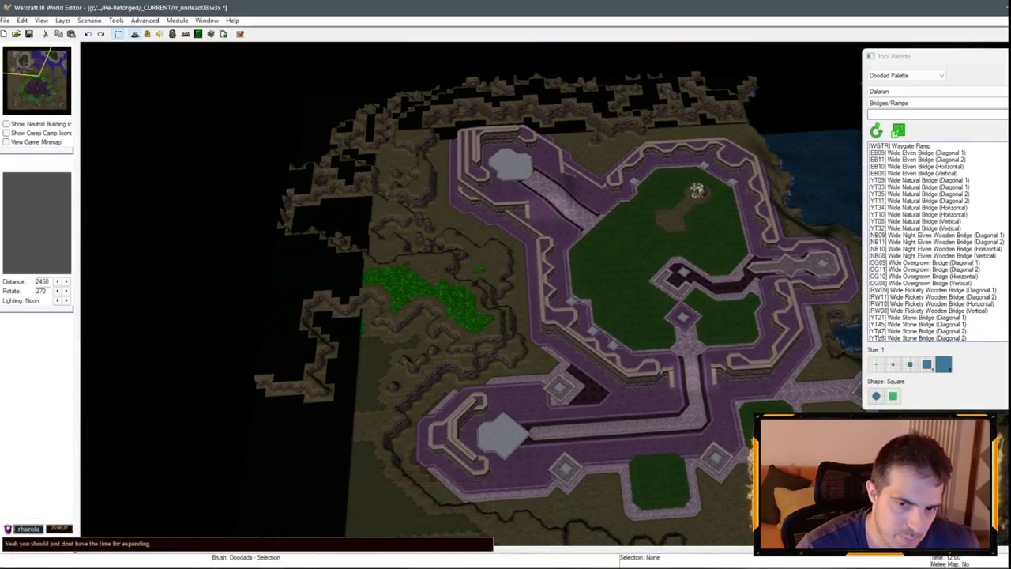
{"action": "key", "text": "Down"}
{"action": "key", "text": "Right"}
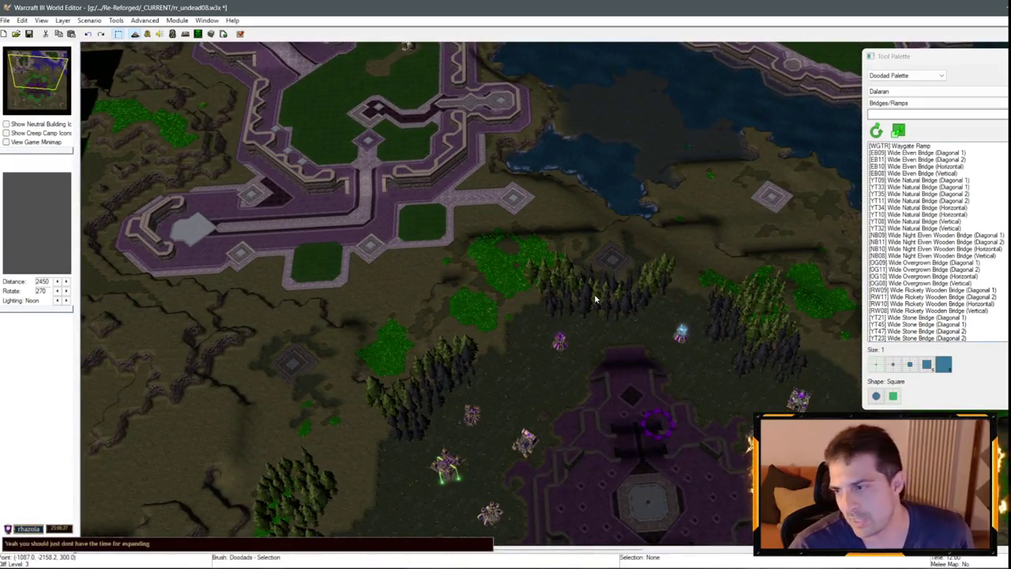
{"action": "key", "text": "Down"}
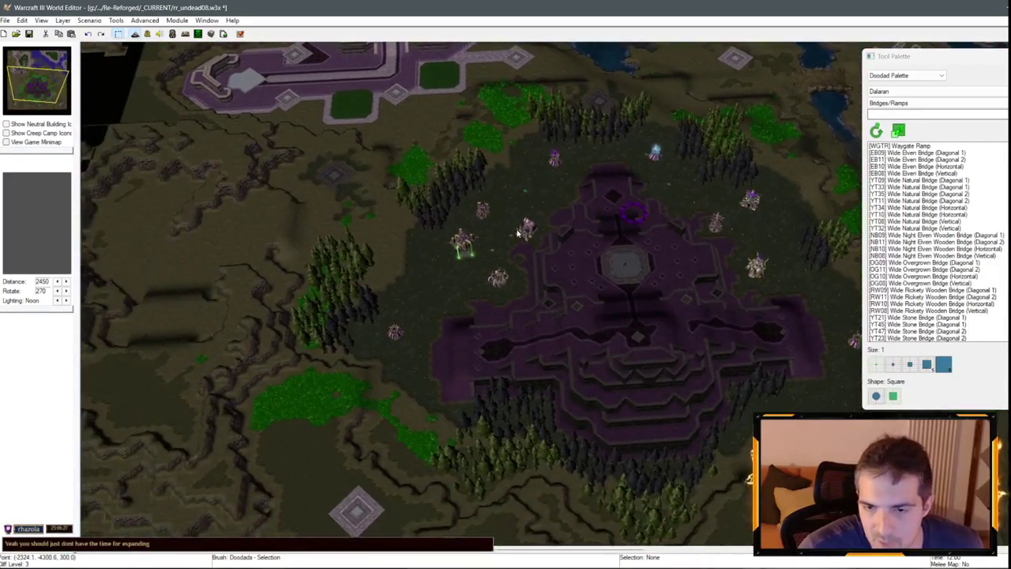
{"action": "key", "text": "Down"}
{"action": "key", "text": "Left"}
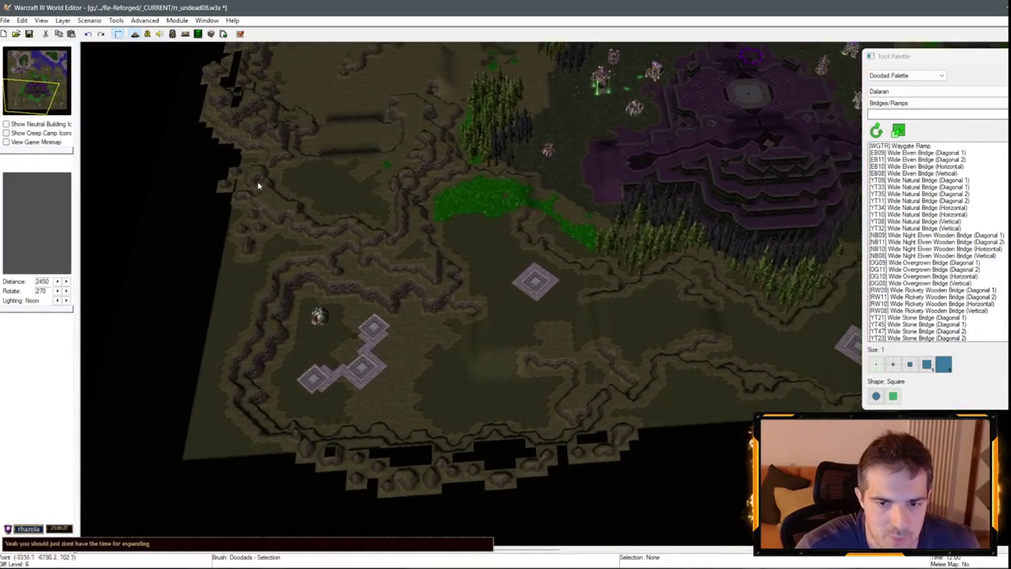
{"action": "left_click", "coordinate": [29, 33]}
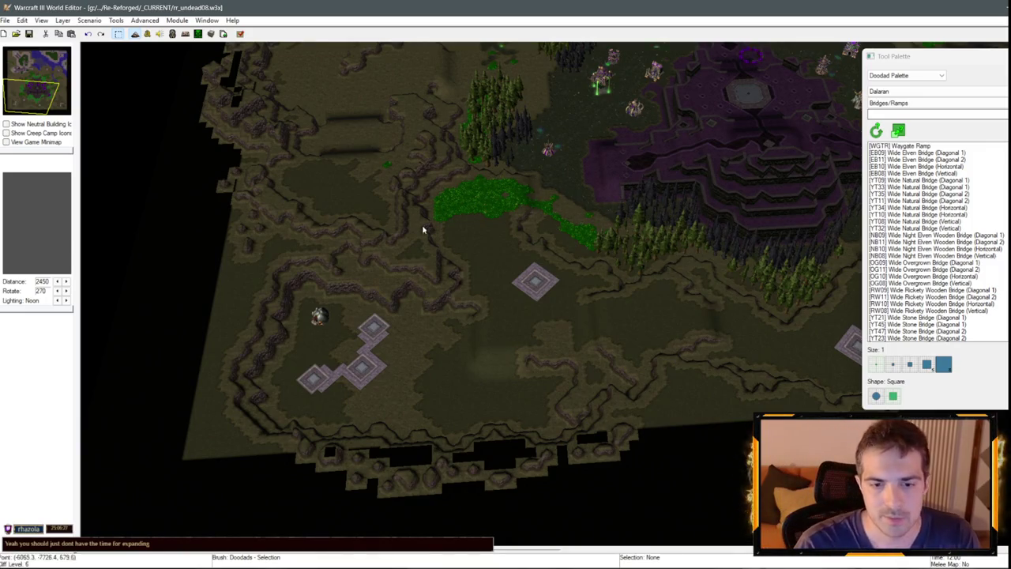
Bring the undead base back into view and open the doodad category list.
{"action": "key", "text": "Up"}
{"action": "key", "text": "Up"}
{"action": "key", "text": "Up"}
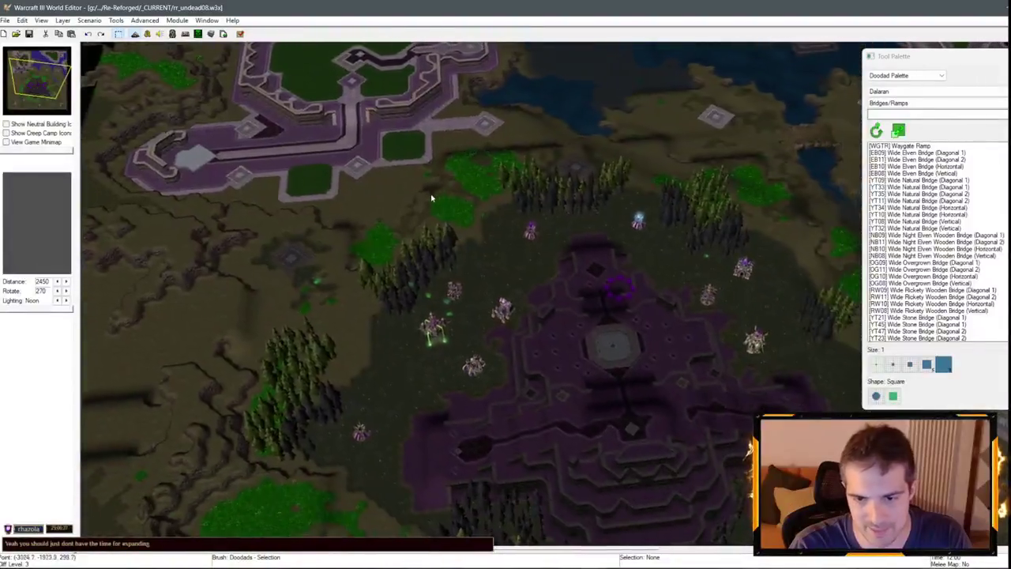
{"action": "key", "text": "Up"}
{"action": "key", "text": "Right"}
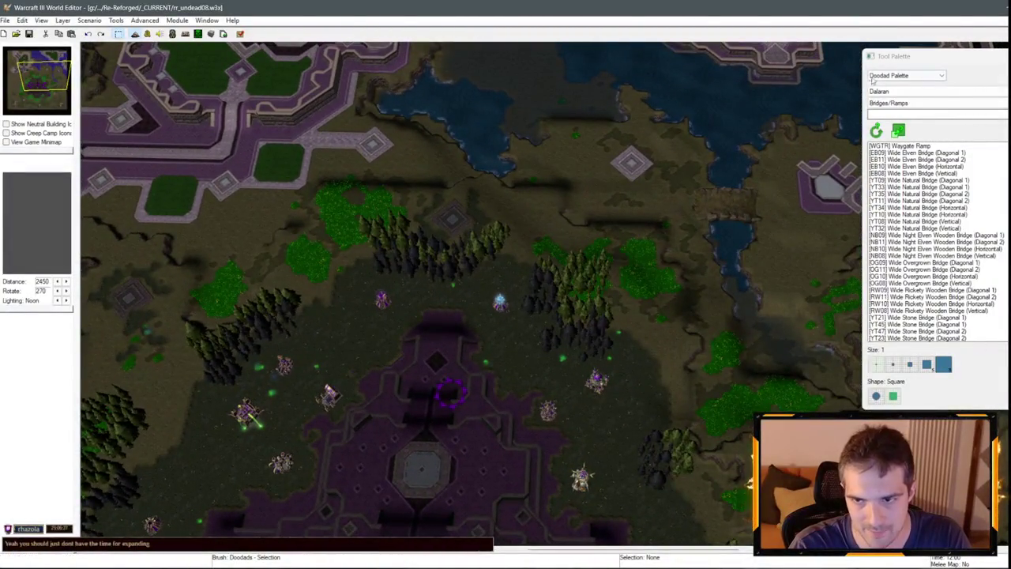
{"action": "left_click", "coordinate": [907, 102]}
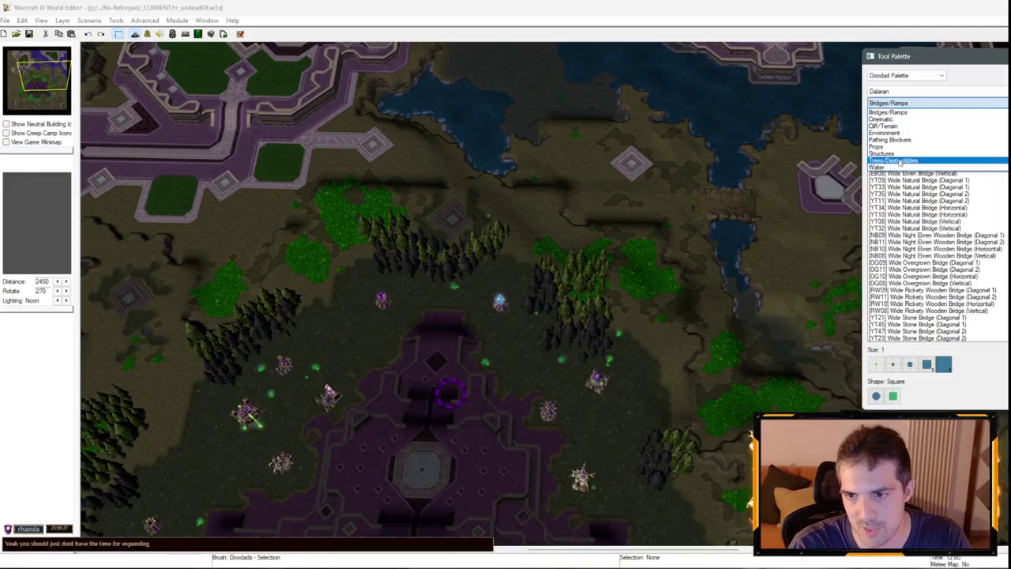
Select the Dalaran Ruins Tree Wall brush from the Trees/Destructibles, Dalaran Ruins tileset.
{"action": "left_click", "coordinate": [901, 161]}
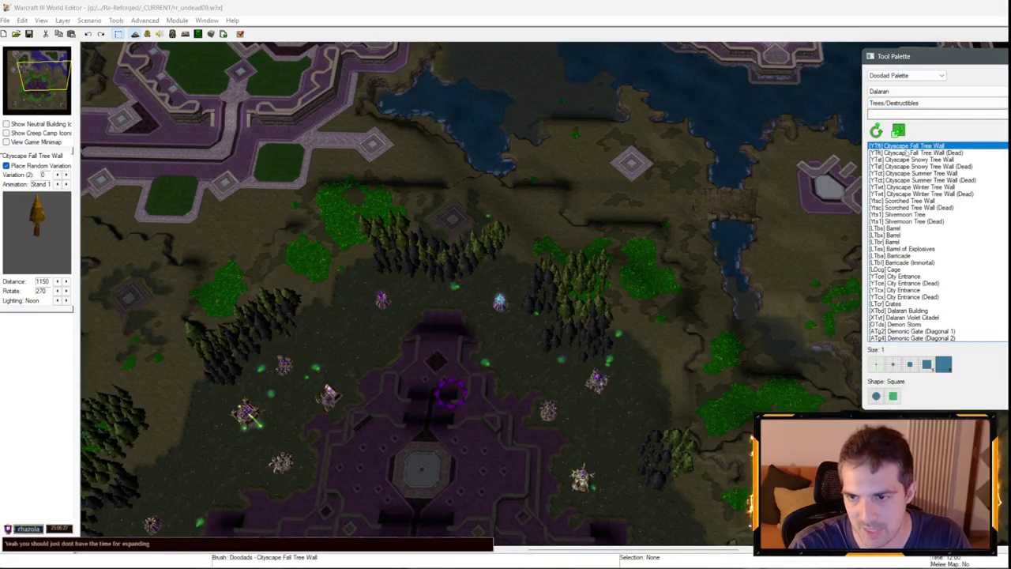
{"action": "left_click", "coordinate": [909, 91]}
{"action": "left_click", "coordinate": [886, 136]}
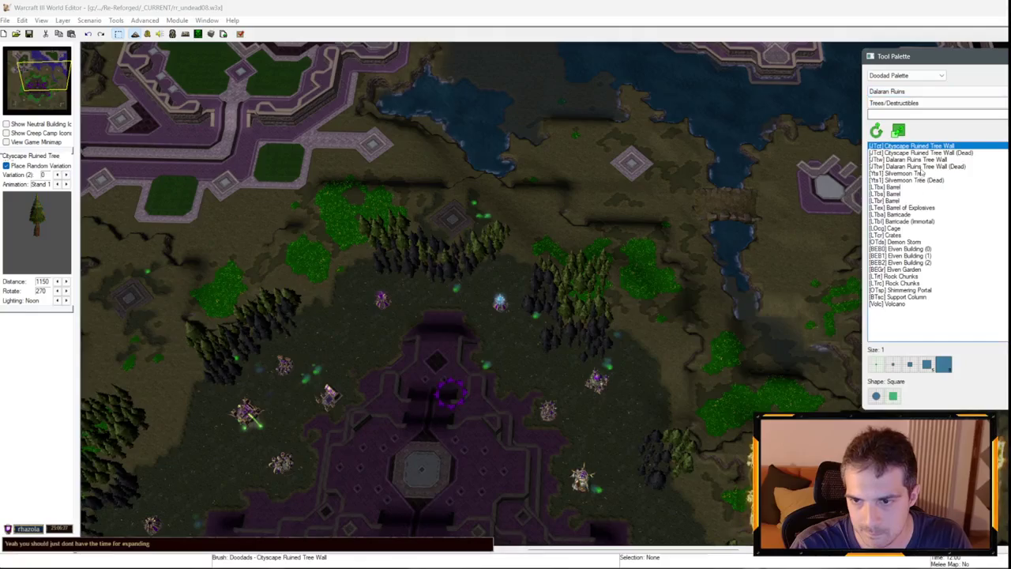
{"action": "left_click", "coordinate": [909, 160]}
{"action": "key", "text": "Escape"}
{"action": "left_click", "coordinate": [636, 267]}
{"action": "left_click", "coordinate": [911, 161]}
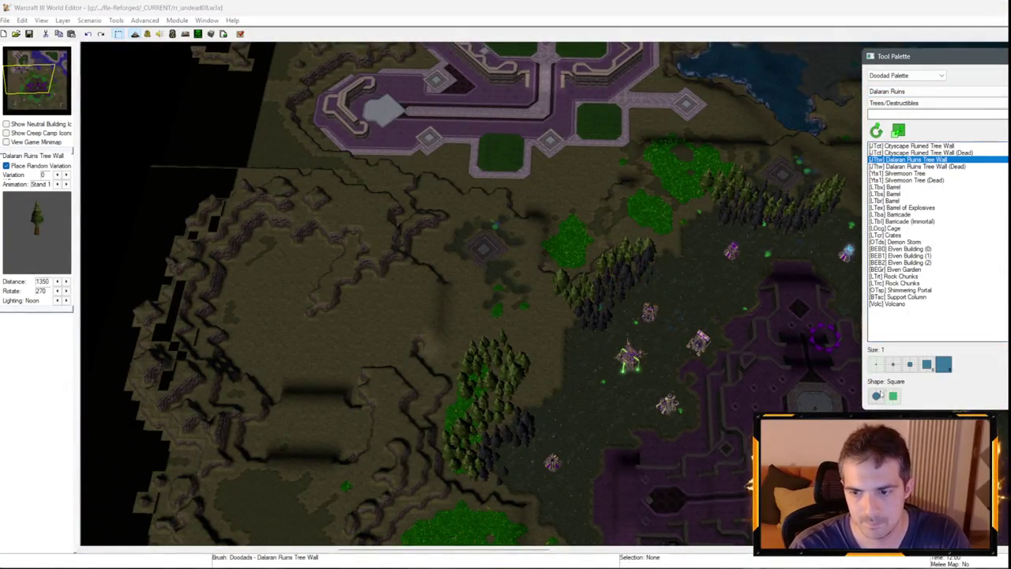
Paint tree walls along the fortress's north-west wall.
{"action": "key", "text": "Up"}
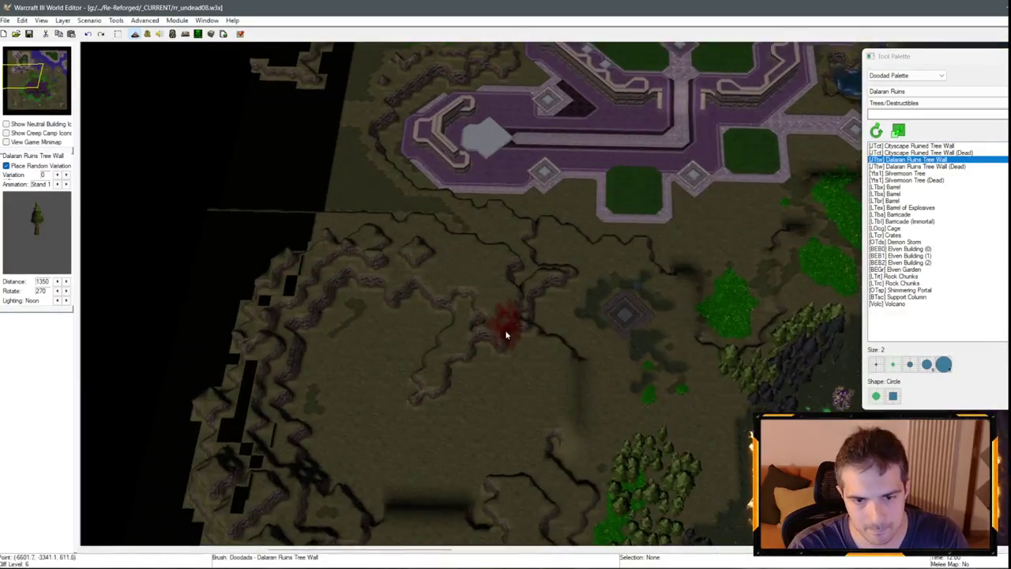
{"action": "scroll", "coordinate": [377, 407], "scroll_direction": "up", "scroll_amount": 4}
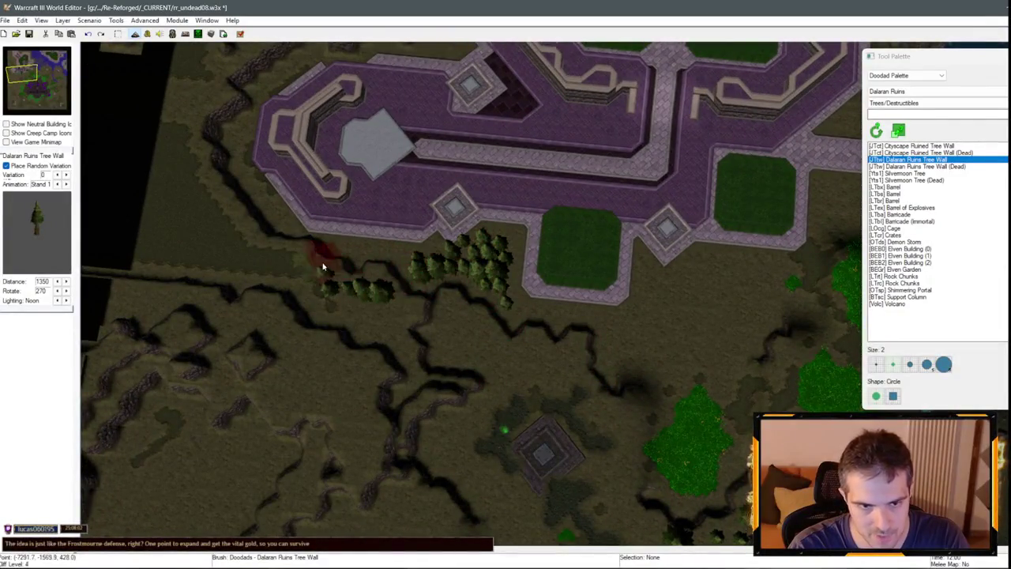
{"action": "key", "text": "Up"}
{"action": "left_click_drag", "start_coordinate": [275, 348], "coordinate": [321, 276]}
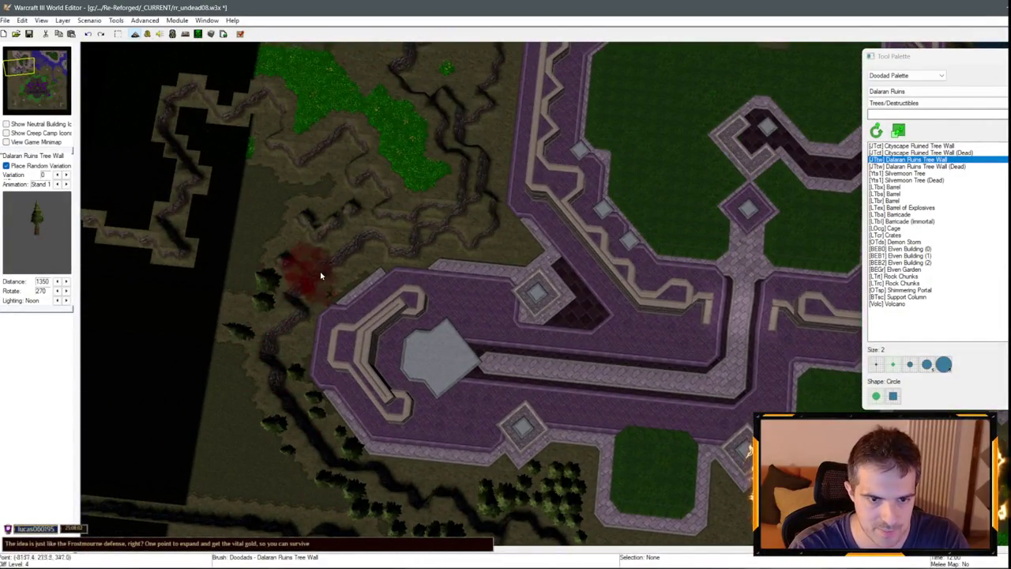
{"action": "left_click_drag", "start_coordinate": [321, 240], "coordinate": [453, 225]}
{"action": "key", "text": "Up"}
{"action": "mouse_move", "coordinate": [429, 366]}
{"action": "left_mouse_down"}
{"action": "mouse_move", "coordinate": [451, 232]}
{"action": "mouse_move", "coordinate": [463, 222]}
{"action": "left_mouse_up"}
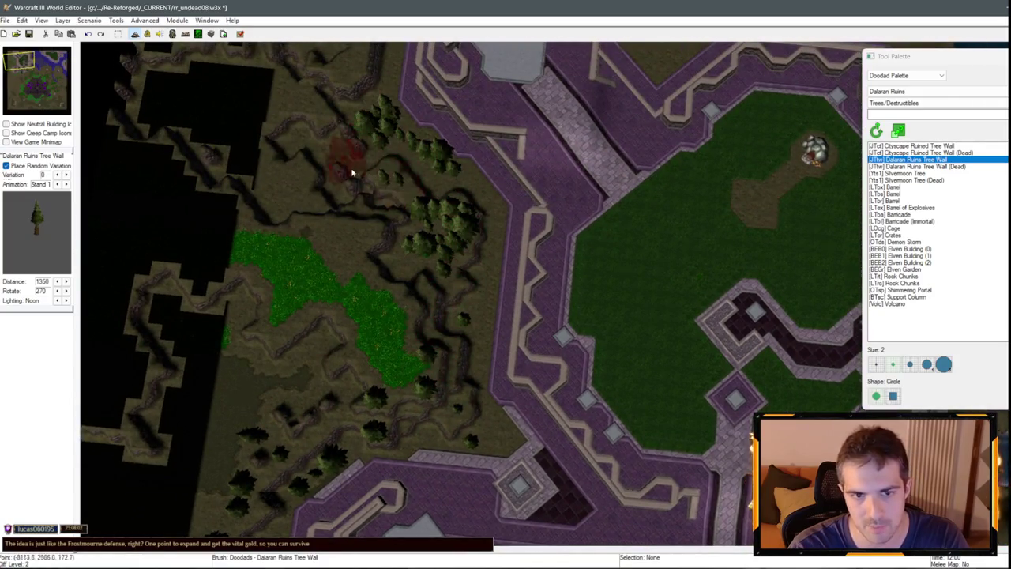
Paint a tree wall across the northern ground toward the north-east shore.
{"action": "key", "text": "Up"}
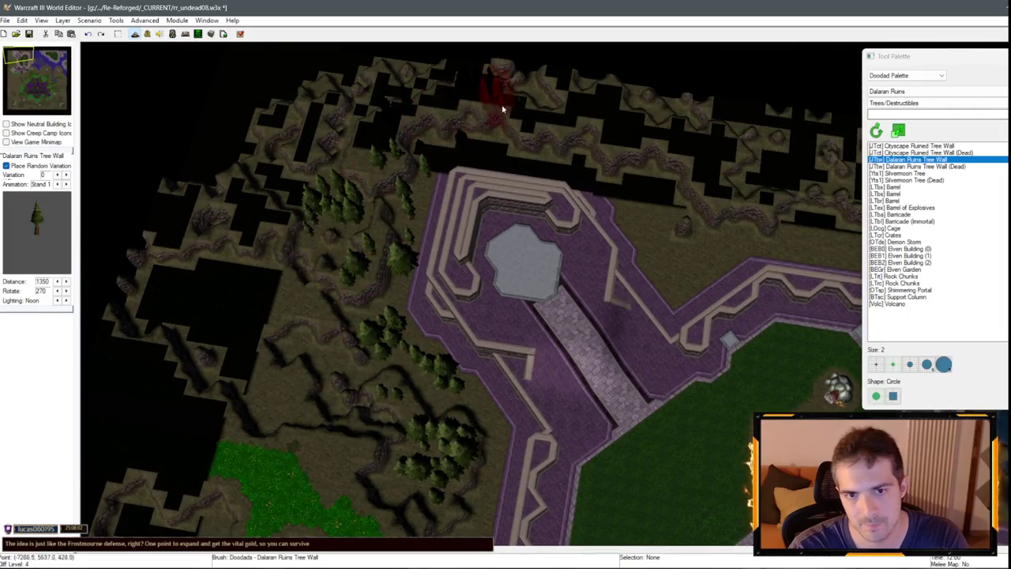
{"action": "key", "text": "Up"}
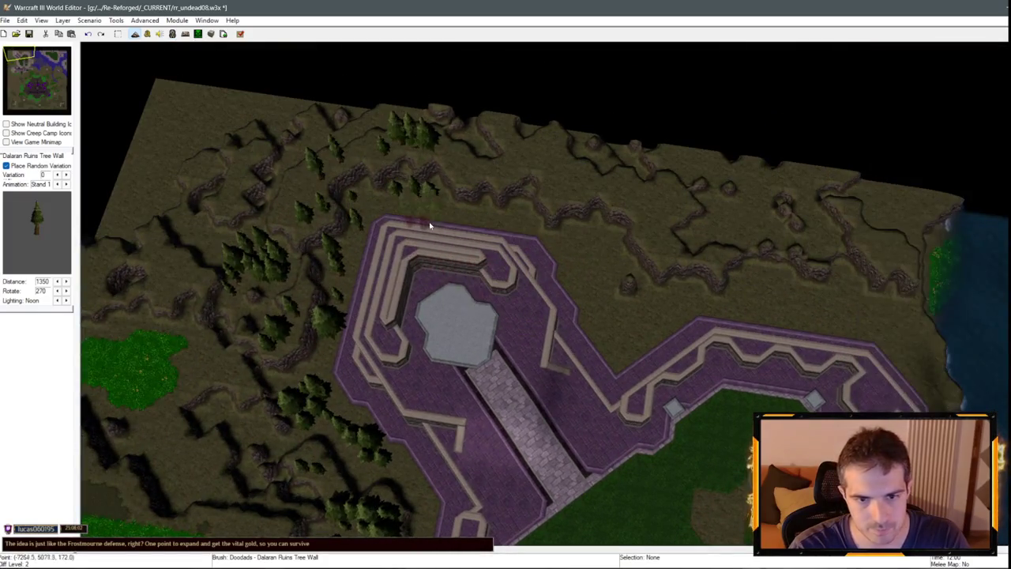
{"action": "key", "text": "d"}
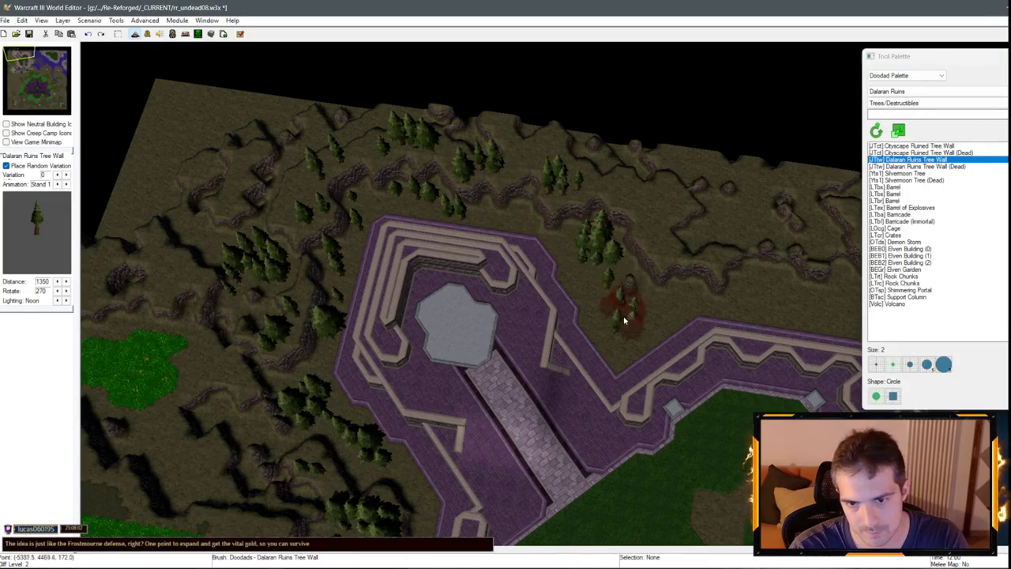
{"action": "key", "text": "Right"}
{"action": "mouse_move", "coordinate": [519, 219]}
{"action": "left_mouse_down"}
{"action": "mouse_move", "coordinate": [515, 158]}
{"action": "mouse_move", "coordinate": [661, 184]}
{"action": "left_mouse_up"}
{"action": "left_click_drag", "start_coordinate": [640, 247], "coordinate": [681, 257]}
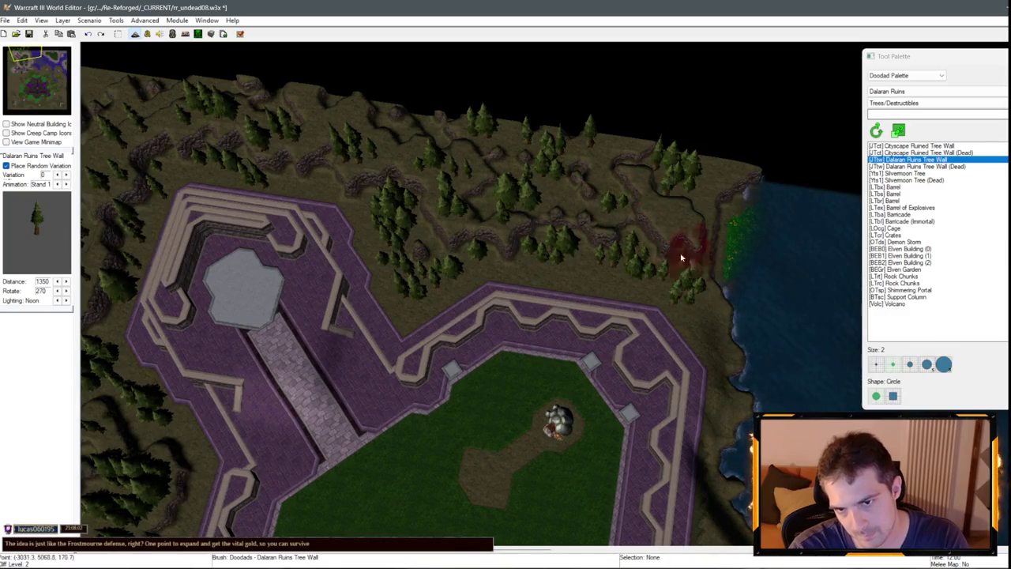
Line the pond's west shore with Dalaran Ruins tree walls.
{"action": "key", "text": "Down"}
{"action": "key", "text": "Right"}
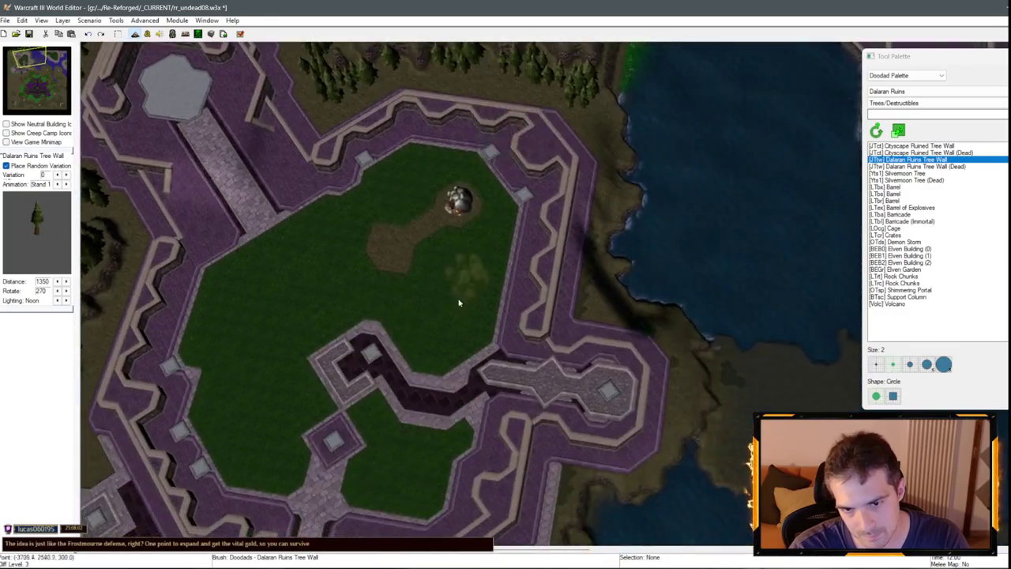
{"action": "key", "text": "Up"}
{"action": "key", "text": "Left"}
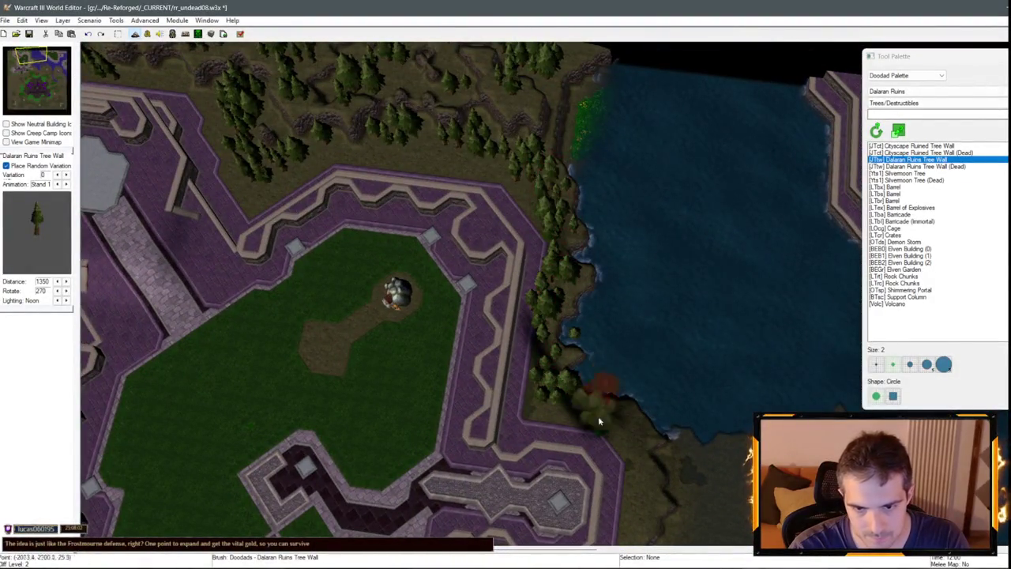
{"action": "key", "text": "Down"}
{"action": "key", "text": "Left"}
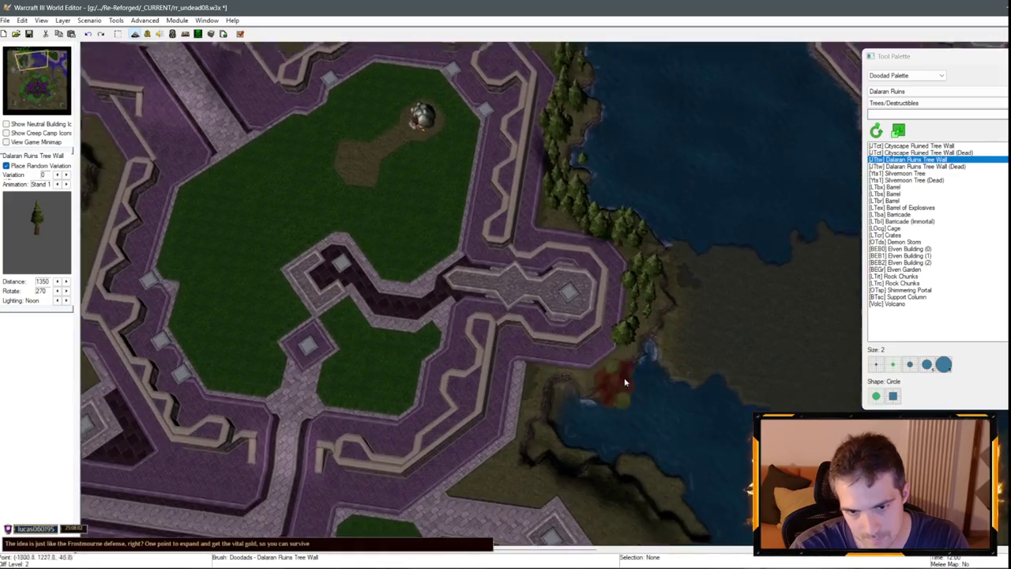
{"action": "key", "text": "Down"}
Add trees beside the southern courtyard, undoing and repainting a misplaced cluster.
{"action": "key", "text": "Down"}
{"action": "mouse_move", "coordinate": [557, 297]}
{"action": "left_mouse_down"}
{"action": "mouse_move", "coordinate": [610, 356]}
{"action": "mouse_move", "coordinate": [695, 419]}
{"action": "left_mouse_up"}
{"action": "key", "text": "Down"}
{"action": "key", "text": "Left"}
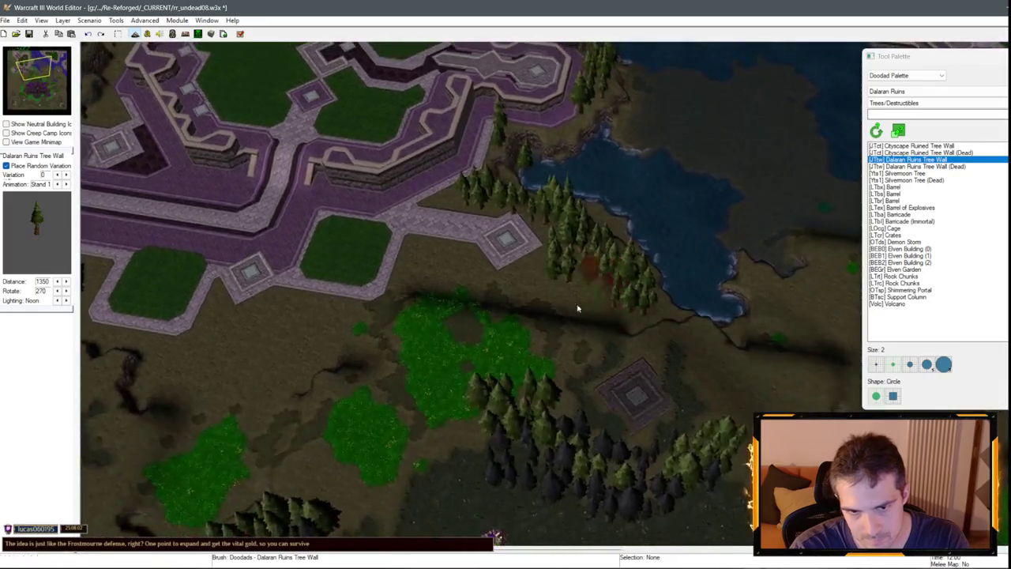
{"action": "scroll", "coordinate": [681, 402], "scroll_direction": "up", "scroll_amount": 2}
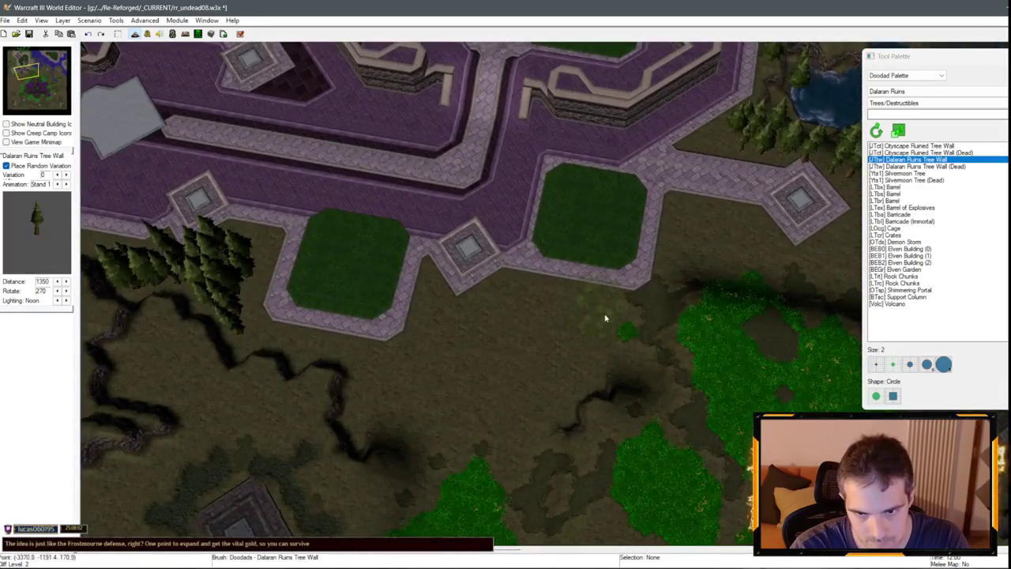
{"action": "left_click_drag", "start_coordinate": [605, 318], "coordinate": [715, 260]}
{"action": "scroll", "coordinate": [722, 380], "scroll_direction": "down", "scroll_amount": 2}
{"action": "scroll", "coordinate": [685, 306], "scroll_direction": "up", "scroll_amount": 2}
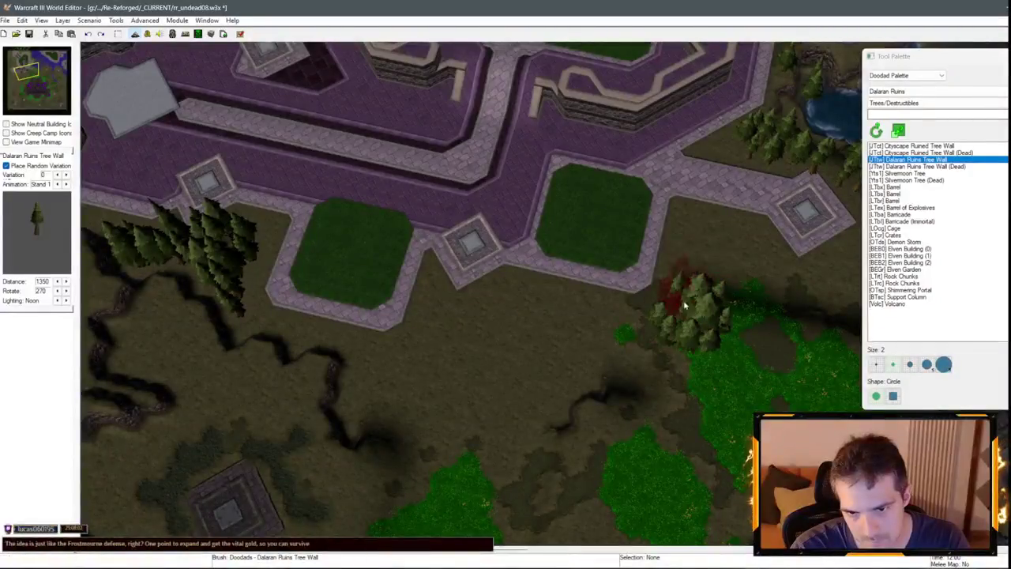
{"action": "key", "text": "ctrl+z"}
{"action": "scroll", "coordinate": [639, 354], "scroll_direction": "down", "scroll_amount": 2}
{"action": "scroll", "coordinate": [582, 242], "scroll_direction": "up", "scroll_amount": 2}
{"action": "left_click_drag", "start_coordinate": [692, 314], "coordinate": [685, 243]}
Paint trees west of the courtyards and up the ridge toward the fortress wall.
{"action": "scroll", "coordinate": [736, 369], "scroll_direction": "down", "scroll_amount": 2}
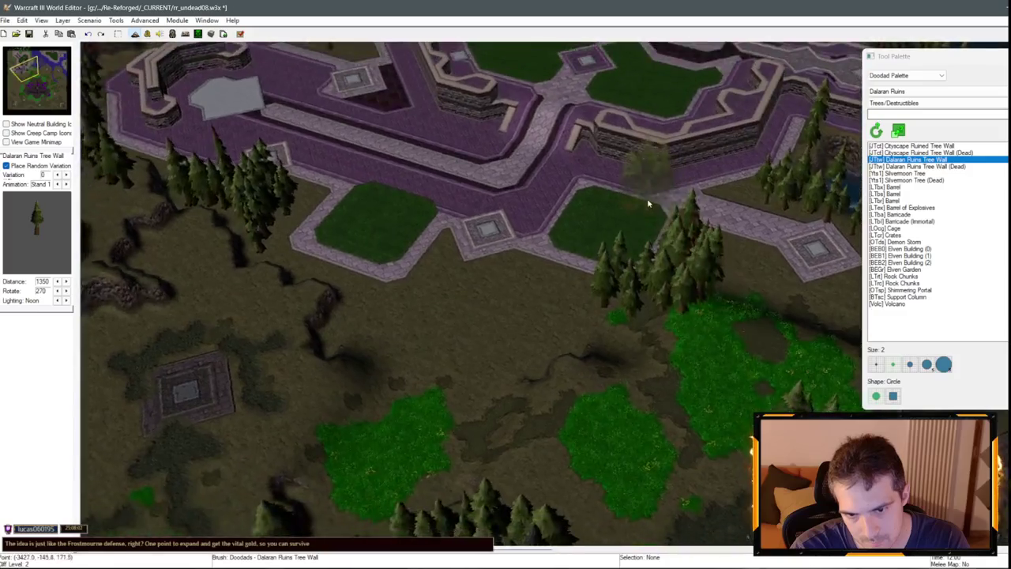
{"action": "scroll", "coordinate": [650, 203], "scroll_direction": "up", "scroll_amount": 2}
{"action": "scroll", "coordinate": [479, 282], "scroll_direction": "down", "scroll_amount": 2}
{"action": "scroll", "coordinate": [480, 305], "scroll_direction": "up", "scroll_amount": 2}
{"action": "mouse_move", "coordinate": [480, 305]}
{"action": "left_mouse_down"}
{"action": "mouse_move", "coordinate": [384, 266]}
{"action": "mouse_move", "coordinate": [364, 346]}
{"action": "left_mouse_up"}
{"action": "key", "text": "ctrl+z"}
{"action": "left_click_drag", "start_coordinate": [361, 395], "coordinate": [411, 344]}
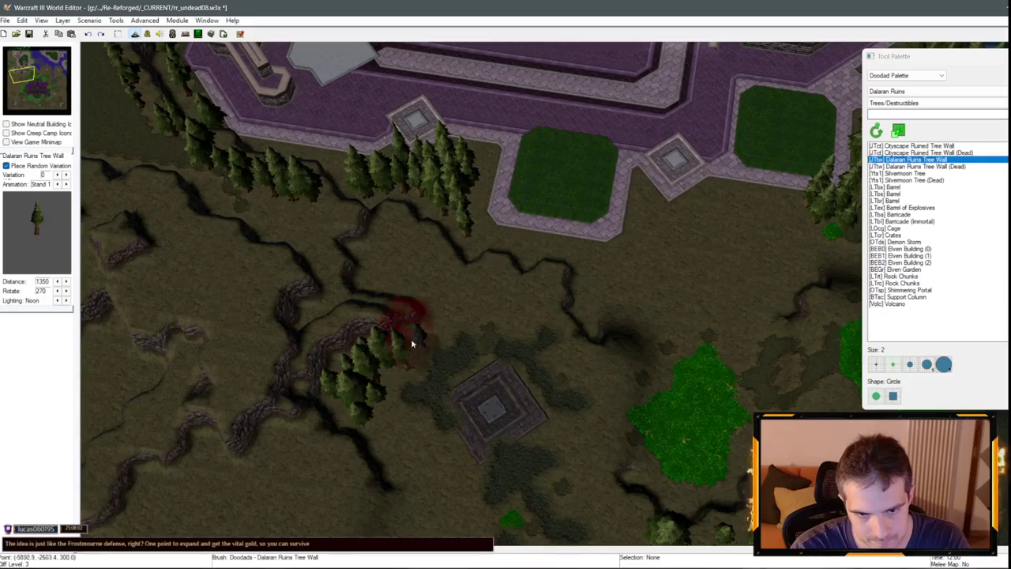
{"action": "left_click_drag", "start_coordinate": [362, 242], "coordinate": [311, 242]}
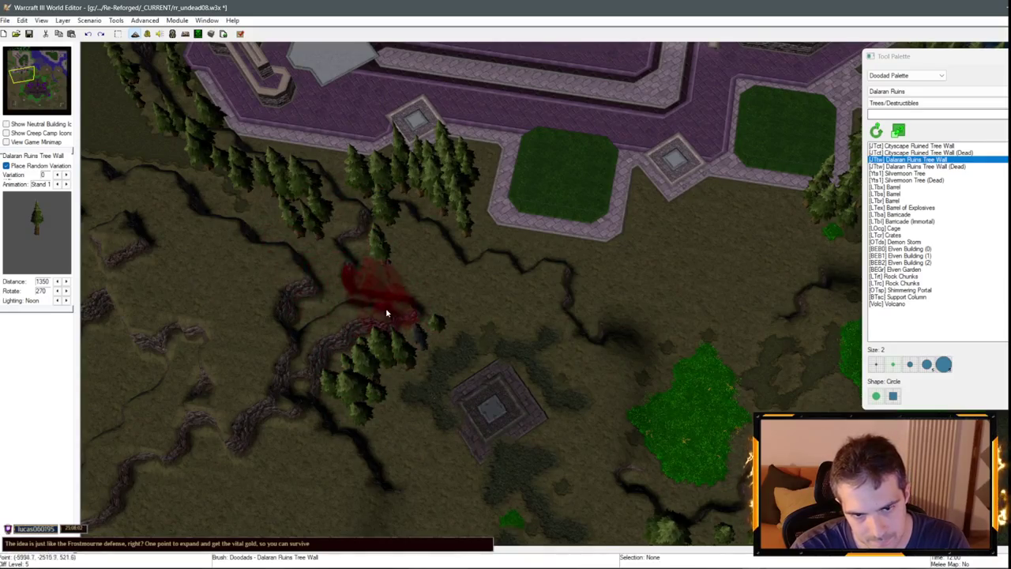
{"action": "mouse_move", "coordinate": [371, 233]}
{"action": "left_mouse_down"}
{"action": "mouse_move", "coordinate": [427, 205]}
{"action": "mouse_move", "coordinate": [492, 253]}
{"action": "mouse_move", "coordinate": [583, 285]}
{"action": "mouse_move", "coordinate": [569, 277]}
{"action": "left_mouse_up"}
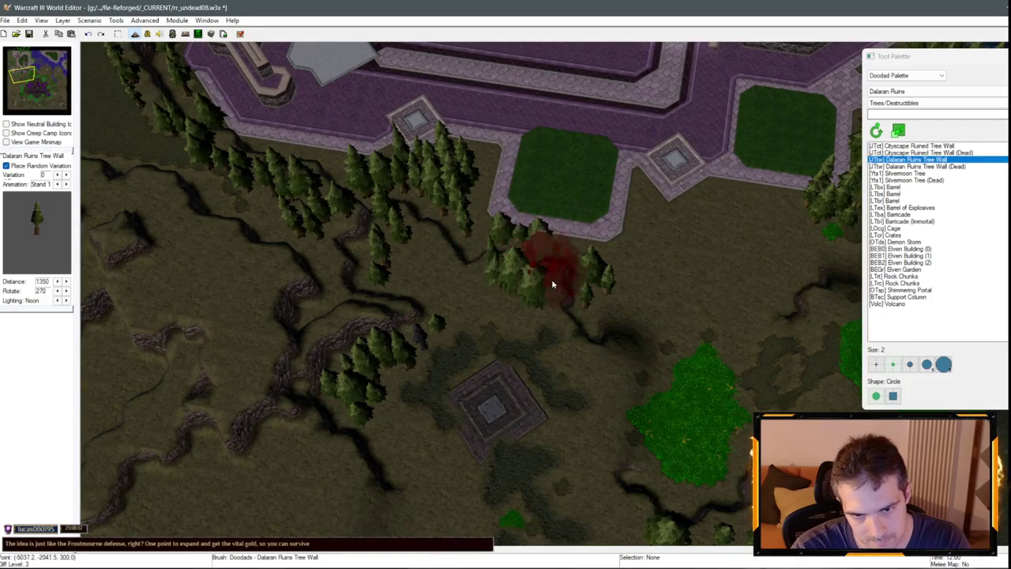
{"action": "key", "text": "Down"}
{"action": "key", "text": "Left"}
{"action": "key", "text": "Down"}
{"action": "key", "text": "Right"}
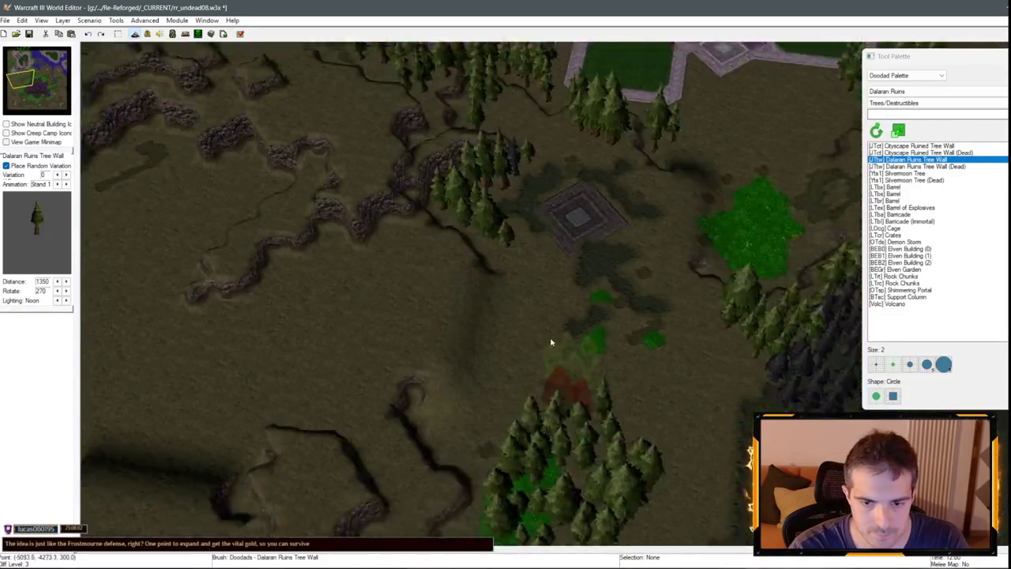
Paint a band of tree wall along the ravine and the forest's eastern edge.
{"action": "key", "text": "Down"}
{"action": "key", "text": "Right"}
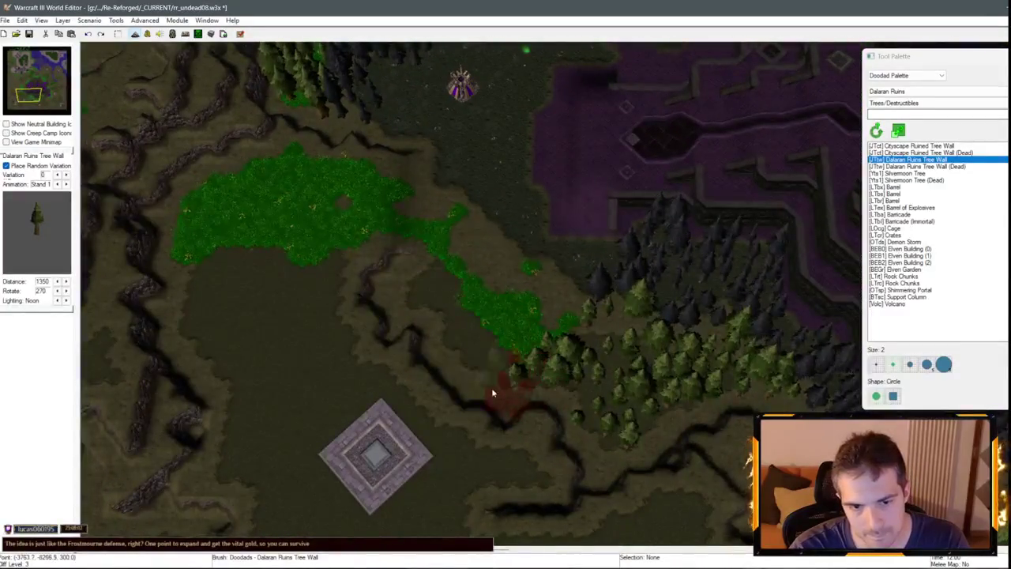
{"action": "mouse_move", "coordinate": [492, 387]}
{"action": "left_mouse_down"}
{"action": "mouse_move", "coordinate": [423, 313]}
{"action": "mouse_move", "coordinate": [415, 332]}
{"action": "mouse_move", "coordinate": [553, 342]}
{"action": "left_mouse_up"}
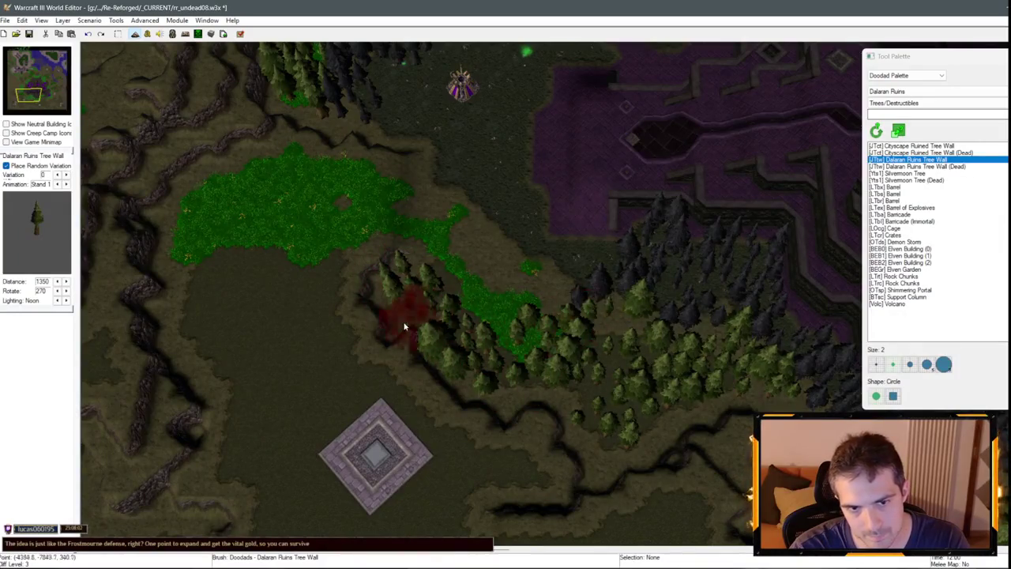
{"action": "key", "text": "Left"}
{"action": "key", "text": "Up"}
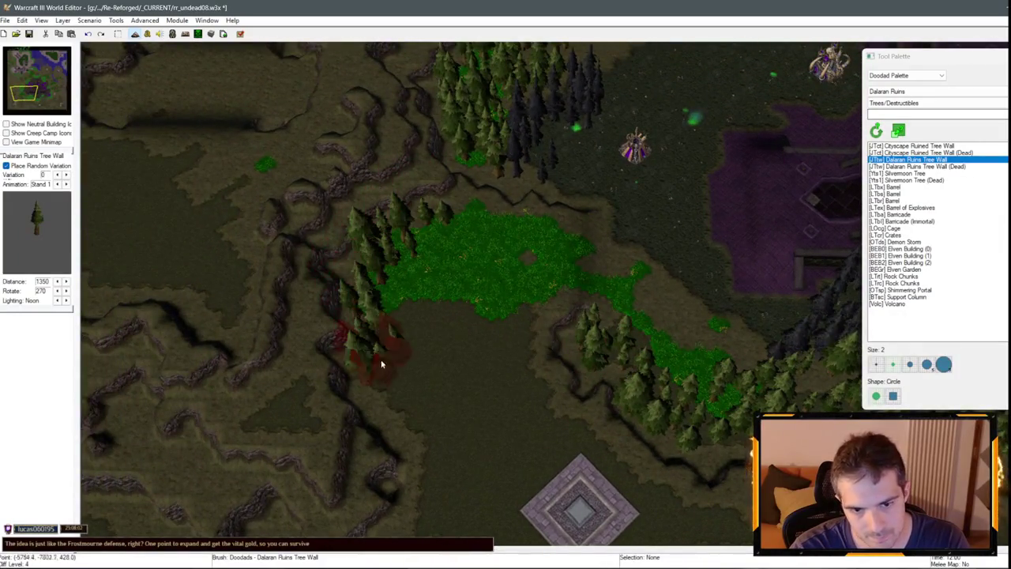
{"action": "key", "text": "Down"}
{"action": "key", "text": "Right"}
{"action": "key", "text": "Up"}
{"action": "left_click_drag", "start_coordinate": [618, 276], "coordinate": [517, 218]}
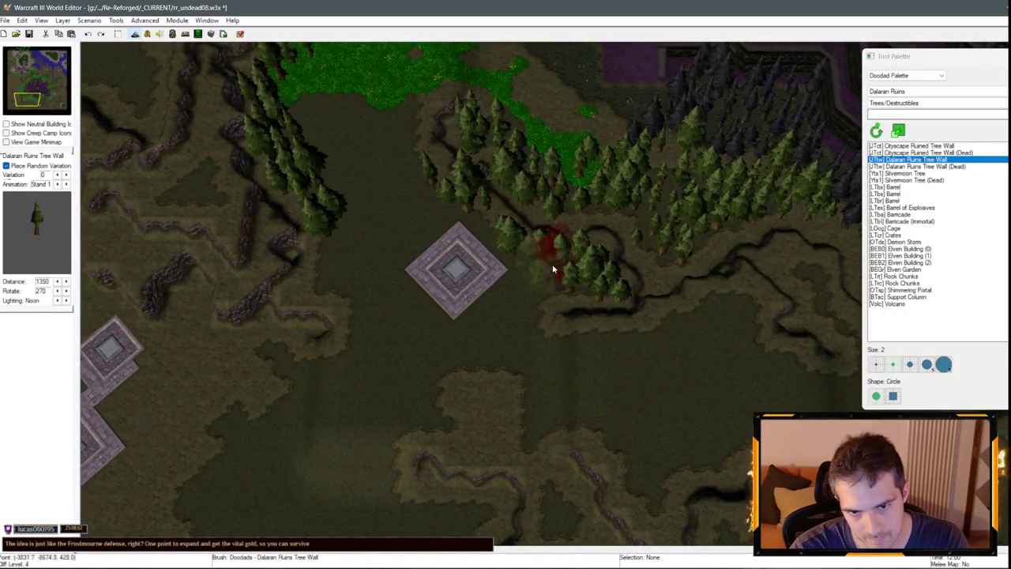
Add trees around the old forest, up the cliff and along the ridge north of it.
{"action": "key", "text": "Down"}
{"action": "key", "text": "Left"}
{"action": "mouse_move", "coordinate": [571, 304]}
{"action": "left_mouse_down"}
{"action": "mouse_move", "coordinate": [501, 408]}
{"action": "mouse_move", "coordinate": [531, 294]}
{"action": "left_mouse_up"}
{"action": "key", "text": "Left"}
{"action": "key", "text": "Up"}
{"action": "mouse_move", "coordinate": [545, 418]}
{"action": "left_mouse_down"}
{"action": "mouse_move", "coordinate": [505, 442]}
{"action": "mouse_move", "coordinate": [384, 361]}
{"action": "mouse_move", "coordinate": [386, 289]}
{"action": "left_mouse_up"}
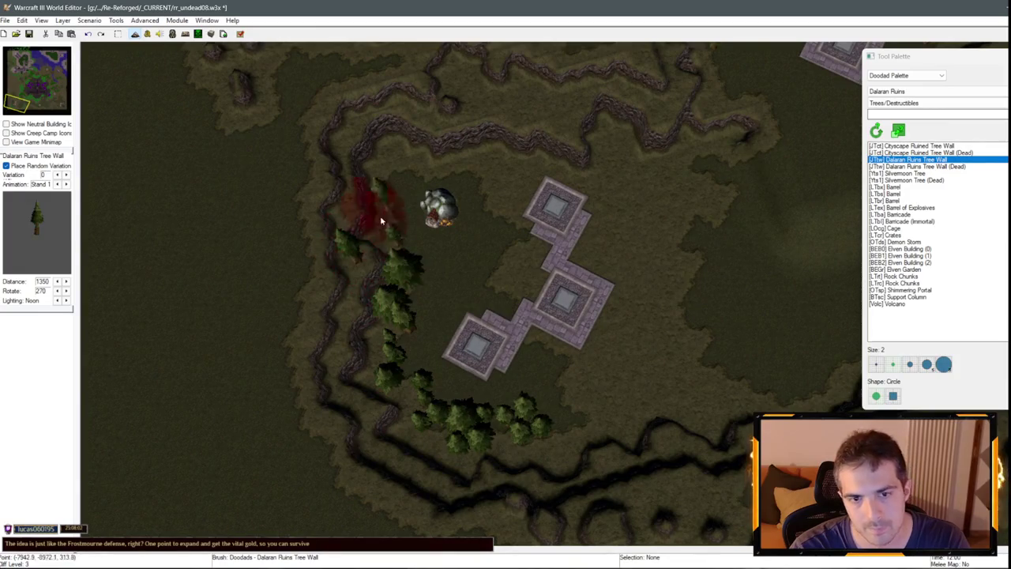
{"action": "mouse_move", "coordinate": [439, 146]}
{"action": "left_mouse_down"}
{"action": "mouse_move", "coordinate": [515, 129]}
{"action": "mouse_move", "coordinate": [403, 153]}
{"action": "mouse_move", "coordinate": [531, 130]}
{"action": "mouse_move", "coordinate": [607, 137]}
{"action": "left_mouse_up"}
Paint a tree patch between the ravine and grass, then undo it.
{"action": "key", "text": "Right"}
{"action": "key", "text": "Down"}
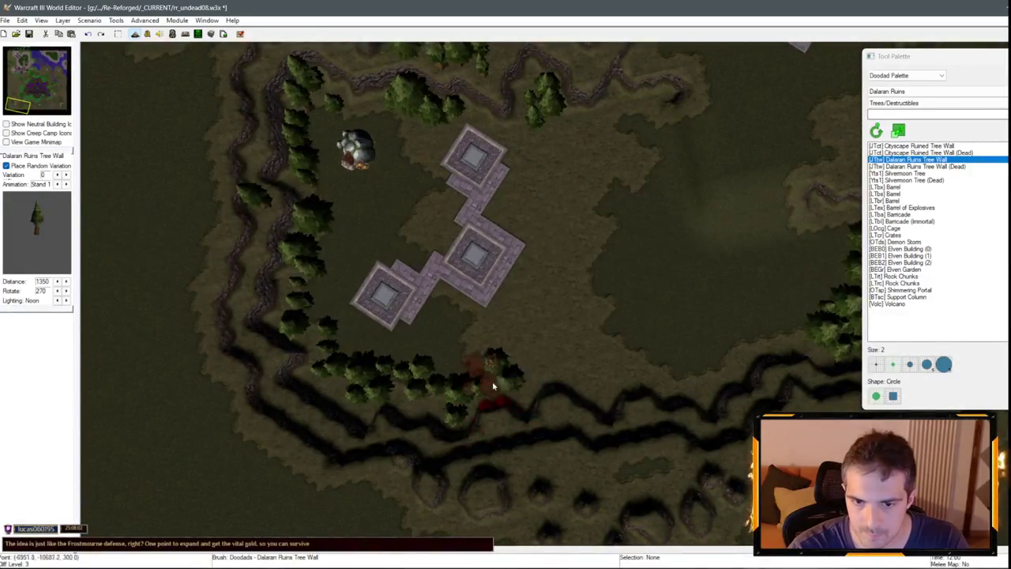
{"action": "key", "text": "Right"}
{"action": "key", "text": "Up"}
{"action": "mouse_move", "coordinate": [542, 423]}
{"action": "left_mouse_down"}
{"action": "mouse_move", "coordinate": [548, 357]}
{"action": "mouse_move", "coordinate": [516, 407]}
{"action": "left_mouse_up"}
{"action": "key", "text": "ctrl+z"}
{"action": "scroll", "coordinate": [490, 237], "scroll_direction": "down", "scroll_amount": 2}
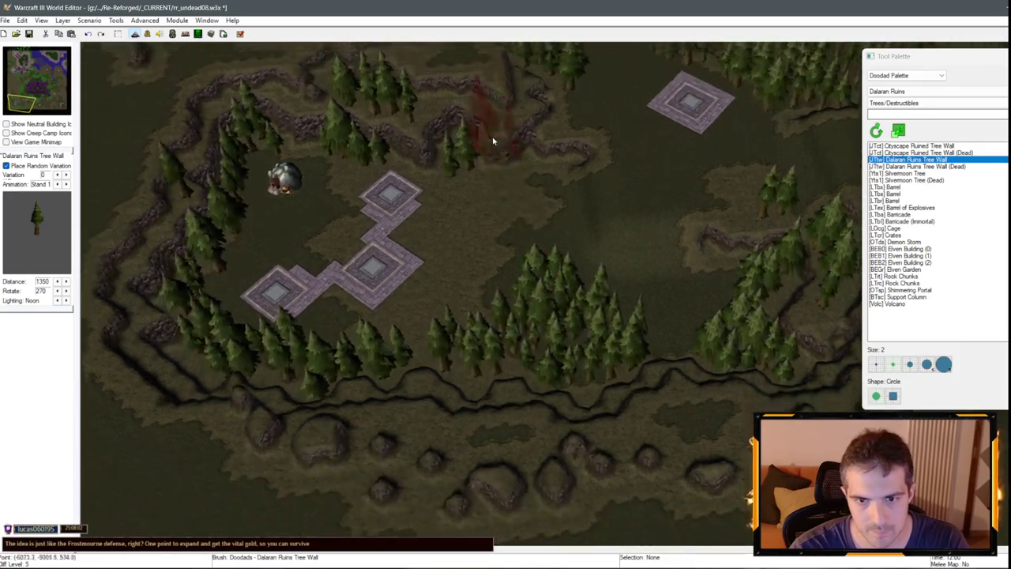
Paint tree walls along the northern ridge and a row along the ravine edge.
{"action": "mouse_move", "coordinate": [582, 297]}
{"action": "left_mouse_down"}
{"action": "mouse_move", "coordinate": [632, 367]}
{"action": "mouse_move", "coordinate": [719, 295]}
{"action": "left_mouse_up"}
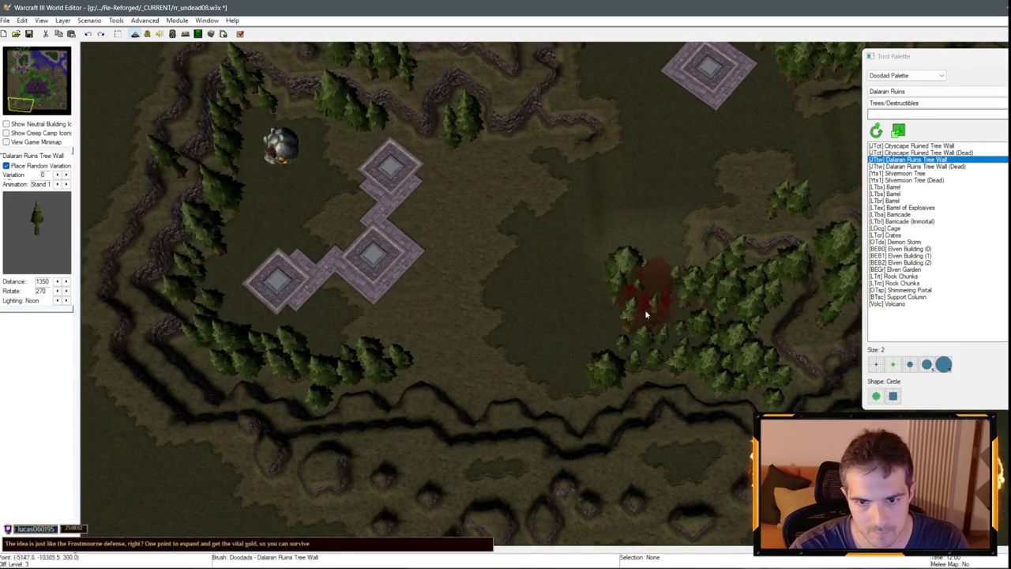
{"action": "mouse_move", "coordinate": [579, 390]}
{"action": "left_mouse_down"}
{"action": "mouse_move", "coordinate": [435, 386]}
{"action": "mouse_move", "coordinate": [613, 319]}
{"action": "left_mouse_up"}
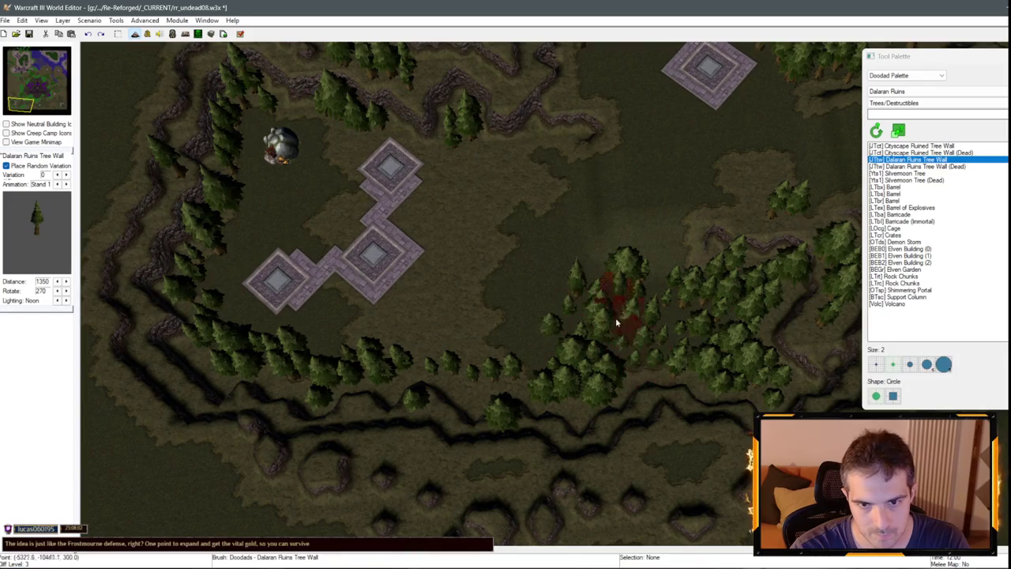
{"action": "scroll", "coordinate": [619, 338], "scroll_direction": "up", "scroll_amount": 3}
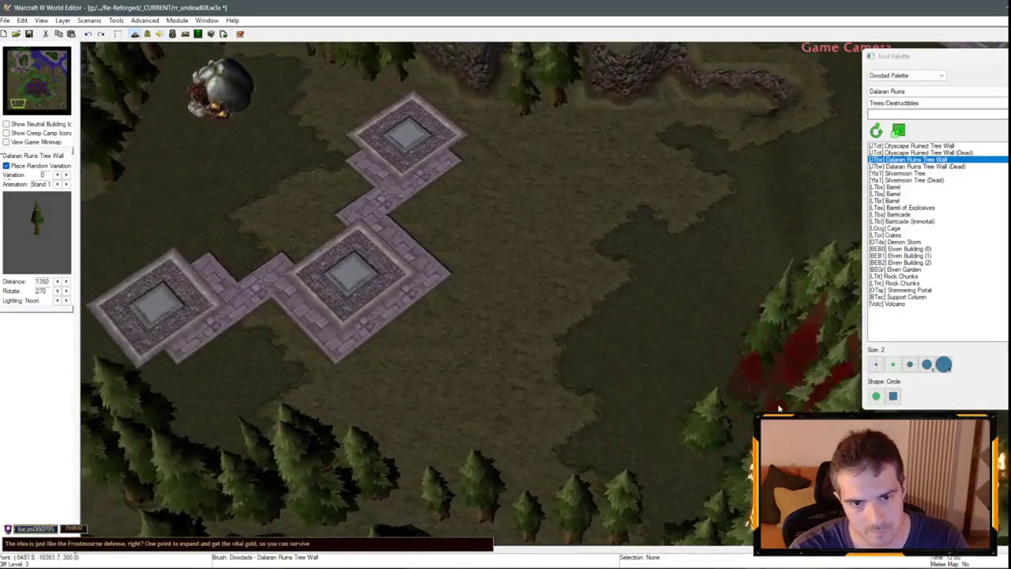
{"action": "scroll", "coordinate": [565, 368], "scroll_direction": "down", "scroll_amount": 5}
{"action": "scroll", "coordinate": [682, 309], "scroll_direction": "up", "scroll_amount": 1}
{"action": "scroll", "coordinate": [311, 350], "scroll_direction": "down", "scroll_amount": 2}
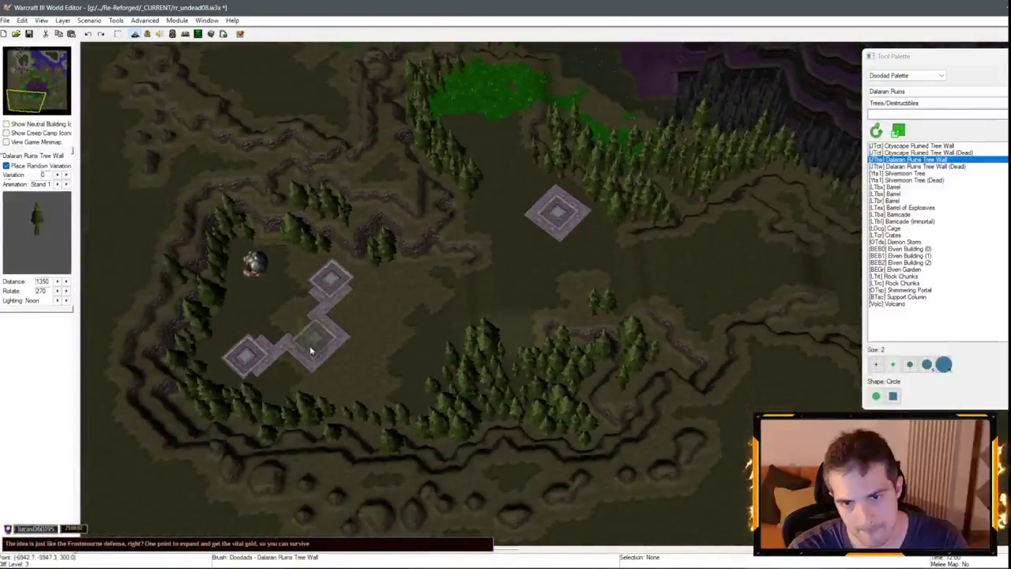
Paint a curved row of pines along the eastern cliff and extend it eastward along the ridge.
{"action": "scroll", "coordinate": [361, 249], "scroll_direction": "up", "scroll_amount": 2}
{"action": "key", "text": "Right"}
{"action": "key", "text": "Right"}
{"action": "key", "text": "Right"}
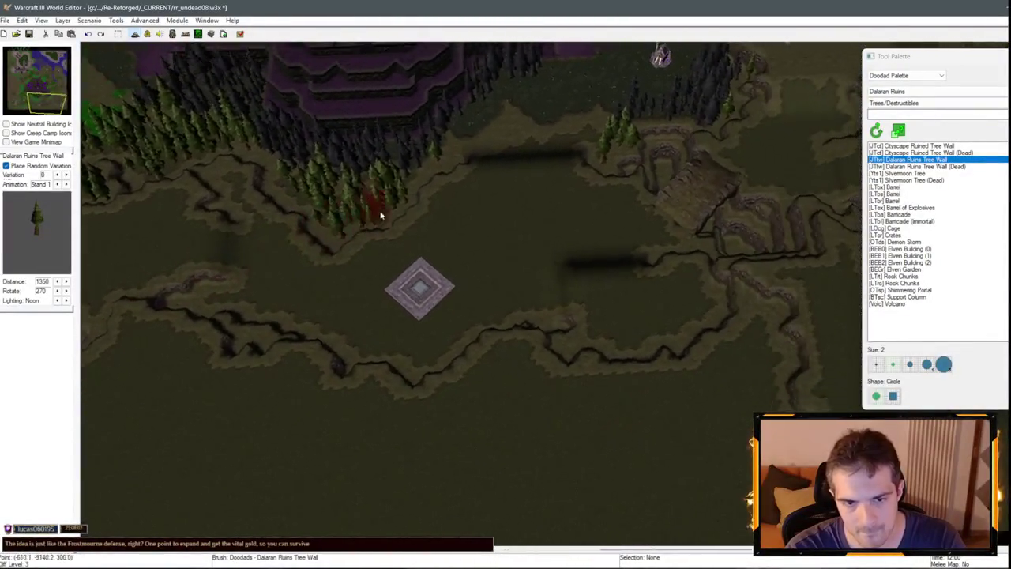
{"action": "key", "text": "Right"}
{"action": "key", "text": "Right"}
{"action": "scroll", "coordinate": [551, 332], "scroll_direction": "up", "scroll_amount": 2}
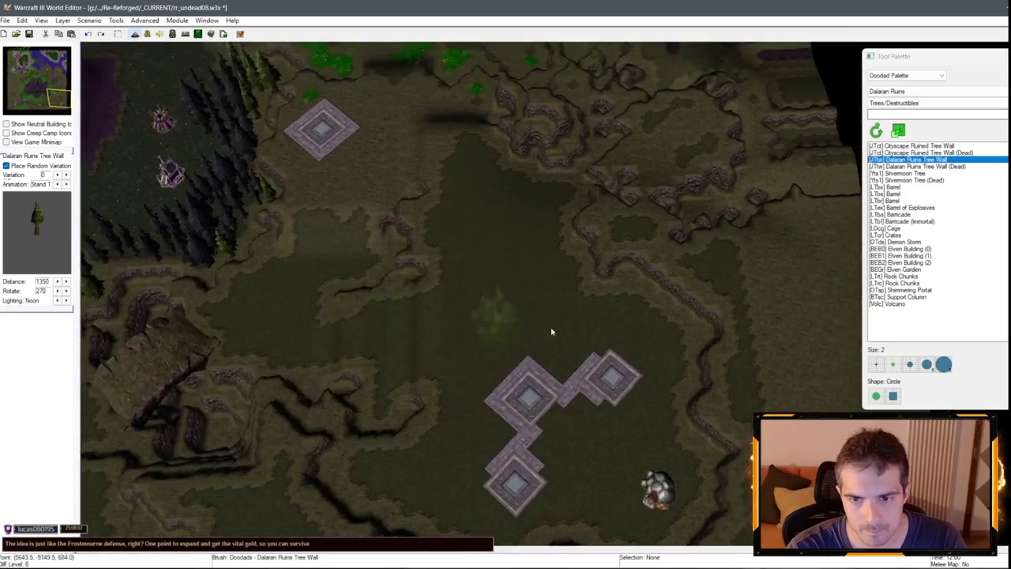
{"action": "scroll", "coordinate": [492, 209], "scroll_direction": "down", "scroll_amount": 3}
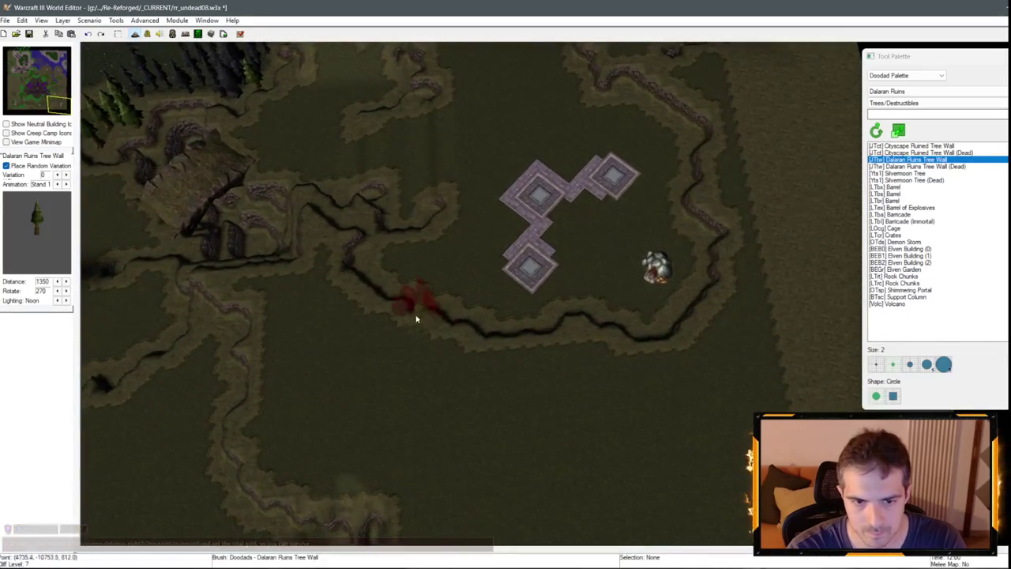
{"action": "scroll", "coordinate": [497, 323], "scroll_direction": "up", "scroll_amount": 2}
{"action": "mouse_move", "coordinate": [352, 395]}
{"action": "left_mouse_down"}
{"action": "mouse_move", "coordinate": [363, 419]}
{"action": "mouse_move", "coordinate": [538, 455]}
{"action": "mouse_move", "coordinate": [668, 427]}
{"action": "mouse_move", "coordinate": [718, 328]}
{"action": "mouse_move", "coordinate": [673, 242]}
{"action": "left_mouse_up"}
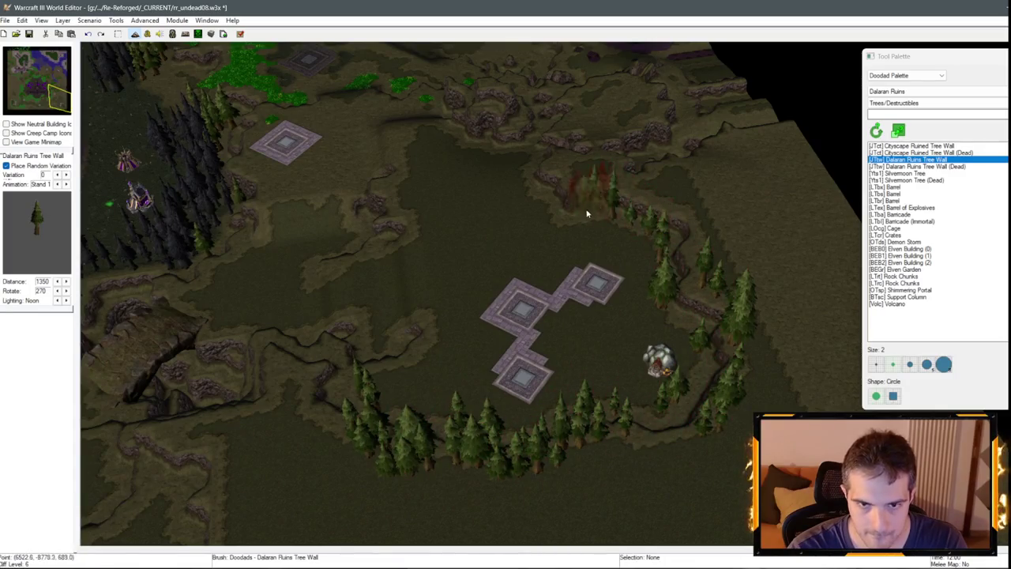
{"action": "left_click_drag", "start_coordinate": [587, 213], "coordinate": [590, 330]}
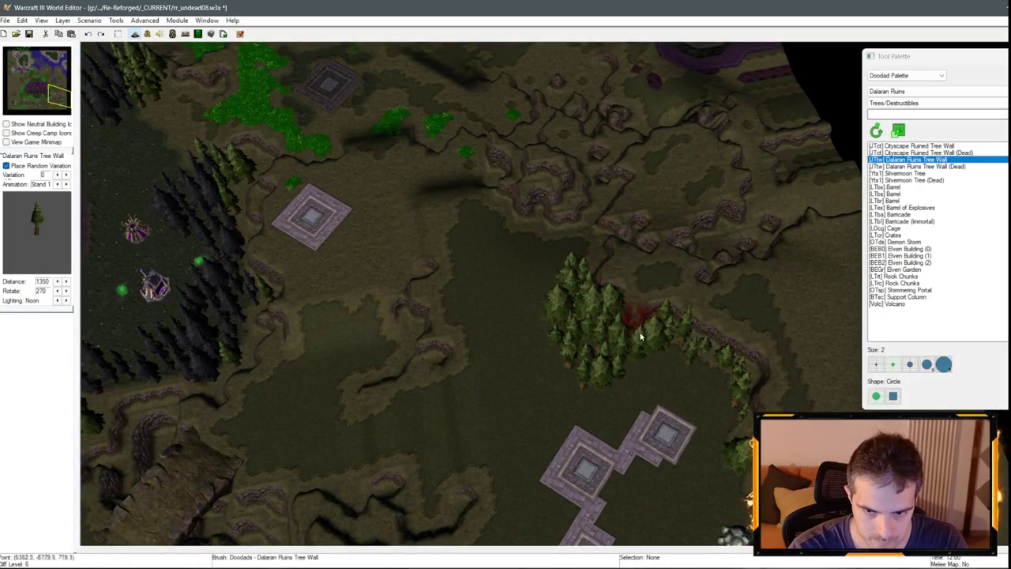
{"action": "left_click_drag", "start_coordinate": [631, 376], "coordinate": [743, 384]}
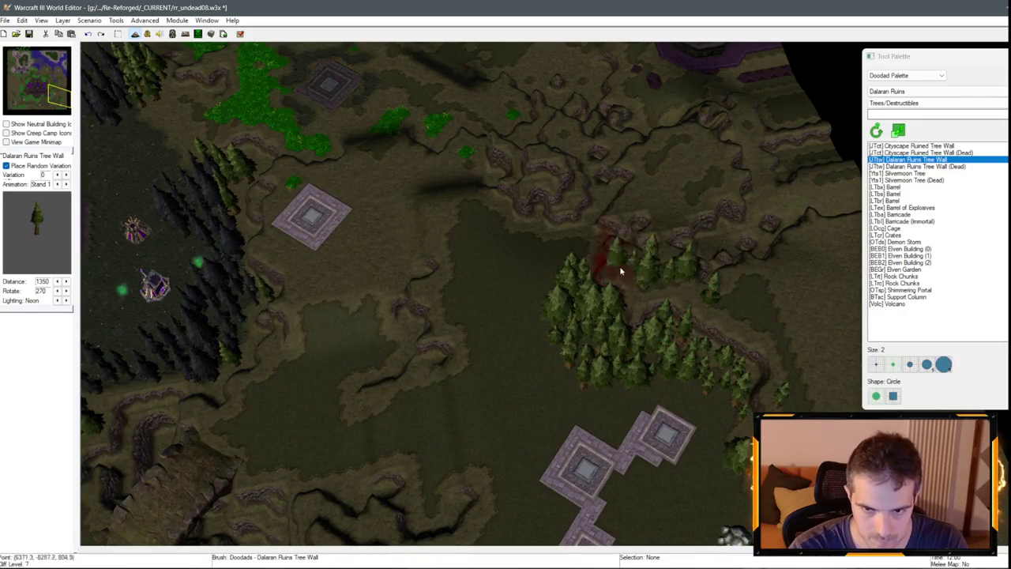
Add pines along the southern ridge, beside the ravine, and a cluster on the ridge.
{"action": "key", "text": "Down"}
{"action": "key", "text": "Down"}
{"action": "key", "text": "Down"}
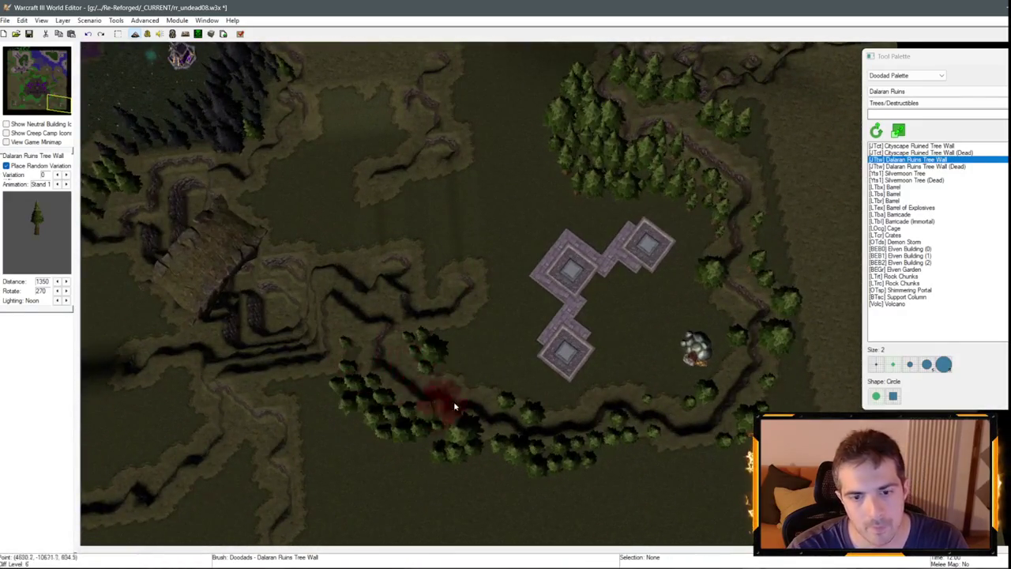
{"action": "left_click_drag", "start_coordinate": [454, 407], "coordinate": [511, 424]}
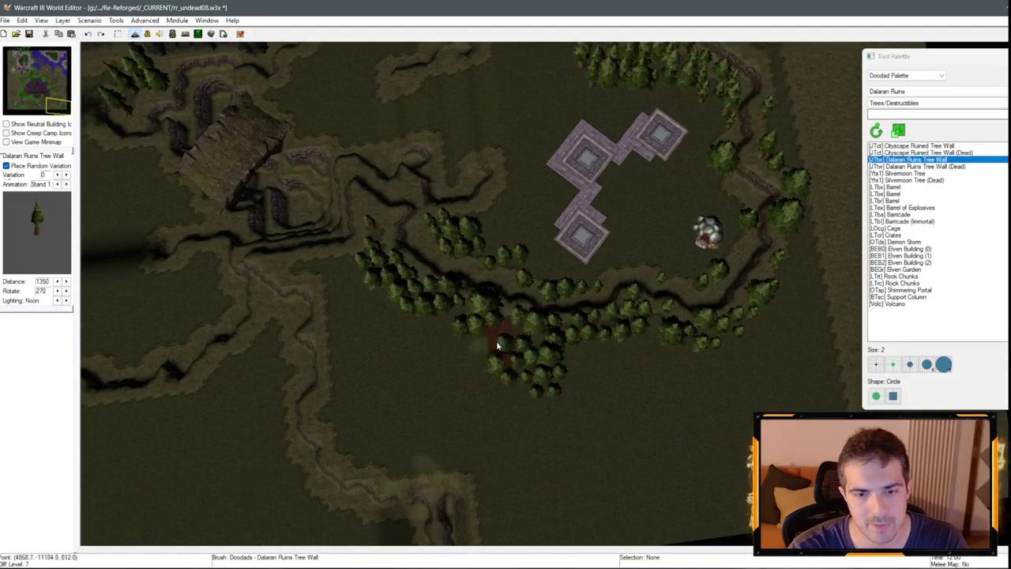
{"action": "key", "text": "Up"}
{"action": "key", "text": "Up"}
{"action": "key", "text": "Up"}
{"action": "left_click_drag", "start_coordinate": [457, 390], "coordinate": [466, 342]}
{"action": "key", "text": "Down"}
{"action": "key", "text": "Down"}
{"action": "key", "text": "Down"}
{"action": "mouse_move", "coordinate": [485, 445]}
{"action": "left_mouse_down"}
{"action": "mouse_move", "coordinate": [497, 368]}
{"action": "mouse_move", "coordinate": [510, 407]}
{"action": "left_mouse_up"}
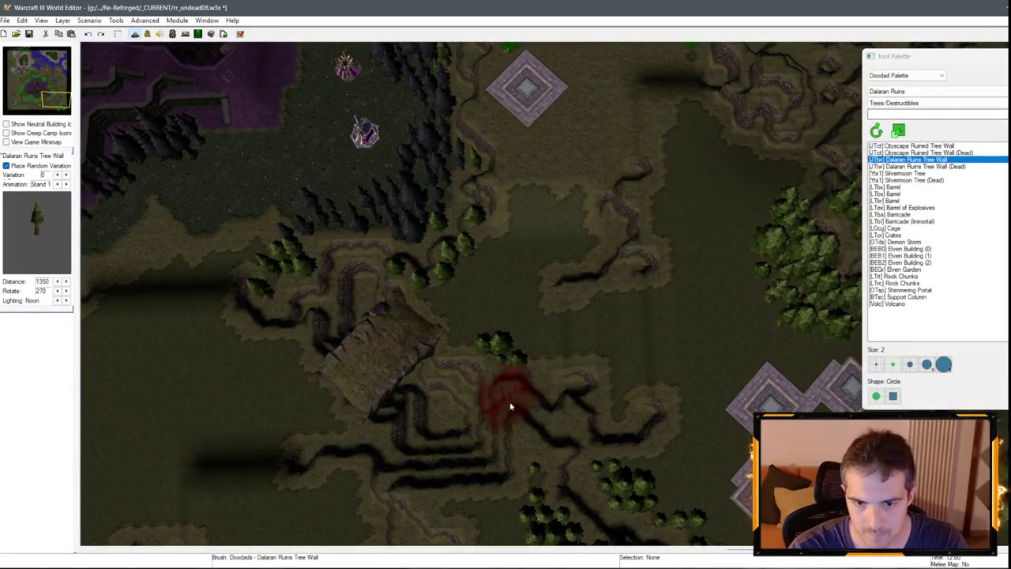
{"action": "key", "text": "Up"}
{"action": "key", "text": "Up"}
{"action": "key", "text": "Right"}
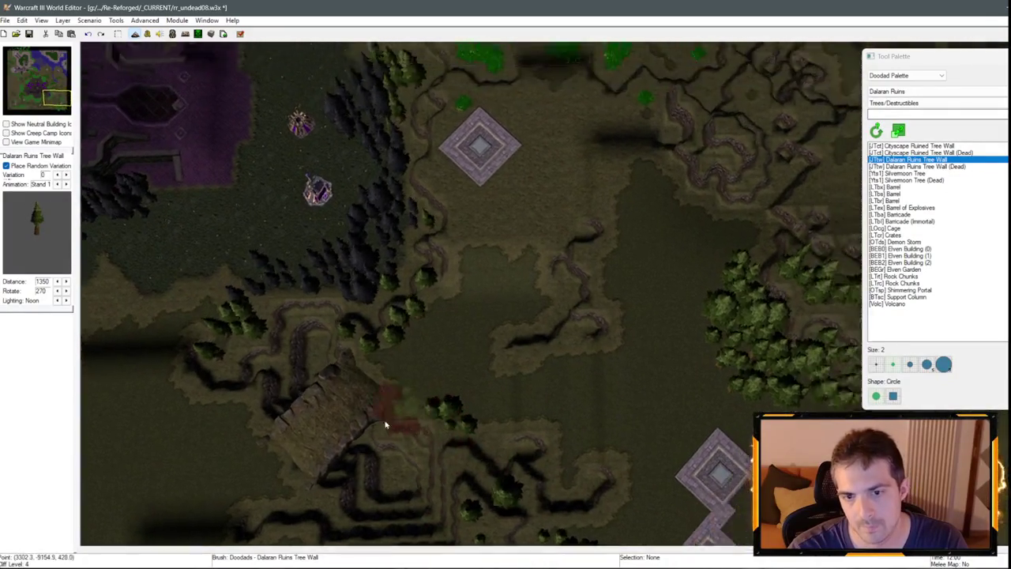
{"action": "left_click", "coordinate": [591, 294]}
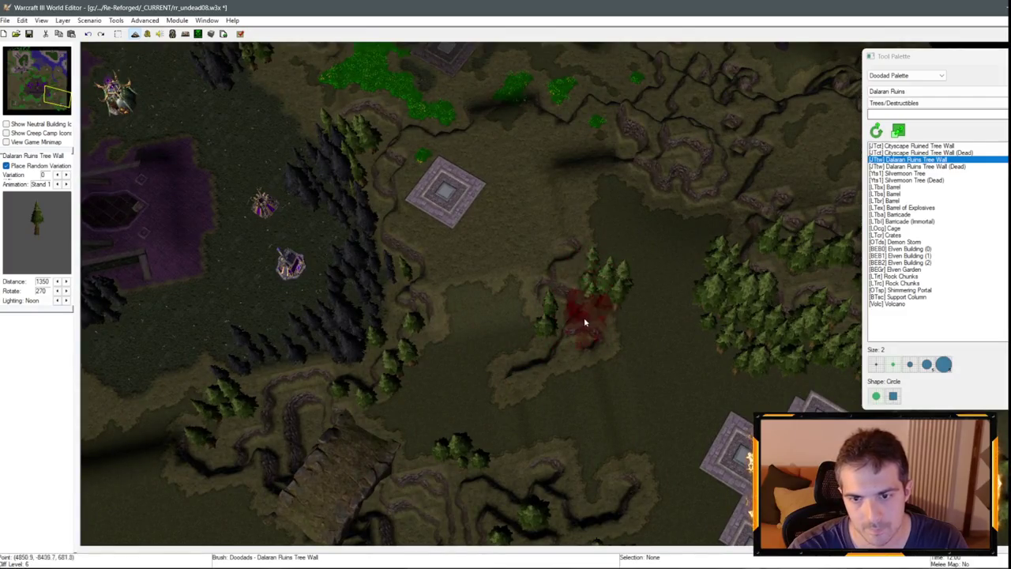
Place pine trees beside the grass patches between the octagon platforms.
{"action": "key", "text": "Up"}
{"action": "key", "text": "Right"}
{"action": "key", "text": "Up"}
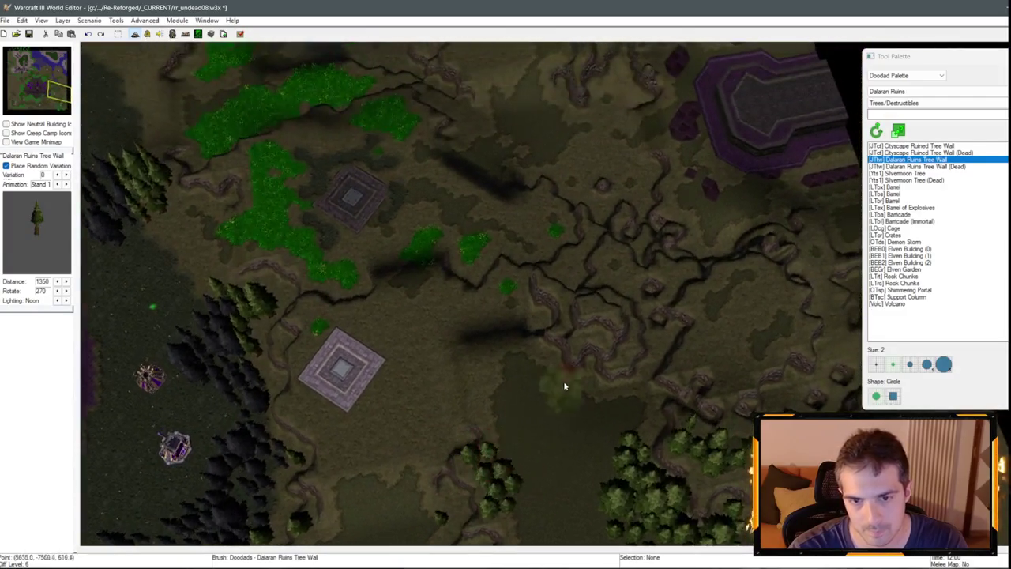
{"action": "key", "text": "Left"}
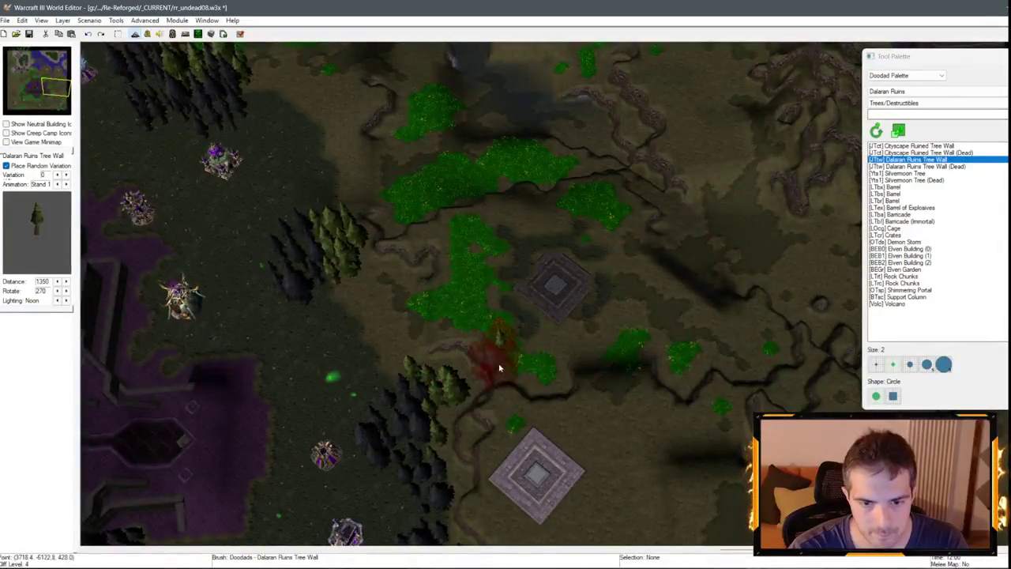
{"action": "left_click", "coordinate": [492, 361]}
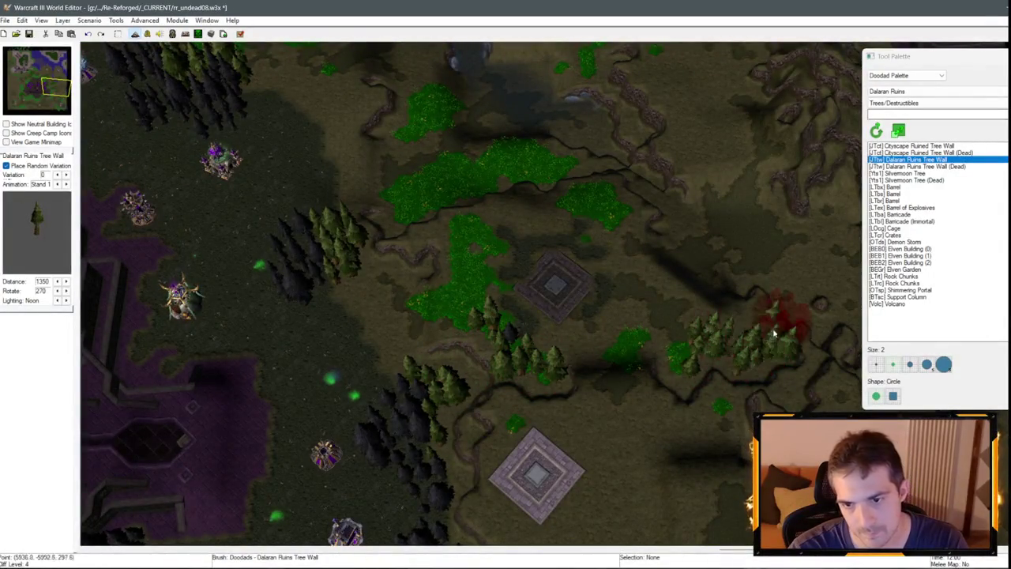
{"action": "key", "text": "Up"}
{"action": "key", "text": "Left"}
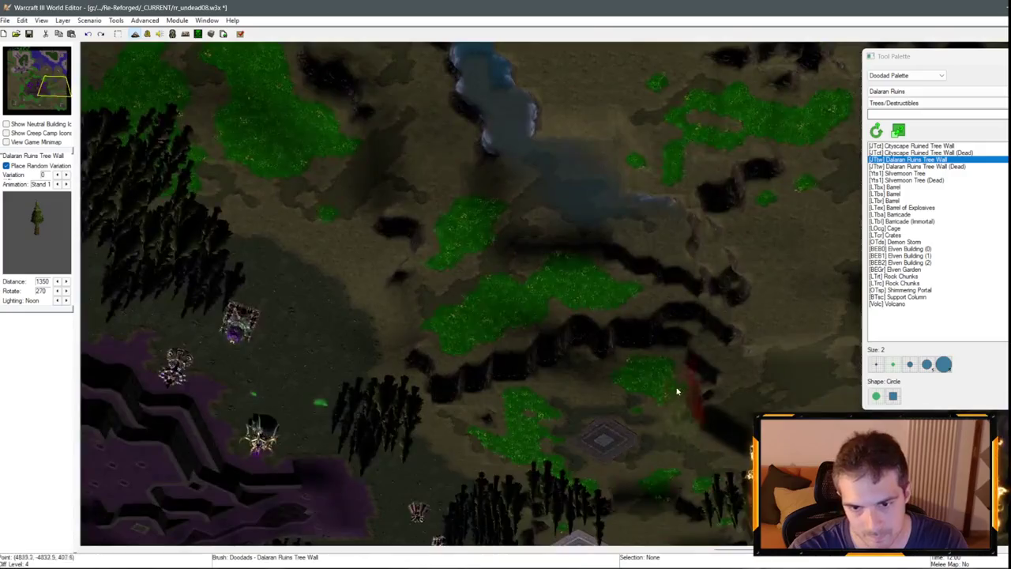
{"action": "scroll", "coordinate": [620, 382], "scroll_direction": "up", "scroll_amount": 5}
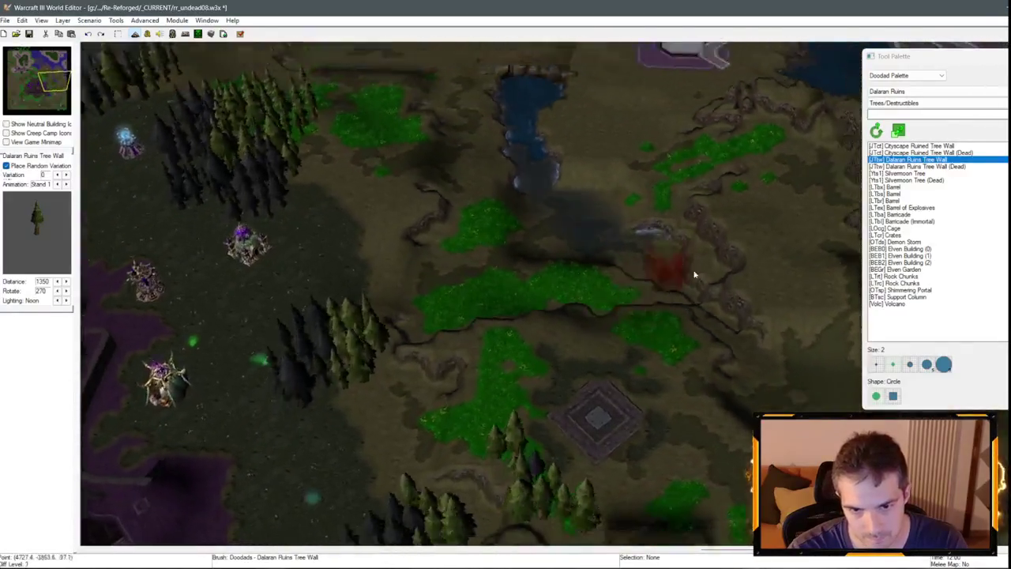
{"action": "scroll", "coordinate": [492, 393], "scroll_direction": "down", "scroll_amount": 5}
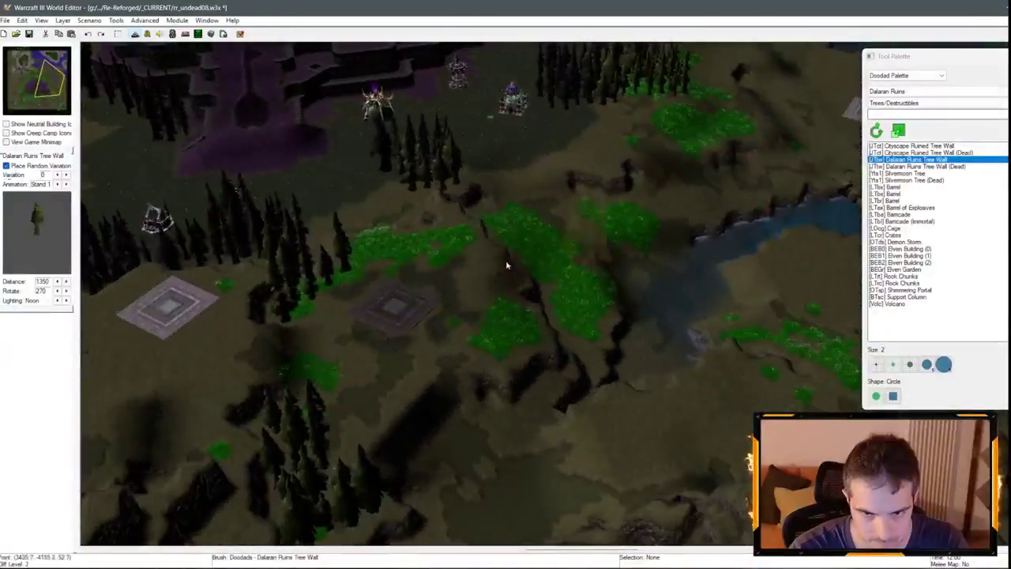
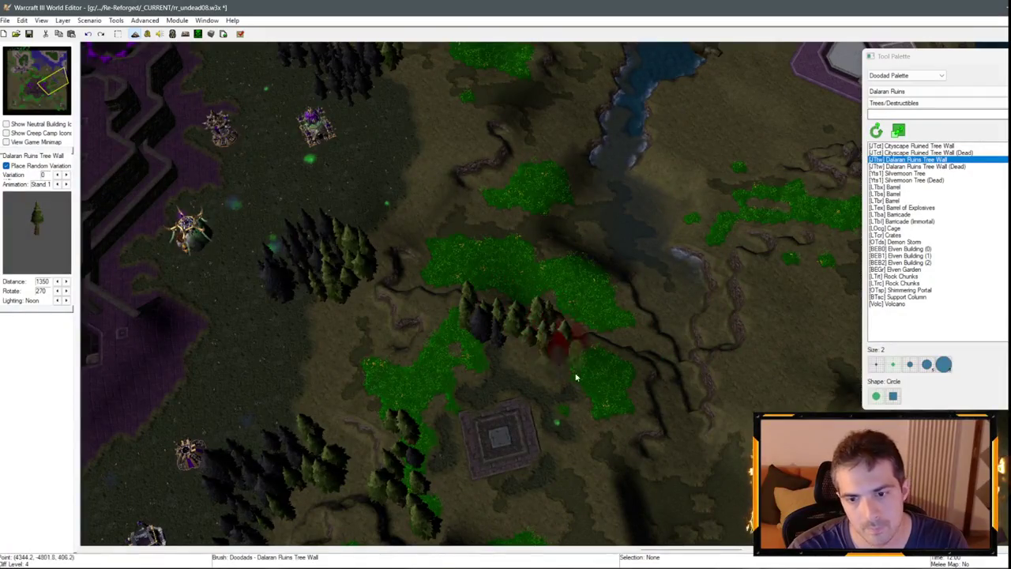
Paint a band of Dalaran Ruins Tree Wall trees across the grass north of the central pad.
{"action": "scroll", "coordinate": [576, 379], "scroll_direction": "down", "scroll_amount": 3}
{"action": "scroll", "coordinate": [576, 378], "scroll_direction": "up", "scroll_amount": 3}
{"action": "mouse_move", "coordinate": [571, 356]}
{"action": "left_mouse_down"}
{"action": "mouse_move", "coordinate": [592, 361]}
{"action": "mouse_move", "coordinate": [488, 325]}
{"action": "left_mouse_up"}
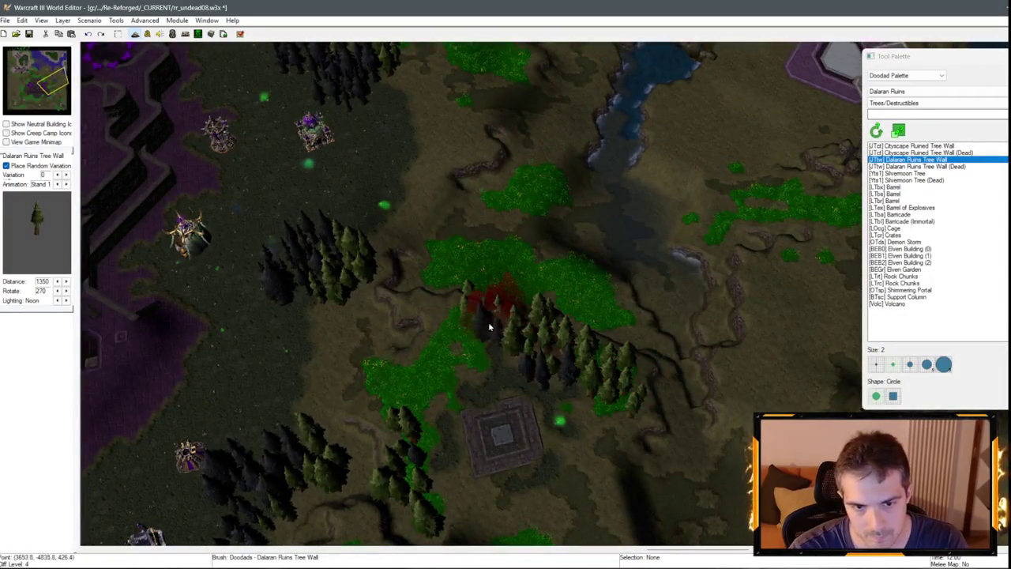
Zoom in and out to look over the newly painted tree band.
{"action": "scroll", "coordinate": [441, 310], "scroll_direction": "down", "scroll_amount": 3}
{"action": "scroll", "coordinate": [442, 316], "scroll_direction": "up", "scroll_amount": 3}
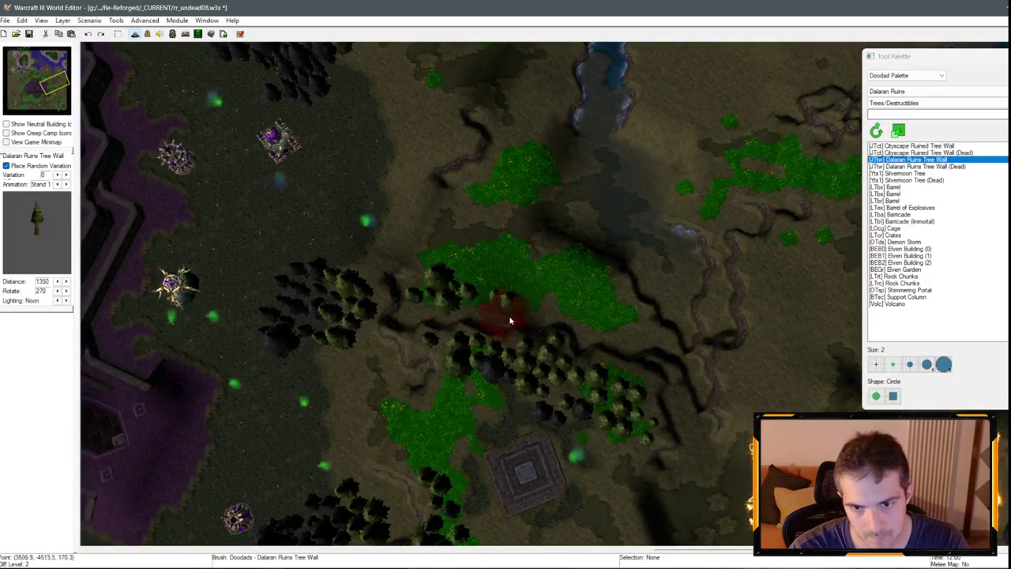
{"action": "scroll", "coordinate": [619, 306], "scroll_direction": "down", "scroll_amount": 3}
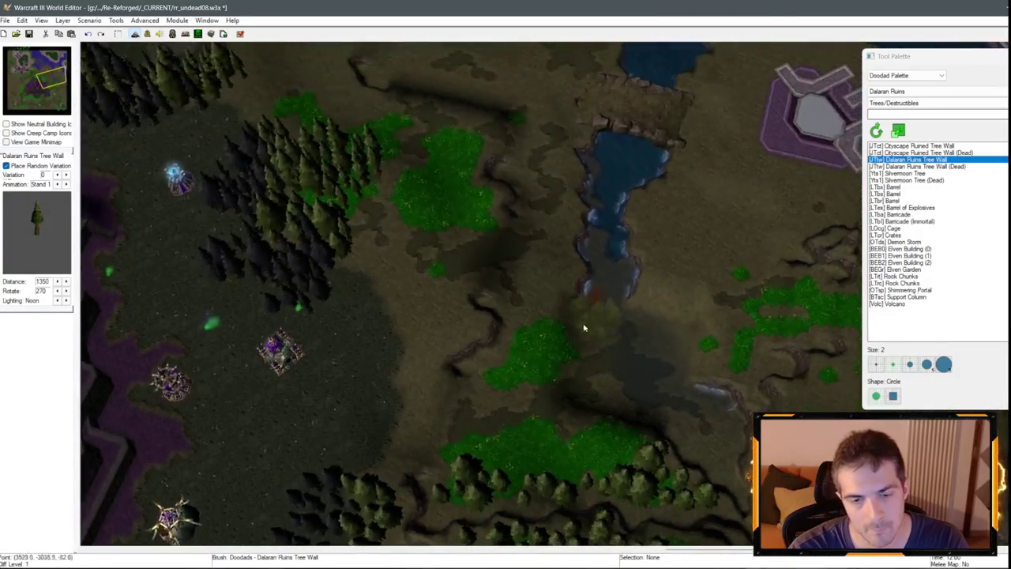
{"action": "scroll", "coordinate": [485, 325], "scroll_direction": "up", "scroll_amount": 3}
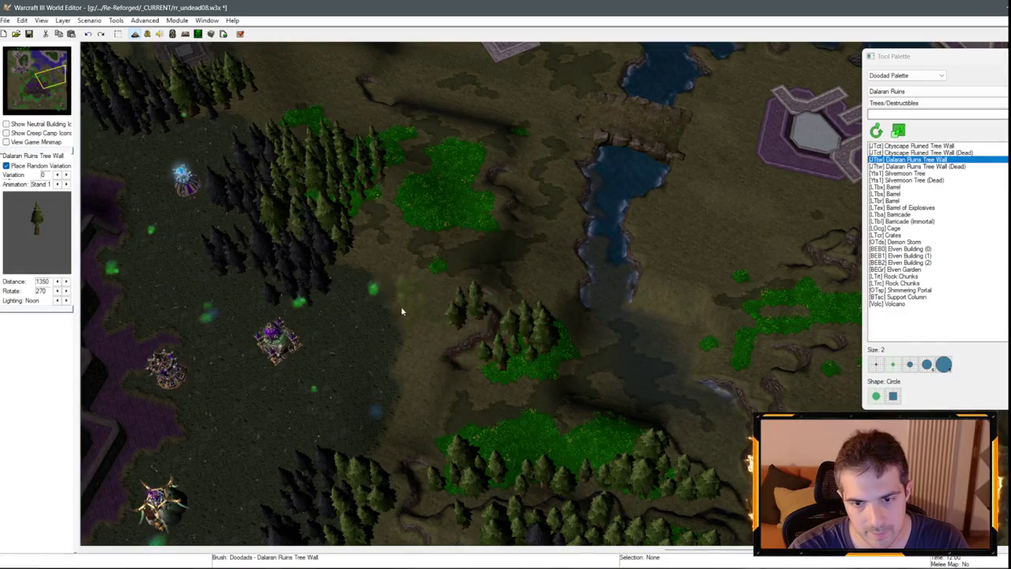
{"action": "scroll", "coordinate": [401, 306], "scroll_direction": "down", "scroll_amount": 3}
{"action": "scroll", "coordinate": [401, 278], "scroll_direction": "up", "scroll_amount": 3}
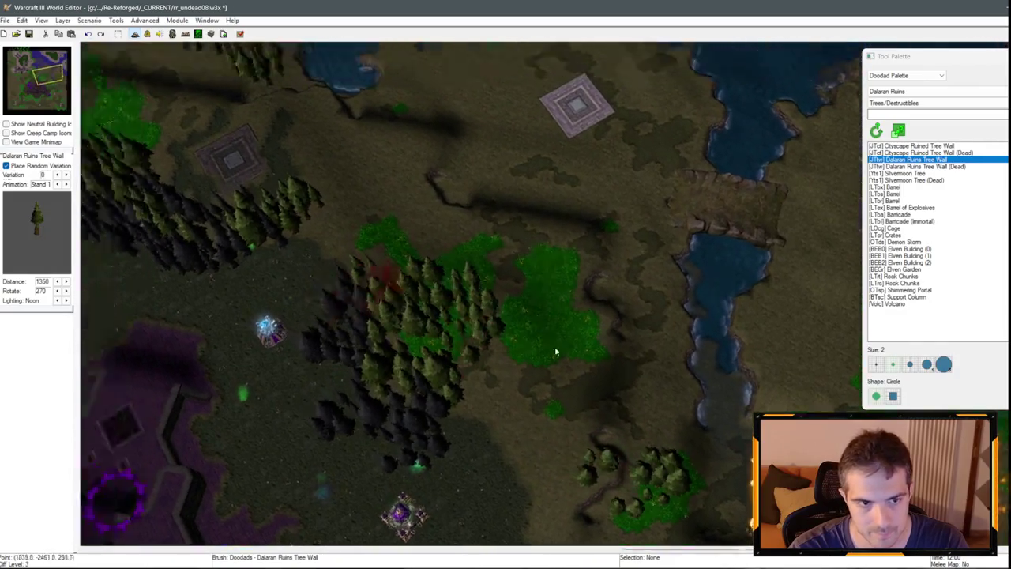
{"action": "scroll", "coordinate": [413, 366], "scroll_direction": "down", "scroll_amount": 3}
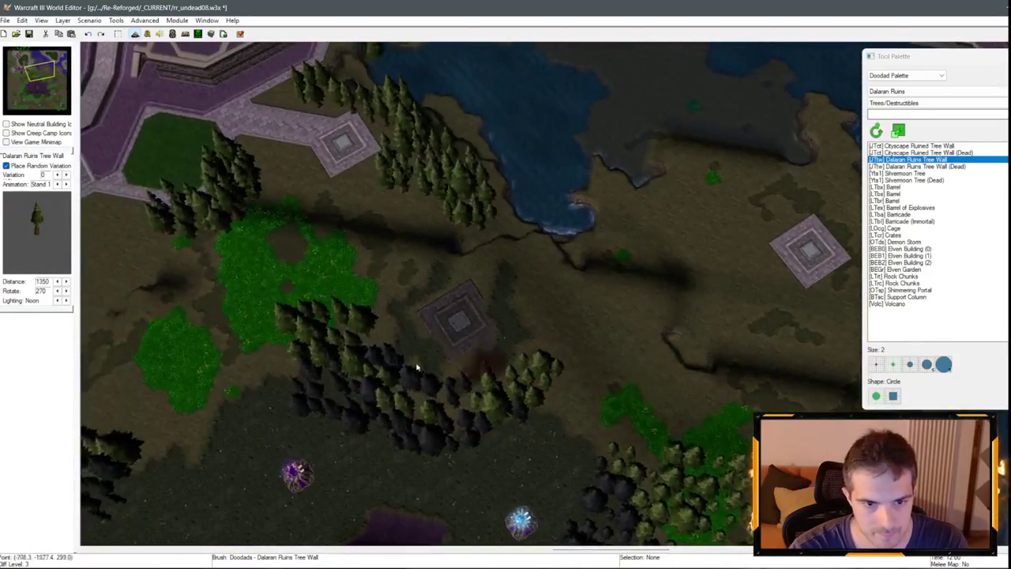
{"action": "scroll", "coordinate": [425, 409], "scroll_direction": "up", "scroll_amount": 3}
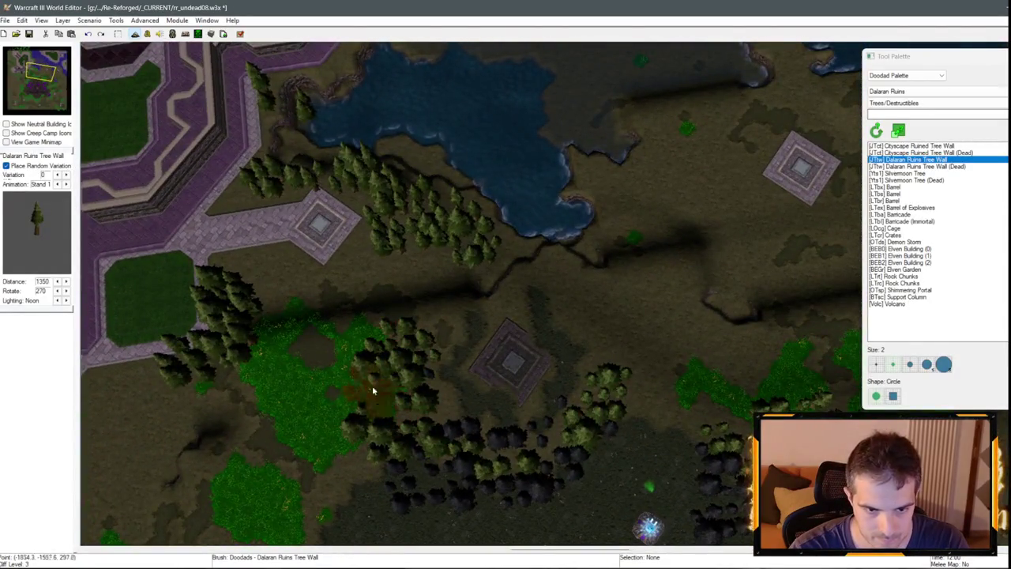
{"action": "scroll", "coordinate": [546, 355], "scroll_direction": "down", "scroll_amount": 2}
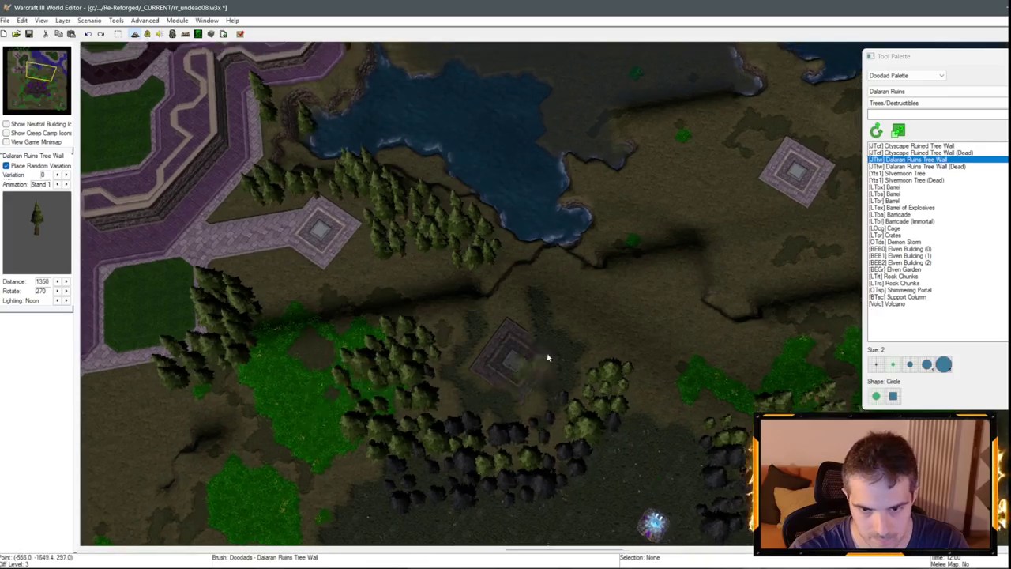
{"action": "scroll", "coordinate": [641, 380], "scroll_direction": "down", "scroll_amount": 2}
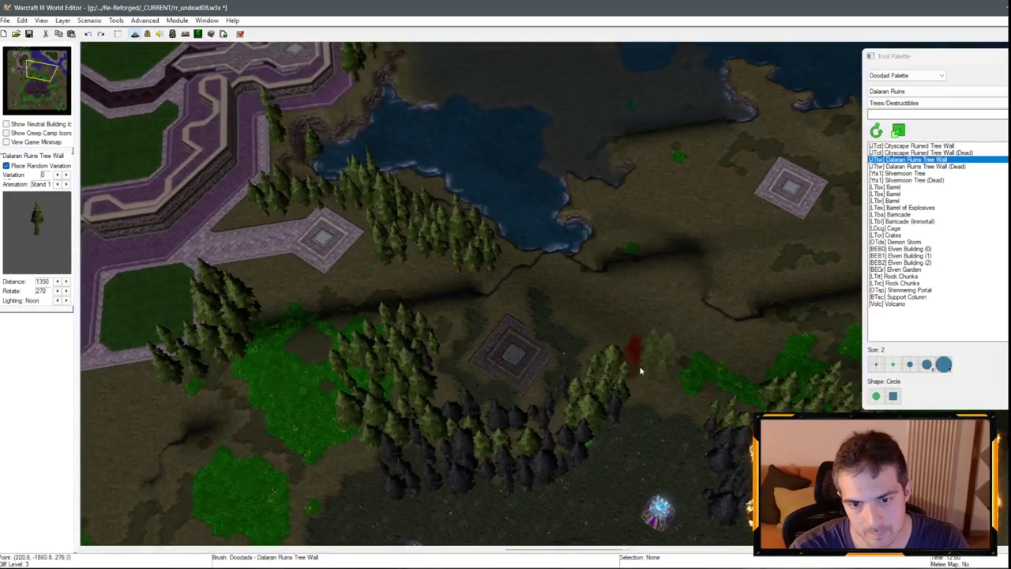
{"action": "scroll", "coordinate": [362, 306], "scroll_direction": "down", "scroll_amount": 2}
{"action": "scroll", "coordinate": [659, 384], "scroll_direction": "down", "scroll_amount": 2}
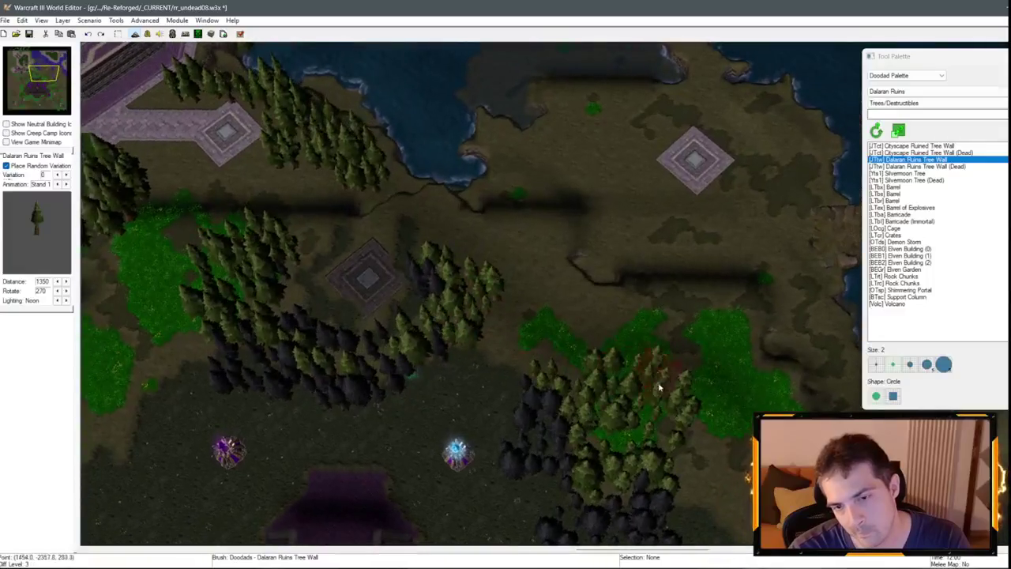
{"action": "scroll", "coordinate": [432, 309], "scroll_direction": "down", "scroll_amount": 2}
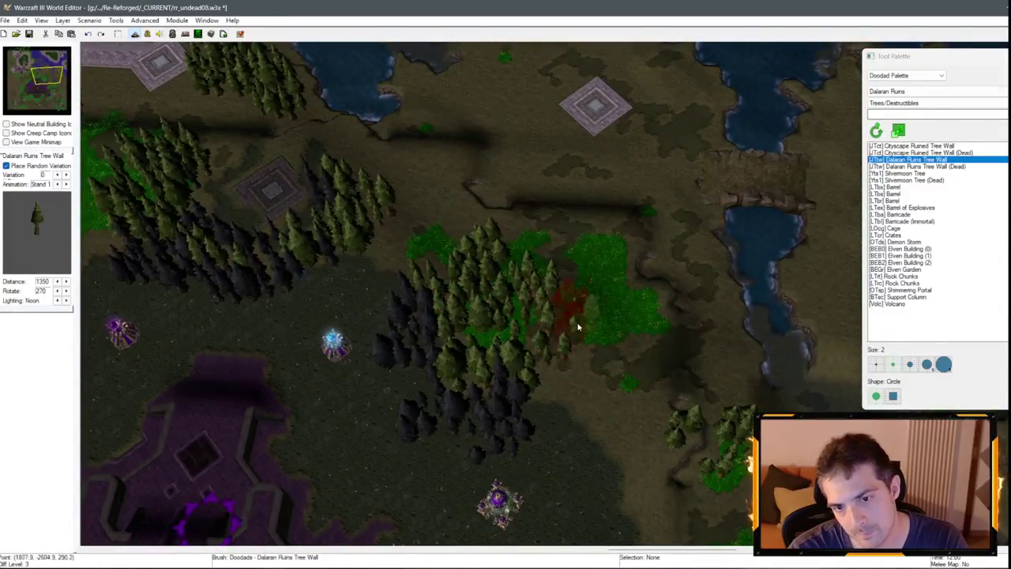
{"action": "scroll", "coordinate": [537, 395], "scroll_direction": "up", "scroll_amount": 3}
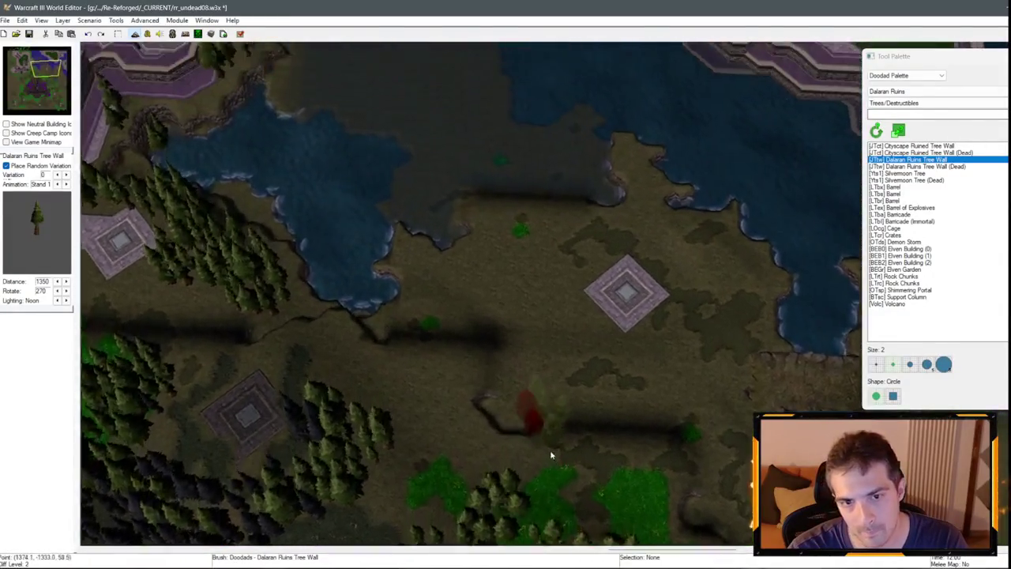
{"action": "scroll", "coordinate": [551, 455], "scroll_direction": "up", "scroll_amount": 1}
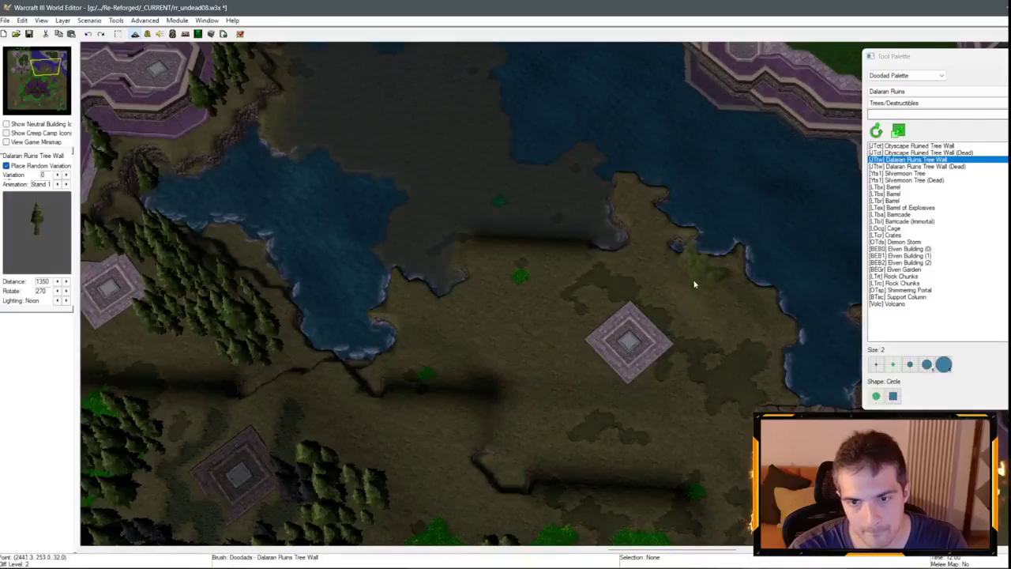
Paint tree walls along the lake's eastern shore, beside the square pad, and along the western shore.
{"action": "left_click_drag", "start_coordinate": [701, 289], "coordinate": [754, 332]}
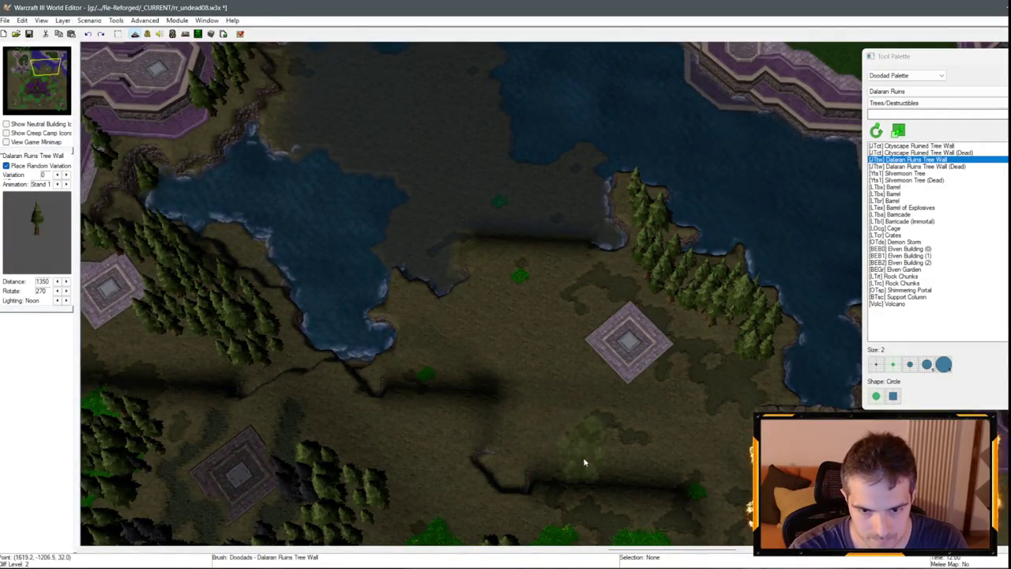
{"action": "scroll", "coordinate": [584, 462], "scroll_direction": "down", "scroll_amount": 1}
{"action": "mouse_move", "coordinate": [497, 420]}
{"action": "left_mouse_down"}
{"action": "mouse_move", "coordinate": [485, 433]}
{"action": "mouse_move", "coordinate": [514, 395]}
{"action": "mouse_move", "coordinate": [544, 388]}
{"action": "mouse_move", "coordinate": [526, 350]}
{"action": "left_mouse_up"}
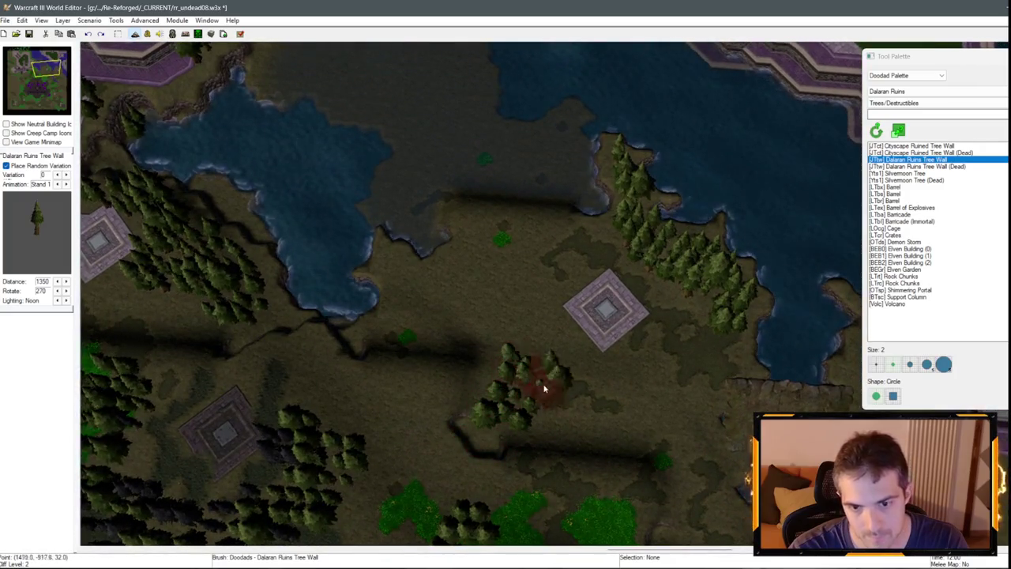
{"action": "key", "text": "Up"}
{"action": "key", "text": "Left"}
{"action": "mouse_move", "coordinate": [411, 372]}
{"action": "left_mouse_down"}
{"action": "mouse_move", "coordinate": [408, 345]}
{"action": "mouse_move", "coordinate": [457, 289]}
{"action": "left_mouse_up"}
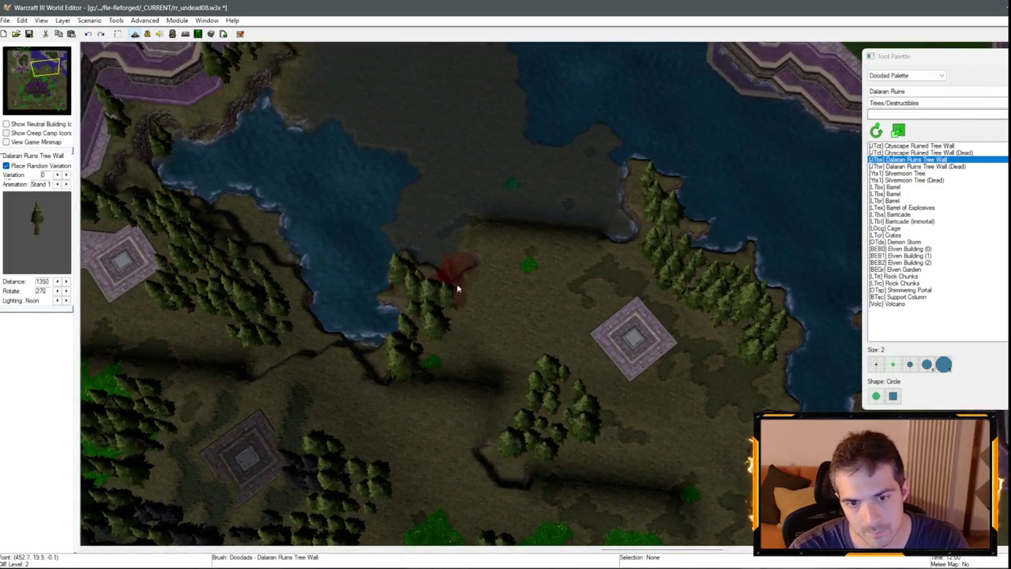
Pan across the map to review the tree walls along the eastern edge and platforms.
{"action": "key", "text": "Right"}
{"action": "key", "text": "Down"}
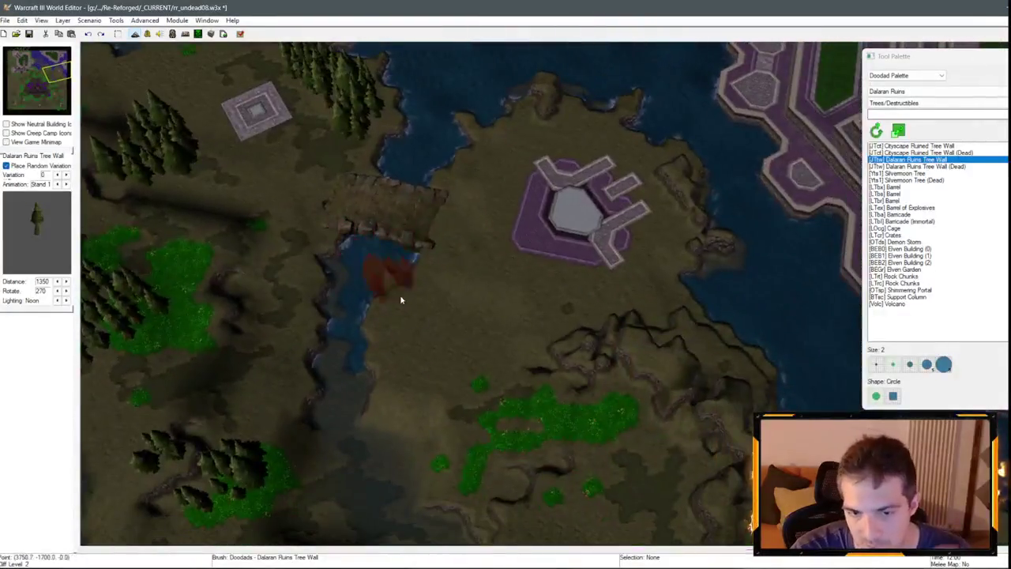
{"action": "key", "text": "Left"}
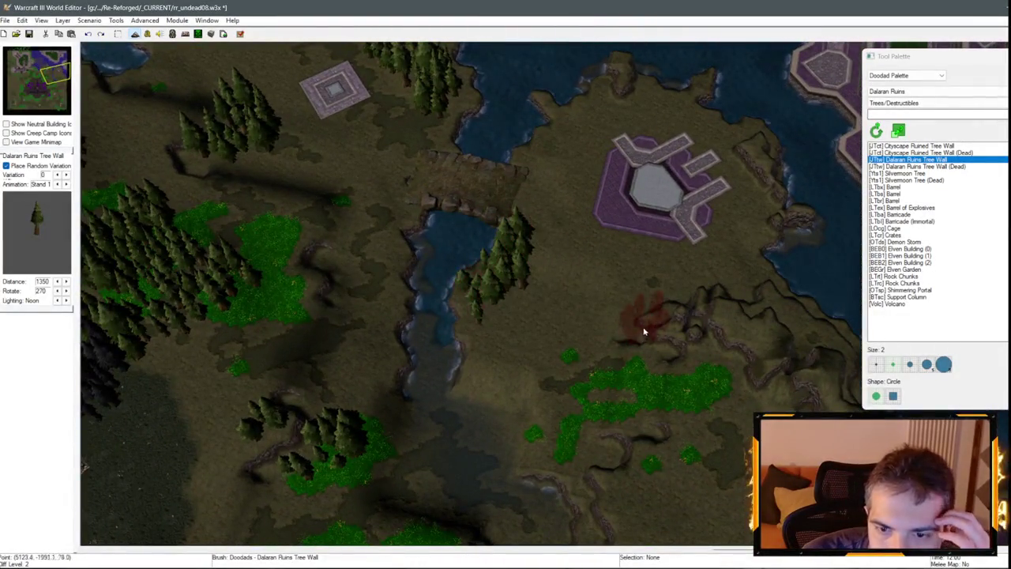
{"action": "key", "text": "Up"}
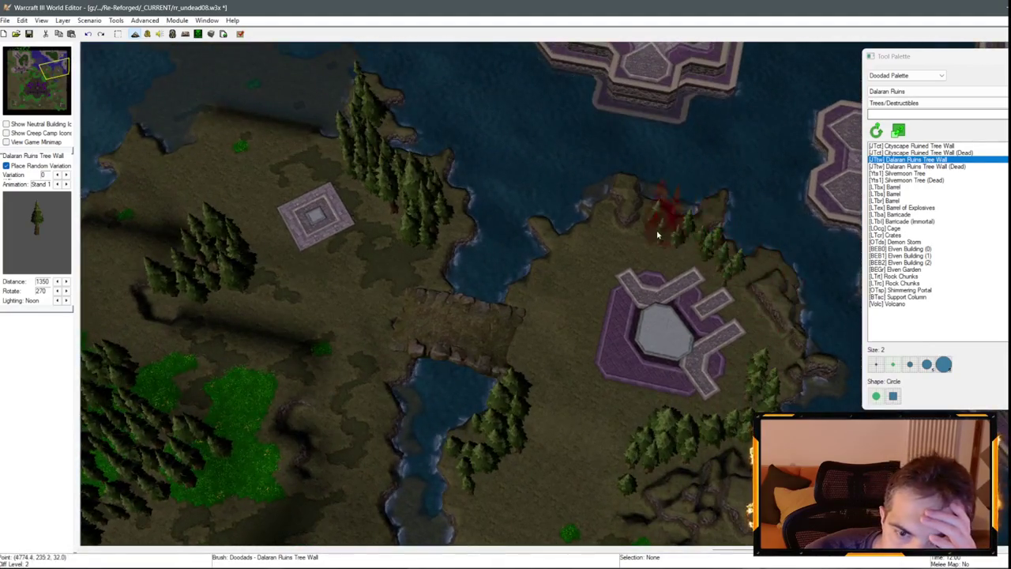
{"action": "key", "text": "Down"}
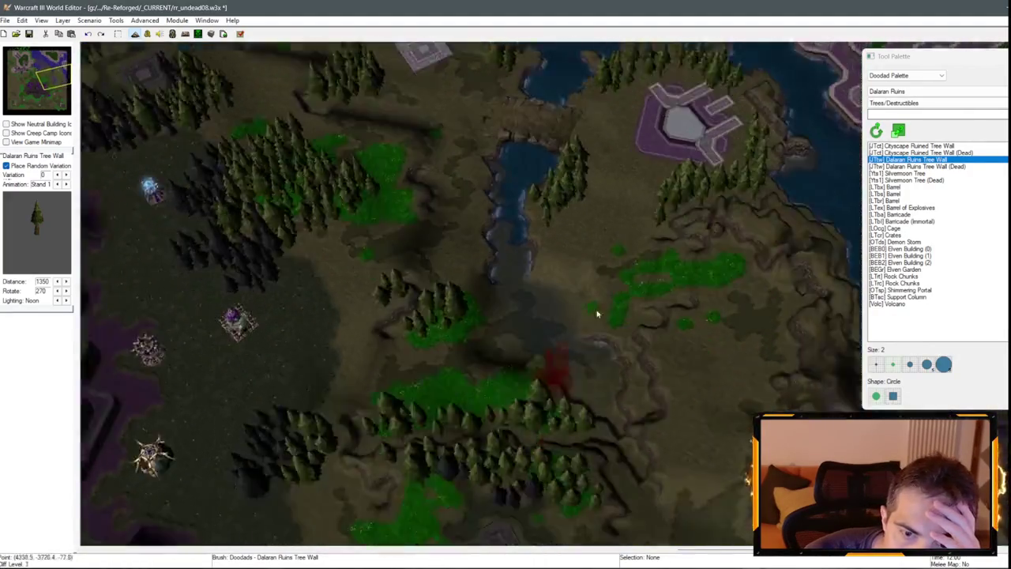
{"action": "key", "text": "Right"}
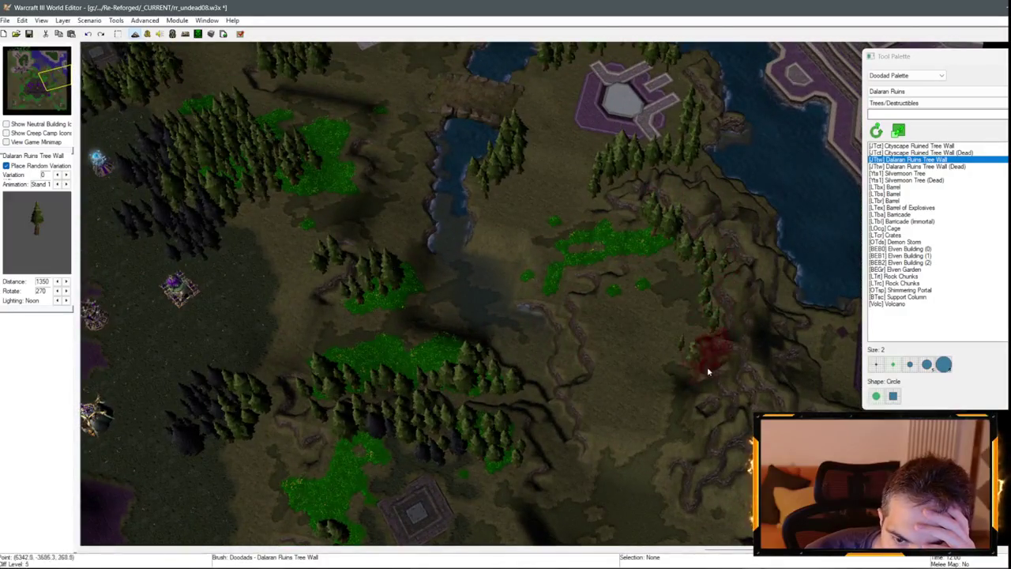
{"action": "key", "text": "Down"}
{"action": "key", "text": "Right"}
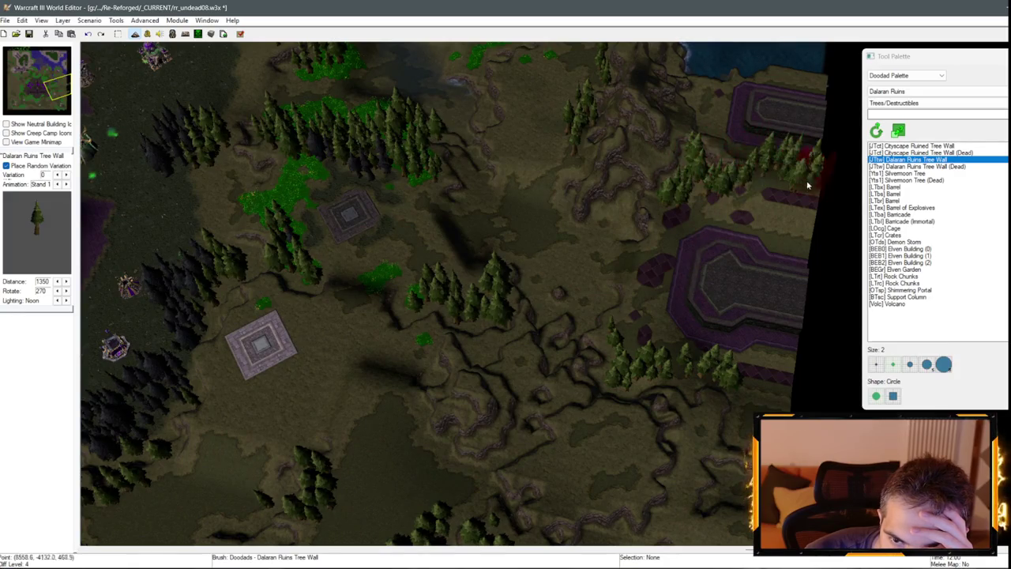
{"action": "key", "text": "Up"}
{"action": "key", "text": "Right"}
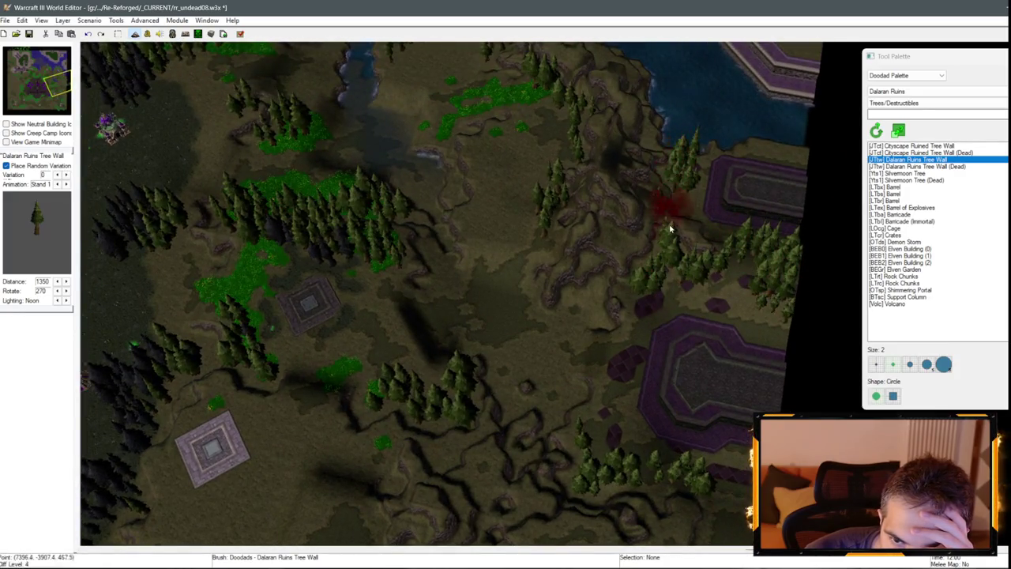
{"action": "scroll", "coordinate": [689, 344], "scroll_direction": "down", "scroll_amount": 3}
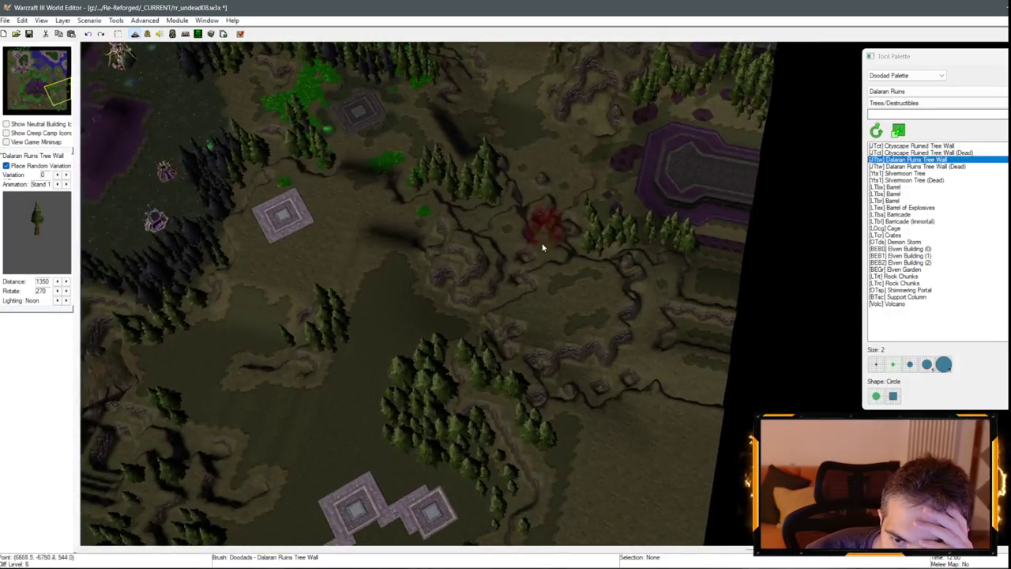
{"action": "key", "text": "Down"}
{"action": "key", "text": "Up"}
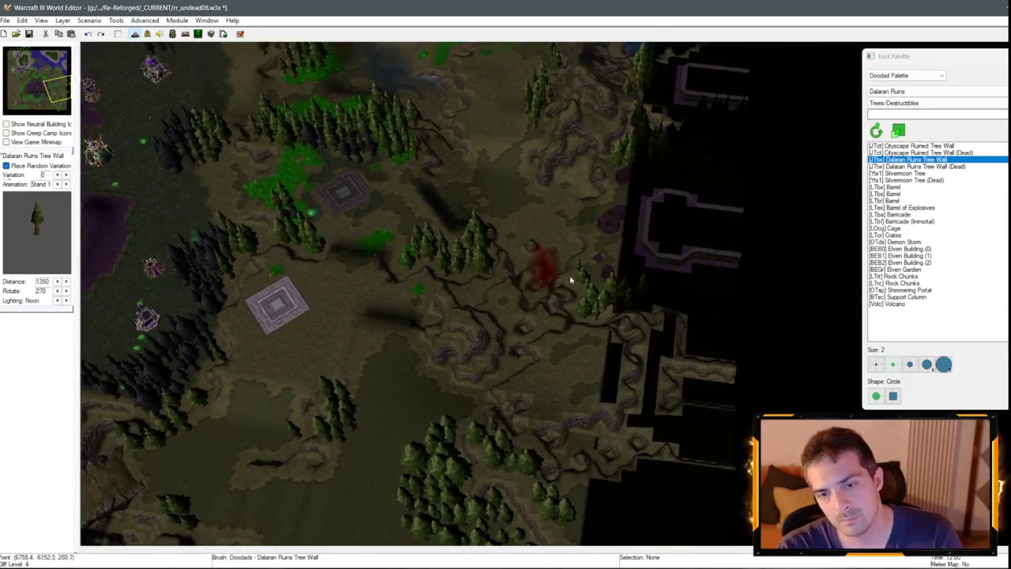
{"action": "key", "text": "Down"}
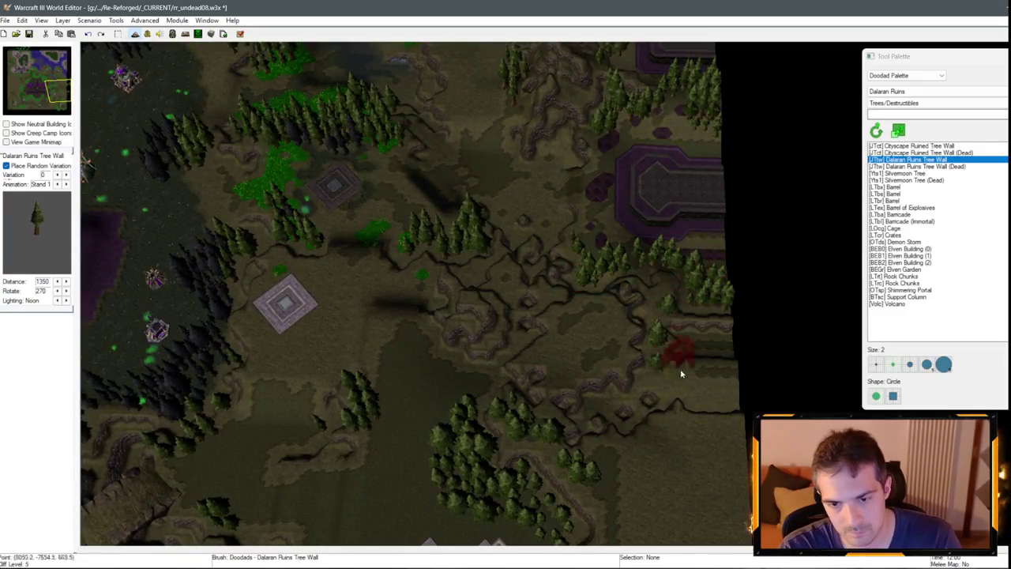
{"action": "key", "text": "Down"}
{"action": "scroll", "coordinate": [377, 363], "scroll_direction": "up", "scroll_amount": 5}
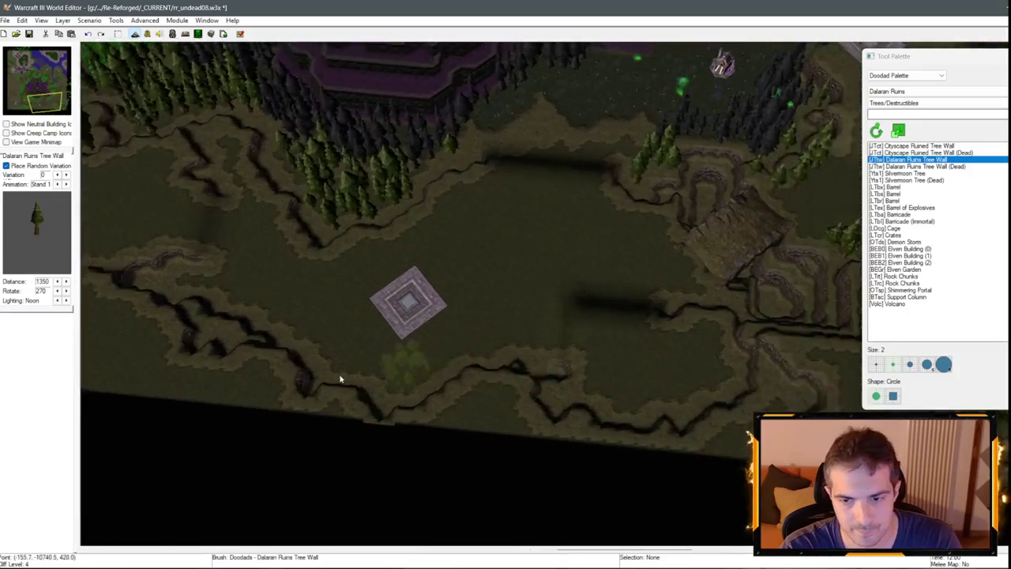
Paint tree walls along the lower cliff path, beside the path, and along the cliff edge.
{"action": "mouse_move", "coordinate": [468, 399]}
{"action": "left_mouse_down"}
{"action": "mouse_move", "coordinate": [542, 413]}
{"action": "mouse_move", "coordinate": [673, 410]}
{"action": "mouse_move", "coordinate": [668, 339]}
{"action": "mouse_move", "coordinate": [656, 451]}
{"action": "mouse_move", "coordinate": [459, 418]}
{"action": "left_mouse_up"}
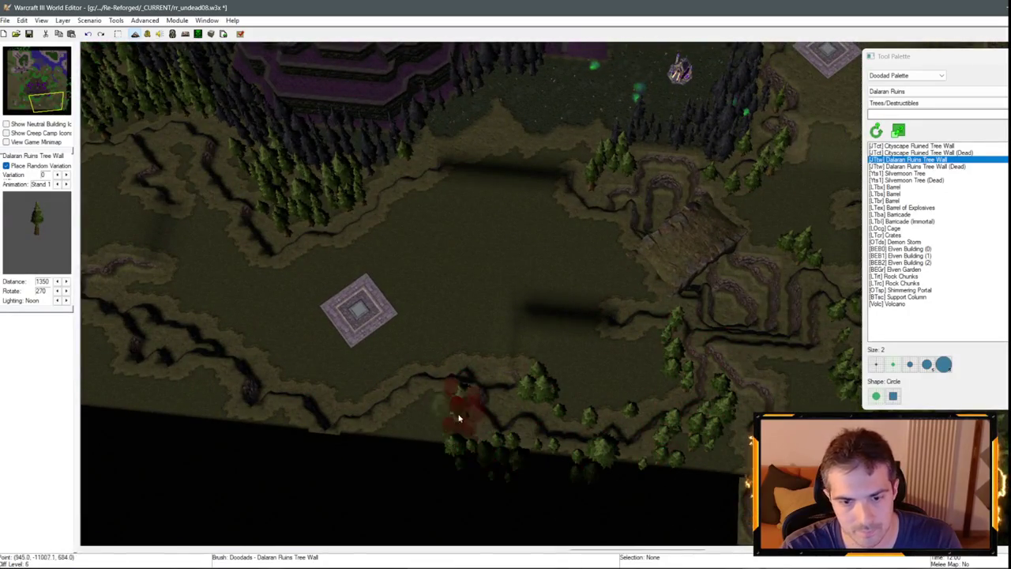
{"action": "mouse_move", "coordinate": [370, 438]}
{"action": "left_mouse_down"}
{"action": "mouse_move", "coordinate": [226, 406]}
{"action": "mouse_move", "coordinate": [397, 429]}
{"action": "mouse_move", "coordinate": [255, 397]}
{"action": "mouse_move", "coordinate": [247, 354]}
{"action": "mouse_move", "coordinate": [372, 411]}
{"action": "mouse_move", "coordinate": [539, 436]}
{"action": "mouse_move", "coordinate": [596, 419]}
{"action": "mouse_move", "coordinate": [399, 425]}
{"action": "mouse_move", "coordinate": [307, 364]}
{"action": "left_mouse_up"}
{"action": "key", "text": "Up"}
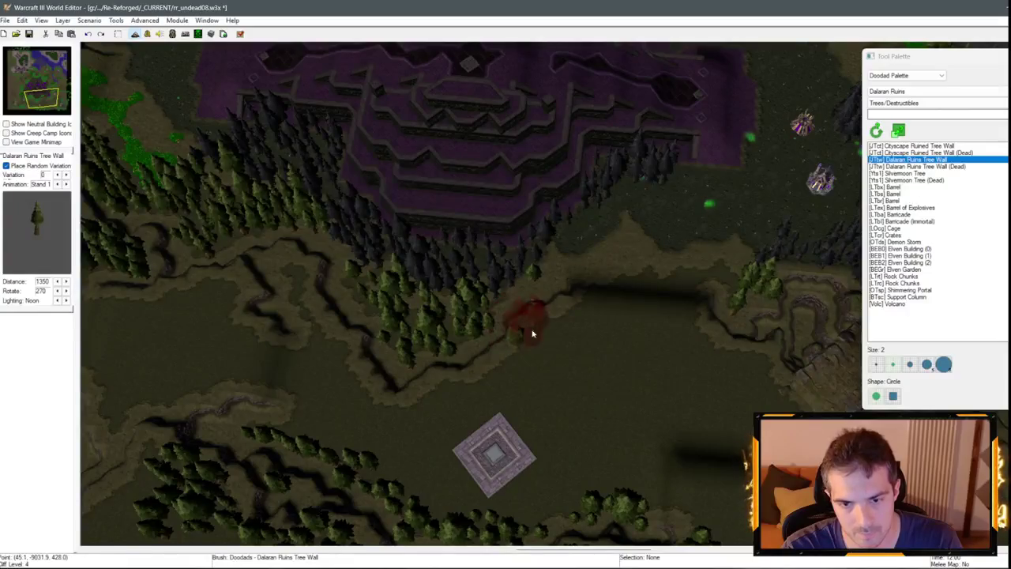
{"action": "left_click_drag", "start_coordinate": [532, 334], "coordinate": [511, 302]}
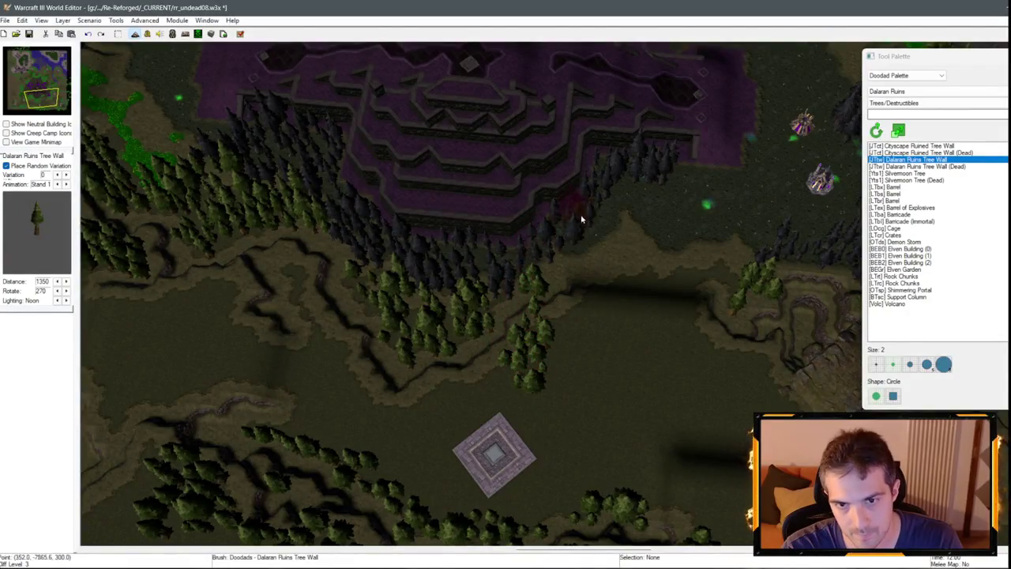
{"action": "mouse_move", "coordinate": [556, 331]}
{"action": "left_mouse_down"}
{"action": "mouse_move", "coordinate": [499, 346]}
{"action": "mouse_move", "coordinate": [526, 323]}
{"action": "mouse_move", "coordinate": [583, 355]}
{"action": "mouse_move", "coordinate": [434, 355]}
{"action": "mouse_move", "coordinate": [401, 380]}
{"action": "left_mouse_up"}
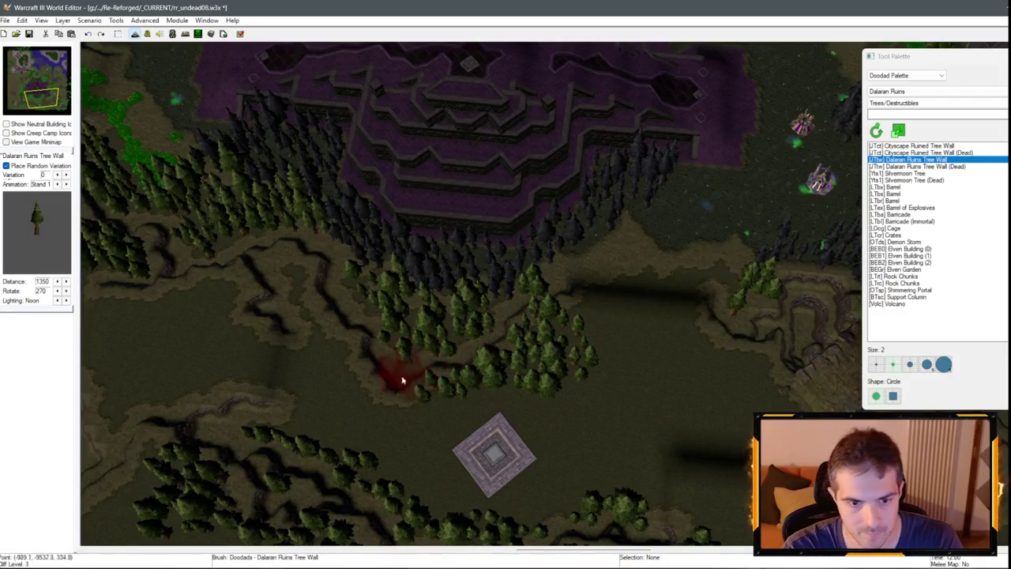
{"action": "mouse_move", "coordinate": [466, 233]}
{"action": "left_mouse_down"}
{"action": "mouse_move", "coordinate": [495, 293]}
{"action": "mouse_move", "coordinate": [365, 290]}
{"action": "left_mouse_up"}
Add tree walls along the lower path edge and near the western map edge toward the north-east.
{"action": "key", "text": "Left"}
{"action": "key", "text": "Down"}
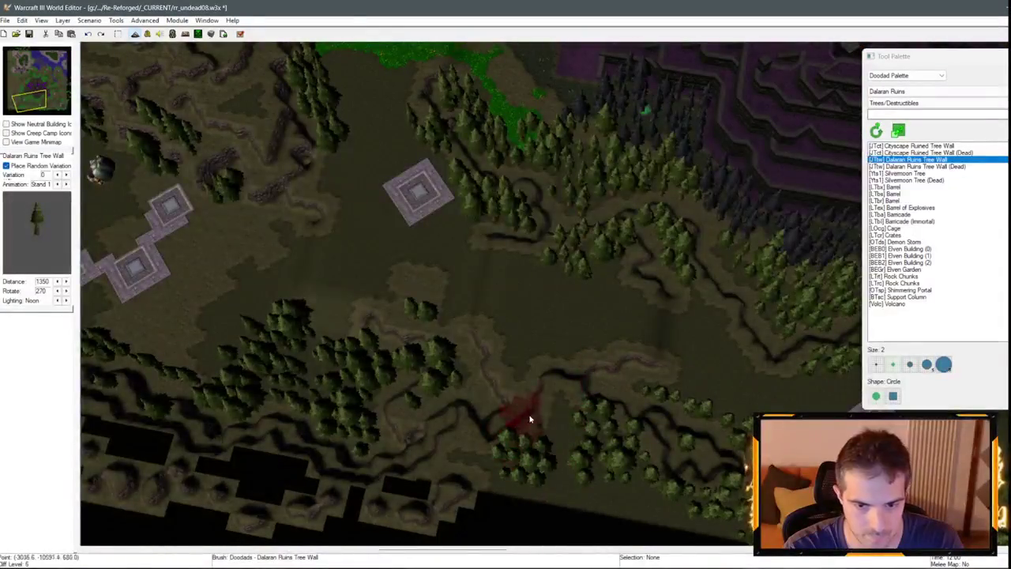
{"action": "mouse_move", "coordinate": [553, 439]}
{"action": "left_mouse_down"}
{"action": "mouse_move", "coordinate": [506, 445]}
{"action": "mouse_move", "coordinate": [551, 419]}
{"action": "mouse_move", "coordinate": [518, 369]}
{"action": "left_mouse_up"}
{"action": "key", "text": "Up"}
{"action": "key", "text": "Left"}
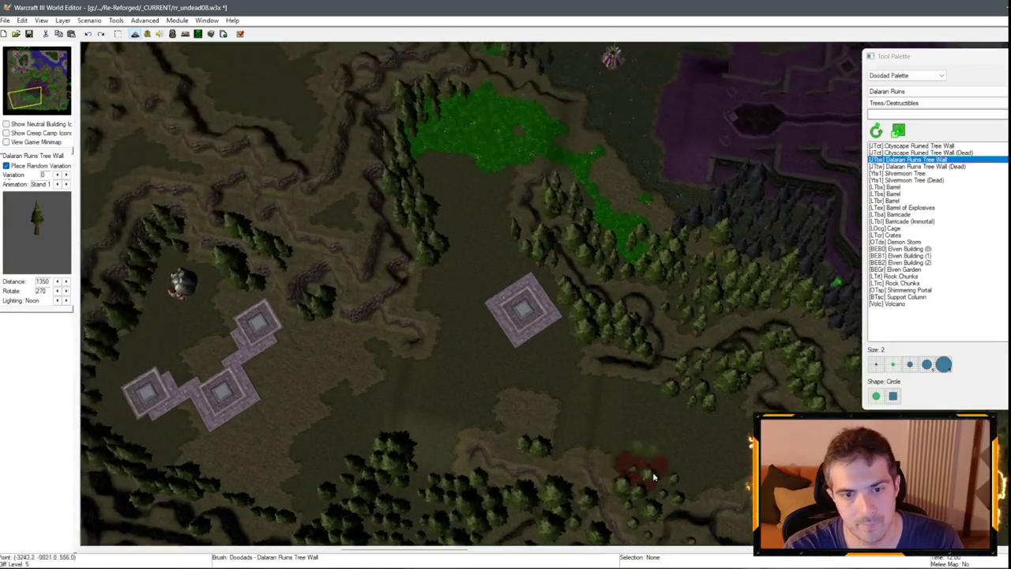
{"action": "key", "text": "Left"}
{"action": "key", "text": "Up"}
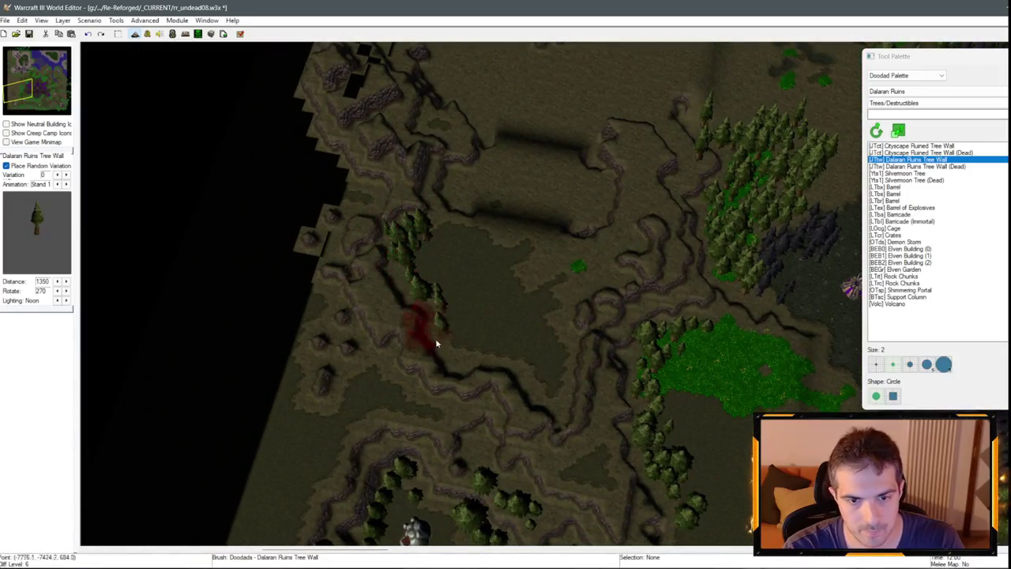
{"action": "mouse_move", "coordinate": [436, 341]}
{"action": "left_mouse_down"}
{"action": "mouse_move", "coordinate": [578, 403]}
{"action": "mouse_move", "coordinate": [637, 235]}
{"action": "left_mouse_up"}
Fill the remaining forest gaps with tree walls, then move north toward the purple base.
{"action": "key", "text": "Up"}
{"action": "left_click_drag", "start_coordinate": [637, 389], "coordinate": [614, 282]}
{"action": "left_click_drag", "start_coordinate": [384, 362], "coordinate": [418, 357]}
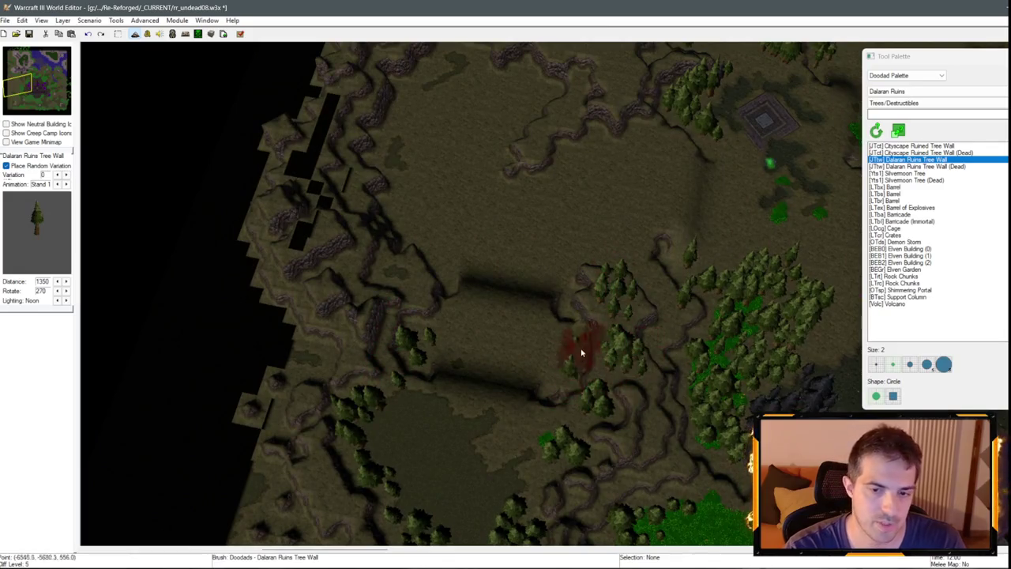
{"action": "key", "text": "Up"}
{"action": "key", "text": "Left"}
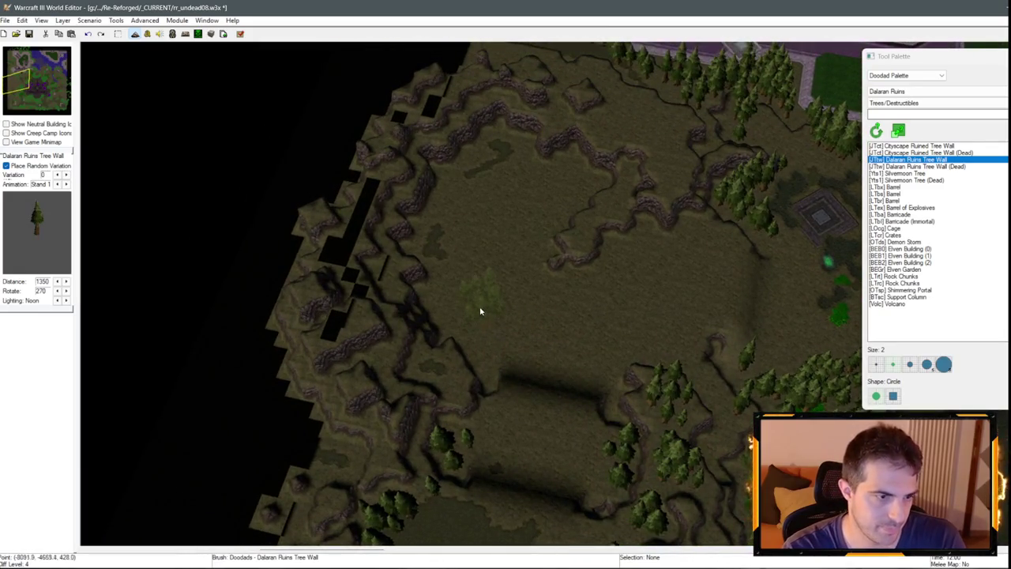
{"action": "key", "text": "Up"}
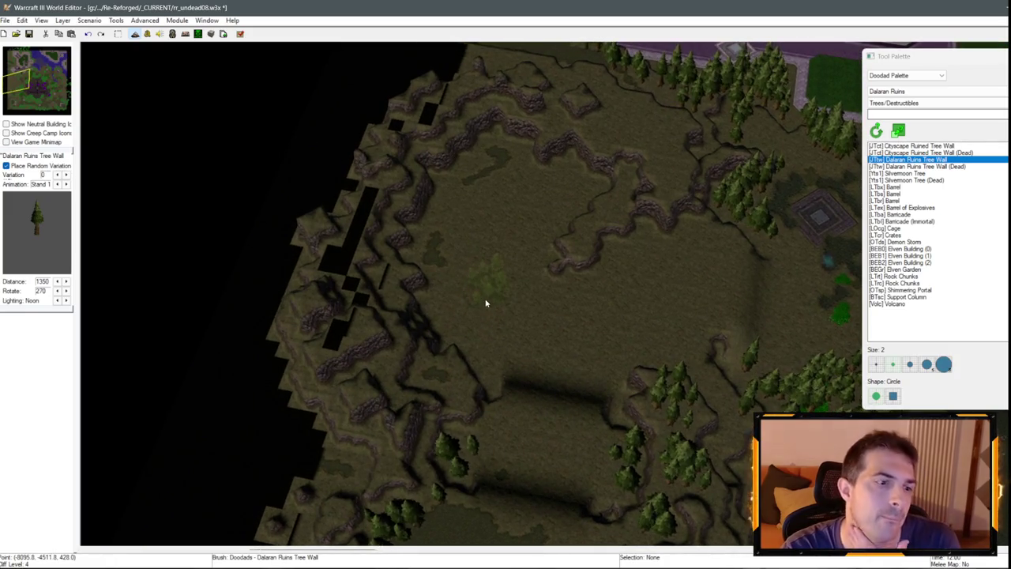
{"action": "key", "text": "Up"}
{"action": "key", "text": "Up"}
{"action": "key", "text": "Up"}
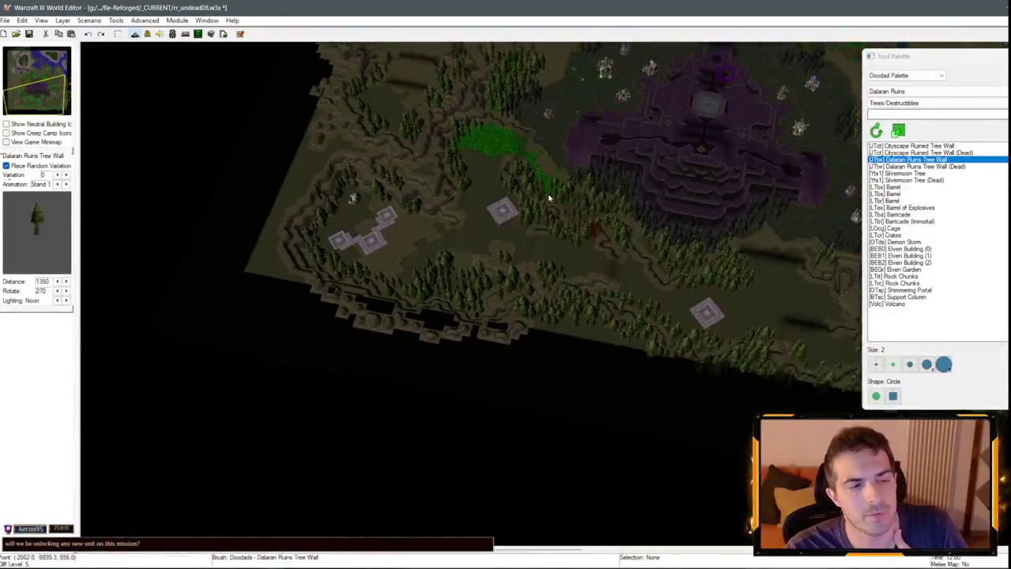
Place Dalaran Ruins tree walls along the forest edge near the western map edge.
{"action": "key", "text": "Up"}
{"action": "key", "text": "Right"}
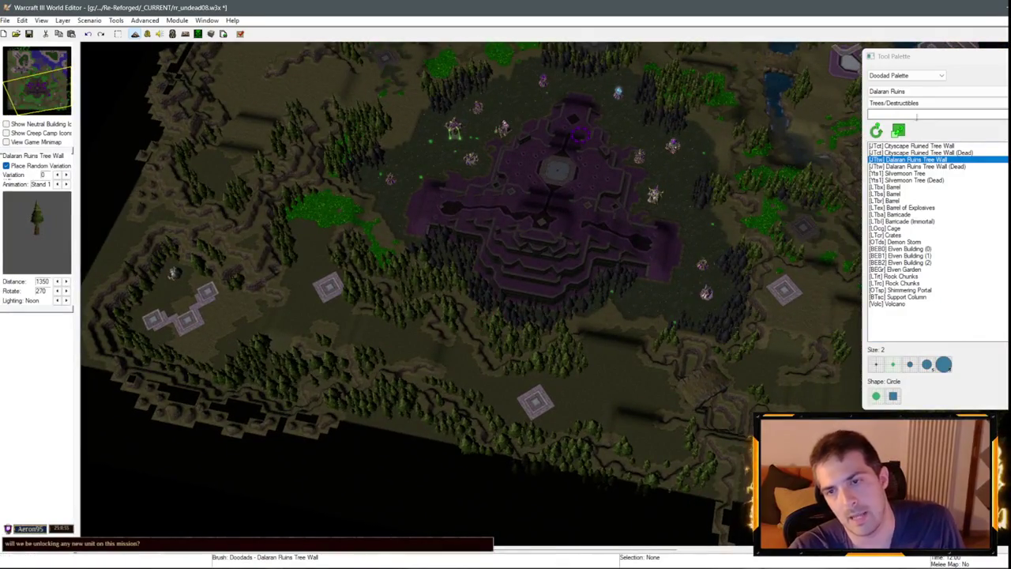
{"action": "scroll", "coordinate": [585, 226], "scroll_direction": "up", "scroll_amount": 3}
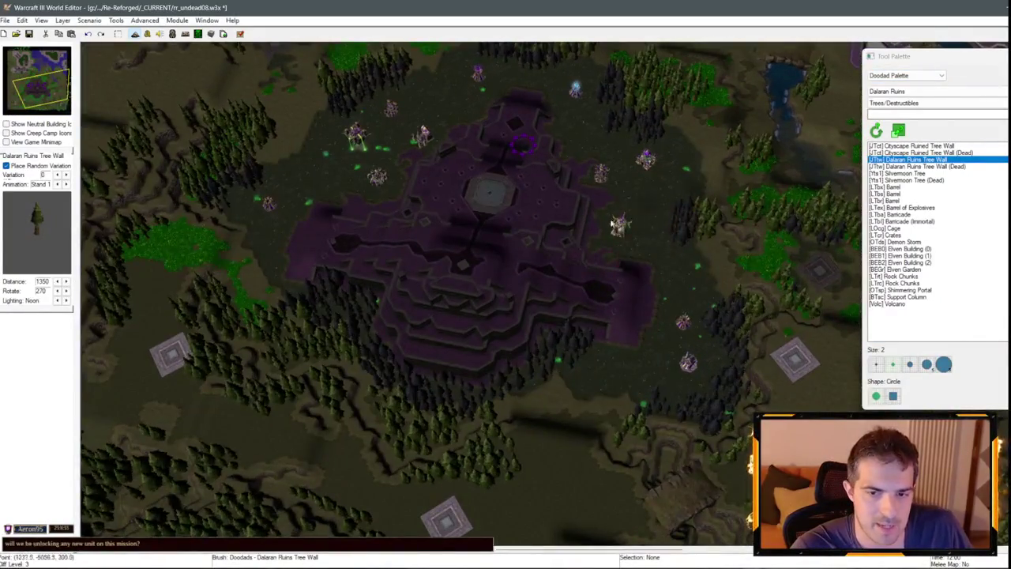
{"action": "key", "text": "Up"}
{"action": "key", "text": "Up"}
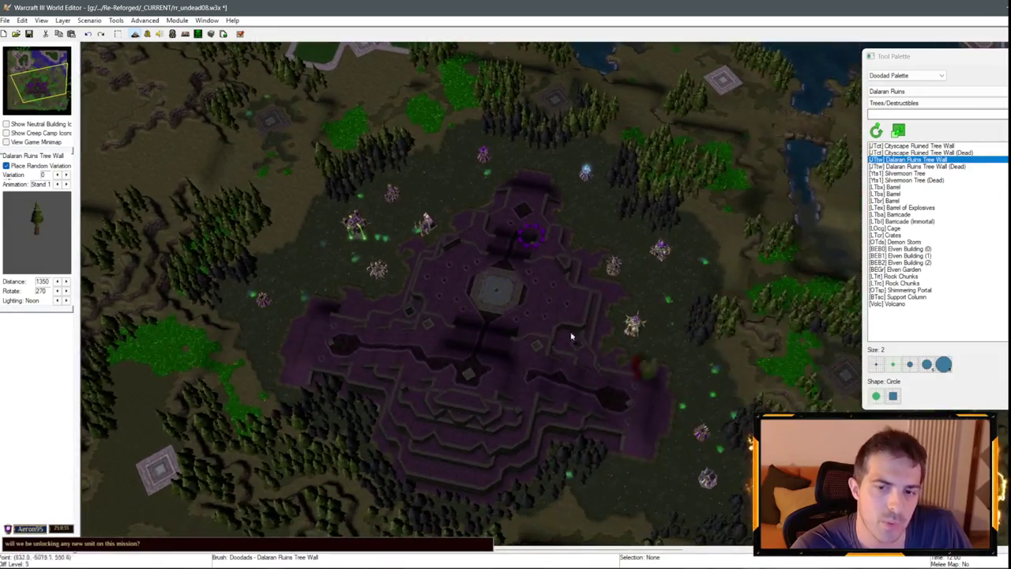
{"action": "key", "text": "Down"}
{"action": "key", "text": "Down"}
{"action": "key", "text": "Down"}
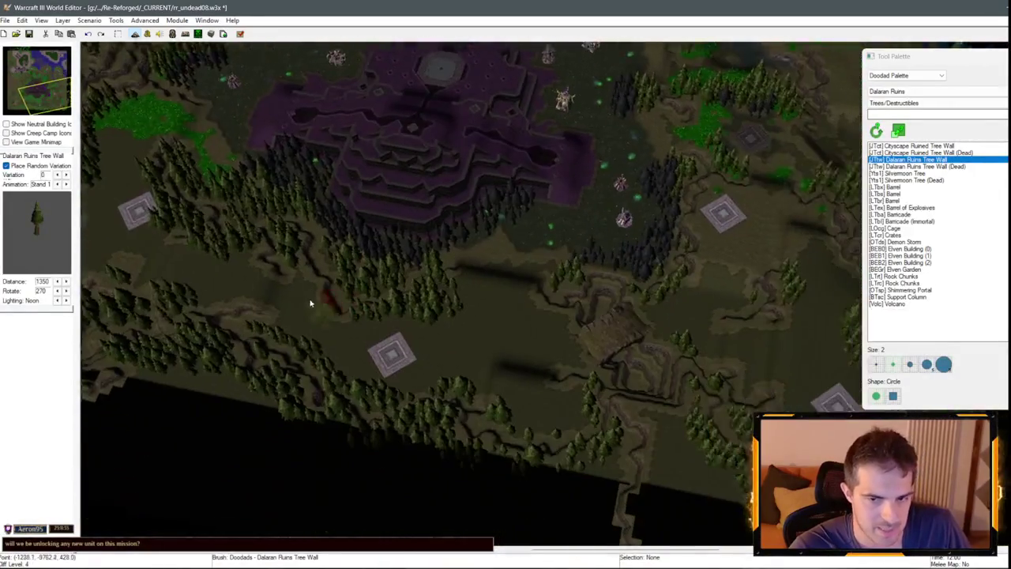
{"action": "key", "text": "Left"}
{"action": "key", "text": "Left"}
{"action": "key", "text": "Left"}
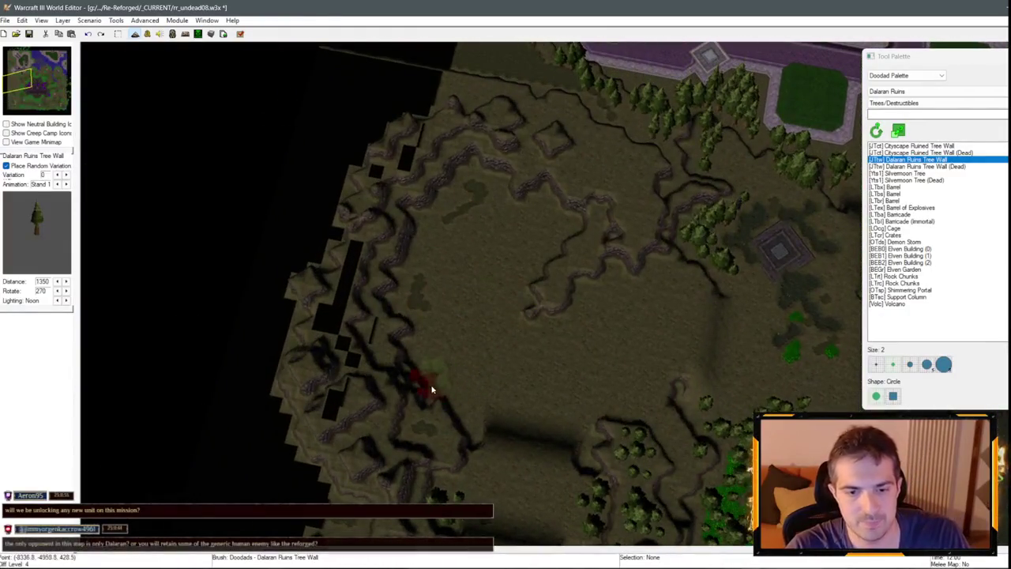
{"action": "left_click", "coordinate": [432, 390]}
{"action": "mouse_move", "coordinate": [439, 182]}
{"action": "left_mouse_down"}
{"action": "mouse_move", "coordinate": [501, 170]}
{"action": "mouse_move", "coordinate": [569, 230]}
{"action": "left_mouse_up"}
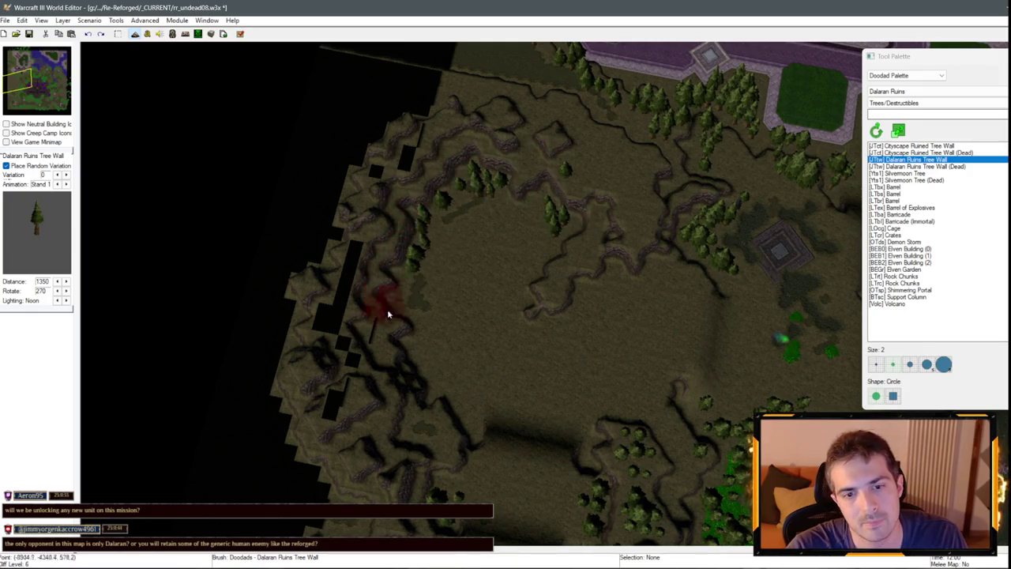
{"action": "left_click_drag", "start_coordinate": [444, 409], "coordinate": [398, 281]}
{"action": "mouse_move", "coordinate": [580, 241]}
{"action": "left_mouse_down"}
{"action": "mouse_move", "coordinate": [538, 233]}
{"action": "mouse_move", "coordinate": [585, 266]}
{"action": "mouse_move", "coordinate": [582, 289]}
{"action": "mouse_move", "coordinate": [552, 320]}
{"action": "left_mouse_up"}
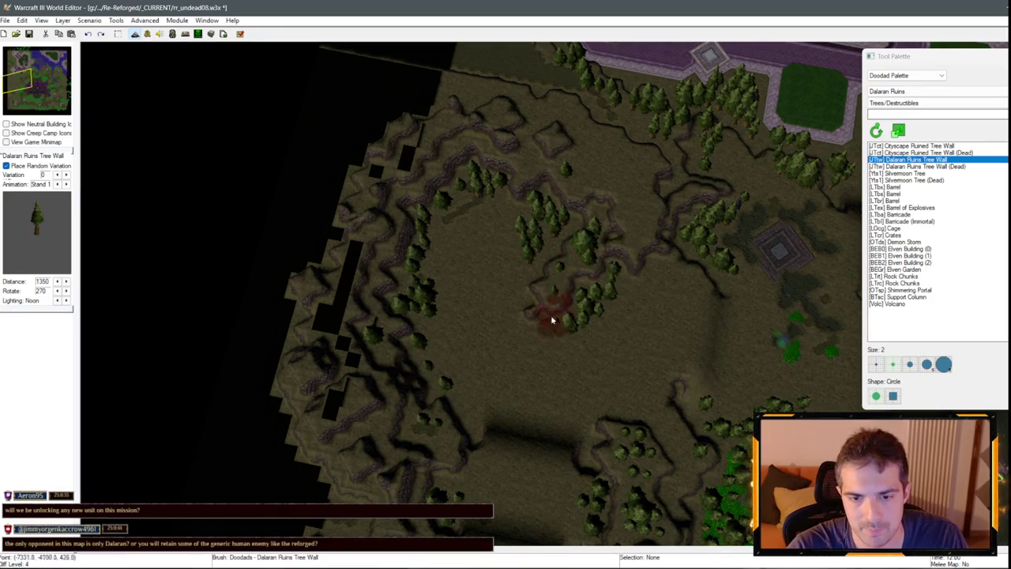
Survey the Dalaran city from above, then move south to the undead base.
{"action": "scroll", "coordinate": [595, 301], "scroll_direction": "up", "scroll_amount": 3}
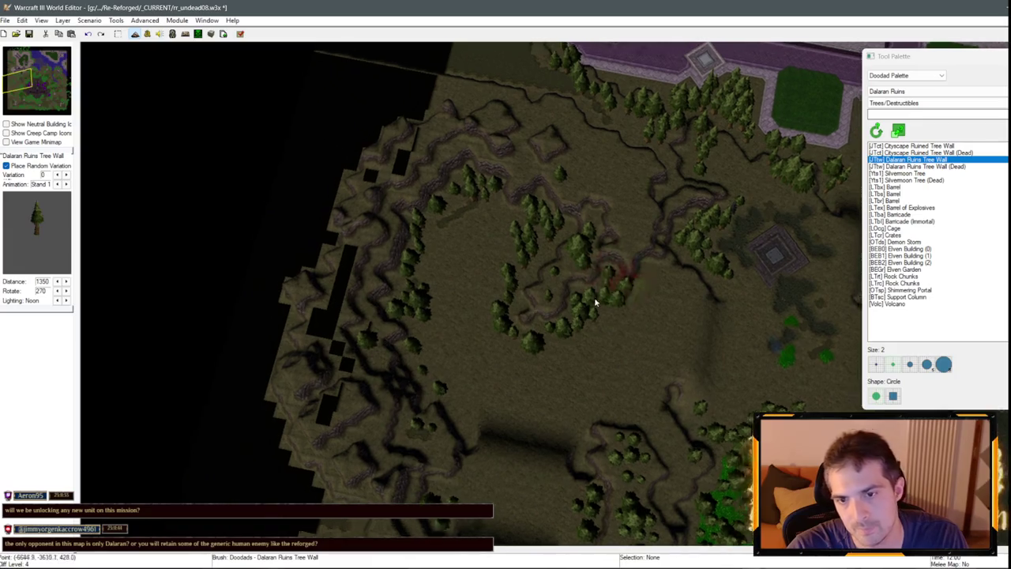
{"action": "key", "text": "Up"}
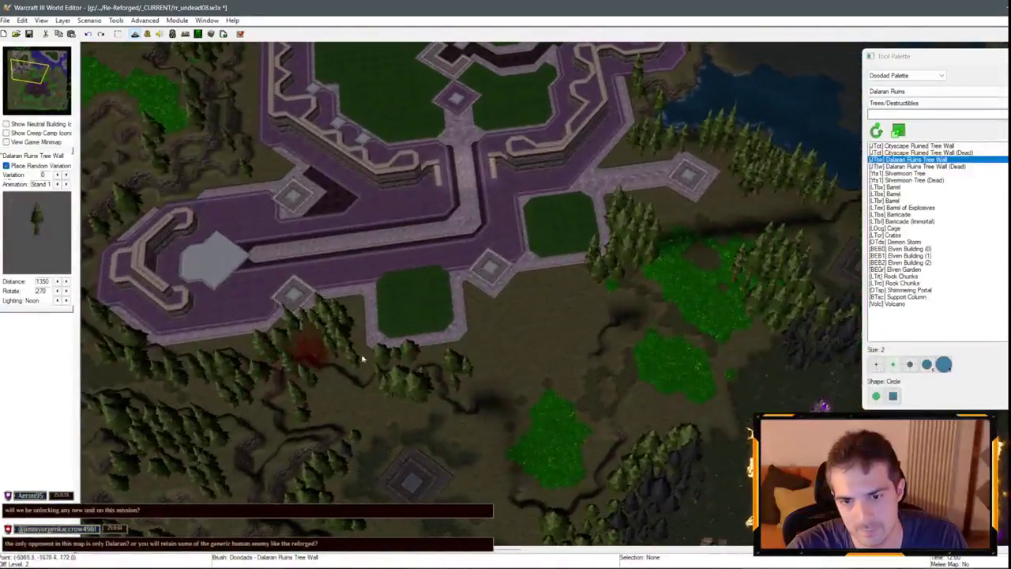
{"action": "key", "text": "Right"}
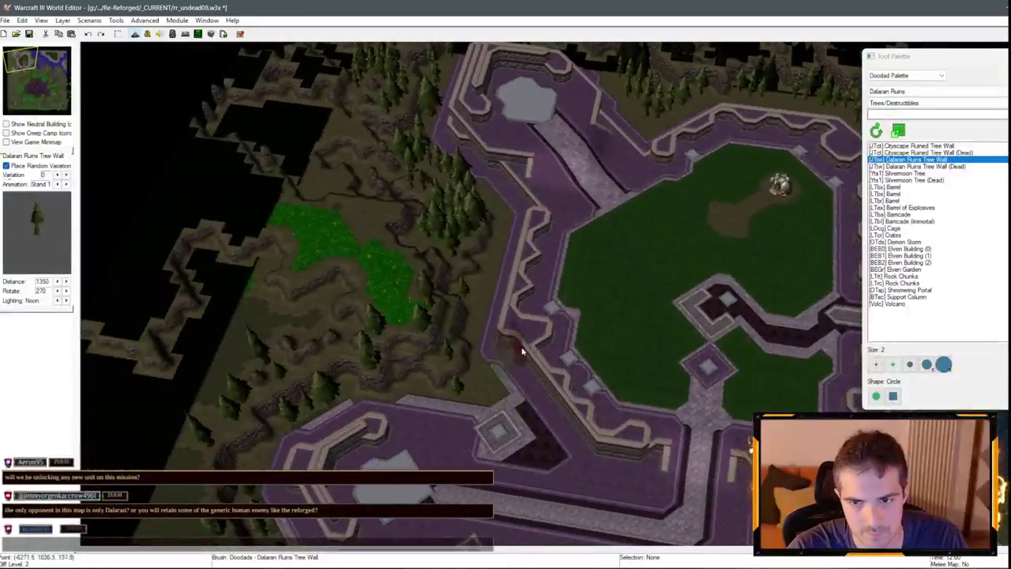
{"action": "key", "text": "Right"}
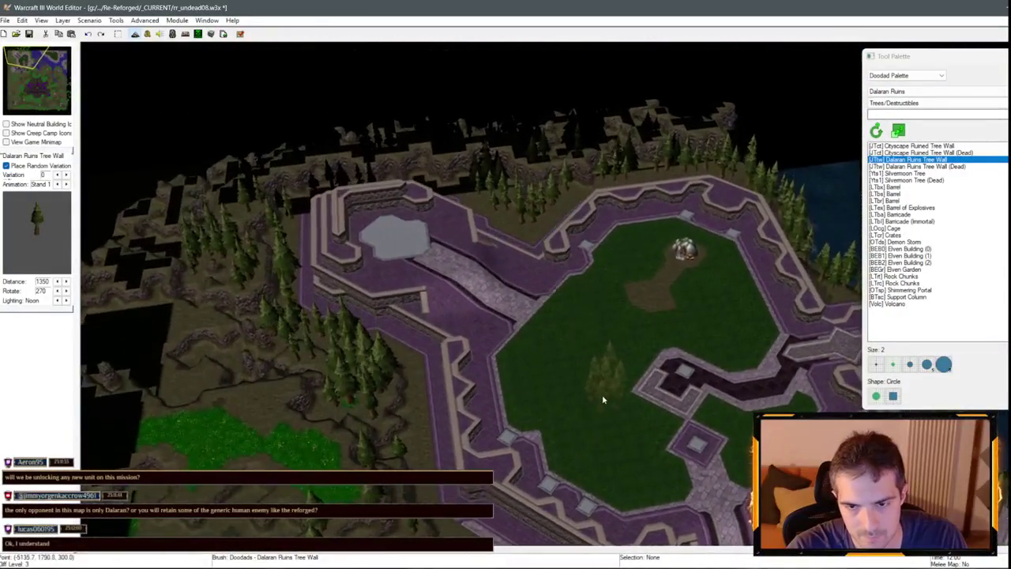
{"action": "key", "text": "Down"}
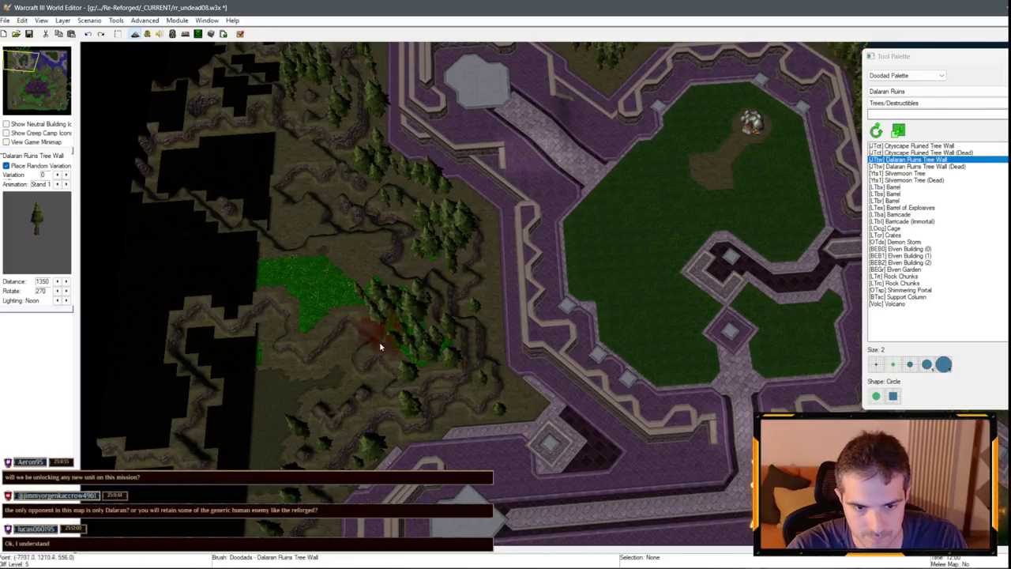
{"action": "key", "text": "Right"}
{"action": "key", "text": "Right"}
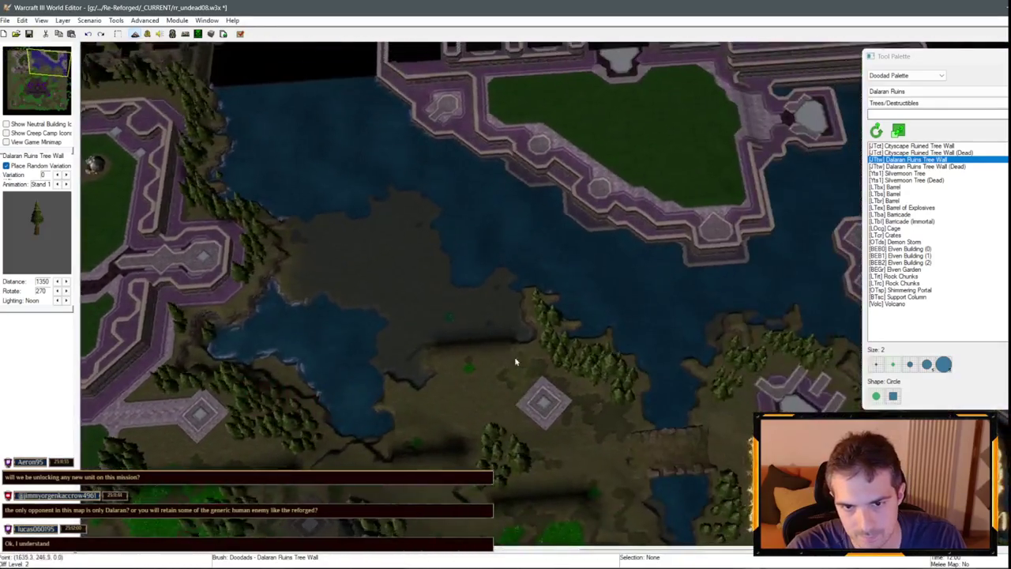
{"action": "key", "text": "Down"}
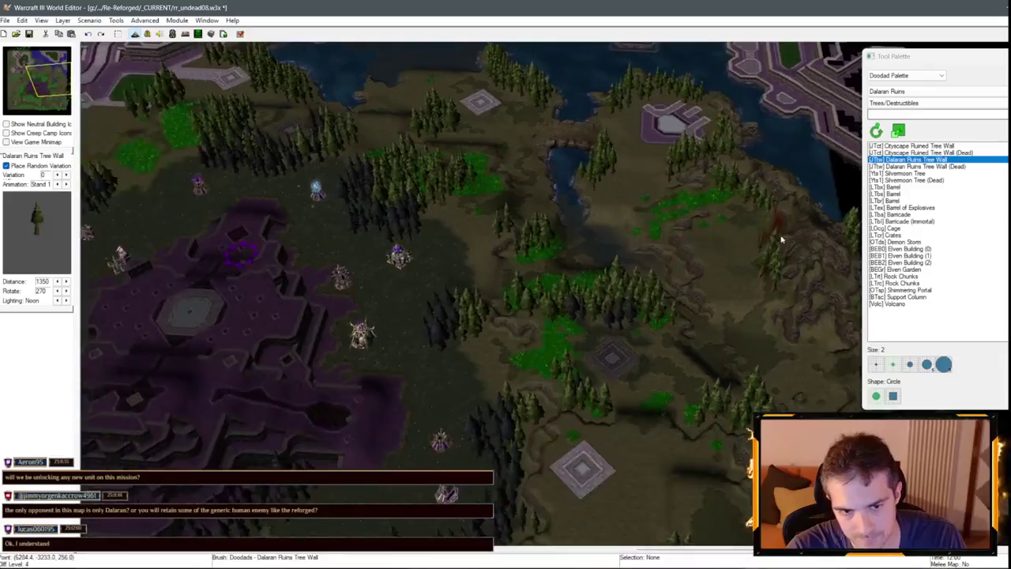
{"action": "key", "text": "Down"}
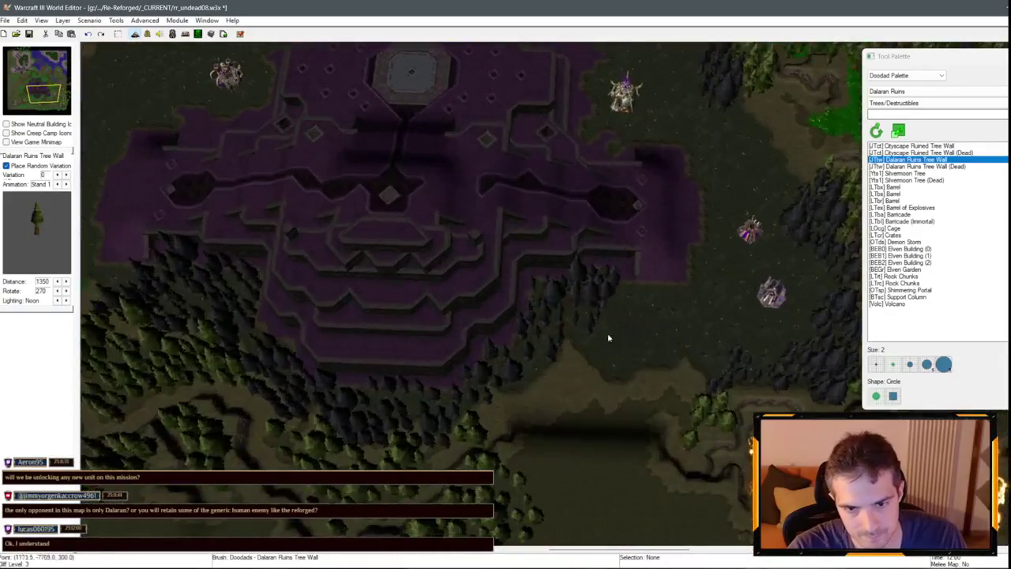
{"action": "key", "text": "Right"}
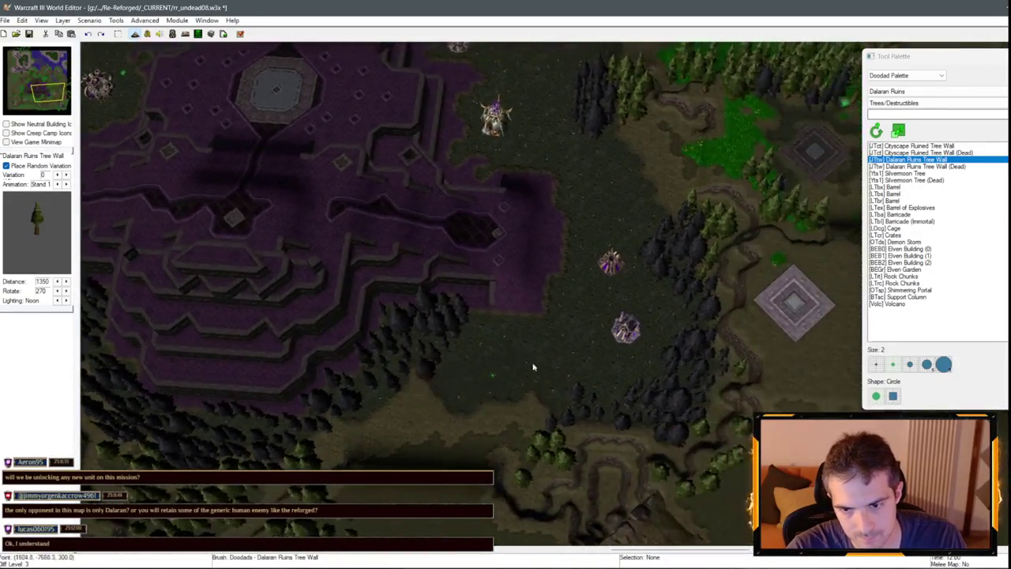
{"action": "key", "text": "Up"}
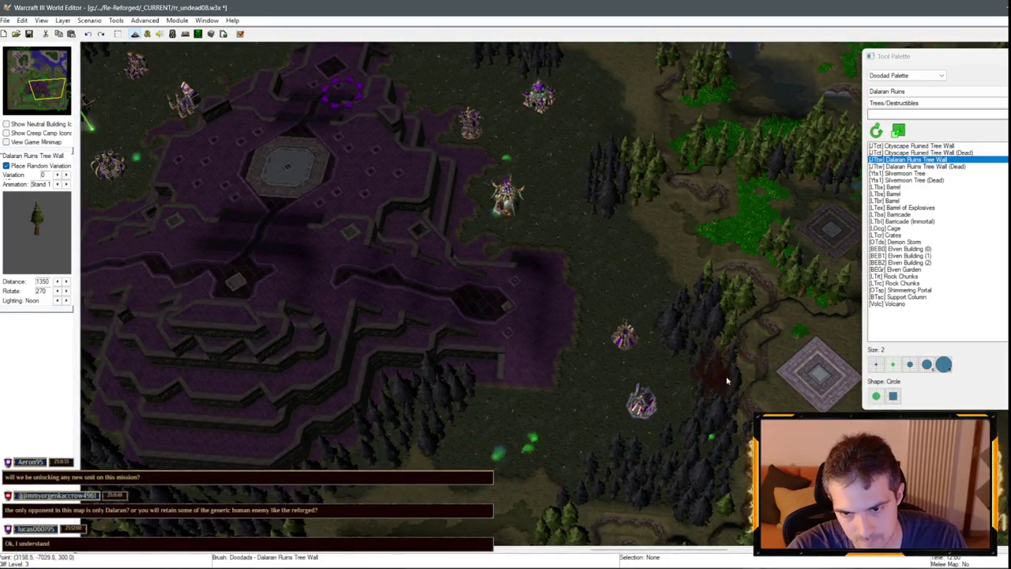
Inspect the purple ruins and the base surroundings down to the lakeshore water.
{"action": "key", "text": "Left"}
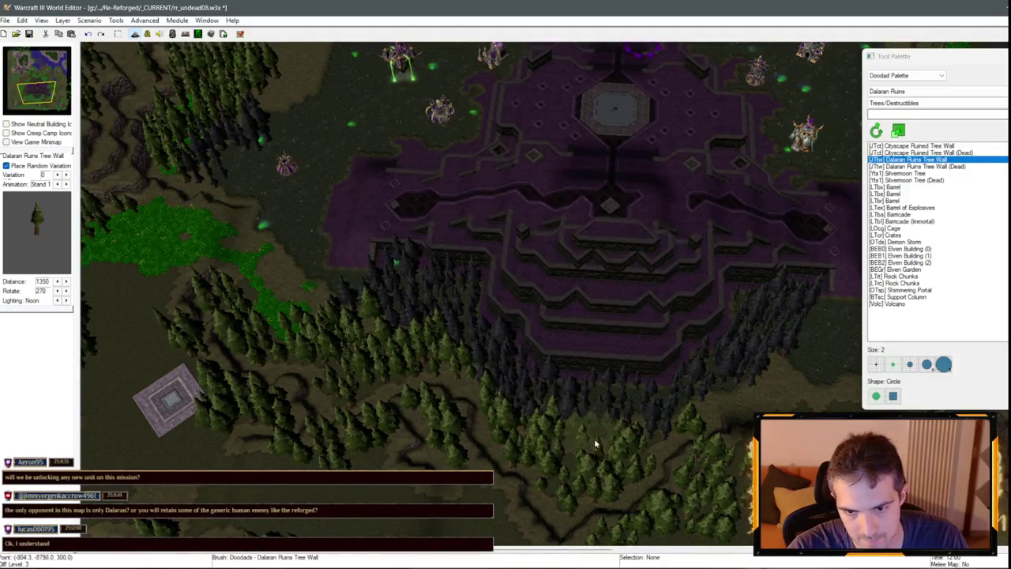
{"action": "key", "text": "Left"}
{"action": "key", "text": "Left"}
{"action": "key", "text": "Left"}
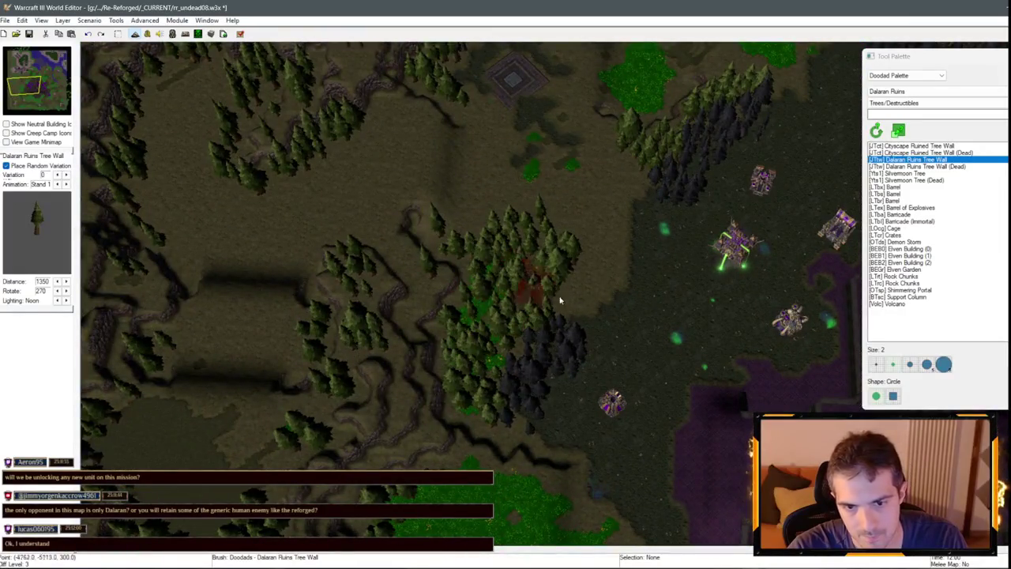
{"action": "key", "text": "Up"}
{"action": "key", "text": "Right"}
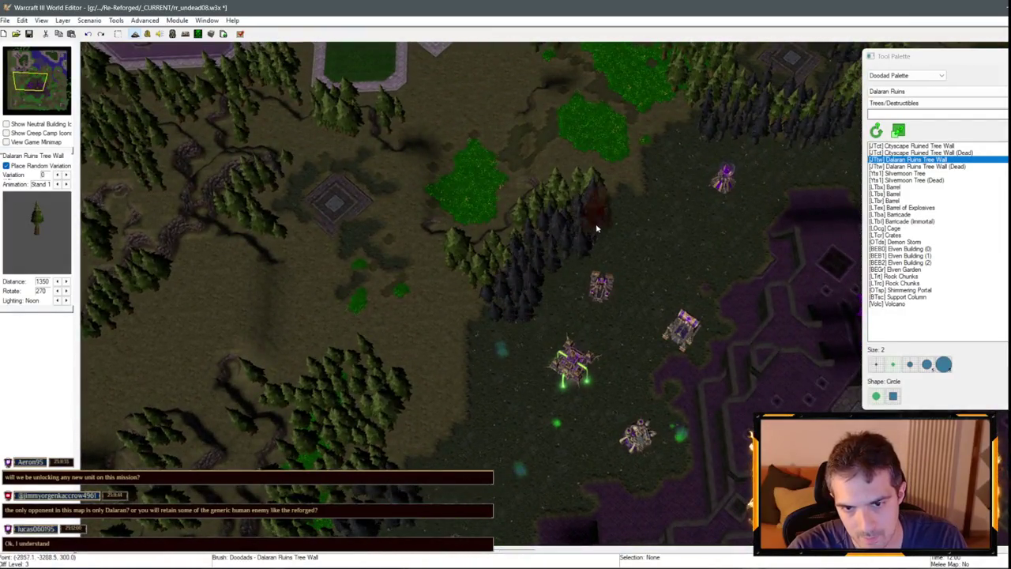
{"action": "key", "text": "Up"}
{"action": "key", "text": "Right"}
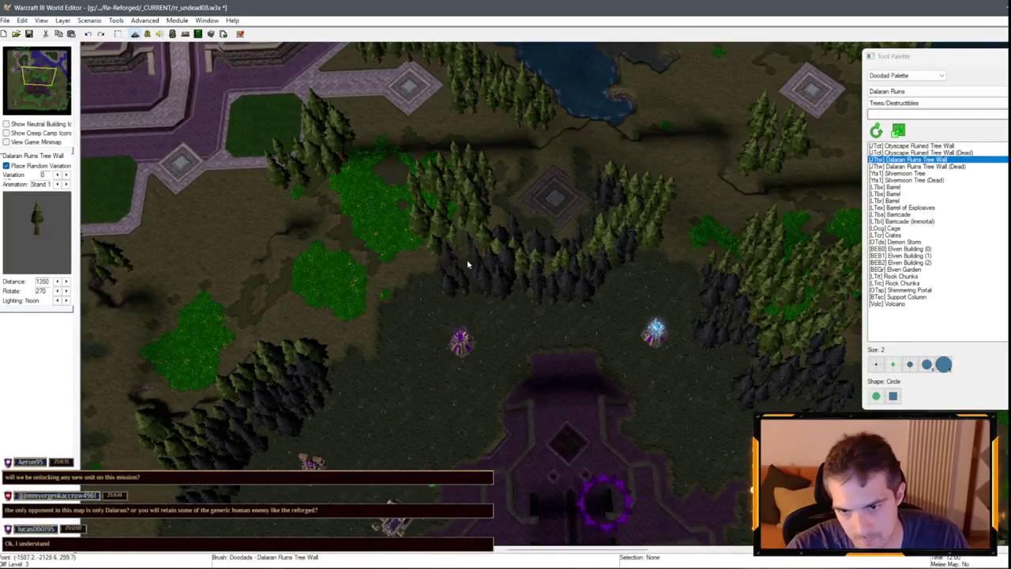
{"action": "key", "text": "Down"}
{"action": "key", "text": "Right"}
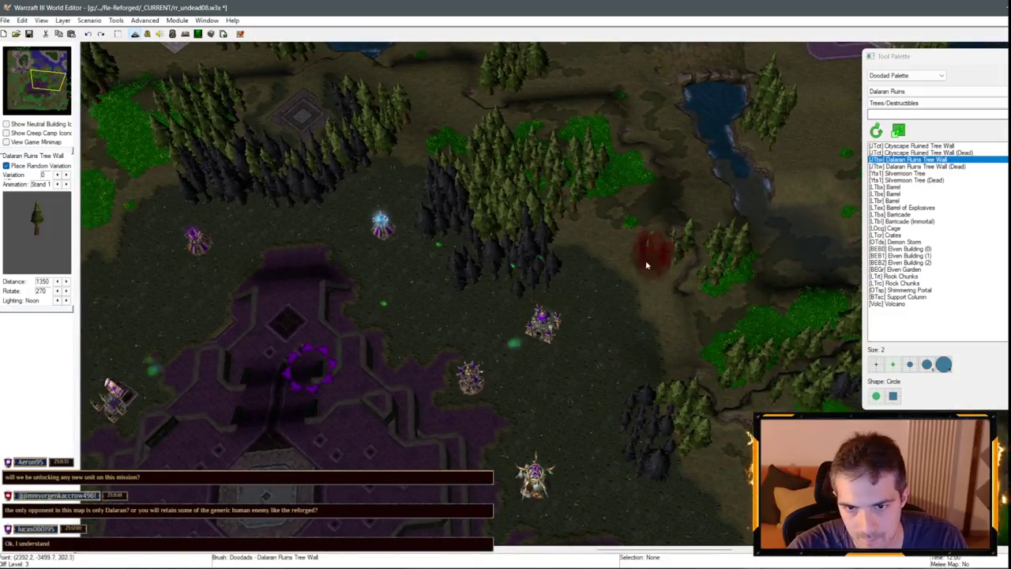
{"action": "scroll", "coordinate": [761, 303], "scroll_direction": "up", "scroll_amount": 5}
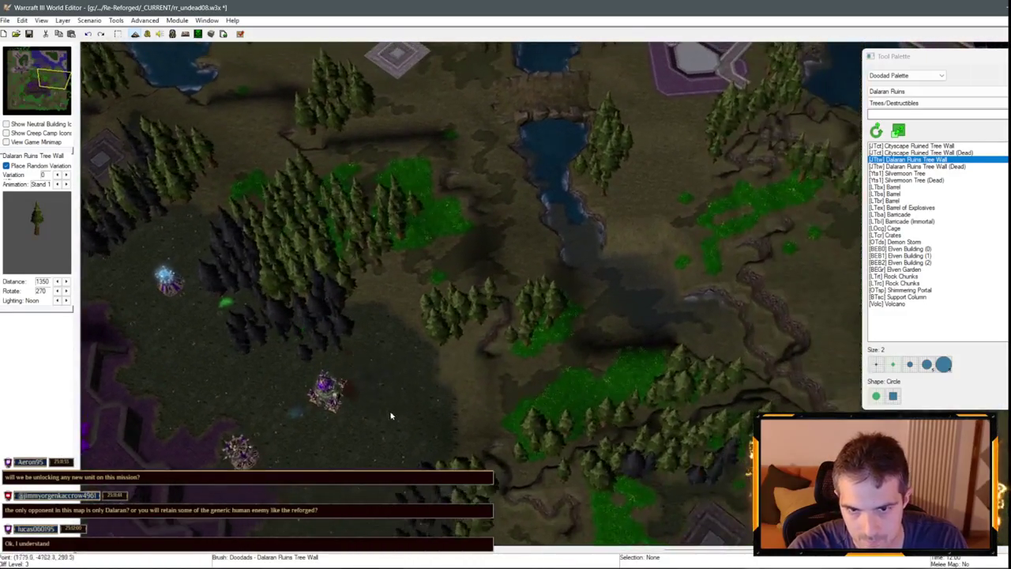
{"action": "scroll", "coordinate": [543, 282], "scroll_direction": "down", "scroll_amount": 5}
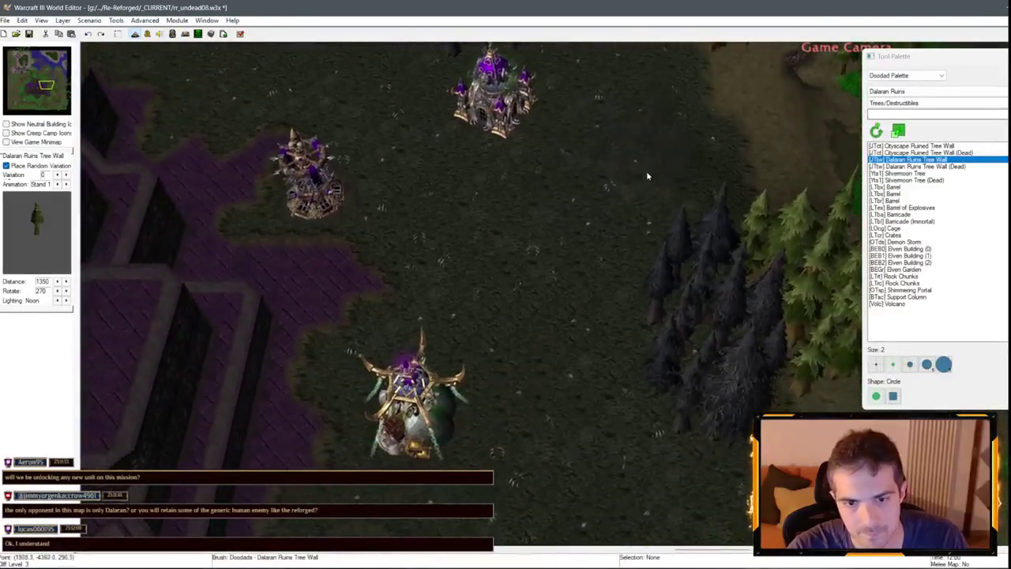
{"action": "key", "text": "Up"}
{"action": "key", "text": "Left"}
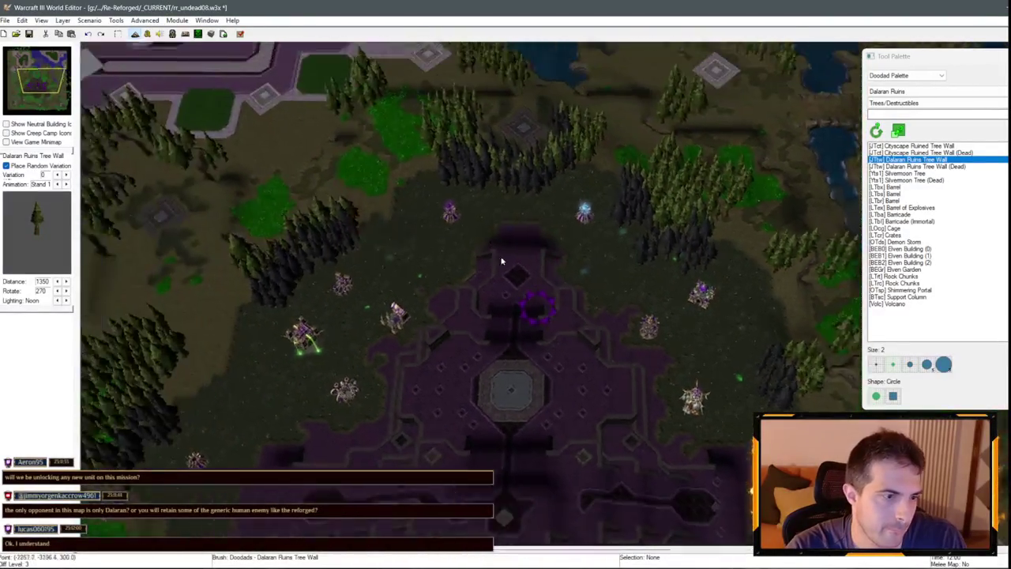
{"action": "scroll", "coordinate": [463, 223], "scroll_direction": "up", "scroll_amount": 3}
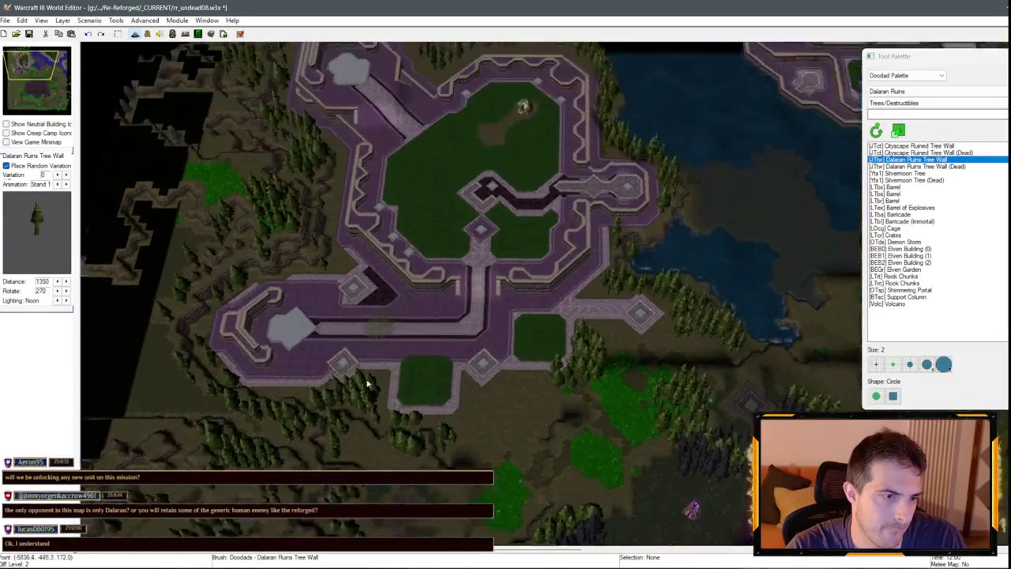
{"action": "key", "text": "Down"}
{"action": "key", "text": "Right"}
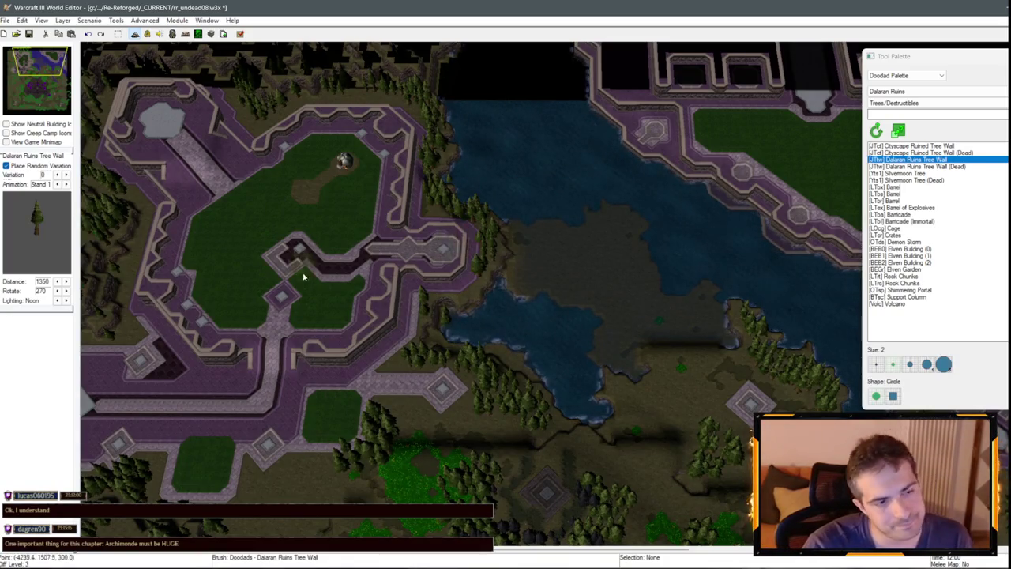
{"action": "scroll", "coordinate": [303, 276], "scroll_direction": "down", "scroll_amount": 5}
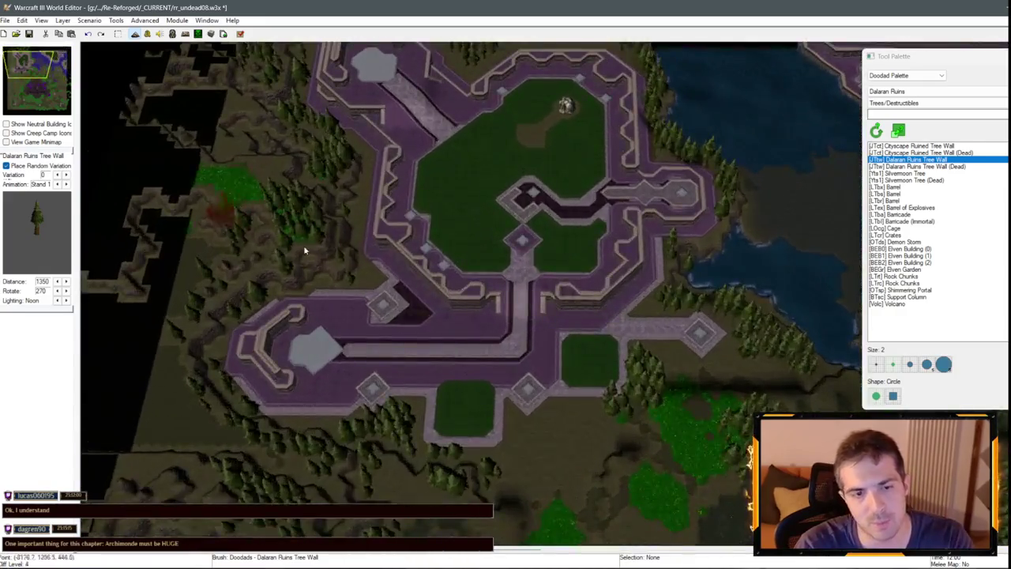
{"action": "scroll", "coordinate": [512, 326], "scroll_direction": "up", "scroll_amount": 5}
{"action": "mouse_move", "coordinate": [512, 326]}
{"action": "left_mouse_down"}
{"action": "mouse_move", "coordinate": [492, 300]}
{"action": "mouse_move", "coordinate": [684, 289]}
{"action": "mouse_move", "coordinate": [454, 360]}
{"action": "left_mouse_up"}
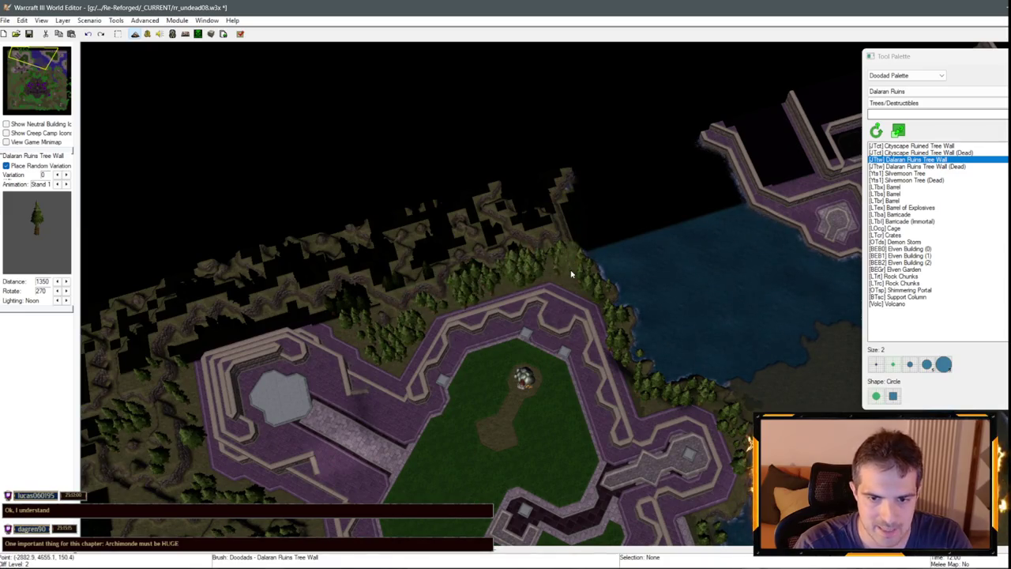
{"action": "scroll", "coordinate": [571, 274], "scroll_direction": "down", "scroll_amount": 3}
{"action": "scroll", "coordinate": [562, 246], "scroll_direction": "up", "scroll_amount": 4}
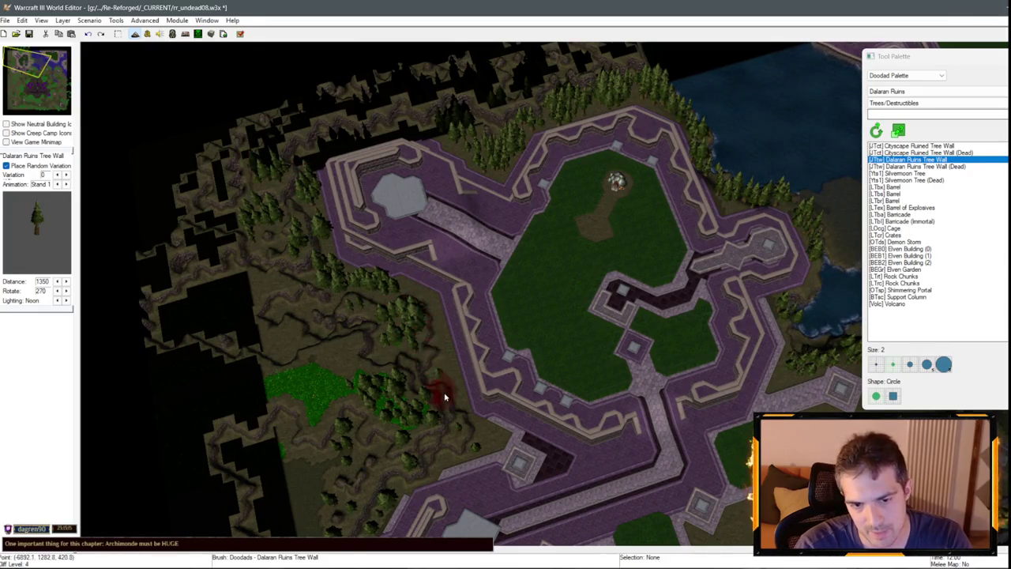
{"action": "scroll", "coordinate": [414, 304], "scroll_direction": "down", "scroll_amount": 3}
{"action": "scroll", "coordinate": [417, 347], "scroll_direction": "up", "scroll_amount": 3}
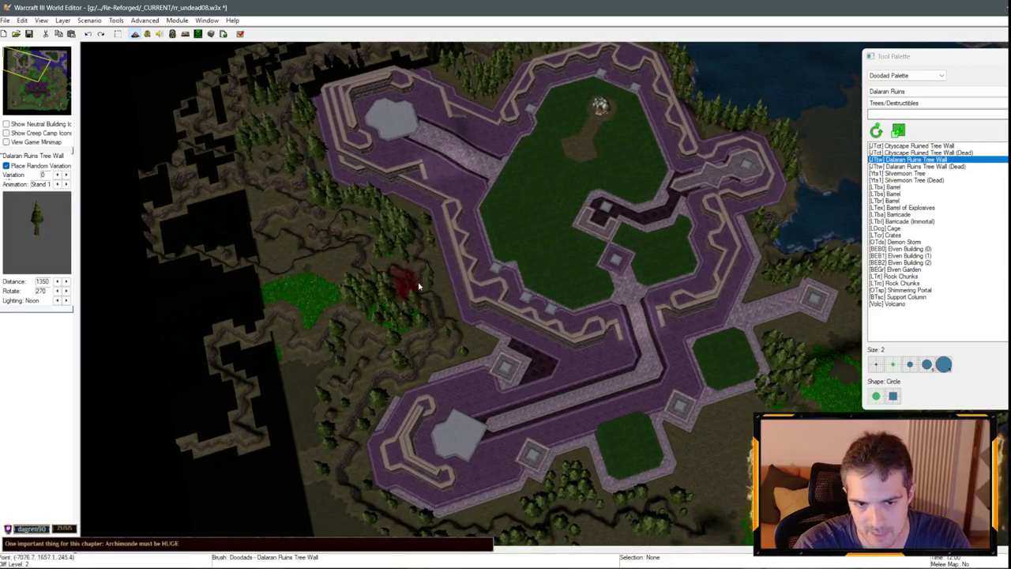
{"action": "scroll", "coordinate": [293, 376], "scroll_direction": "down", "scroll_amount": 3}
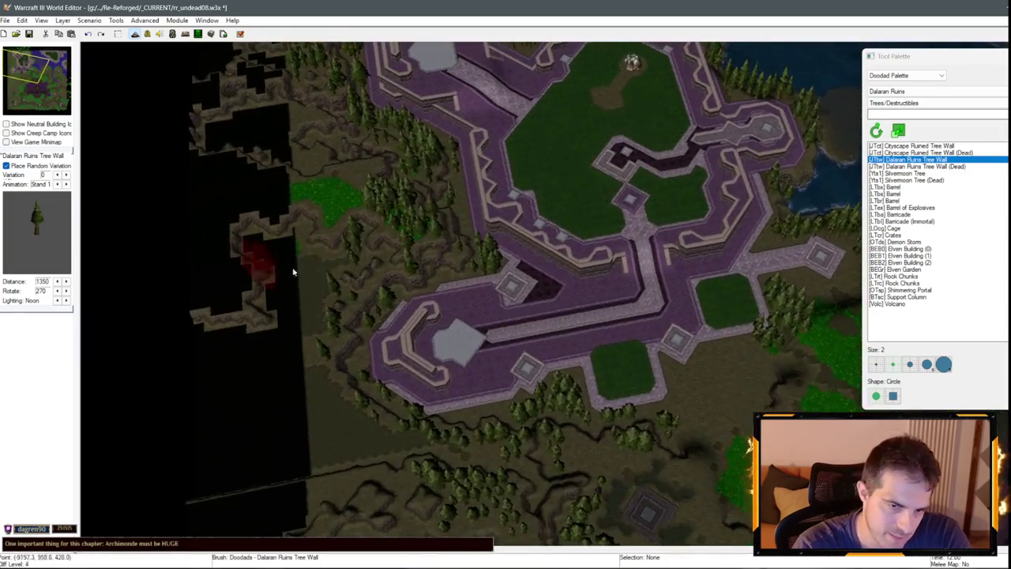
{"action": "scroll", "coordinate": [292, 352], "scroll_direction": "up", "scroll_amount": 3}
{"action": "scroll", "coordinate": [292, 352], "scroll_direction": "down", "scroll_amount": 3}
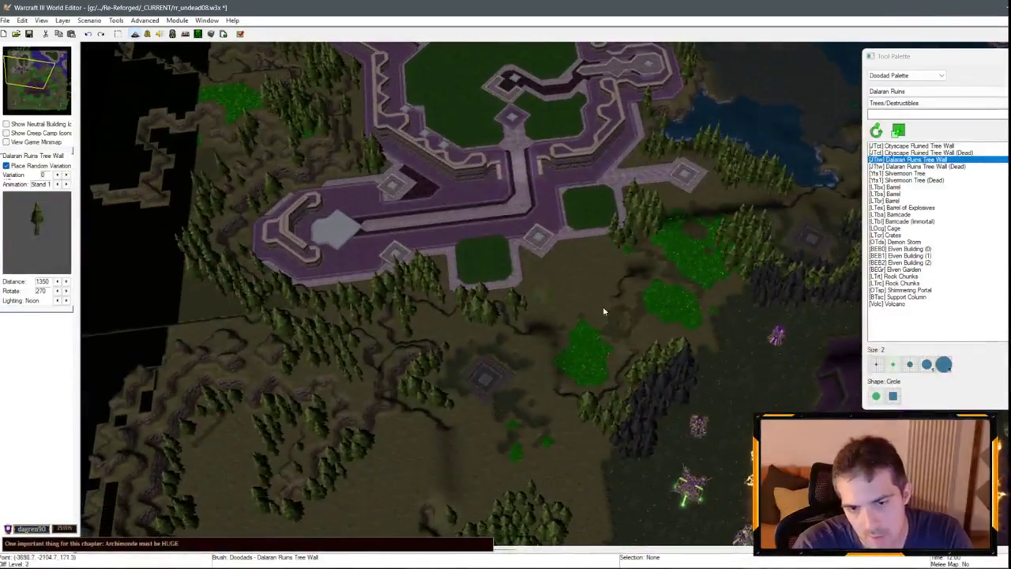
{"action": "scroll", "coordinate": [409, 223], "scroll_direction": "up", "scroll_amount": 3}
{"action": "mouse_move", "coordinate": [312, 379]}
{"action": "left_mouse_down"}
{"action": "mouse_move", "coordinate": [440, 185]}
{"action": "mouse_move", "coordinate": [361, 182]}
{"action": "left_mouse_up"}
{"action": "mouse_move", "coordinate": [515, 235]}
{"action": "left_mouse_down"}
{"action": "mouse_move", "coordinate": [568, 180]}
{"action": "mouse_move", "coordinate": [545, 204]}
{"action": "left_mouse_up"}
{"action": "left_click_drag", "start_coordinate": [430, 209], "coordinate": [425, 378]}
{"action": "mouse_move", "coordinate": [338, 316]}
{"action": "left_mouse_down"}
{"action": "mouse_move", "coordinate": [396, 237]}
{"action": "mouse_move", "coordinate": [560, 402]}
{"action": "mouse_move", "coordinate": [416, 316]}
{"action": "mouse_move", "coordinate": [566, 298]}
{"action": "left_mouse_up"}
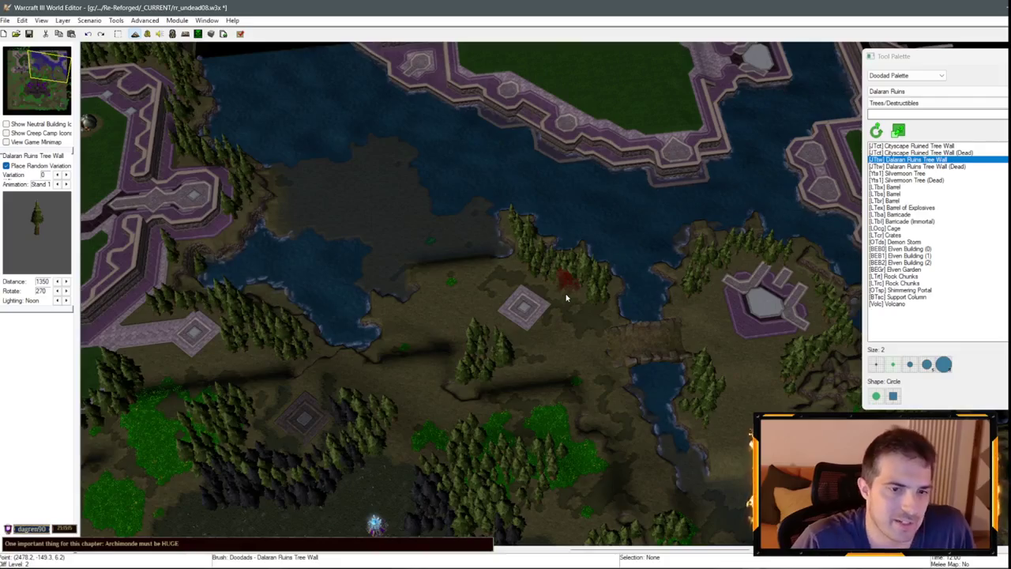
{"action": "mouse_move", "coordinate": [560, 298]}
{"action": "left_mouse_down"}
{"action": "mouse_move", "coordinate": [824, 392]}
{"action": "mouse_move", "coordinate": [614, 361]}
{"action": "mouse_move", "coordinate": [514, 282]}
{"action": "mouse_move", "coordinate": [480, 219]}
{"action": "mouse_move", "coordinate": [622, 290]}
{"action": "mouse_move", "coordinate": [379, 248]}
{"action": "mouse_move", "coordinate": [496, 202]}
{"action": "mouse_move", "coordinate": [800, 131]}
{"action": "mouse_move", "coordinate": [533, 190]}
{"action": "mouse_move", "coordinate": [481, 467]}
{"action": "mouse_move", "coordinate": [740, 195]}
{"action": "mouse_move", "coordinate": [608, 279]}
{"action": "mouse_move", "coordinate": [526, 282]}
{"action": "mouse_move", "coordinate": [641, 239]}
{"action": "mouse_move", "coordinate": [734, 355]}
{"action": "mouse_move", "coordinate": [972, 360]}
{"action": "mouse_move", "coordinate": [735, 348]}
{"action": "mouse_move", "coordinate": [745, 345]}
{"action": "mouse_move", "coordinate": [728, 328]}
{"action": "mouse_move", "coordinate": [719, 361]}
{"action": "mouse_move", "coordinate": [542, 355]}
{"action": "mouse_move", "coordinate": [542, 321]}
{"action": "mouse_move", "coordinate": [560, 411]}
{"action": "mouse_move", "coordinate": [706, 448]}
{"action": "mouse_move", "coordinate": [586, 222]}
{"action": "mouse_move", "coordinate": [522, 335]}
{"action": "mouse_move", "coordinate": [483, 286]}
{"action": "mouse_move", "coordinate": [535, 211]}
{"action": "mouse_move", "coordinate": [545, 259]}
{"action": "mouse_move", "coordinate": [524, 169]}
{"action": "mouse_move", "coordinate": [458, 187]}
{"action": "mouse_move", "coordinate": [464, 165]}
{"action": "mouse_move", "coordinate": [485, 276]}
{"action": "mouse_move", "coordinate": [264, 217]}
{"action": "mouse_move", "coordinate": [195, 294]}
{"action": "mouse_move", "coordinate": [613, 320]}
{"action": "mouse_move", "coordinate": [407, 313]}
{"action": "mouse_move", "coordinate": [567, 423]}
{"action": "mouse_move", "coordinate": [399, 338]}
{"action": "mouse_move", "coordinate": [267, 413]}
{"action": "mouse_move", "coordinate": [614, 354]}
{"action": "mouse_move", "coordinate": [679, 237]}
{"action": "mouse_move", "coordinate": [851, 87]}
{"action": "left_mouse_up"}
Drop the tree wall brush and switch to the Terrain Palette, with Brick (Unbuildable) as the current texture.
{"action": "right_click", "coordinate": [851, 87]}
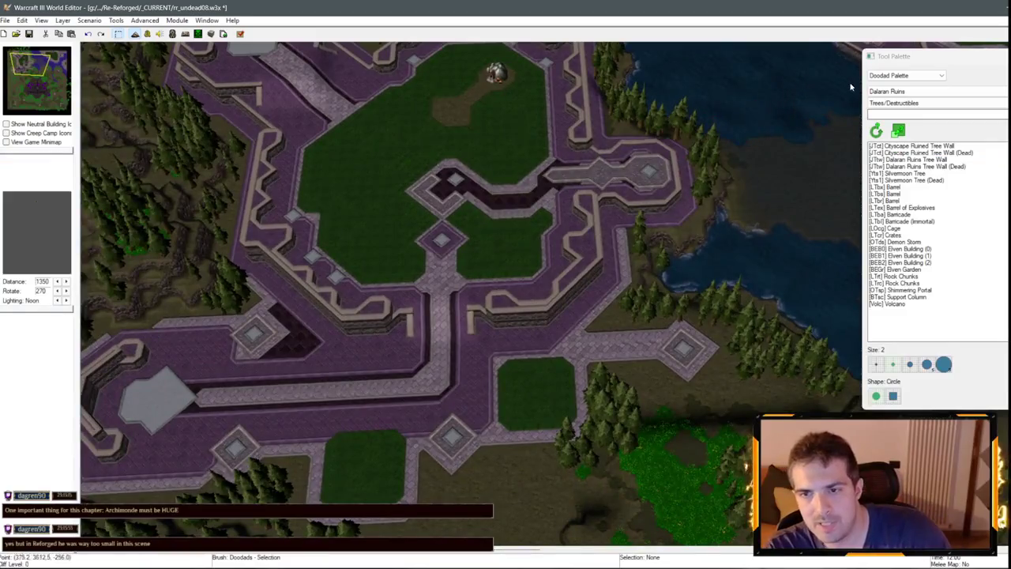
{"action": "left_click", "coordinate": [907, 75]}
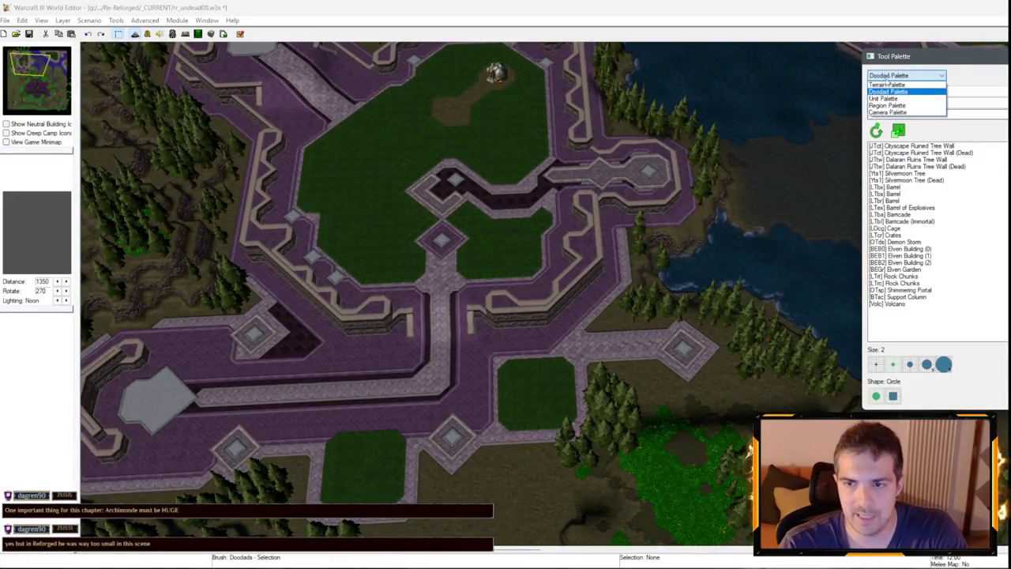
{"action": "left_click", "coordinate": [888, 103]}
{"action": "key", "text": "t"}
{"action": "mouse_move", "coordinate": [503, 229]}
{"action": "left_mouse_down"}
{"action": "mouse_move", "coordinate": [431, 181]}
{"action": "mouse_move", "coordinate": [373, 248]}
{"action": "mouse_move", "coordinate": [400, 224]}
{"action": "mouse_move", "coordinate": [419, 246]}
{"action": "left_mouse_up"}
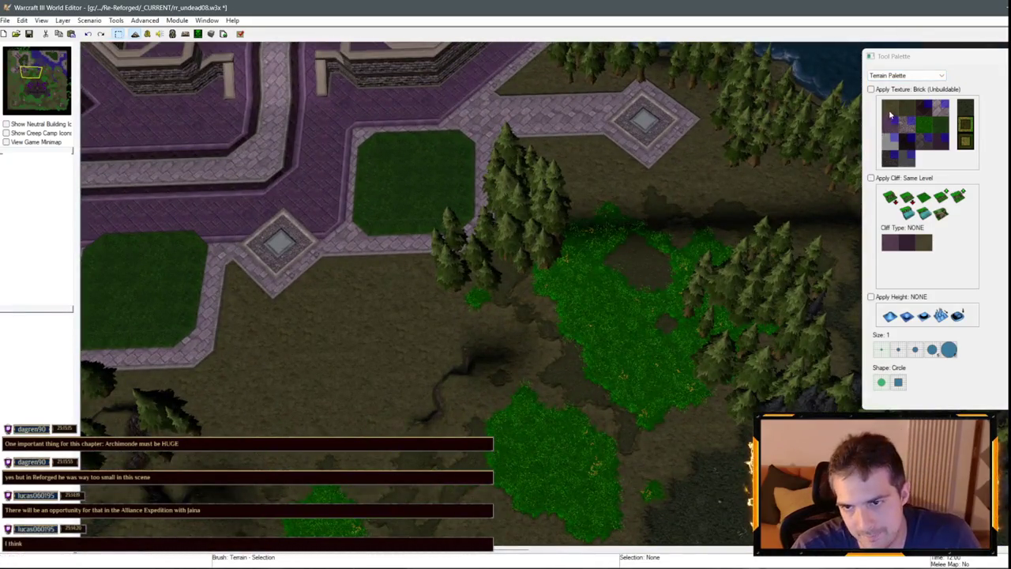
Select the Dirt texture with a size 2 brush.
{"action": "left_click", "coordinate": [889, 109]}
{"action": "key", "text": "2"}
{"action": "key", "text": "Down"}
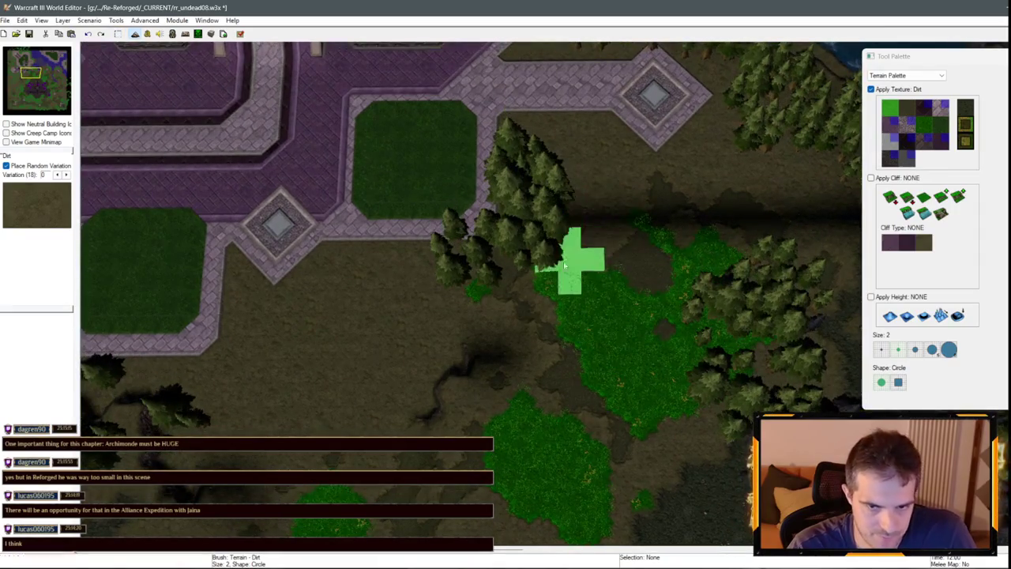
Paint dirt over the green grass patch south of the compound.
{"action": "key", "text": "Down"}
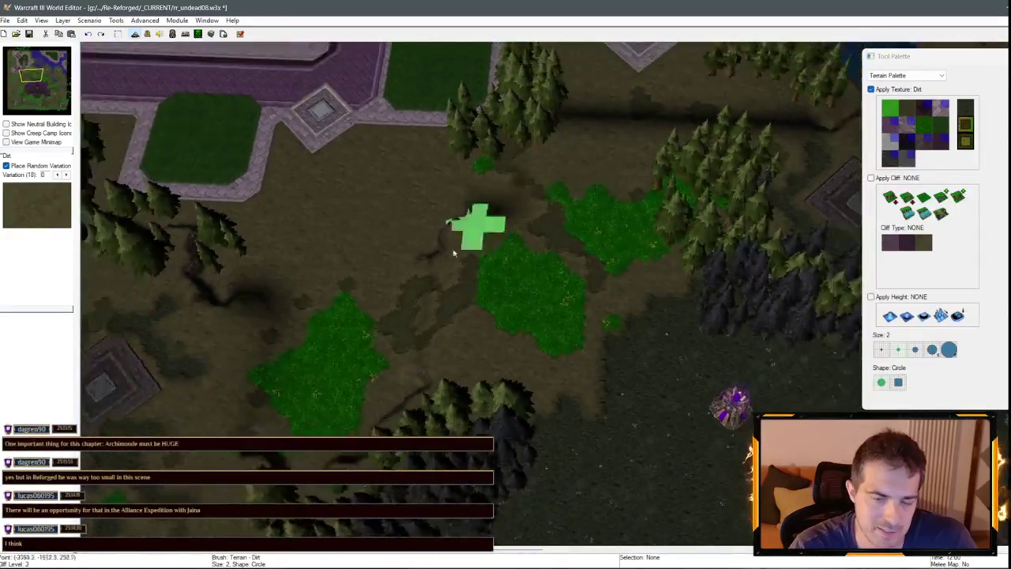
{"action": "key", "text": "Left"}
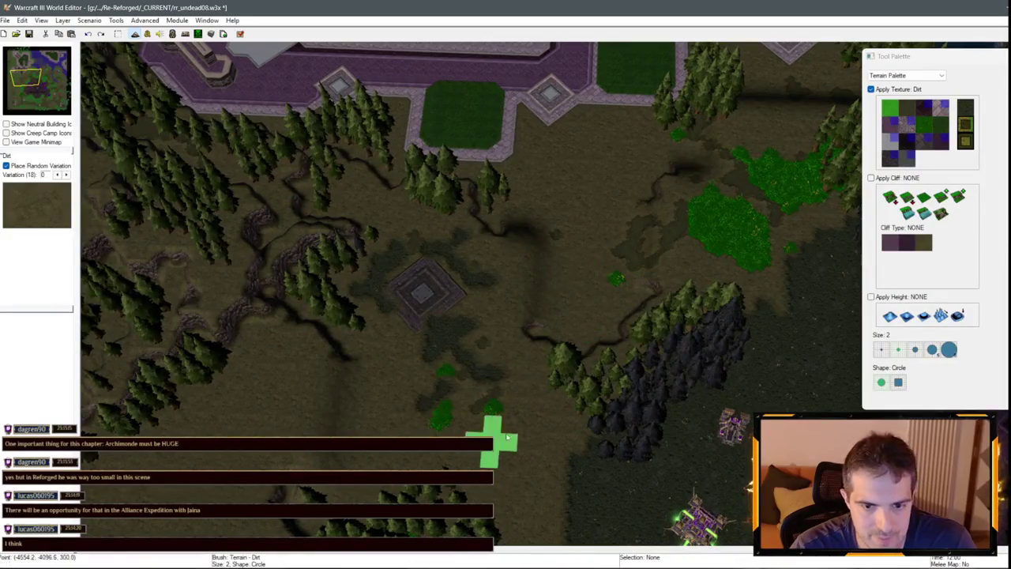
{"action": "key", "text": "Up"}
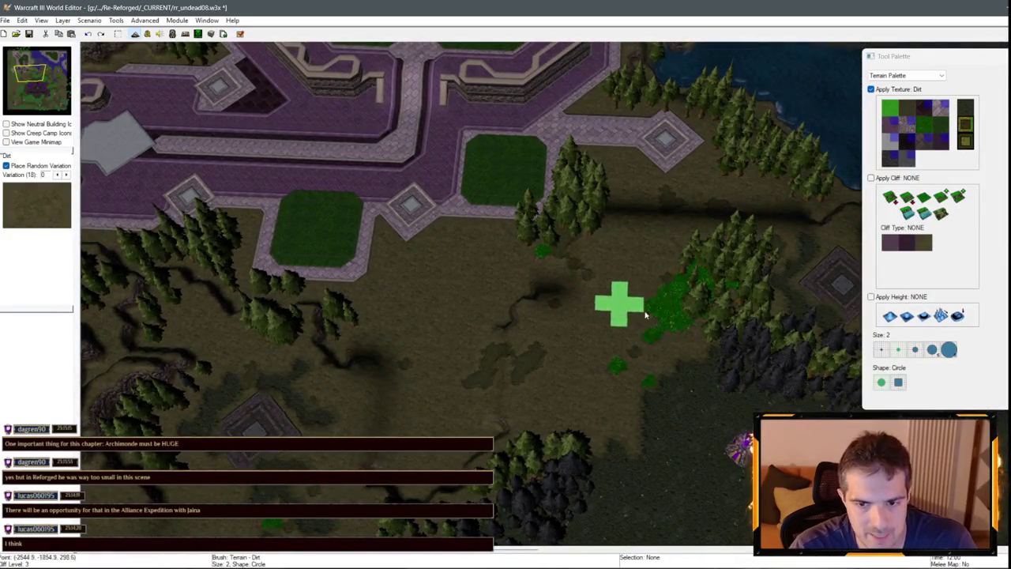
{"action": "key", "text": "Up"}
{"action": "key", "text": "Right"}
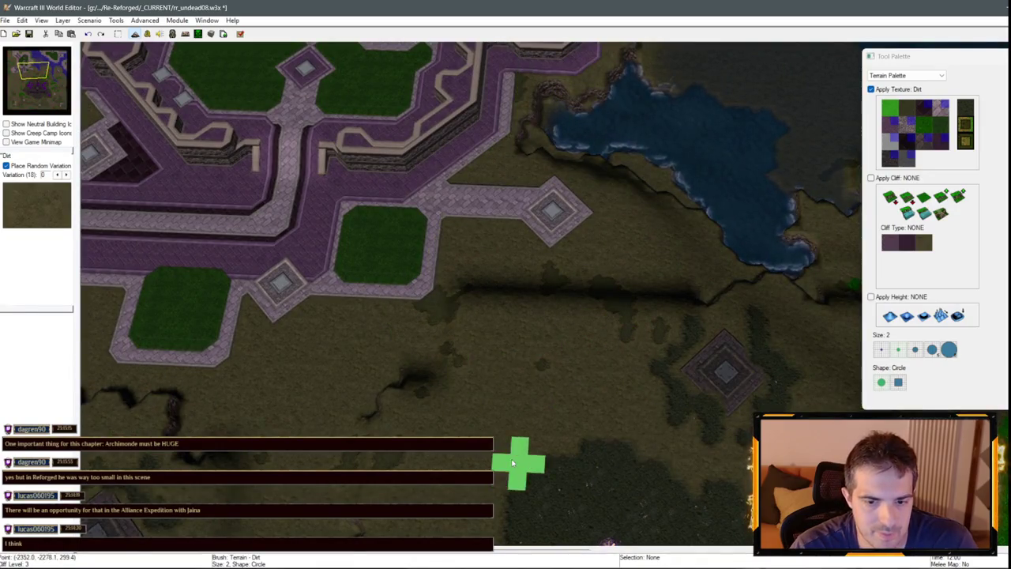
{"action": "key", "text": "Down"}
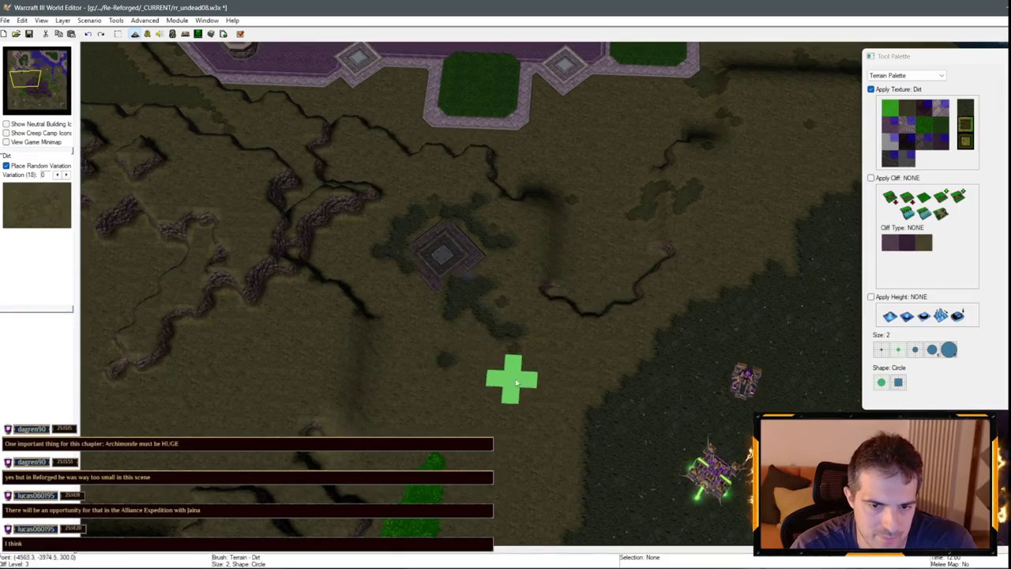
{"action": "key", "text": "Down"}
{"action": "key", "text": "Left"}
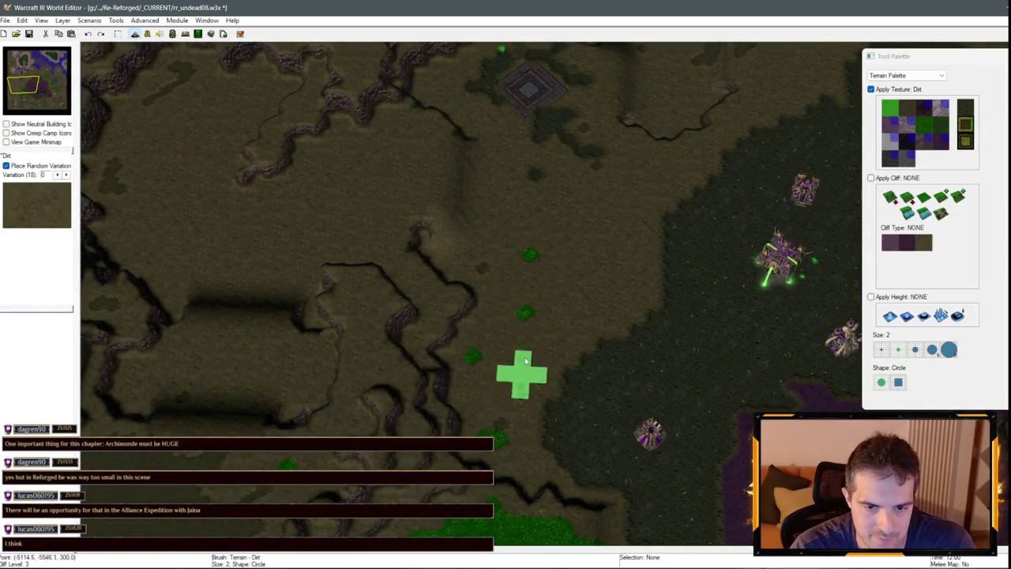
{"action": "key", "text": "Down"}
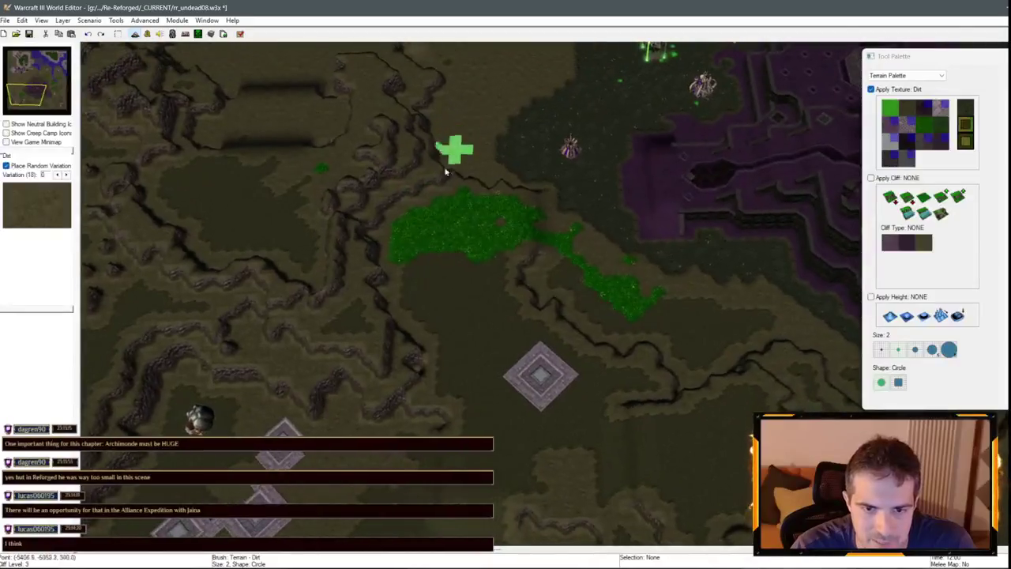
{"action": "key", "text": "Up"}
{"action": "mouse_move", "coordinate": [459, 301]}
{"action": "left_mouse_down"}
{"action": "mouse_move", "coordinate": [500, 274]}
{"action": "mouse_move", "coordinate": [482, 263]}
{"action": "mouse_move", "coordinate": [566, 294]}
{"action": "left_mouse_up"}
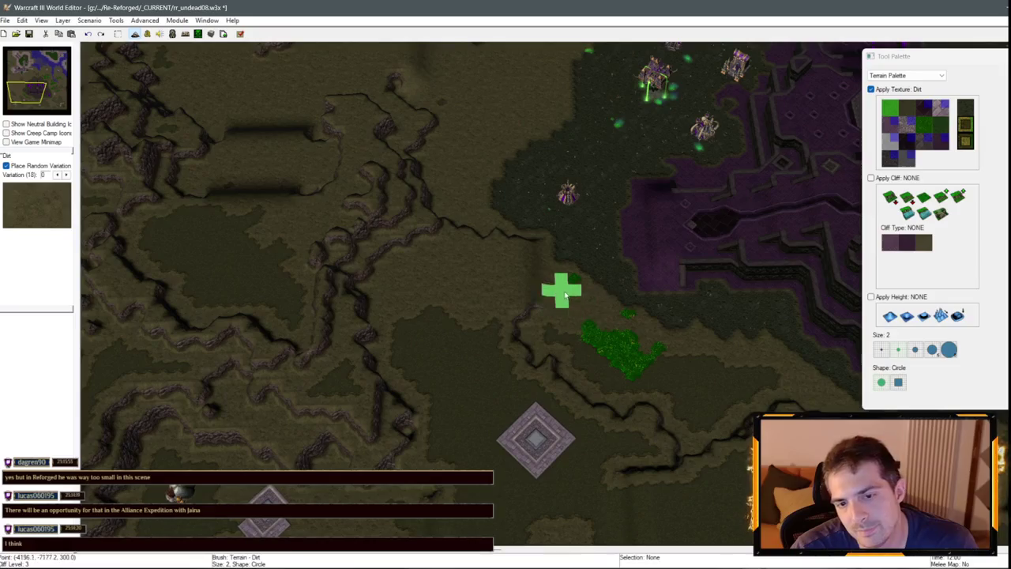
{"action": "key", "text": "Up"}
{"action": "key", "text": "Right"}
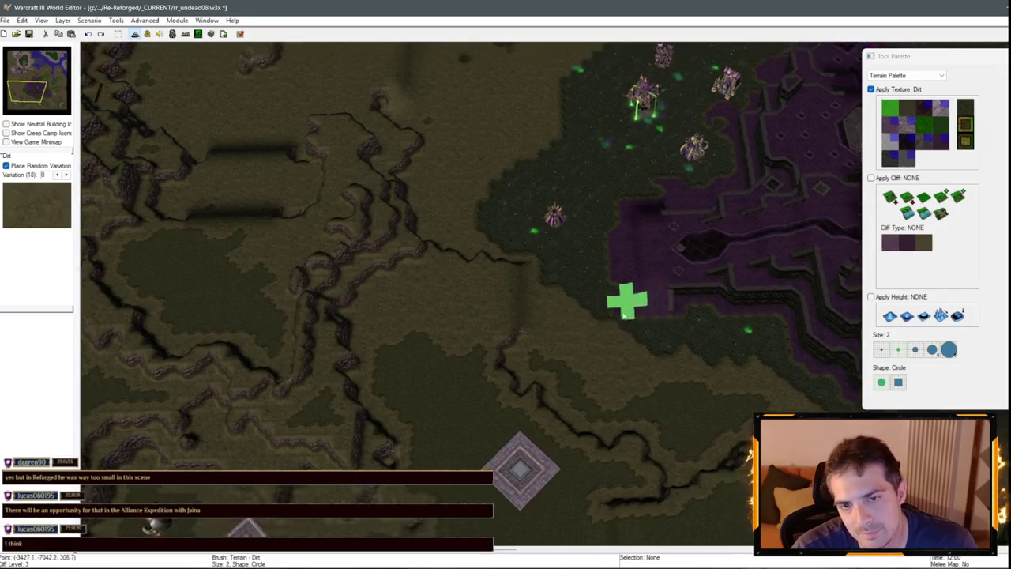
{"action": "key", "text": "Up"}
{"action": "key", "text": "Right"}
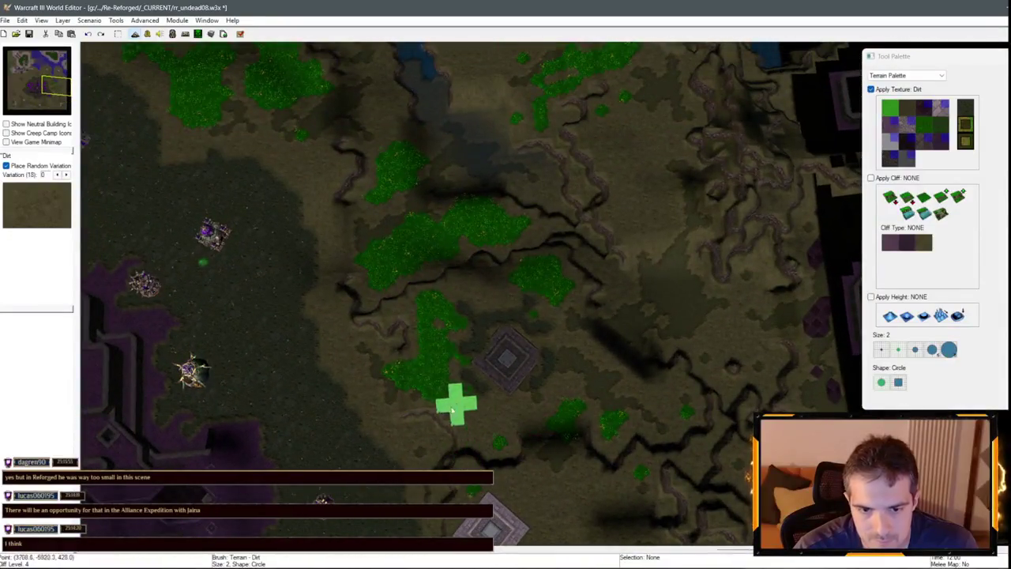
{"action": "mouse_move", "coordinate": [456, 404]}
{"action": "left_mouse_down"}
{"action": "mouse_move", "coordinate": [452, 350]}
{"action": "mouse_move", "coordinate": [401, 370]}
{"action": "left_mouse_up"}
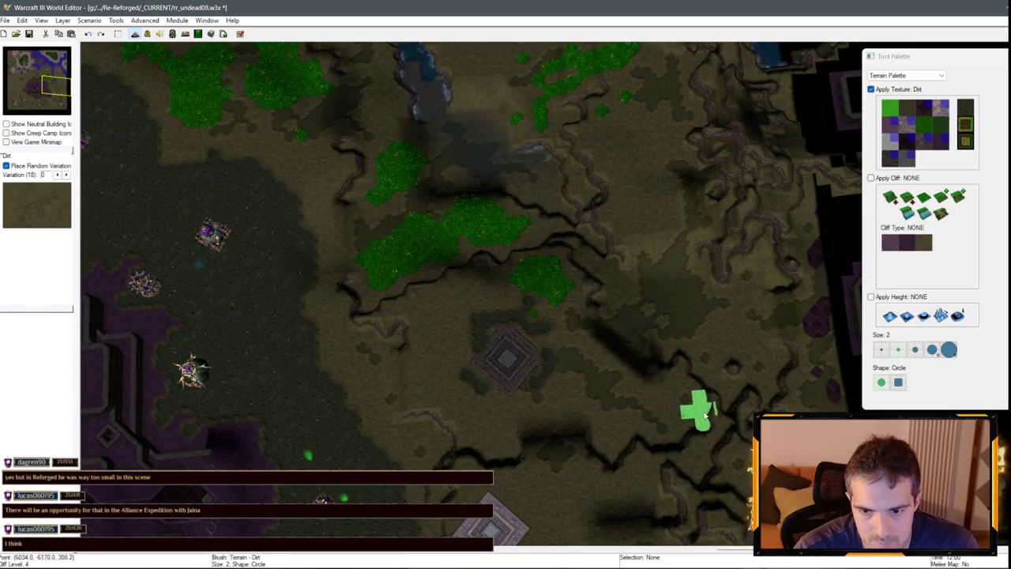
Paint dirt over the nearby and remaining grass patches.
{"action": "key", "text": "Up"}
{"action": "key", "text": "Left"}
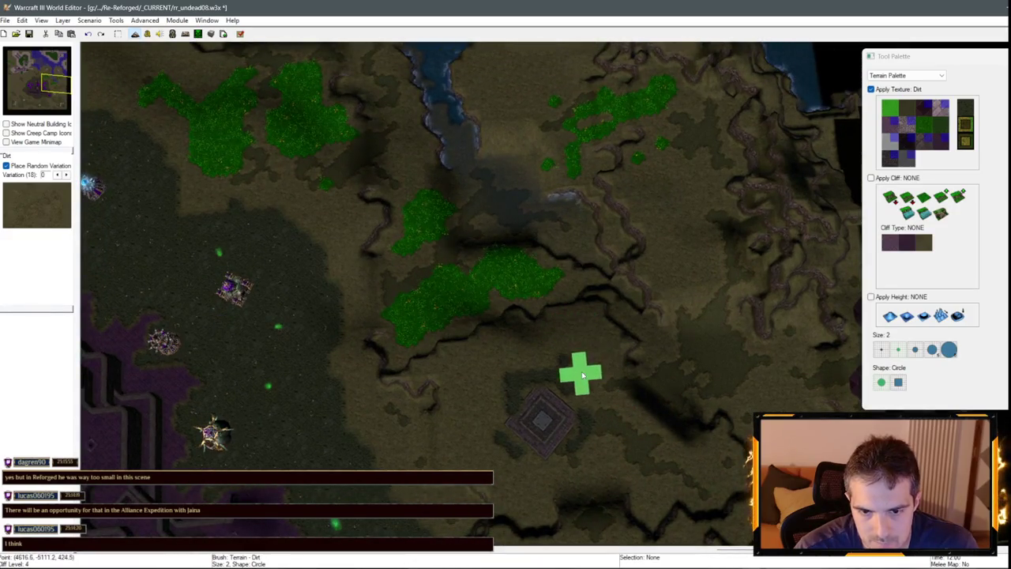
{"action": "left_click_drag", "start_coordinate": [468, 293], "coordinate": [452, 298]}
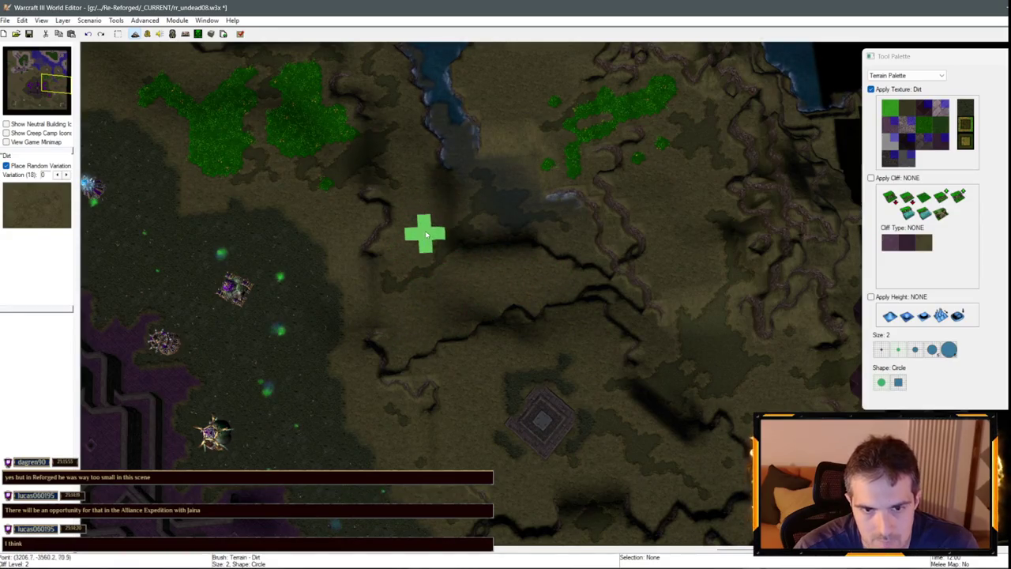
{"action": "key", "text": "Up"}
{"action": "key", "text": "Left"}
{"action": "mouse_move", "coordinate": [419, 322]}
{"action": "left_mouse_down"}
{"action": "mouse_move", "coordinate": [429, 233]}
{"action": "mouse_move", "coordinate": [395, 330]}
{"action": "mouse_move", "coordinate": [505, 345]}
{"action": "mouse_move", "coordinate": [490, 257]}
{"action": "mouse_move", "coordinate": [461, 271]}
{"action": "mouse_move", "coordinate": [524, 232]}
{"action": "left_mouse_up"}
{"action": "key", "text": "Up"}
{"action": "key", "text": "Left"}
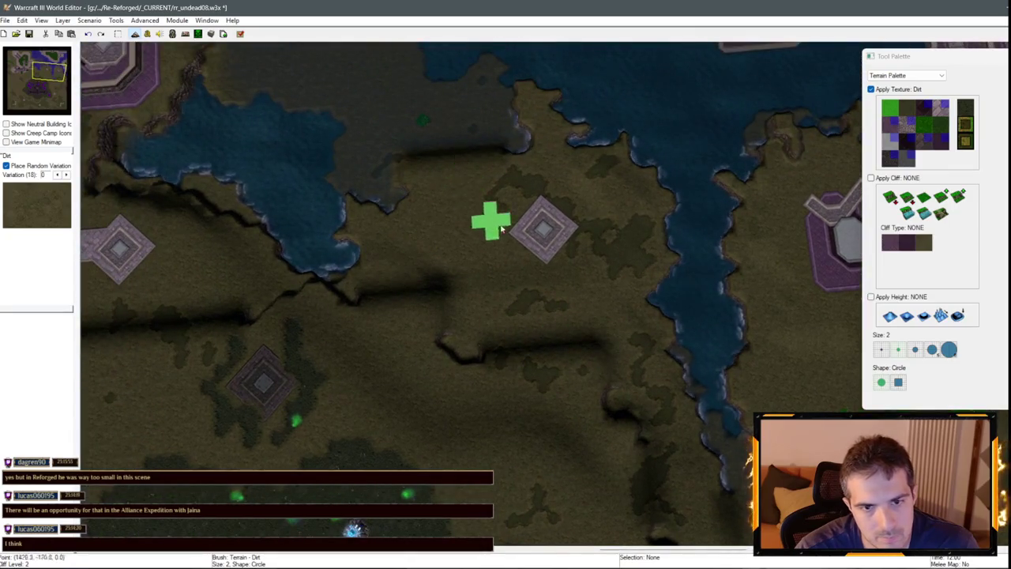
{"action": "key", "text": "Right"}
{"action": "key", "text": "Down"}
{"action": "mouse_move", "coordinate": [626, 387]}
{"action": "left_mouse_down"}
{"action": "mouse_move", "coordinate": [688, 343]}
{"action": "mouse_move", "coordinate": [745, 323]}
{"action": "mouse_move", "coordinate": [705, 399]}
{"action": "left_mouse_up"}
Return to the undead base and enlarge the brush to size 3.
{"action": "key", "text": "Up"}
{"action": "key", "text": "Left"}
{"action": "key", "text": "Up"}
{"action": "key", "text": "Left"}
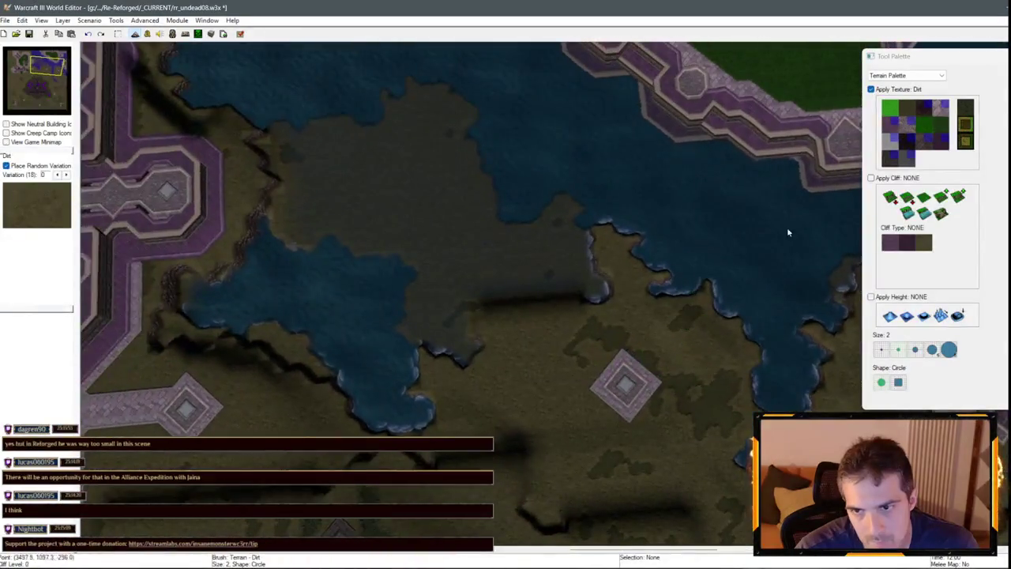
{"action": "key", "text": "Up"}
{"action": "key", "text": "Left"}
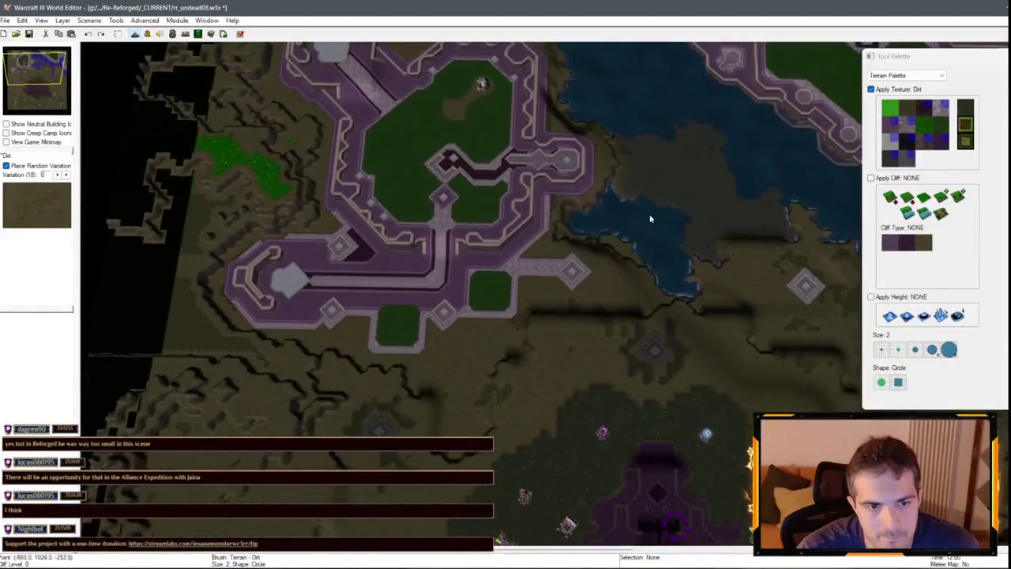
{"action": "scroll", "coordinate": [635, 321], "scroll_direction": "up", "scroll_amount": 2}
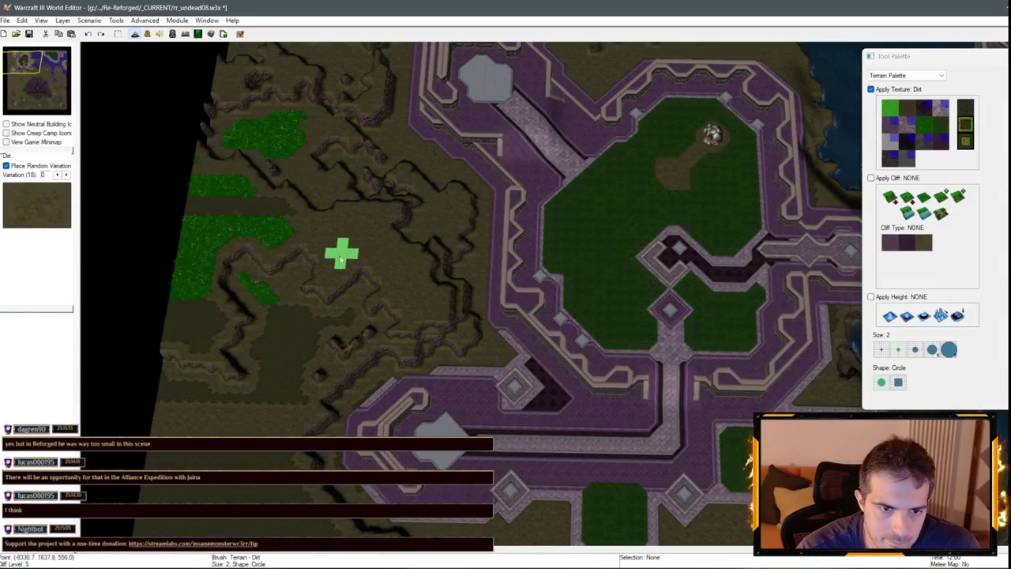
{"action": "key", "text": "Left"}
{"action": "key", "text": "Up"}
{"action": "key", "text": "3"}
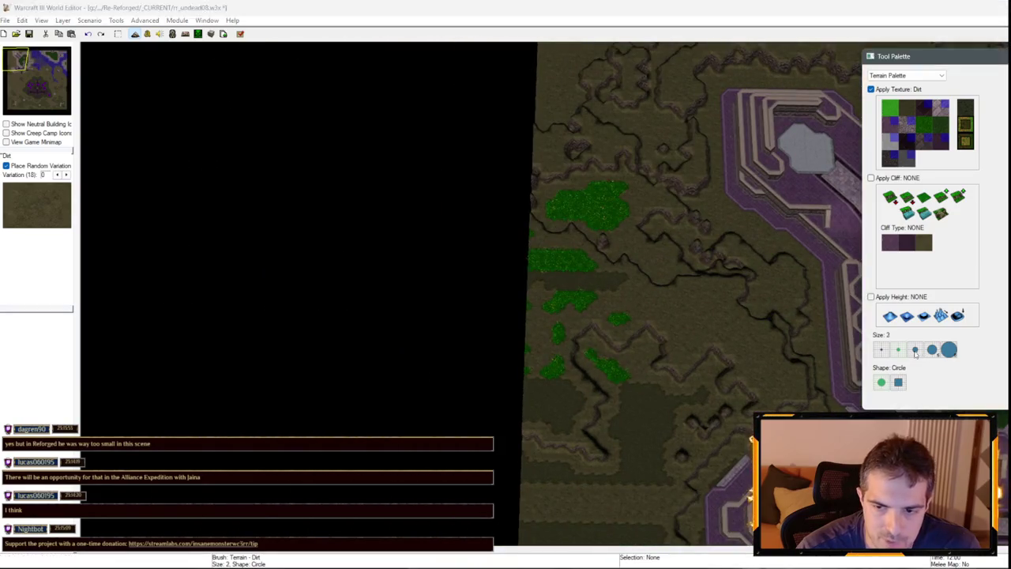
{"action": "mouse_move", "coordinate": [514, 337]}
{"action": "left_mouse_down"}
{"action": "mouse_move", "coordinate": [556, 283]}
{"action": "mouse_move", "coordinate": [562, 343]}
{"action": "mouse_move", "coordinate": [637, 210]}
{"action": "mouse_move", "coordinate": [553, 326]}
{"action": "left_mouse_up"}
{"action": "key", "text": "Right"}
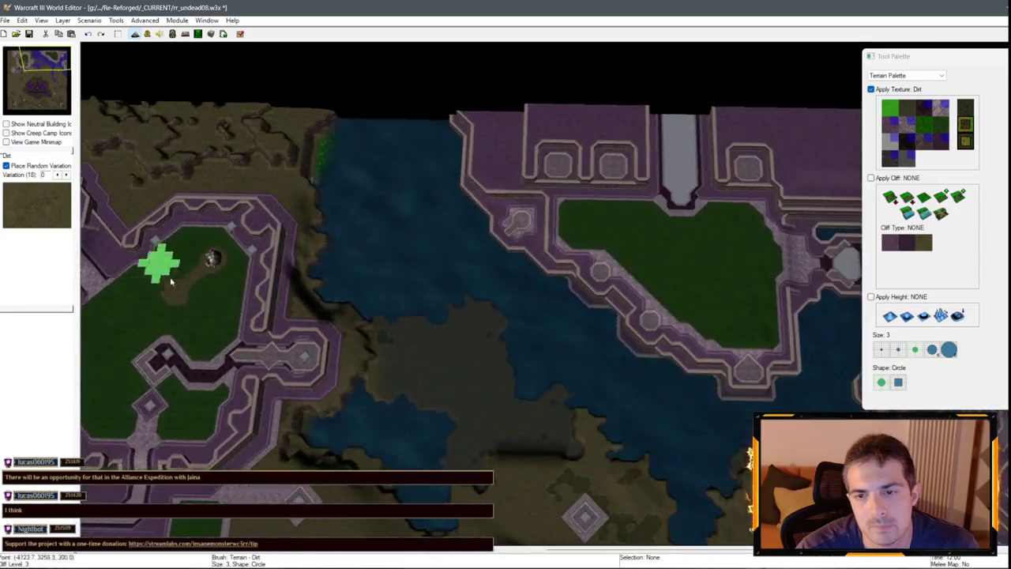
{"action": "key", "text": "Left"}
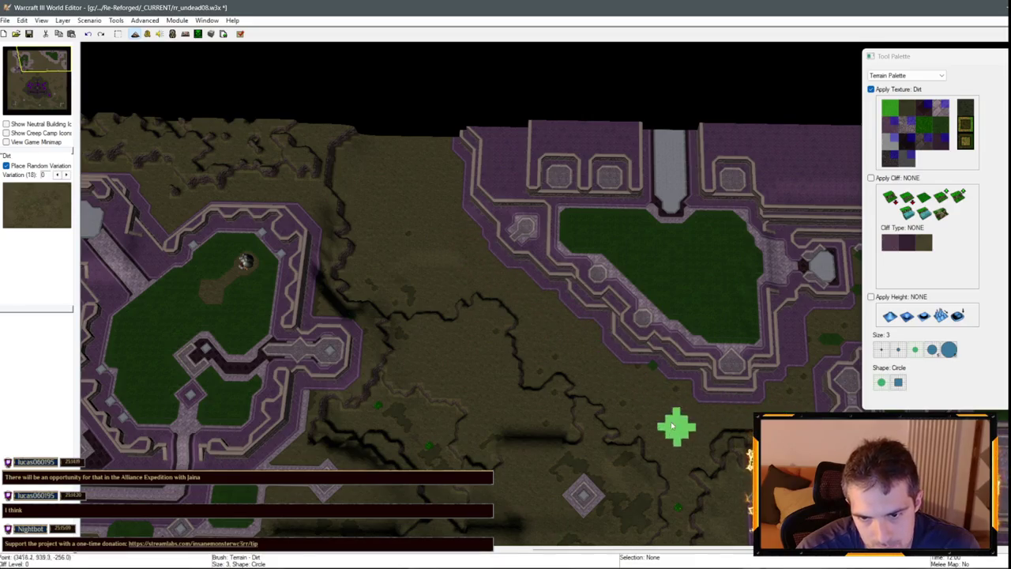
{"action": "left_click_drag", "start_coordinate": [827, 336], "coordinate": [683, 383]}
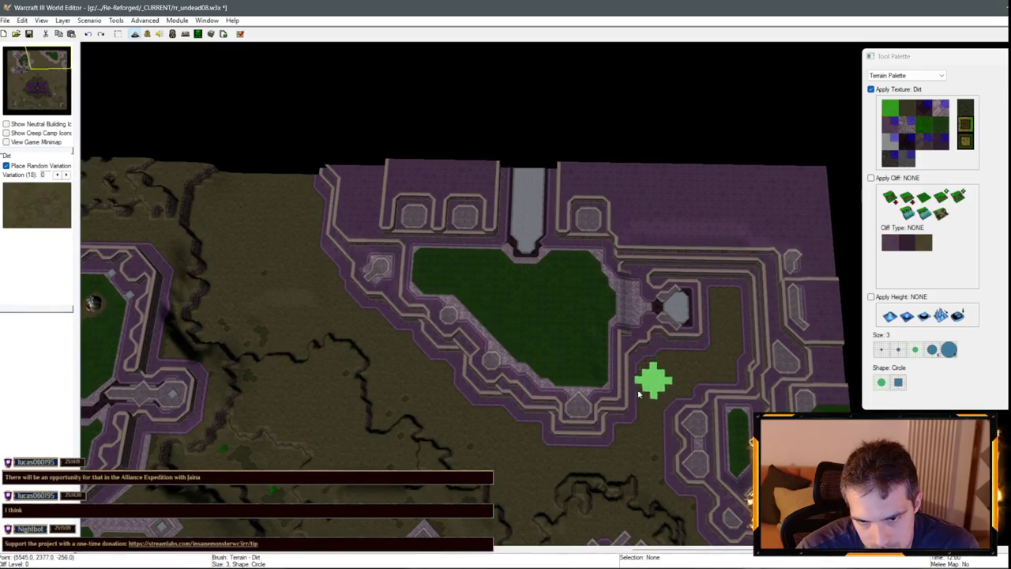
{"action": "key", "text": "Down"}
{"action": "key", "text": "Down"}
{"action": "key", "text": "Down"}
{"action": "key", "text": "Down"}
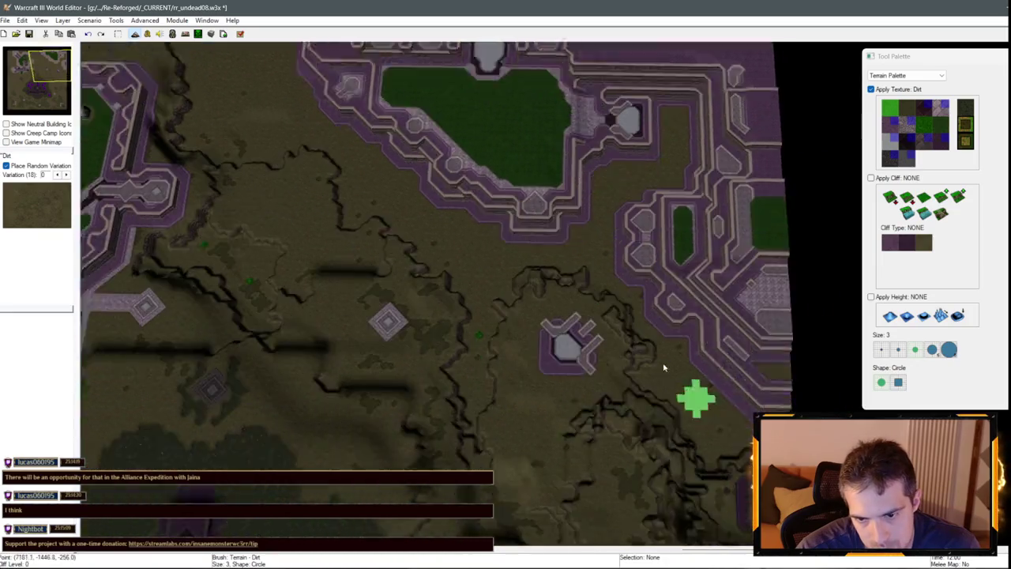
{"action": "key", "text": "Down"}
{"action": "key", "text": "Down"}
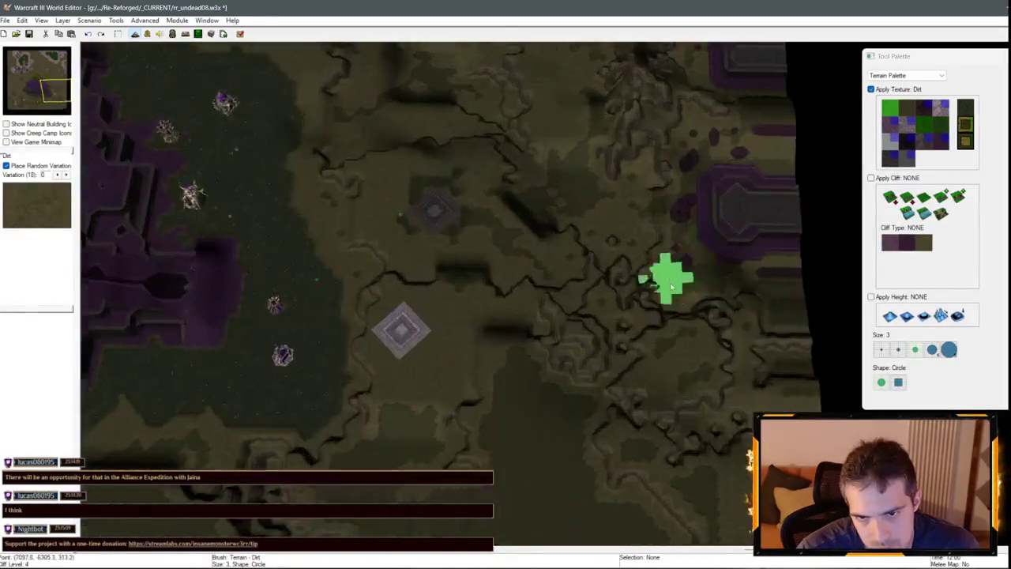
{"action": "key", "text": "Down"}
{"action": "key", "text": "Down"}
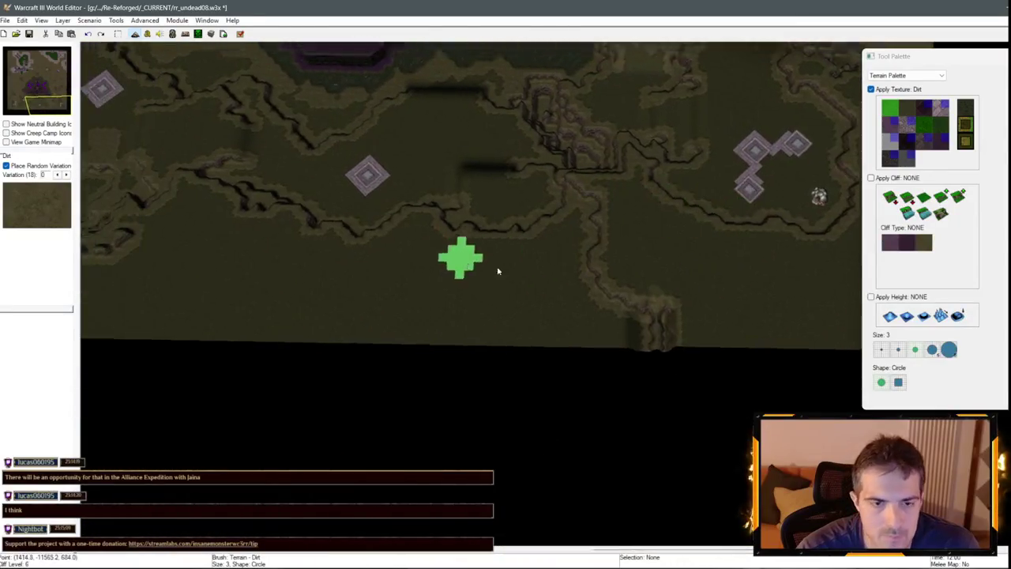
{"action": "key", "text": "Left"}
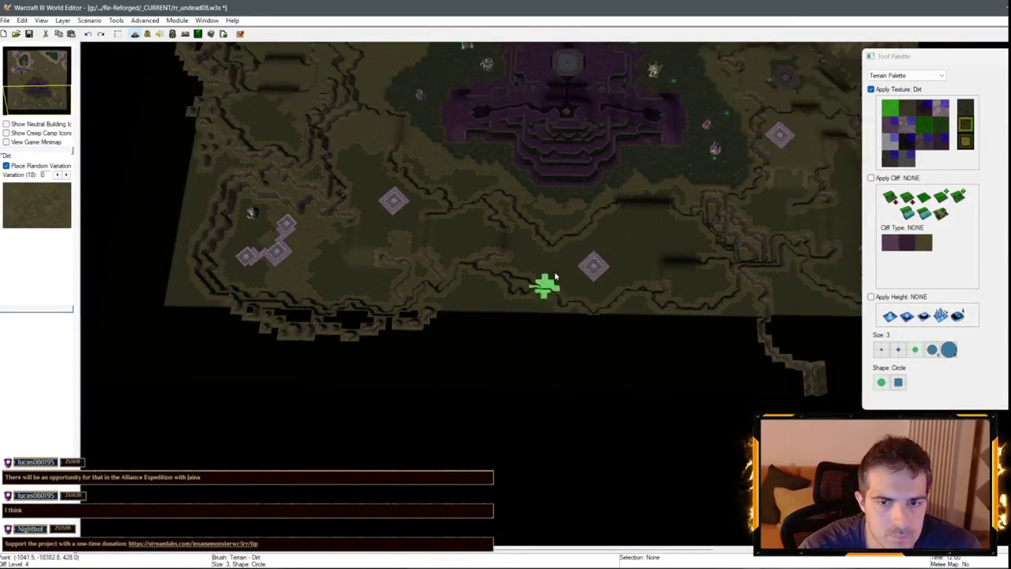
{"action": "key", "text": "Up"}
{"action": "key", "text": "Up"}
Add Dalaran Ruins Grass Trim to the custom tileset from Additional Textures.
{"action": "left_click", "coordinate": [147, 20]}
{"action": "left_click", "coordinate": [168, 33]}
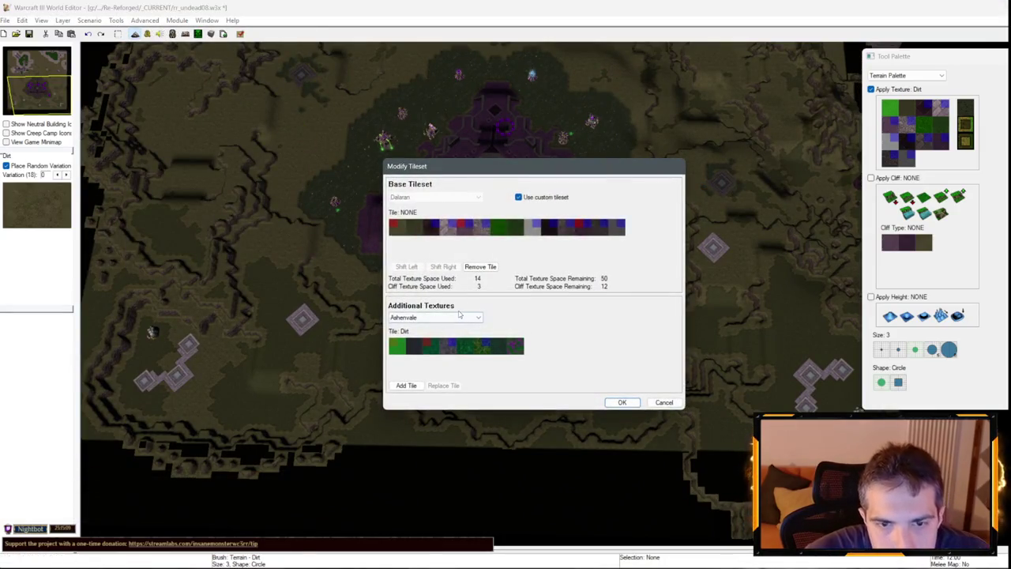
{"action": "left_click", "coordinate": [456, 318]}
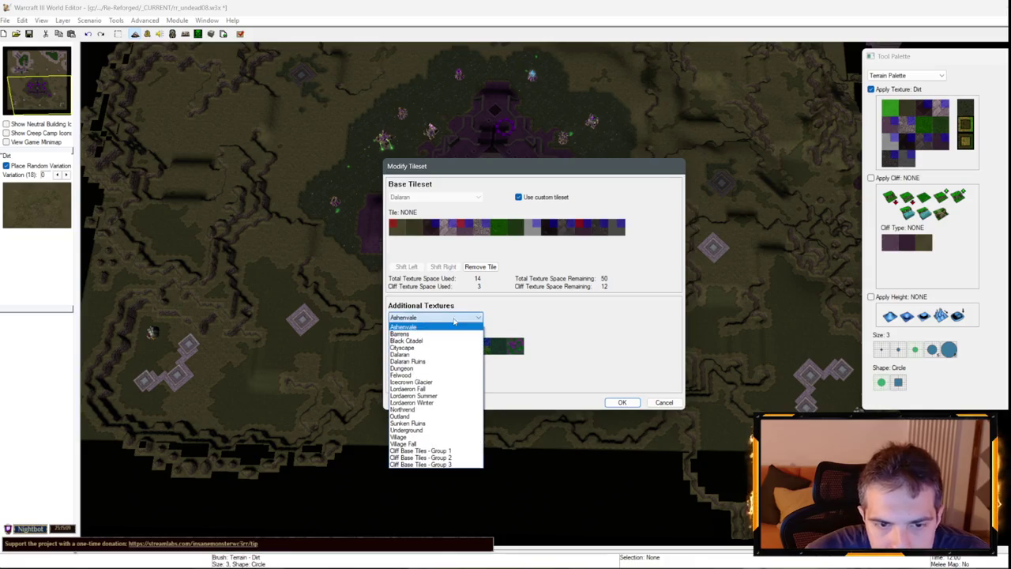
{"action": "left_click", "coordinate": [428, 362]}
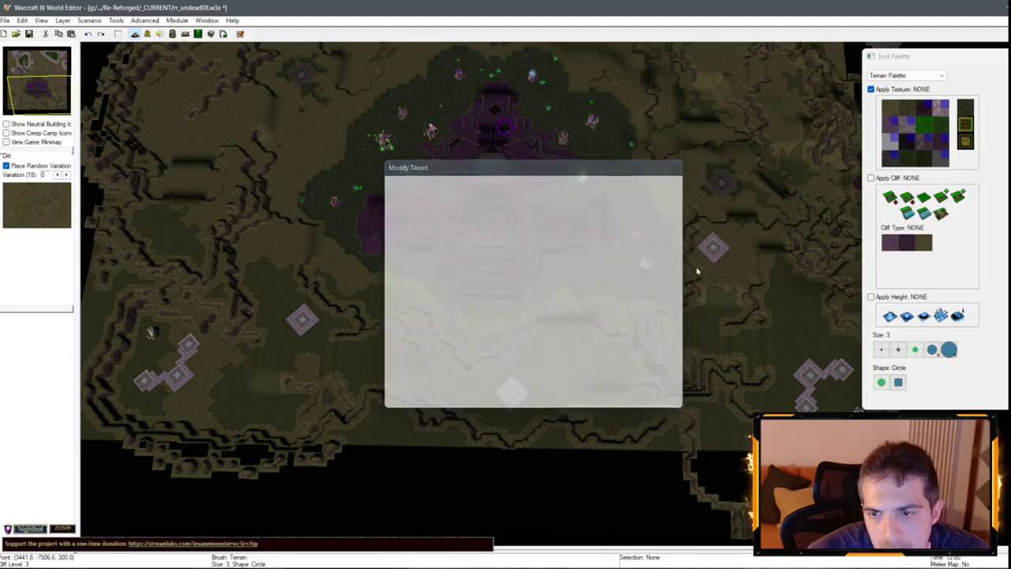
{"action": "scroll", "coordinate": [513, 271], "scroll_direction": "up", "scroll_amount": 5}
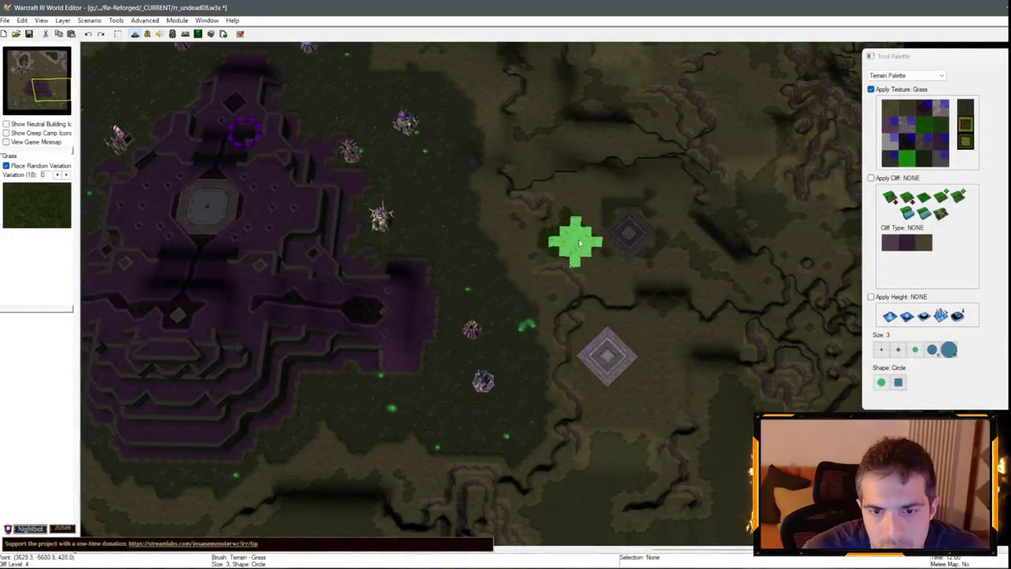
Paint a grass patch on the dirt clearing and show the trees and doodads.
{"action": "left_click", "coordinate": [576, 237]}
{"action": "scroll", "coordinate": [565, 419], "scroll_direction": "up", "scroll_amount": 4}
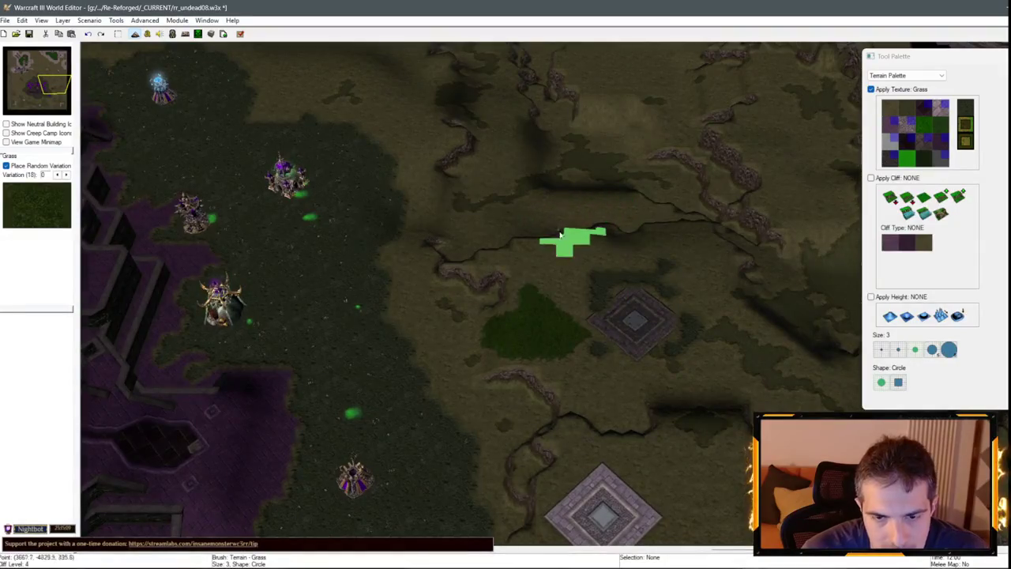
{"action": "key", "text": "d"}
{"action": "scroll", "coordinate": [596, 239], "scroll_direction": "up", "scroll_amount": 2}
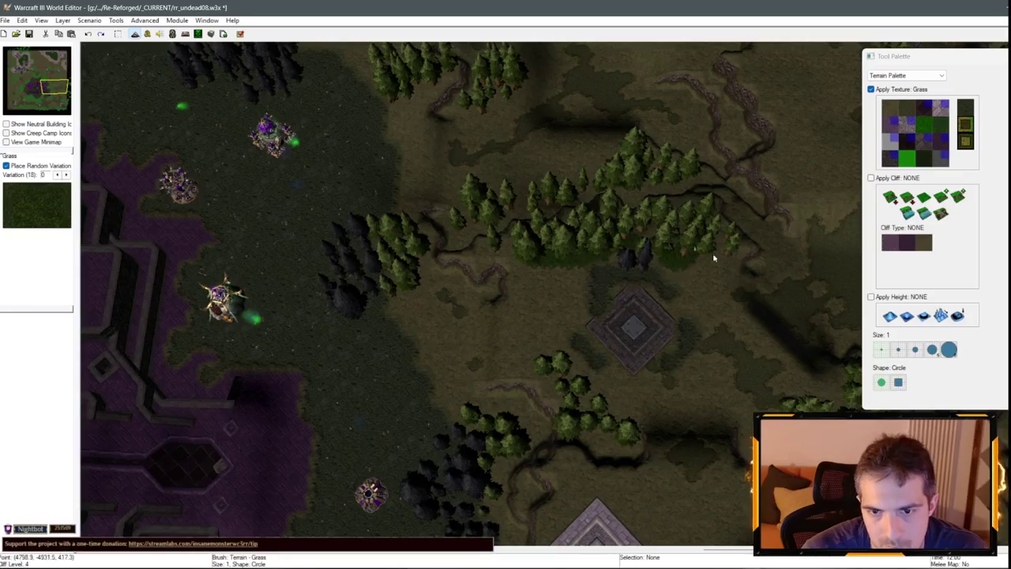
{"action": "key", "text": "Up"}
{"action": "key", "text": "Left"}
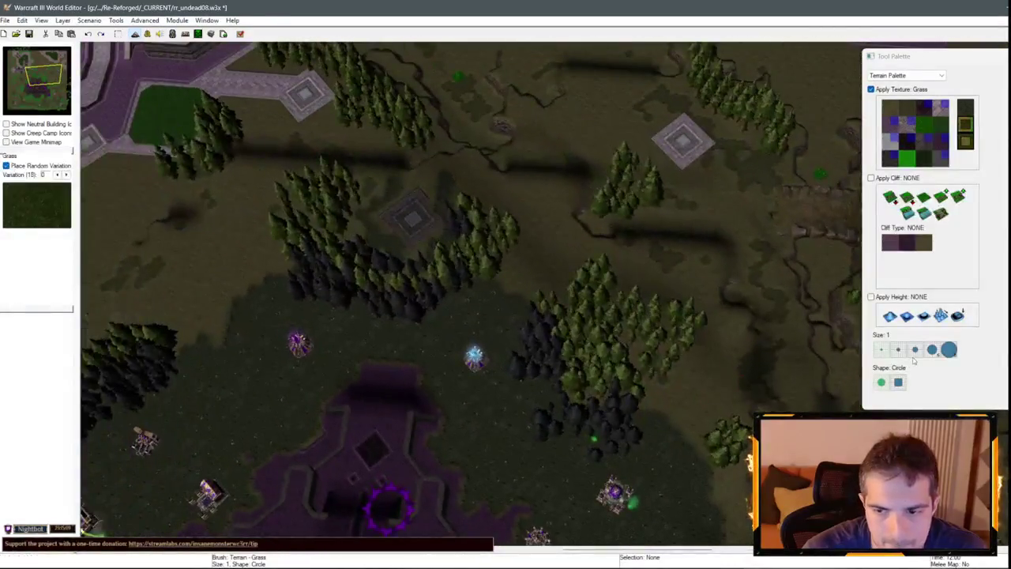
{"action": "scroll", "coordinate": [604, 305], "scroll_direction": "down", "scroll_amount": 1}
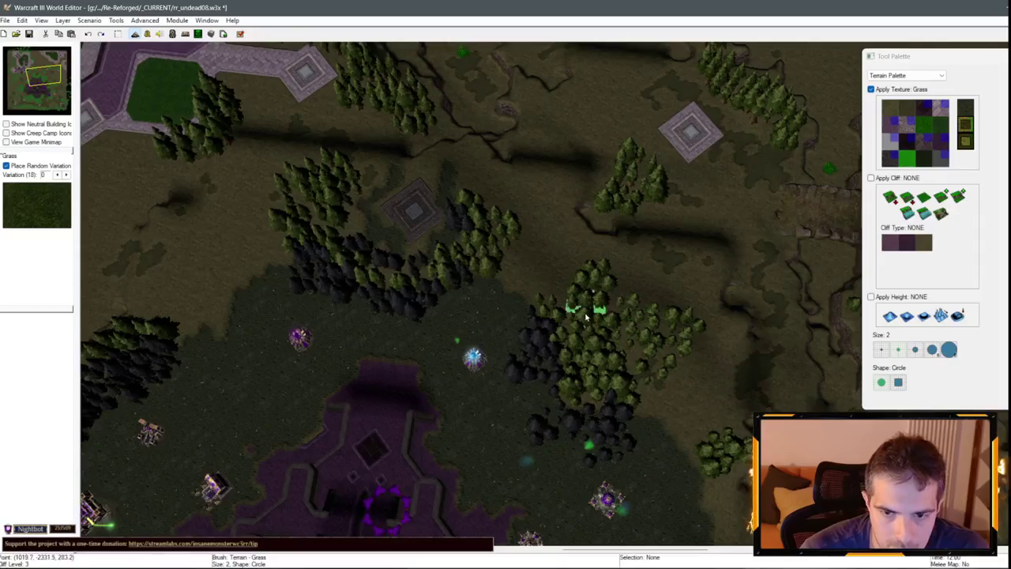
Paint a grass patch beside the trees along the southeastern forest edge.
{"action": "key", "text": "Left"}
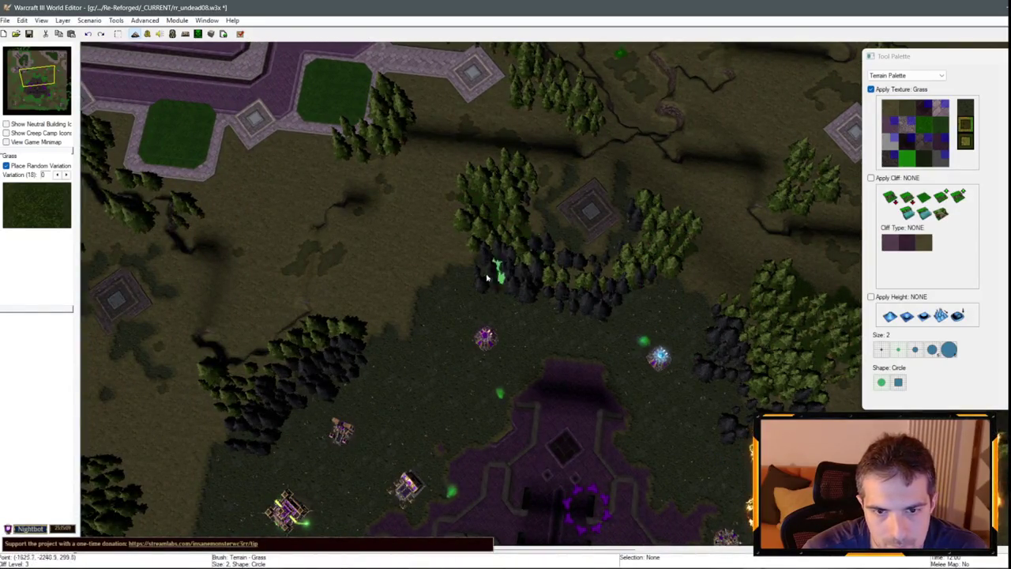
{"action": "key", "text": "Left"}
{"action": "key", "text": "Down"}
{"action": "key", "text": "Left"}
{"action": "key", "text": "Down"}
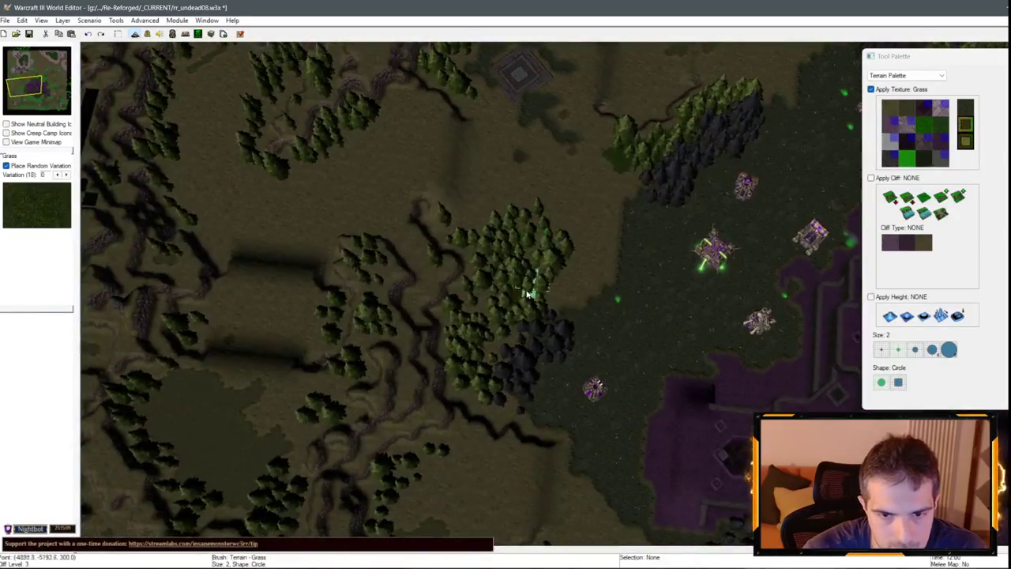
{"action": "key", "text": "Up"}
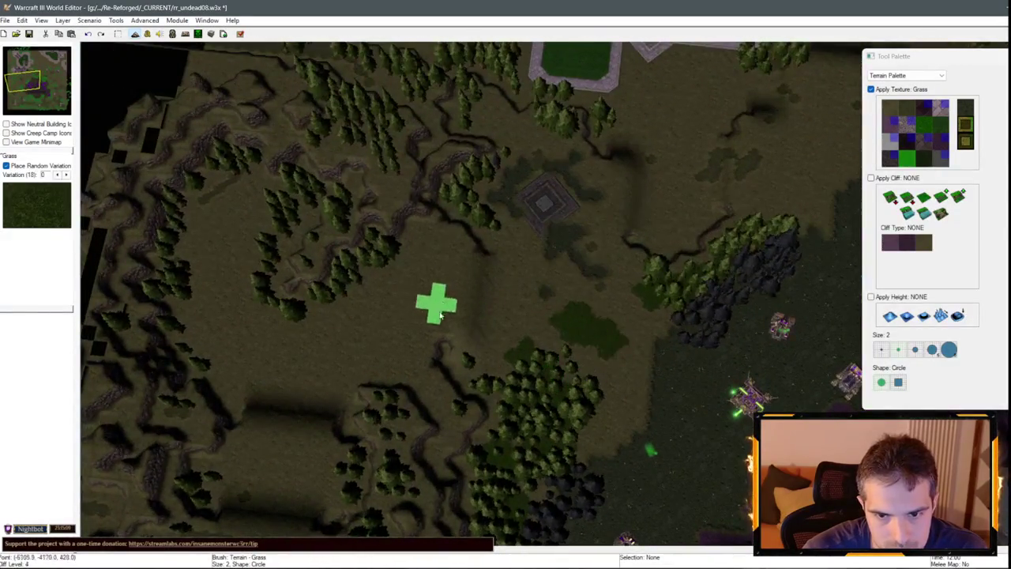
{"action": "key", "text": "Left"}
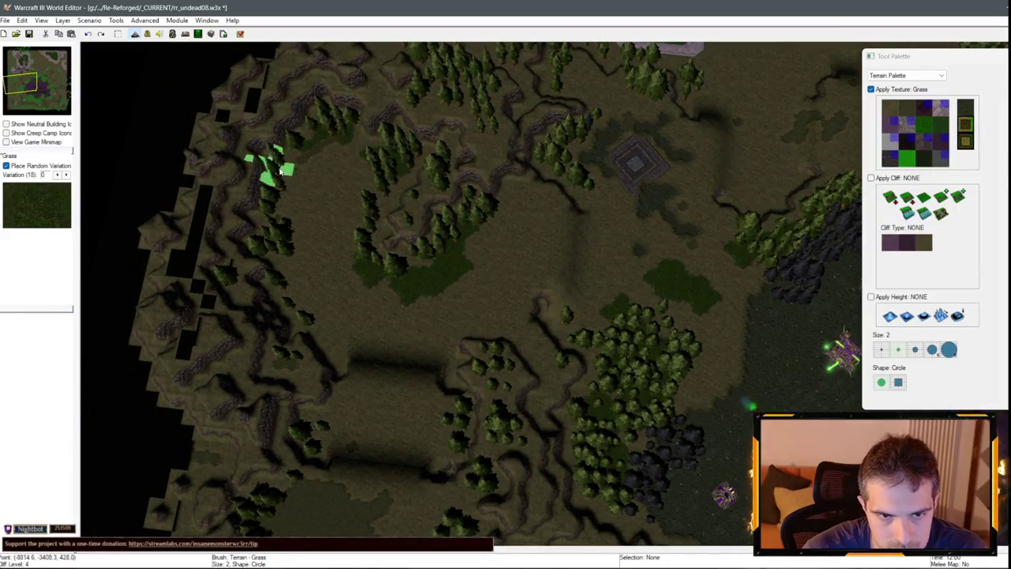
{"action": "key", "text": "Down"}
{"action": "key", "text": "Down"}
{"action": "key", "text": "Down"}
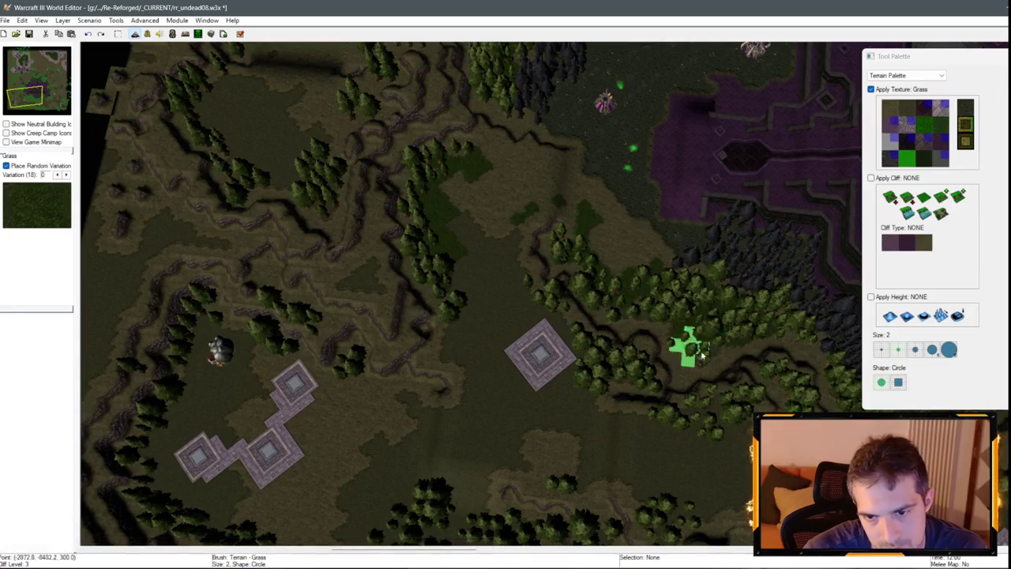
{"action": "key", "text": "Right"}
{"action": "key", "text": "Down"}
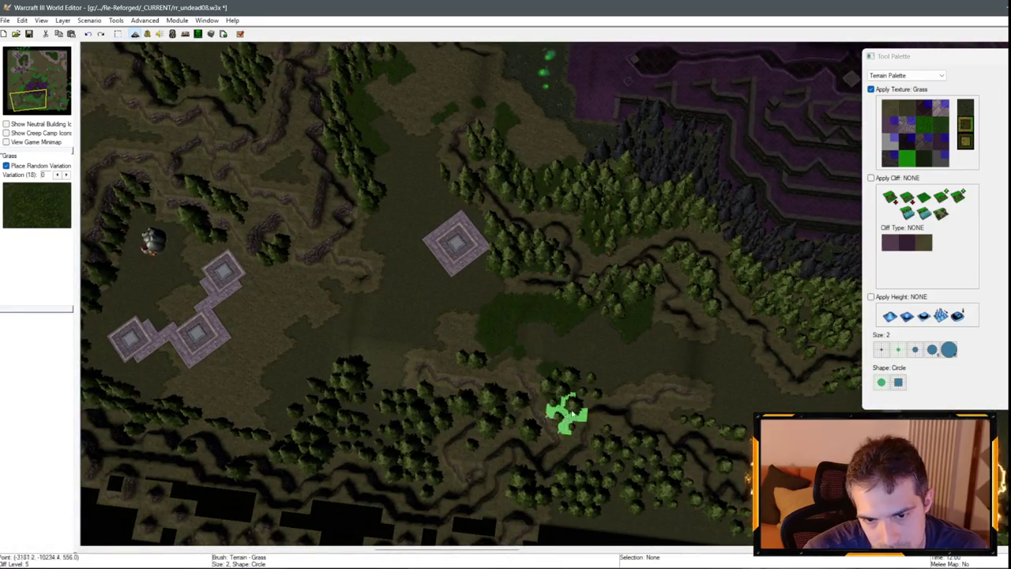
{"action": "key", "text": "Right"}
{"action": "key", "text": "Down"}
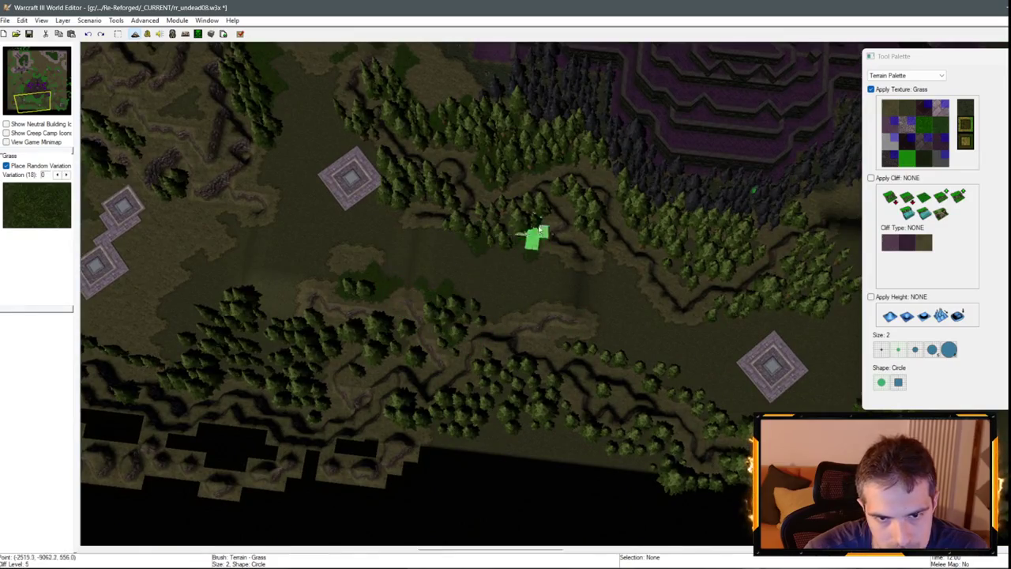
{"action": "key", "text": "Right"}
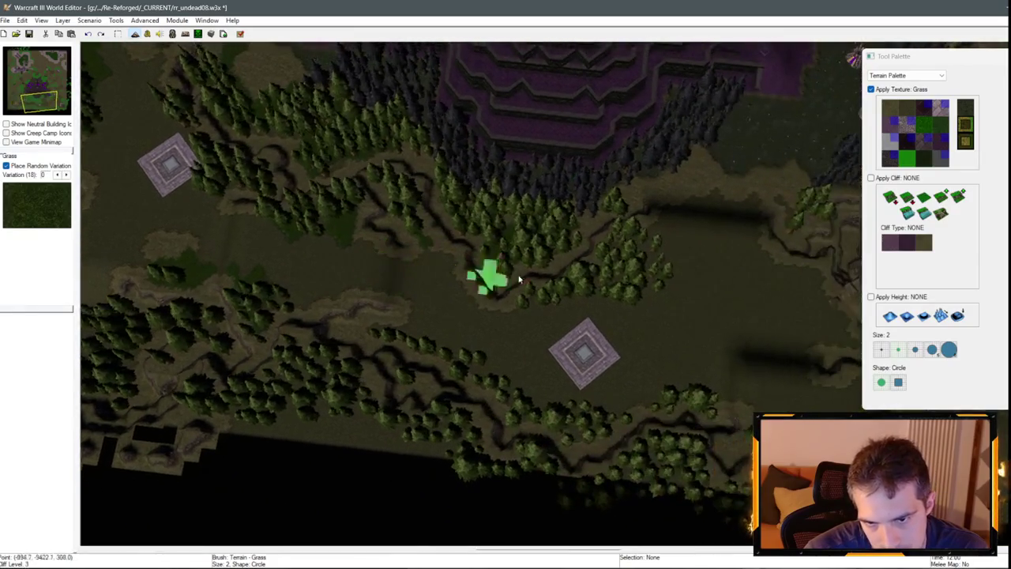
{"action": "key", "text": "Right"}
{"action": "key", "text": "Right"}
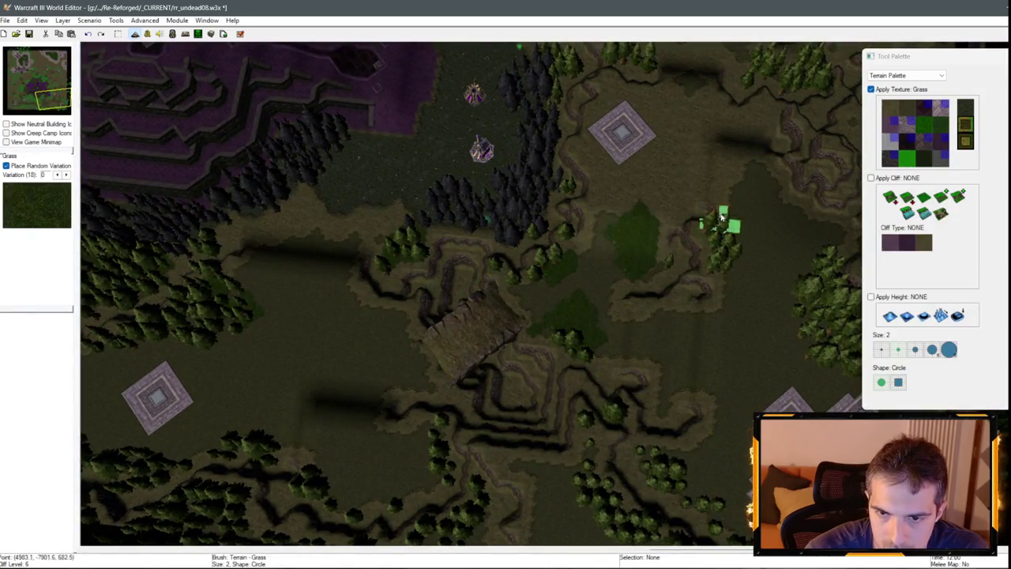
{"action": "key", "text": "Right"}
{"action": "key", "text": "Down"}
{"action": "left_click_drag", "start_coordinate": [585, 281], "coordinate": [565, 348]}
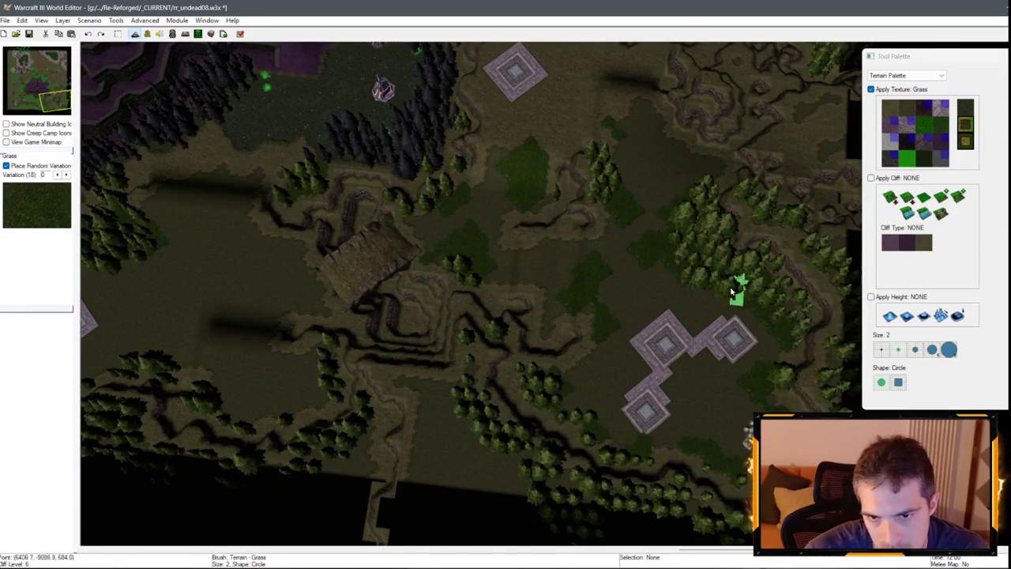
Move back to the forest beside the undead base and select Grass Trim.
{"action": "scroll", "coordinate": [677, 361], "scroll_direction": "up", "scroll_amount": 5}
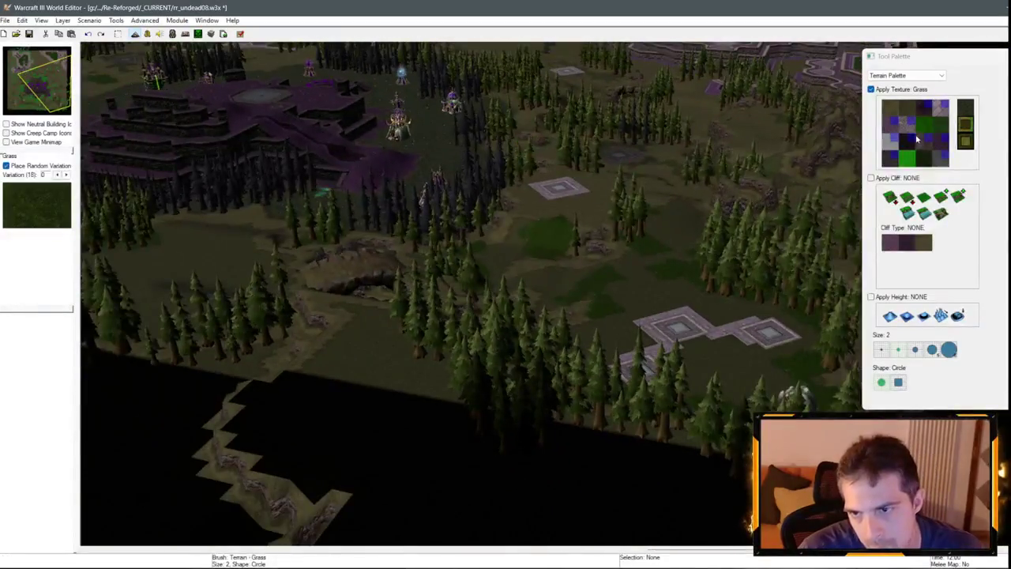
{"action": "scroll", "coordinate": [740, 309], "scroll_direction": "down", "scroll_amount": 3}
{"action": "scroll", "coordinate": [571, 357], "scroll_direction": "up", "scroll_amount": 2}
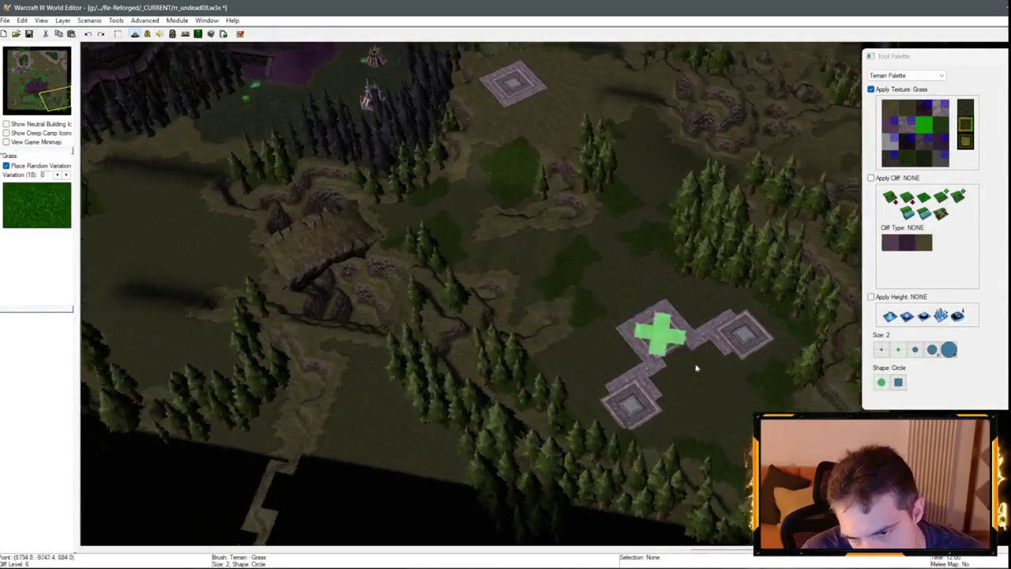
{"action": "key", "text": "Up"}
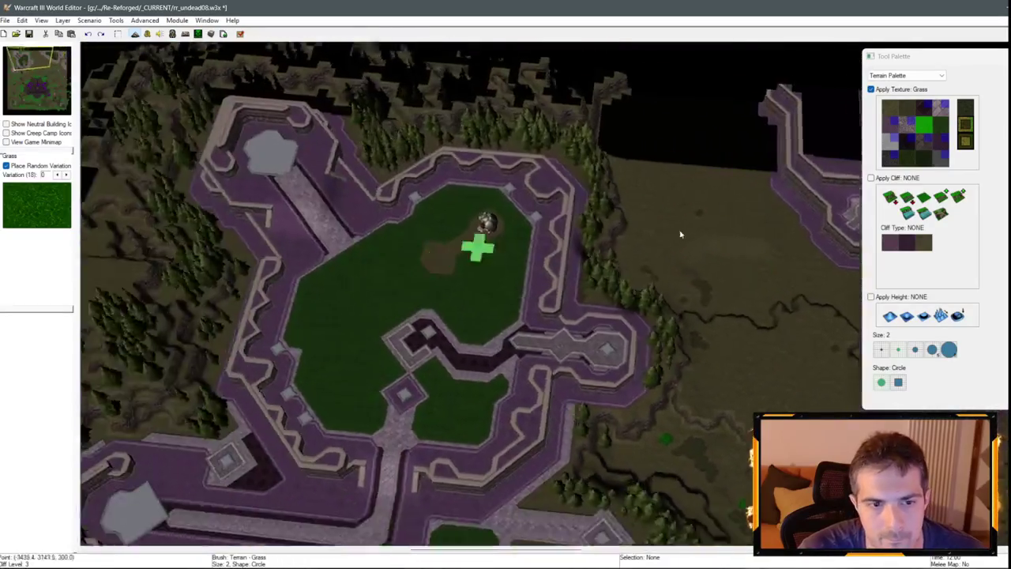
{"action": "scroll", "coordinate": [680, 234], "scroll_direction": "up", "scroll_amount": 3}
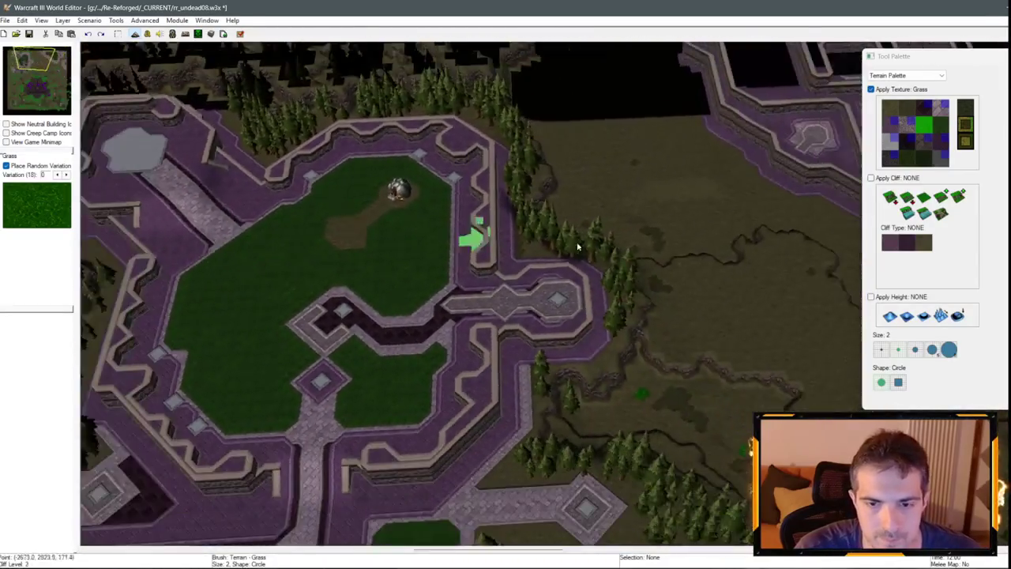
{"action": "key", "text": "Down"}
{"action": "key", "text": "Left"}
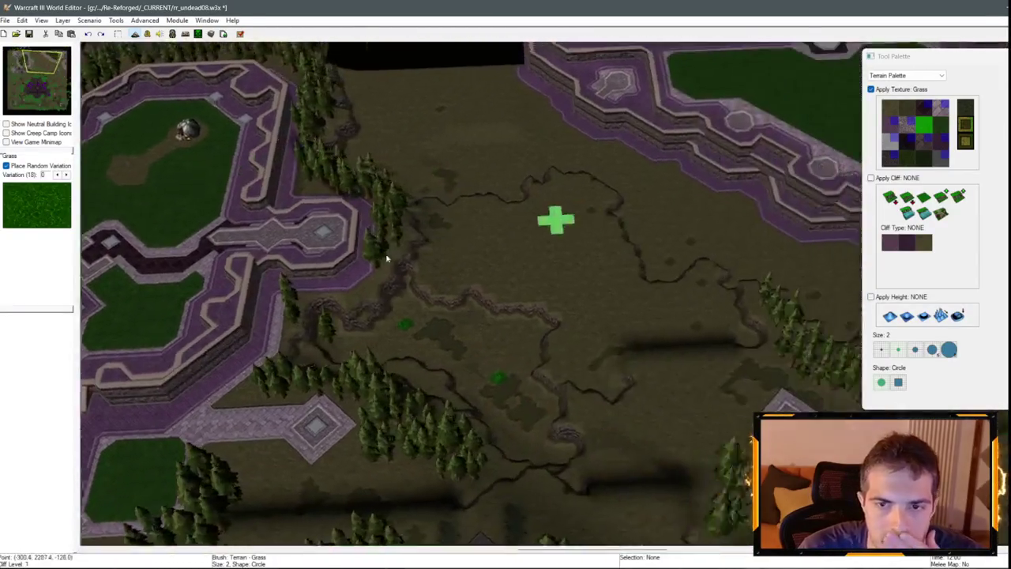
{"action": "key", "text": "Left"}
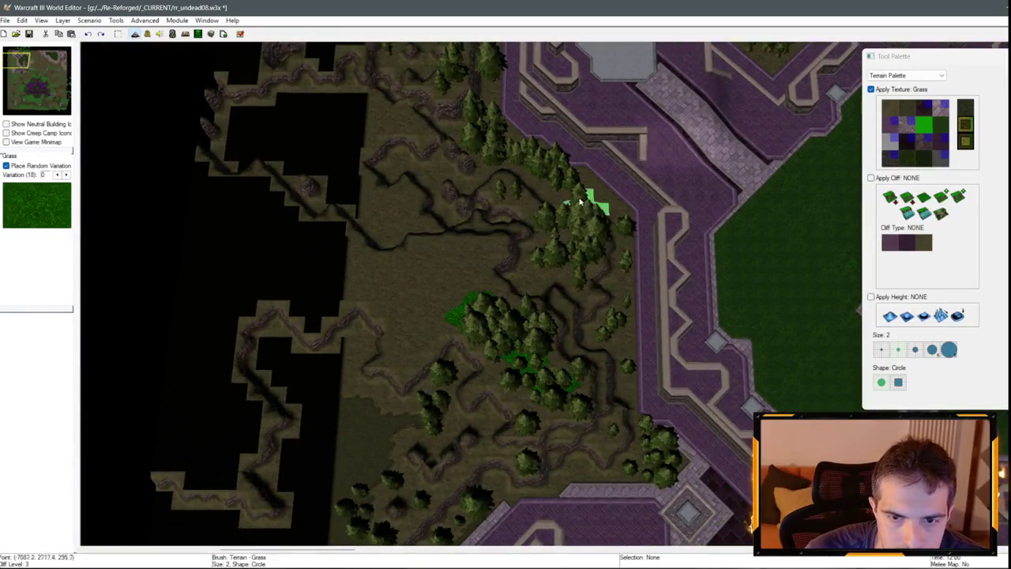
{"action": "left_click", "coordinate": [906, 160]}
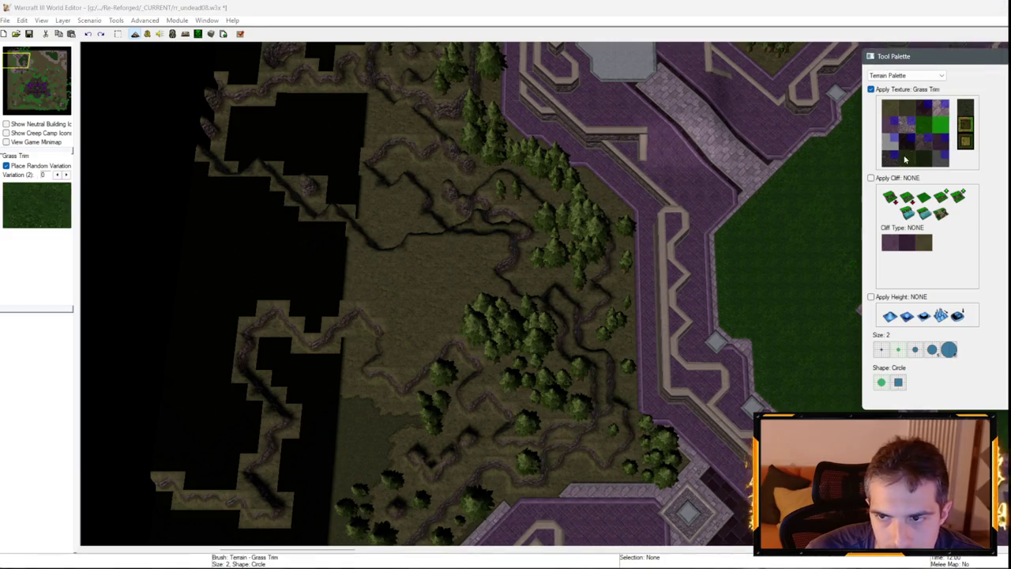
{"action": "left_click", "coordinate": [914, 164]}
{"action": "left_click", "coordinate": [456, 288]}
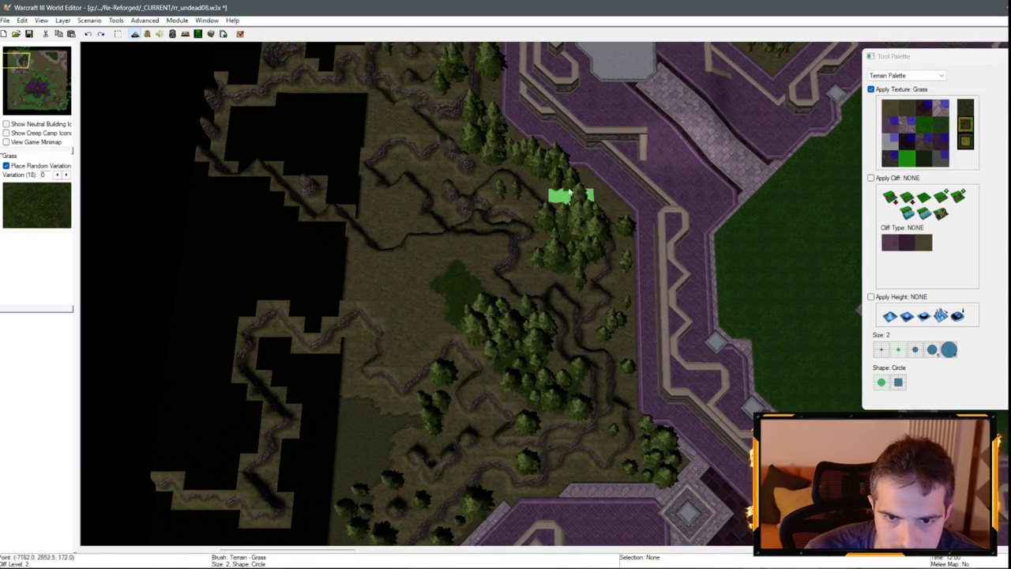
{"action": "key", "text": "Up"}
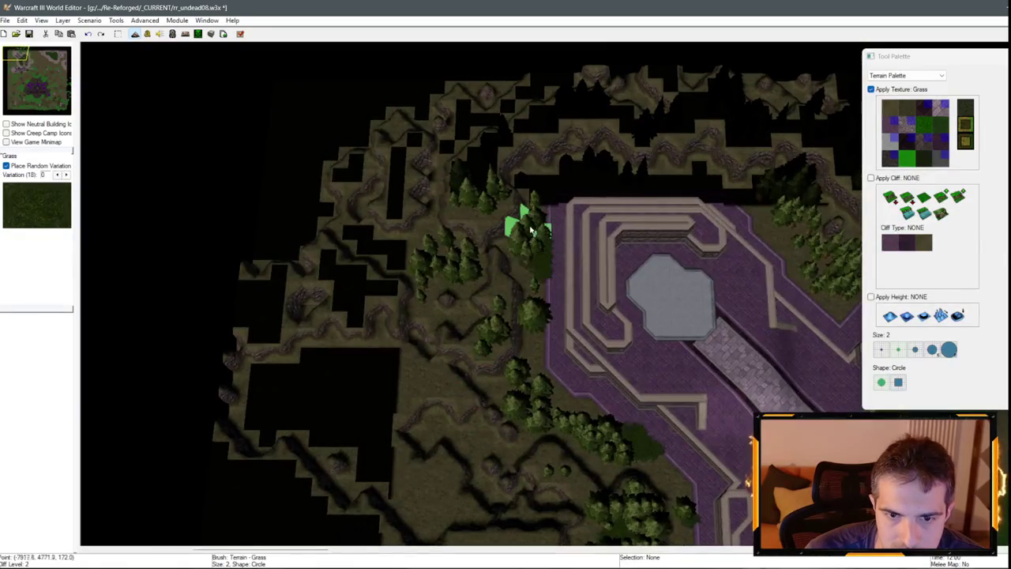
{"action": "key", "text": "Up"}
{"action": "key", "text": "Right"}
{"action": "key", "text": "Right"}
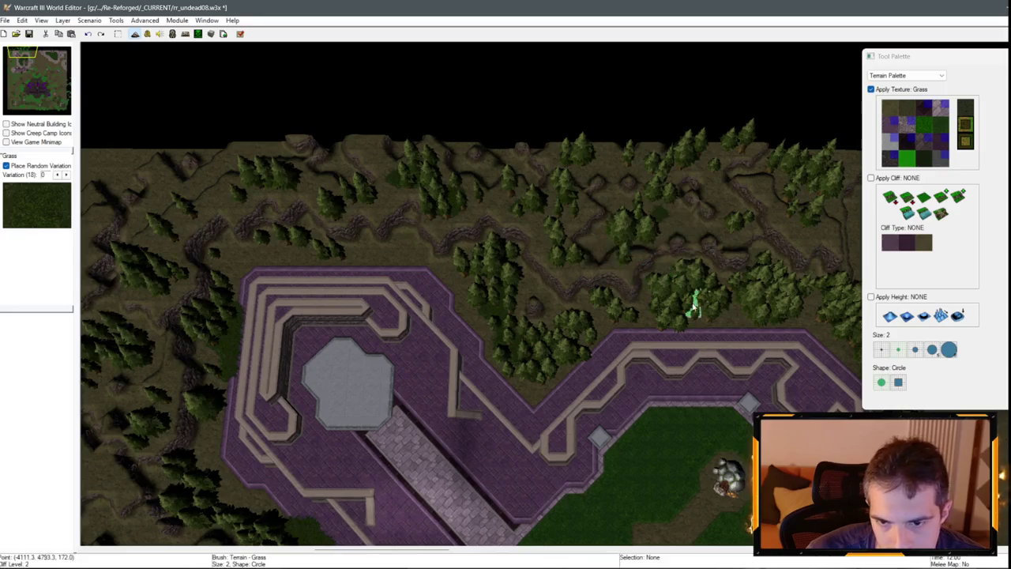
{"action": "key", "text": "Right"}
{"action": "key", "text": "Down"}
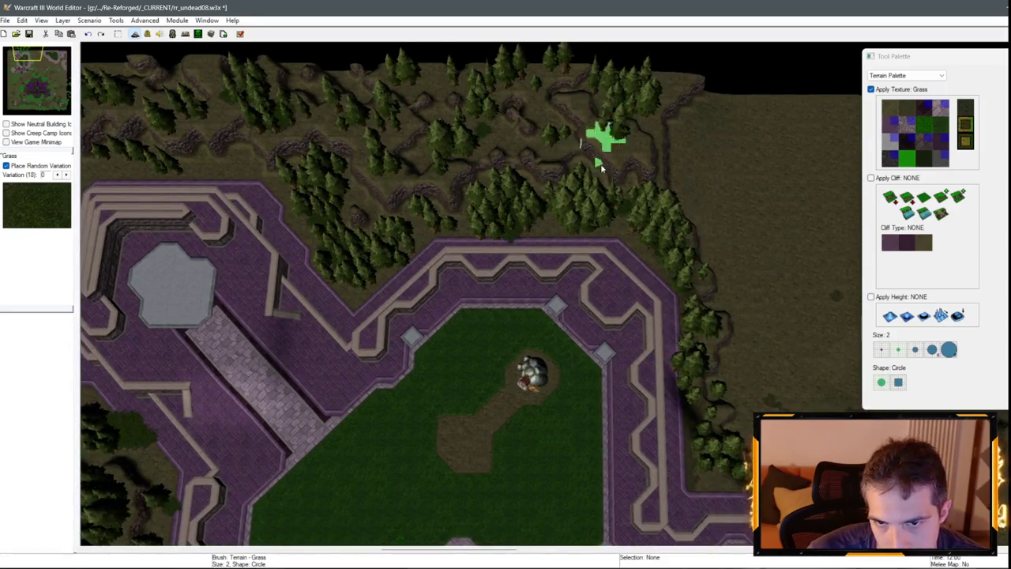
{"action": "key", "text": "Down"}
{"action": "key", "text": "Right"}
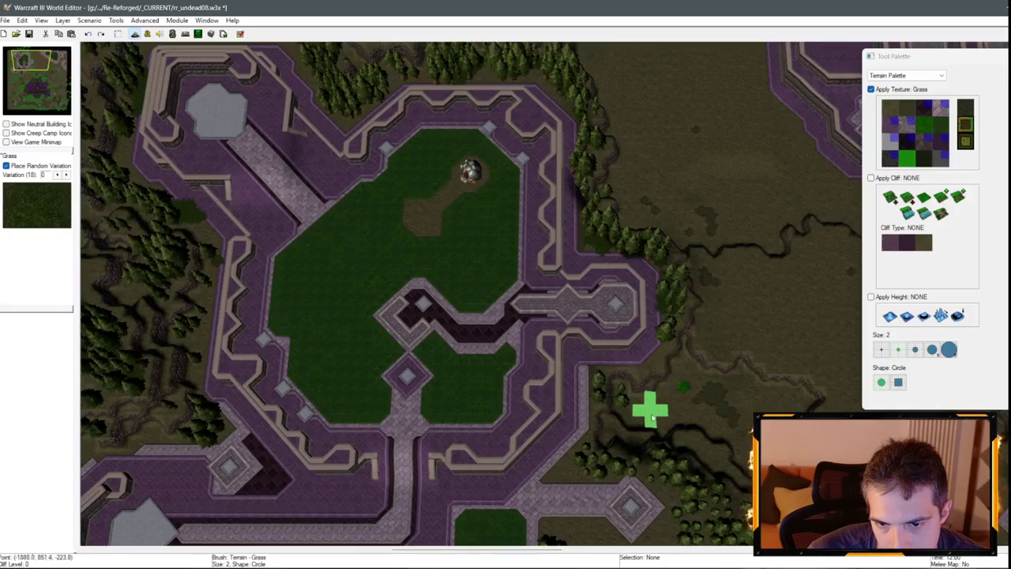
{"action": "key", "text": "Down"}
{"action": "key", "text": "Right"}
{"action": "scroll", "coordinate": [624, 340], "scroll_direction": "up", "scroll_amount": 2}
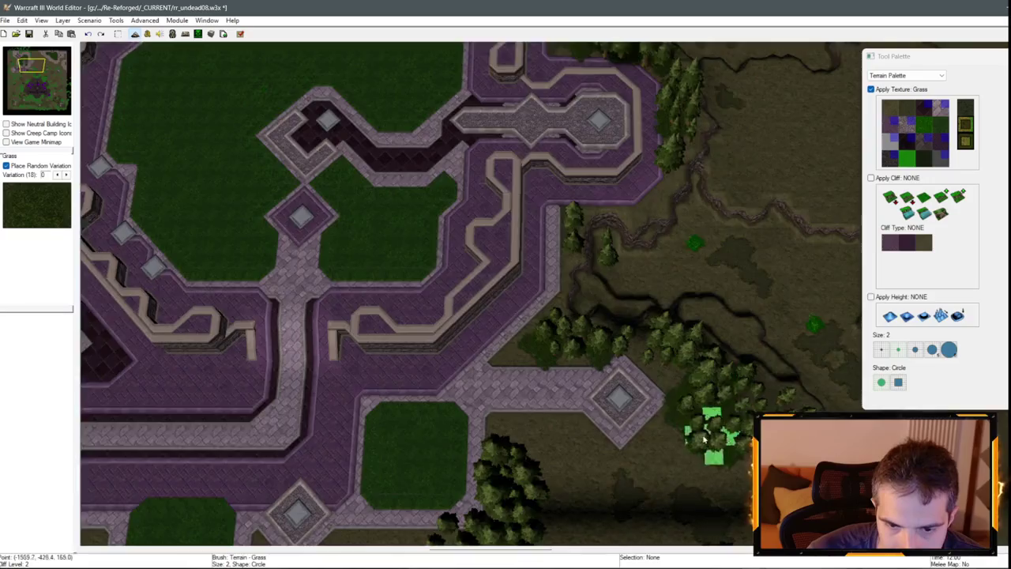
{"action": "key", "text": "Down"}
{"action": "scroll", "coordinate": [713, 251], "scroll_direction": "up", "scroll_amount": 3}
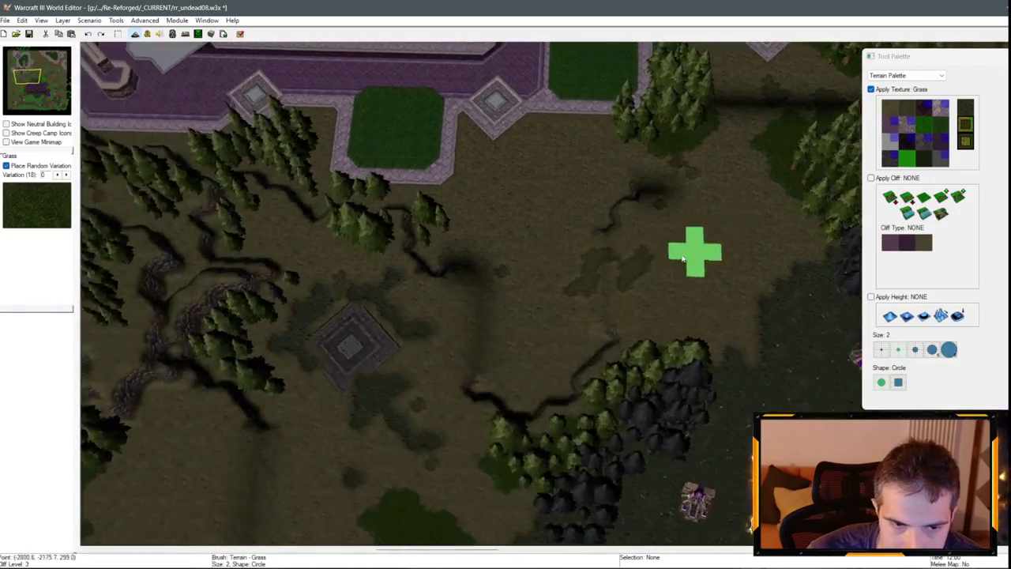
{"action": "key", "text": "Up"}
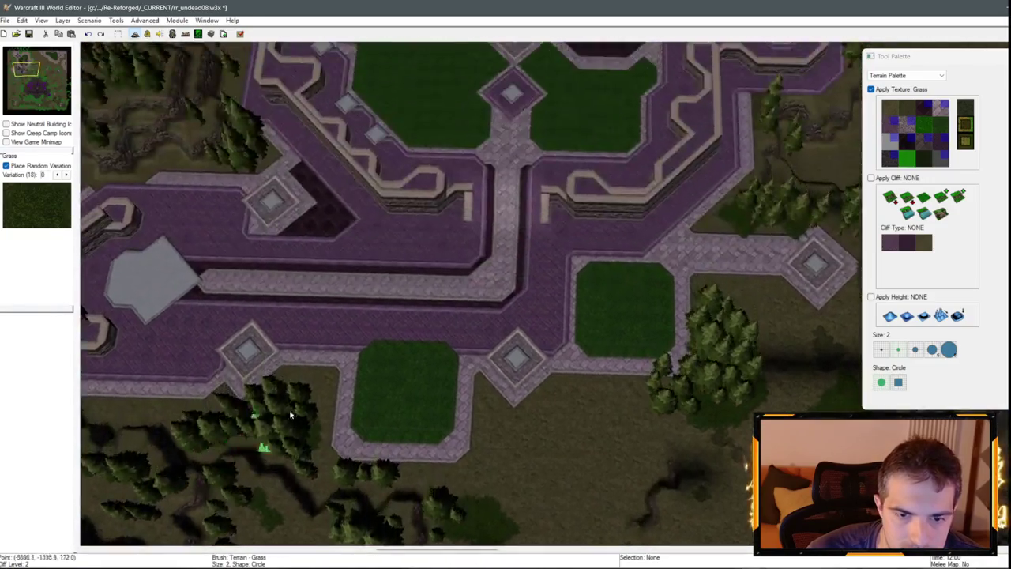
{"action": "scroll", "coordinate": [576, 429], "scroll_direction": "up", "scroll_amount": 5}
{"action": "key", "text": "Down"}
{"action": "scroll", "coordinate": [506, 302], "scroll_direction": "down", "scroll_amount": 5}
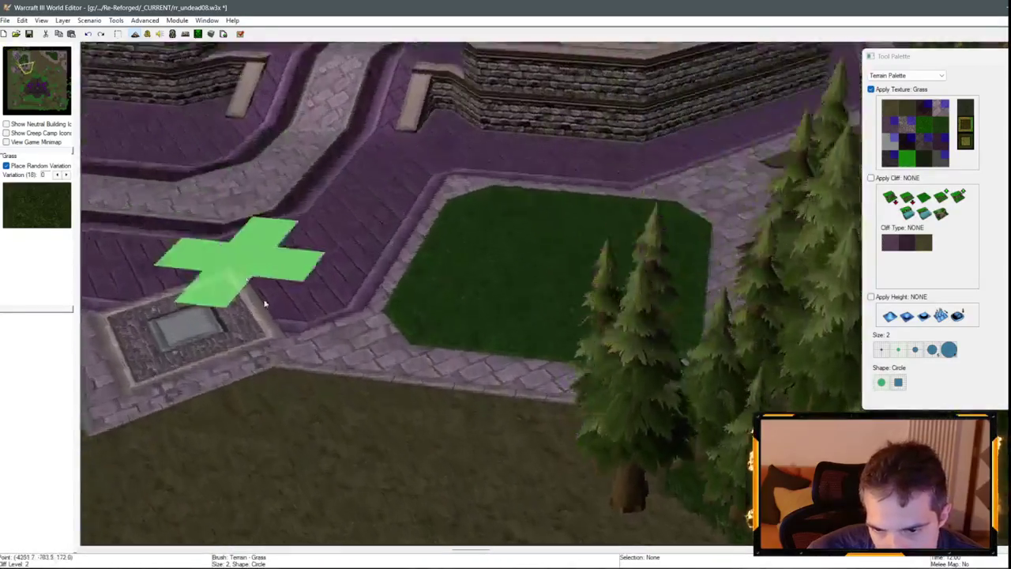
{"action": "scroll", "coordinate": [549, 295], "scroll_direction": "up", "scroll_amount": 5}
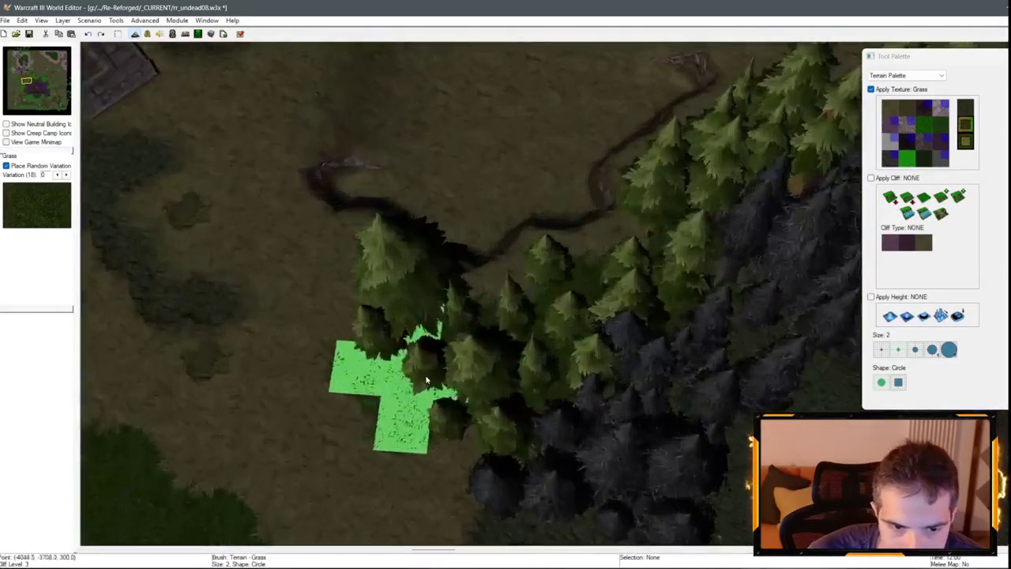
{"action": "scroll", "coordinate": [624, 221], "scroll_direction": "down", "scroll_amount": 5}
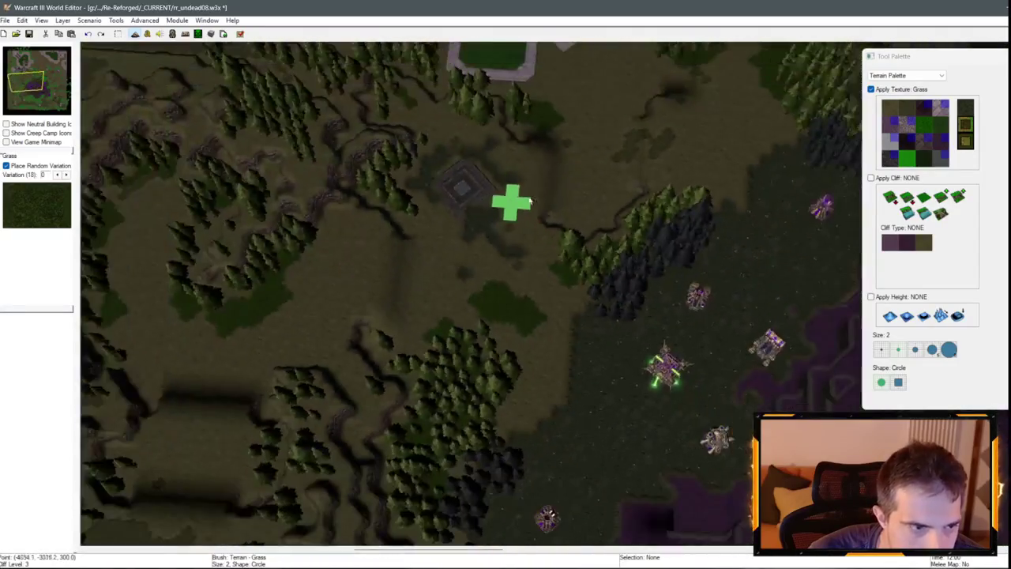
{"action": "key", "text": "Up"}
{"action": "scroll", "coordinate": [538, 311], "scroll_direction": "up", "scroll_amount": 2}
{"action": "scroll", "coordinate": [537, 310], "scroll_direction": "down", "scroll_amount": 3}
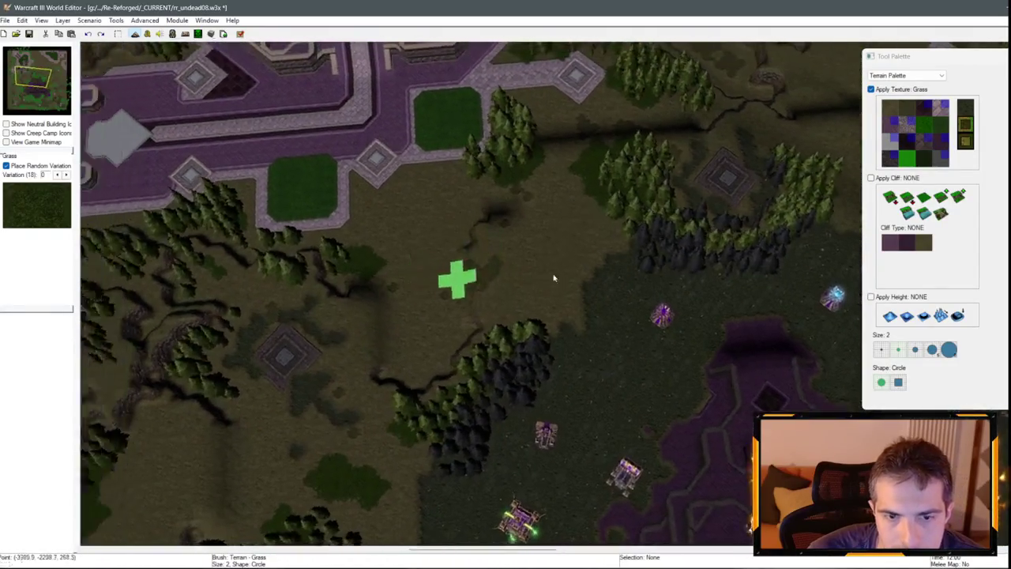
{"action": "scroll", "coordinate": [509, 272], "scroll_direction": "up", "scroll_amount": 4}
{"action": "scroll", "coordinate": [423, 286], "scroll_direction": "down", "scroll_amount": 4}
{"action": "scroll", "coordinate": [564, 339], "scroll_direction": "up", "scroll_amount": 1}
Paint a strip of Rough Dirt over the grass near the stone plaza.
{"action": "left_click", "coordinate": [908, 113]}
{"action": "scroll", "coordinate": [575, 384], "scroll_direction": "down", "scroll_amount": 3}
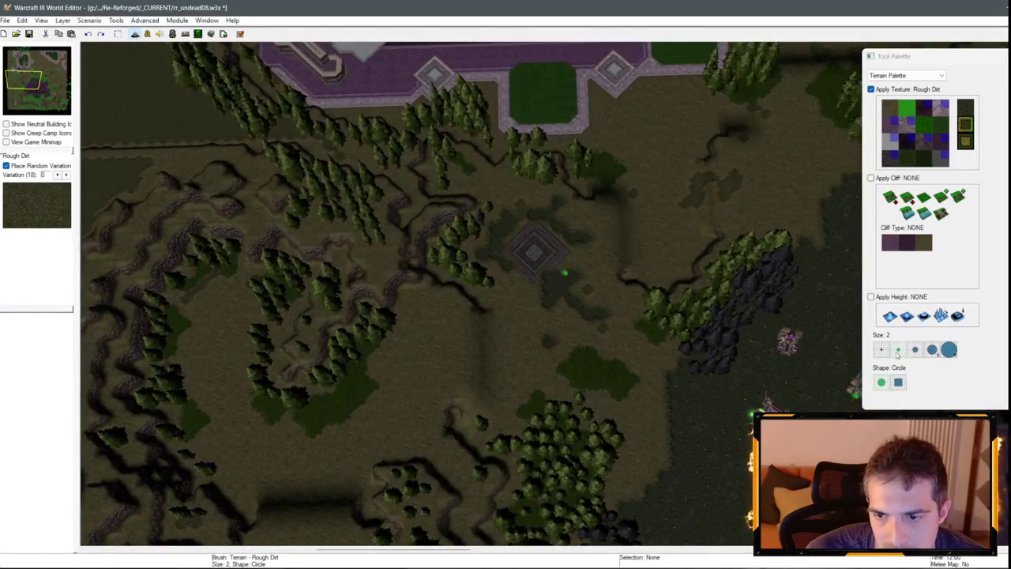
{"action": "scroll", "coordinate": [503, 296], "scroll_direction": "up", "scroll_amount": 3}
{"action": "scroll", "coordinate": [502, 296], "scroll_direction": "down", "scroll_amount": 2}
{"action": "scroll", "coordinate": [557, 433], "scroll_direction": "up", "scroll_amount": 1}
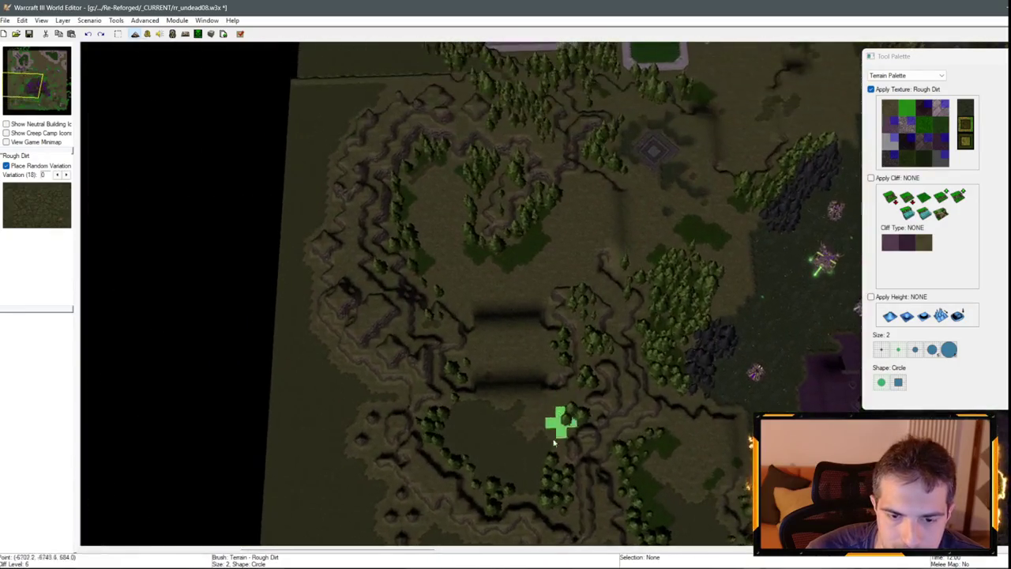
{"action": "mouse_move", "coordinate": [519, 376]}
{"action": "left_mouse_down"}
{"action": "mouse_move", "coordinate": [508, 293]}
{"action": "mouse_move", "coordinate": [571, 226]}
{"action": "left_mouse_up"}
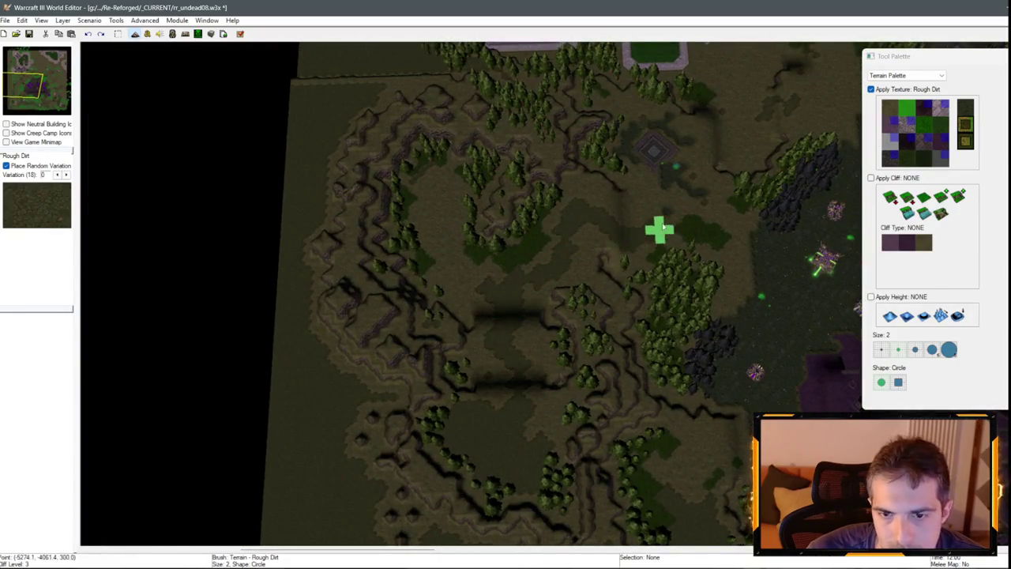
{"action": "scroll", "coordinate": [416, 334], "scroll_direction": "down", "scroll_amount": 2}
{"action": "scroll", "coordinate": [551, 393], "scroll_direction": "up", "scroll_amount": 2}
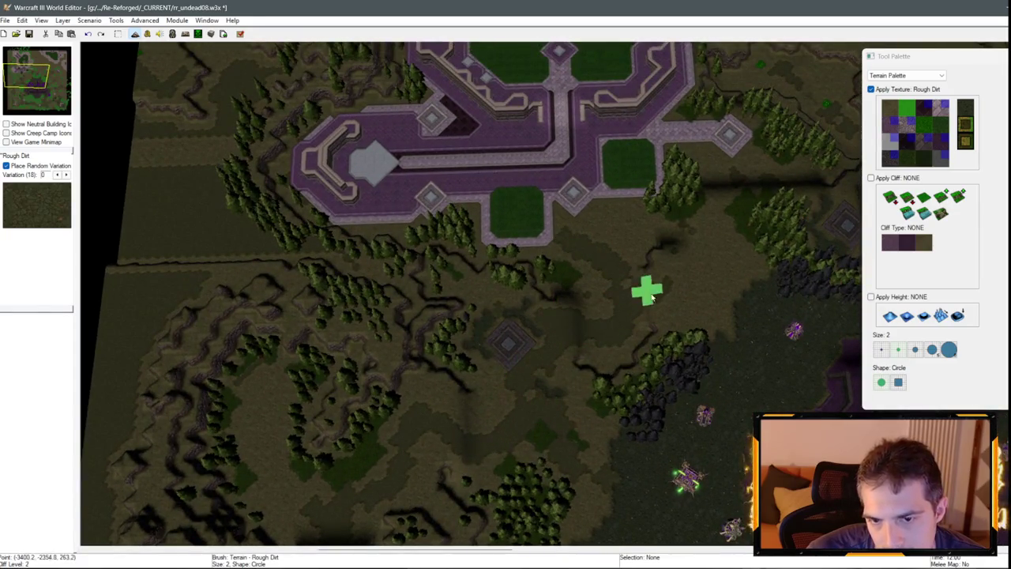
Move the view southeast toward the other plazas and switch back to Dirt.
{"action": "key", "text": "Right"}
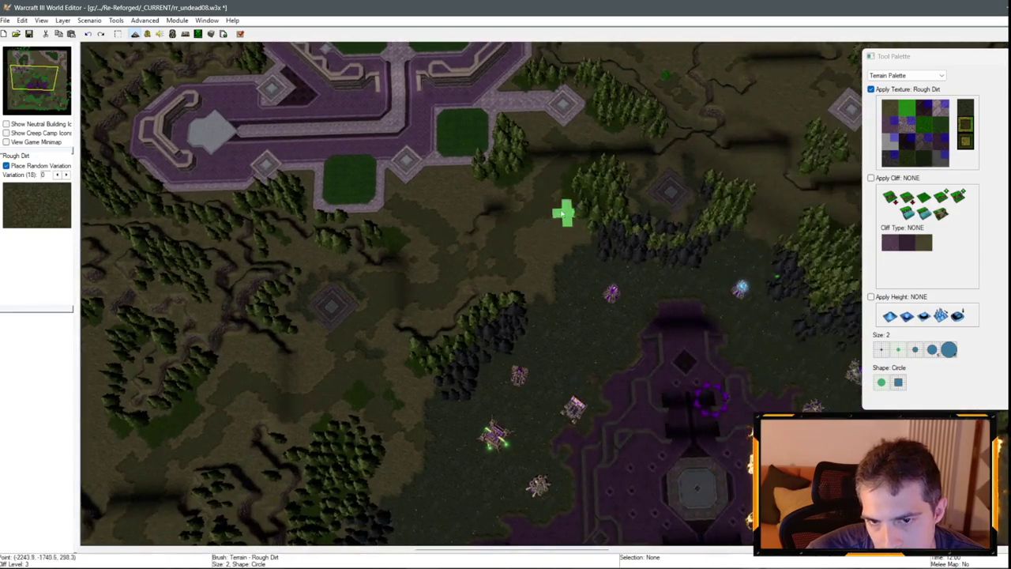
{"action": "key", "text": "Down"}
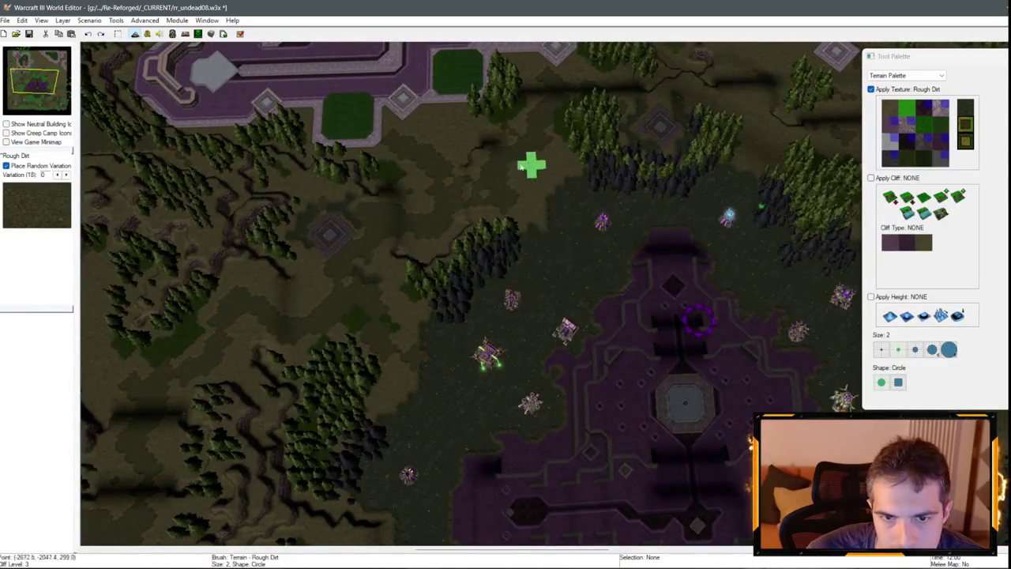
{"action": "key", "text": "Up"}
{"action": "key", "text": "Right"}
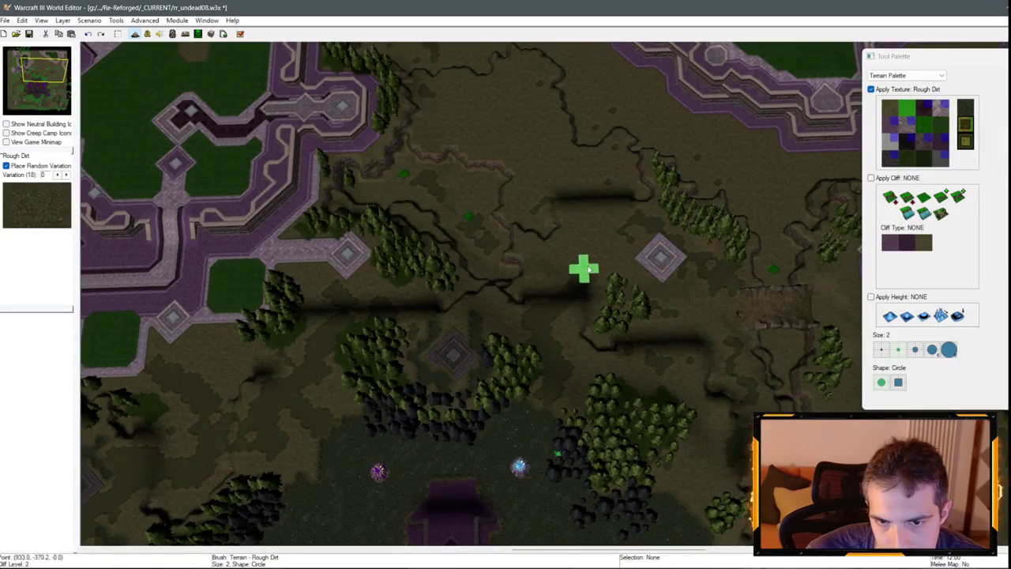
{"action": "key", "text": "Right"}
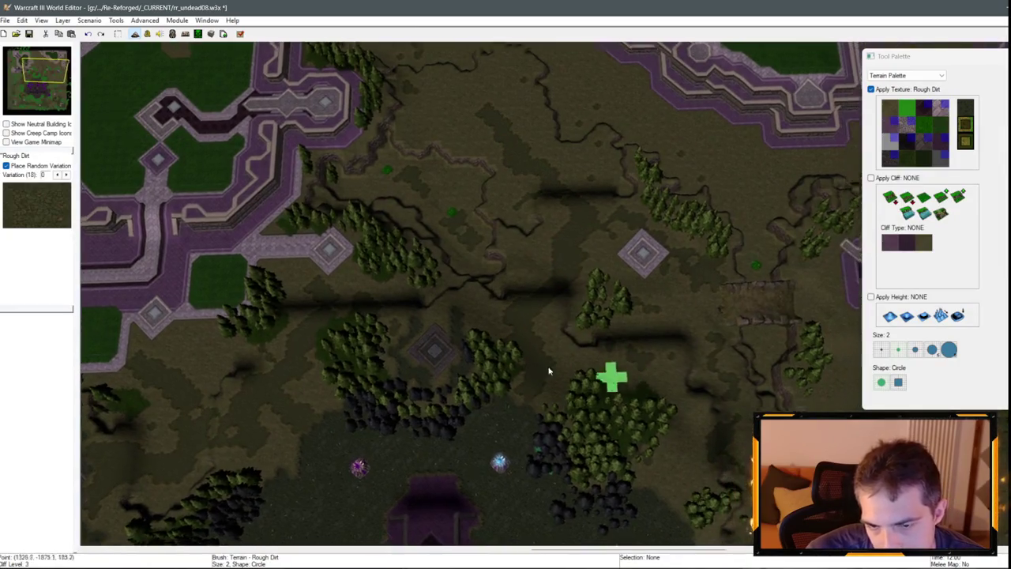
{"action": "key", "text": "Right"}
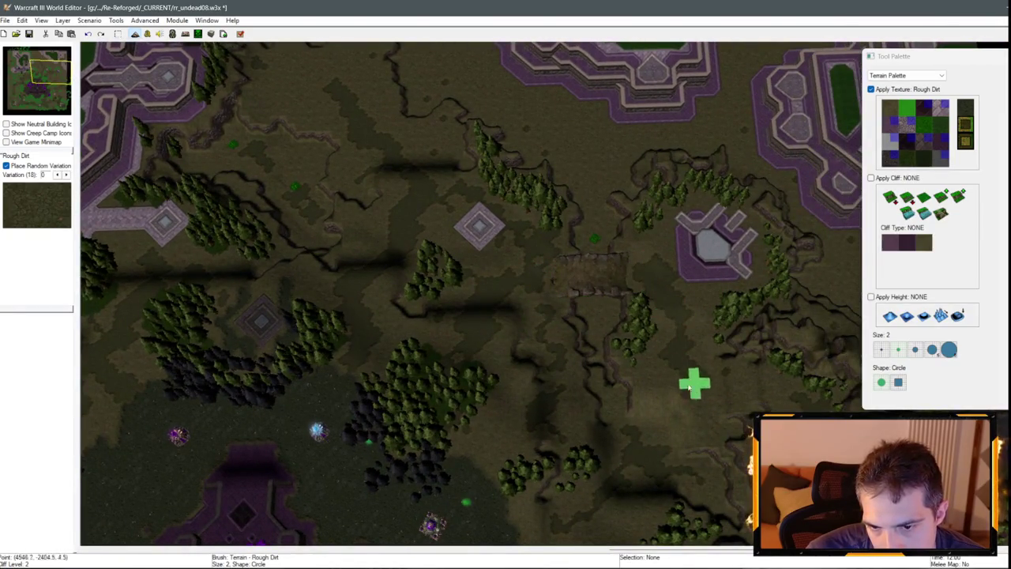
{"action": "key", "text": "Down"}
{"action": "key", "text": "Right"}
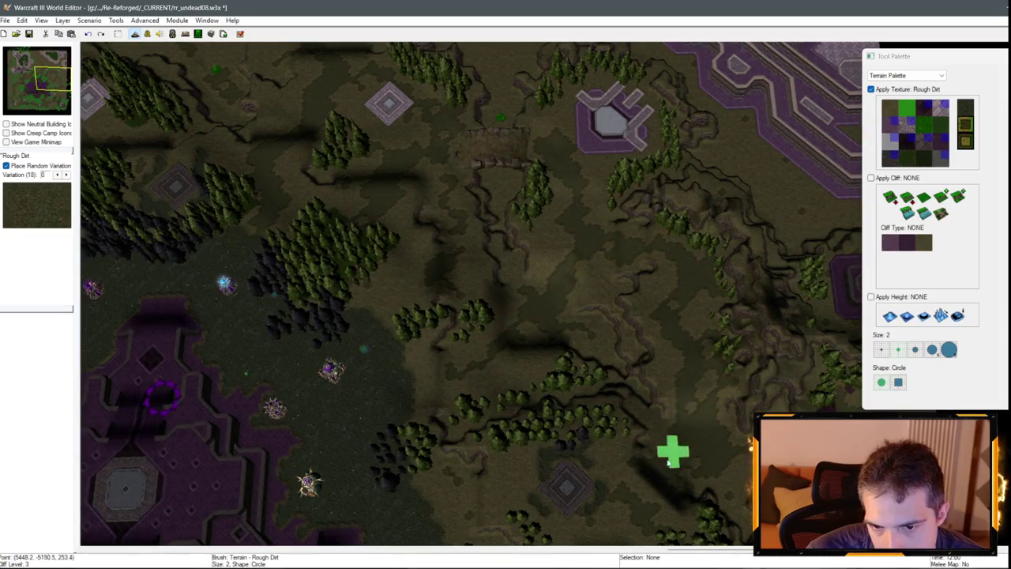
{"action": "left_click_drag", "start_coordinate": [673, 451], "coordinate": [632, 253]}
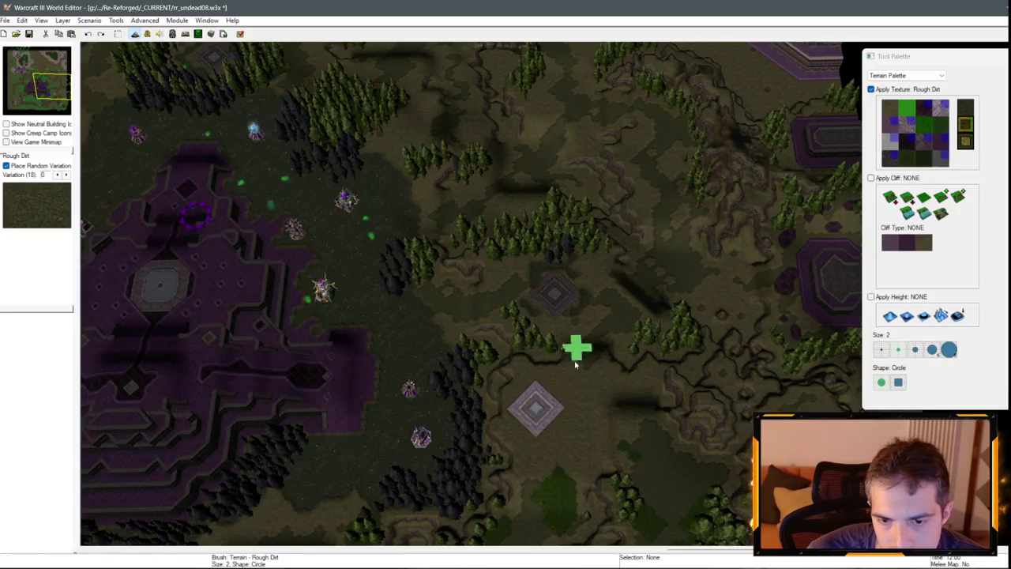
{"action": "left_click_drag", "start_coordinate": [578, 436], "coordinate": [623, 277]}
{"action": "key", "text": "Down"}
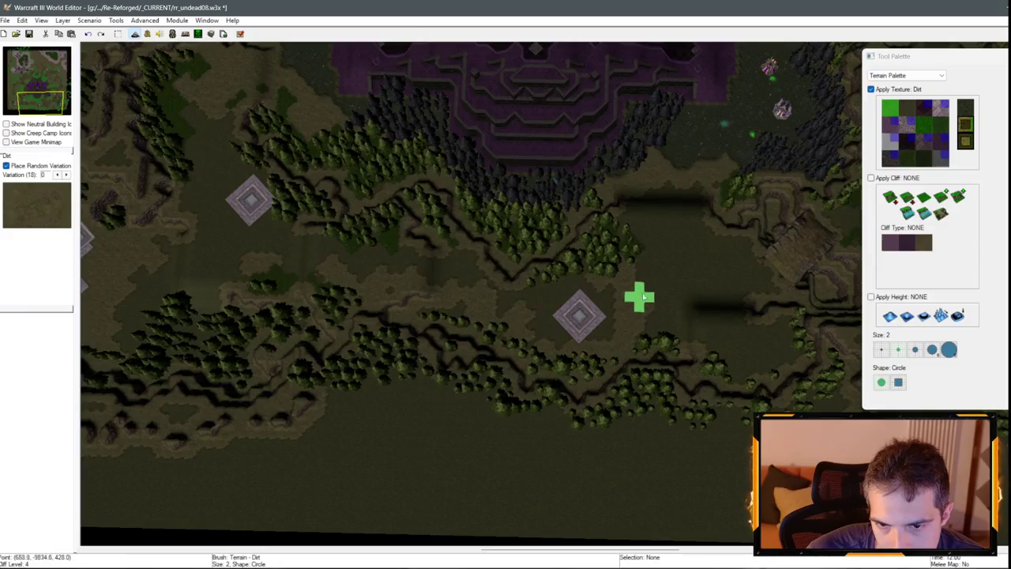
{"action": "mouse_move", "coordinate": [688, 180]}
{"action": "left_mouse_down"}
{"action": "mouse_move", "coordinate": [727, 296]}
{"action": "mouse_move", "coordinate": [706, 260]}
{"action": "mouse_move", "coordinate": [695, 285]}
{"action": "mouse_move", "coordinate": [753, 366]}
{"action": "mouse_move", "coordinate": [652, 357]}
{"action": "left_mouse_up"}
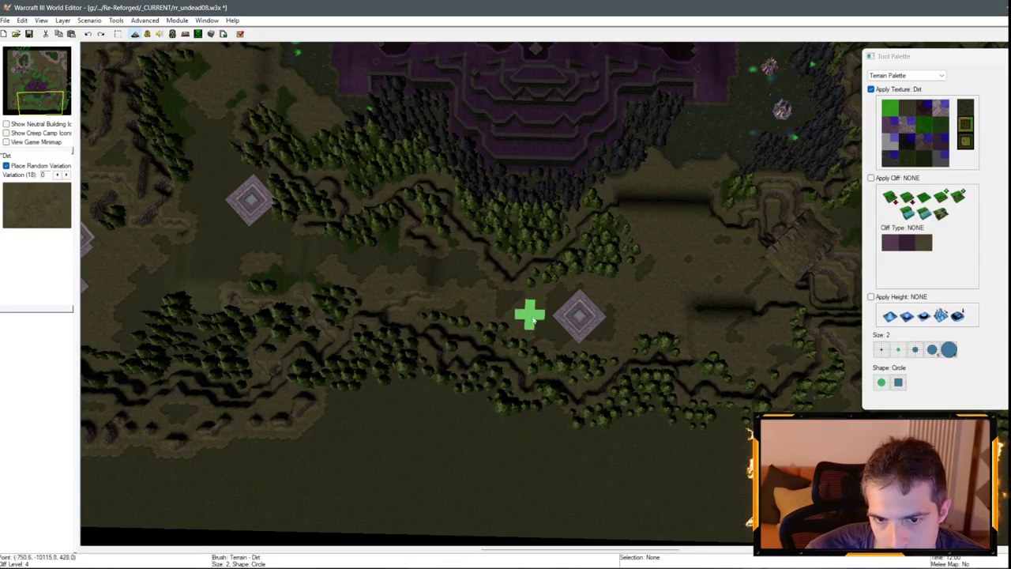
{"action": "left_click", "coordinate": [907, 117]}
{"action": "mouse_move", "coordinate": [686, 172]}
{"action": "left_mouse_down"}
{"action": "mouse_move", "coordinate": [668, 269]}
{"action": "mouse_move", "coordinate": [530, 343]}
{"action": "mouse_move", "coordinate": [411, 261]}
{"action": "left_mouse_up"}
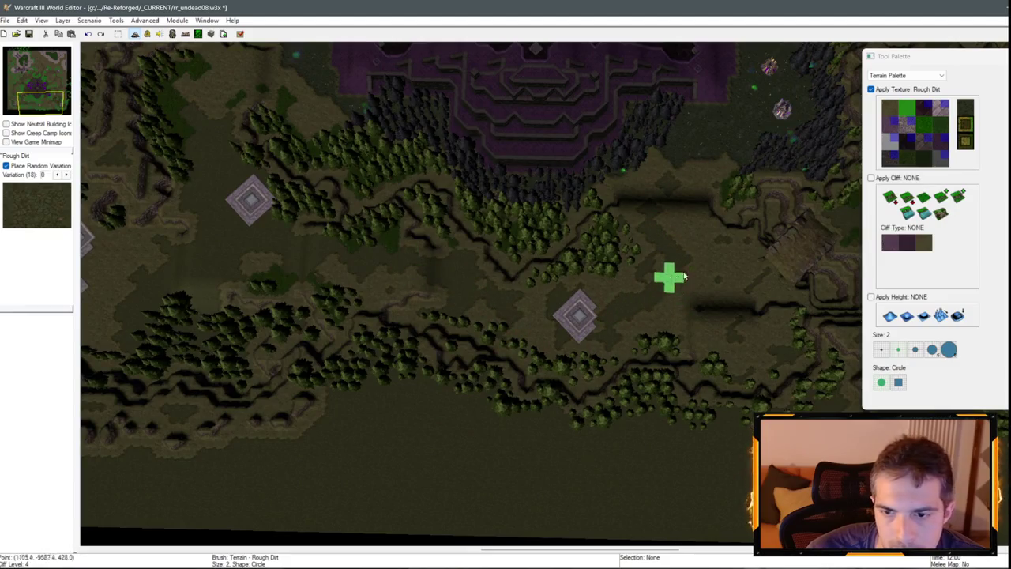
{"action": "key", "text": "Up"}
{"action": "key", "text": "Right"}
{"action": "key", "text": "Down"}
{"action": "key", "text": "Left"}
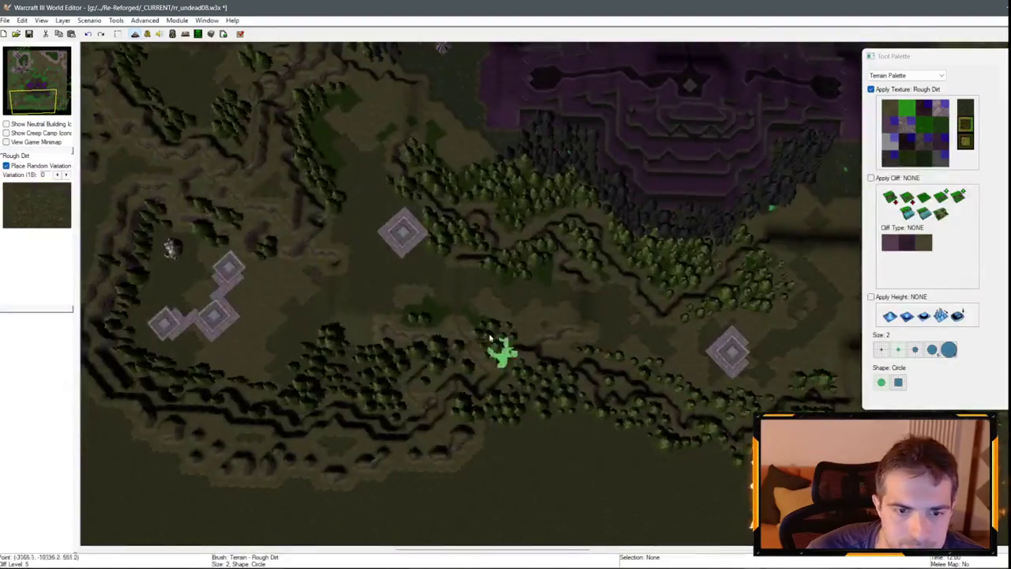
{"action": "key", "text": "Left"}
{"action": "key", "text": "Up"}
{"action": "left_click", "coordinate": [889, 108]}
{"action": "mouse_move", "coordinate": [559, 336]}
{"action": "left_mouse_down"}
{"action": "mouse_move", "coordinate": [564, 248]}
{"action": "mouse_move", "coordinate": [537, 266]}
{"action": "left_mouse_up"}
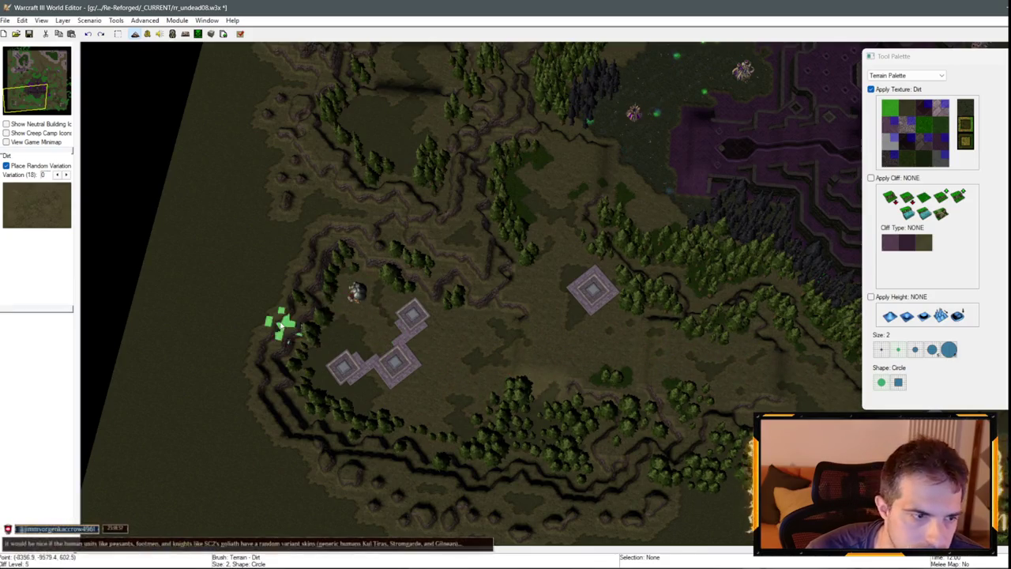
{"action": "scroll", "coordinate": [558, 377], "scroll_direction": "up", "scroll_amount": 5}
{"action": "scroll", "coordinate": [548, 289], "scroll_direction": "up", "scroll_amount": 2}
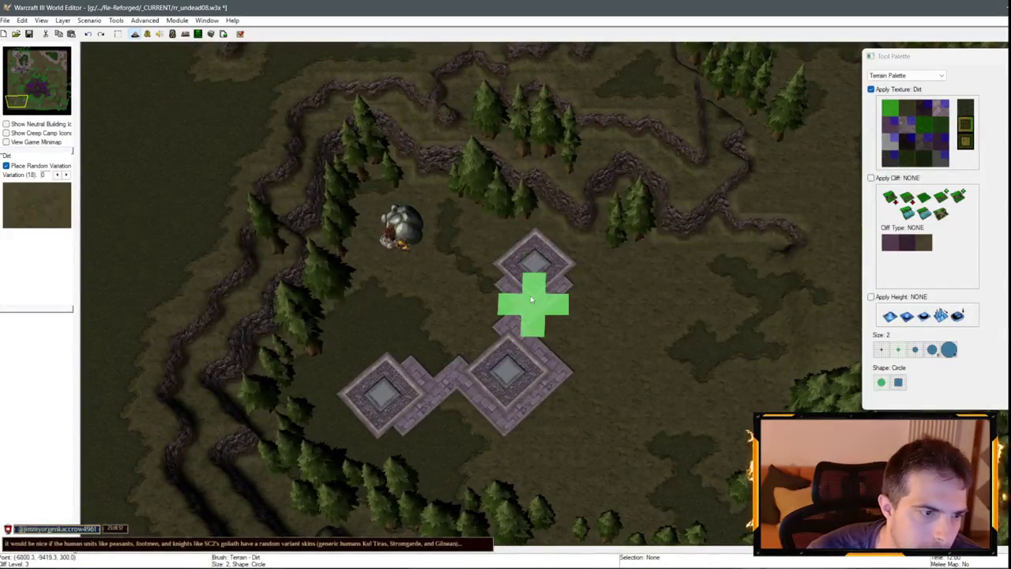
{"action": "key", "text": "Left"}
{"action": "key", "text": "Down"}
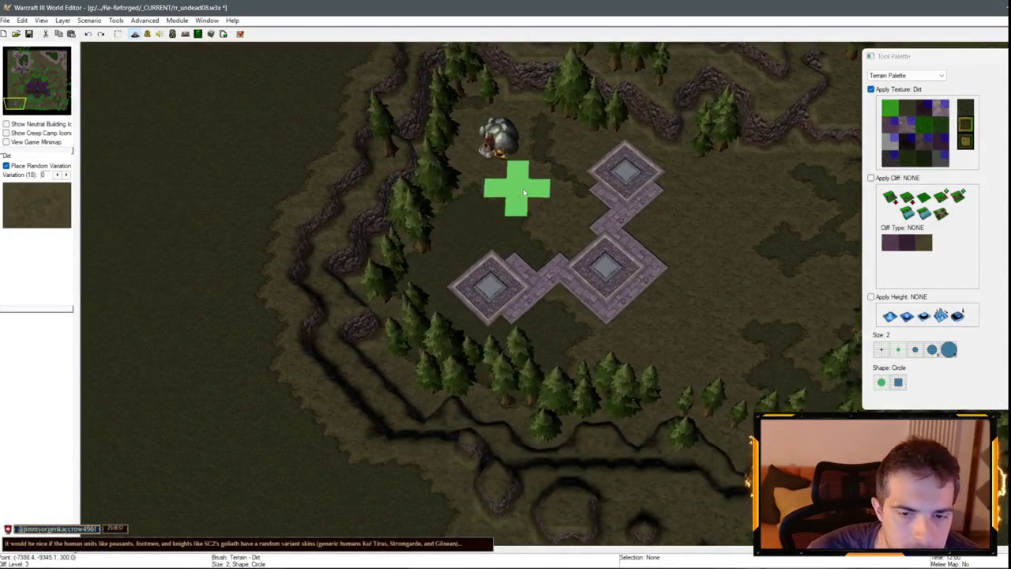
{"action": "scroll", "coordinate": [523, 192], "scroll_direction": "up", "scroll_amount": 1}
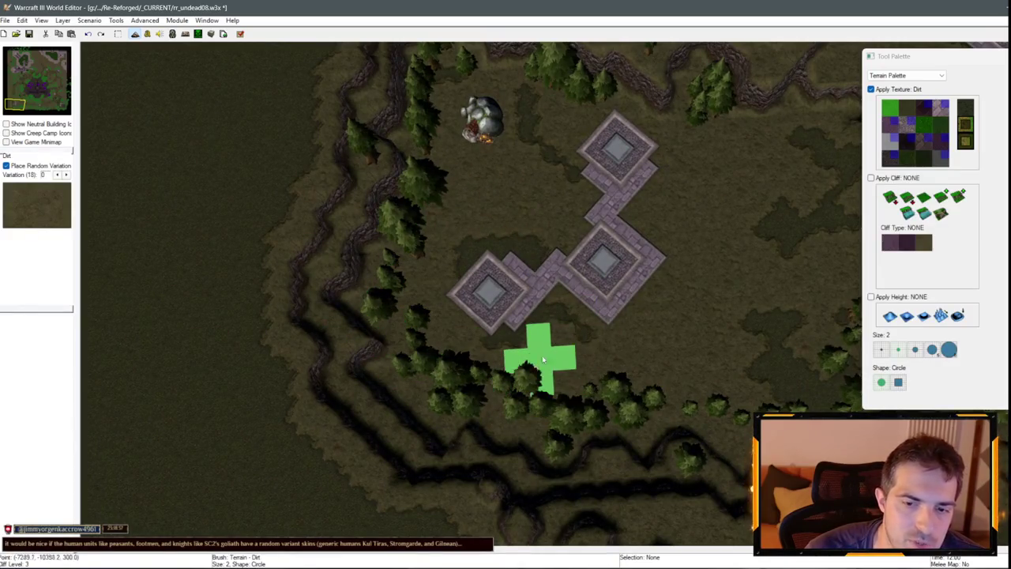
{"action": "scroll", "coordinate": [538, 354], "scroll_direction": "down", "scroll_amount": 3}
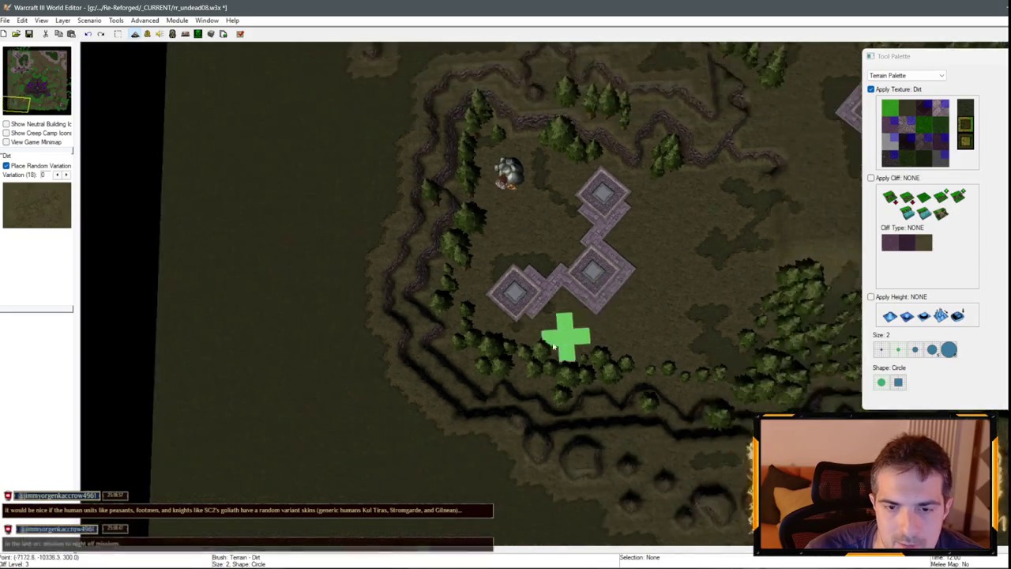
{"action": "mouse_move", "coordinate": [511, 311]}
{"action": "left_mouse_down"}
{"action": "mouse_move", "coordinate": [403, 296]}
{"action": "mouse_move", "coordinate": [636, 353]}
{"action": "left_mouse_up"}
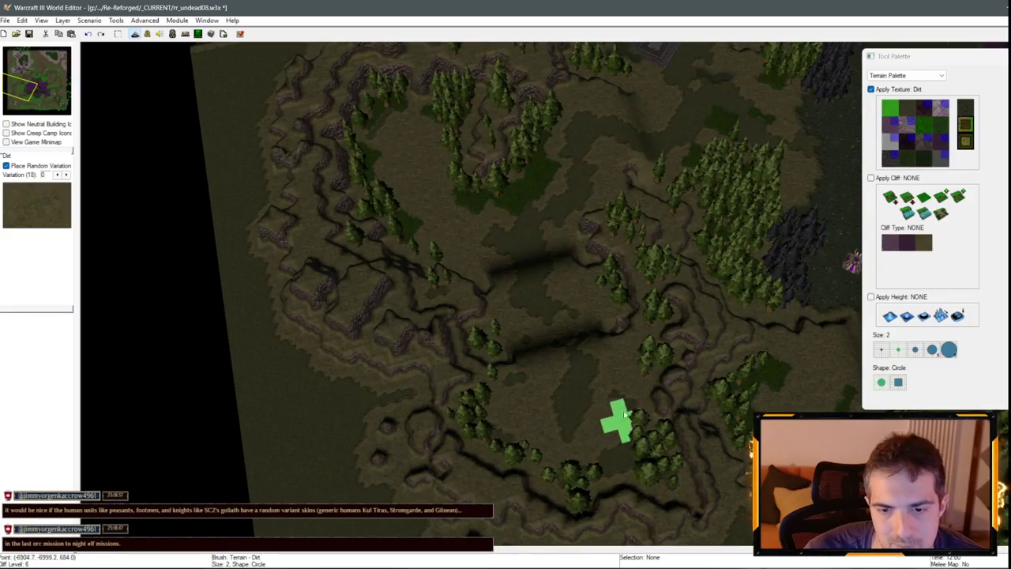
{"action": "left_click_drag", "start_coordinate": [443, 289], "coordinate": [413, 384]}
{"action": "scroll", "coordinate": [547, 441], "scroll_direction": "up", "scroll_amount": 2}
{"action": "scroll", "coordinate": [546, 441], "scroll_direction": "down", "scroll_amount": 3}
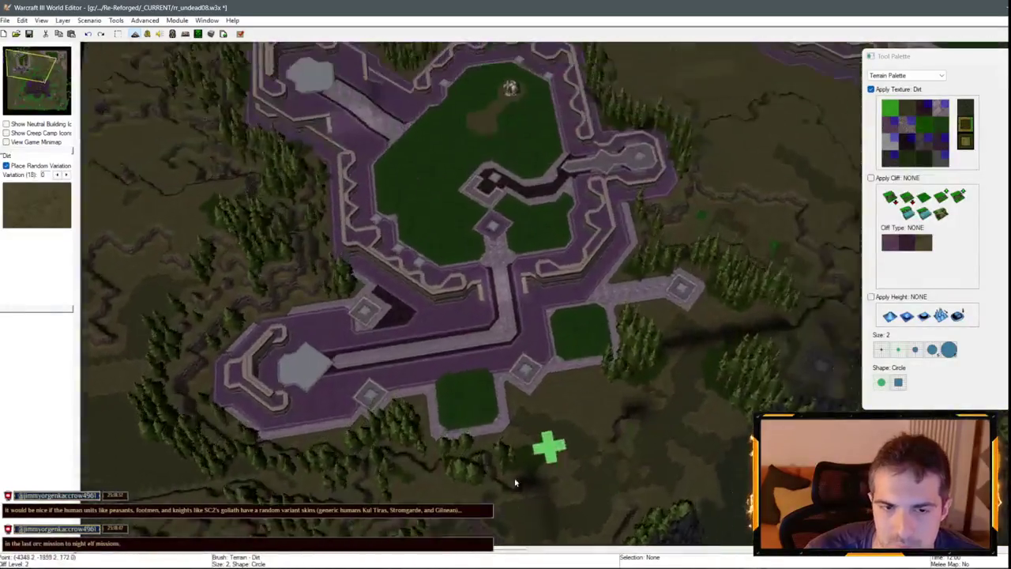
{"action": "scroll", "coordinate": [605, 272], "scroll_direction": "up", "scroll_amount": 3}
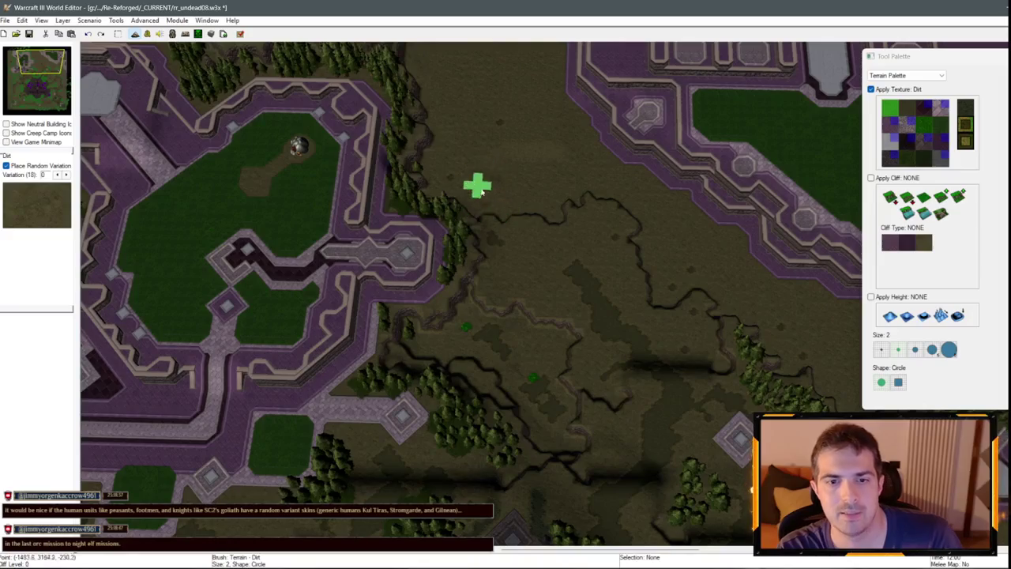
{"action": "mouse_move", "coordinate": [626, 229]}
{"action": "left_mouse_down"}
{"action": "mouse_move", "coordinate": [661, 300]}
{"action": "mouse_move", "coordinate": [515, 237]}
{"action": "left_mouse_up"}
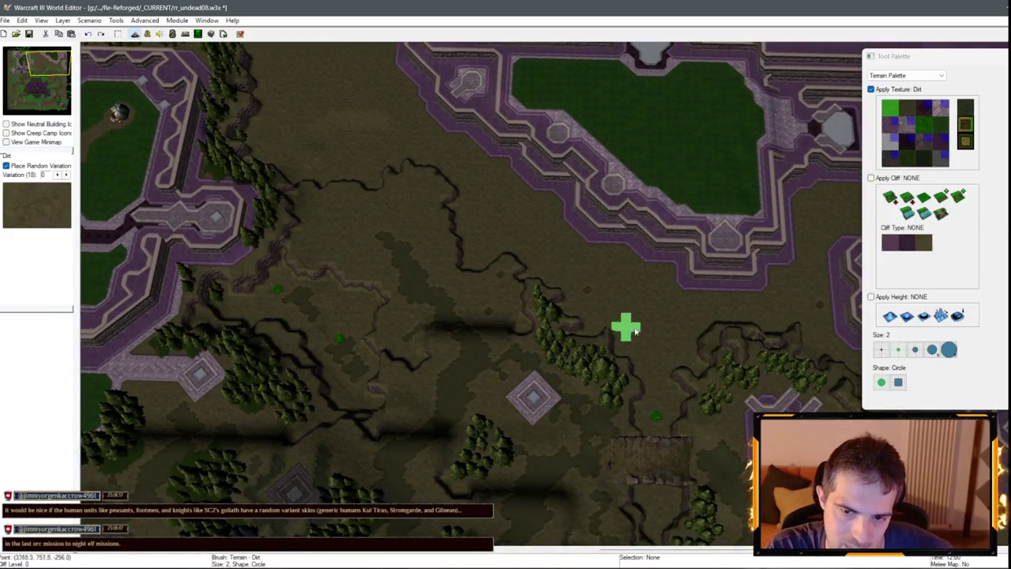
{"action": "scroll", "coordinate": [624, 316], "scroll_direction": "down", "scroll_amount": 2}
{"action": "scroll", "coordinate": [566, 380], "scroll_direction": "up", "scroll_amount": 2}
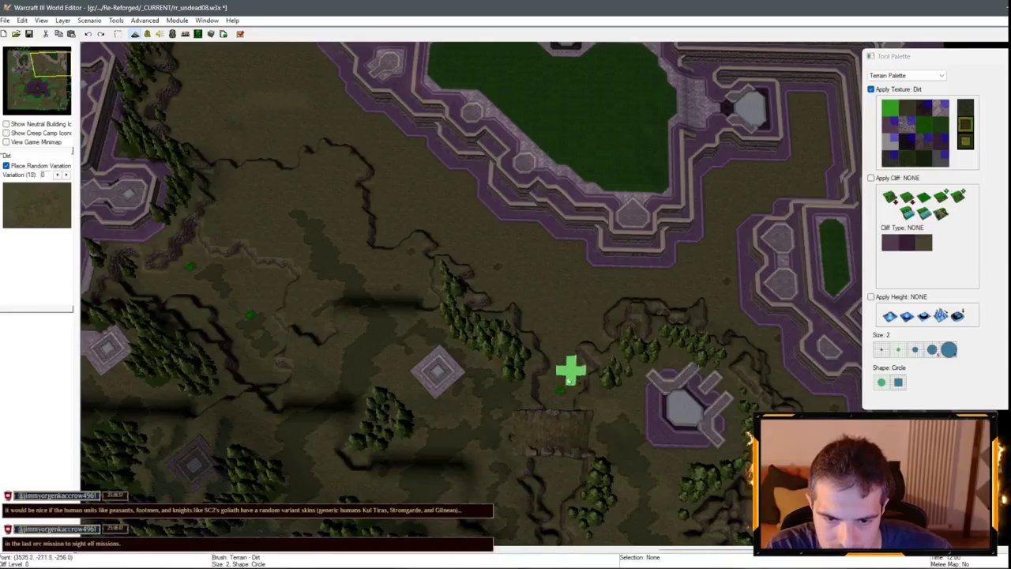
{"action": "key", "text": "Down"}
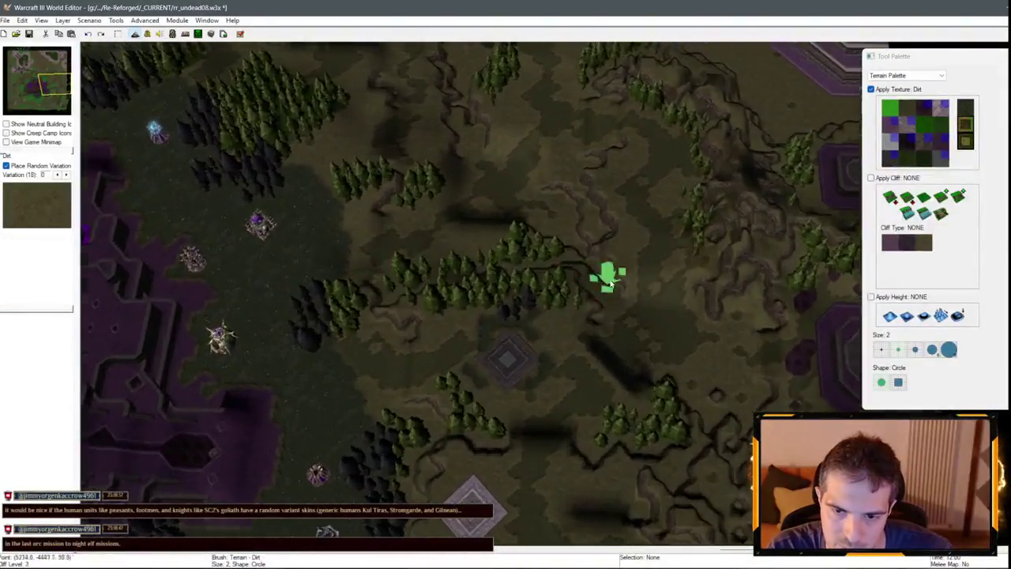
{"action": "key", "text": "Up"}
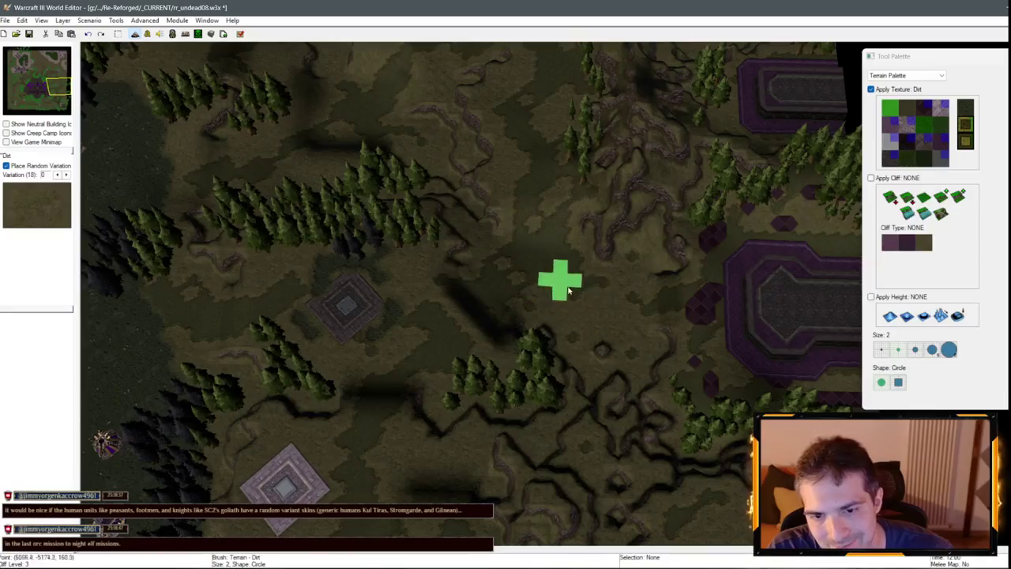
{"action": "left_click_drag", "start_coordinate": [501, 249], "coordinate": [541, 411]}
{"action": "key", "text": "Left"}
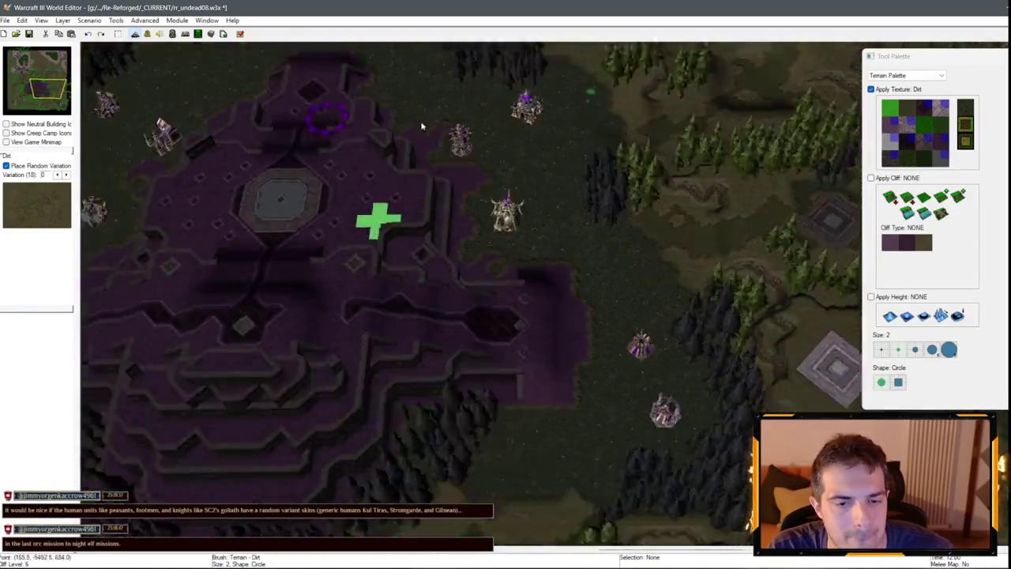
{"action": "key", "text": "Down"}
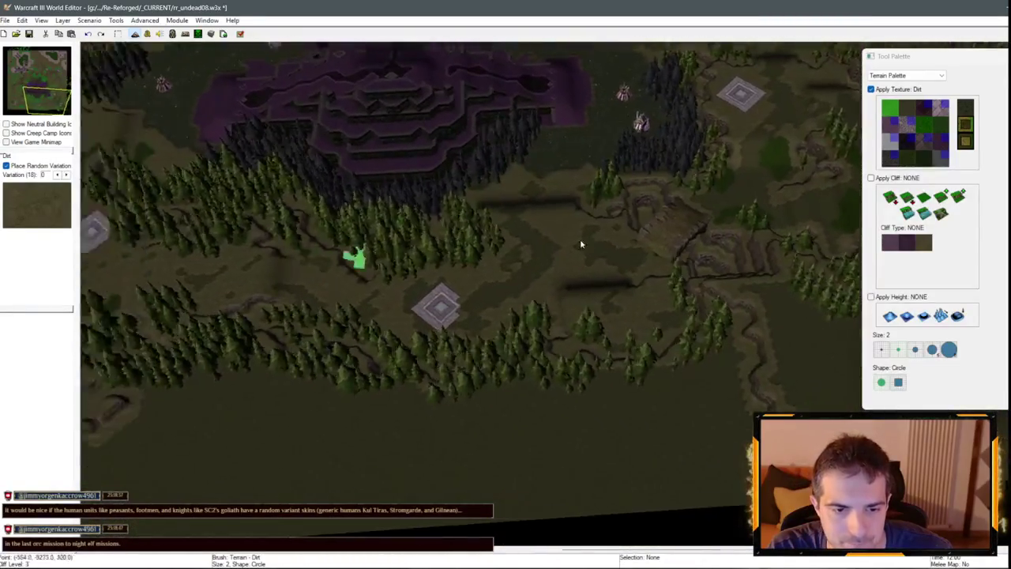
{"action": "key", "text": "Up"}
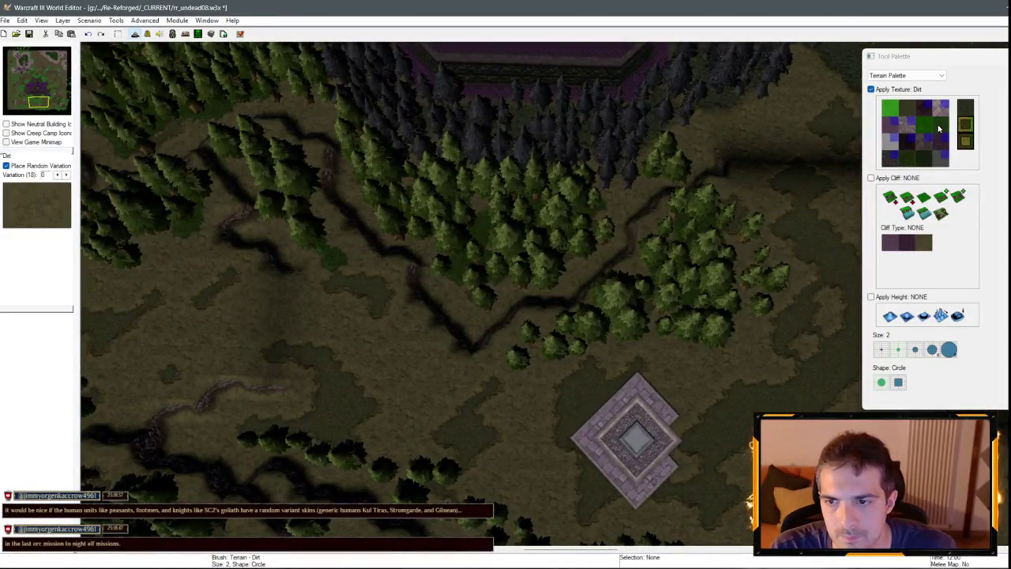
{"action": "left_click", "coordinate": [940, 128]}
Set a size 1 brush with the Grass texture, toggling doodads off and on.
{"action": "left_click", "coordinate": [882, 350]}
{"action": "key", "text": "d"}
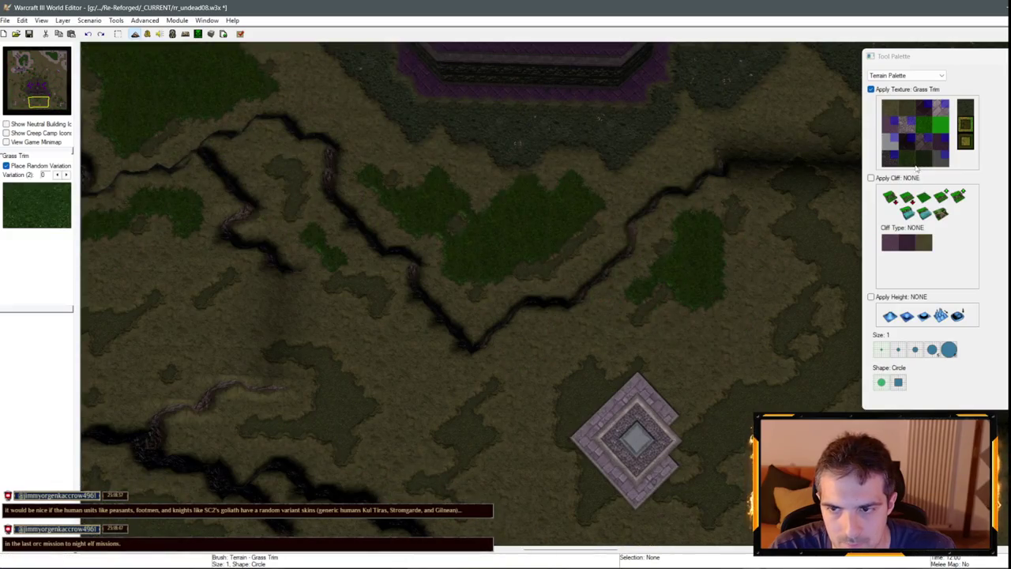
{"action": "left_click", "coordinate": [908, 158]}
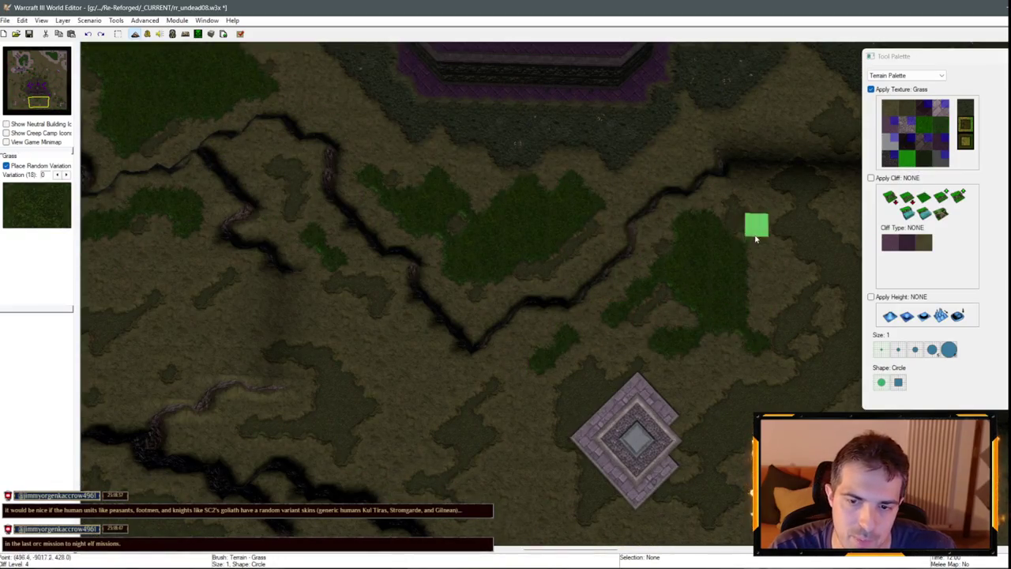
{"action": "key", "text": "d"}
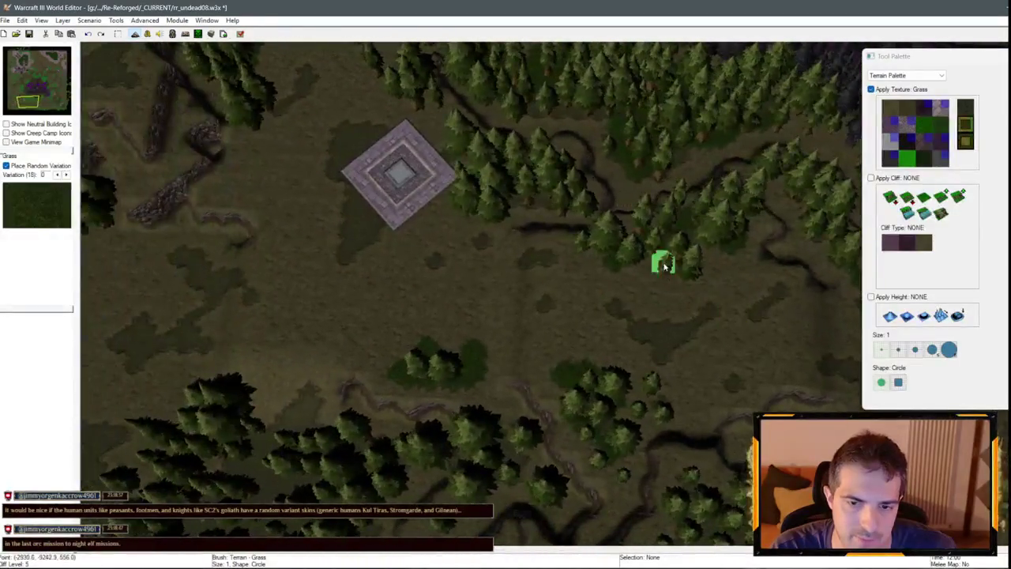
Paint grass along the bottom of the plaza by the forest.
{"action": "key", "text": "Left"}
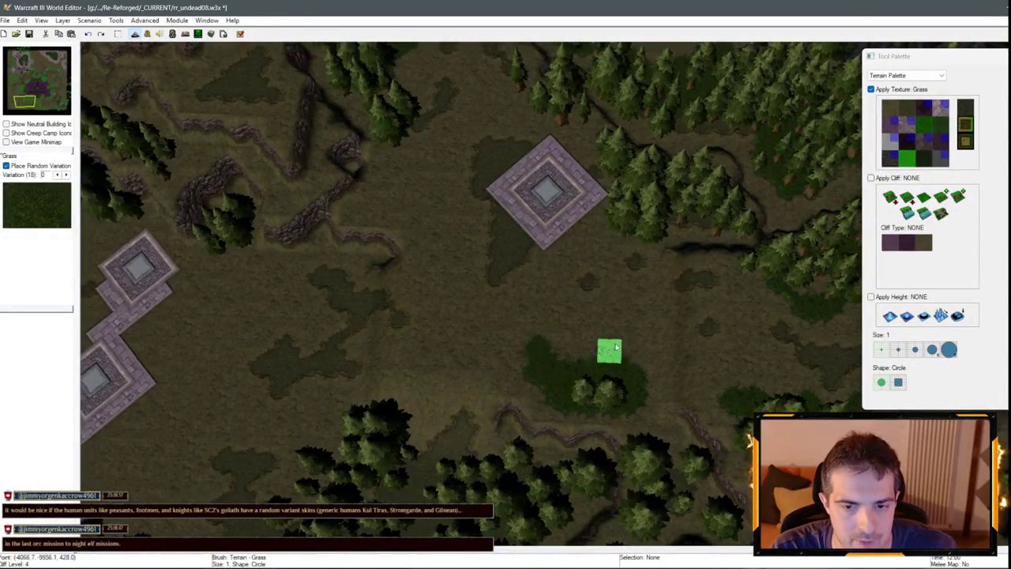
{"action": "key", "text": "Left"}
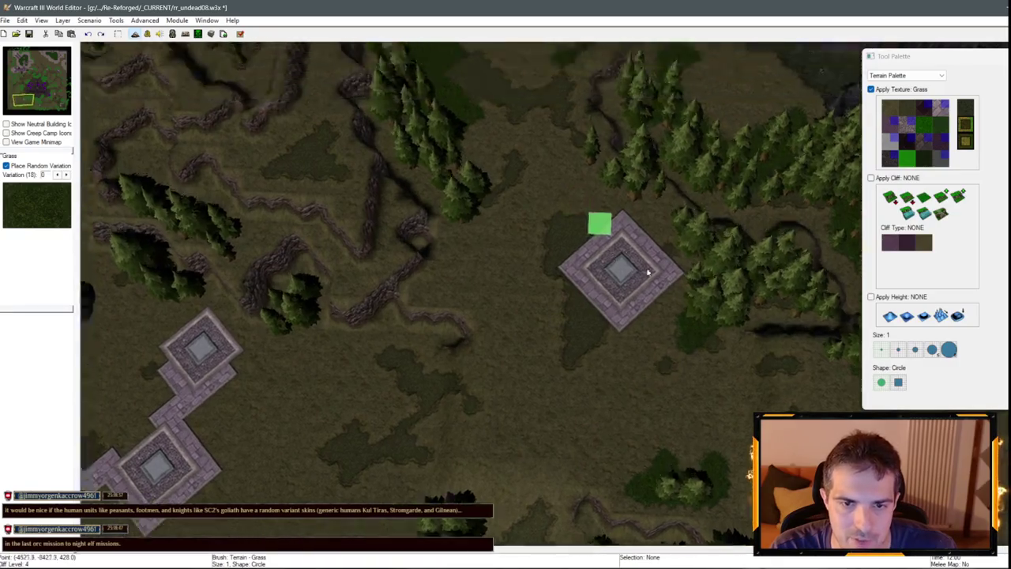
{"action": "key", "text": "Up"}
{"action": "key", "text": "Up"}
{"action": "key", "text": "Left"}
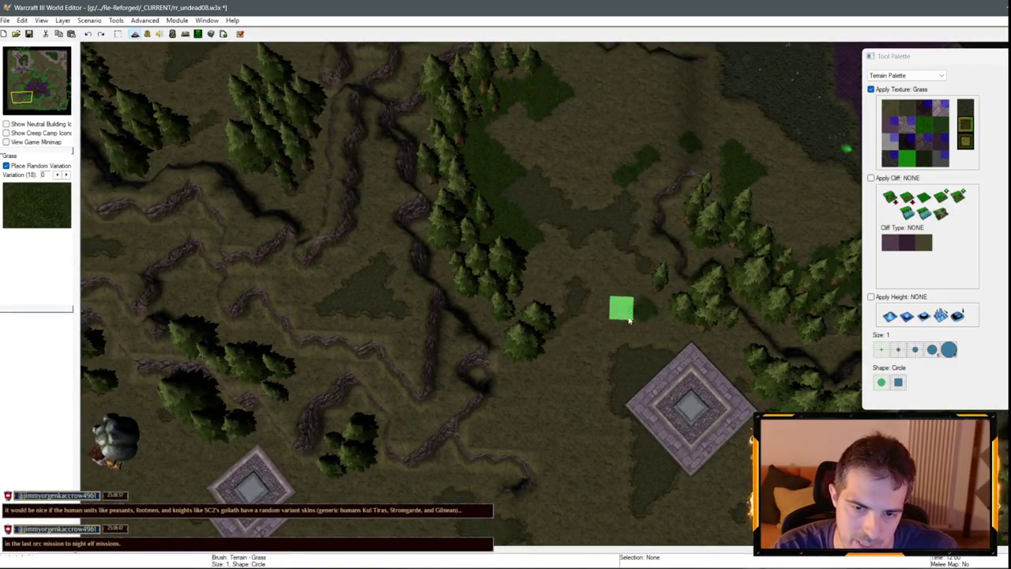
{"action": "key", "text": "Down"}
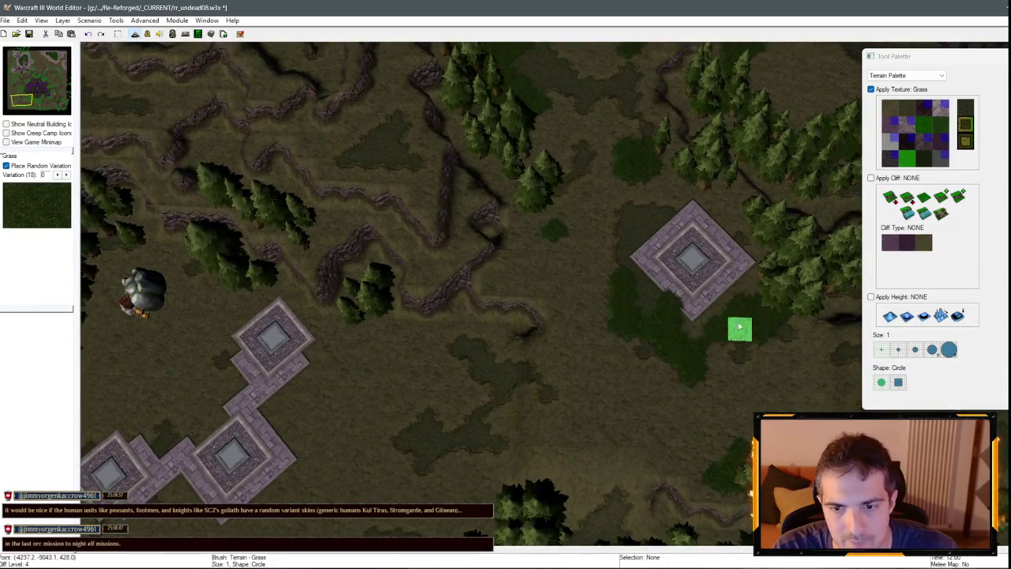
{"action": "left_click_drag", "start_coordinate": [659, 298], "coordinate": [751, 302]}
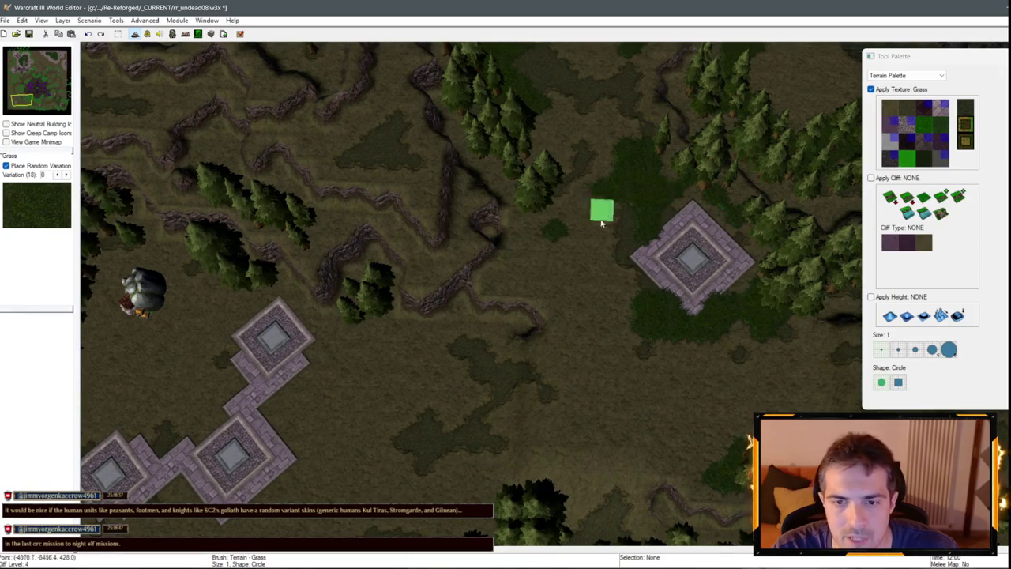
Paint grass between the lower plazas up to the top one, then select Rough Dirt.
{"action": "key", "text": "Left"}
{"action": "key", "text": "Down"}
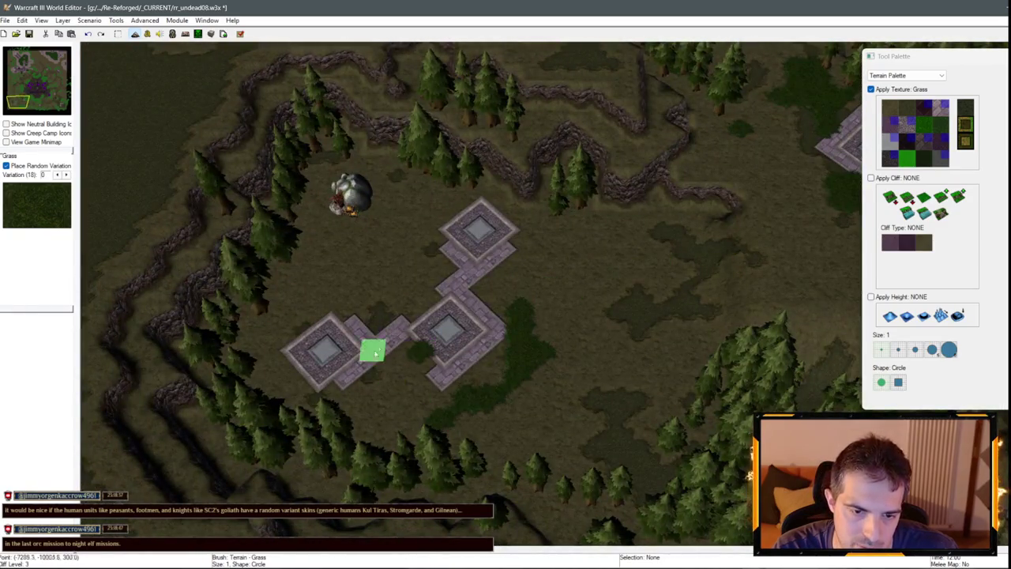
{"action": "mouse_move", "coordinate": [426, 286]}
{"action": "left_mouse_down"}
{"action": "mouse_move", "coordinate": [357, 284]}
{"action": "mouse_move", "coordinate": [384, 266]}
{"action": "mouse_move", "coordinate": [423, 192]}
{"action": "left_mouse_up"}
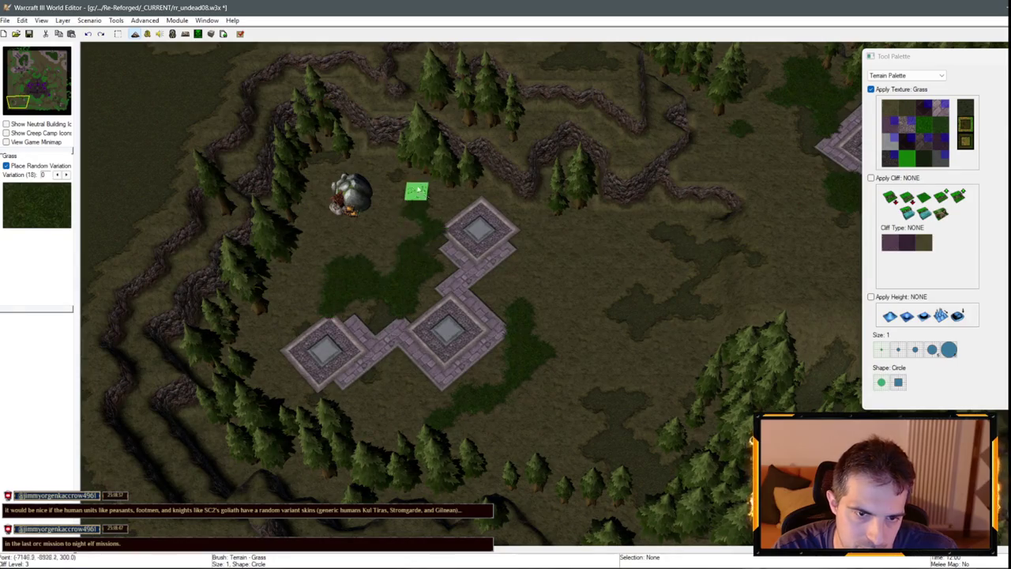
{"action": "key", "text": "Left"}
{"action": "key", "text": "Up"}
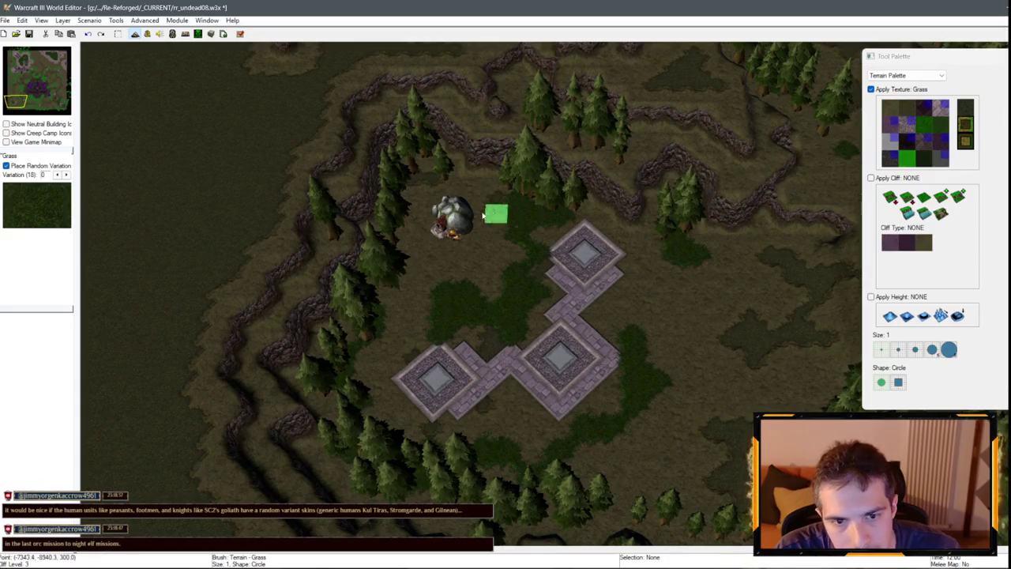
{"action": "left_click", "coordinate": [906, 142]}
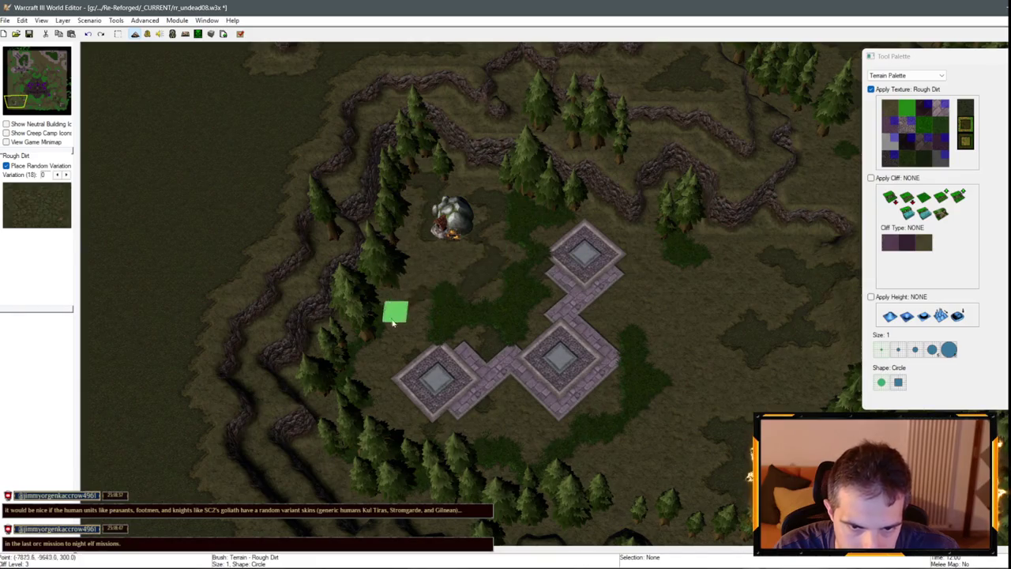
Compare the Dirt and Rough Dirt textures in the Terrain Palette.
{"action": "scroll", "coordinate": [474, 218], "scroll_direction": "up", "scroll_amount": 3}
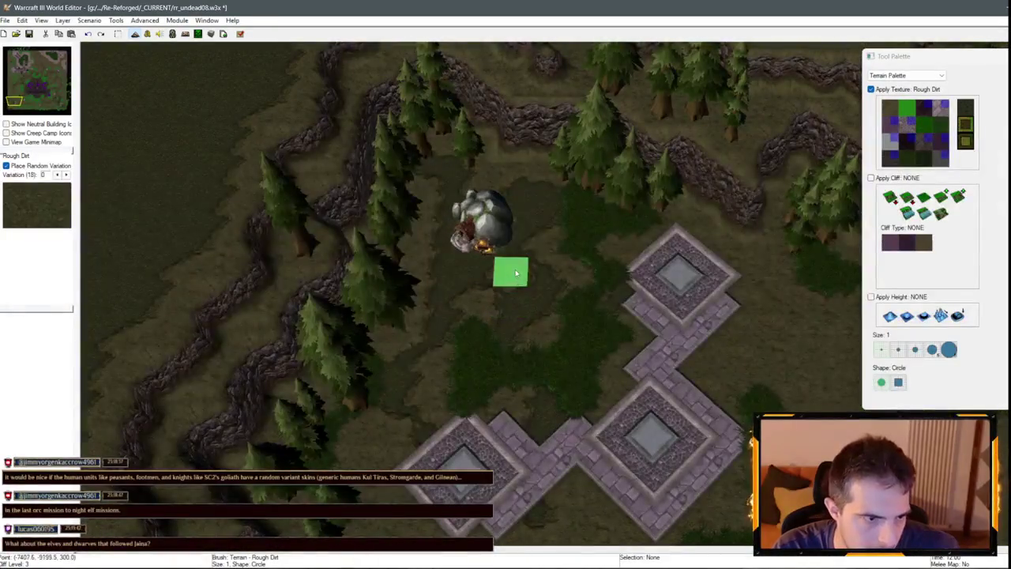
{"action": "left_click", "coordinate": [891, 110]}
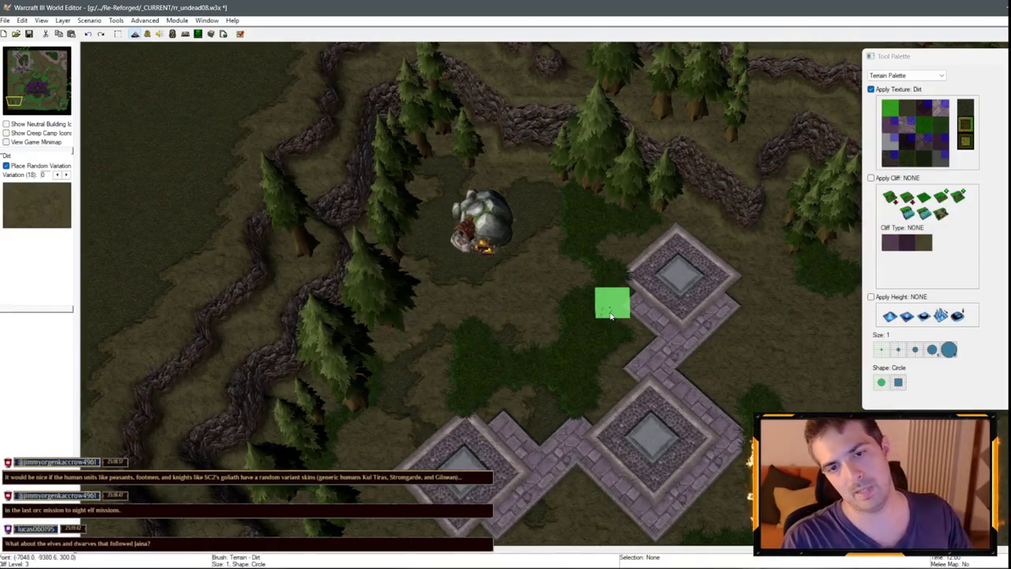
{"action": "scroll", "coordinate": [610, 315], "scroll_direction": "up", "scroll_amount": 2}
{"action": "left_click", "coordinate": [907, 108]}
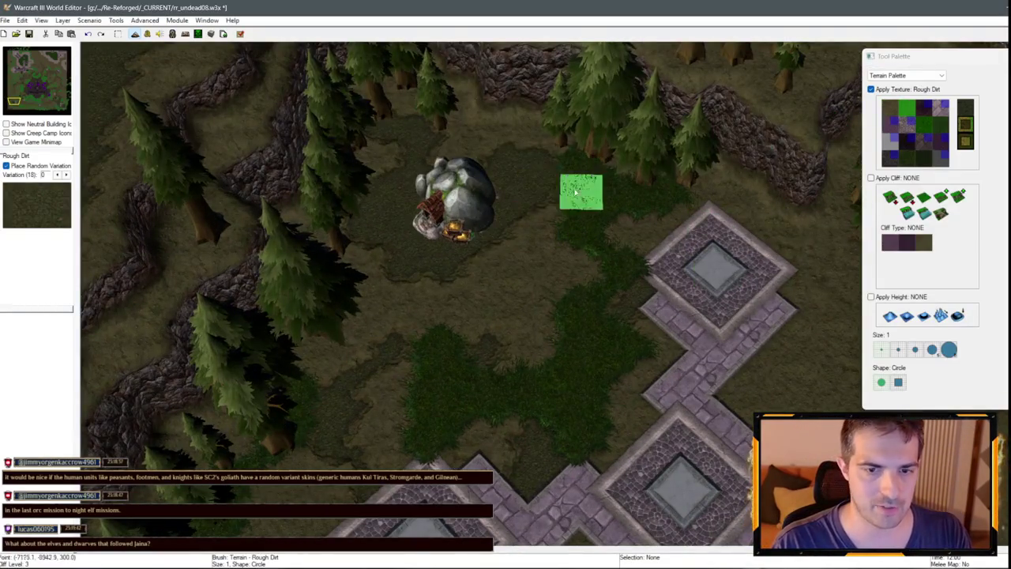
{"action": "left_click", "coordinate": [890, 107]}
{"action": "left_click", "coordinate": [907, 108]}
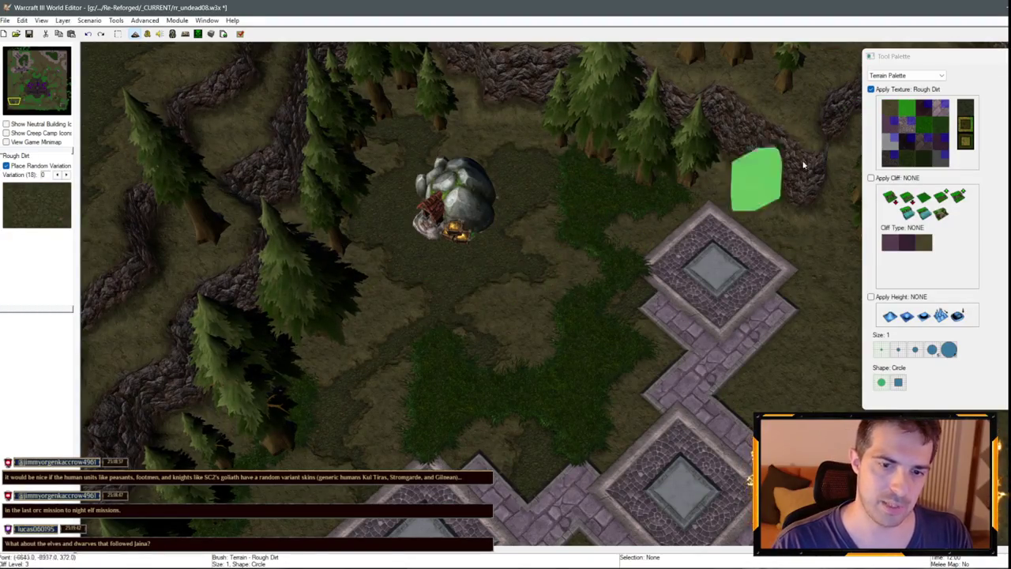
{"action": "left_click", "coordinate": [885, 112]}
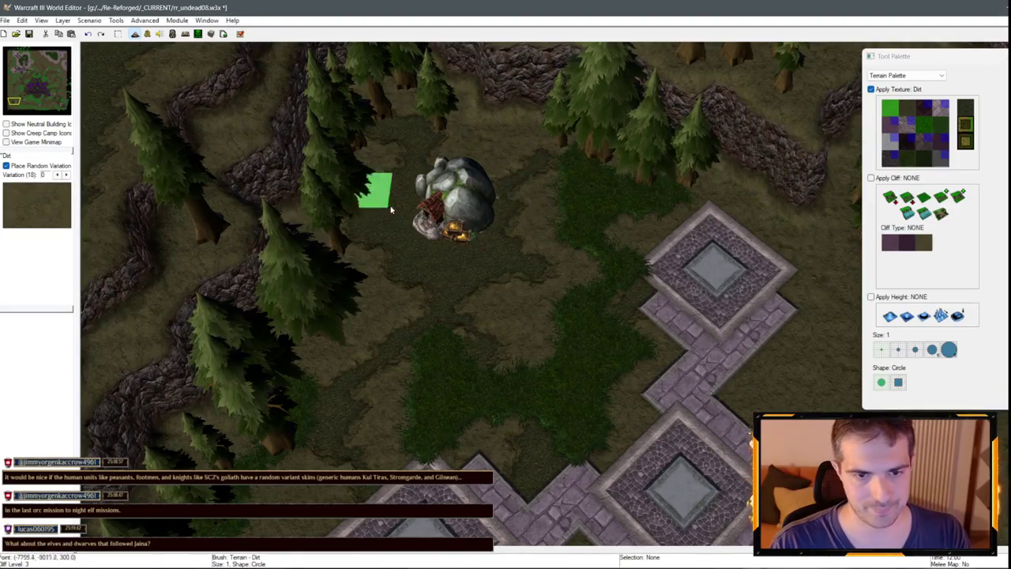
Try the Grass Trim, Grass and Dirt textures while surveying the plazas and gold mine.
{"action": "key", "text": "Down"}
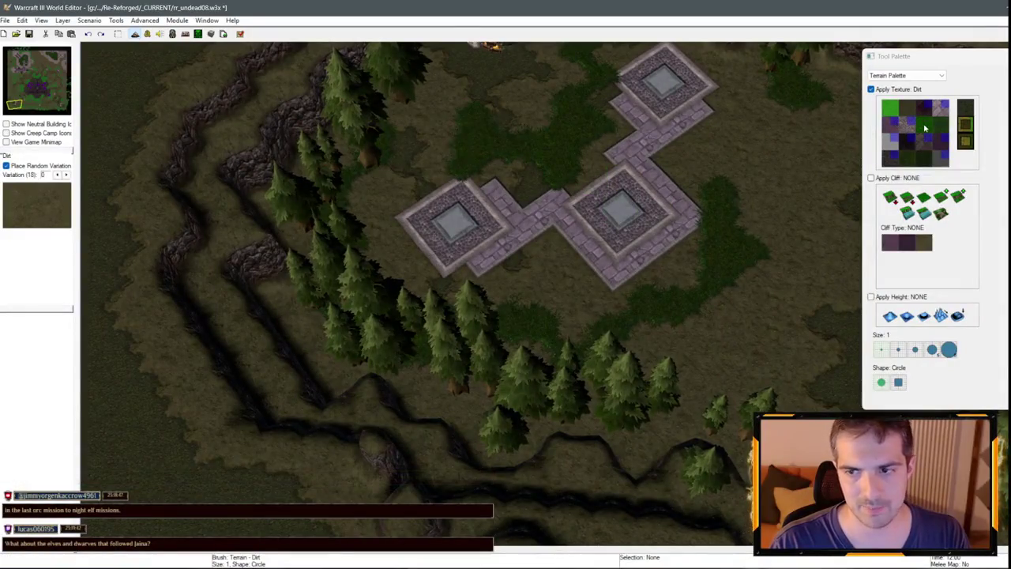
{"action": "left_click", "coordinate": [942, 126]}
{"action": "left_click", "coordinate": [912, 162]}
{"action": "key", "text": "Up"}
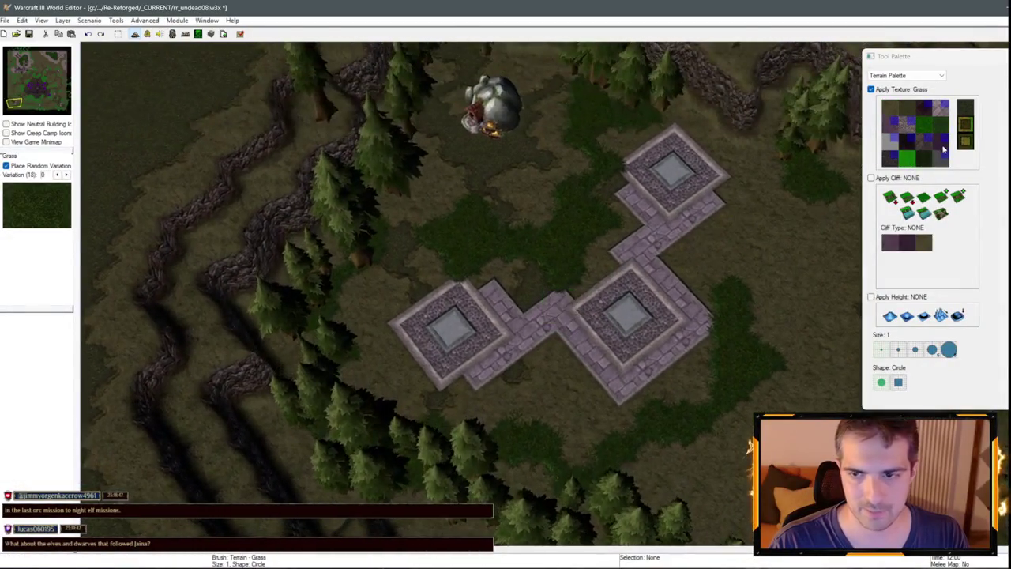
{"action": "left_click", "coordinate": [890, 108]}
{"action": "scroll", "coordinate": [781, 147], "scroll_direction": "up", "scroll_amount": 3}
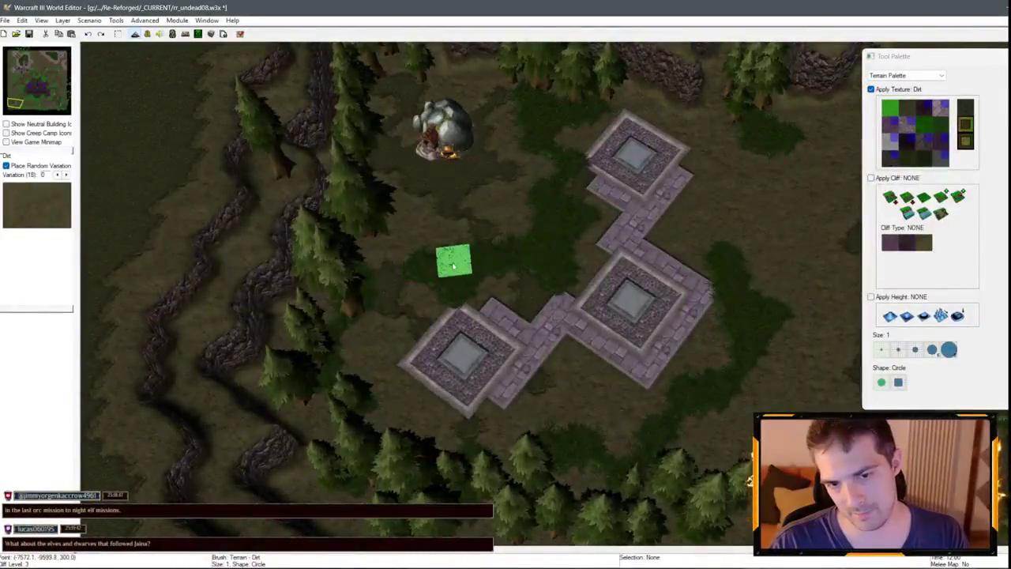
{"action": "scroll", "coordinate": [611, 281], "scroll_direction": "down", "scroll_amount": 3}
{"action": "key", "text": "Right"}
{"action": "key", "text": "Right"}
{"action": "key", "text": "Right"}
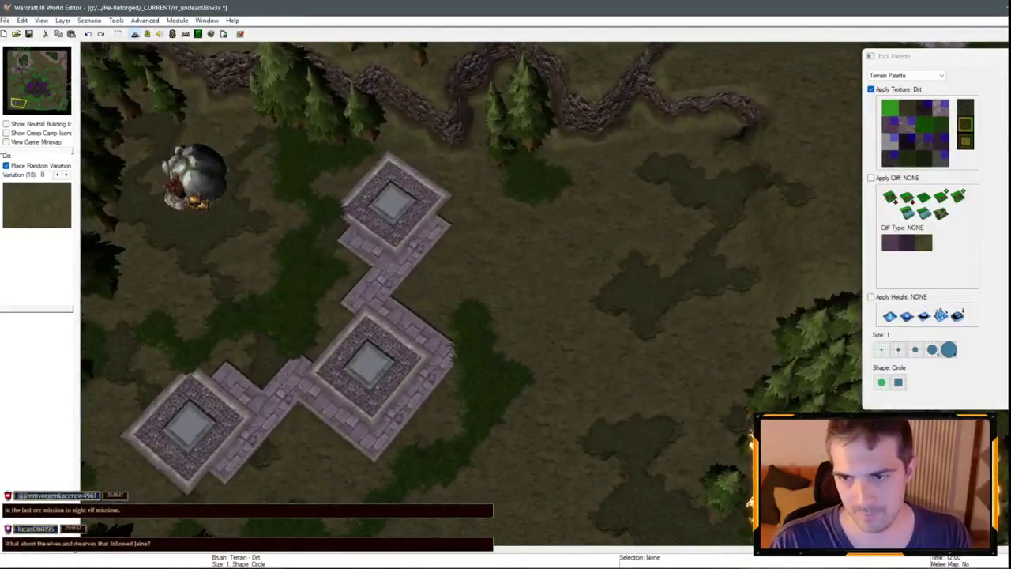
{"action": "left_click", "coordinate": [913, 164]}
Paint a Rough Dirt patch beside the paved walkway.
{"action": "key", "text": "Down"}
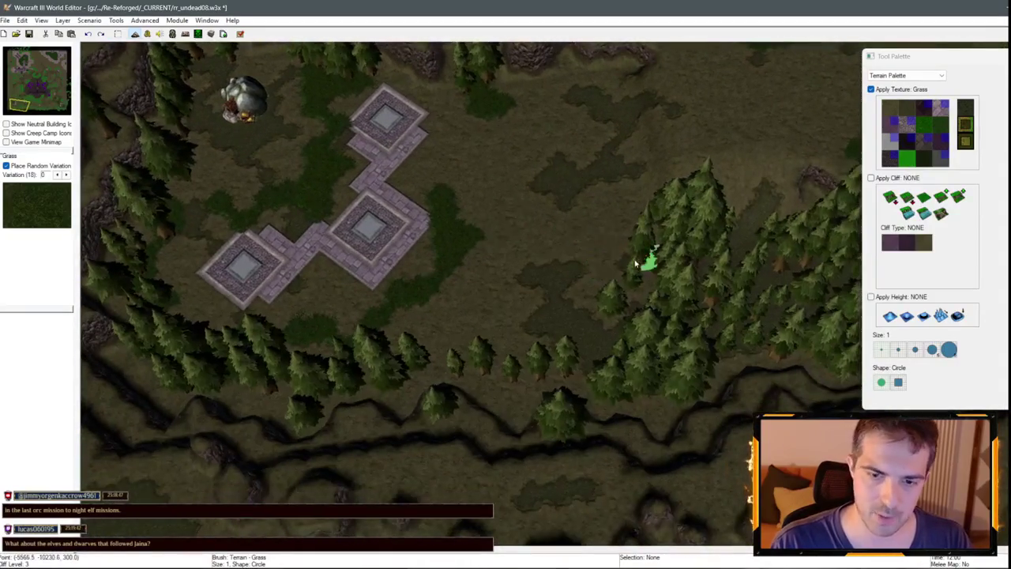
{"action": "key", "text": "Left"}
{"action": "key", "text": "Up"}
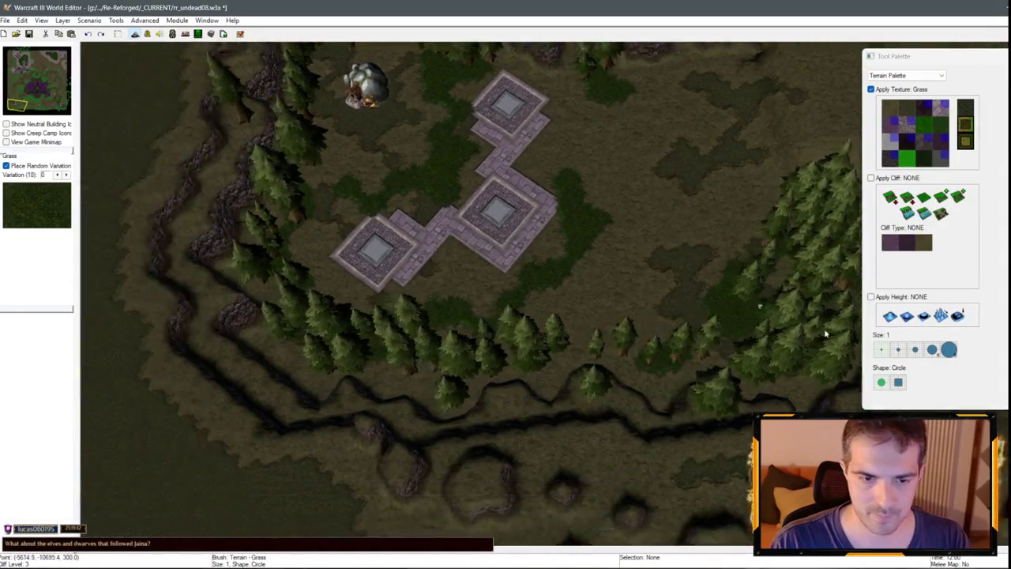
{"action": "key", "text": "Up"}
{"action": "key", "text": "Up"}
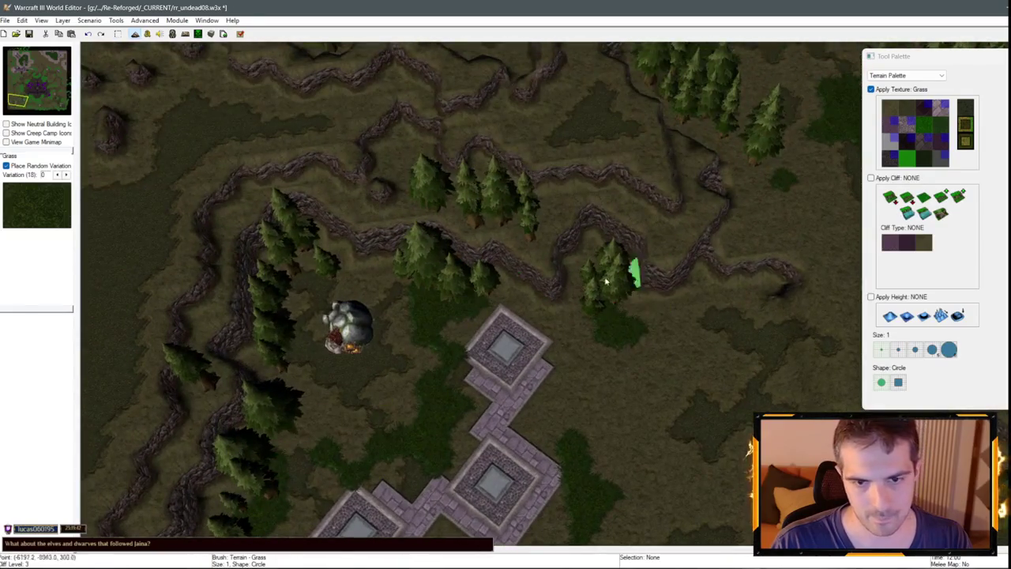
{"action": "key", "text": "Up"}
{"action": "key", "text": "Right"}
{"action": "key", "text": "Down"}
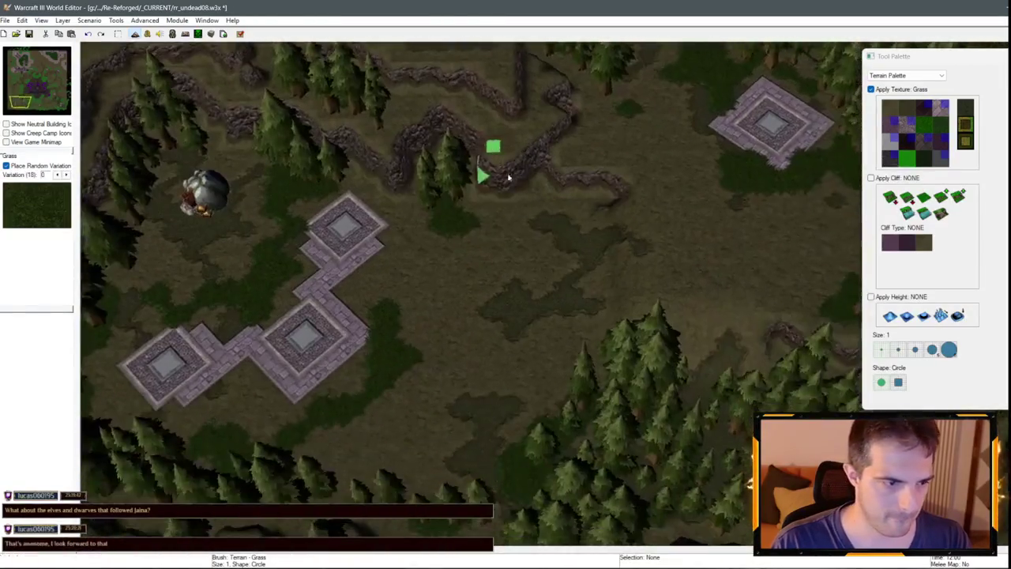
{"action": "left_click", "coordinate": [914, 135]}
{"action": "key", "text": "Left"}
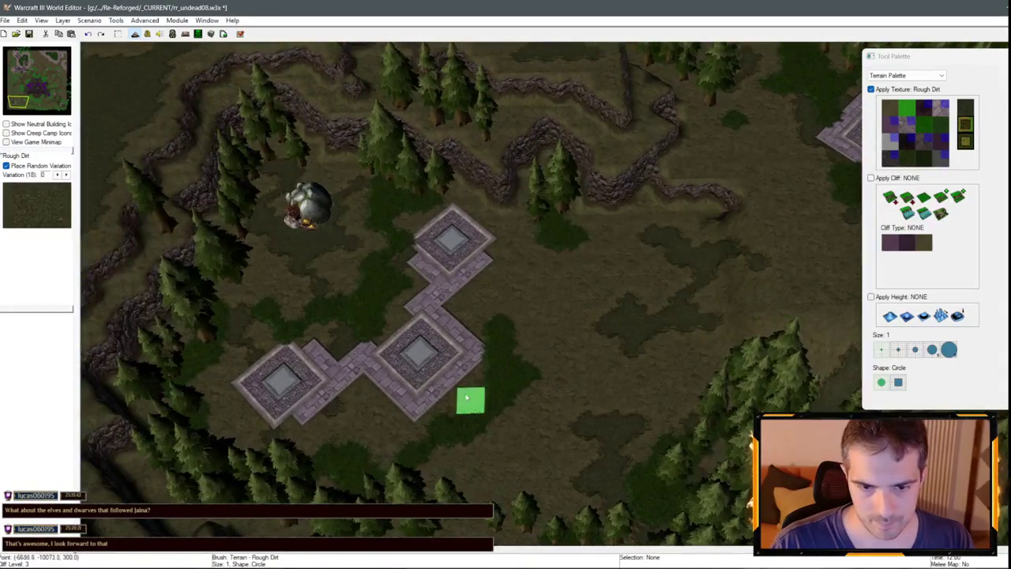
{"action": "key", "text": "Up"}
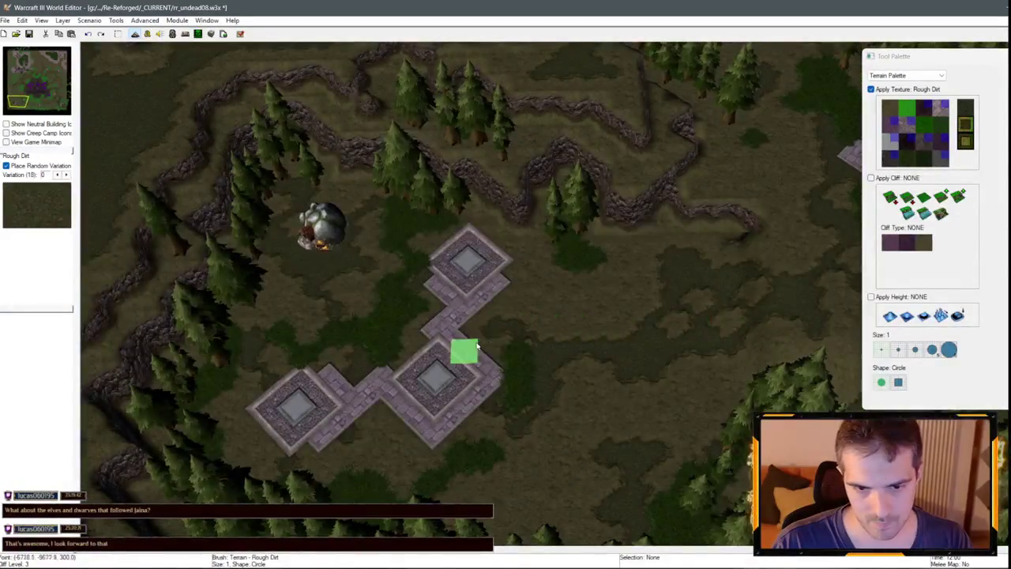
{"action": "left_click", "coordinate": [496, 338]}
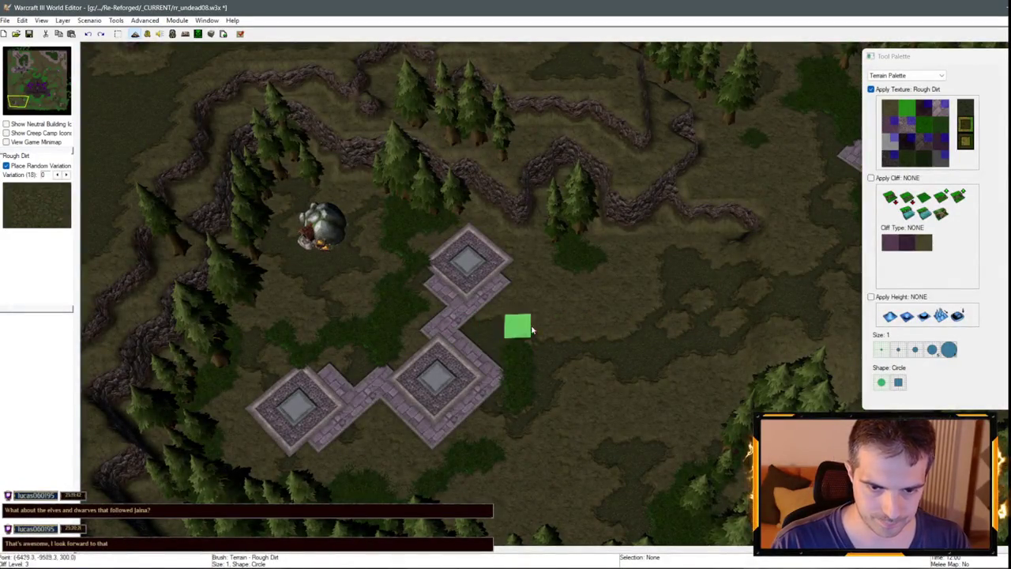
Paint a Rough Dirt stripe across the clearing and Grass patches east of and below the walkways.
{"action": "left_click", "coordinate": [896, 109]}
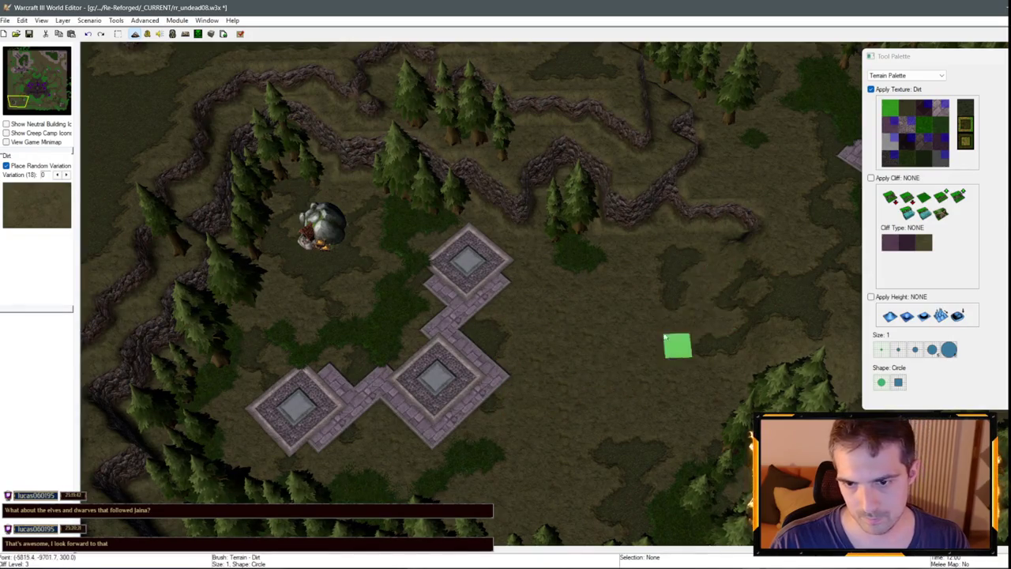
{"action": "left_click", "coordinate": [906, 109]}
{"action": "mouse_move", "coordinate": [527, 410]}
{"action": "left_mouse_down"}
{"action": "mouse_move", "coordinate": [741, 375]}
{"action": "mouse_move", "coordinate": [685, 357]}
{"action": "mouse_move", "coordinate": [526, 444]}
{"action": "left_mouse_up"}
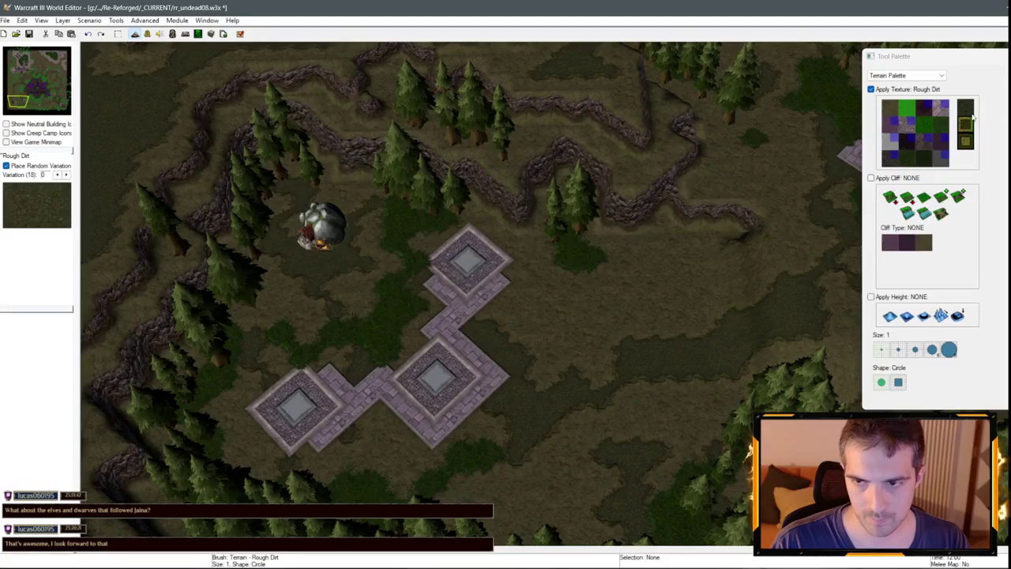
{"action": "left_click", "coordinate": [909, 160]}
{"action": "left_click_drag", "start_coordinate": [593, 300], "coordinate": [519, 322]}
{"action": "mouse_move", "coordinate": [545, 415]}
{"action": "left_mouse_down"}
{"action": "mouse_move", "coordinate": [516, 482]}
{"action": "mouse_move", "coordinate": [485, 440]}
{"action": "left_mouse_up"}
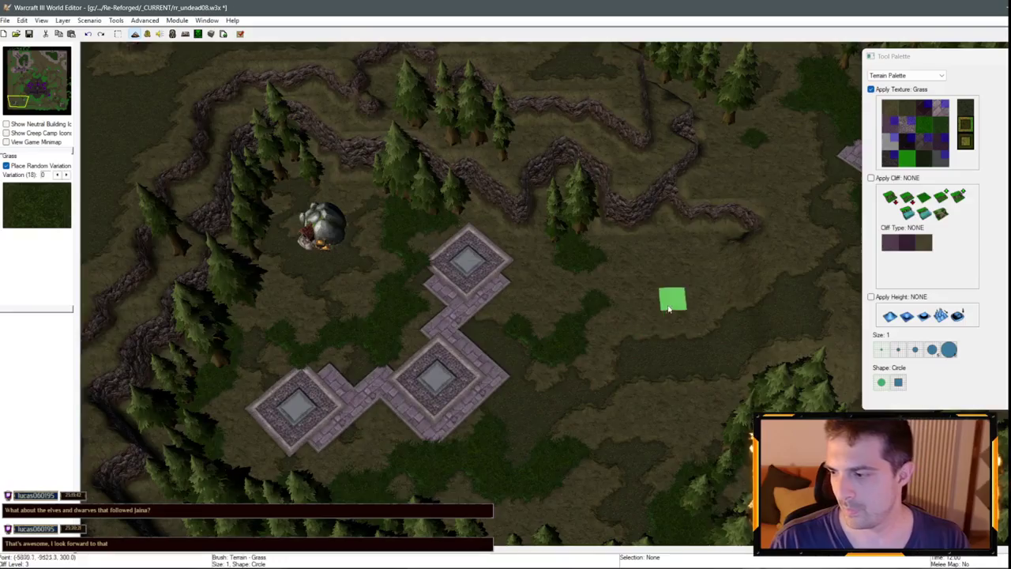
Check the in-game camera view, then paint a large Rough Dirt patch in the clearing.
{"action": "key", "text": "ctrl+shift+c"}
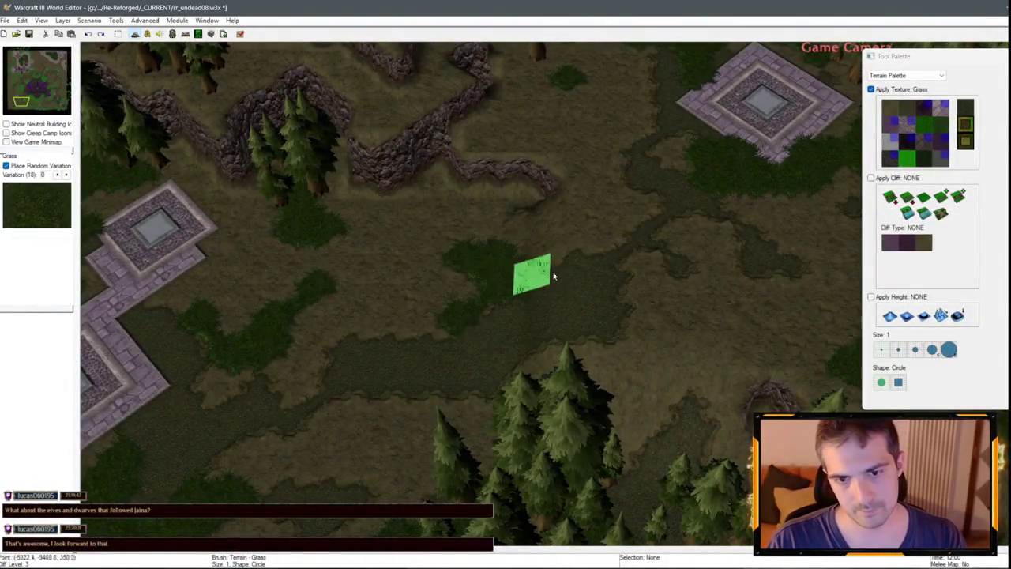
{"action": "key", "text": "Up"}
{"action": "key", "text": "Up"}
{"action": "key", "text": "Up"}
{"action": "key", "text": "Up"}
{"action": "key", "text": "Up"}
{"action": "key", "text": "Up"}
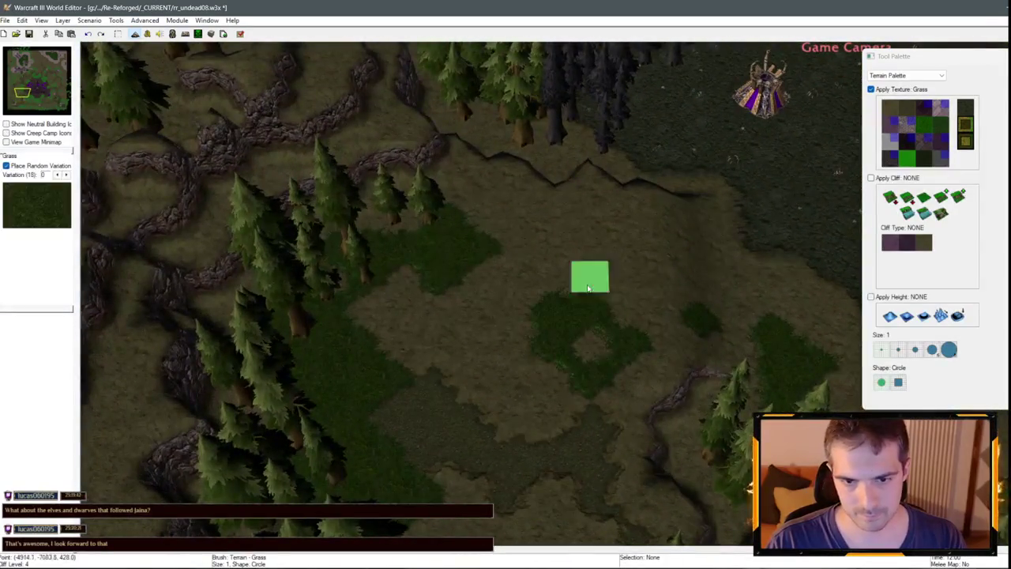
{"action": "left_click", "coordinate": [908, 111]}
{"action": "mouse_move", "coordinate": [597, 251]}
{"action": "left_mouse_down"}
{"action": "mouse_move", "coordinate": [558, 272]}
{"action": "mouse_move", "coordinate": [469, 377]}
{"action": "mouse_move", "coordinate": [361, 305]}
{"action": "mouse_move", "coordinate": [390, 375]}
{"action": "mouse_move", "coordinate": [351, 378]}
{"action": "left_mouse_up"}
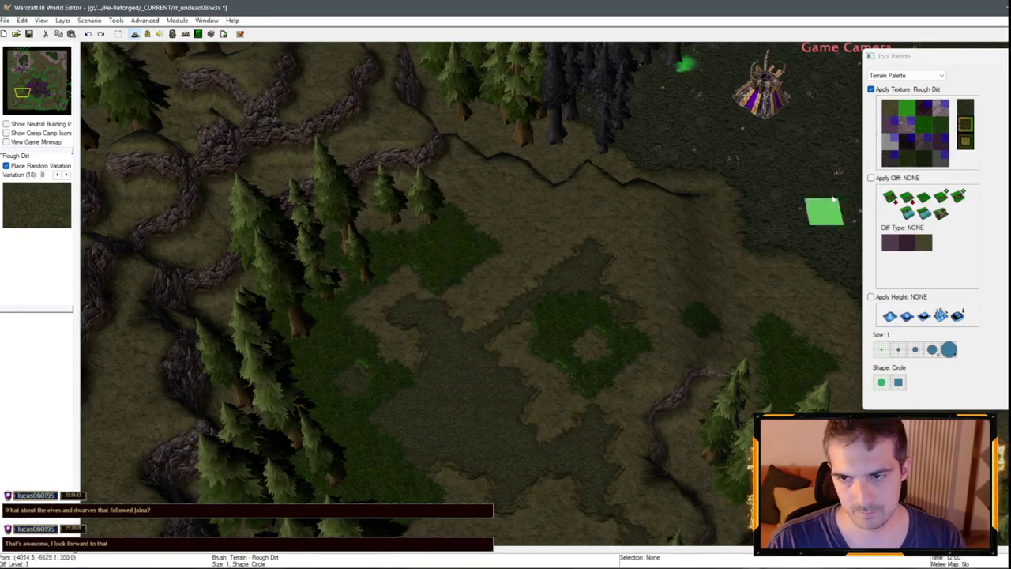
Paint Grass patches over the dirt below the platform.
{"action": "scroll", "coordinate": [735, 315], "scroll_direction": "down", "scroll_amount": 5}
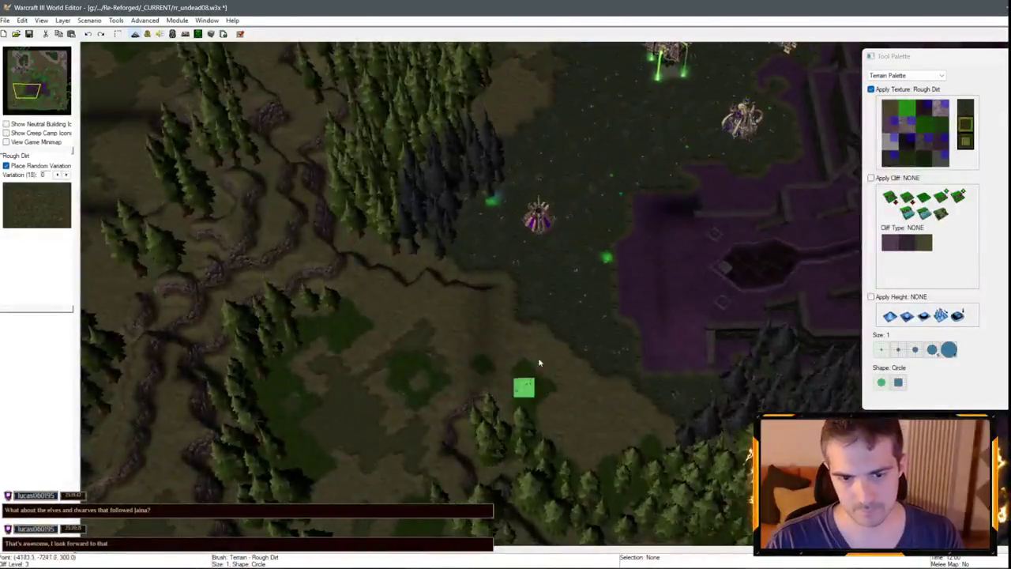
{"action": "scroll", "coordinate": [790, 230], "scroll_direction": "up", "scroll_amount": 5}
{"action": "left_click", "coordinate": [941, 124]}
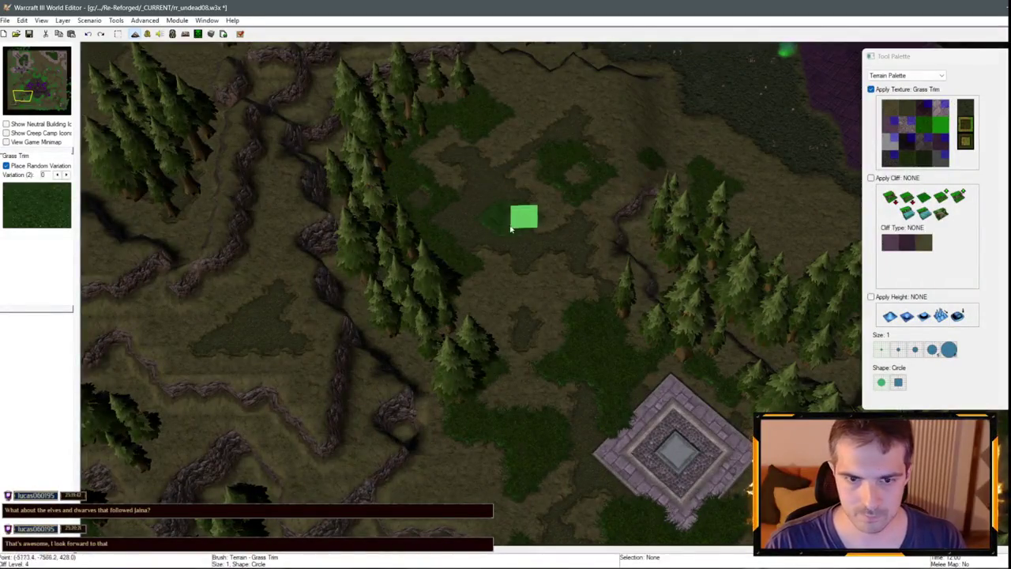
{"action": "left_click", "coordinate": [890, 109]}
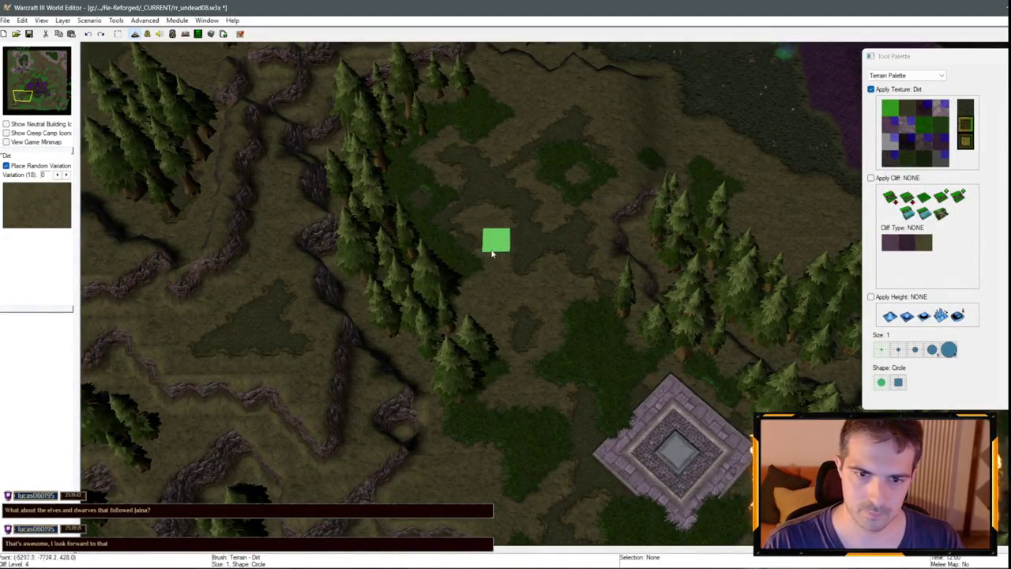
{"action": "scroll", "coordinate": [607, 332], "scroll_direction": "up", "scroll_amount": 3}
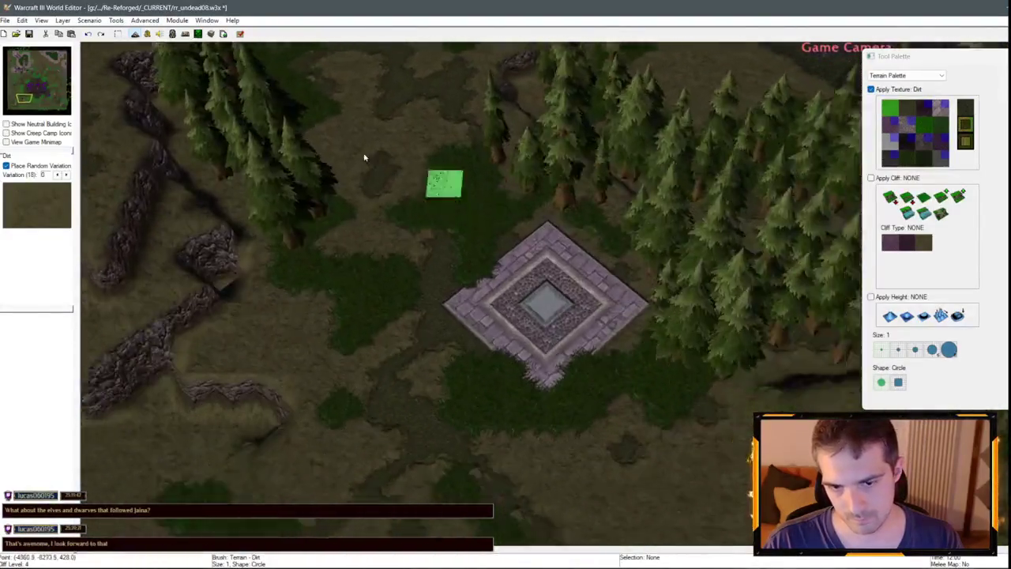
{"action": "scroll", "coordinate": [364, 157], "scroll_direction": "down", "scroll_amount": 5}
{"action": "scroll", "coordinate": [556, 264], "scroll_direction": "up", "scroll_amount": 4}
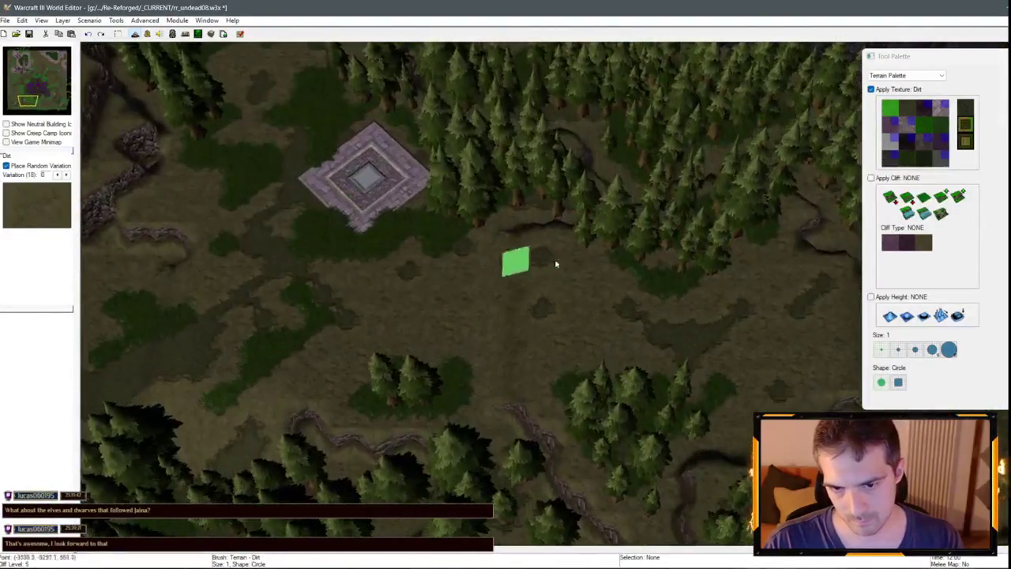
{"action": "left_click", "coordinate": [909, 110]}
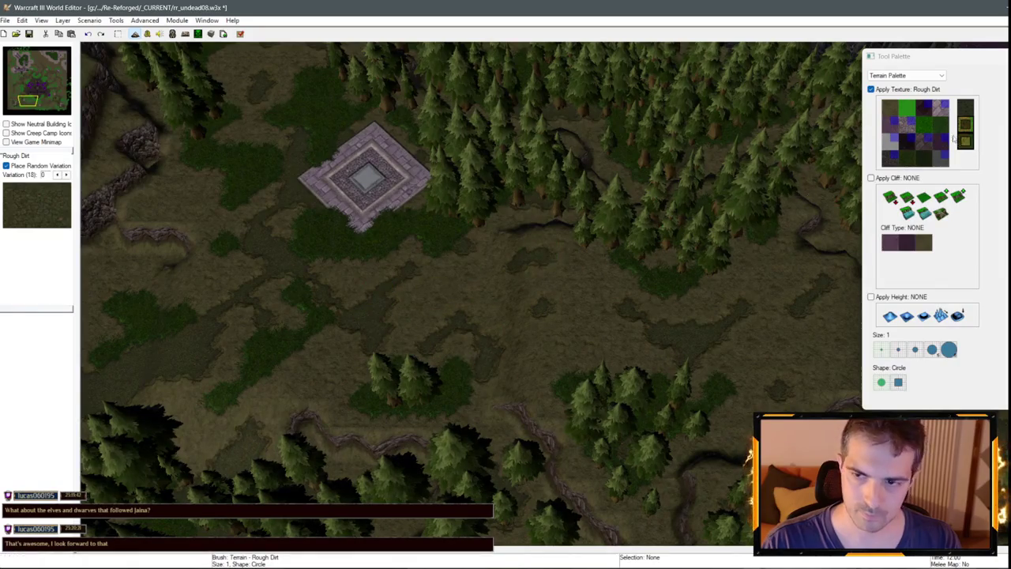
{"action": "left_click", "coordinate": [908, 161]}
{"action": "mouse_move", "coordinate": [363, 370]}
{"action": "left_mouse_down"}
{"action": "mouse_move", "coordinate": [348, 343]}
{"action": "mouse_move", "coordinate": [364, 348]}
{"action": "left_mouse_up"}
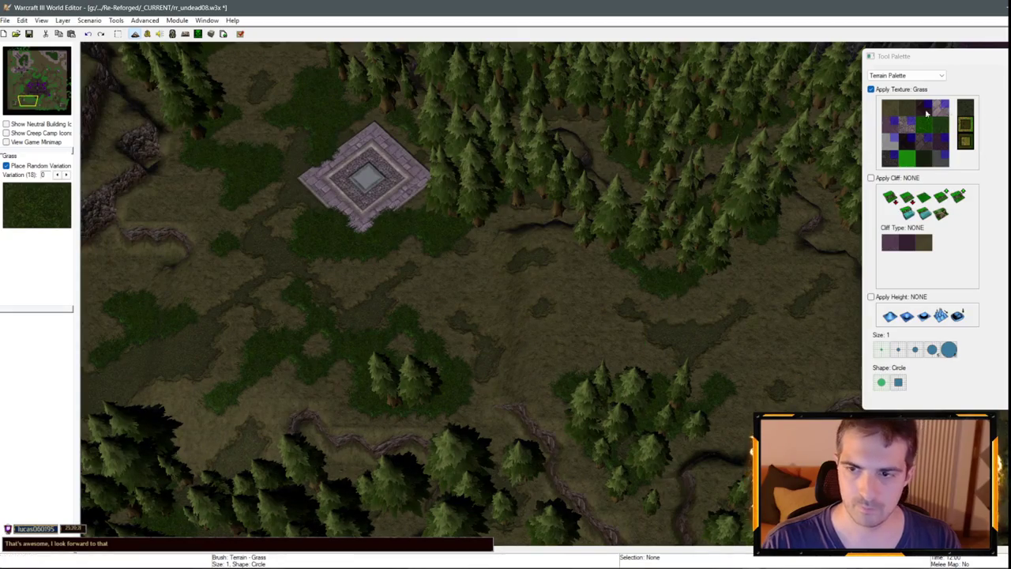
Paint a Rough Dirt trail up through the east clearing beside another stone platform.
{"action": "left_click", "coordinate": [906, 110]}
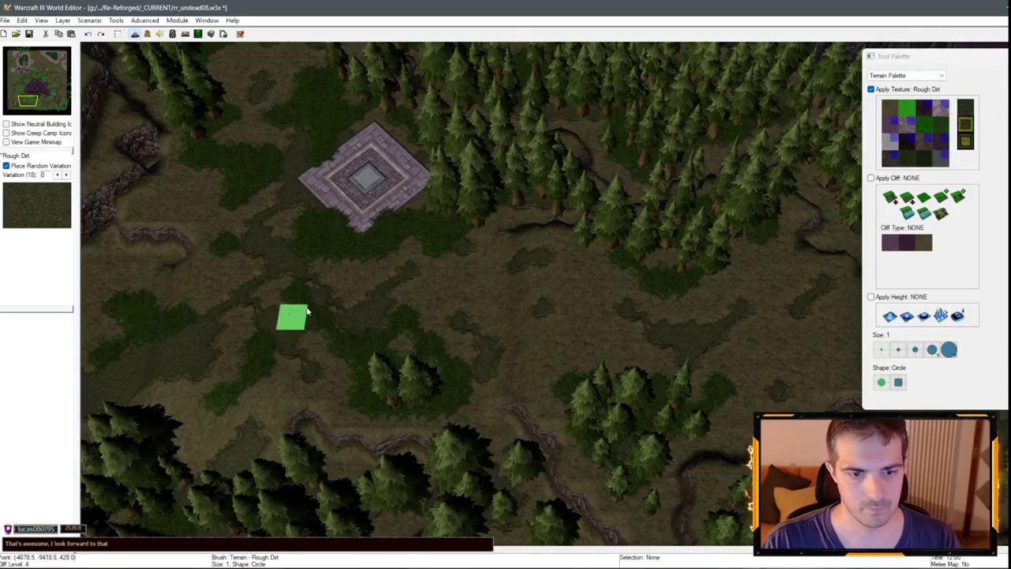
{"action": "left_click", "coordinate": [890, 108]}
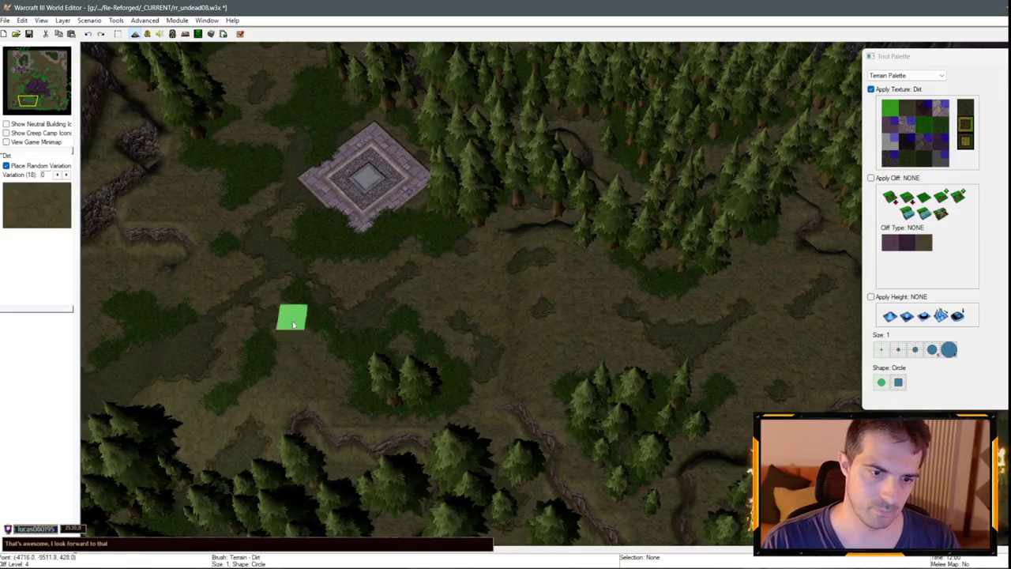
{"action": "left_click", "coordinate": [906, 109]}
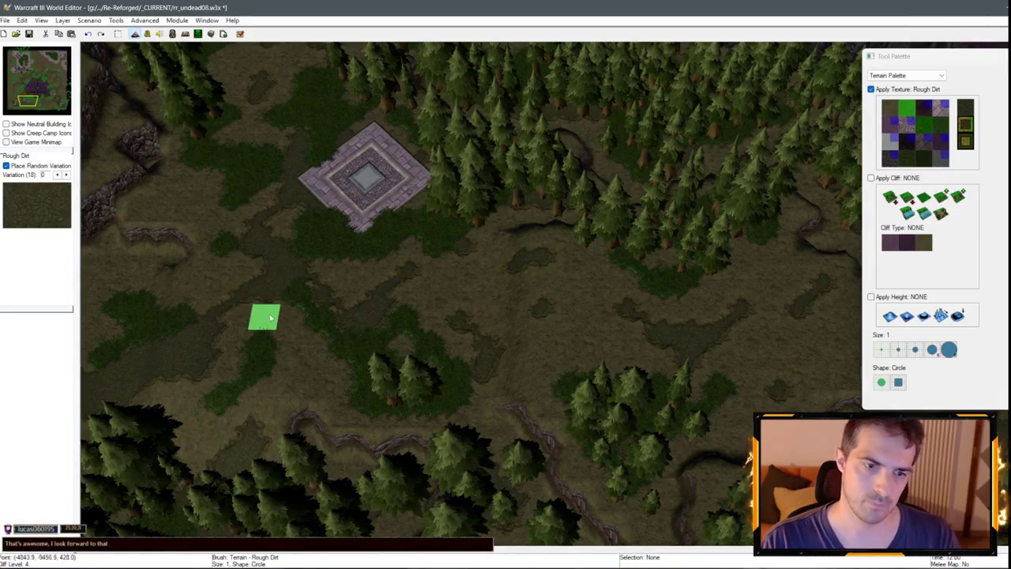
{"action": "key", "text": "Right"}
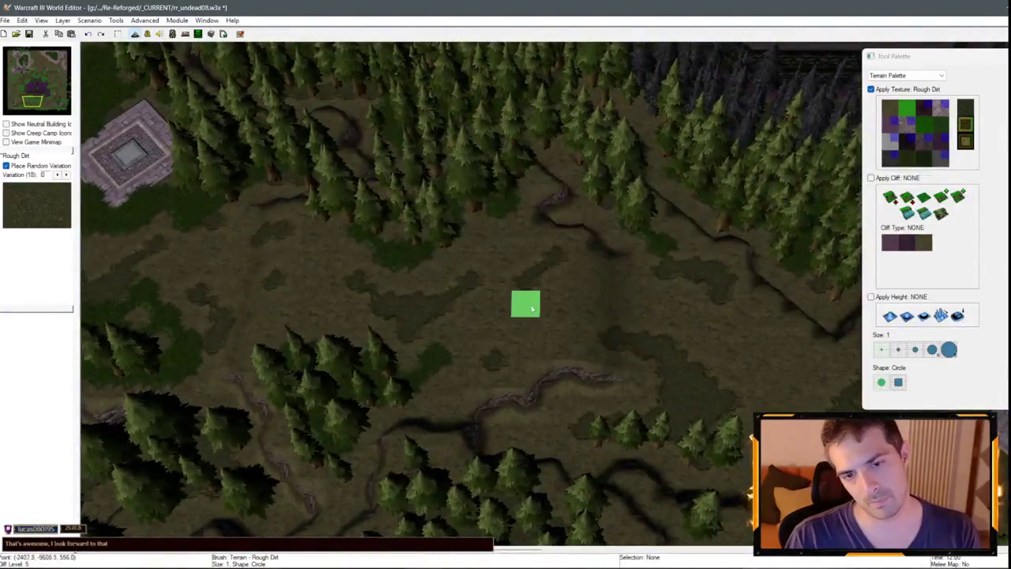
{"action": "key", "text": "Right"}
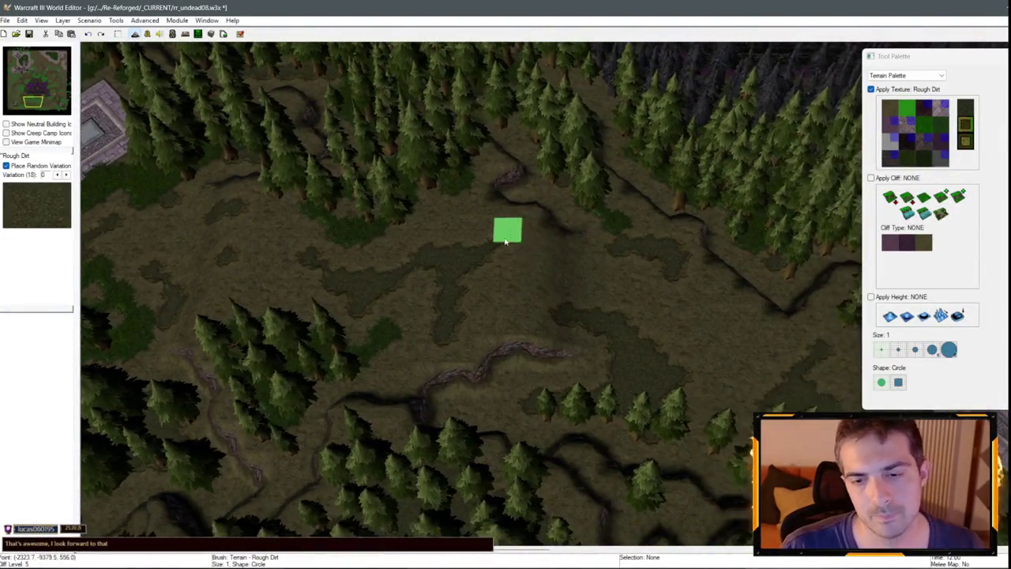
{"action": "key", "text": "Right"}
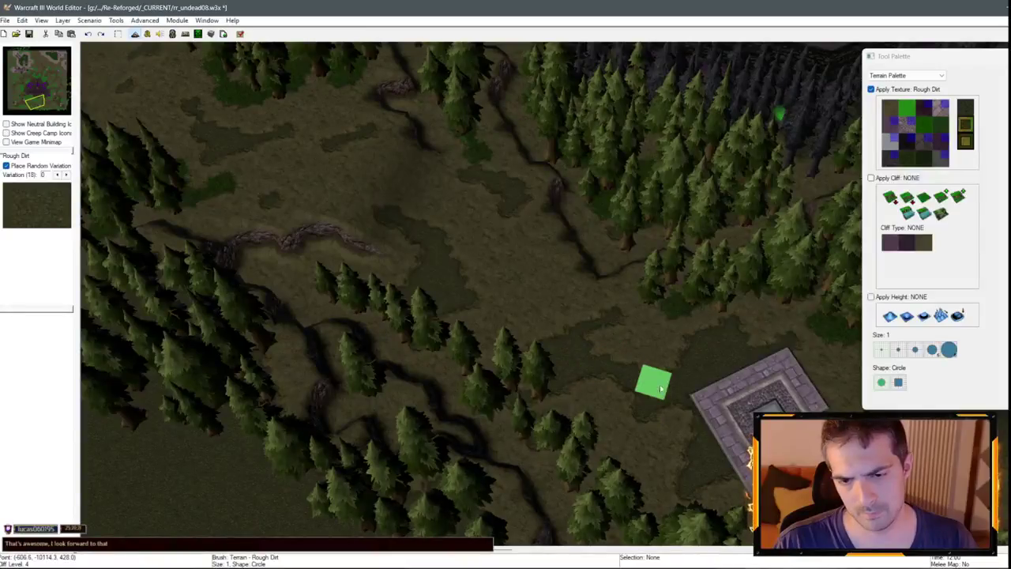
{"action": "mouse_move", "coordinate": [581, 376]}
{"action": "left_mouse_down"}
{"action": "mouse_move", "coordinate": [447, 214]}
{"action": "mouse_move", "coordinate": [283, 174]}
{"action": "left_mouse_up"}
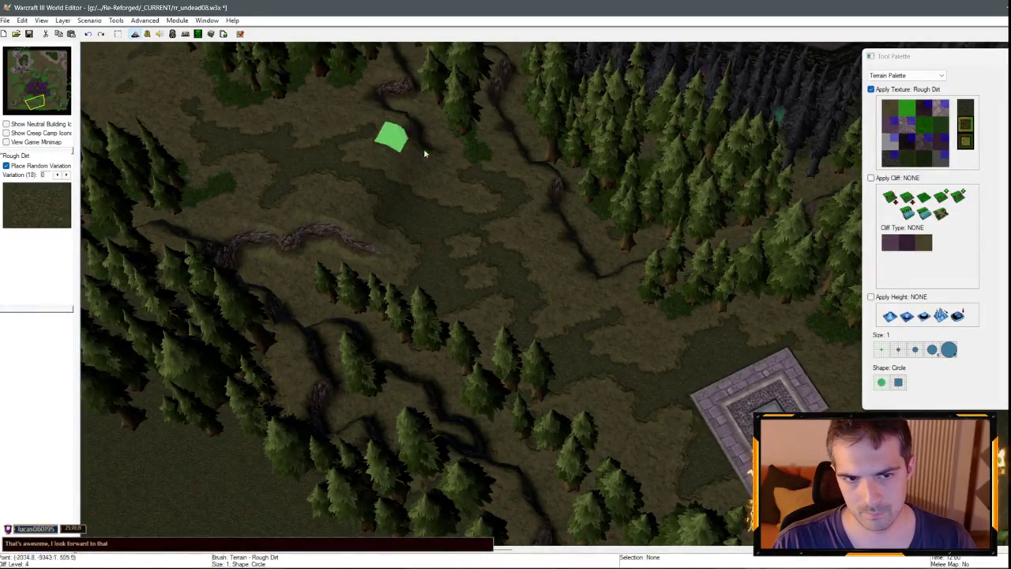
Paint a second Rough Dirt trail across the clearing and Grass patches along it.
{"action": "left_click", "coordinate": [892, 109]}
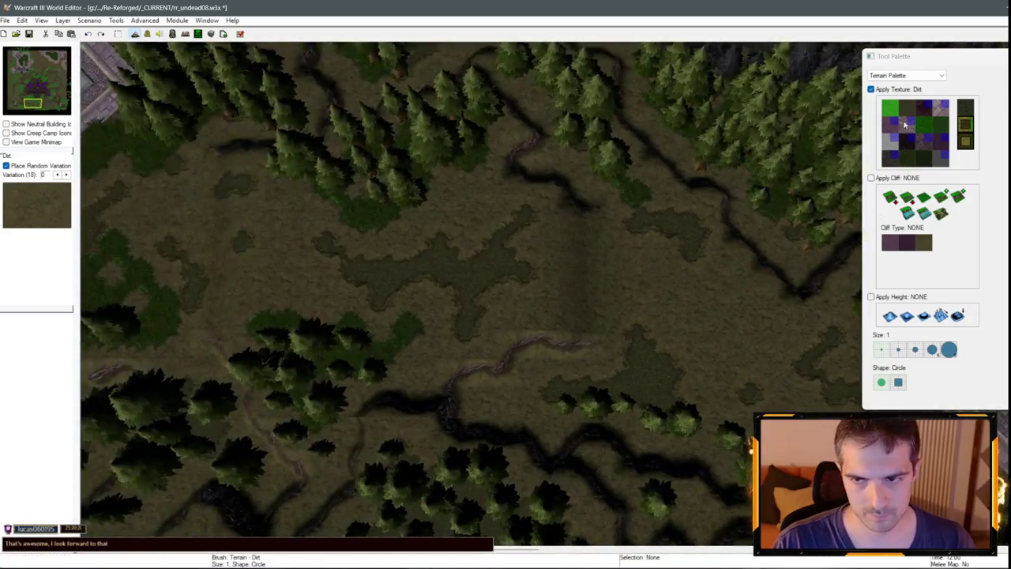
{"action": "left_click", "coordinate": [910, 119]}
{"action": "mouse_move", "coordinate": [414, 276]}
{"action": "left_mouse_down"}
{"action": "mouse_move", "coordinate": [594, 252]}
{"action": "mouse_move", "coordinate": [672, 339]}
{"action": "mouse_move", "coordinate": [785, 357]}
{"action": "left_mouse_up"}
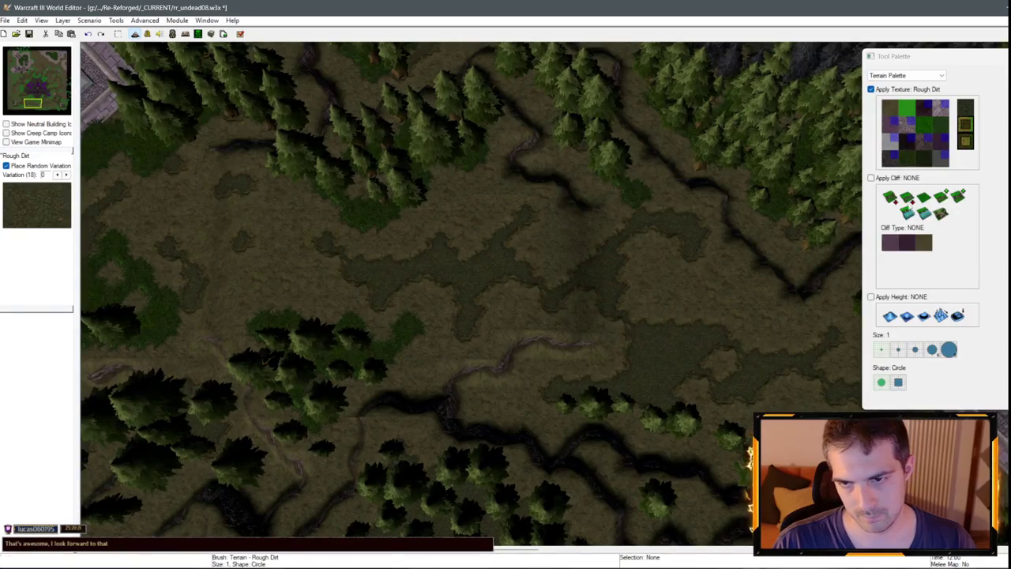
{"action": "left_click", "coordinate": [935, 128]}
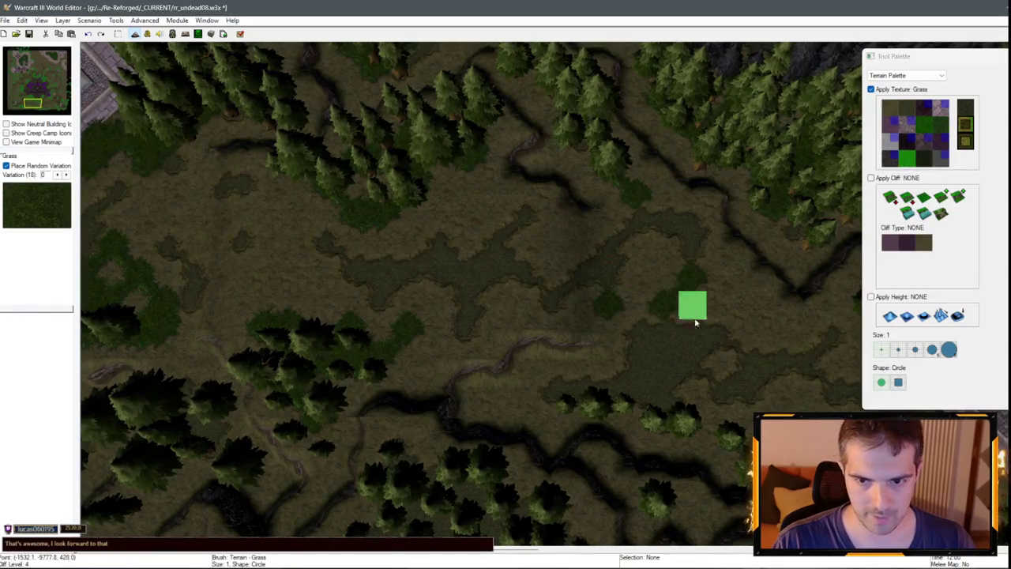
{"action": "left_click_drag", "start_coordinate": [691, 303], "coordinate": [554, 252]}
Try the Brick (Unbuildable) and Grass textures while panning toward the cliff area.
{"action": "scroll", "coordinate": [343, 331], "scroll_direction": "up", "scroll_amount": 5}
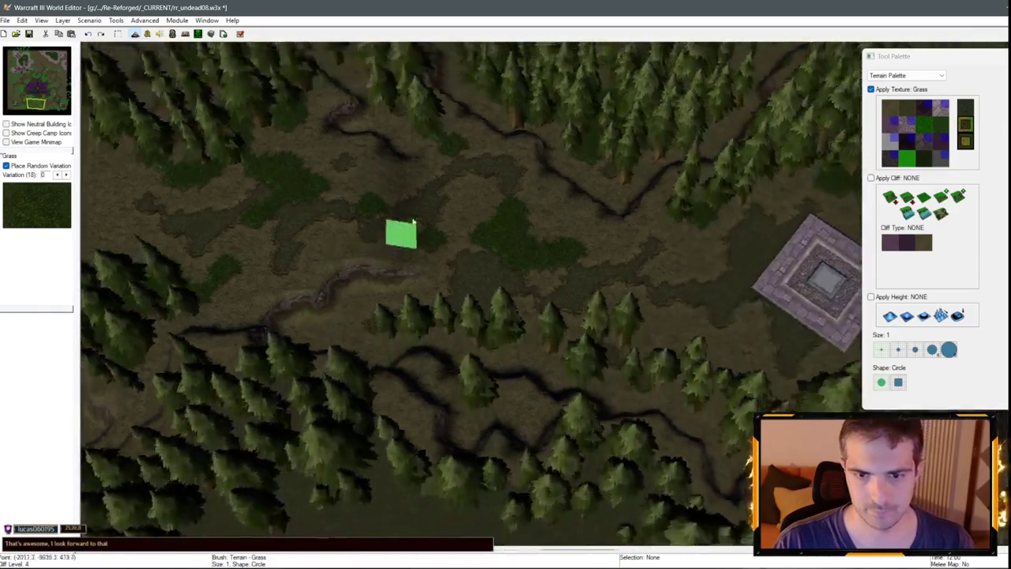
{"action": "scroll", "coordinate": [344, 331], "scroll_direction": "down", "scroll_amount": 5}
{"action": "scroll", "coordinate": [481, 219], "scroll_direction": "down", "scroll_amount": 2}
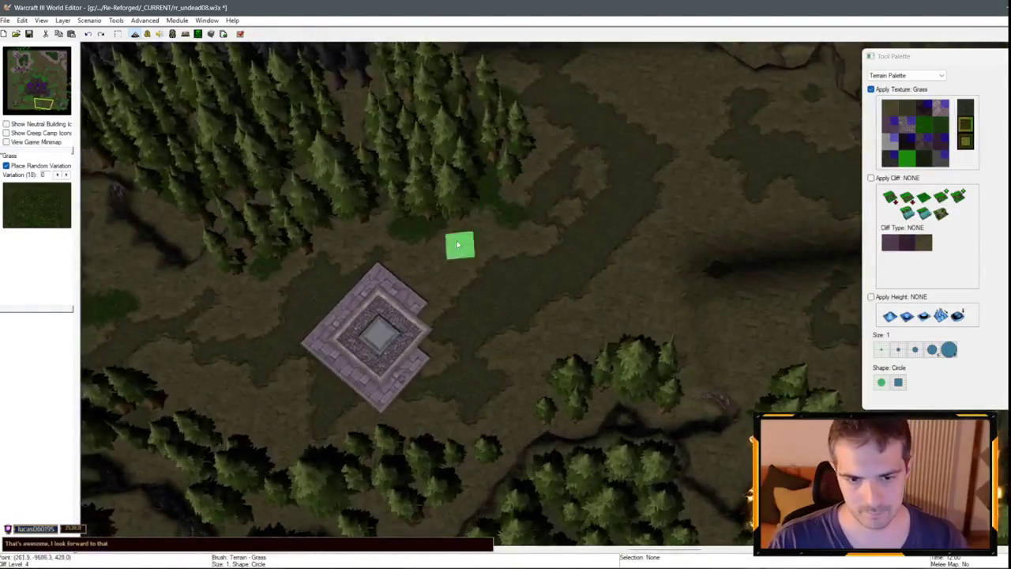
{"action": "left_click", "coordinate": [940, 108]}
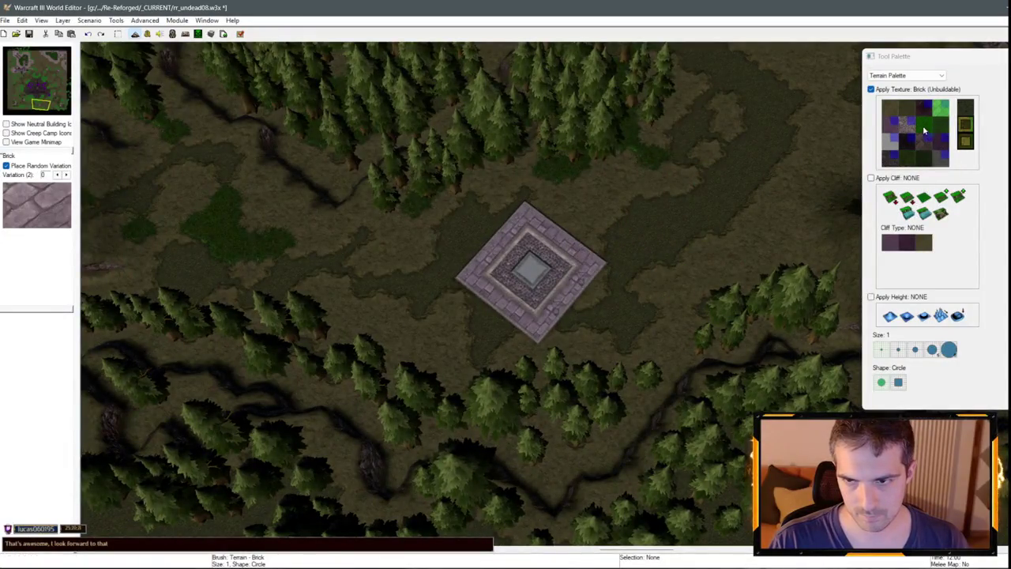
{"action": "left_click", "coordinate": [907, 158]}
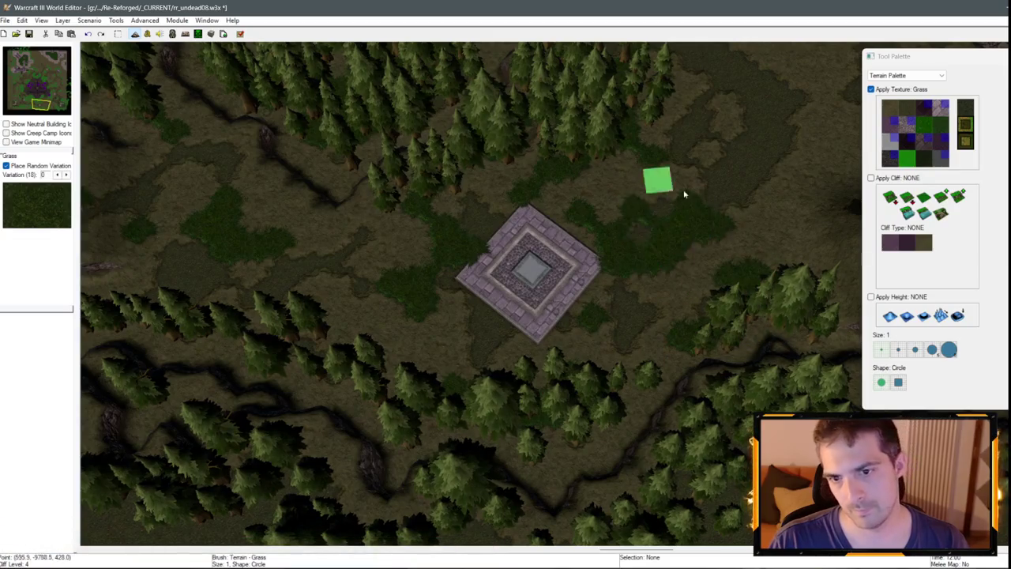
{"action": "key", "text": "Up"}
{"action": "key", "text": "Right"}
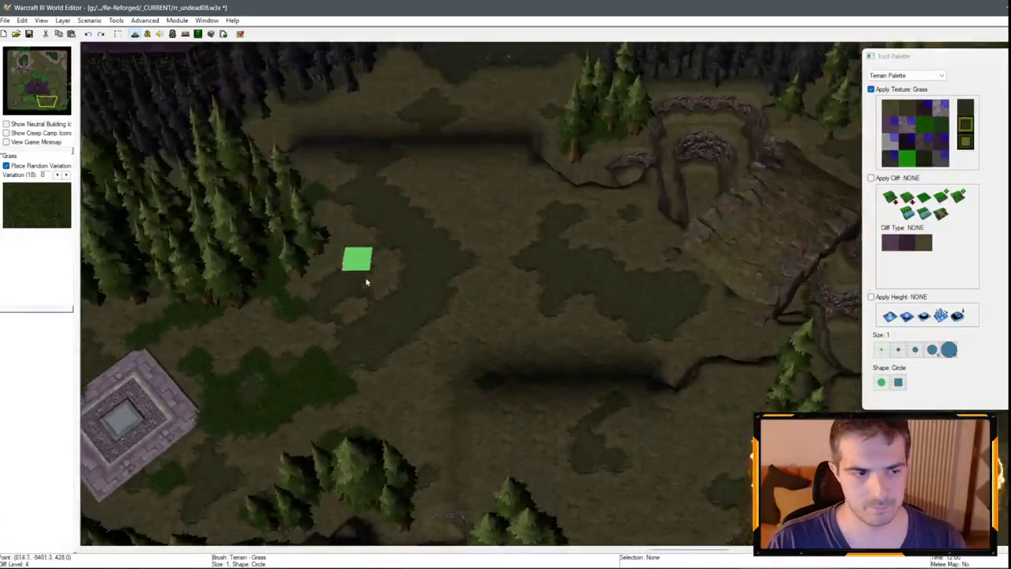
{"action": "key", "text": "Up"}
{"action": "key", "text": "Right"}
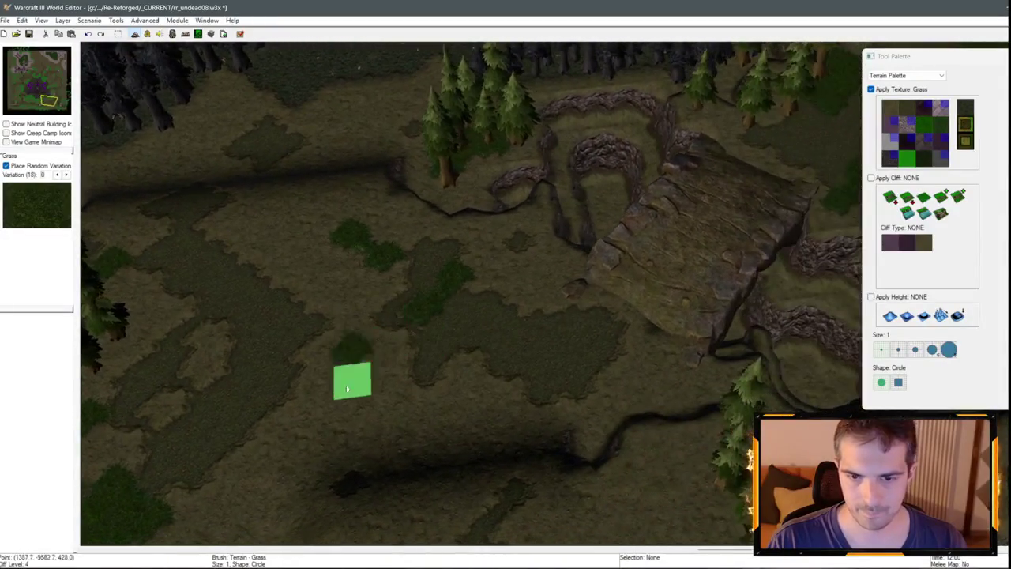
Paint a Grass patch beside the trees near the stream.
{"action": "left_click", "coordinate": [890, 109]}
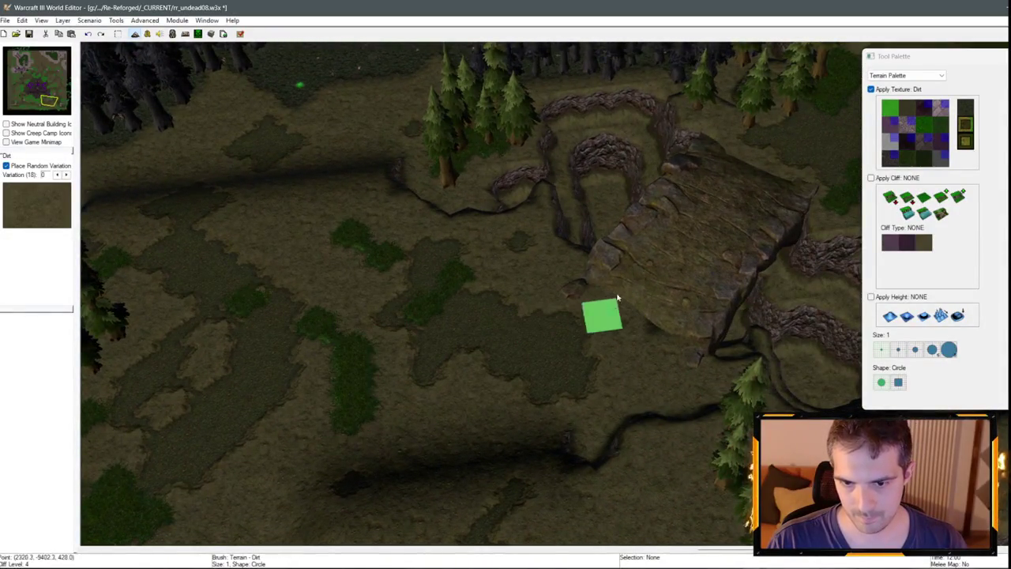
{"action": "key", "text": "Down"}
{"action": "key", "text": "Left"}
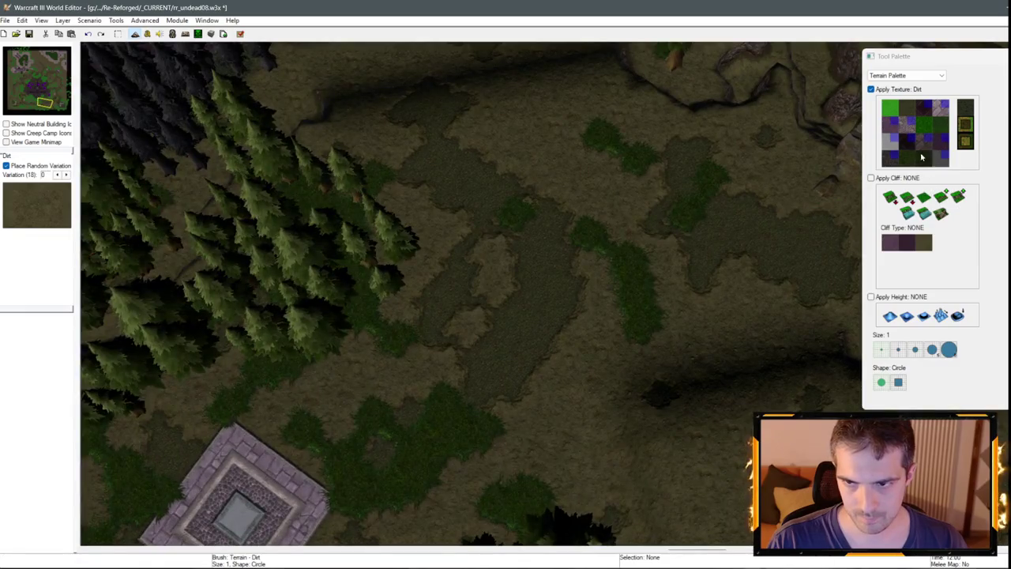
{"action": "left_click", "coordinate": [907, 158]}
{"action": "key", "text": "Down"}
{"action": "key", "text": "Down"}
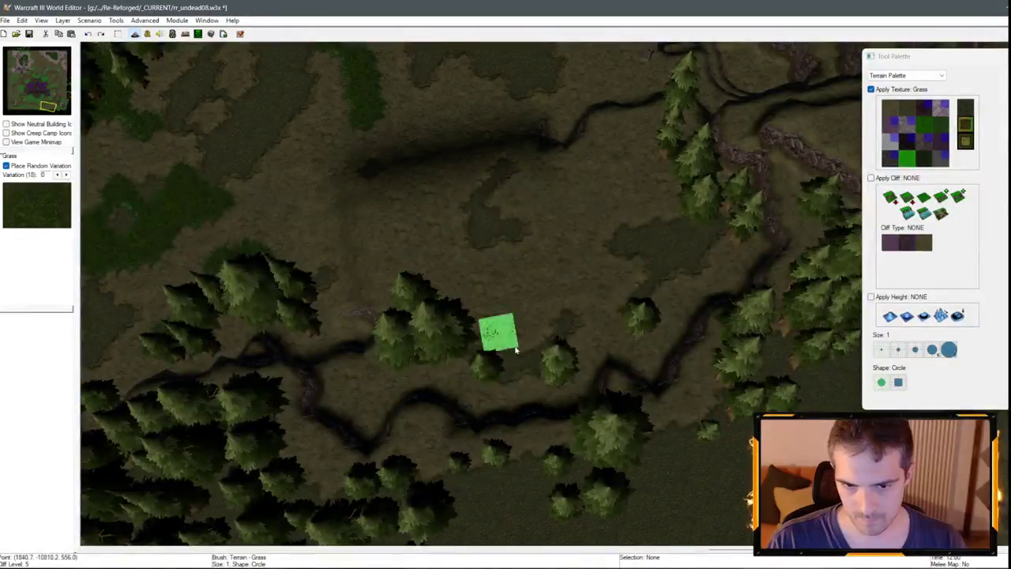
{"action": "left_click", "coordinate": [510, 345]}
Paint Rough Dirt across the centre of the clearing near the undead base.
{"action": "left_click", "coordinate": [907, 109]}
{"action": "key", "text": "Up"}
{"action": "key", "text": "Left"}
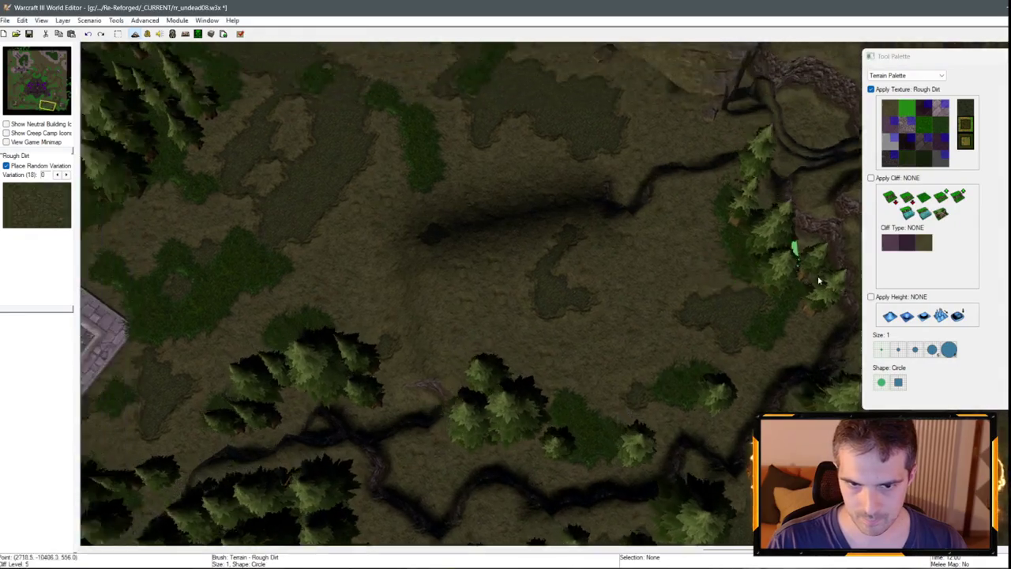
{"action": "key", "text": "Up"}
{"action": "key", "text": "Left"}
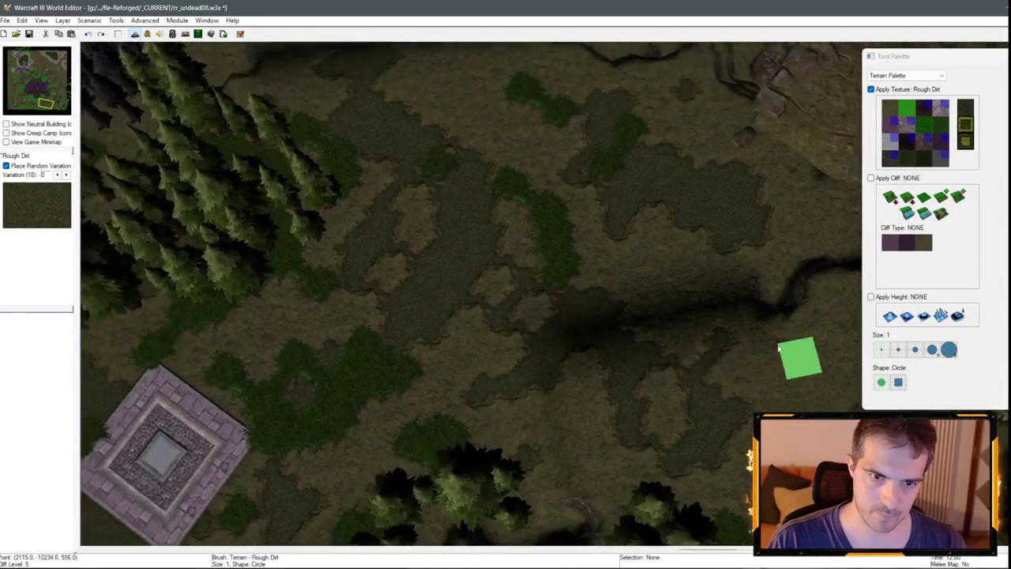
{"action": "left_click", "coordinate": [891, 108]}
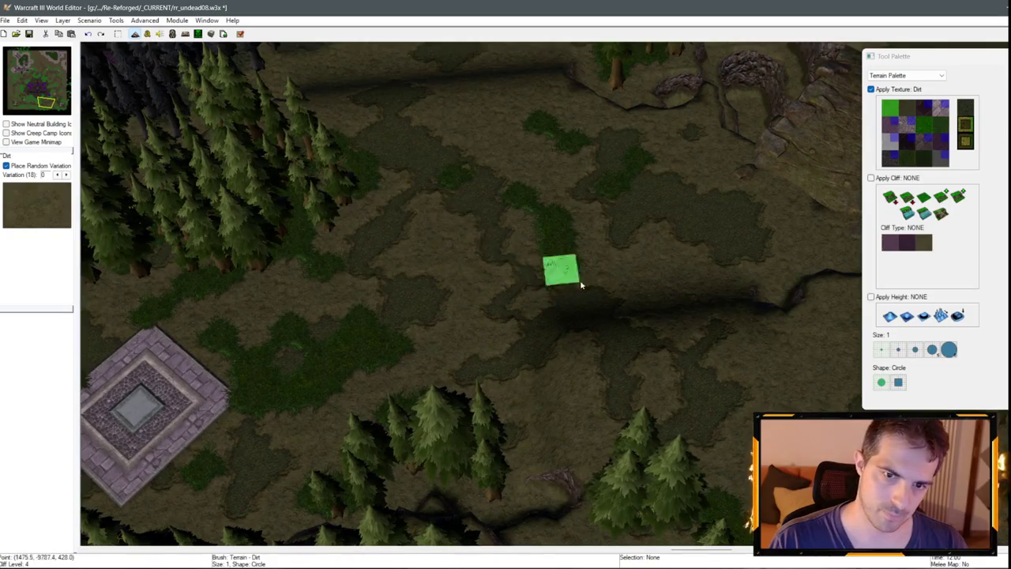
{"action": "key", "text": "ctrl+shift+c"}
{"action": "key", "text": "Left"}
{"action": "key", "text": "Up"}
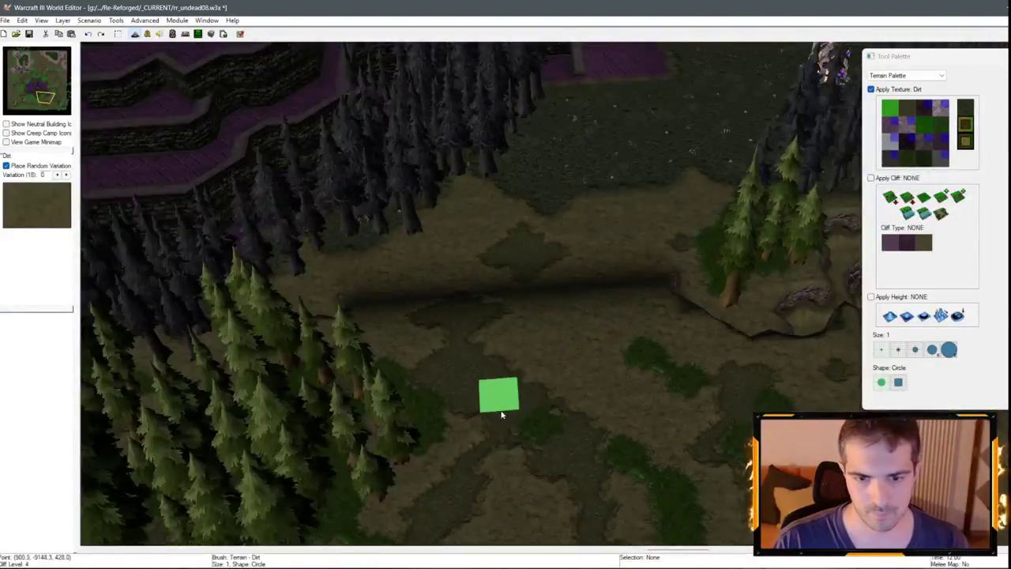
{"action": "left_click", "coordinate": [908, 110]}
{"action": "mouse_move", "coordinate": [564, 372]}
{"action": "left_mouse_down"}
{"action": "mouse_move", "coordinate": [526, 285]}
{"action": "mouse_move", "coordinate": [558, 237]}
{"action": "left_mouse_up"}
Paint Grass across the dirt clearing and near the treeline.
{"action": "left_click", "coordinate": [908, 156]}
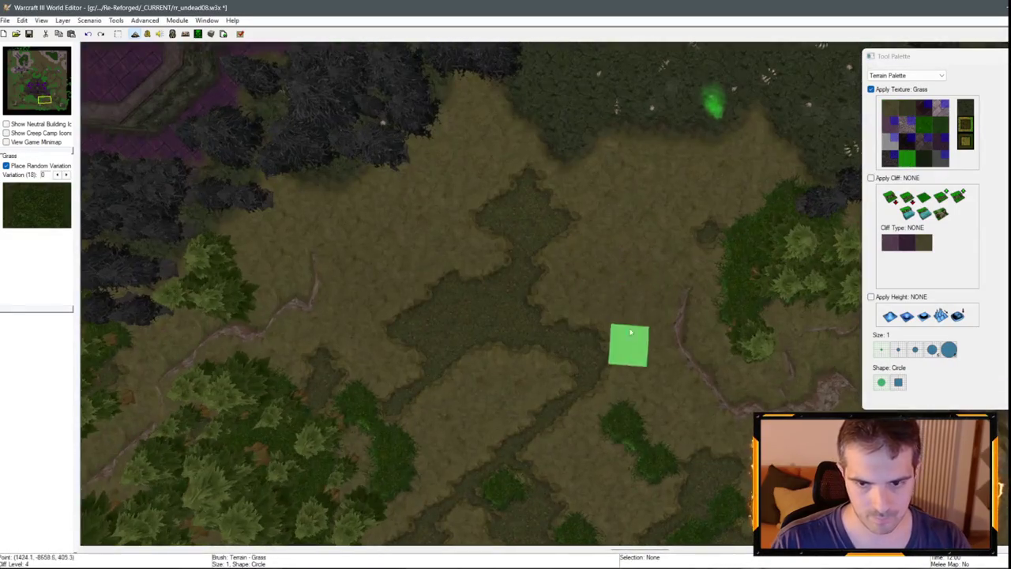
{"action": "mouse_move", "coordinate": [631, 332]}
{"action": "left_mouse_down"}
{"action": "mouse_move", "coordinate": [549, 337]}
{"action": "mouse_move", "coordinate": [366, 284]}
{"action": "mouse_move", "coordinate": [501, 83]}
{"action": "left_mouse_up"}
{"action": "mouse_move", "coordinate": [404, 287]}
{"action": "left_mouse_down"}
{"action": "mouse_move", "coordinate": [470, 355]}
{"action": "mouse_move", "coordinate": [492, 203]}
{"action": "mouse_move", "coordinate": [442, 170]}
{"action": "left_mouse_up"}
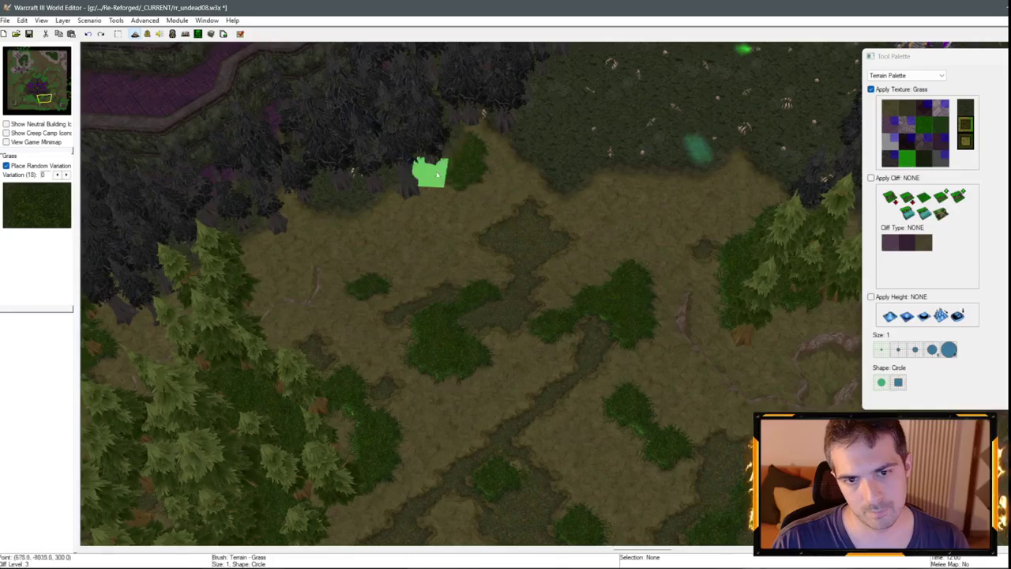
Spread Blight along the clearing's upper edge.
{"action": "key", "text": "Up"}
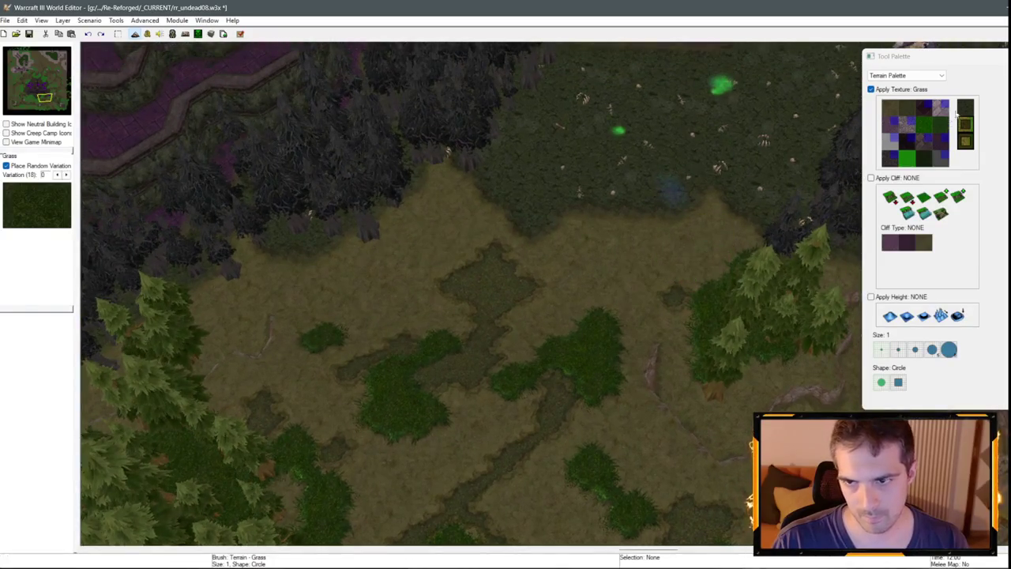
{"action": "left_click", "coordinate": [966, 107]}
{"action": "mouse_move", "coordinate": [639, 260]}
{"action": "left_mouse_down"}
{"action": "mouse_move", "coordinate": [393, 211]}
{"action": "mouse_move", "coordinate": [231, 322]}
{"action": "left_mouse_up"}
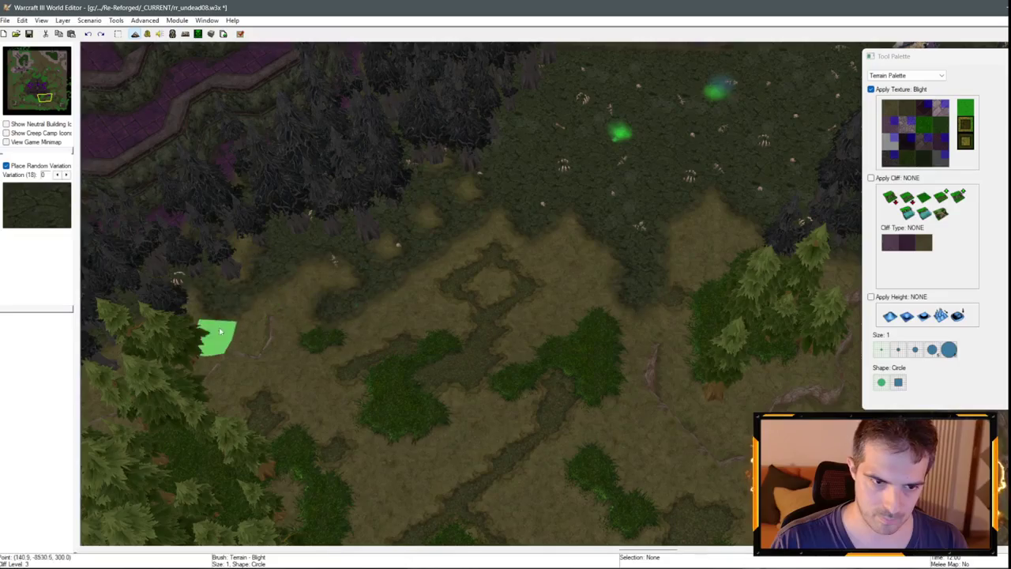
Paint a Round Tiles (Unbuildable) patch at the edge of the blighted undead base.
{"action": "key", "text": "Up"}
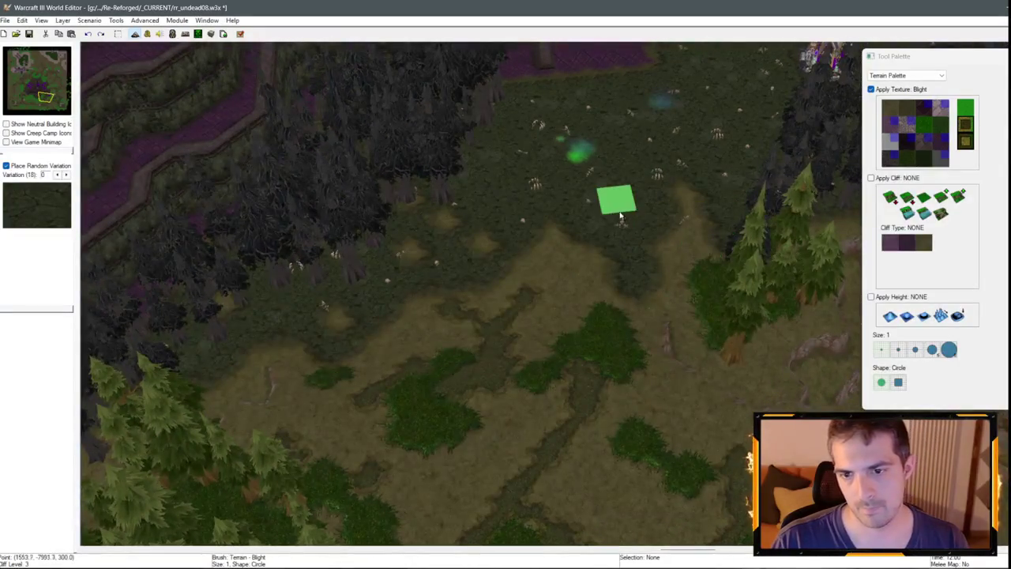
{"action": "key", "text": "Up"}
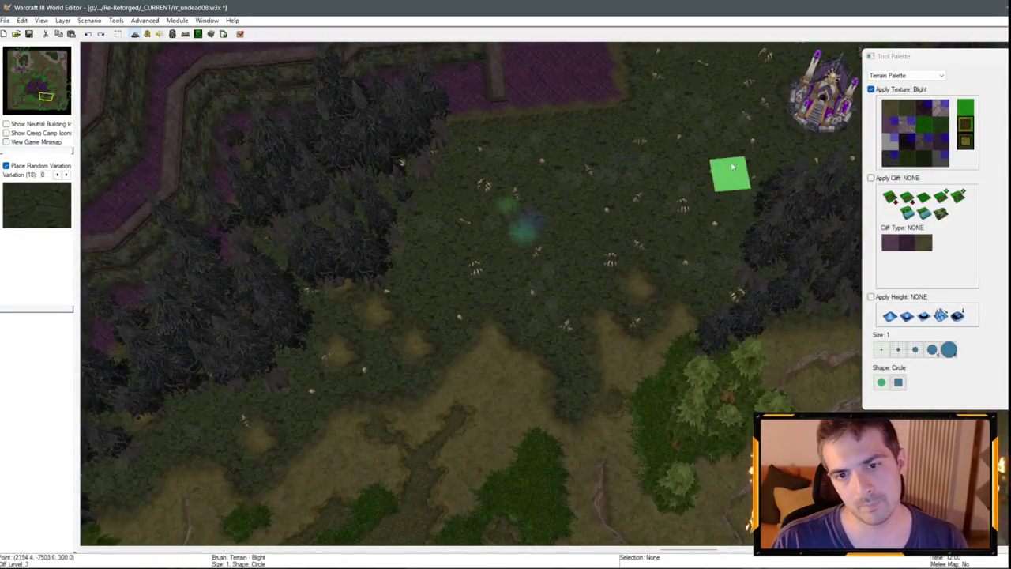
{"action": "key", "text": "Up"}
{"action": "key", "text": "Down"}
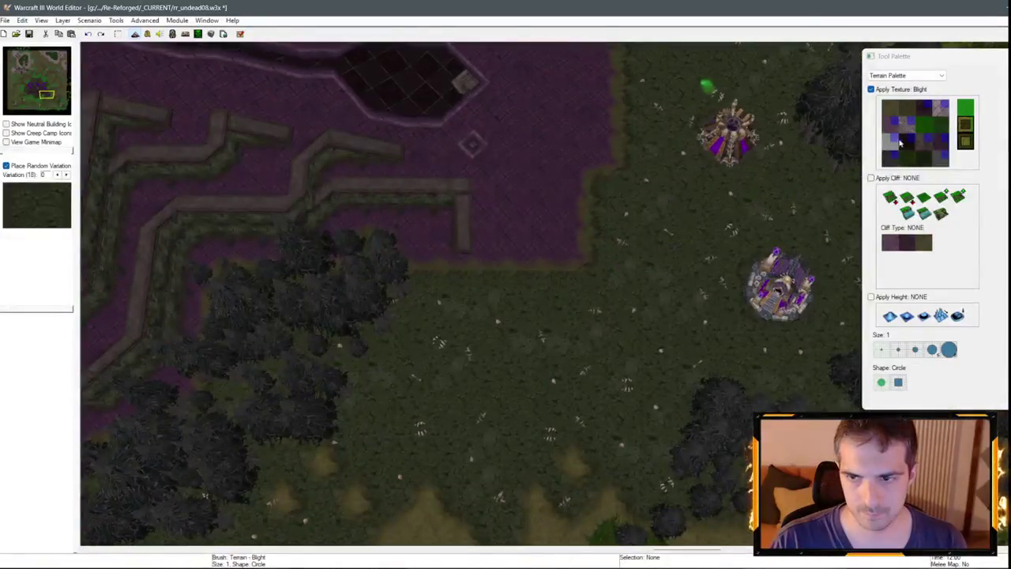
{"action": "left_click", "coordinate": [899, 134]}
{"action": "left_click", "coordinate": [490, 302]}
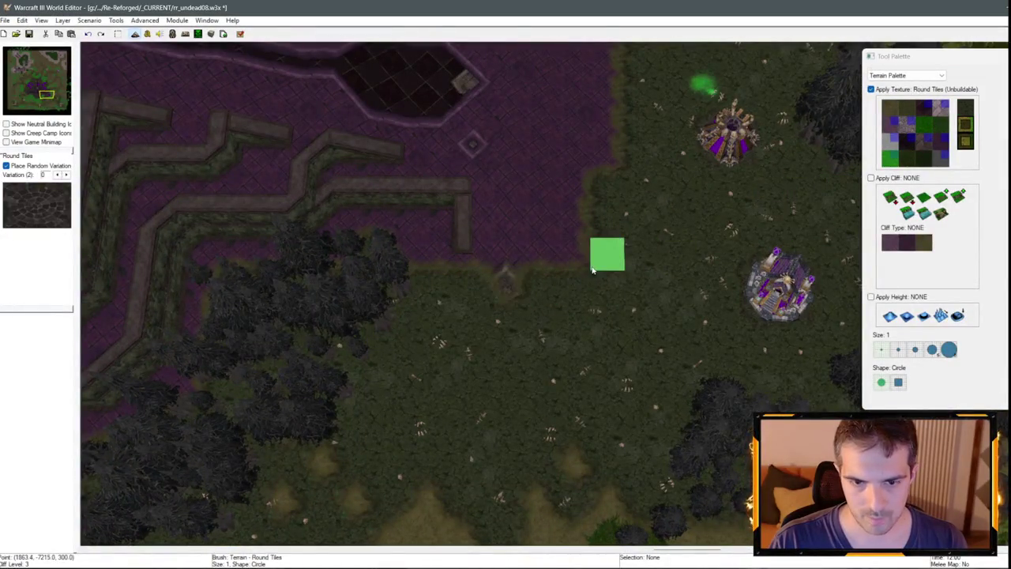
Try Square Tiles, then line the blight beside the base tiles with a strip of Dirt.
{"action": "left_click", "coordinate": [946, 144]}
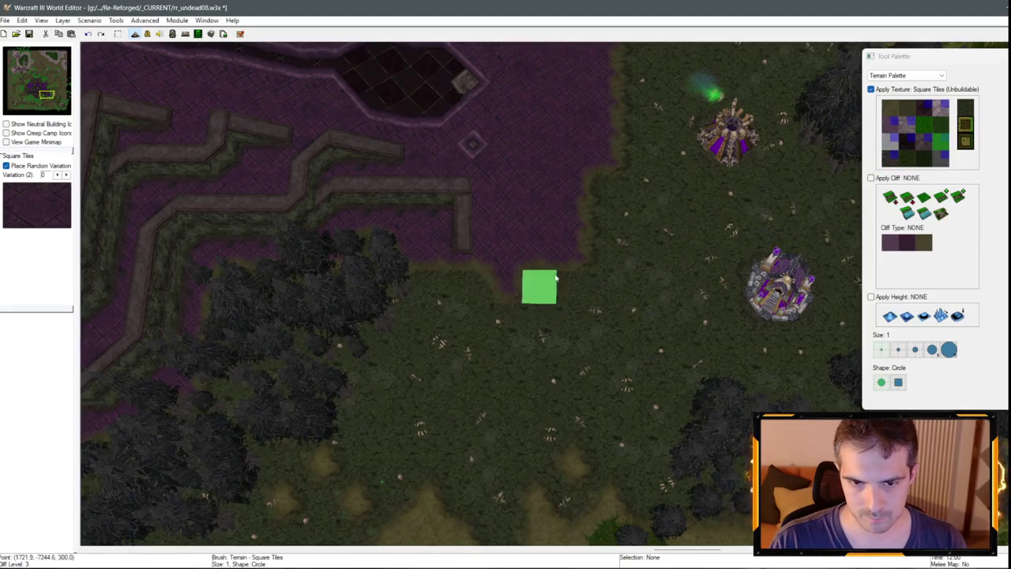
{"action": "key", "text": "Up"}
{"action": "key", "text": "Up"}
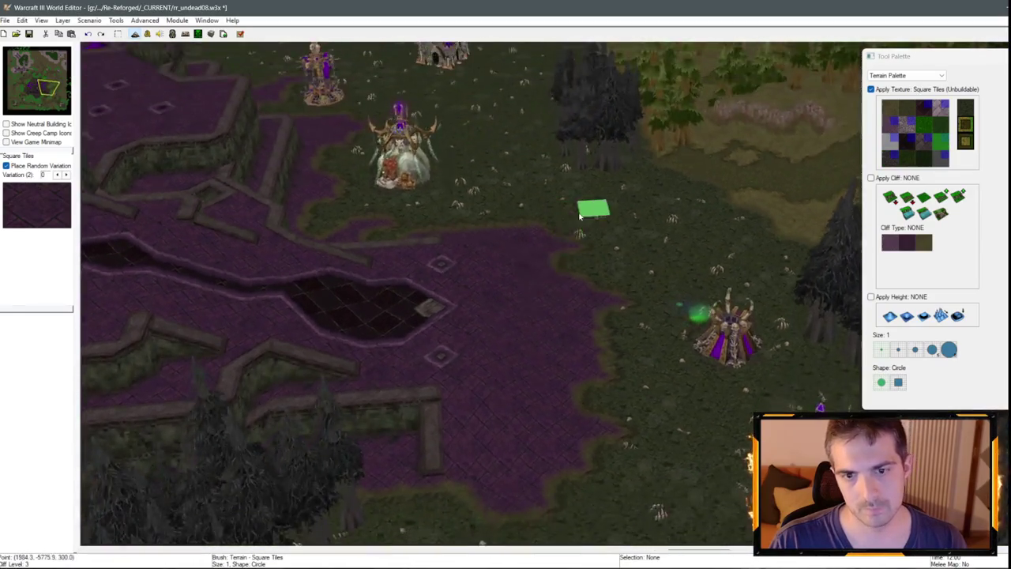
{"action": "key", "text": "Left"}
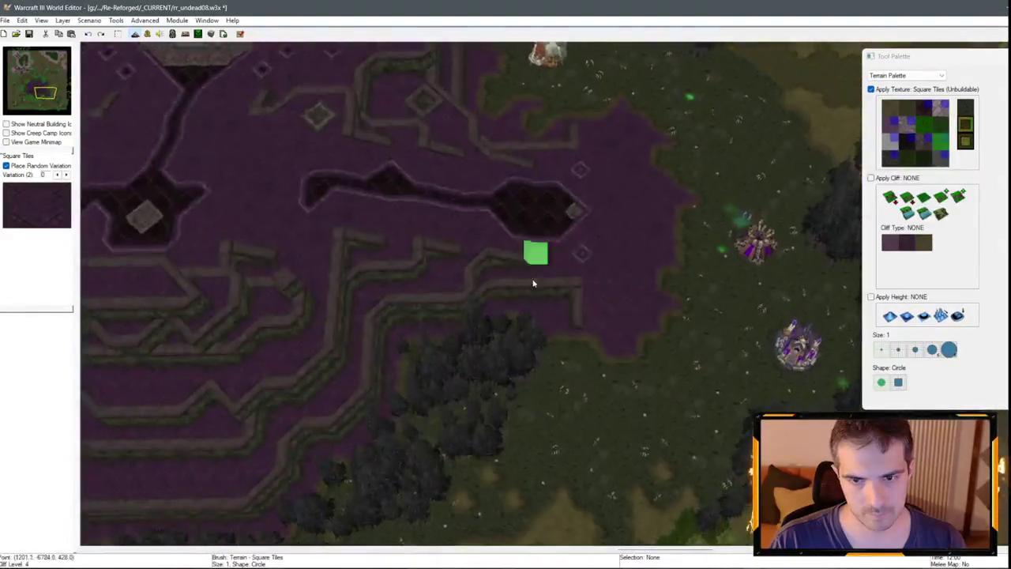
{"action": "key", "text": "Right"}
{"action": "key", "text": "Down"}
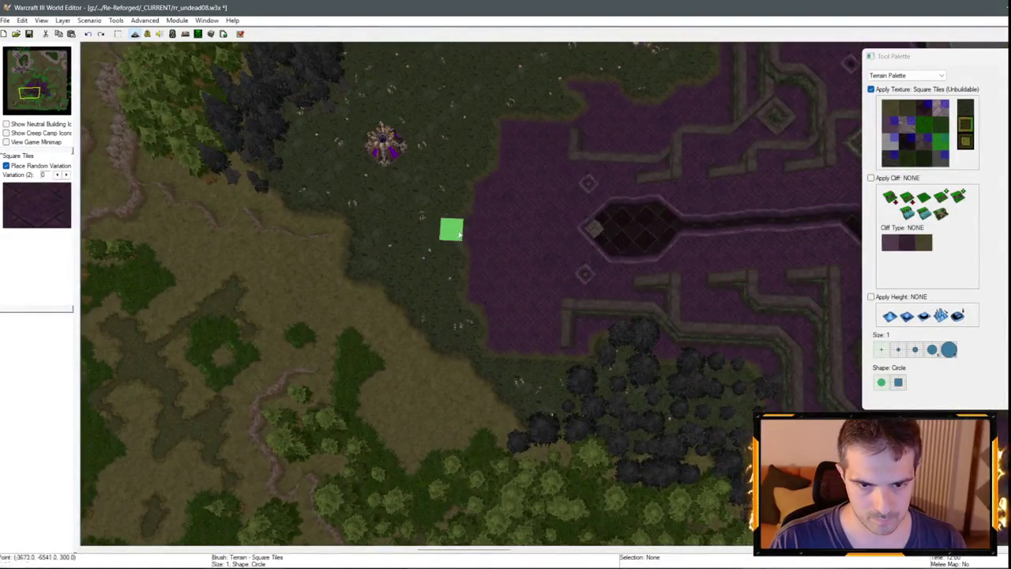
{"action": "scroll", "coordinate": [727, 117], "scroll_direction": "up", "scroll_amount": 5}
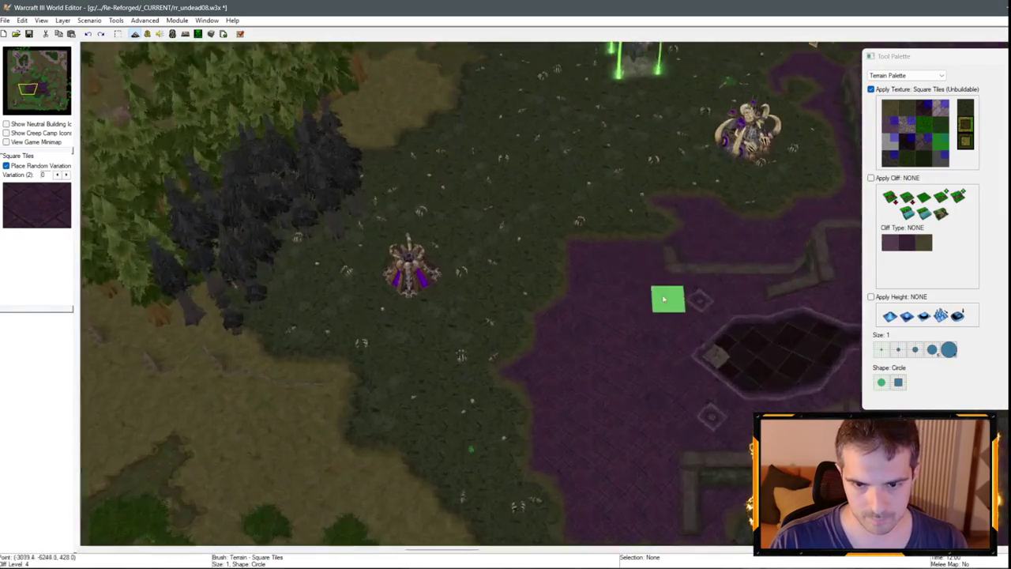
{"action": "scroll", "coordinate": [659, 215], "scroll_direction": "down", "scroll_amount": 3}
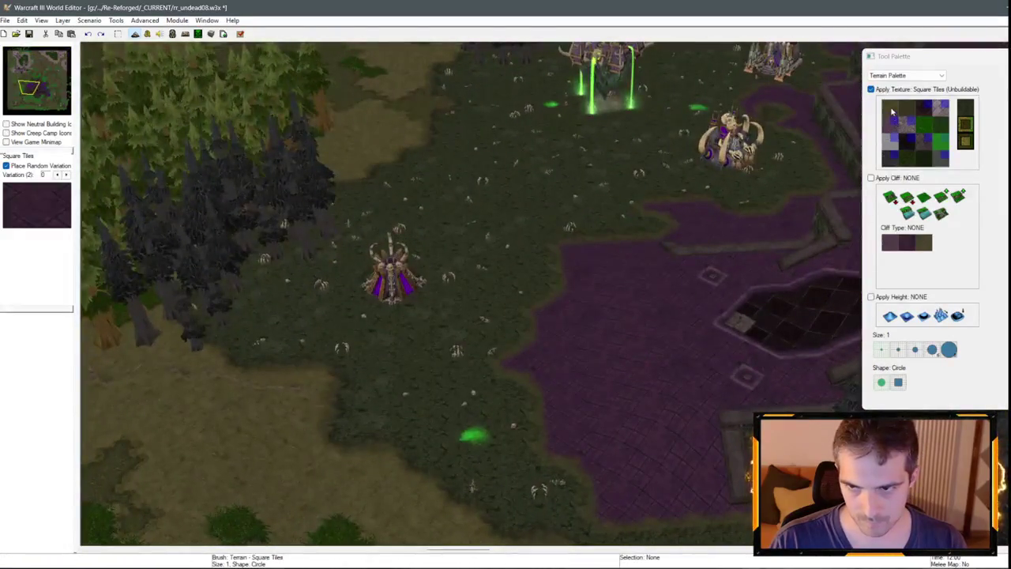
{"action": "left_click", "coordinate": [891, 109]}
{"action": "mouse_move", "coordinate": [580, 354]}
{"action": "left_mouse_down"}
{"action": "mouse_move", "coordinate": [555, 374]}
{"action": "mouse_move", "coordinate": [583, 379]}
{"action": "mouse_move", "coordinate": [576, 334]}
{"action": "mouse_move", "coordinate": [613, 319]}
{"action": "mouse_move", "coordinate": [610, 401]}
{"action": "left_mouse_up"}
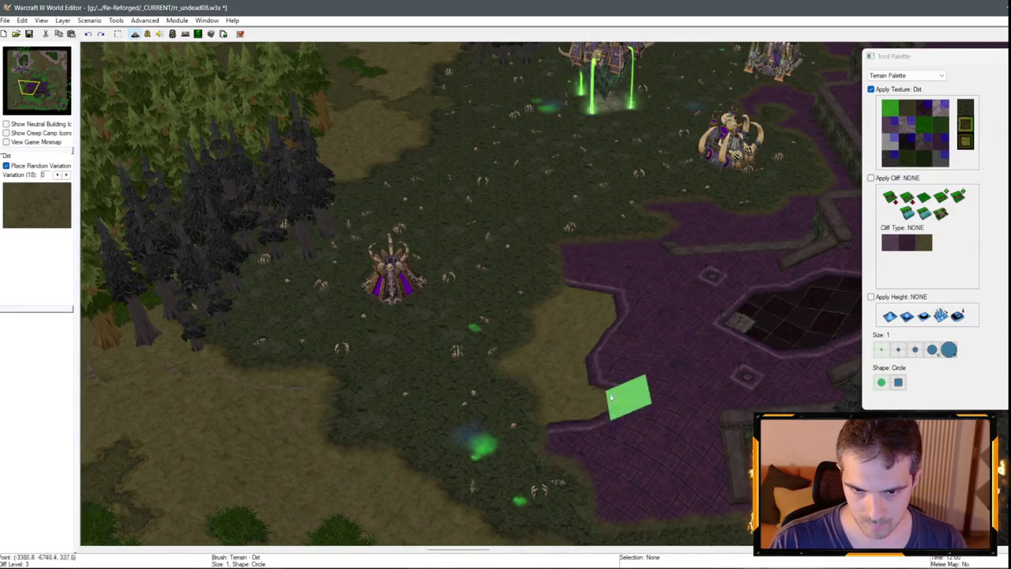
{"action": "scroll", "coordinate": [571, 305], "scroll_direction": "down", "scroll_amount": 2}
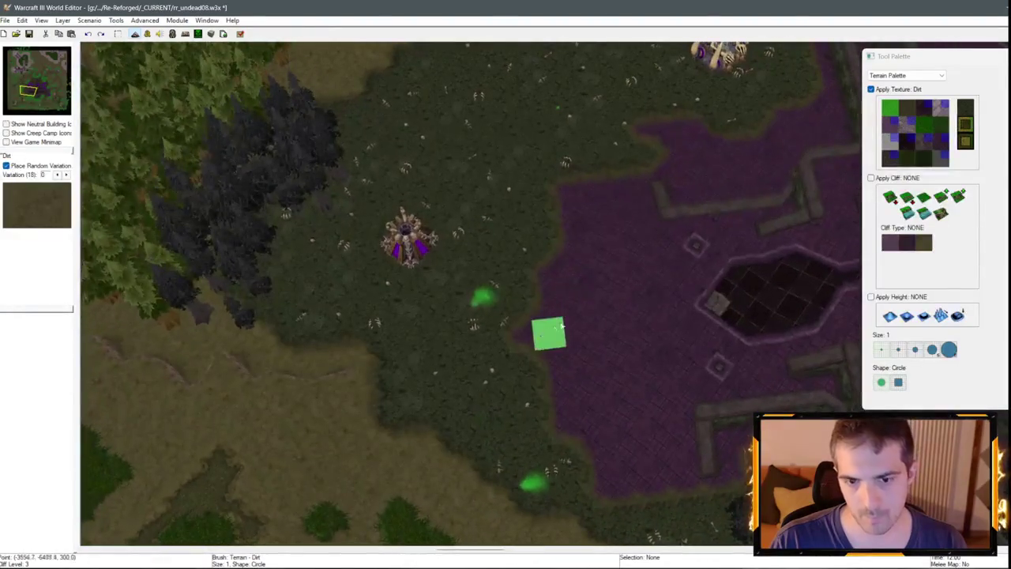
{"action": "mouse_move", "coordinate": [562, 325]}
{"action": "left_mouse_down"}
{"action": "mouse_move", "coordinate": [537, 345]}
{"action": "mouse_move", "coordinate": [601, 427]}
{"action": "mouse_move", "coordinate": [573, 407]}
{"action": "mouse_move", "coordinate": [580, 249]}
{"action": "mouse_move", "coordinate": [612, 269]}
{"action": "mouse_move", "coordinate": [628, 387]}
{"action": "mouse_move", "coordinate": [606, 412]}
{"action": "mouse_move", "coordinate": [605, 460]}
{"action": "mouse_move", "coordinate": [650, 478]}
{"action": "mouse_move", "coordinate": [630, 457]}
{"action": "left_mouse_up"}
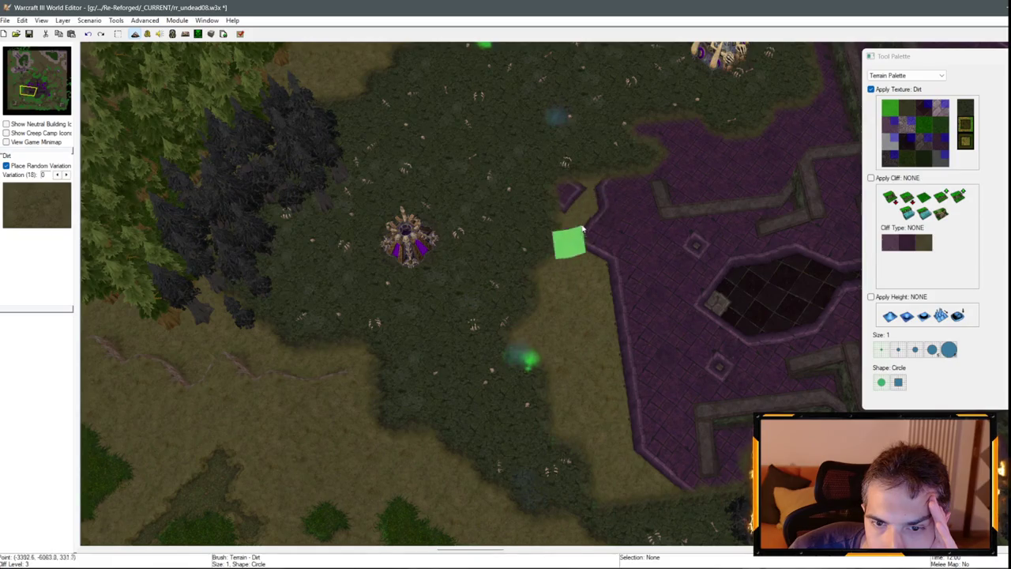
{"action": "scroll", "coordinate": [569, 209], "scroll_direction": "down", "scroll_amount": 2}
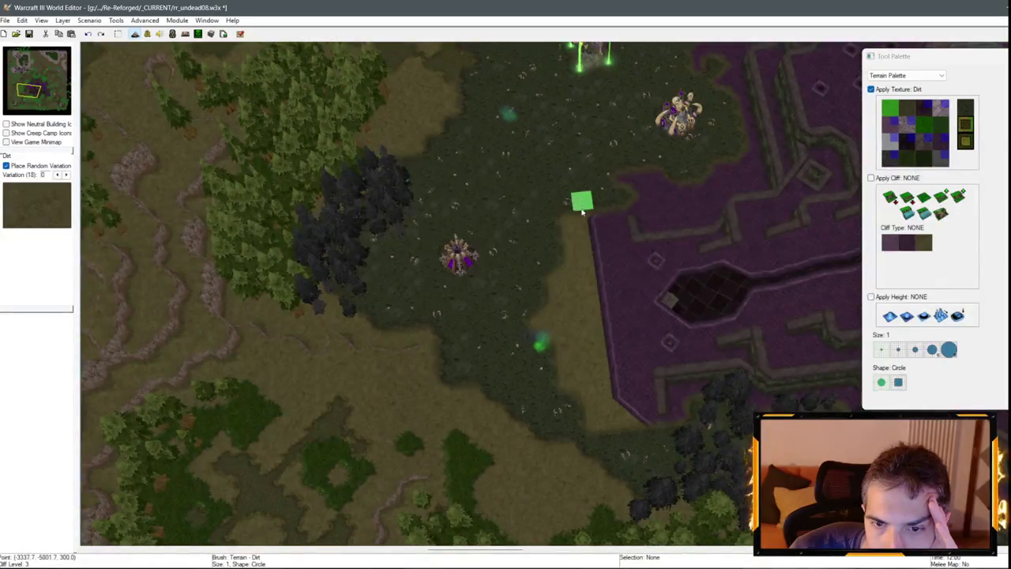
{"action": "key", "text": "Right"}
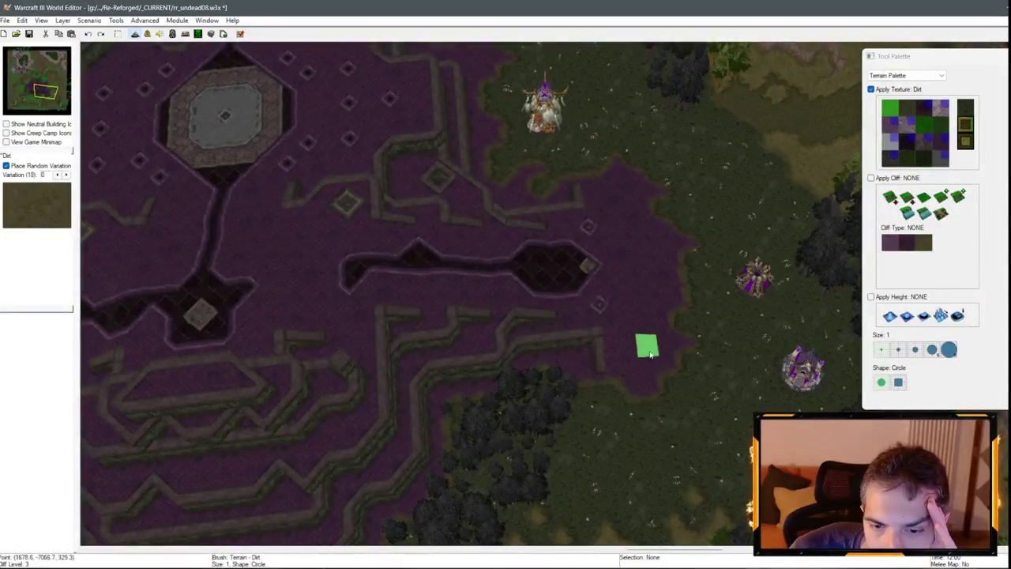
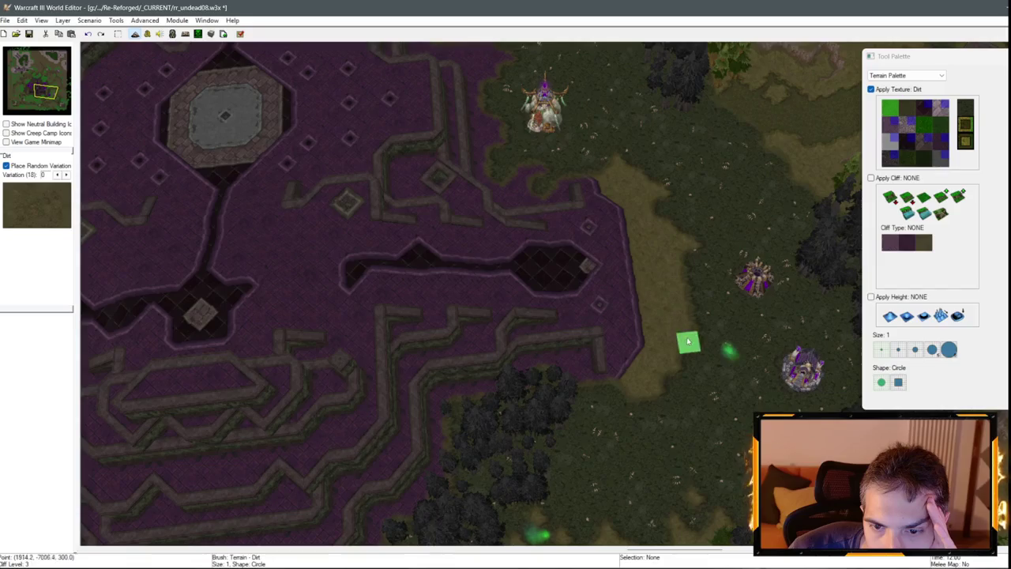
Paint blight over the light grass east of the base and zoom in to check it.
{"action": "left_click", "coordinate": [924, 124]}
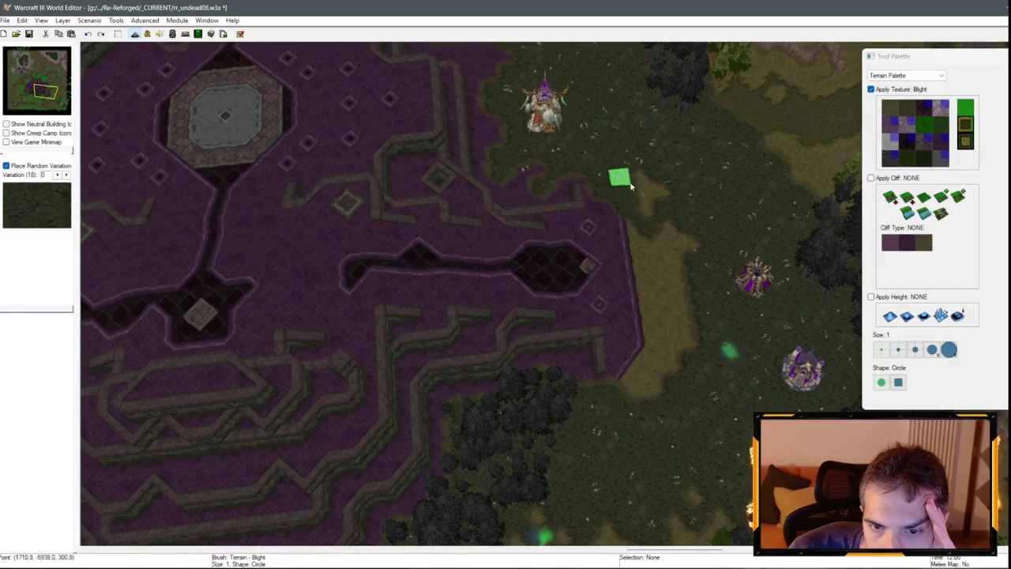
{"action": "mouse_move", "coordinate": [671, 312]}
{"action": "left_mouse_down"}
{"action": "mouse_move", "coordinate": [638, 286]}
{"action": "mouse_move", "coordinate": [668, 224]}
{"action": "mouse_move", "coordinate": [688, 241]}
{"action": "left_mouse_up"}
{"action": "scroll", "coordinate": [679, 332], "scroll_direction": "down", "scroll_amount": 5}
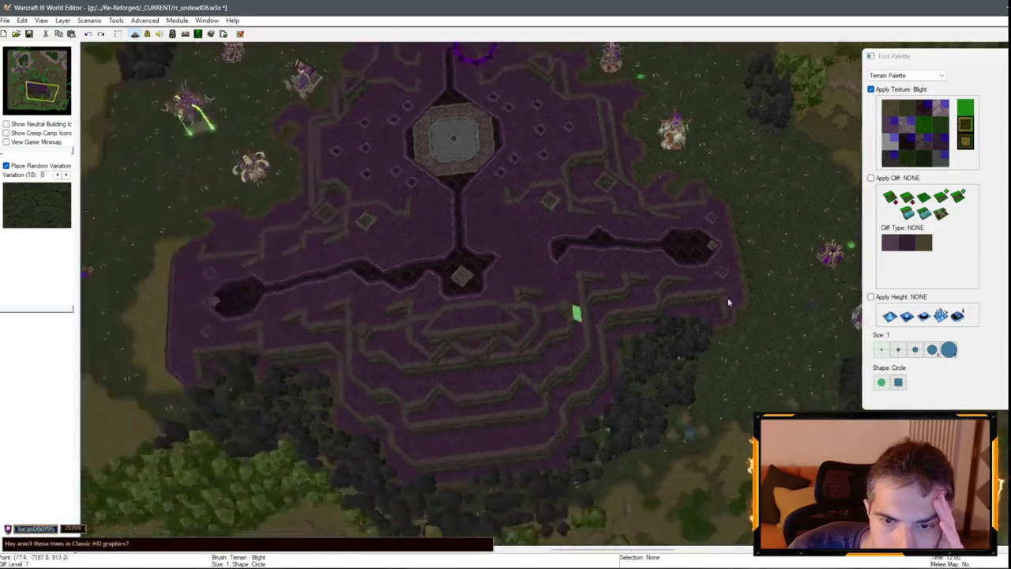
{"action": "scroll", "coordinate": [664, 305], "scroll_direction": "up", "scroll_amount": 5}
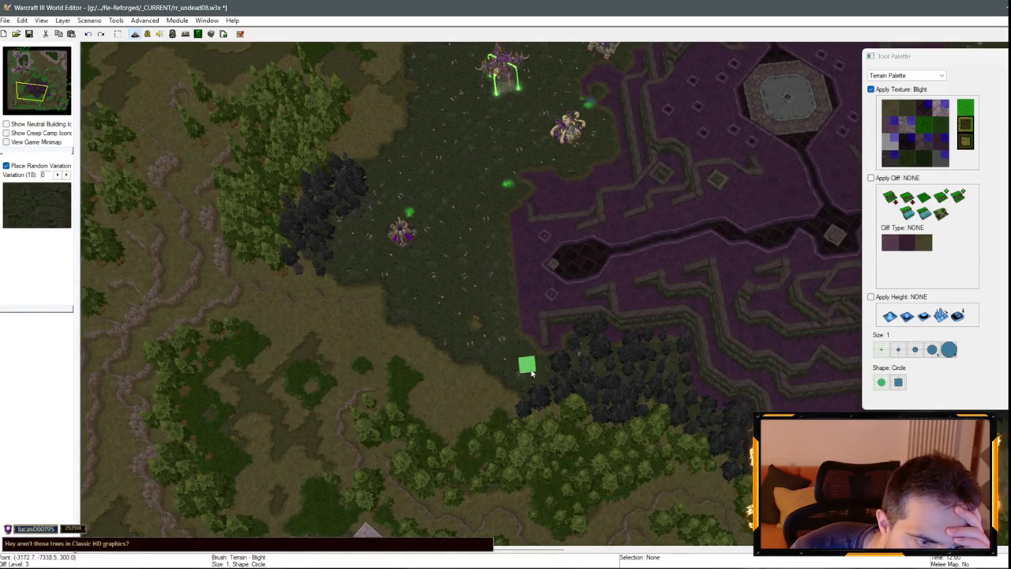
{"action": "key", "text": "Down"}
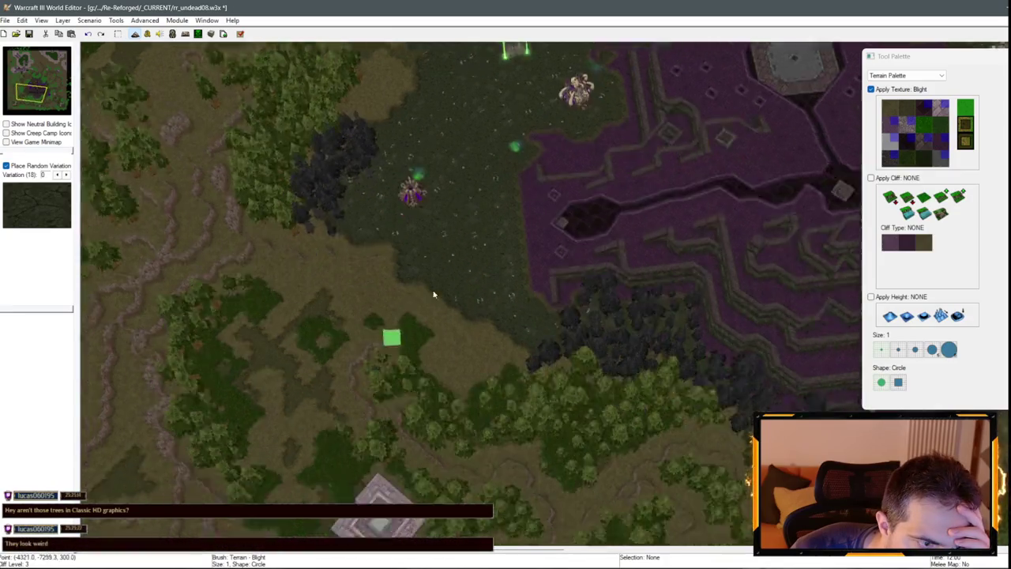
{"action": "scroll", "coordinate": [497, 244], "scroll_direction": "up", "scroll_amount": 5}
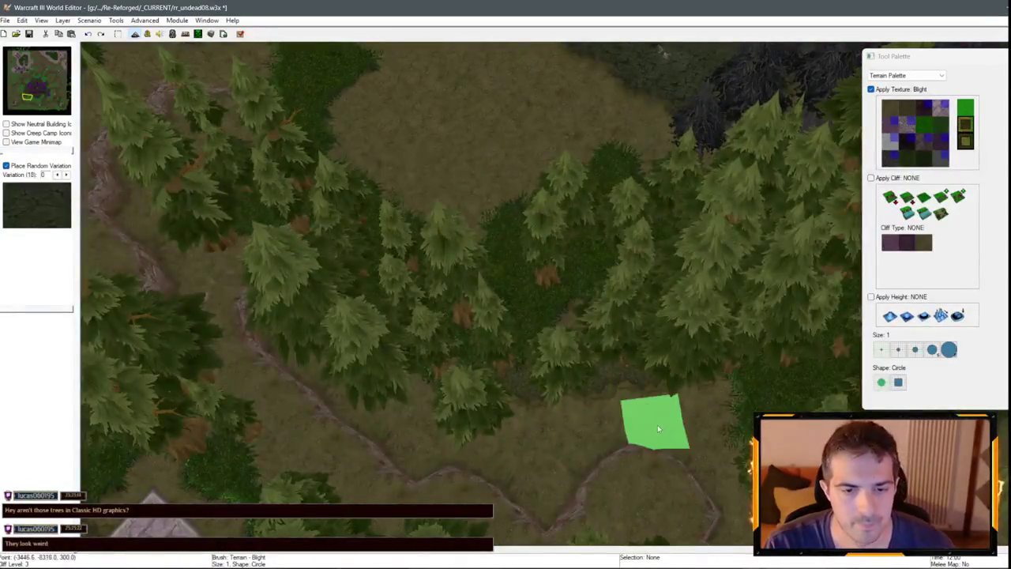
{"action": "scroll", "coordinate": [657, 424], "scroll_direction": "up", "scroll_amount": 5}
{"action": "scroll", "coordinate": [617, 265], "scroll_direction": "down", "scroll_amount": 3}
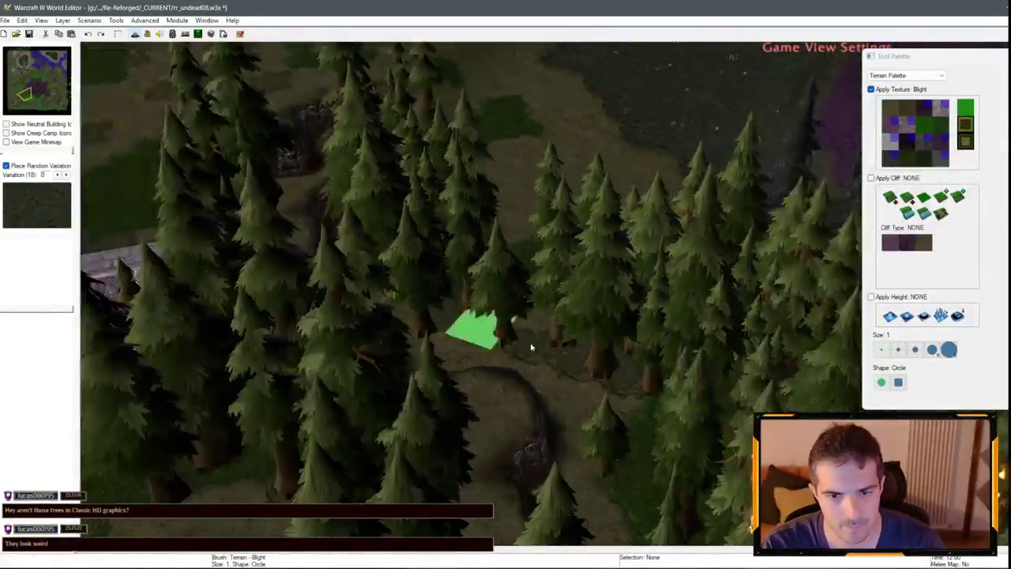
{"action": "scroll", "coordinate": [513, 324], "scroll_direction": "down", "scroll_amount": 5}
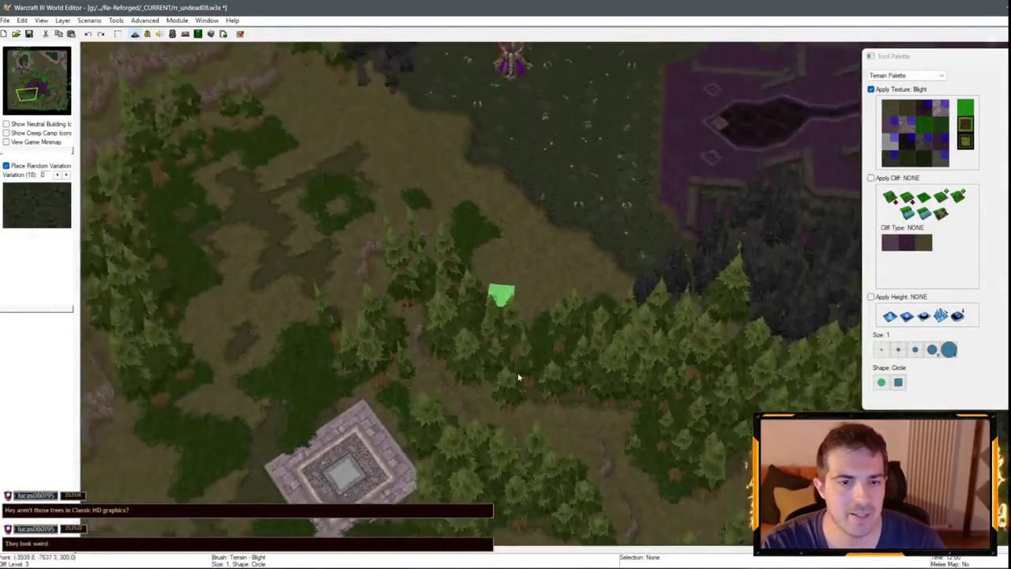
{"action": "scroll", "coordinate": [513, 343], "scroll_direction": "up", "scroll_amount": 5}
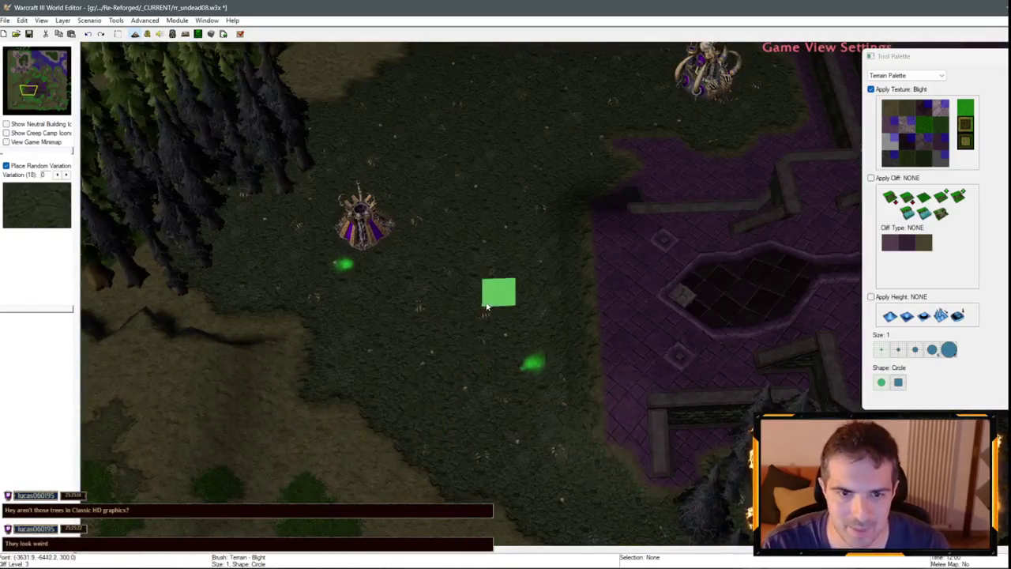
{"action": "scroll", "coordinate": [487, 308], "scroll_direction": "down", "scroll_amount": 3}
Look over the western forest and grassland, then select Square Tiles (Unbuildable).
{"action": "mouse_move", "coordinate": [308, 212]}
{"action": "left_mouse_down"}
{"action": "mouse_move", "coordinate": [353, 372]}
{"action": "mouse_move", "coordinate": [405, 361]}
{"action": "left_mouse_up"}
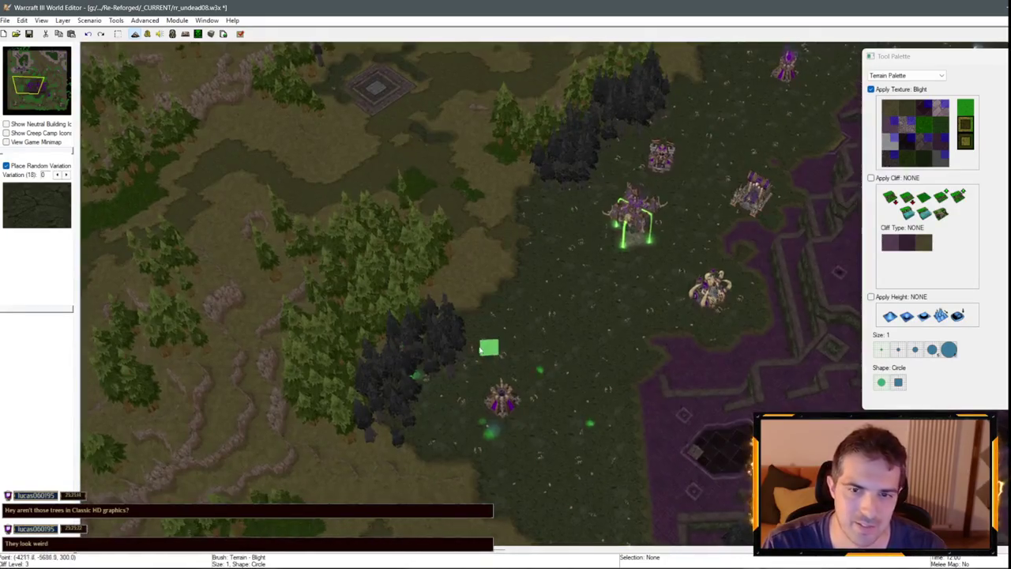
{"action": "left_click_drag", "start_coordinate": [489, 355], "coordinate": [338, 276]}
{"action": "mouse_move", "coordinate": [493, 315]}
{"action": "left_mouse_down"}
{"action": "mouse_move", "coordinate": [226, 210]}
{"action": "mouse_move", "coordinate": [618, 275]}
{"action": "left_mouse_up"}
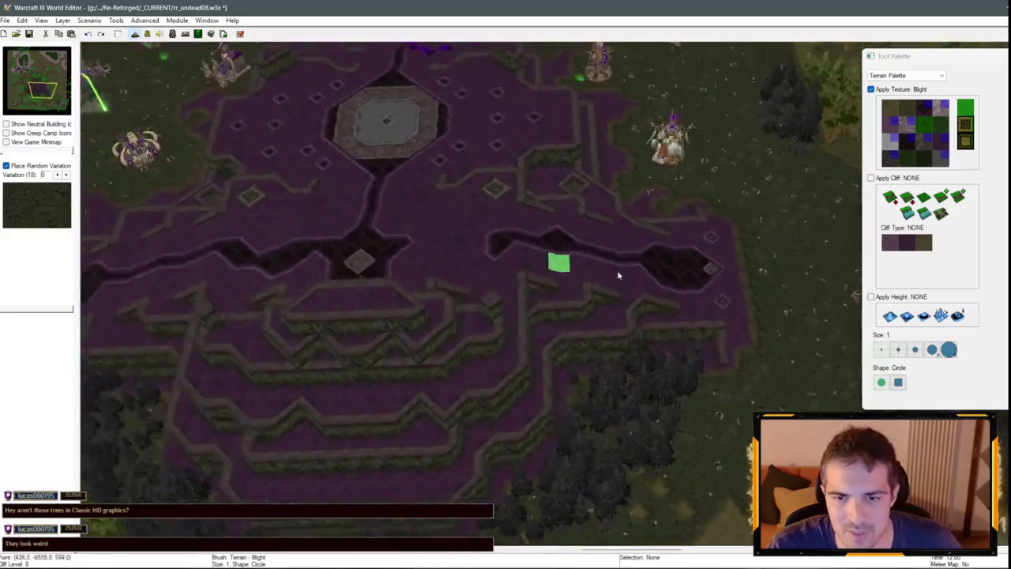
{"action": "scroll", "coordinate": [619, 275], "scroll_direction": "up", "scroll_amount": 5}
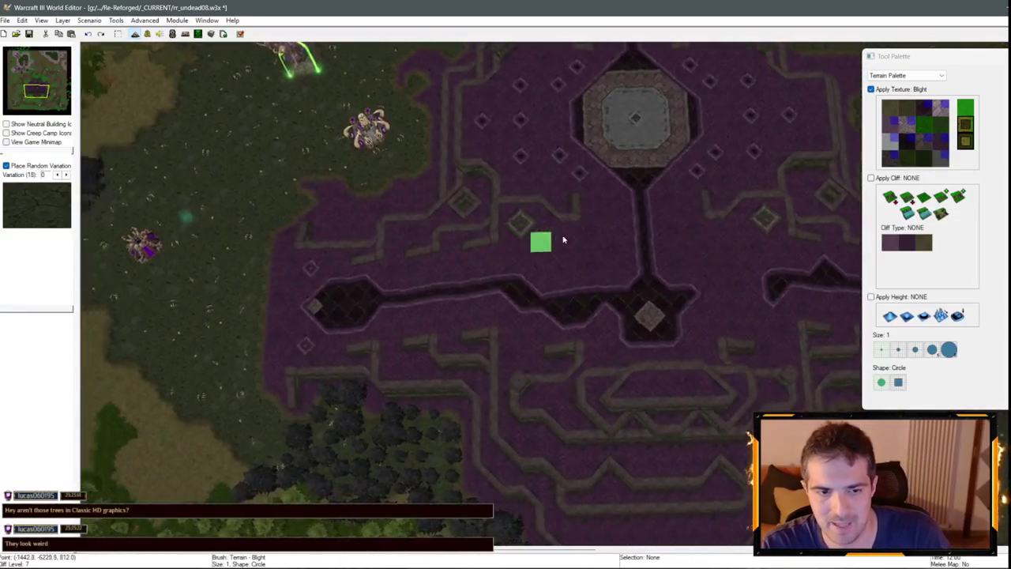
{"action": "mouse_move", "coordinate": [564, 239]}
{"action": "left_mouse_down"}
{"action": "mouse_move", "coordinate": [81, 233]}
{"action": "mouse_move", "coordinate": [439, 229]}
{"action": "mouse_move", "coordinate": [651, 252]}
{"action": "mouse_move", "coordinate": [651, 289]}
{"action": "mouse_move", "coordinate": [598, 267]}
{"action": "left_mouse_up"}
{"action": "scroll", "coordinate": [589, 268], "scroll_direction": "down", "scroll_amount": 1}
{"action": "scroll", "coordinate": [553, 237], "scroll_direction": "up", "scroll_amount": 3}
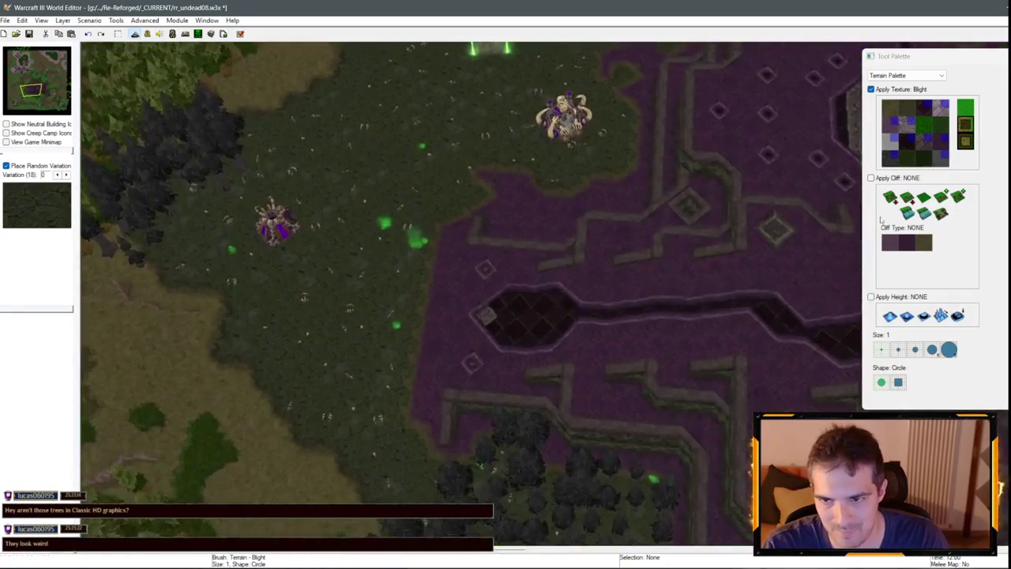
{"action": "left_click", "coordinate": [894, 160]}
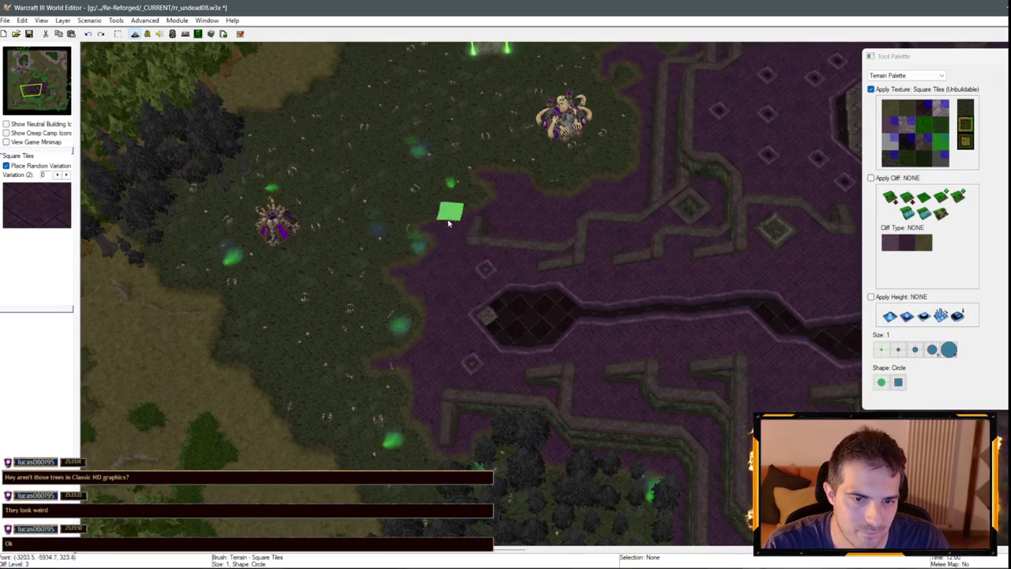
Move the view east along the base to its northern edge, then select Dirt.
{"action": "key", "text": "Right"}
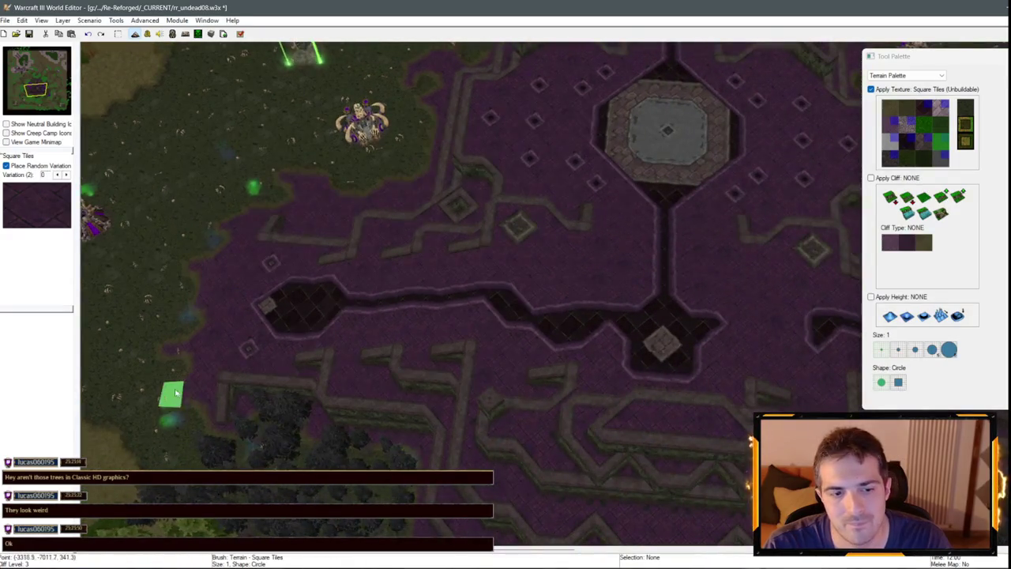
{"action": "key", "text": "Right"}
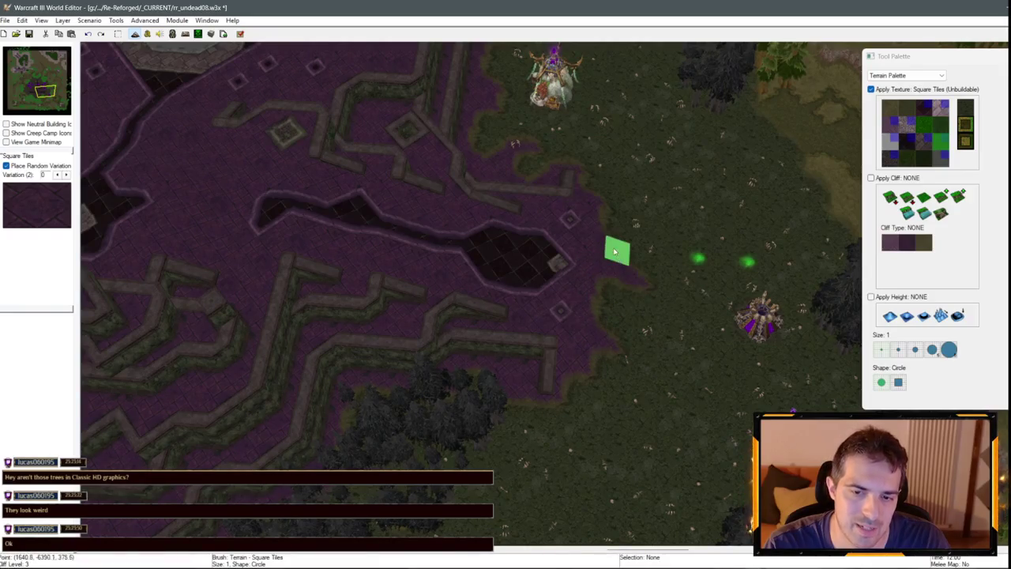
{"action": "key", "text": "Right"}
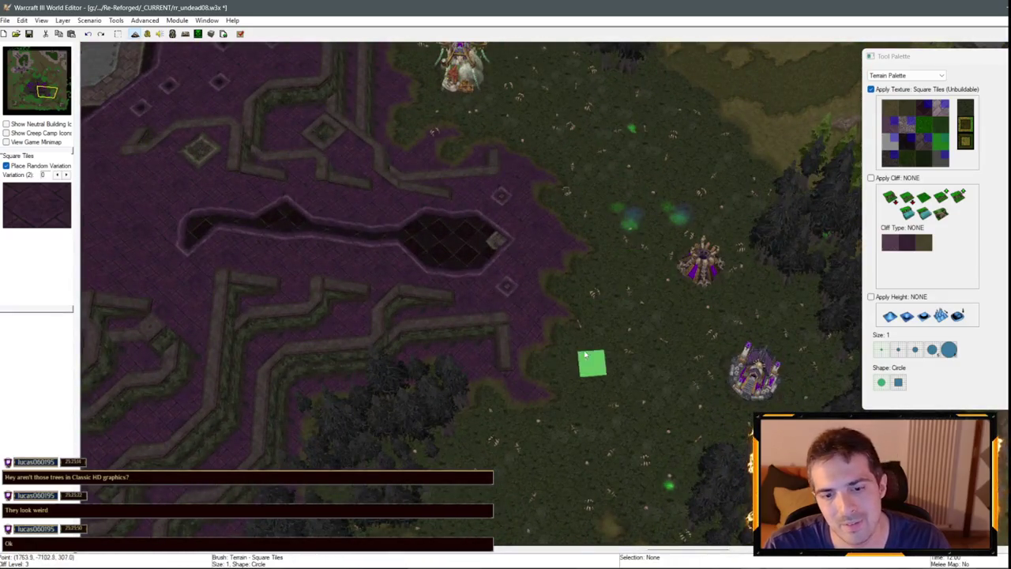
{"action": "key", "text": "Left"}
{"action": "key", "text": "Up"}
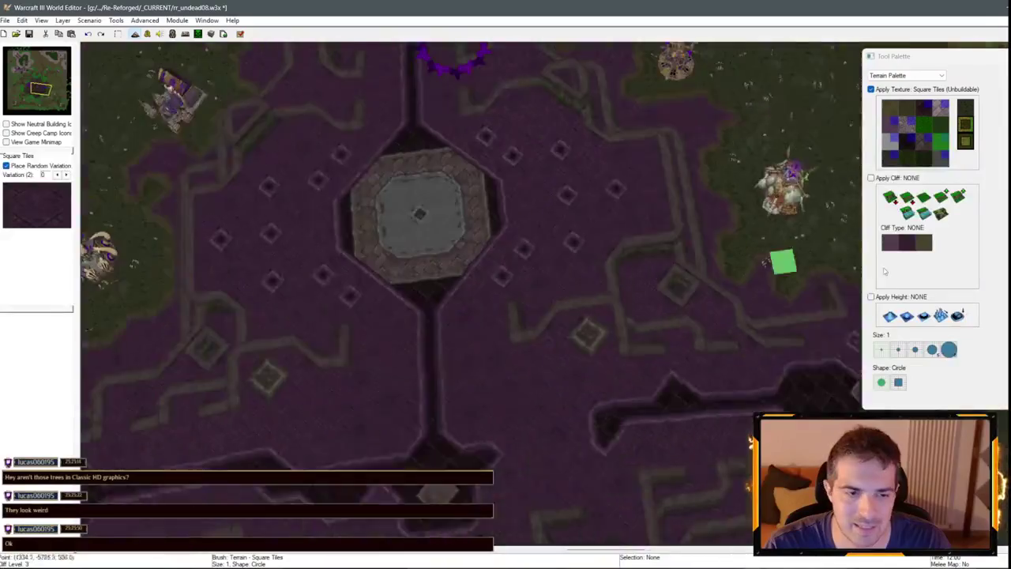
{"action": "key", "text": "Down"}
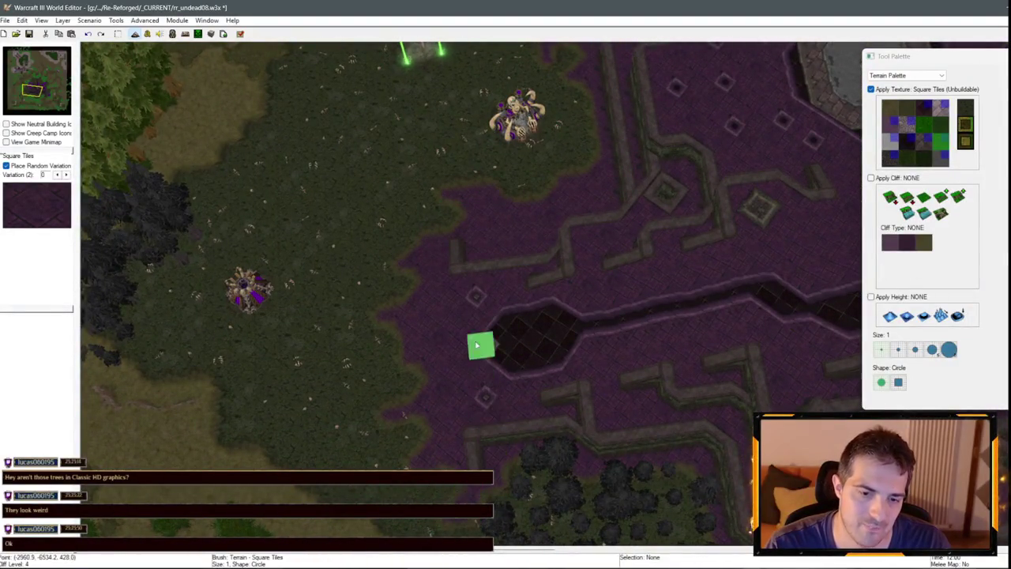
{"action": "key", "text": "Up"}
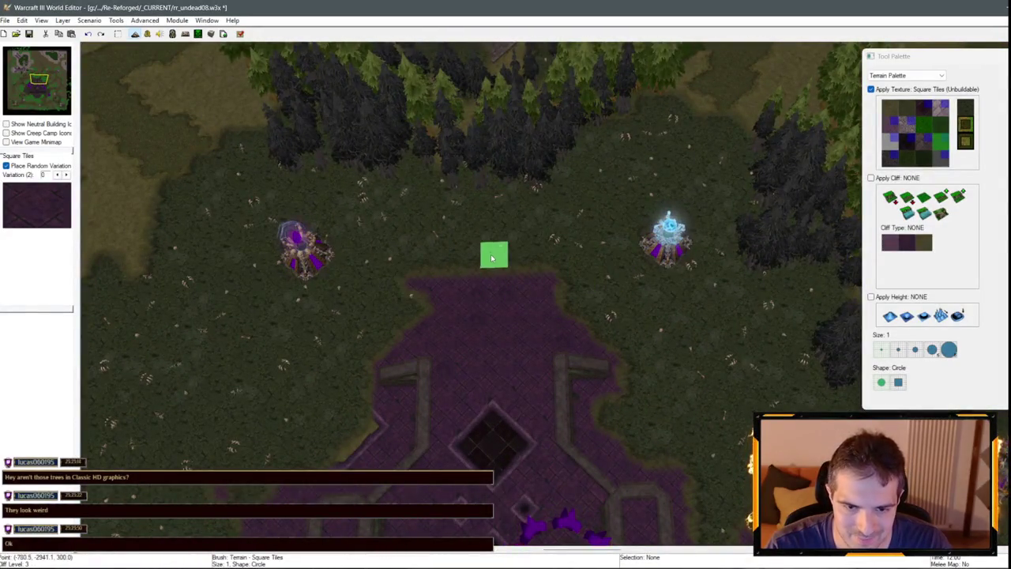
{"action": "left_click", "coordinate": [891, 111]}
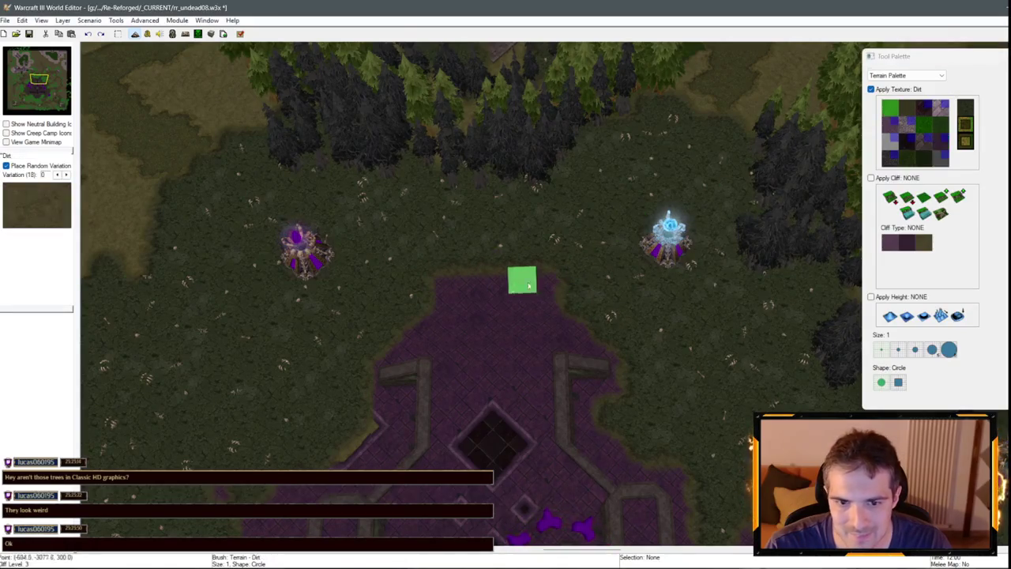
Paint a trial dirt patch at the base's north edge, then blight over it.
{"action": "left_click_drag", "start_coordinate": [521, 281], "coordinate": [540, 297]}
{"action": "left_click_drag", "start_coordinate": [447, 314], "coordinate": [544, 324]}
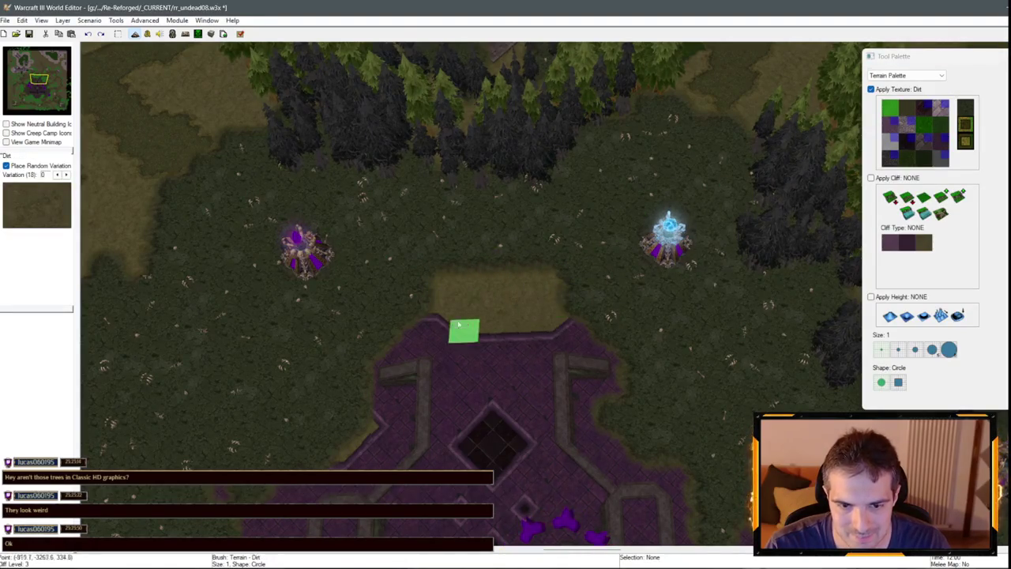
{"action": "left_click", "coordinate": [941, 127]}
{"action": "mouse_move", "coordinate": [466, 280]}
{"action": "left_mouse_down"}
{"action": "mouse_move", "coordinate": [492, 330]}
{"action": "mouse_move", "coordinate": [438, 282]}
{"action": "mouse_move", "coordinate": [550, 278]}
{"action": "left_mouse_up"}
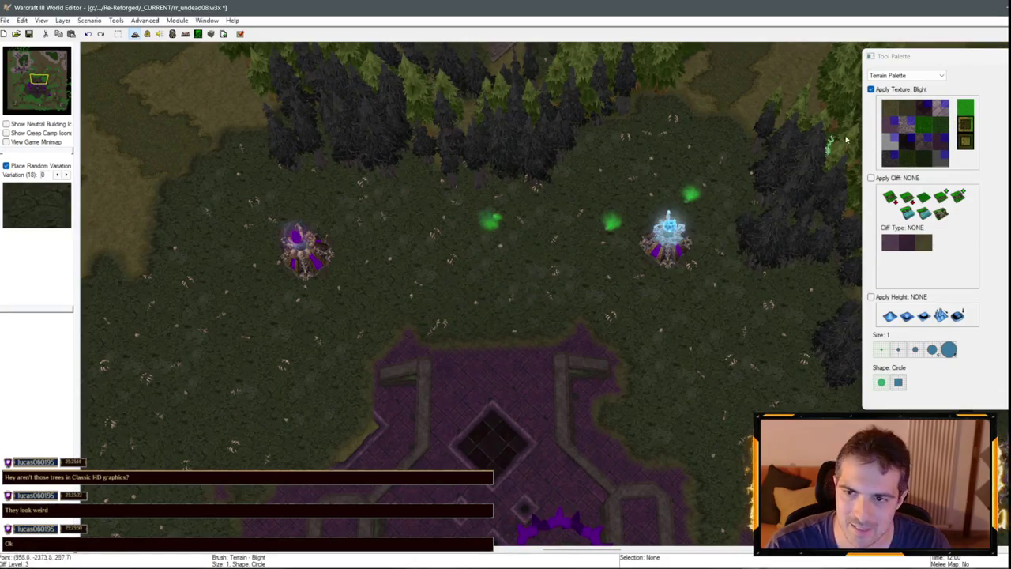
Switch the brush to Square Tiles (Unbuildable) and zoom out.
{"action": "key", "text": "Home"}
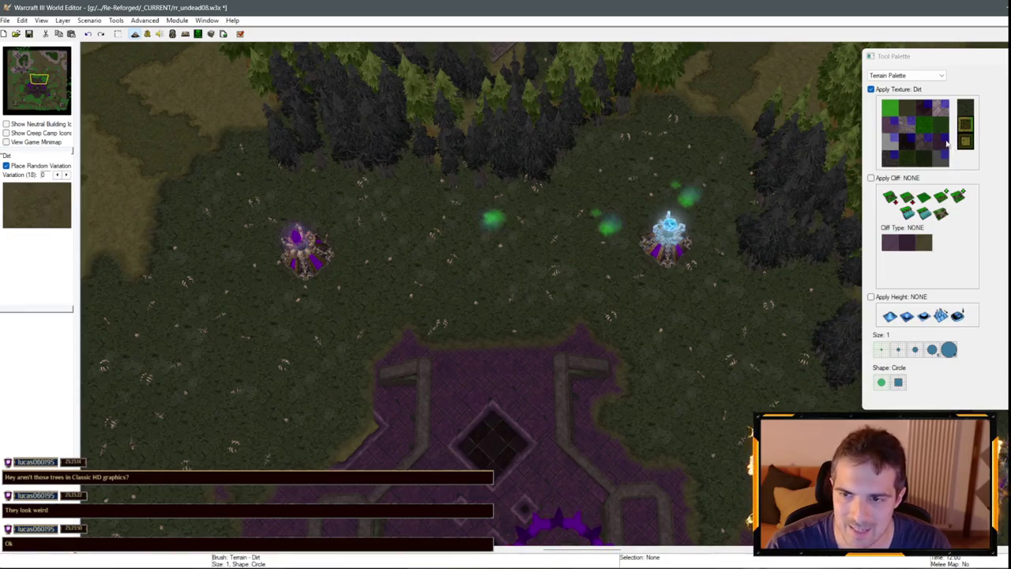
{"action": "left_click", "coordinate": [946, 142]}
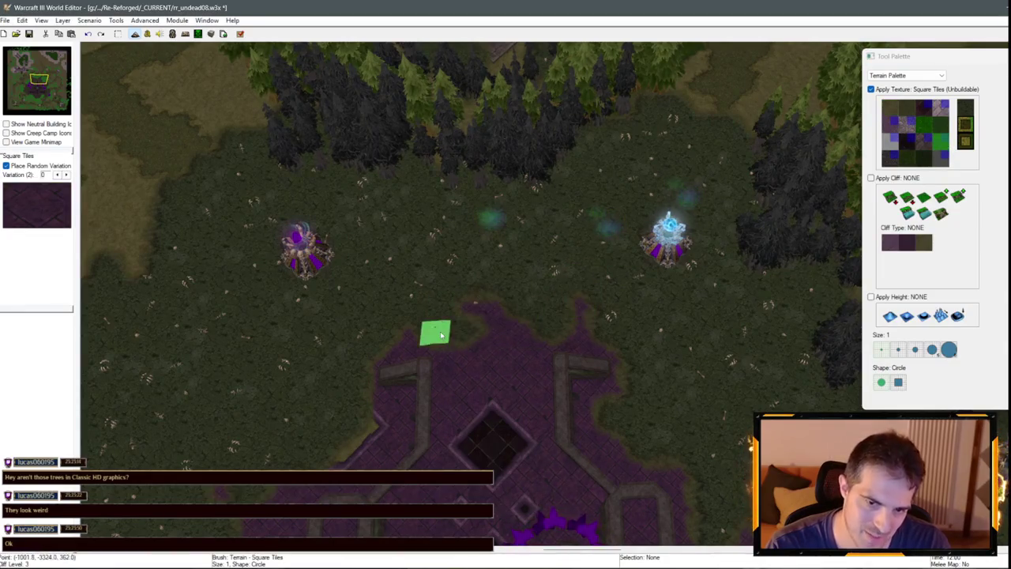
{"action": "scroll", "coordinate": [682, 260], "scroll_direction": "down", "scroll_amount": 5}
{"action": "scroll", "coordinate": [640, 215], "scroll_direction": "down", "scroll_amount": 5}
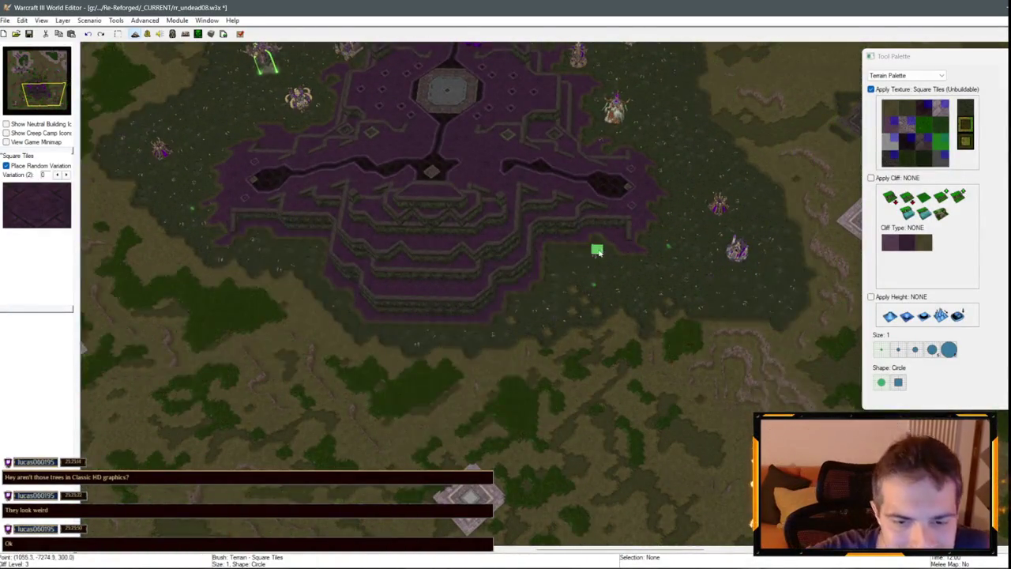
Make Blight the paint texture and move the view to the forest beside the undead buildings.
{"action": "scroll", "coordinate": [588, 263], "scroll_direction": "up", "scroll_amount": 5}
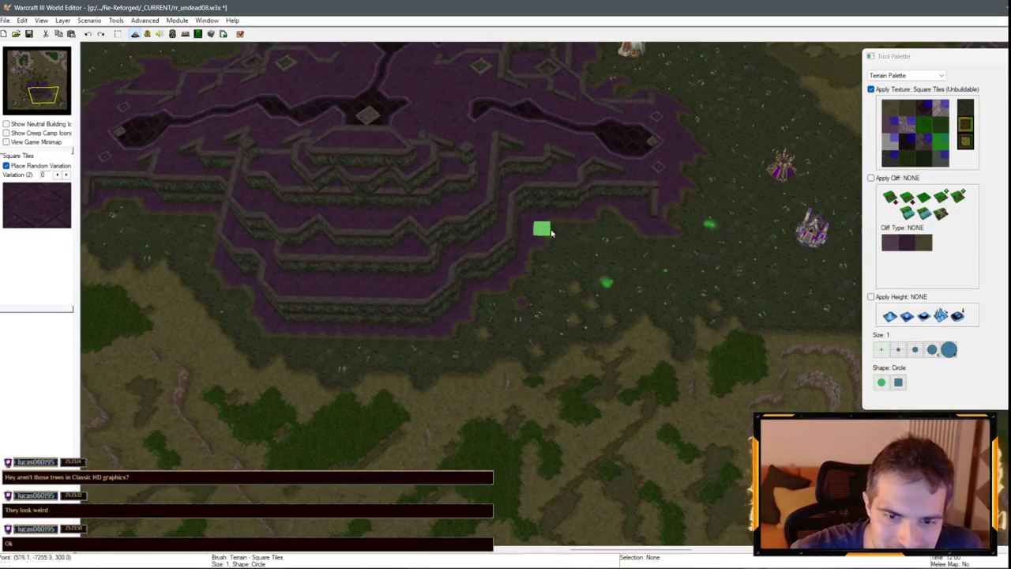
{"action": "key", "text": "Left"}
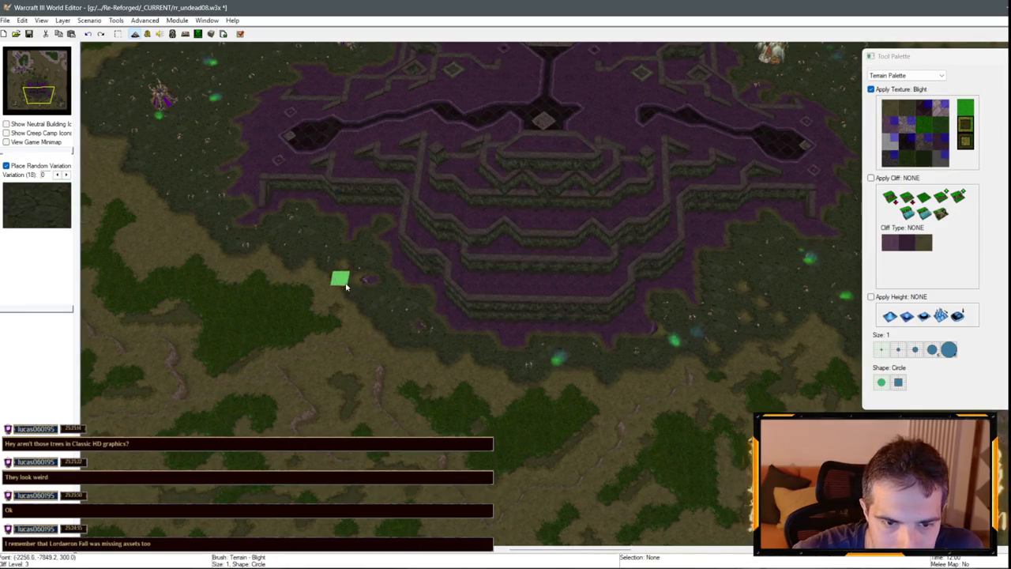
{"action": "left_click", "coordinate": [890, 109]}
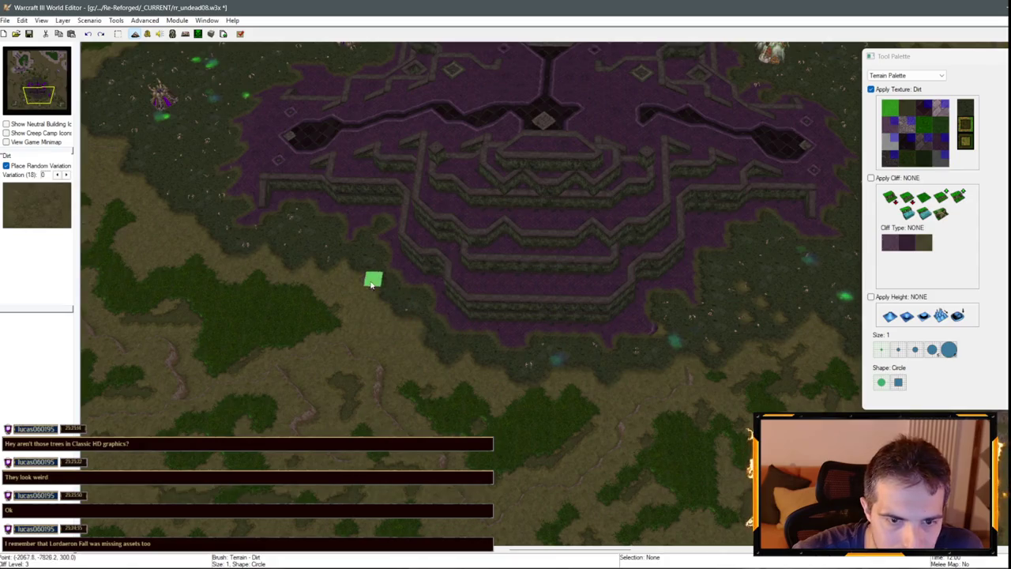
{"action": "left_click", "coordinate": [966, 107]}
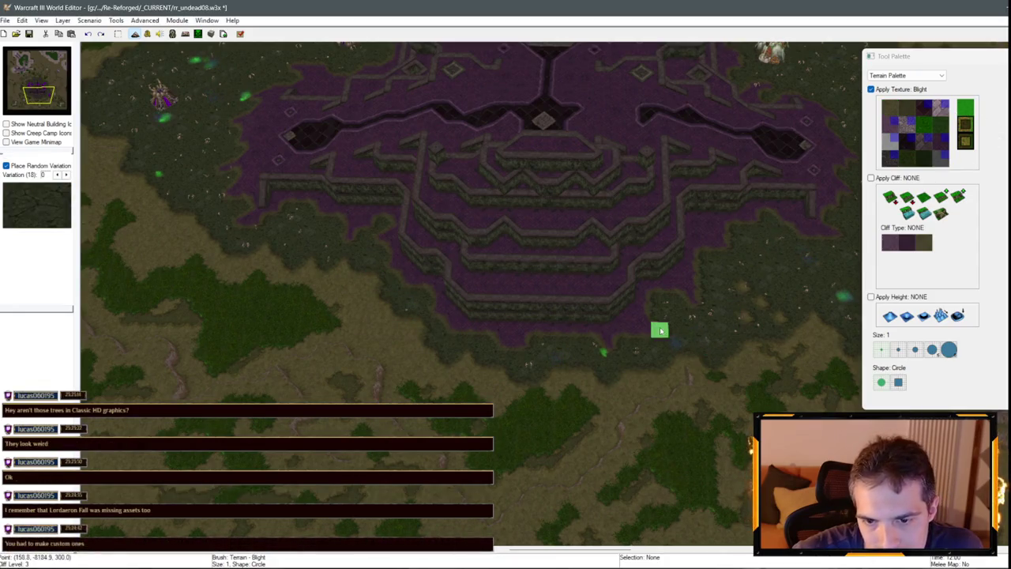
{"action": "mouse_move", "coordinate": [659, 316]}
{"action": "left_mouse_down"}
{"action": "mouse_move", "coordinate": [549, 261]}
{"action": "mouse_move", "coordinate": [614, 321]}
{"action": "mouse_move", "coordinate": [637, 295]}
{"action": "mouse_move", "coordinate": [513, 324]}
{"action": "mouse_move", "coordinate": [623, 353]}
{"action": "mouse_move", "coordinate": [547, 392]}
{"action": "mouse_move", "coordinate": [507, 473]}
{"action": "mouse_move", "coordinate": [382, 416]}
{"action": "mouse_move", "coordinate": [471, 260]}
{"action": "left_mouse_up"}
{"action": "left_click_drag", "start_coordinate": [357, 198], "coordinate": [276, 399]}
Bring the cliffs and stone platform area into view, with Grass selected.
{"action": "mouse_move", "coordinate": [339, 331]}
{"action": "left_mouse_down"}
{"action": "mouse_move", "coordinate": [714, 248]}
{"action": "mouse_move", "coordinate": [403, 158]}
{"action": "mouse_move", "coordinate": [512, 250]}
{"action": "left_mouse_up"}
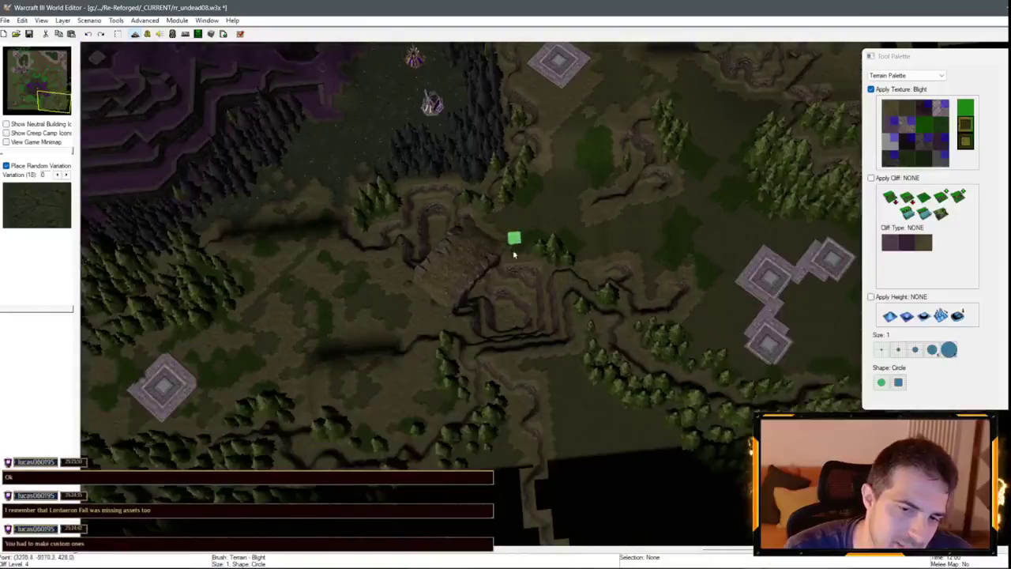
{"action": "scroll", "coordinate": [512, 249], "scroll_direction": "up", "scroll_amount": 10}
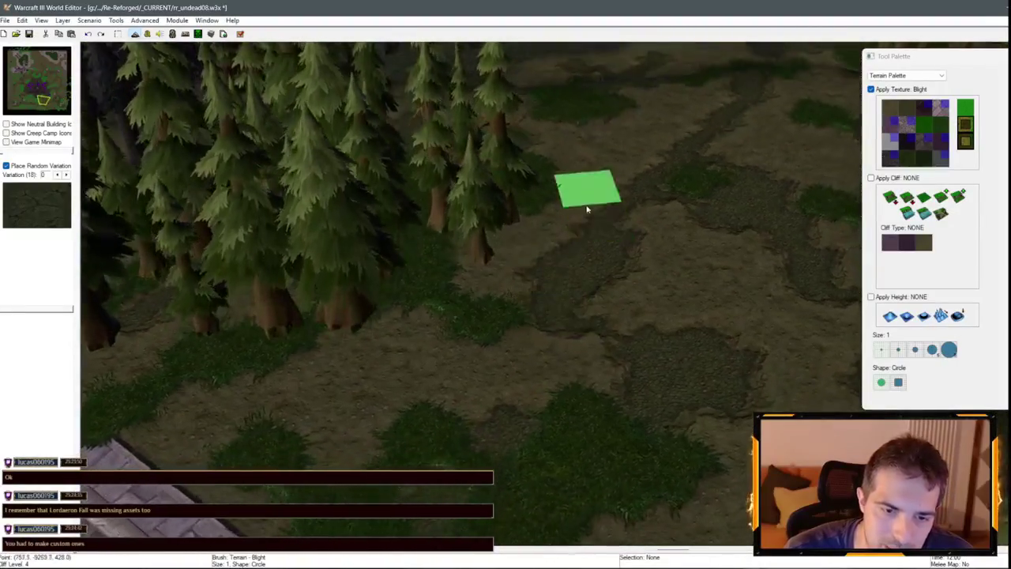
{"action": "scroll", "coordinate": [587, 209], "scroll_direction": "down", "scroll_amount": 8}
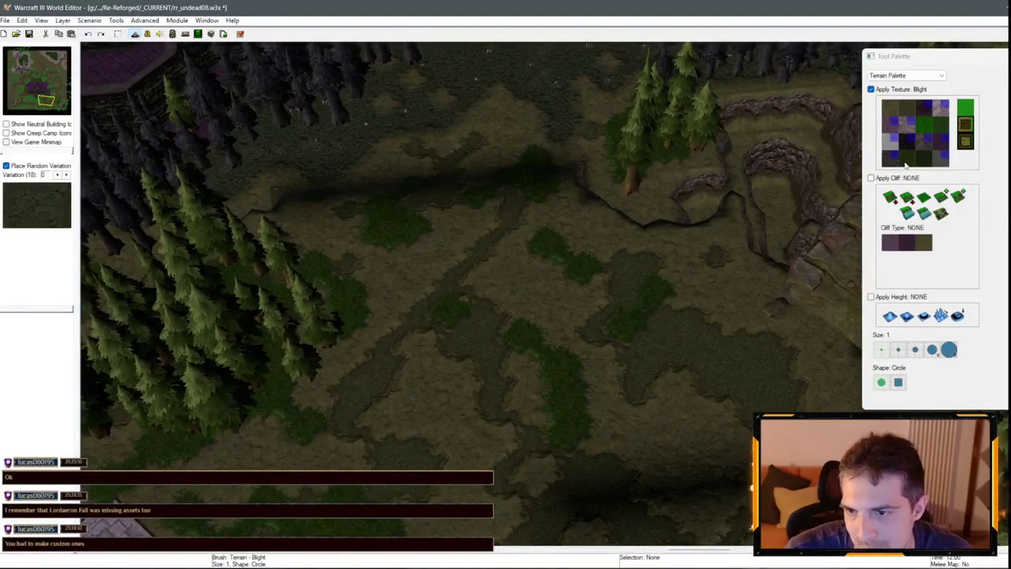
{"action": "left_click", "coordinate": [906, 164]}
{"action": "mouse_move", "coordinate": [651, 232]}
{"action": "left_mouse_down"}
{"action": "mouse_move", "coordinate": [411, 332]}
{"action": "mouse_move", "coordinate": [515, 301]}
{"action": "mouse_move", "coordinate": [276, 332]}
{"action": "left_mouse_up"}
{"action": "key", "text": "Up"}
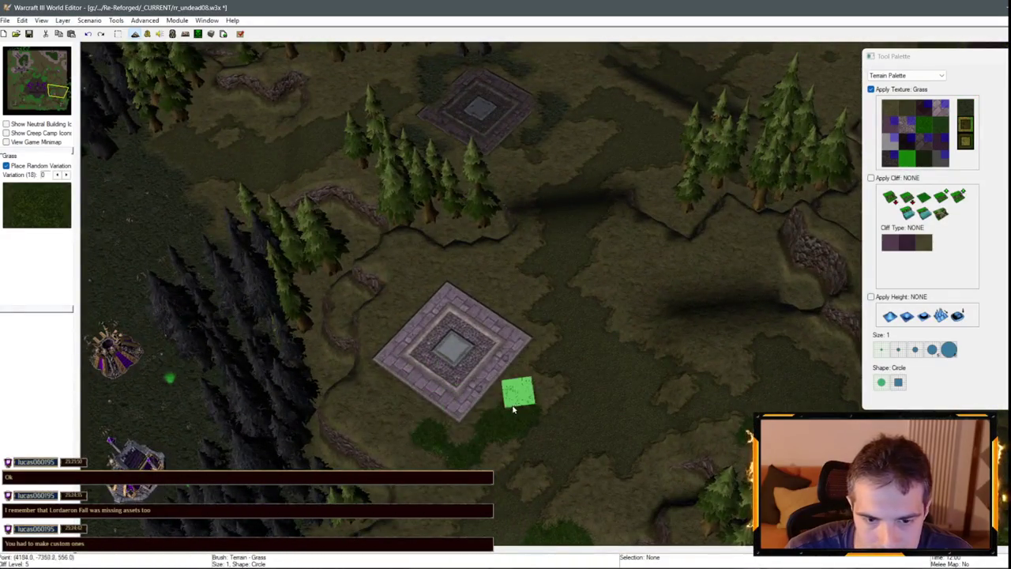
{"action": "key", "text": "Down"}
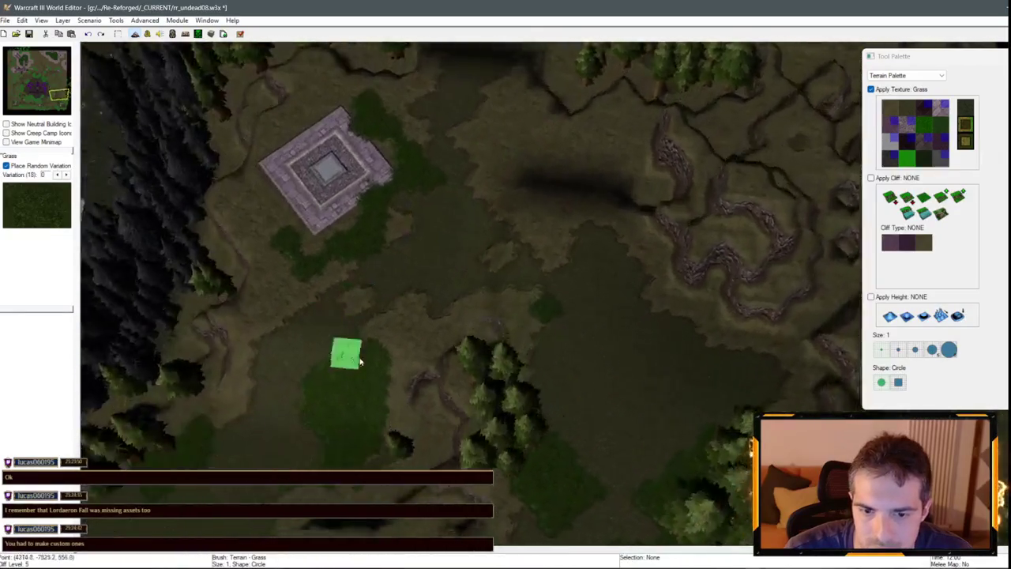
{"action": "key", "text": "Down"}
Select Dirt and try brush size 2 near the platforms before returning to size 1.
{"action": "left_click", "coordinate": [891, 108]}
{"action": "key", "text": "Down"}
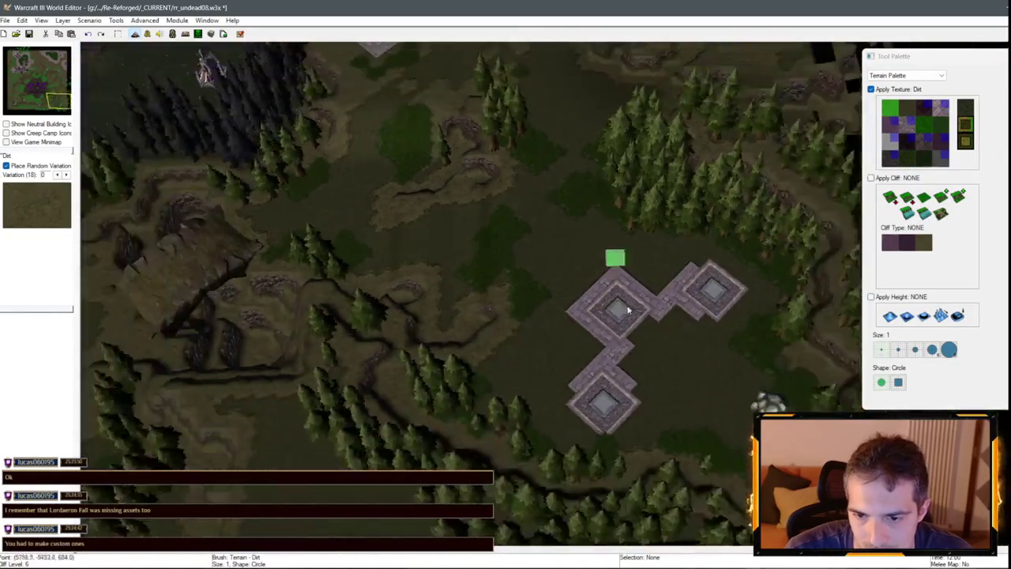
{"action": "key", "text": "Down"}
{"action": "key", "text": "Right"}
{"action": "left_click", "coordinate": [898, 349]}
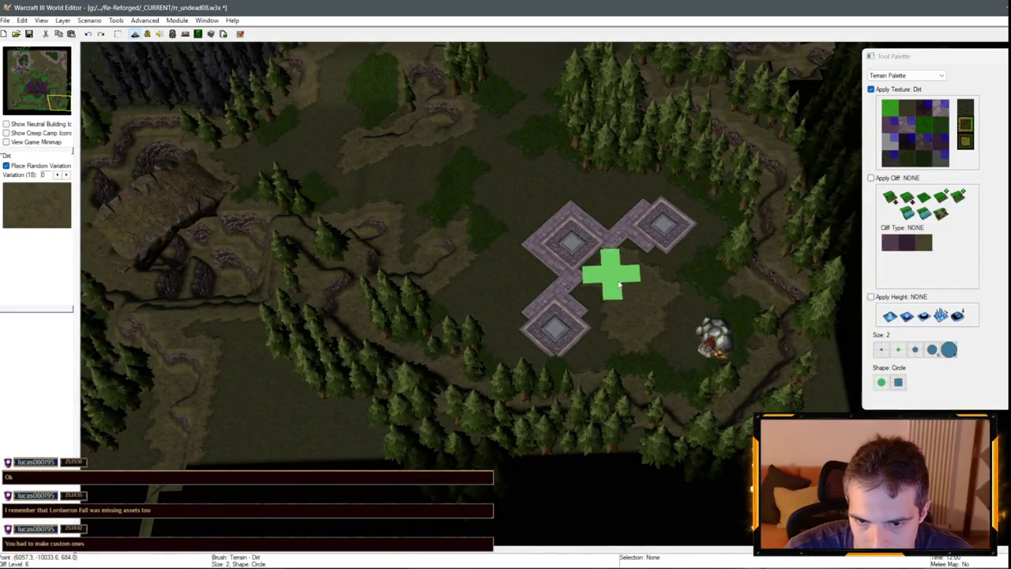
{"action": "left_click_drag", "start_coordinate": [609, 271], "coordinate": [693, 451]}
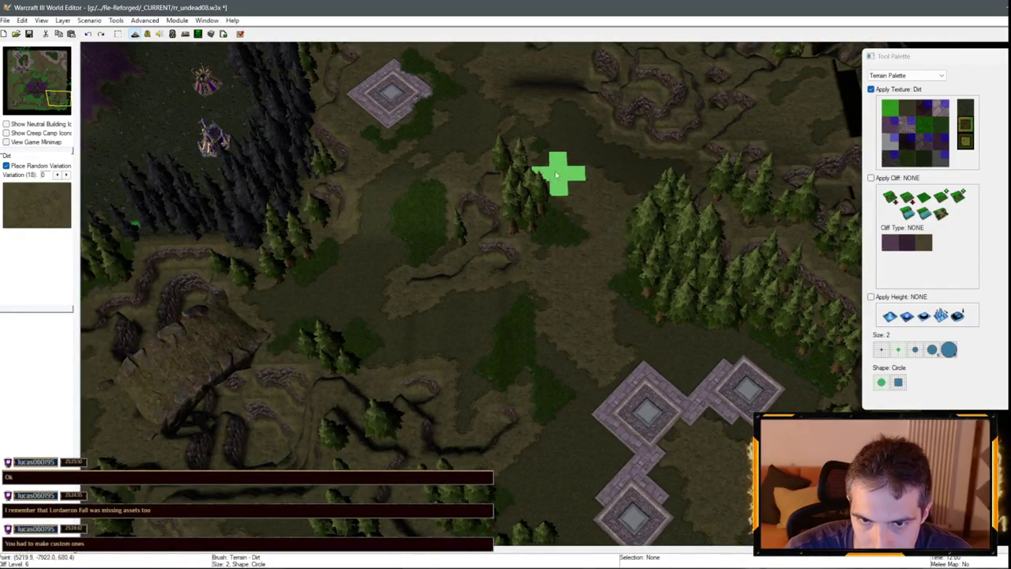
{"action": "key", "text": "Down"}
{"action": "scroll", "coordinate": [583, 373], "scroll_direction": "up", "scroll_amount": 2}
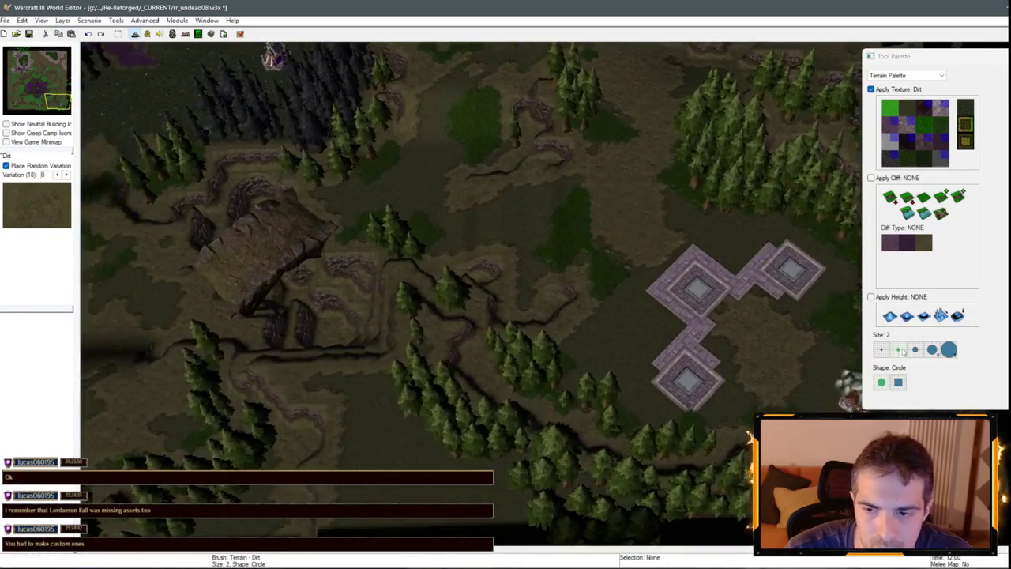
{"action": "left_click", "coordinate": [881, 349]}
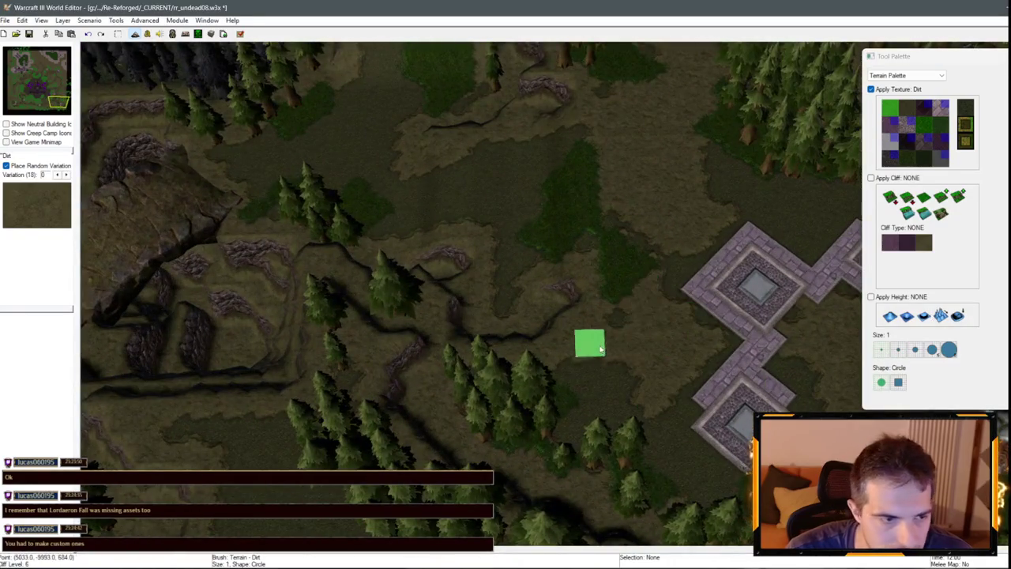
Select Grass, then hide and show the trees to check the ground near the platforms.
{"action": "key", "text": "Right"}
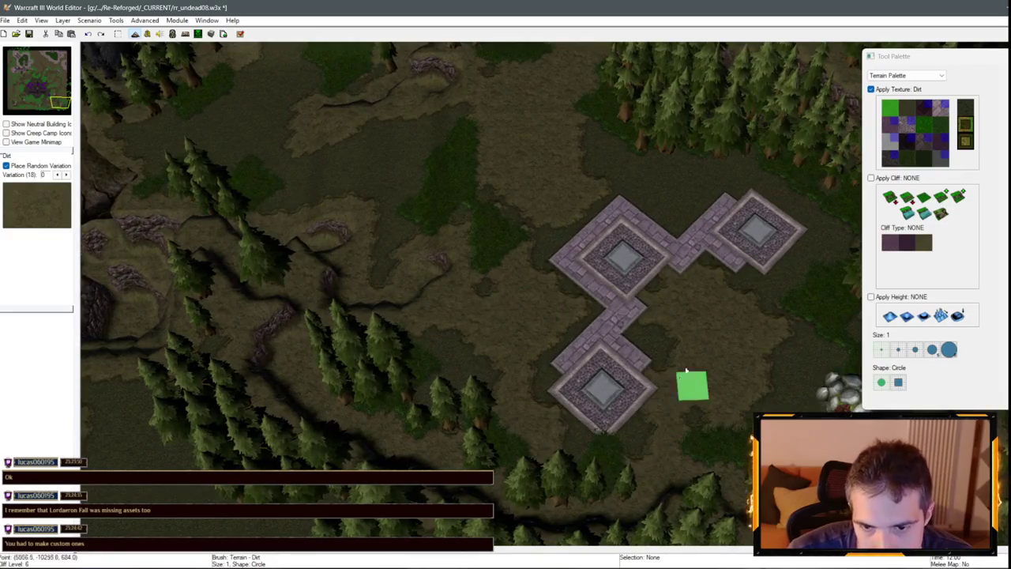
{"action": "key", "text": "Up"}
{"action": "key", "text": "Right"}
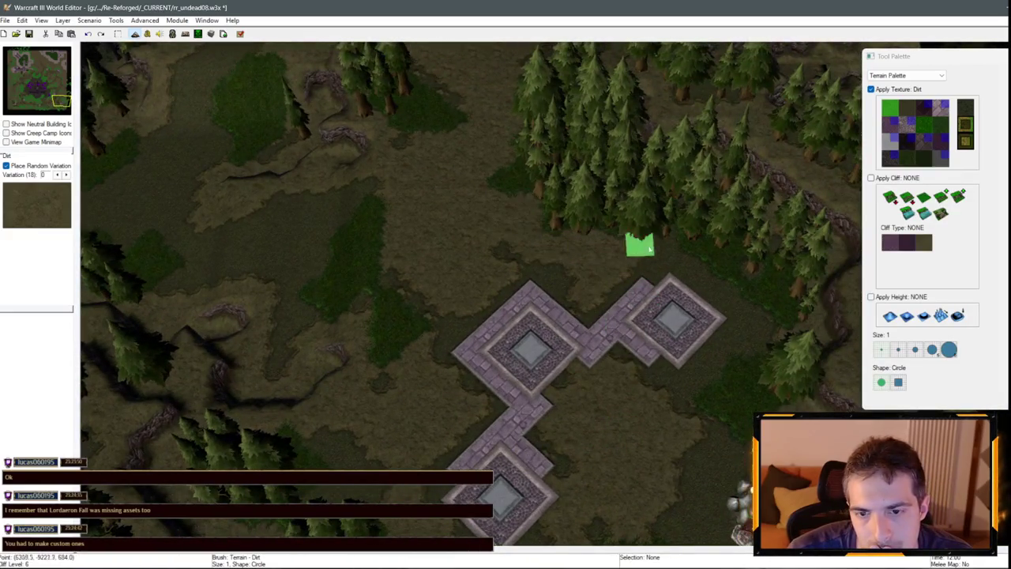
{"action": "left_click", "coordinate": [934, 126]}
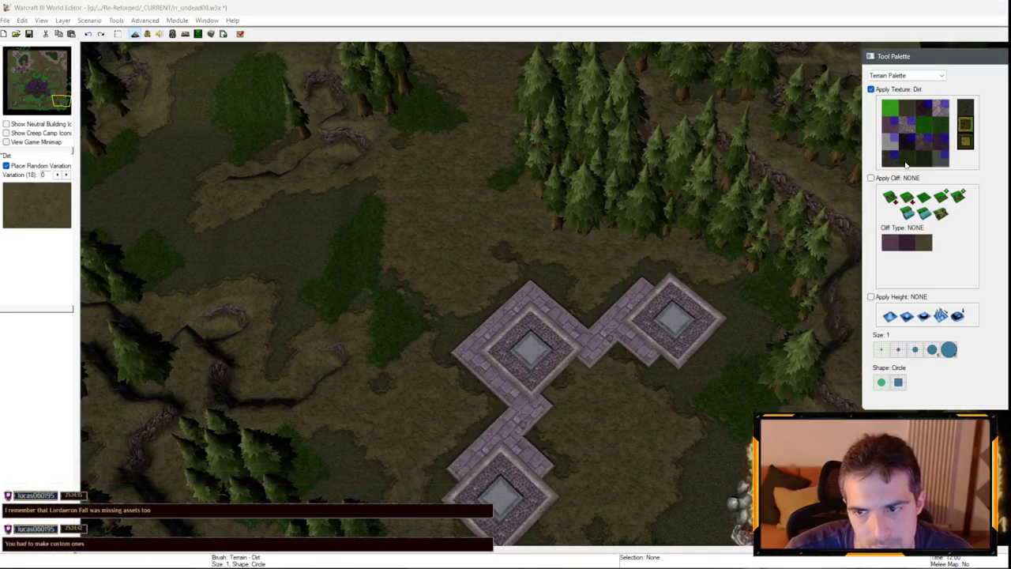
{"action": "key", "text": "Up"}
{"action": "key", "text": "Left"}
{"action": "key", "text": "d"}
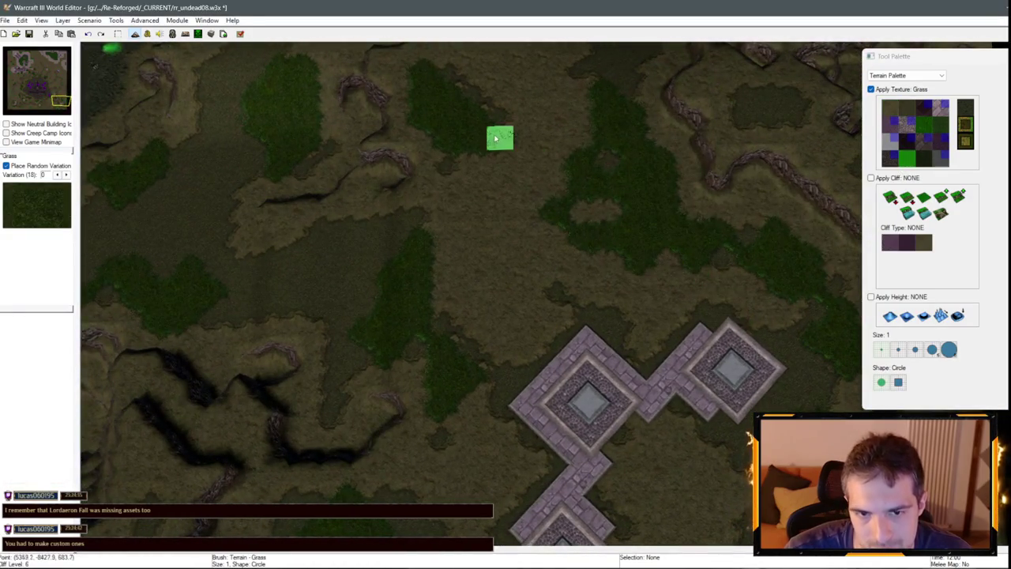
{"action": "key", "text": "d"}
{"action": "key", "text": "Down"}
{"action": "key", "text": "Right"}
Move south to the stone platforms with Rough Dirt as the paint texture.
{"action": "left_click", "coordinate": [907, 108]}
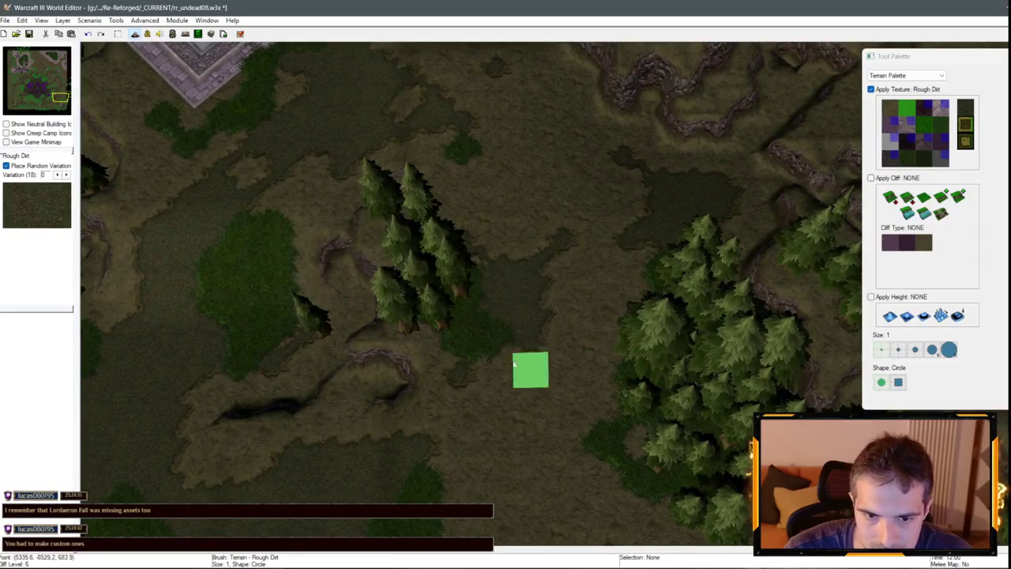
{"action": "key", "text": "Down"}
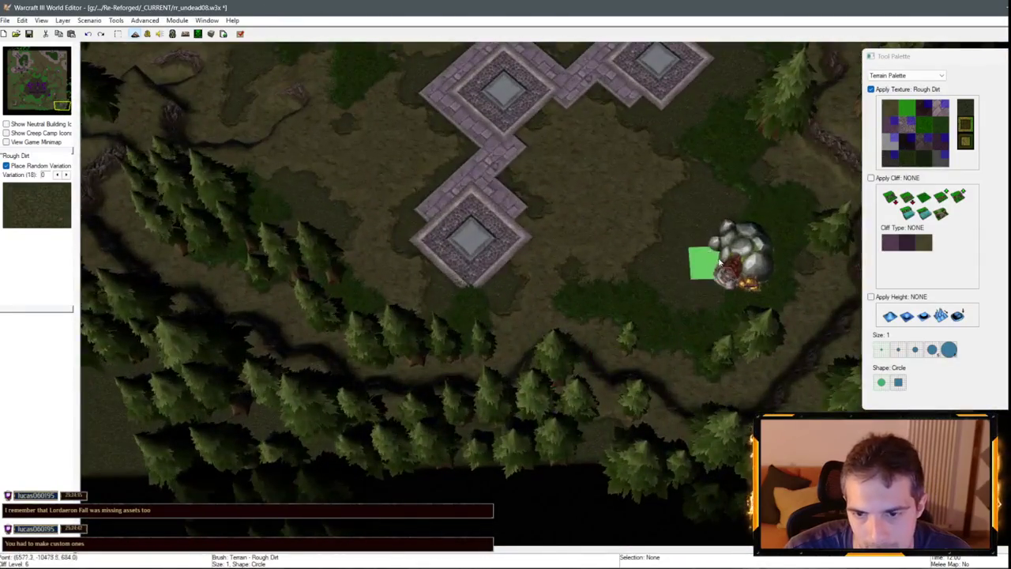
{"action": "left_click", "coordinate": [911, 111]}
{"action": "left_click", "coordinate": [909, 109]}
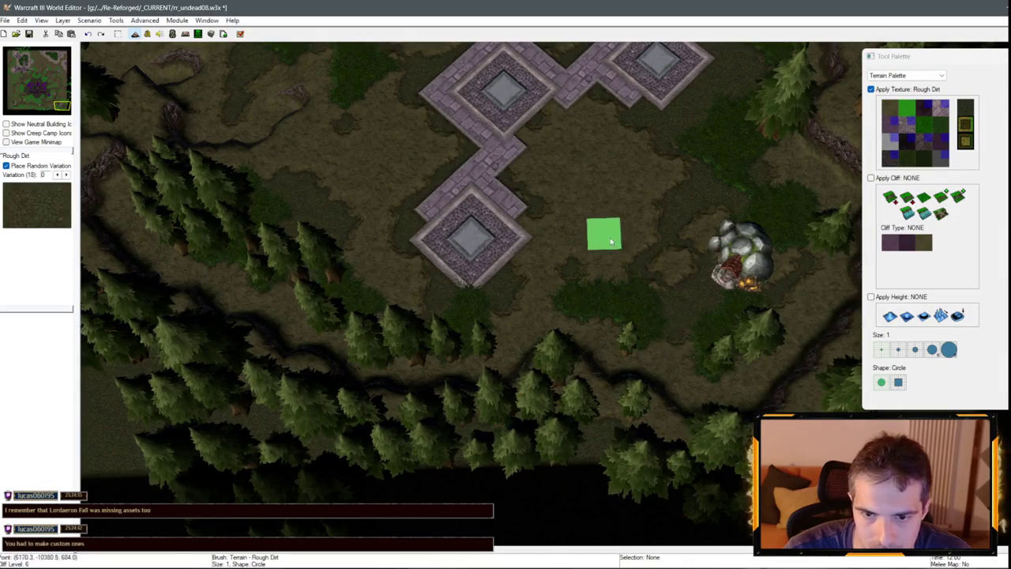
{"action": "key", "text": "Up"}
Paint a grass stroke south of the path, then select Dirt.
{"action": "left_click", "coordinate": [938, 133]}
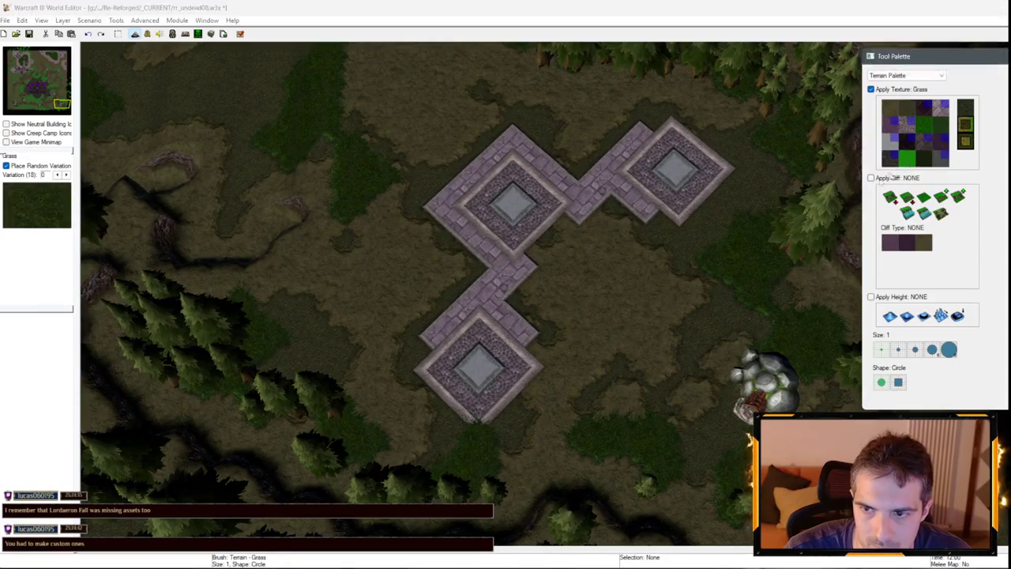
{"action": "mouse_move", "coordinate": [546, 264]}
{"action": "left_mouse_down"}
{"action": "mouse_move", "coordinate": [546, 363]}
{"action": "mouse_move", "coordinate": [591, 237]}
{"action": "mouse_move", "coordinate": [714, 229]}
{"action": "mouse_move", "coordinate": [576, 142]}
{"action": "mouse_move", "coordinate": [450, 115]}
{"action": "mouse_move", "coordinate": [380, 182]}
{"action": "mouse_move", "coordinate": [414, 235]}
{"action": "mouse_move", "coordinate": [368, 318]}
{"action": "mouse_move", "coordinate": [370, 368]}
{"action": "left_mouse_up"}
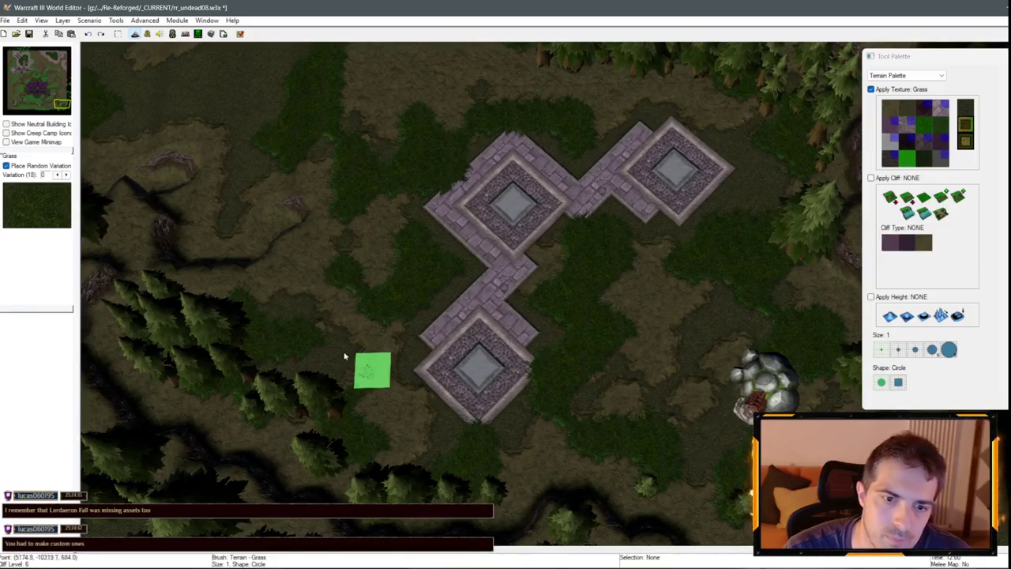
{"action": "scroll", "coordinate": [244, 161], "scroll_direction": "up", "scroll_amount": 5}
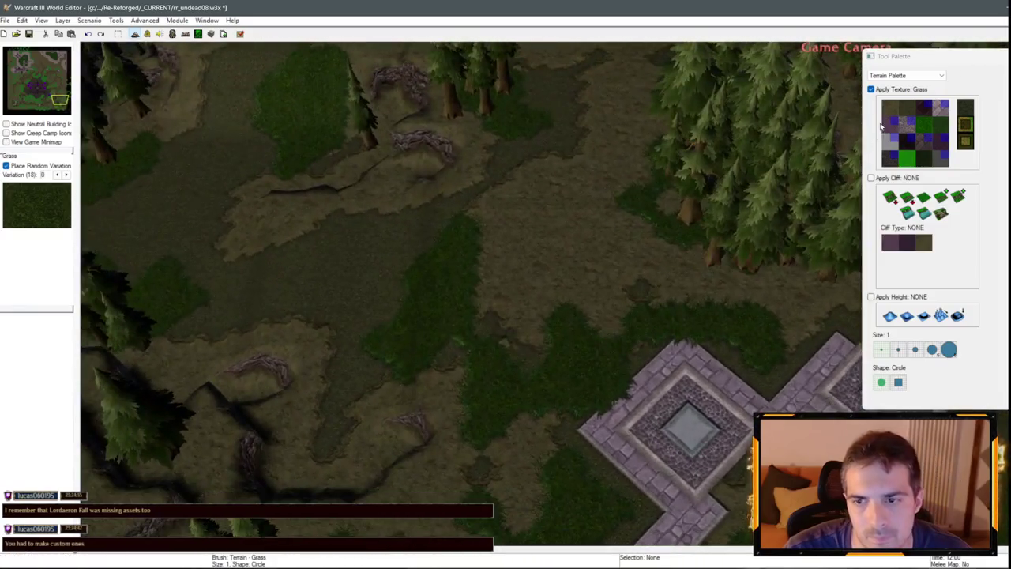
{"action": "left_click", "coordinate": [890, 109]}
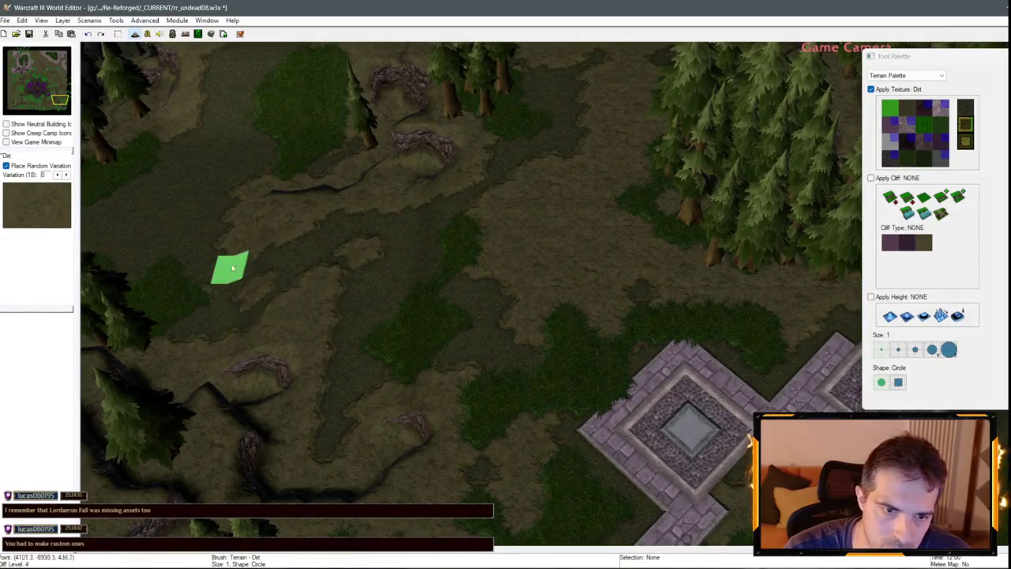
Move the view north-west to the stone platforms and select Grass.
{"action": "key", "text": "Up"}
{"action": "key", "text": "Left"}
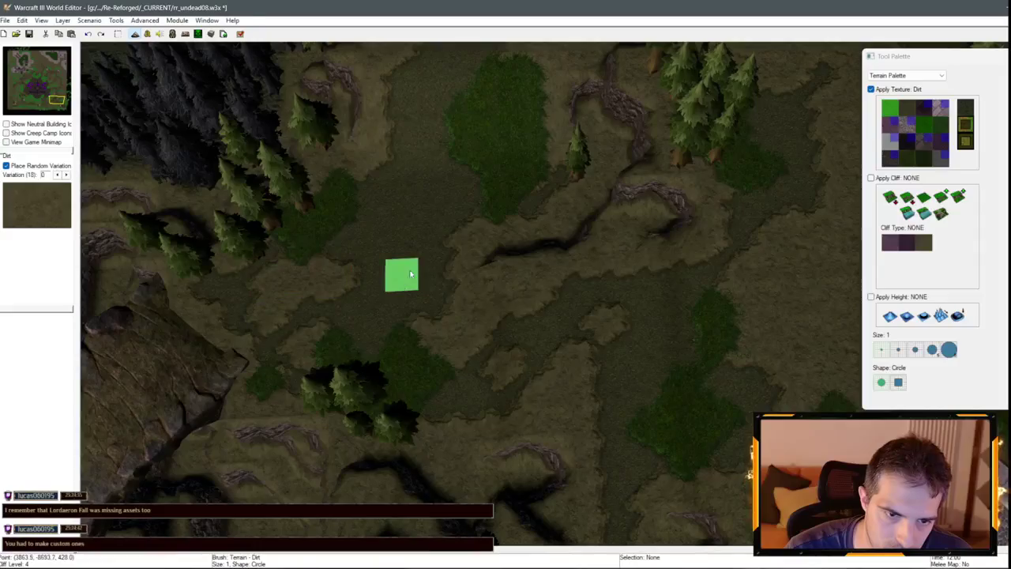
{"action": "key", "text": "Up"}
{"action": "key", "text": "Left"}
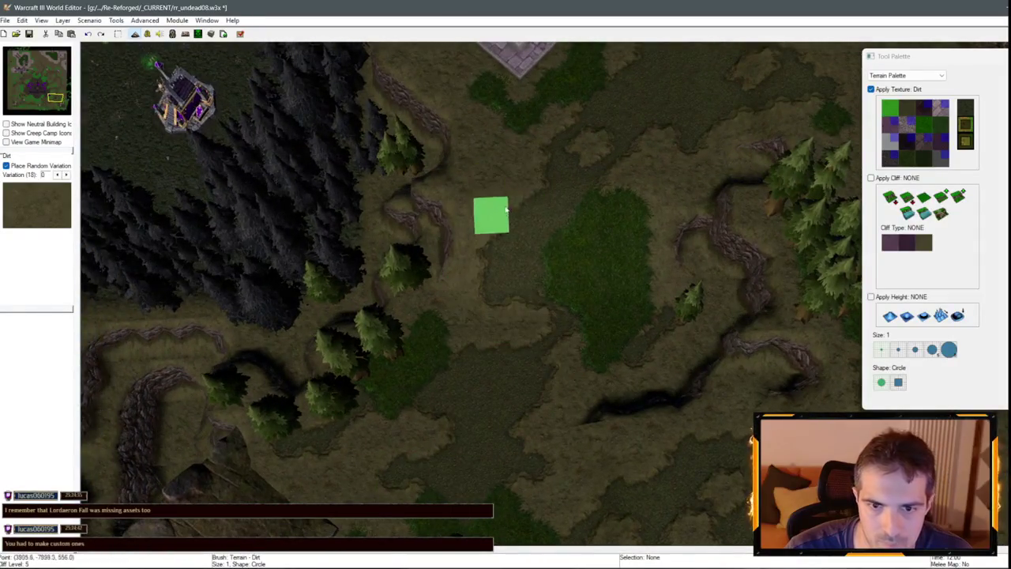
{"action": "key", "text": "Up"}
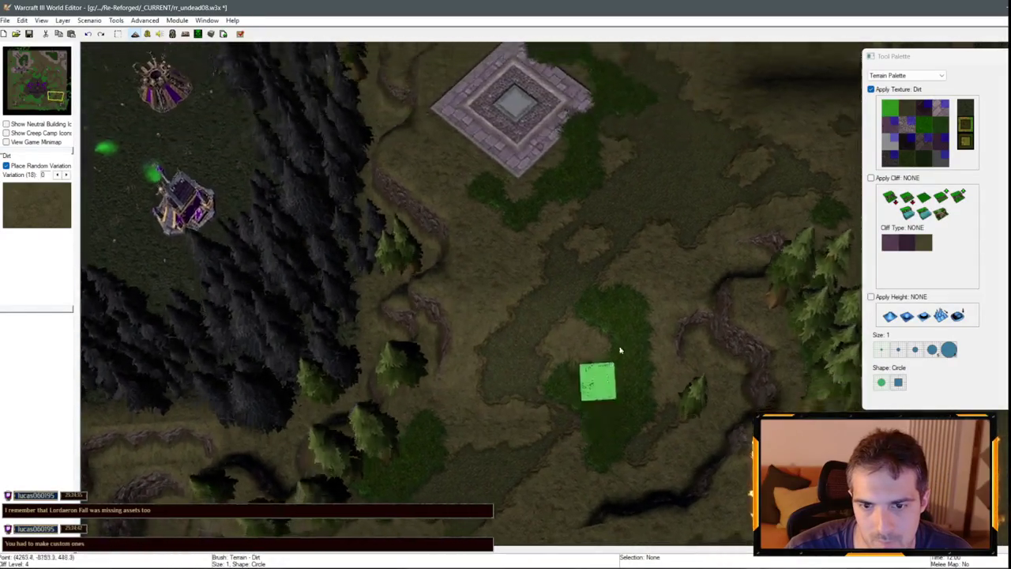
{"action": "scroll", "coordinate": [640, 304], "scroll_direction": "up", "scroll_amount": 2}
{"action": "scroll", "coordinate": [624, 340], "scroll_direction": "down", "scroll_amount": 2}
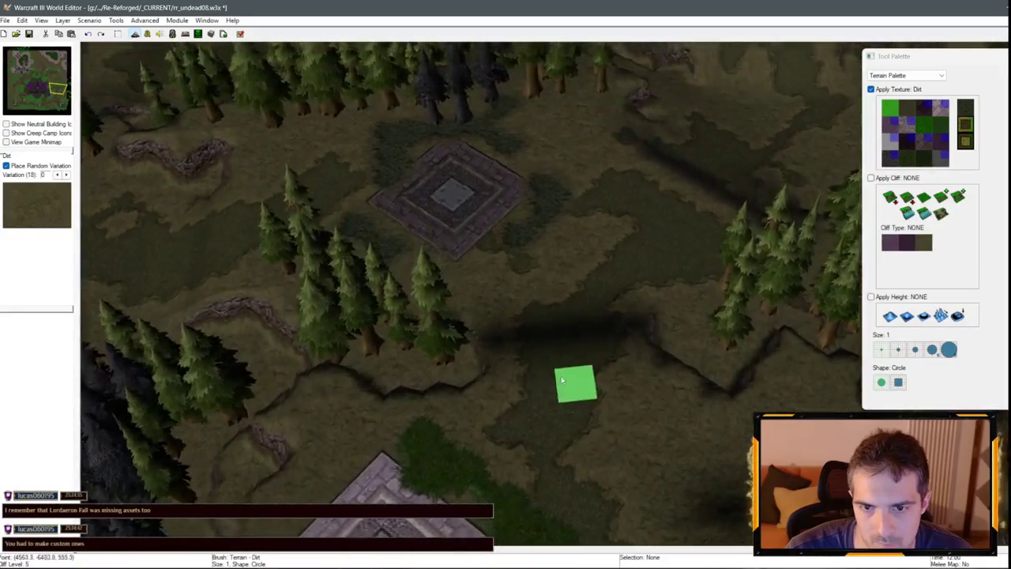
{"action": "key", "text": "Up"}
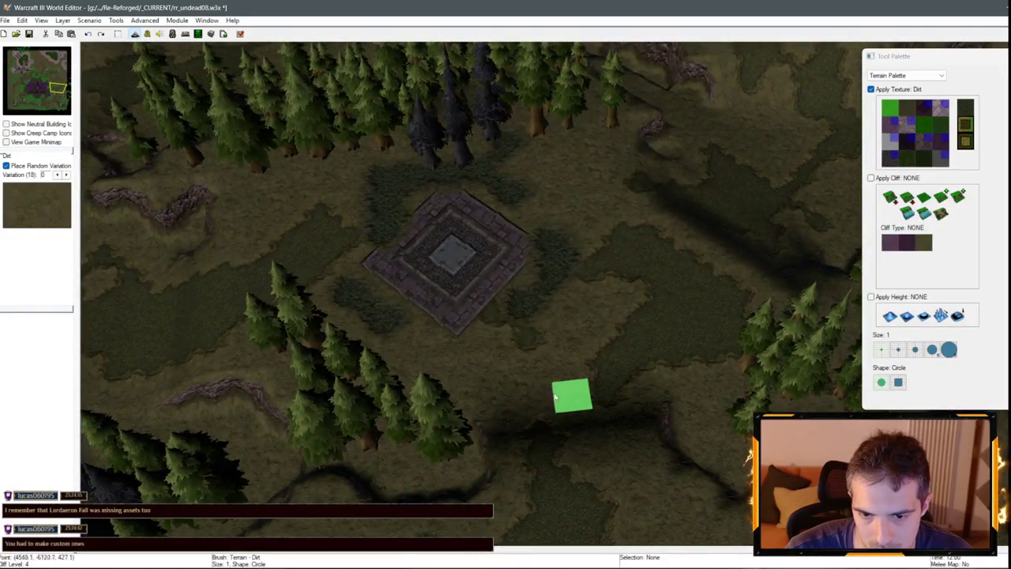
{"action": "key", "text": "Down"}
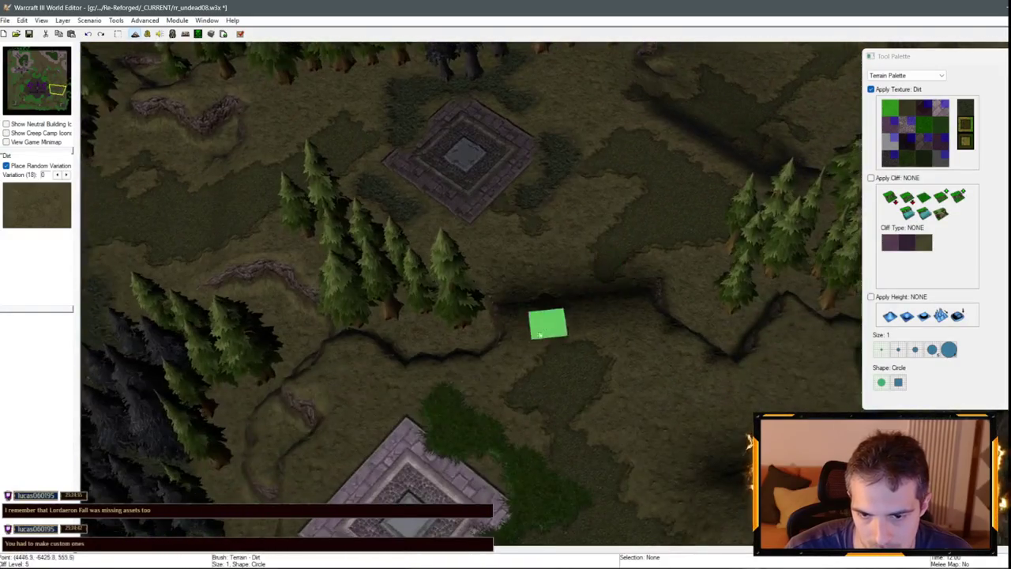
{"action": "left_click", "coordinate": [940, 125]}
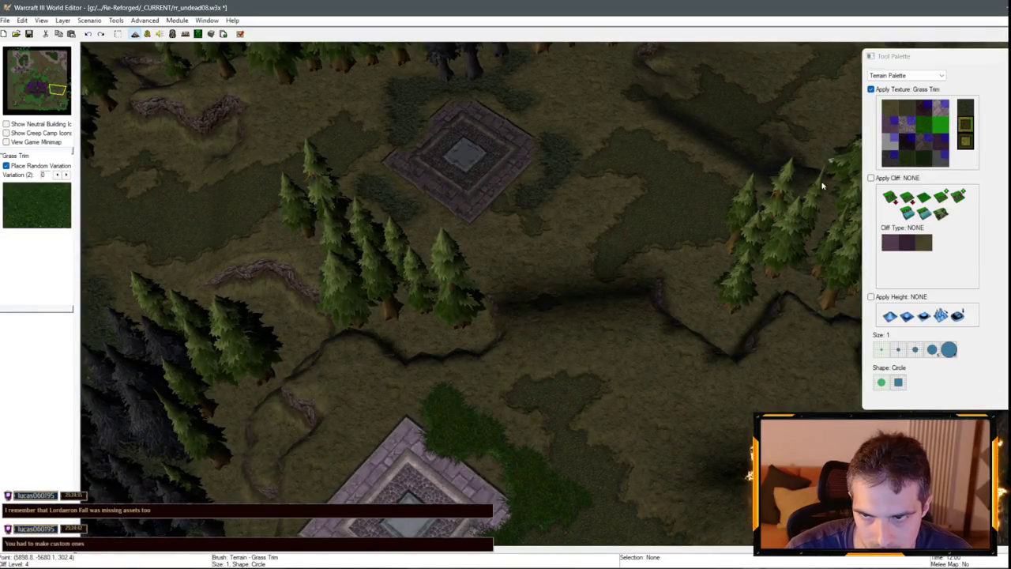
{"action": "left_click", "coordinate": [907, 159]}
Paint four small grass patches on the dirt around the platform.
{"action": "left_click", "coordinate": [574, 273]}
{"action": "left_click", "coordinate": [605, 318]}
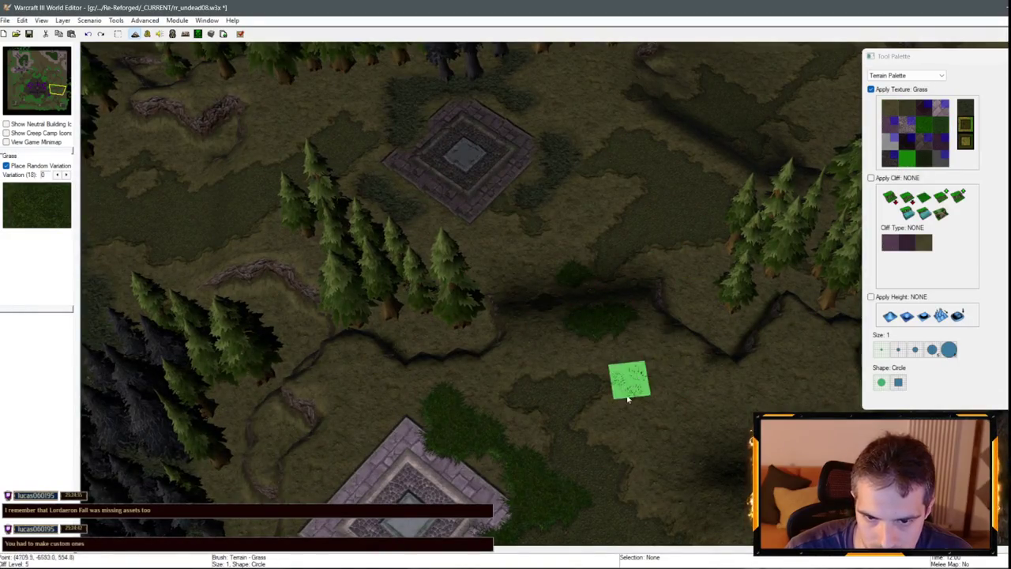
{"action": "key", "text": "Down"}
{"action": "key", "text": "Right"}
{"action": "left_click", "coordinate": [538, 330]}
{"action": "left_click", "coordinate": [609, 344]}
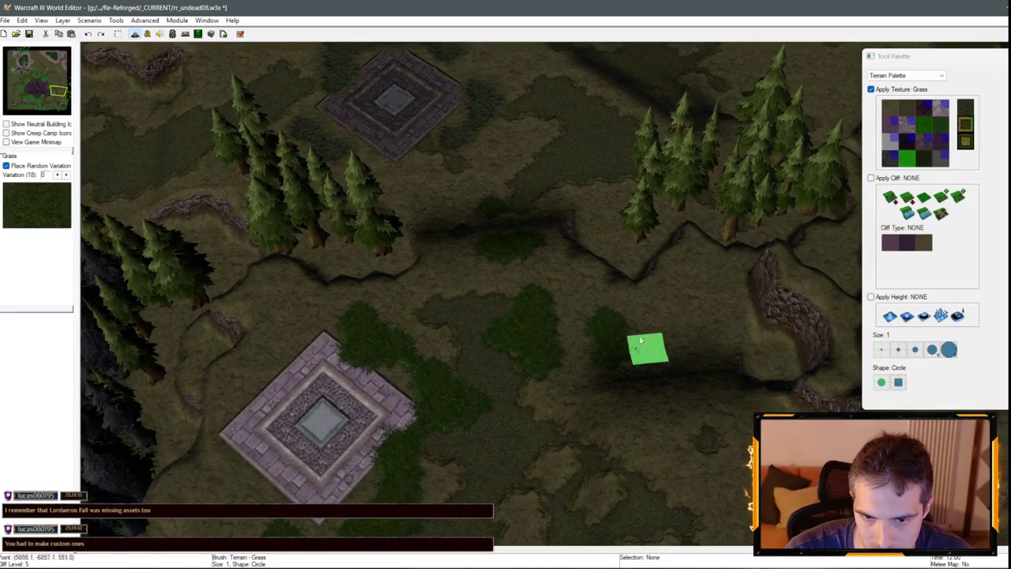
Paint two rough dirt patches beside the grass, then reselect Dirt.
{"action": "left_click", "coordinate": [908, 111]}
{"action": "left_click", "coordinate": [608, 335]}
{"action": "left_click", "coordinate": [673, 316]}
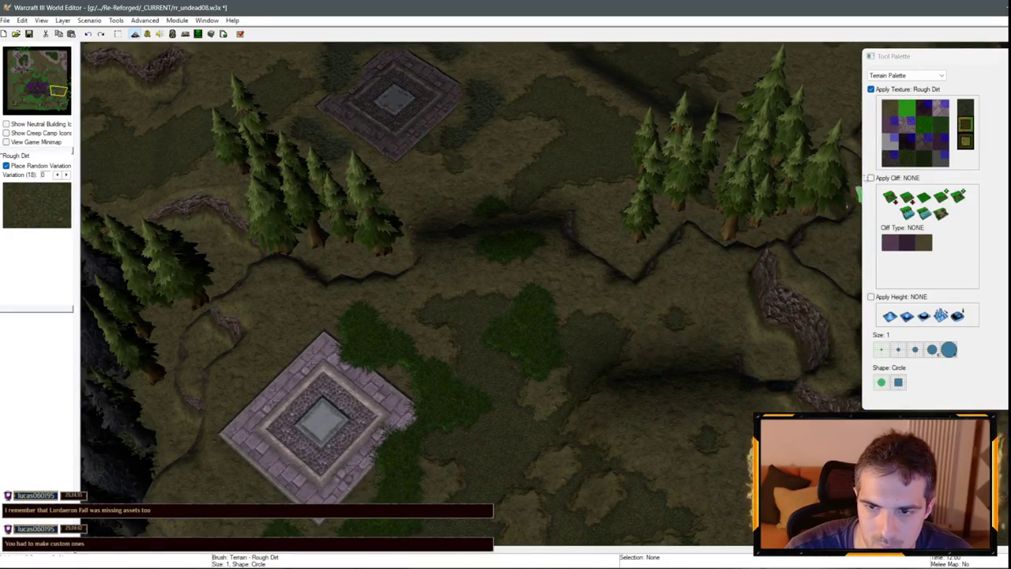
{"action": "left_click", "coordinate": [886, 111]}
{"action": "key", "text": "Down"}
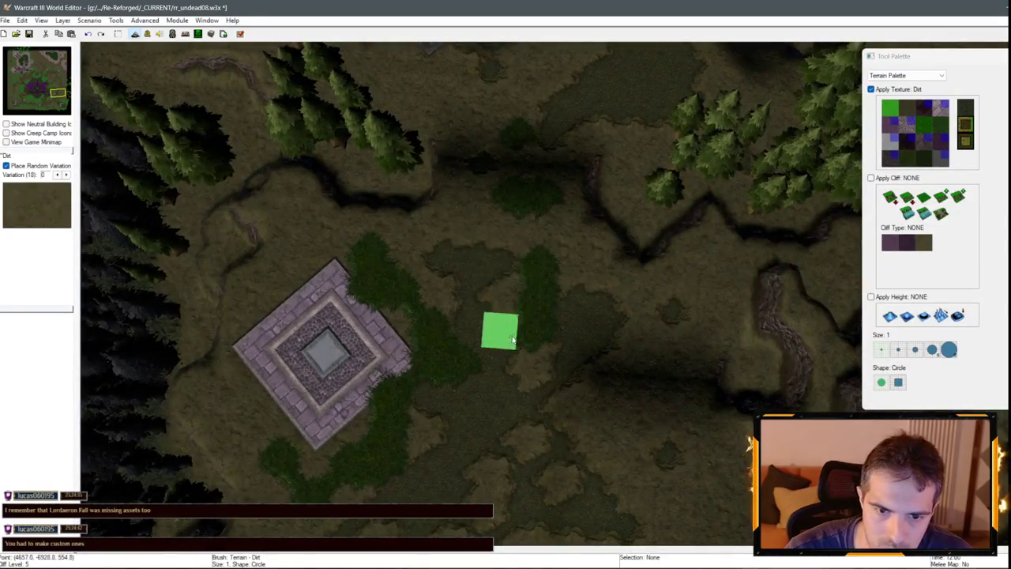
{"action": "key", "text": "Up"}
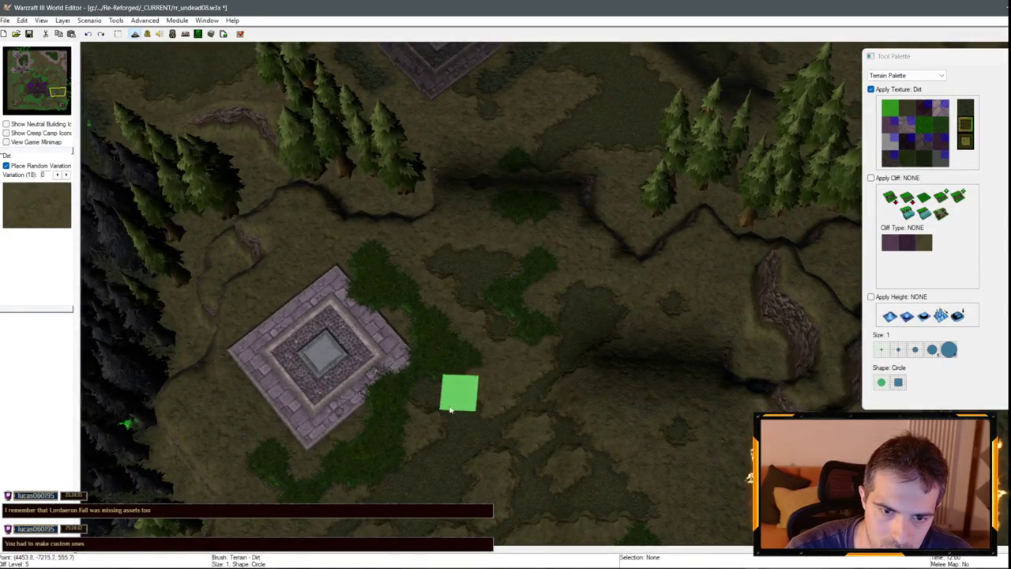
{"action": "scroll", "coordinate": [474, 426], "scroll_direction": "down", "scroll_amount": 3}
Move to the undead buildings and alternate between Grass and Rough Dirt textures.
{"action": "key", "text": "Down"}
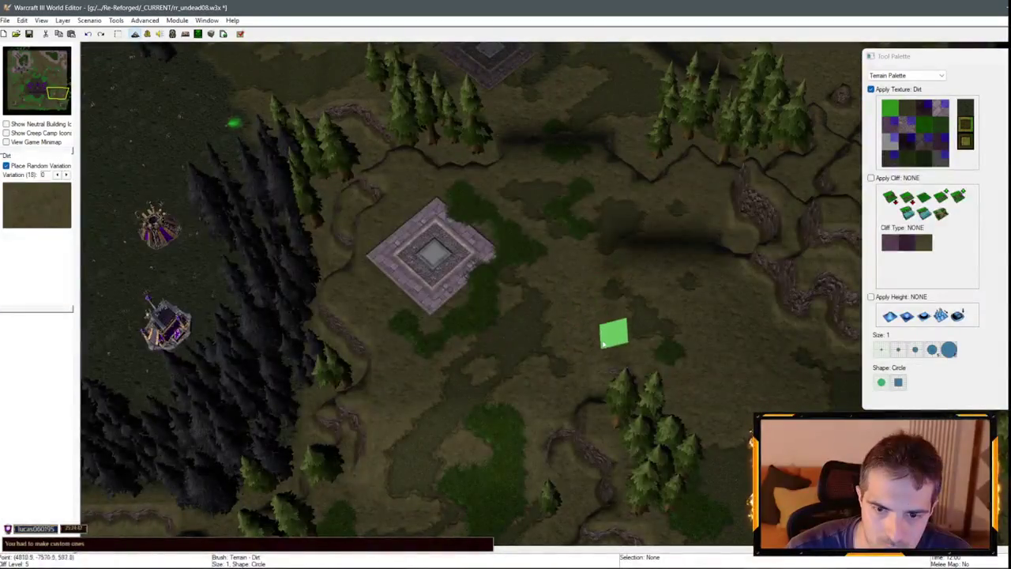
{"action": "key", "text": "Up"}
{"action": "key", "text": "Left"}
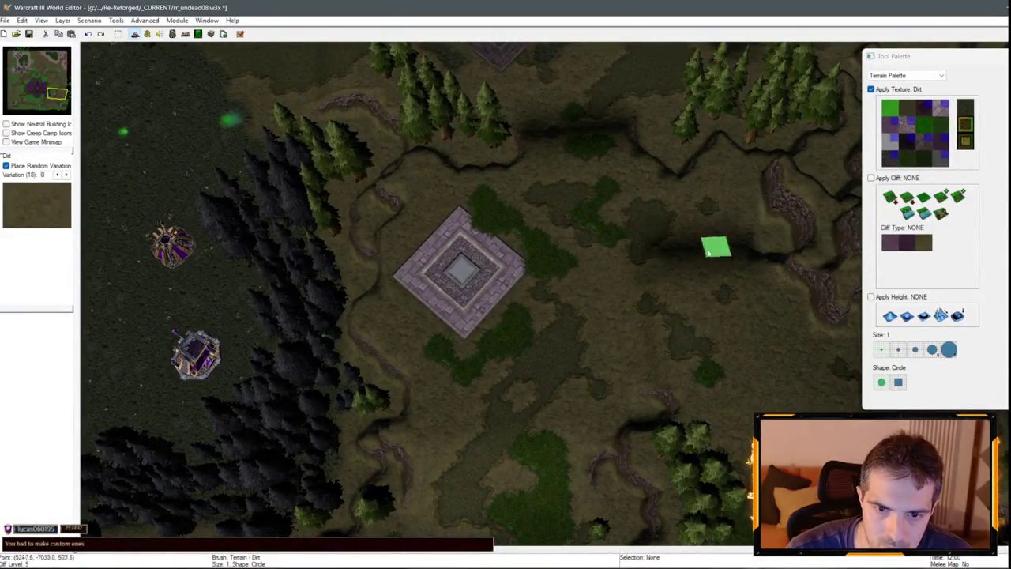
{"action": "scroll", "coordinate": [646, 200], "scroll_direction": "down", "scroll_amount": 1}
{"action": "left_click", "coordinate": [907, 158]}
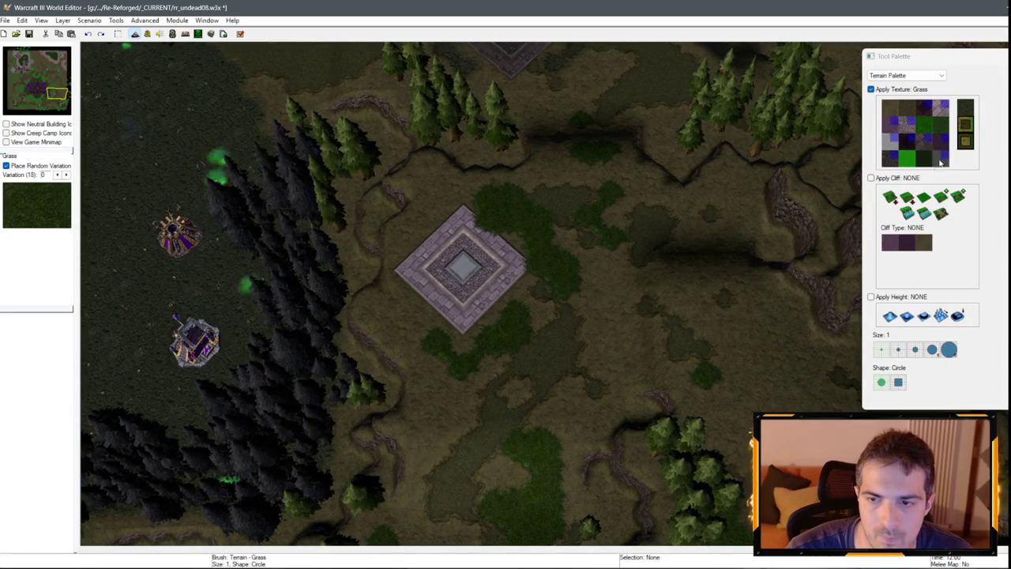
{"action": "left_click", "coordinate": [910, 105]}
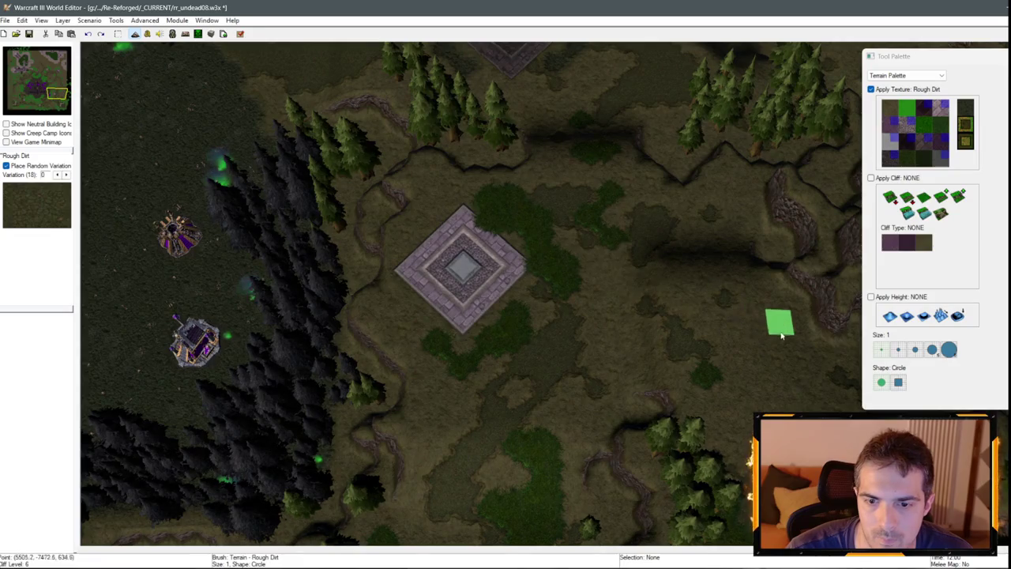
Touch up ground south-east of the altar with Dirt, Grass and Rough Dirt.
{"action": "left_click_drag", "start_coordinate": [757, 399], "coordinate": [604, 313]}
{"action": "left_click", "coordinate": [890, 108]}
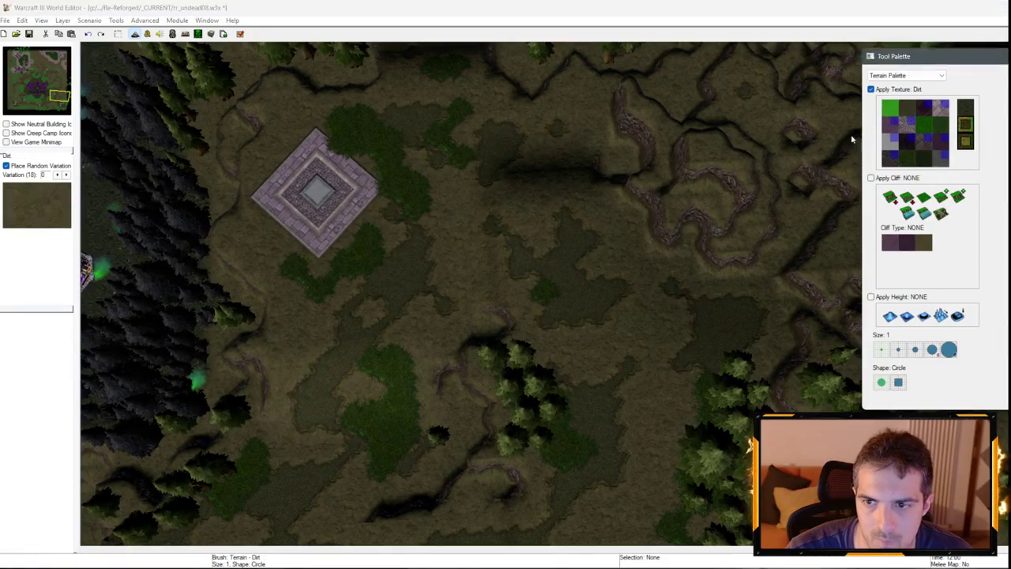
{"action": "left_click_drag", "start_coordinate": [542, 289], "coordinate": [656, 356]}
{"action": "mouse_move", "coordinate": [477, 255]}
{"action": "left_mouse_down"}
{"action": "mouse_move", "coordinate": [753, 366]}
{"action": "mouse_move", "coordinate": [512, 288]}
{"action": "left_mouse_up"}
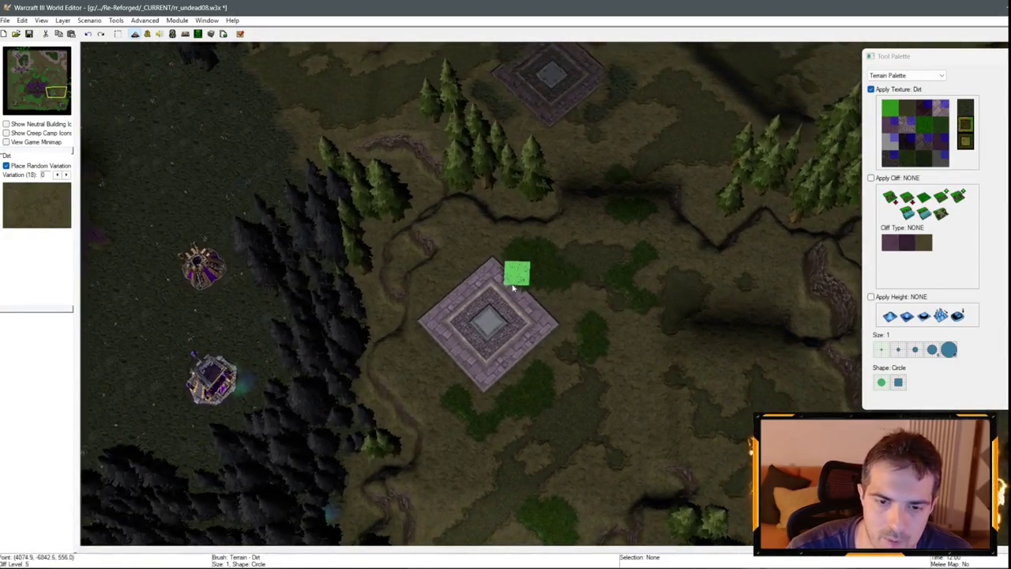
{"action": "left_click", "coordinate": [909, 159]}
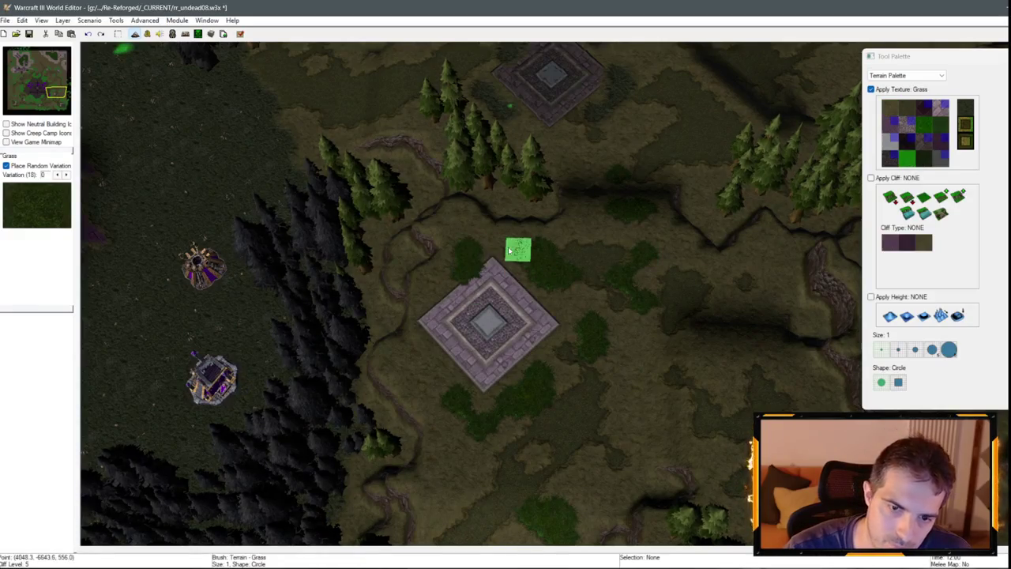
{"action": "left_click", "coordinate": [907, 111]}
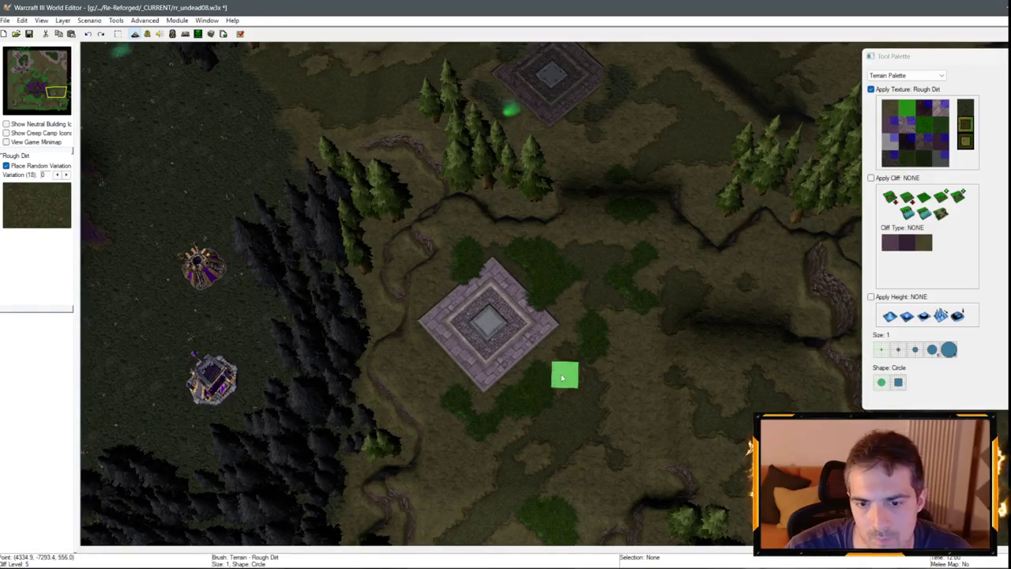
Work westward and north toward the undead base, swapping between Dirt and Rough Dirt.
{"action": "scroll", "coordinate": [553, 278], "scroll_direction": "up", "scroll_amount": 3}
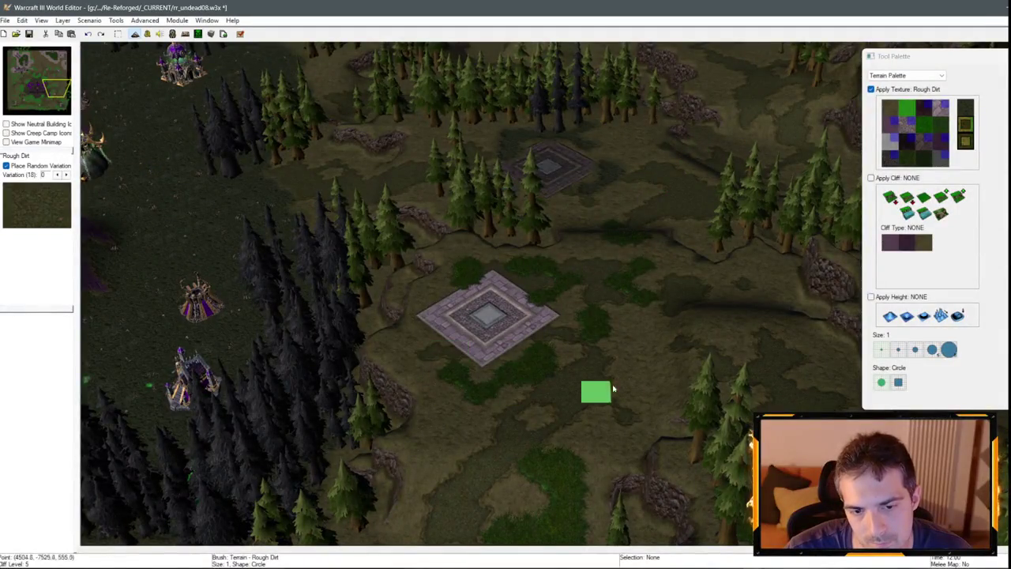
{"action": "scroll", "coordinate": [593, 395], "scroll_direction": "down", "scroll_amount": 3}
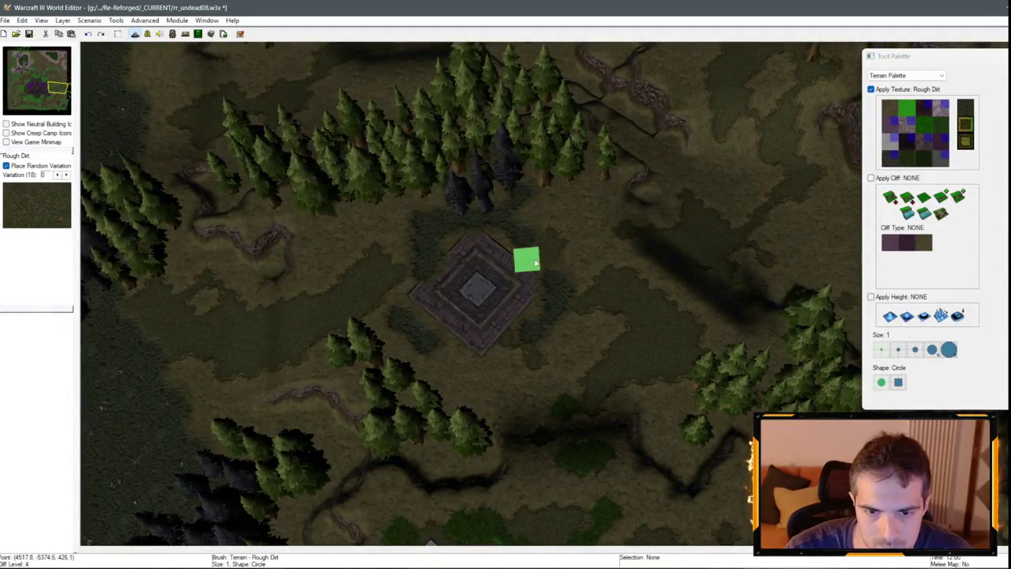
{"action": "key", "text": "Left"}
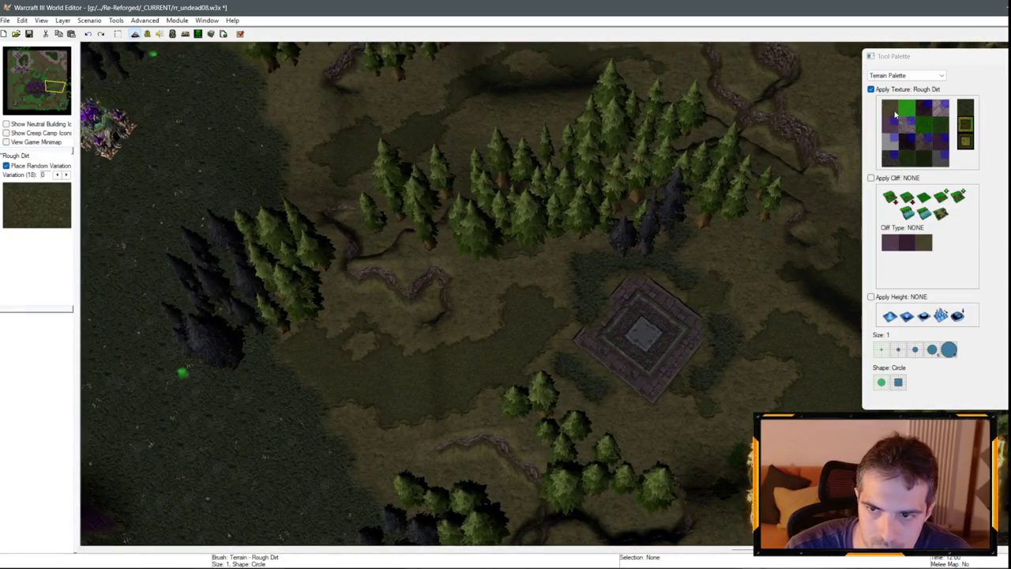
{"action": "left_click", "coordinate": [895, 115]}
{"action": "key", "text": "Left"}
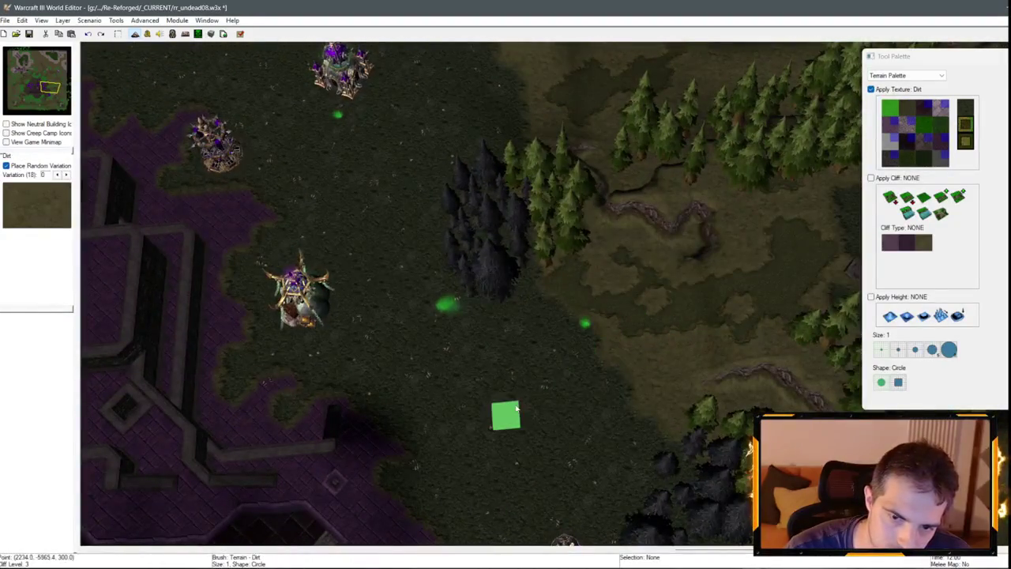
{"action": "key", "text": "Up"}
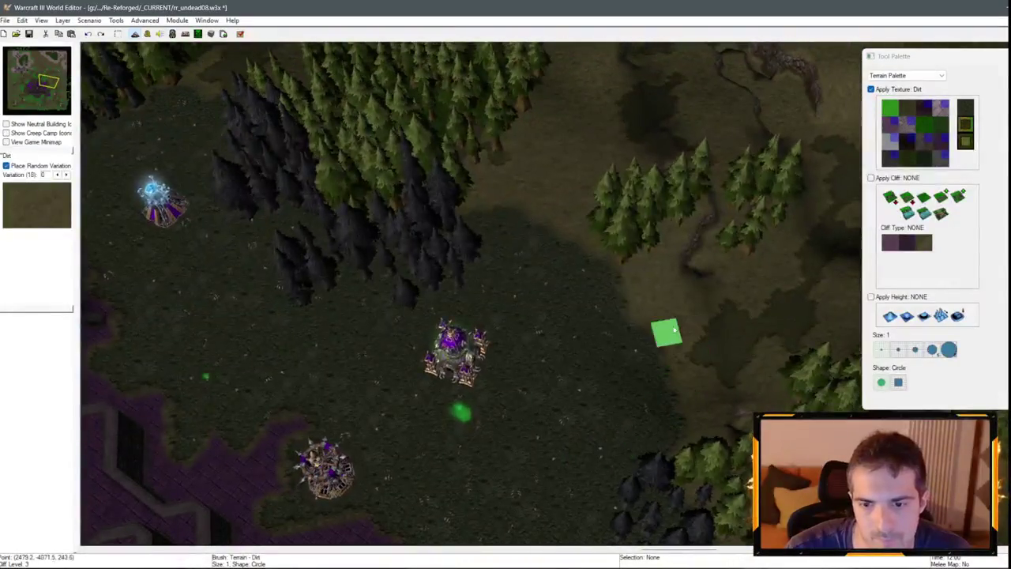
{"action": "key", "text": "Up"}
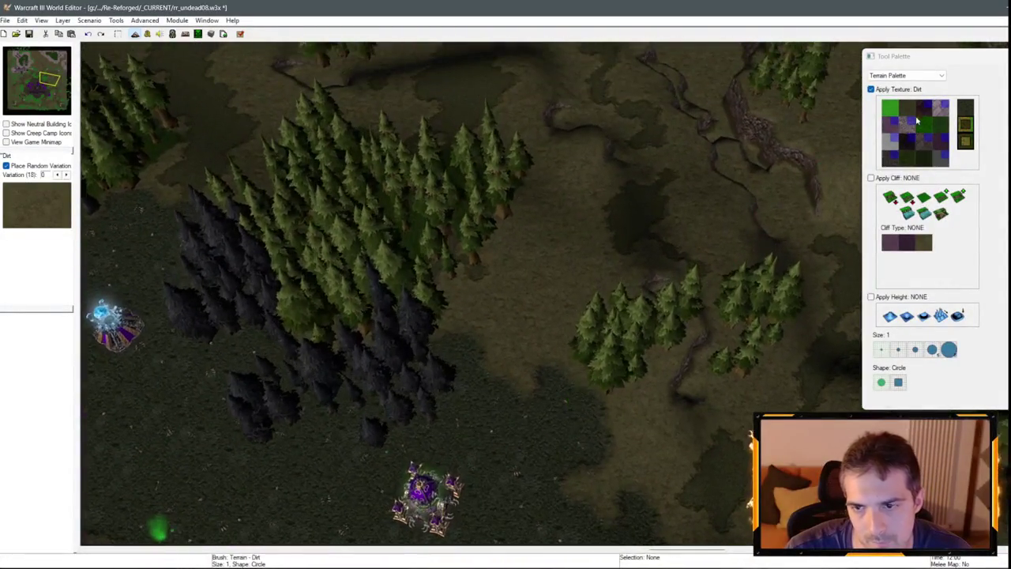
{"action": "left_click", "coordinate": [908, 108]}
Patch the next platform and the purple base, alternating Dirt and Rough Dirt, ending on Dirt.
{"action": "key", "text": "Up"}
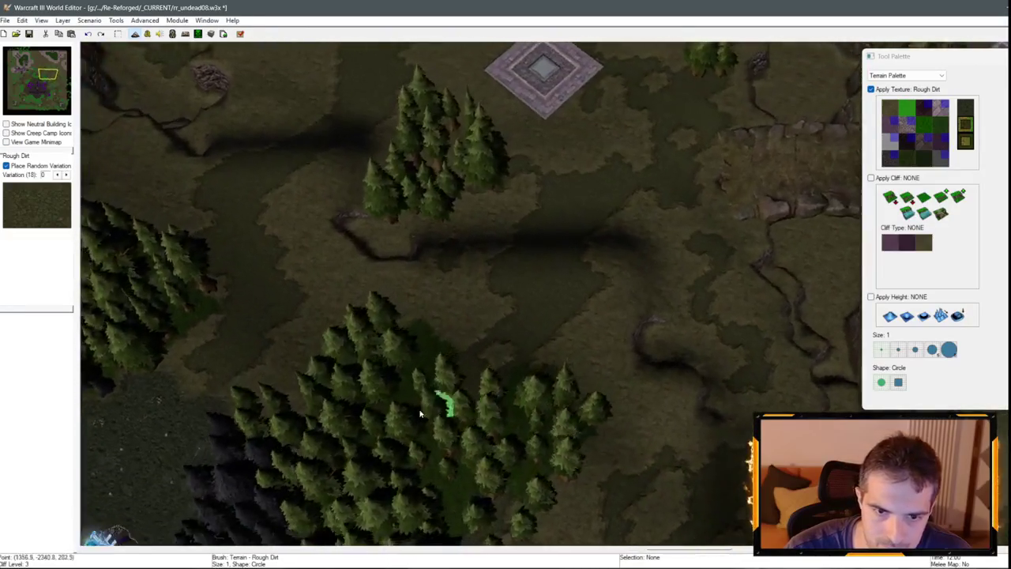
{"action": "left_click", "coordinate": [889, 108]}
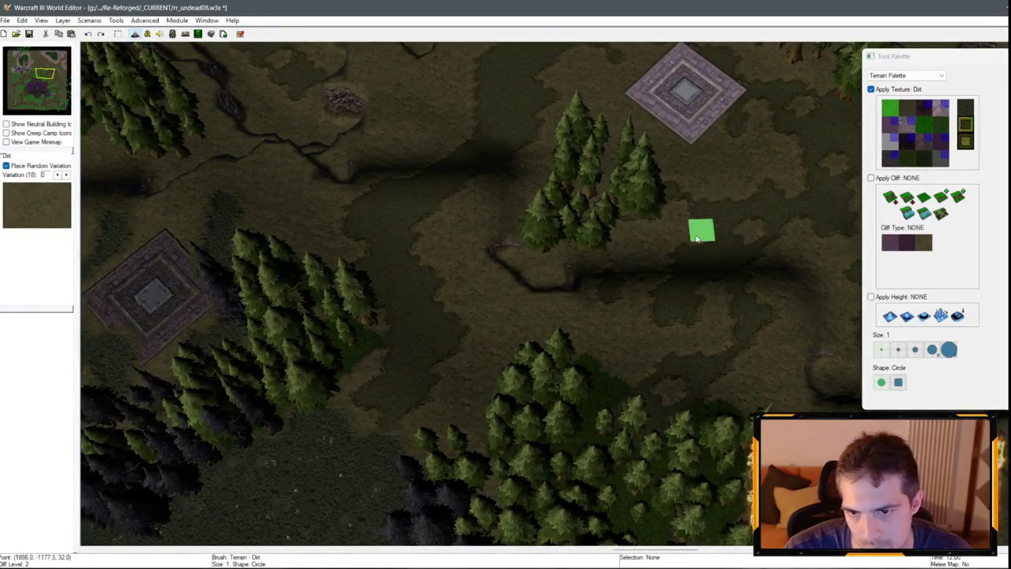
{"action": "key", "text": "Up"}
{"action": "key", "text": "Left"}
{"action": "key", "text": "Left"}
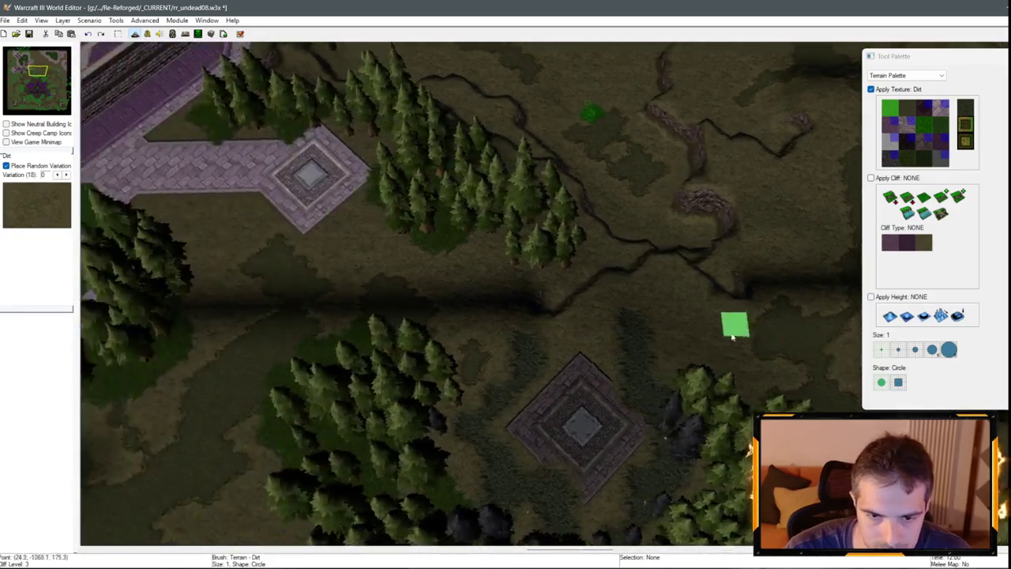
{"action": "left_click", "coordinate": [920, 115]}
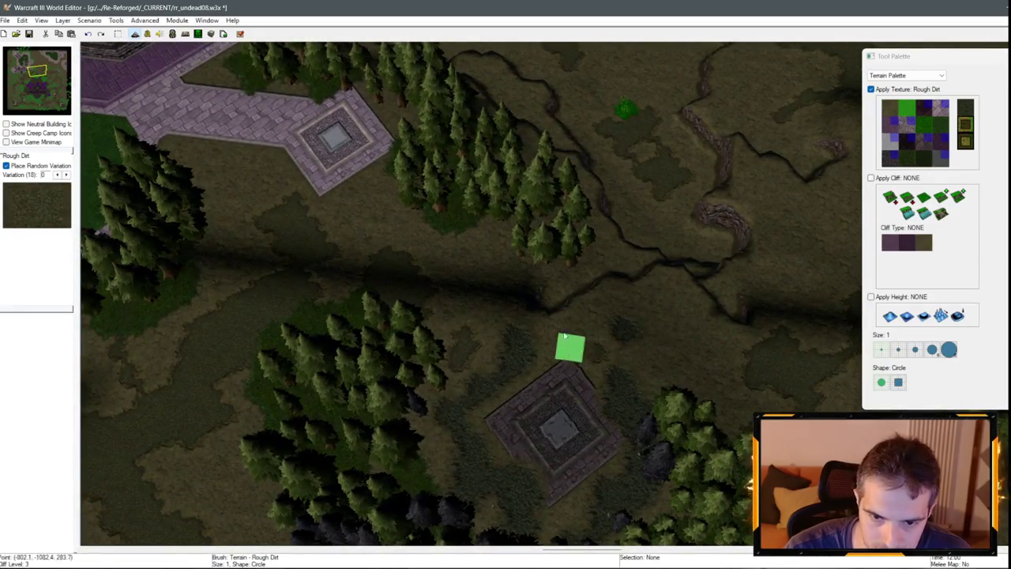
{"action": "key", "text": "Down"}
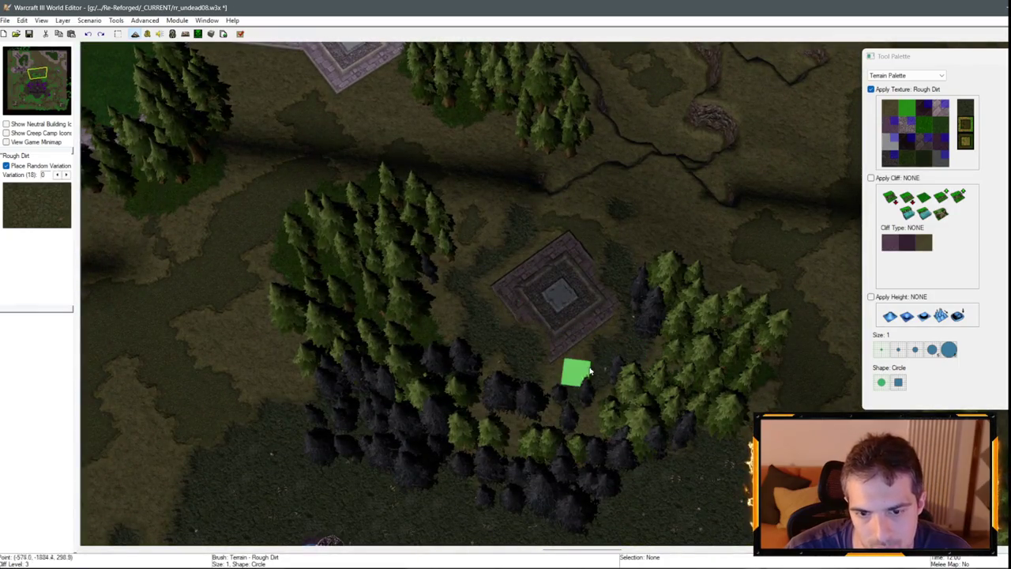
{"action": "key", "text": "Up"}
{"action": "key", "text": "Left"}
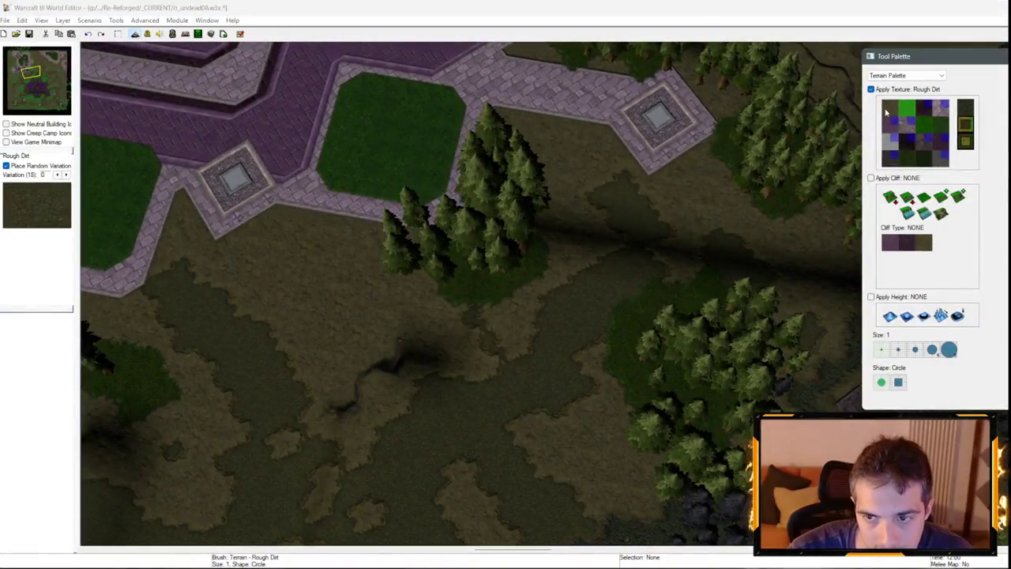
{"action": "left_click", "coordinate": [886, 113]}
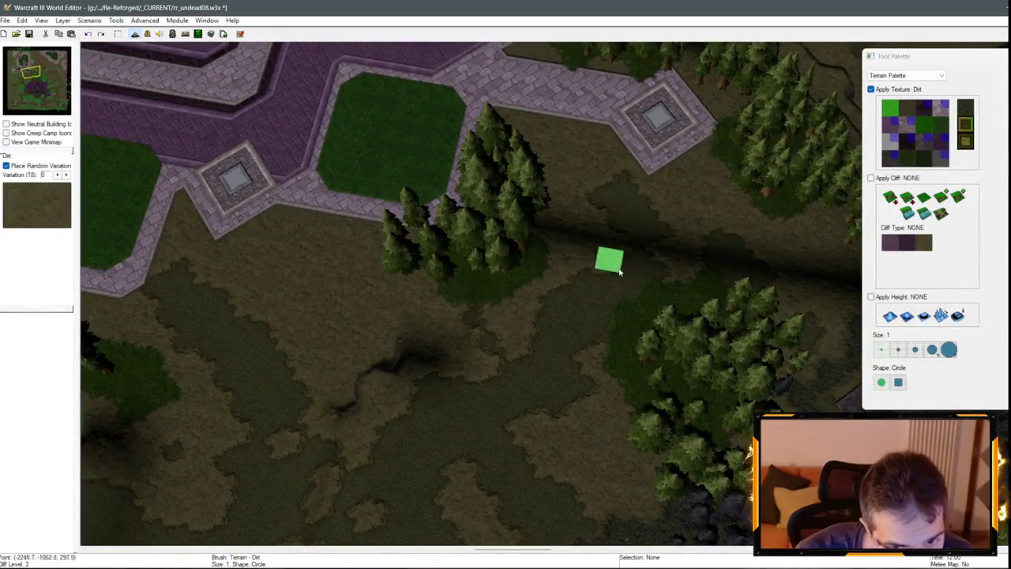
Visit the lower-left ziggurat site and nearby forest, then select the Blight texture.
{"action": "key", "text": "Down"}
{"action": "key", "text": "Down"}
{"action": "key", "text": "Left"}
{"action": "key", "text": "Up"}
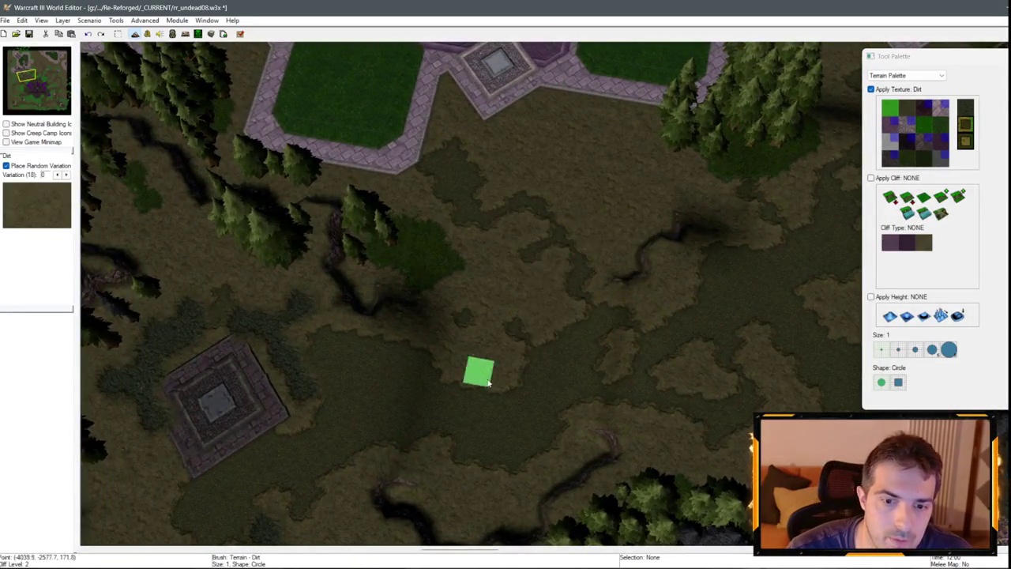
{"action": "key", "text": "Left"}
{"action": "key", "text": "Down"}
{"action": "key", "text": "Down"}
{"action": "key", "text": "Left"}
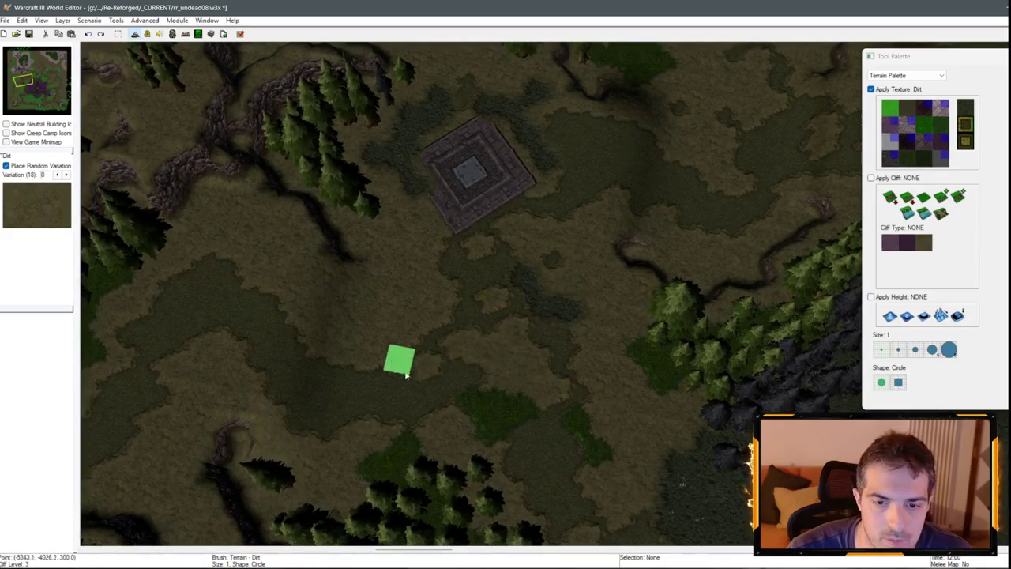
{"action": "key", "text": "Down"}
{"action": "key", "text": "Down"}
{"action": "key", "text": "Down"}
{"action": "key", "text": "Up"}
{"action": "key", "text": "Up"}
{"action": "key", "text": "Right"}
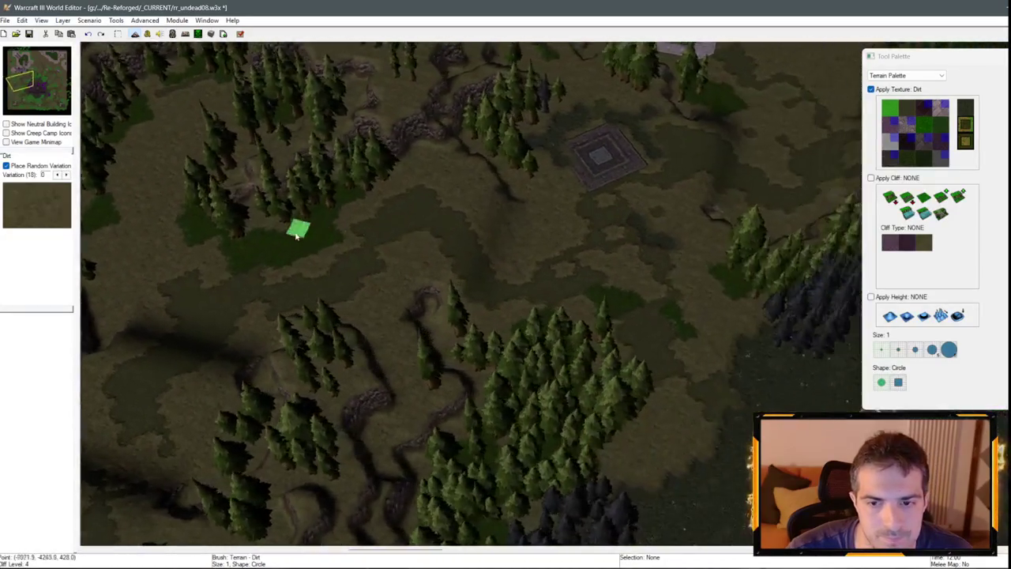
{"action": "key", "text": "Right"}
{"action": "key", "text": "Down"}
{"action": "left_click", "coordinate": [890, 108]}
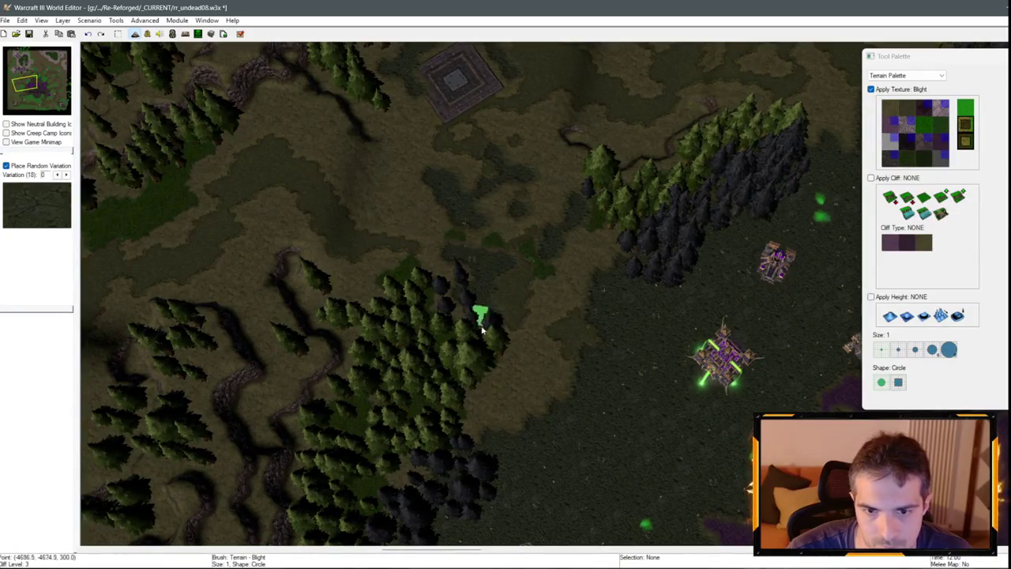
Follow the blight edge of the purple base east and south-east.
{"action": "key", "text": "Right"}
{"action": "key", "text": "Up"}
{"action": "key", "text": "Up"}
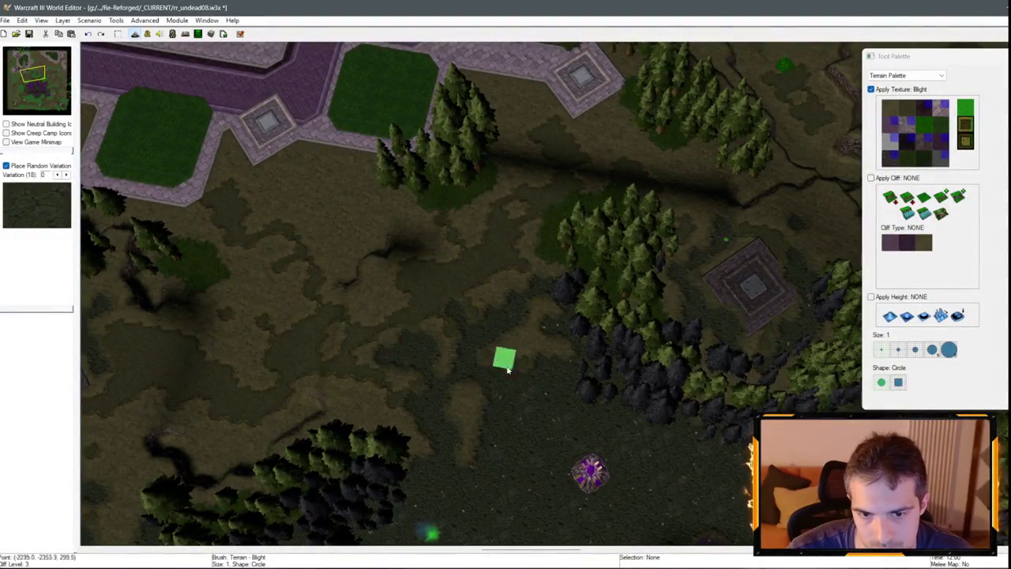
{"action": "key", "text": "Right"}
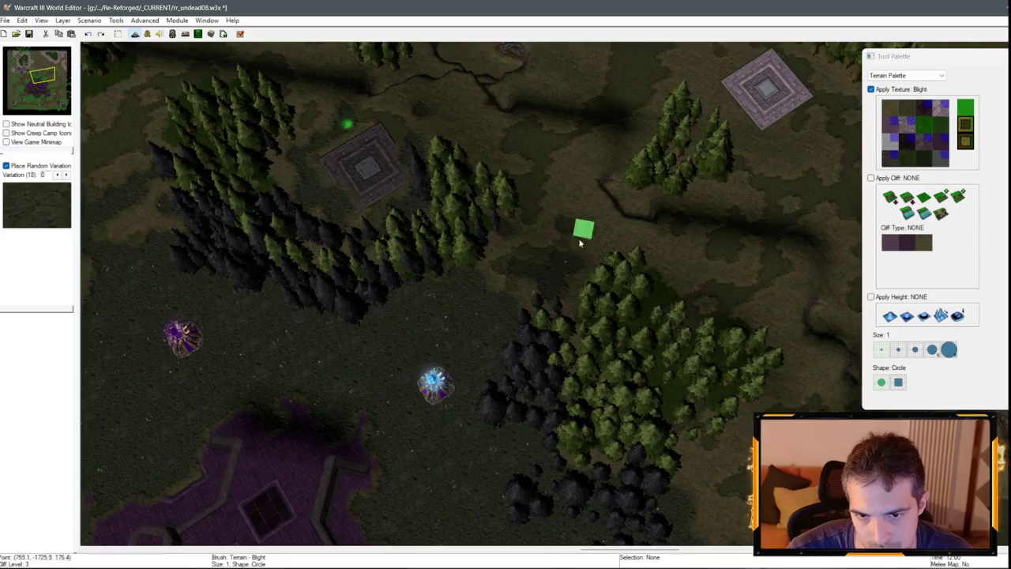
{"action": "key", "text": "Down"}
{"action": "key", "text": "Right"}
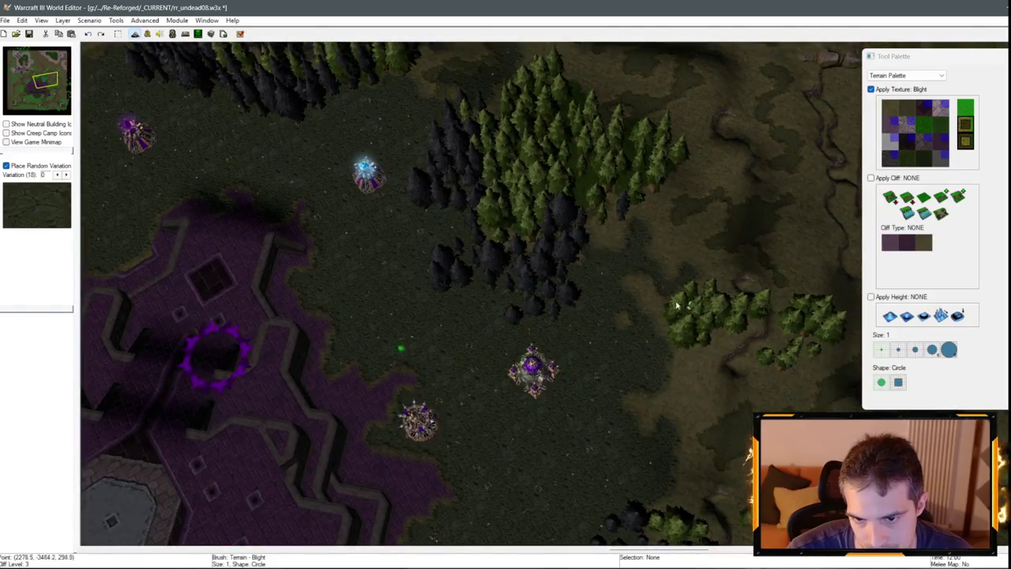
{"action": "key", "text": "Down"}
{"action": "key", "text": "Down"}
{"action": "key", "text": "Right"}
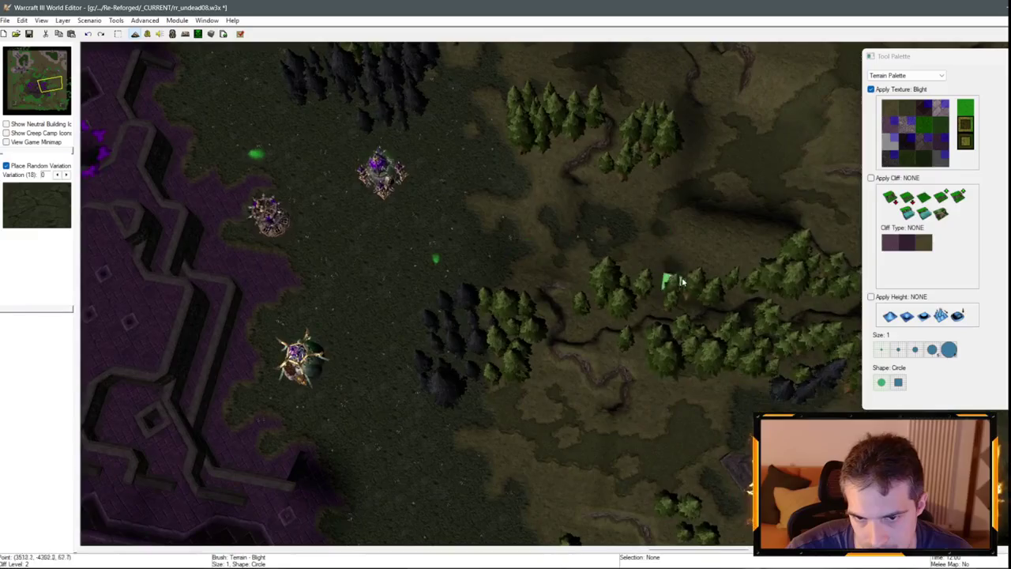
{"action": "key", "text": "Down"}
{"action": "key", "text": "Down"}
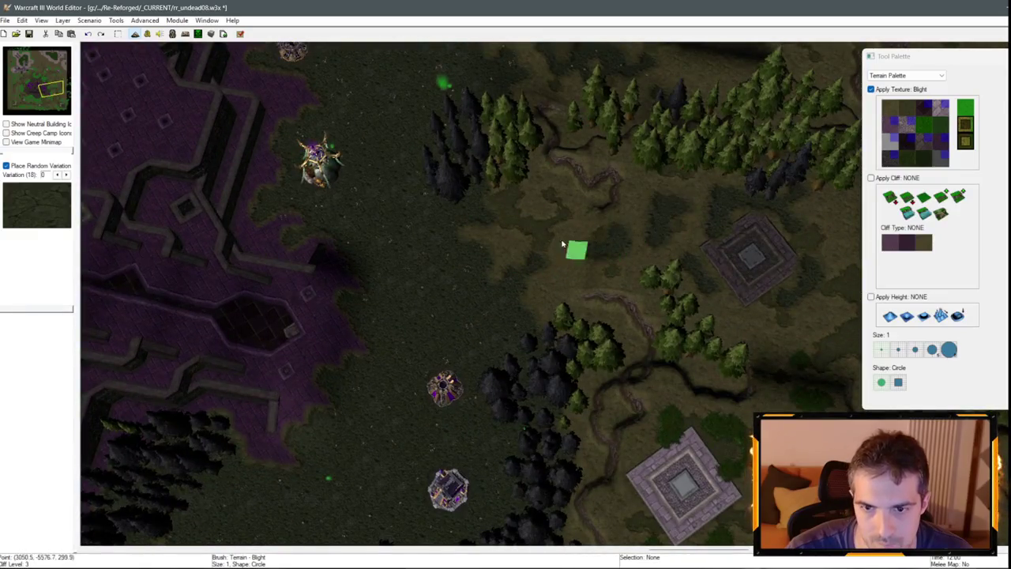
Inspect the blight border up close, return to the northern Undead base, and revert the brush to Selection.
{"action": "scroll", "coordinate": [512, 266], "scroll_direction": "down", "scroll_amount": 5}
{"action": "scroll", "coordinate": [498, 316], "scroll_direction": "up", "scroll_amount": 5}
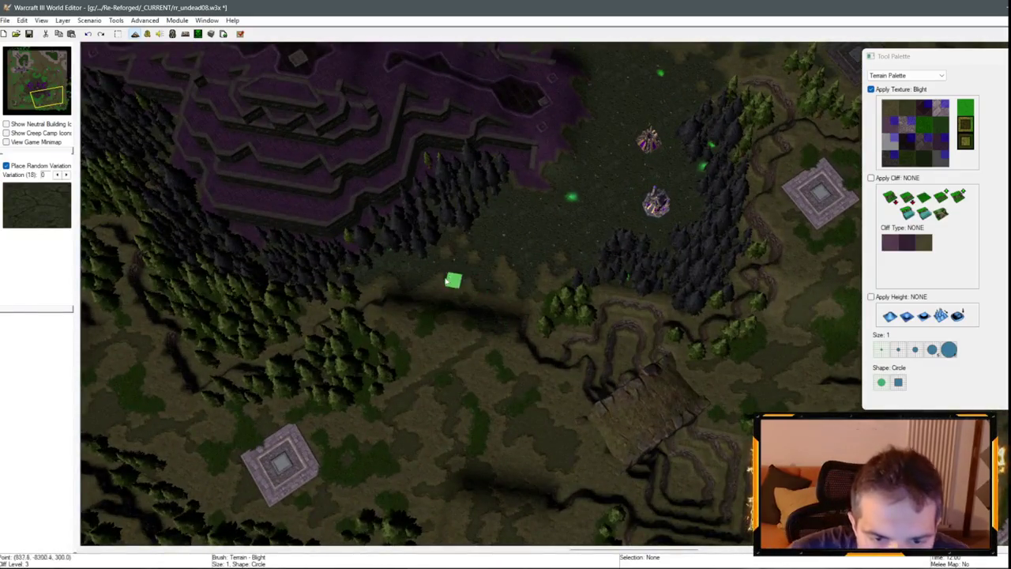
{"action": "scroll", "coordinate": [490, 245], "scroll_direction": "down", "scroll_amount": 2}
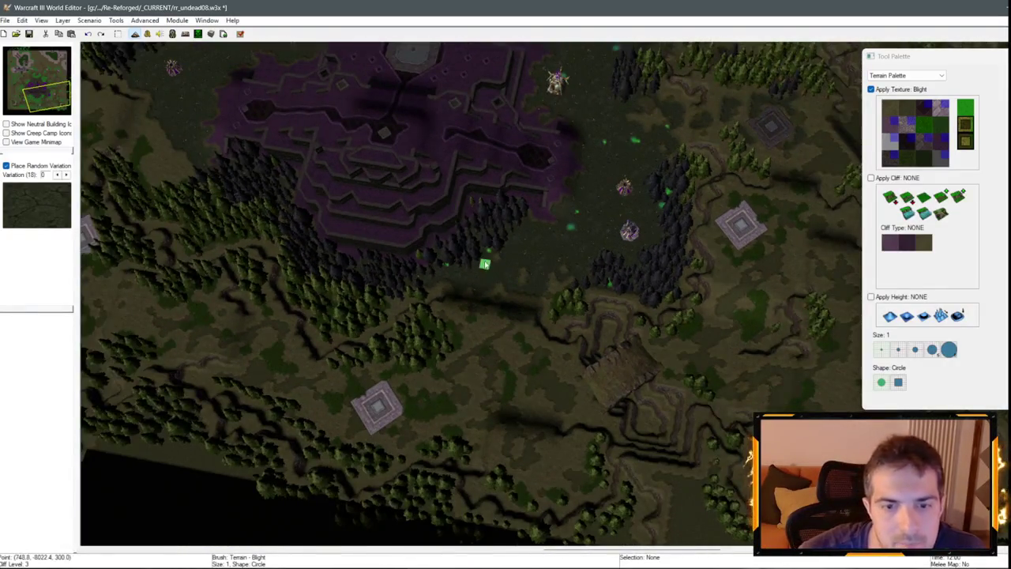
{"action": "scroll", "coordinate": [570, 281], "scroll_direction": "down", "scroll_amount": 3}
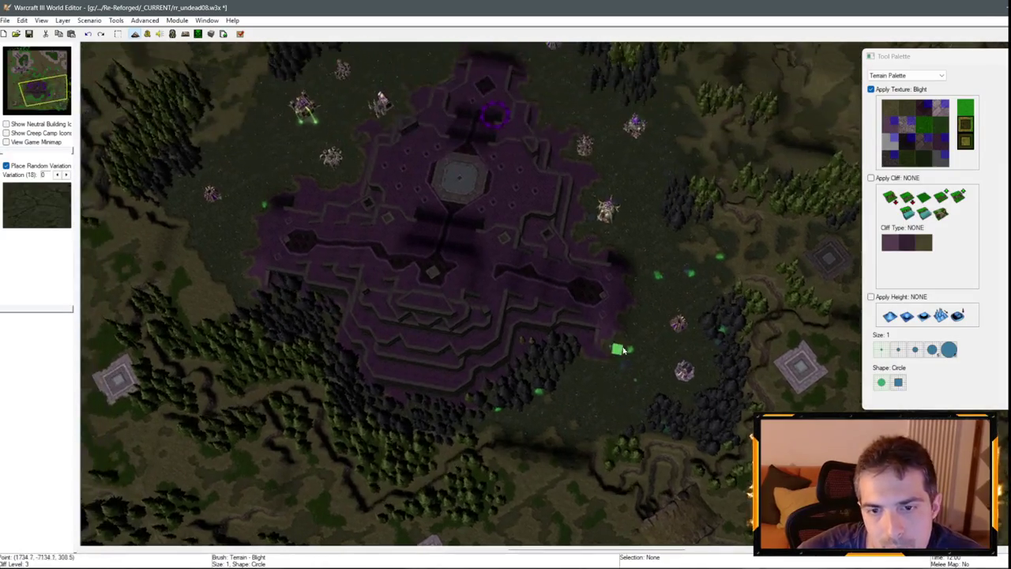
{"action": "scroll", "coordinate": [553, 261], "scroll_direction": "up", "scroll_amount": 4}
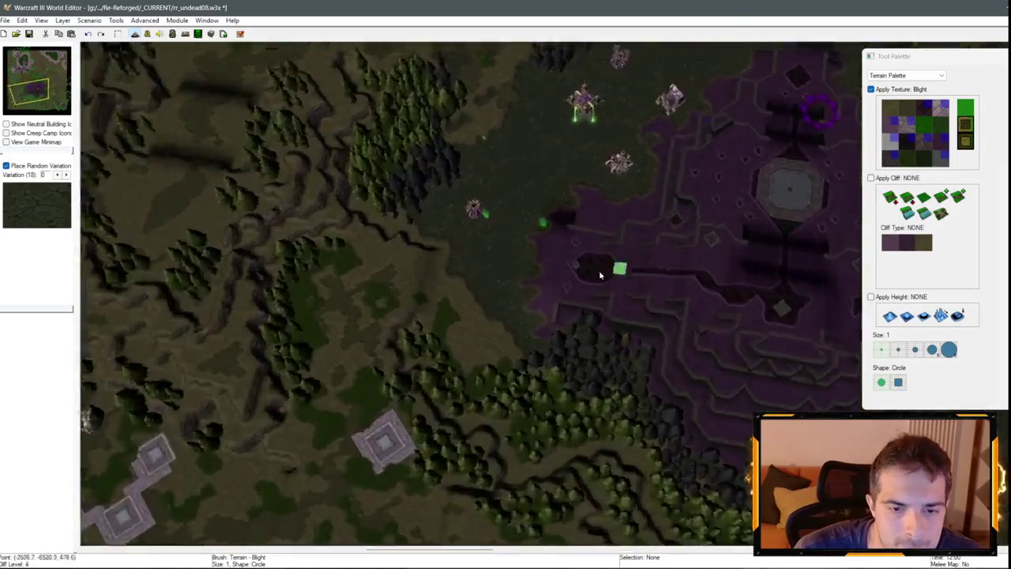
{"action": "scroll", "coordinate": [585, 276], "scroll_direction": "up", "scroll_amount": 2}
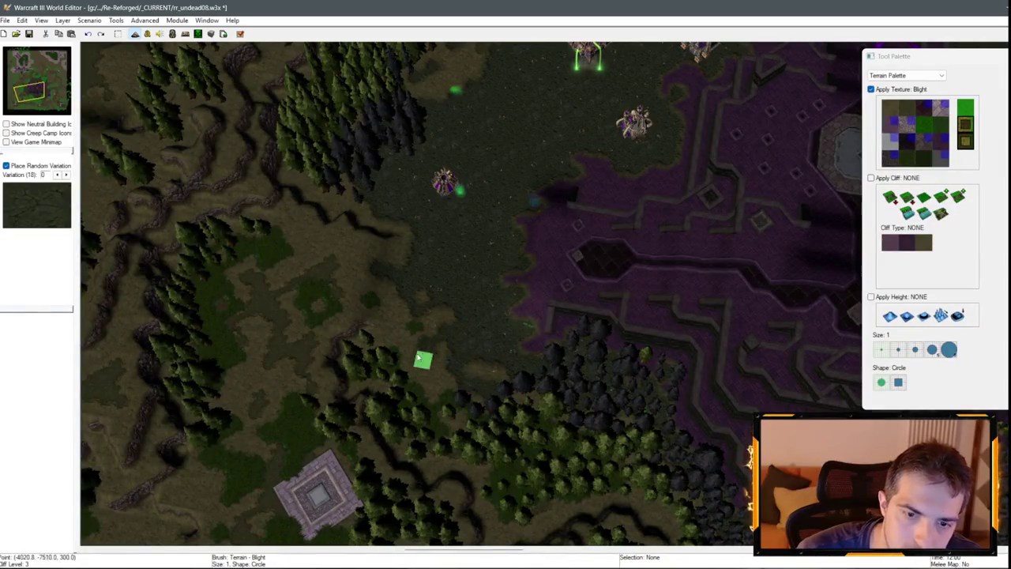
{"action": "key", "text": "Up"}
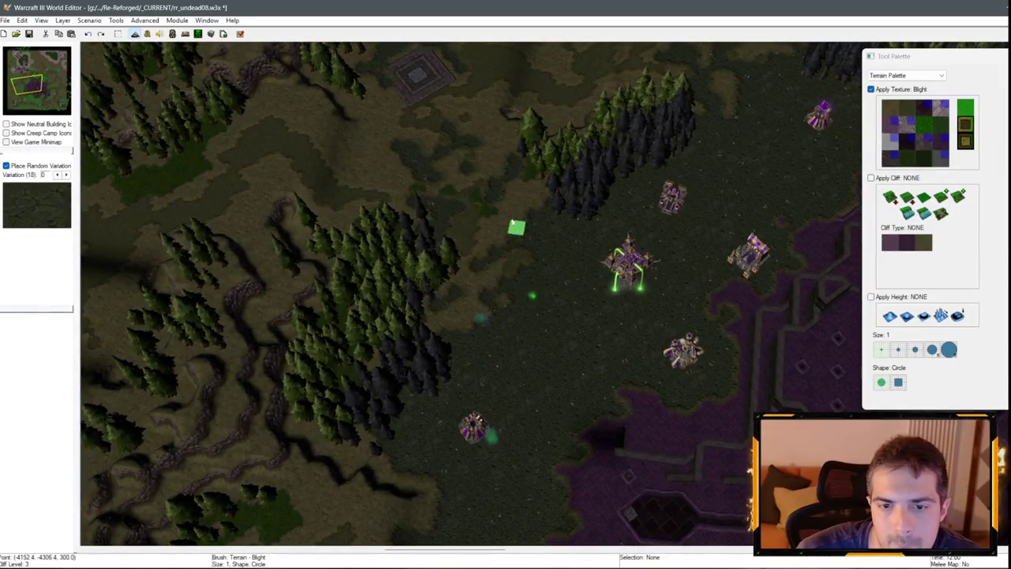
{"action": "key", "text": "Up"}
{"action": "key", "text": "Up"}
{"action": "key", "text": "Up"}
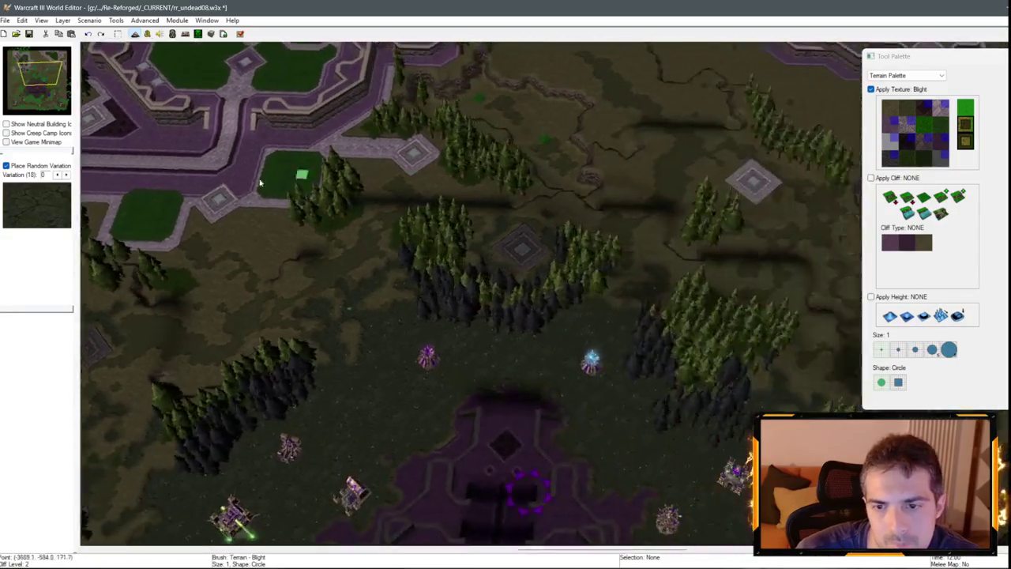
{"action": "right_click", "coordinate": [261, 184]}
{"action": "key", "text": "Right"}
{"action": "key", "text": "Right"}
{"action": "key", "text": "Right"}
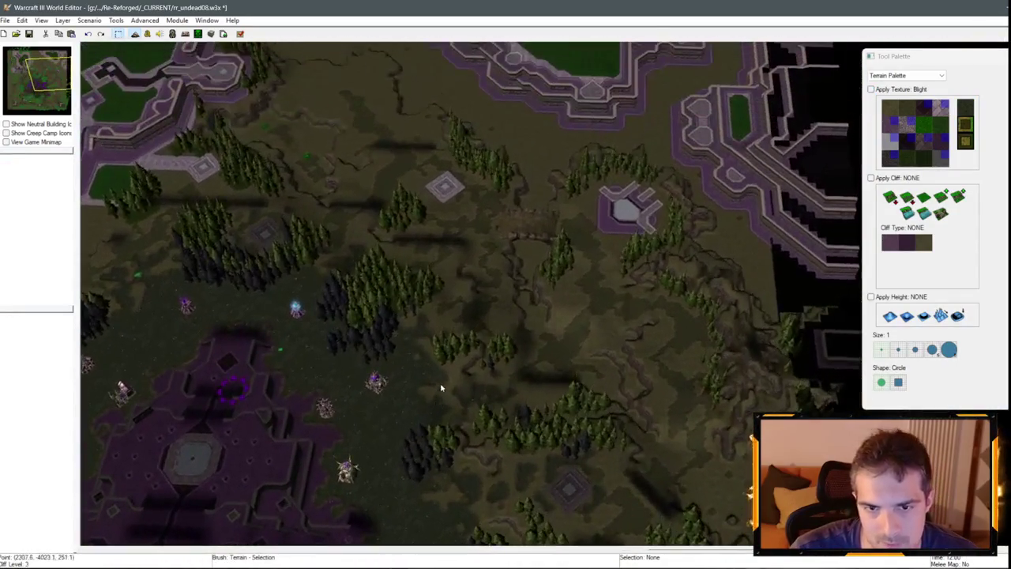
{"action": "key", "text": "Up"}
{"action": "key", "text": "Left"}
{"action": "key", "text": "Down"}
{"action": "key", "text": "Down"}
{"action": "key", "text": "Down"}
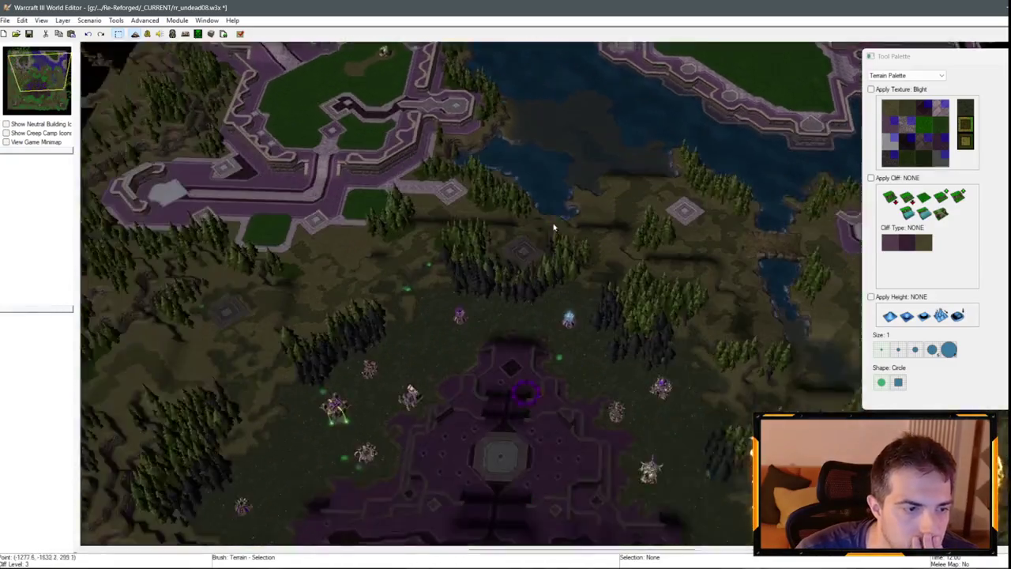
{"action": "key", "text": "Up"}
{"action": "key", "text": "Up"}
{"action": "key", "text": "Up"}
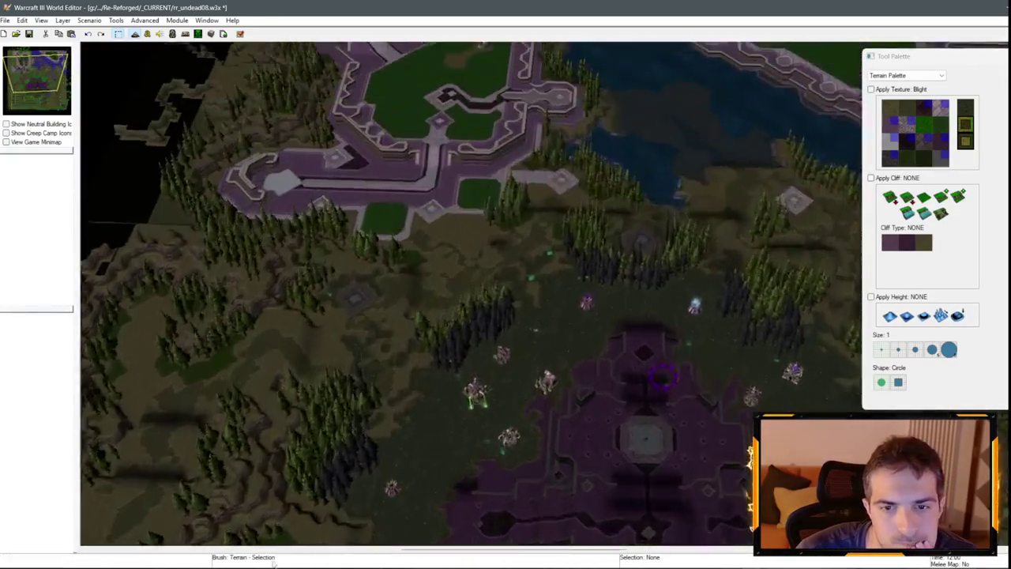
{"action": "key", "text": "Right"}
{"action": "key", "text": "Down"}
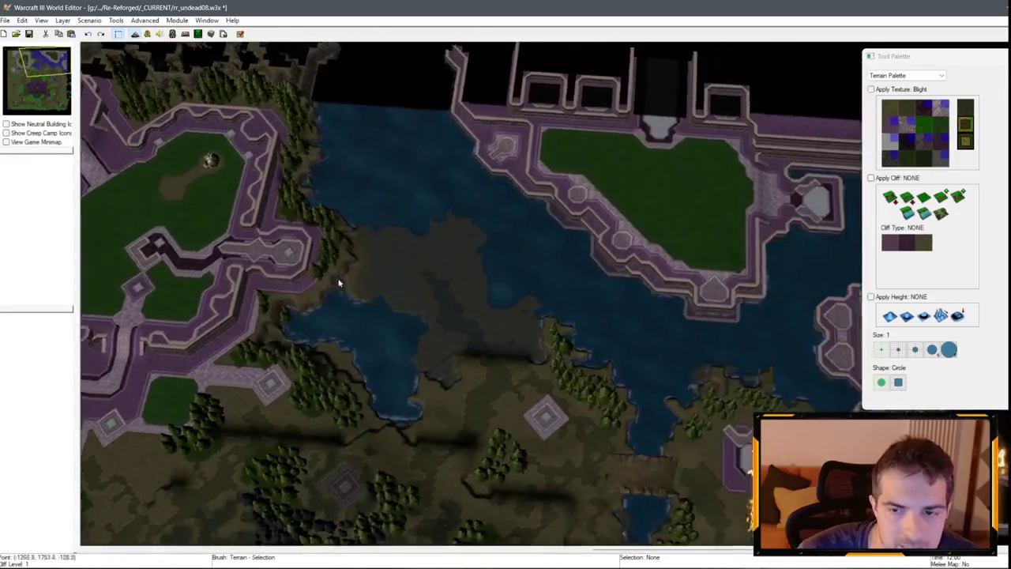
{"action": "key", "text": "Down"}
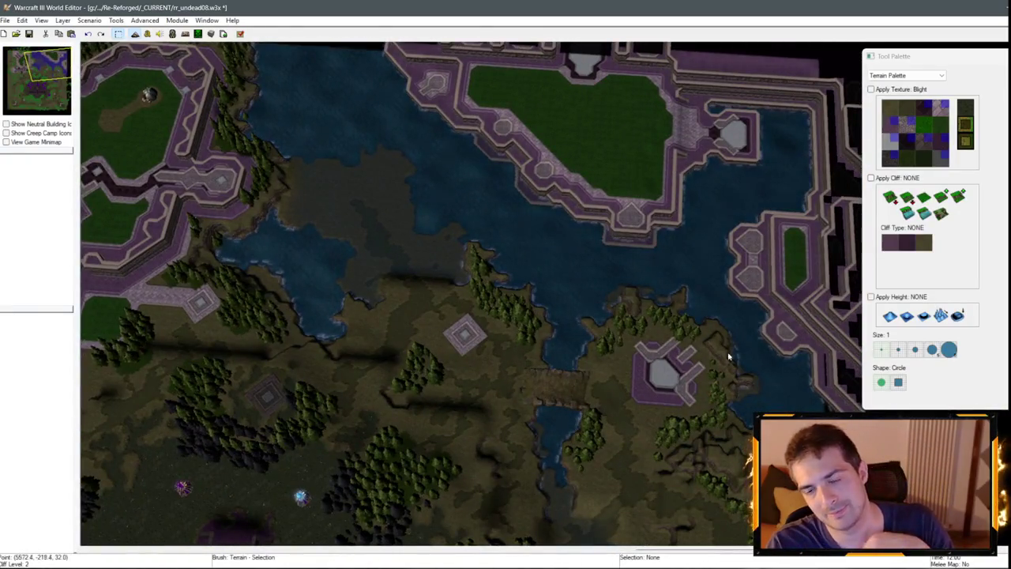
{"action": "key", "text": "Down"}
{"action": "key", "text": "Down"}
{"action": "key", "text": "Down"}
{"action": "key", "text": "Left"}
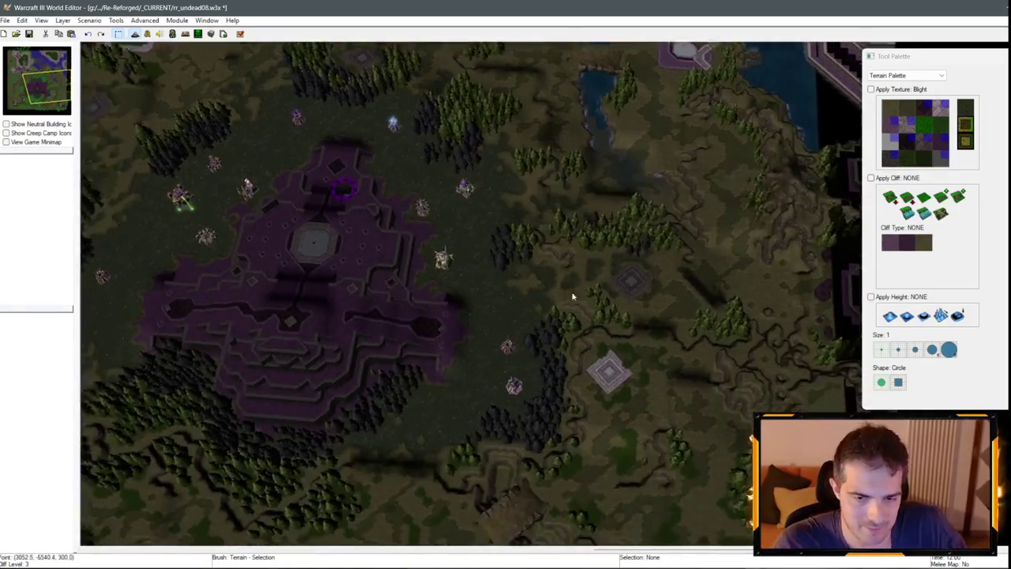
{"action": "key", "text": "Down"}
{"action": "key", "text": "Down"}
{"action": "key", "text": "Down"}
{"action": "key", "text": "Left"}
{"action": "key", "text": "Left"}
{"action": "key", "text": "Left"}
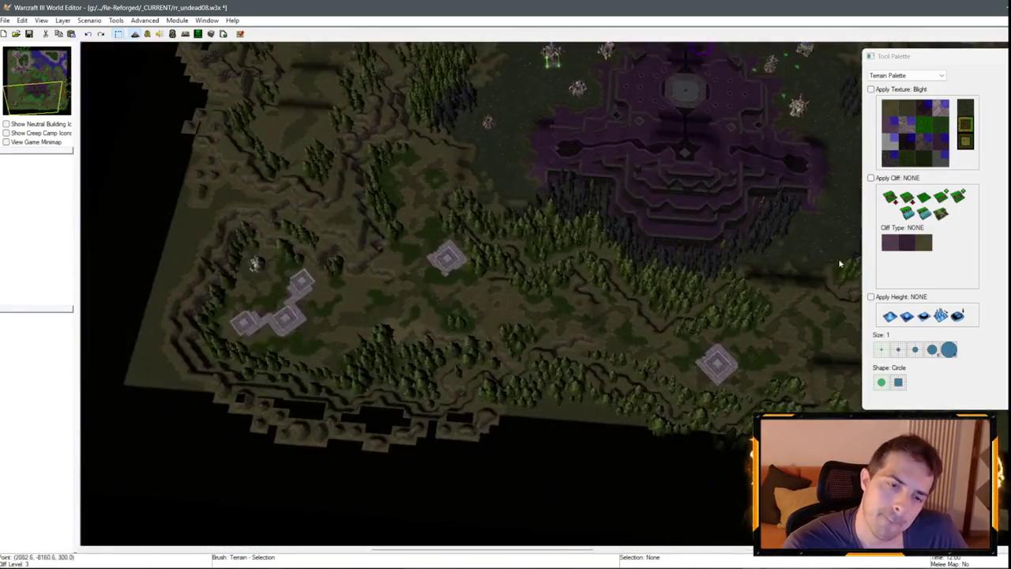
{"action": "key", "text": "Up"}
{"action": "key", "text": "Up"}
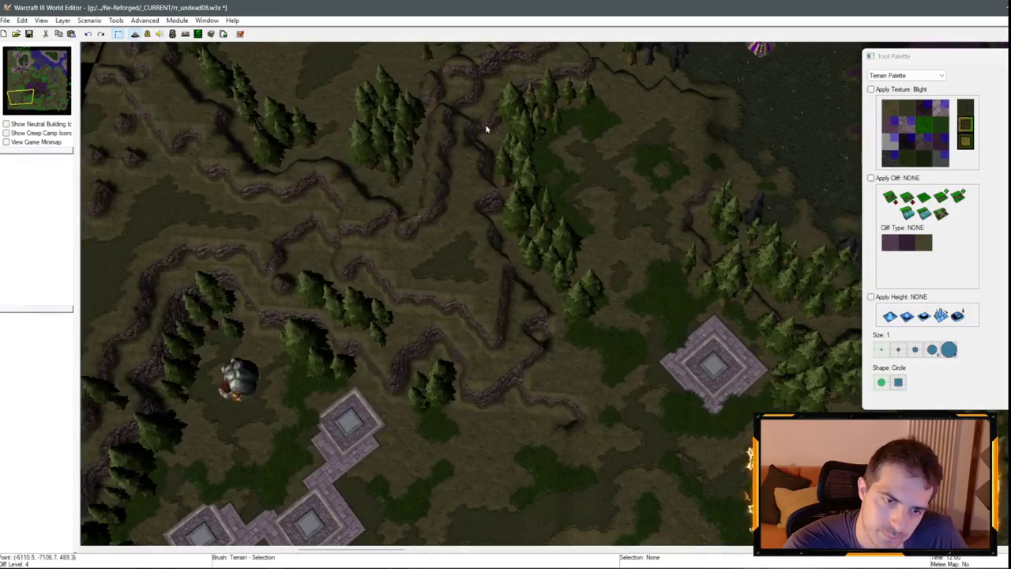